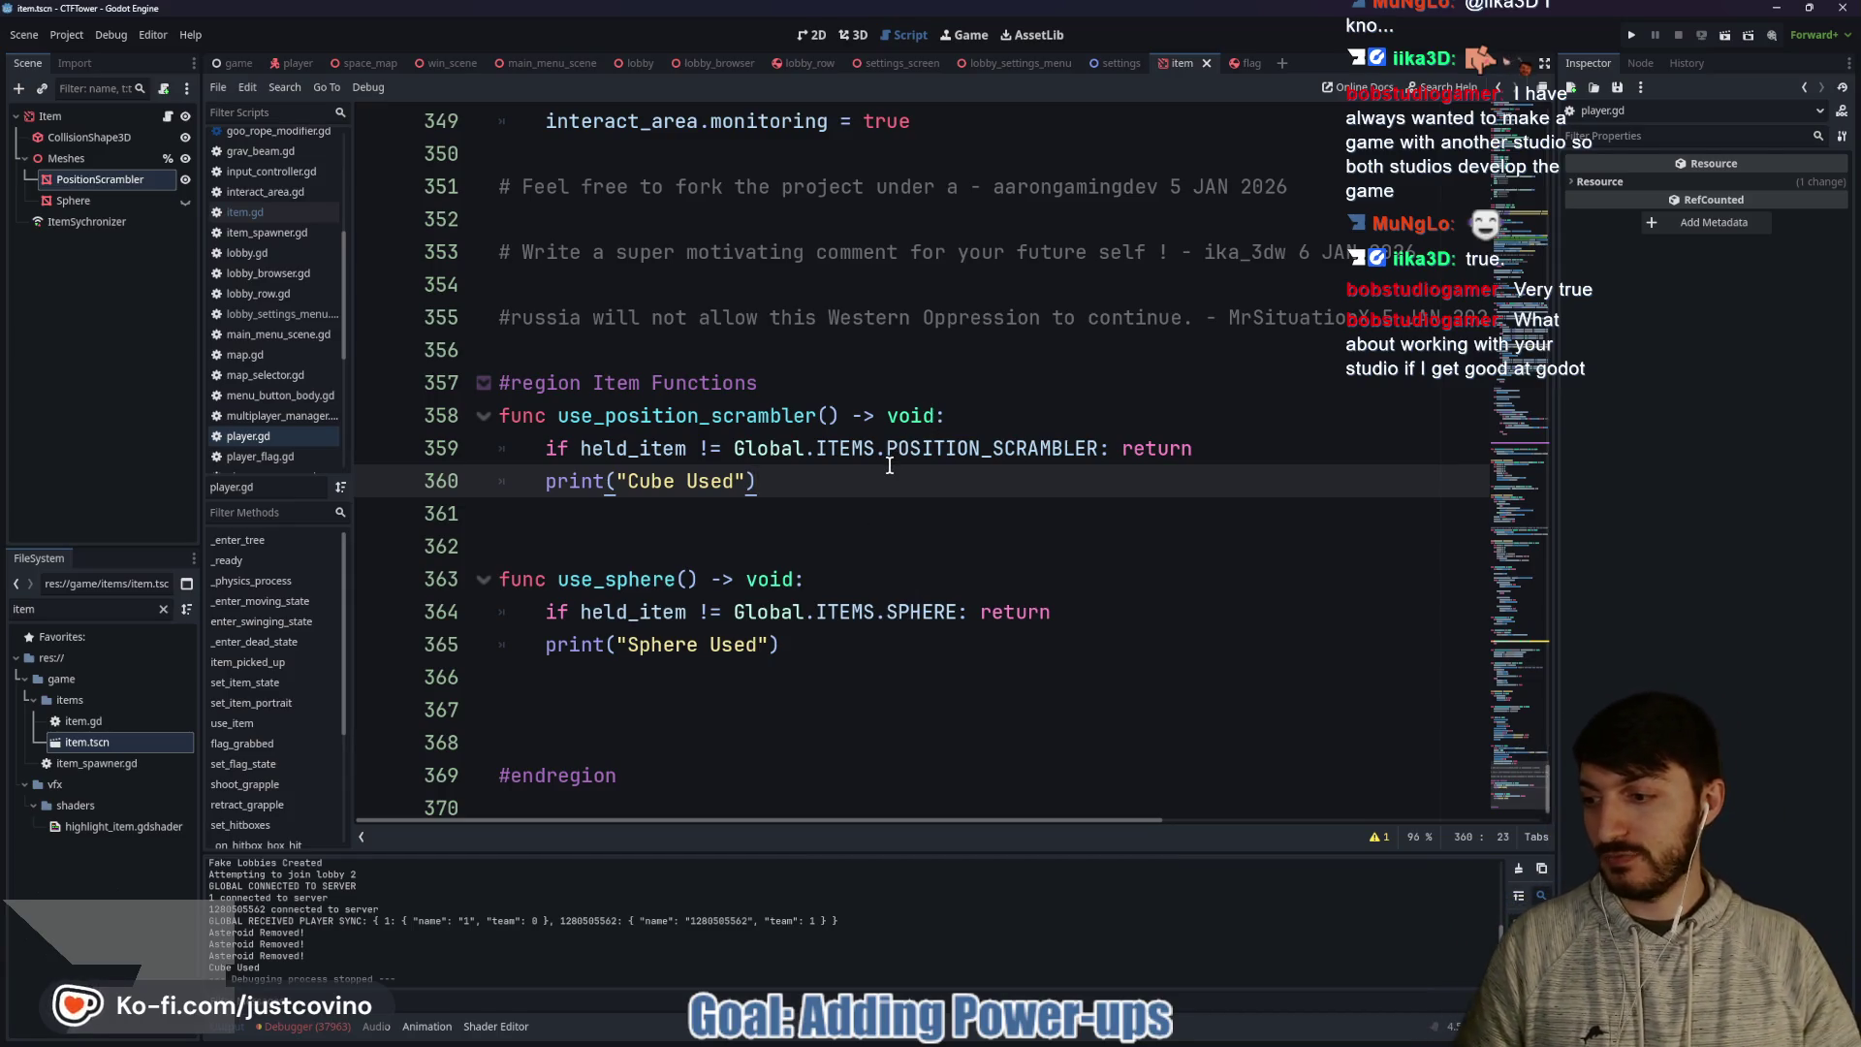
- Browse the Freedom Forge Studios itch.io page in the browser
click(720, 351)
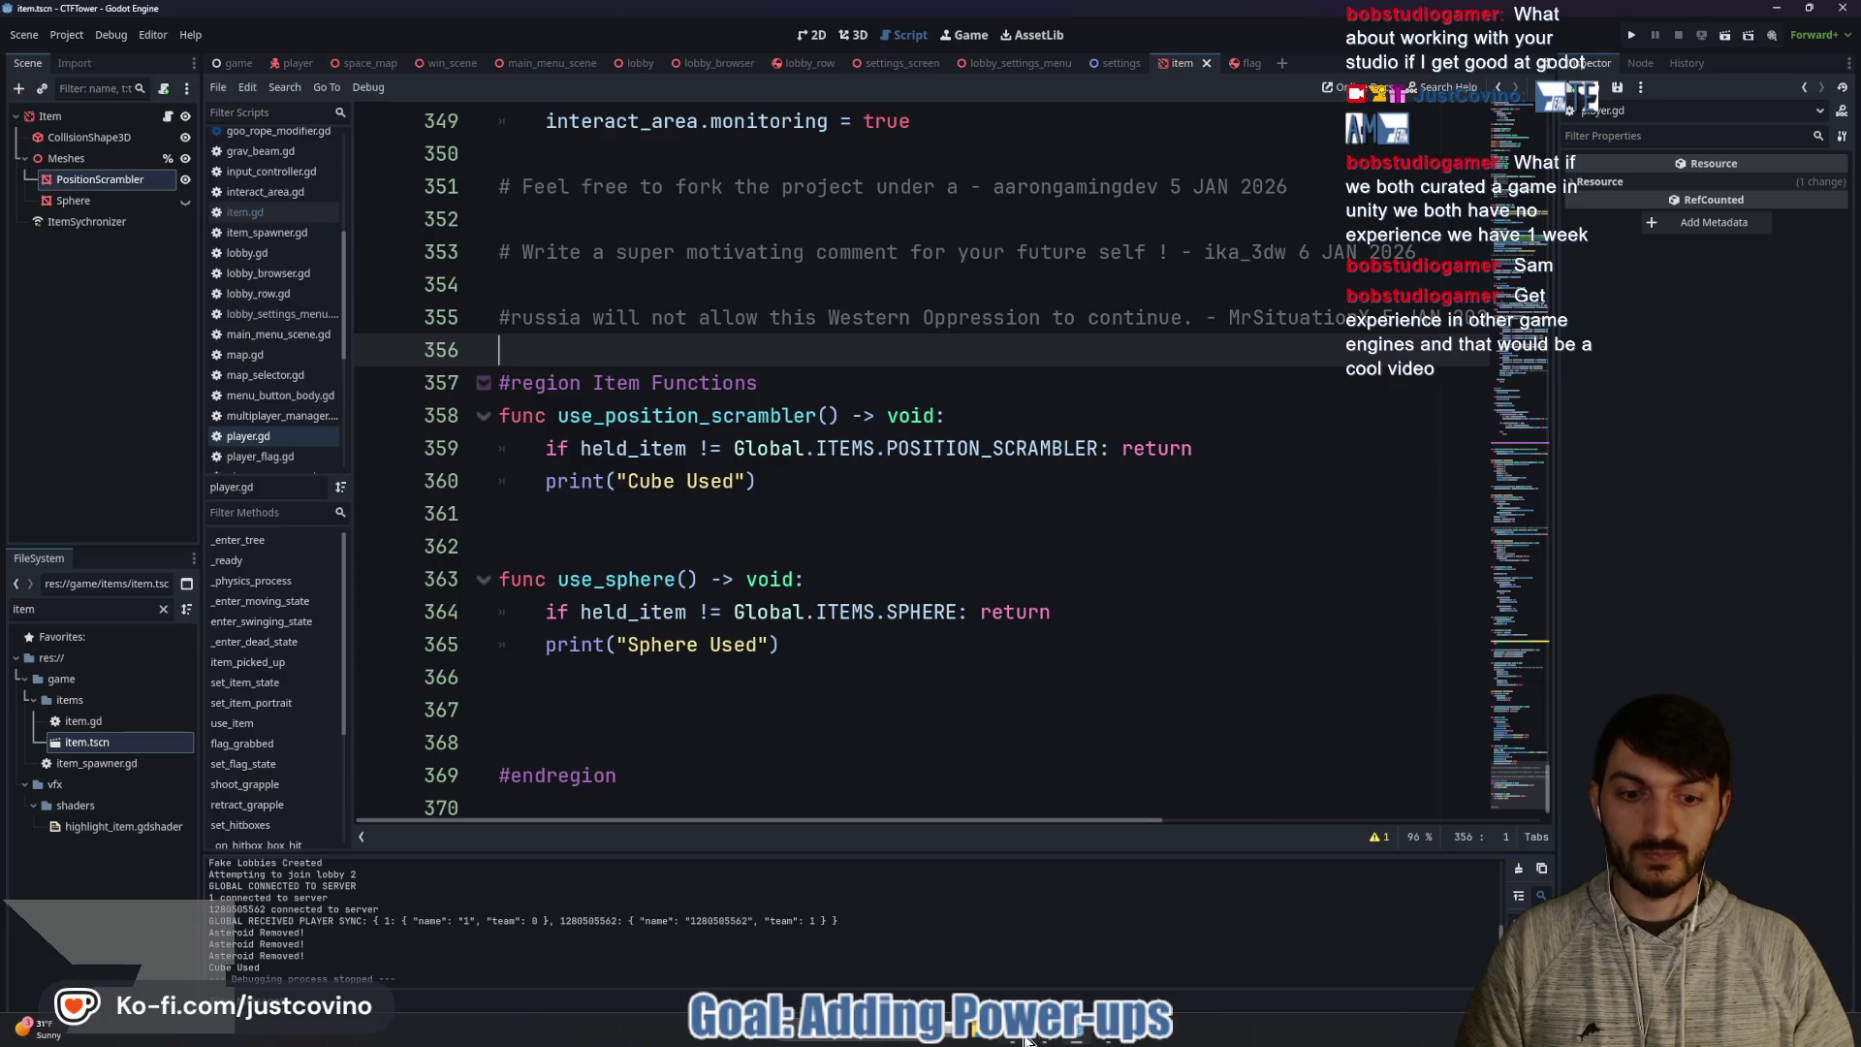
click(1031, 1040)
click(597, 114)
scroll(859, 628, down, 3)
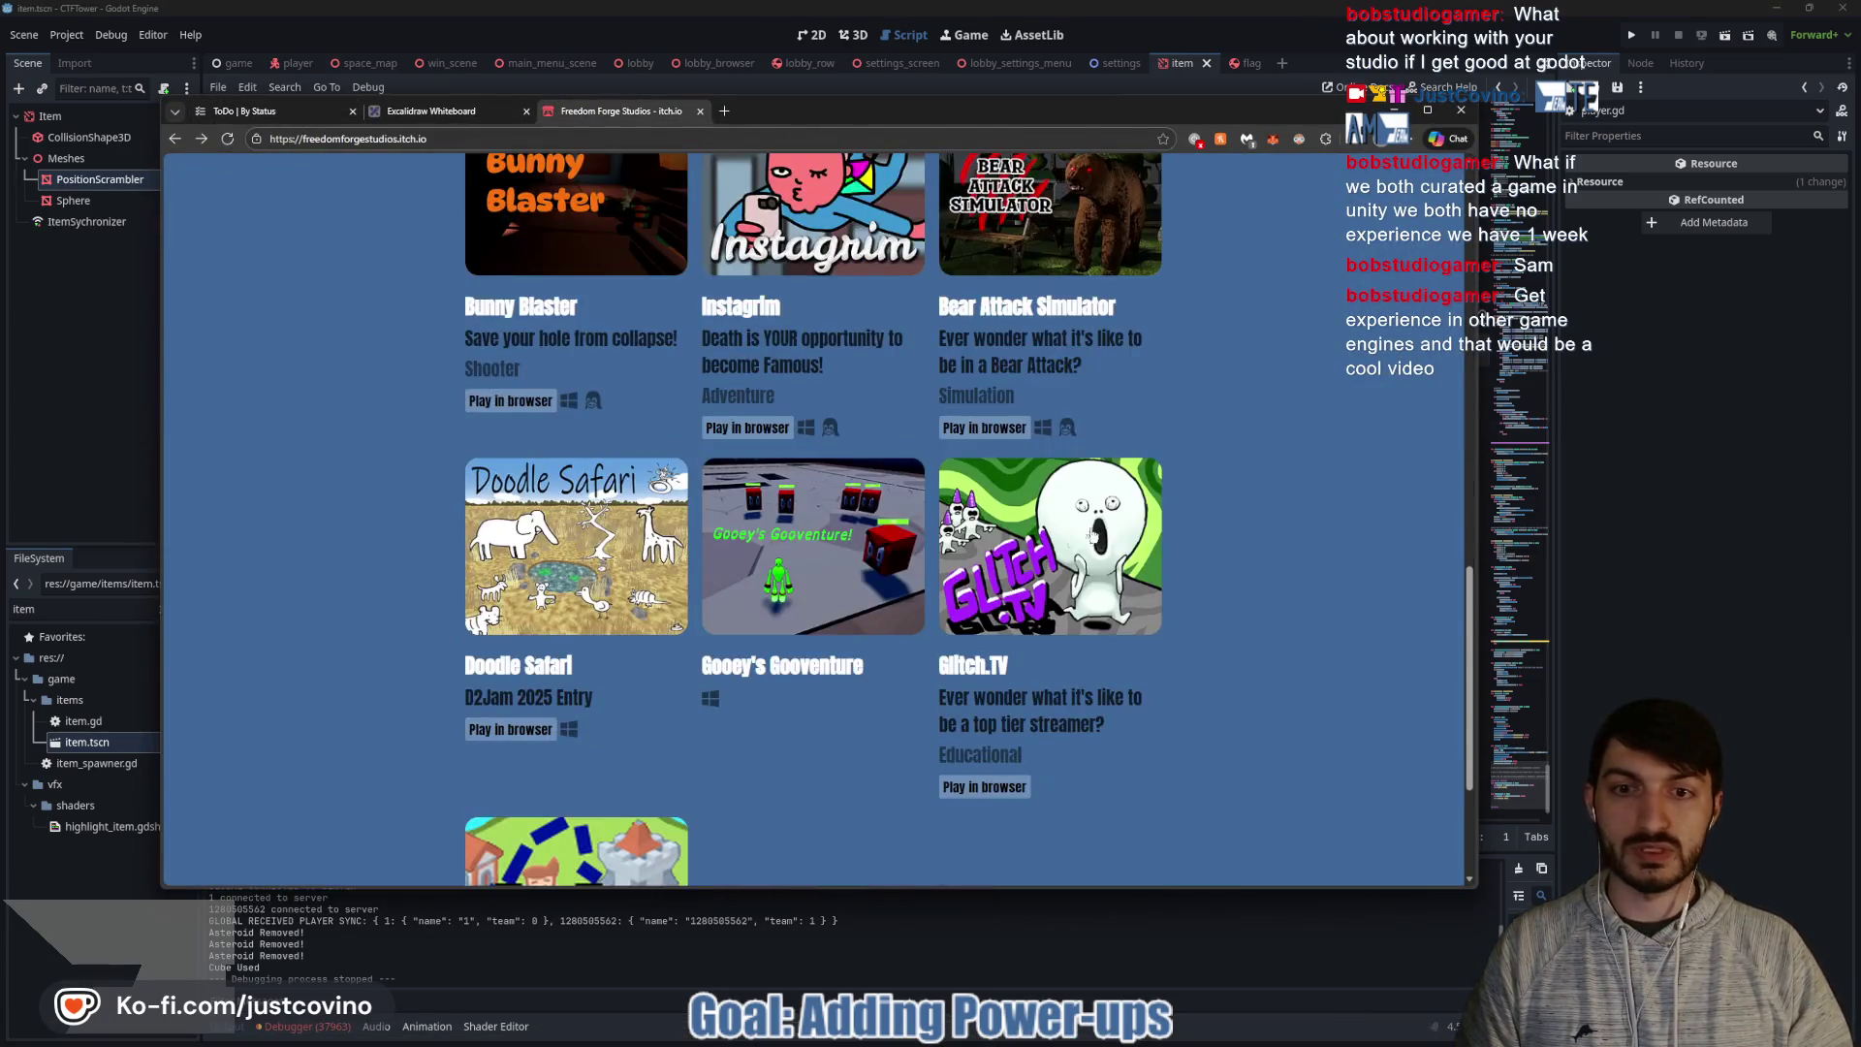
scroll(969, 581, up, 2)
scroll(822, 625, down, 4)
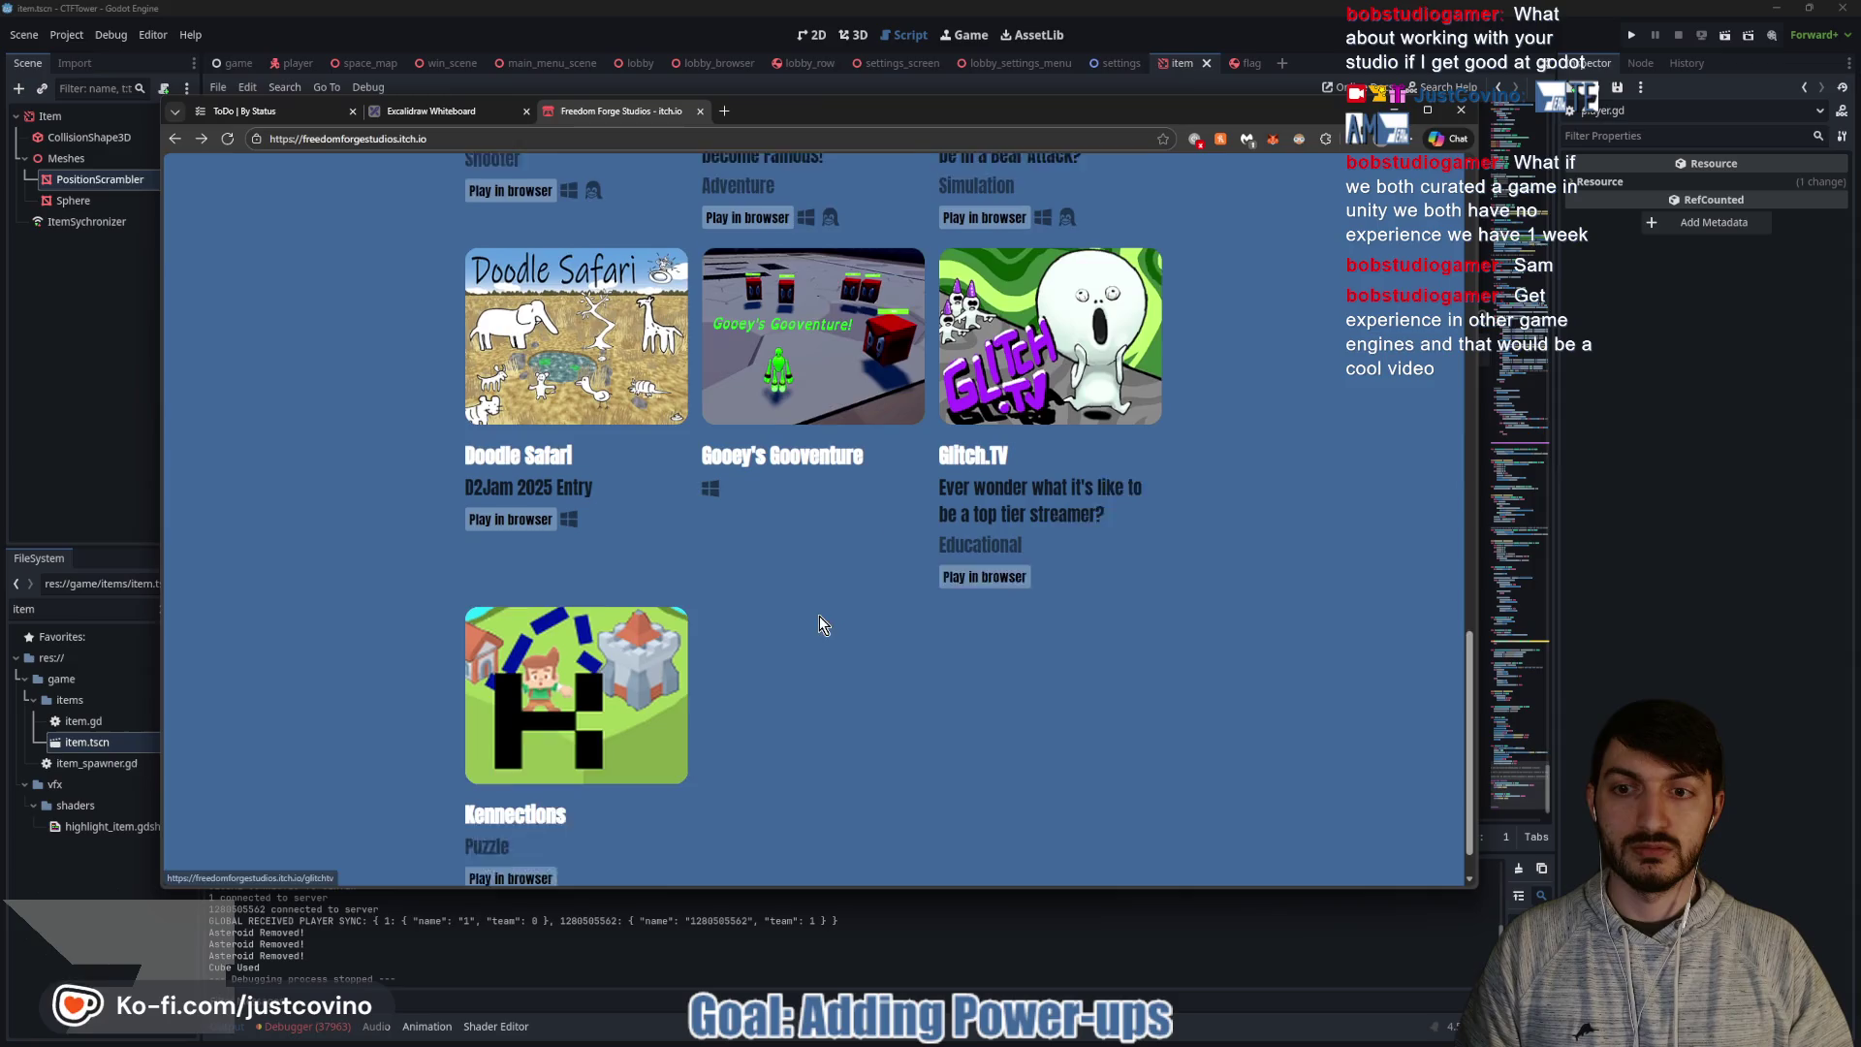
scroll(808, 604, up, 2)
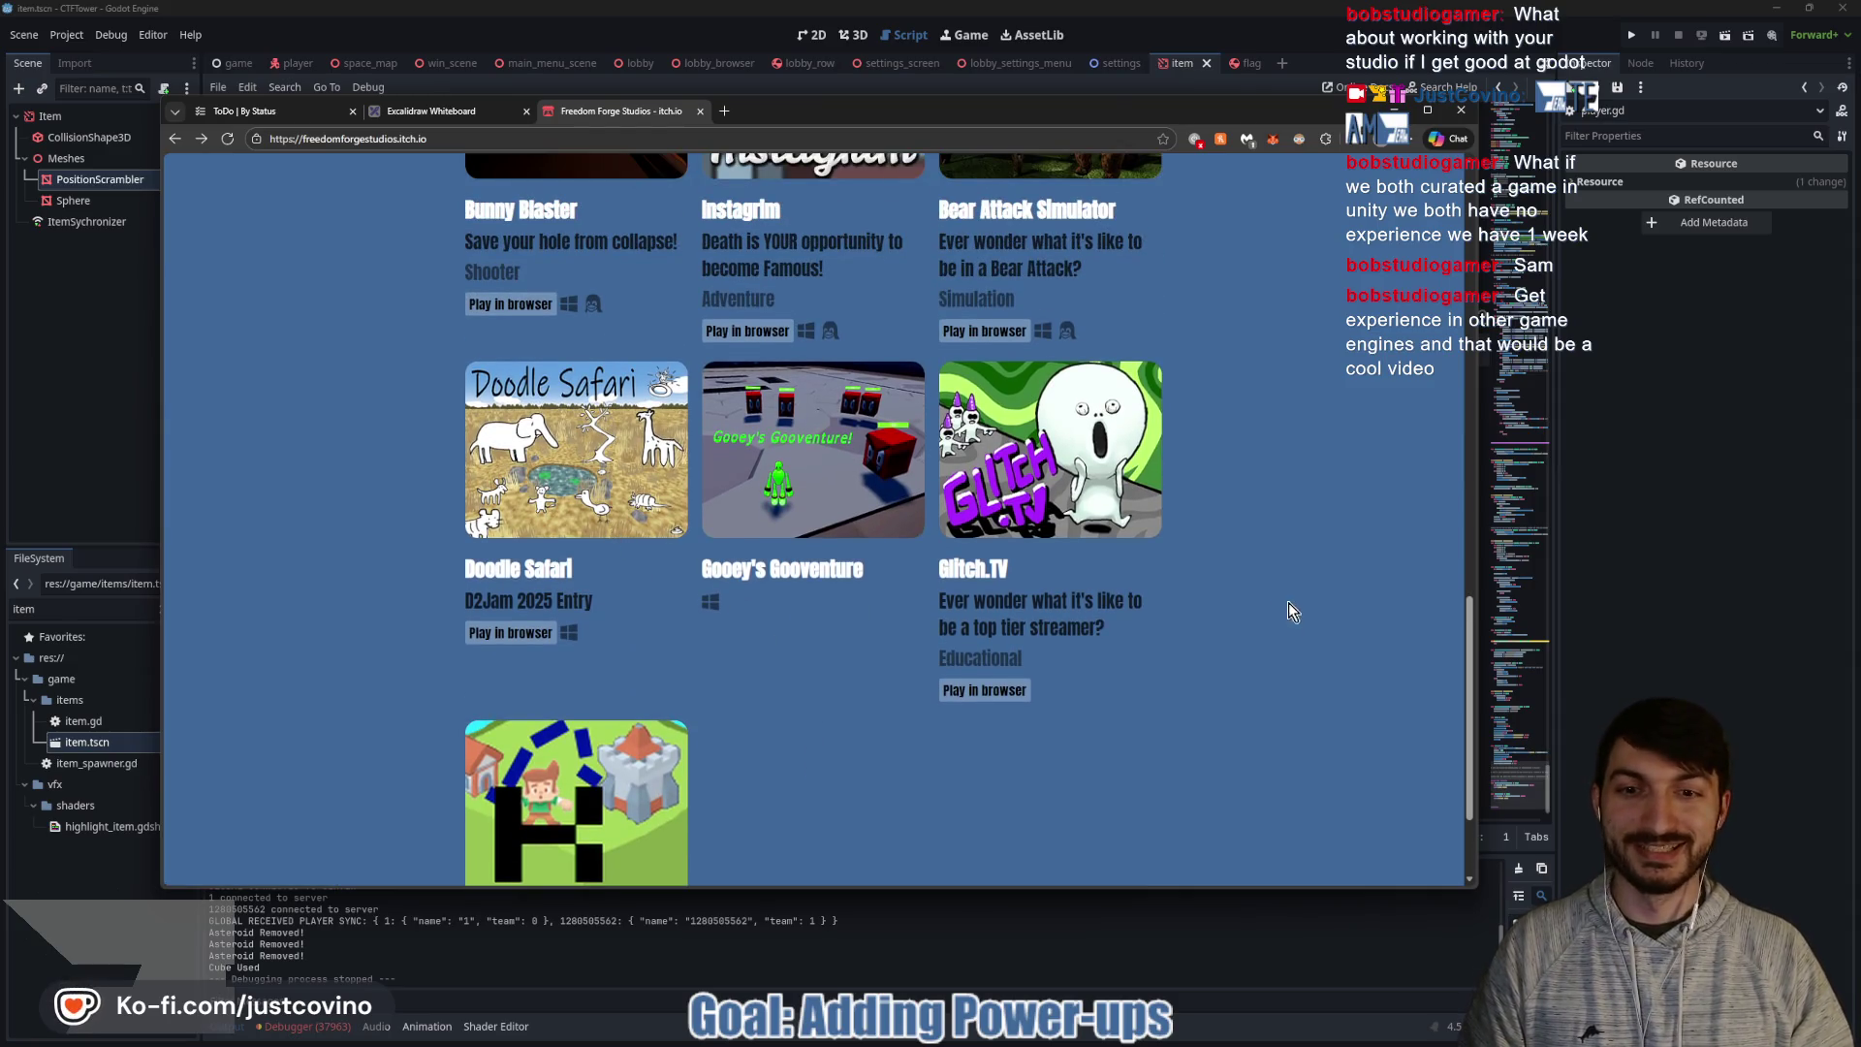
scroll(1291, 611, up, 2)
scroll(1304, 648, up, 2)
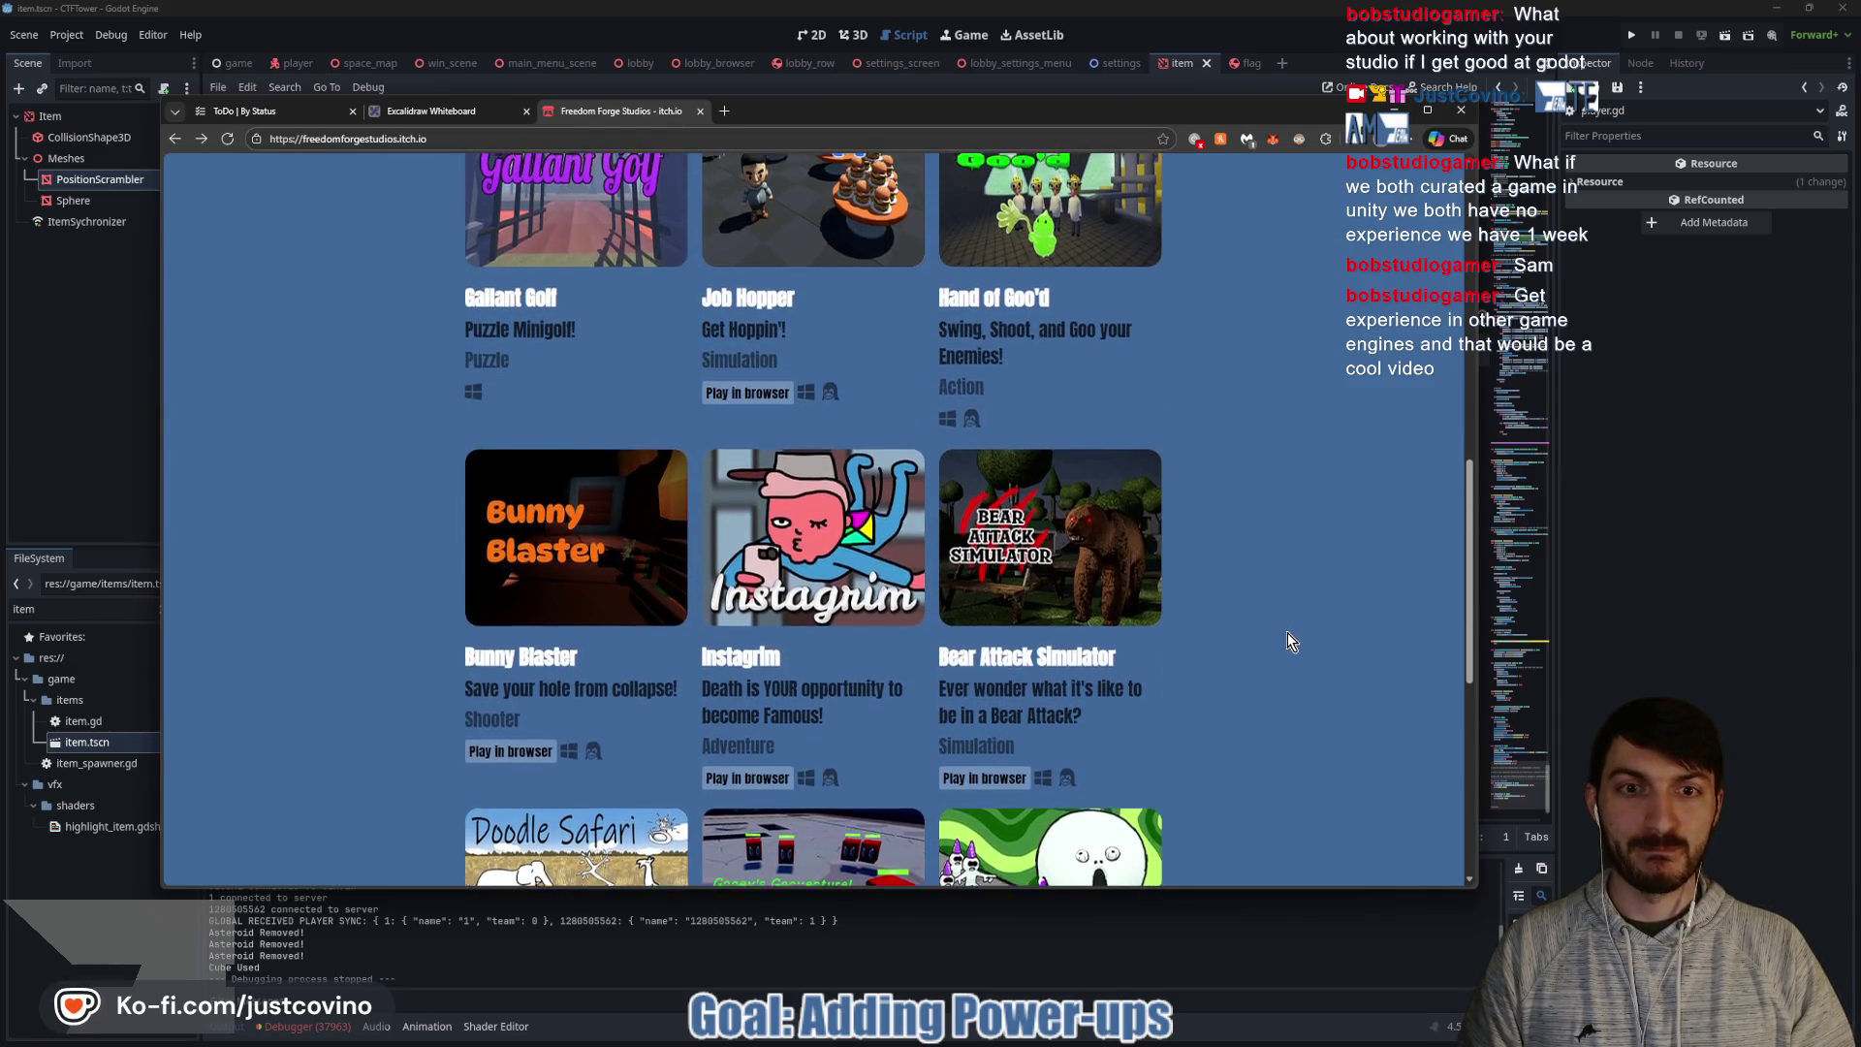
scroll(1287, 631, up, 2)
scroll(1283, 621, down, 2)
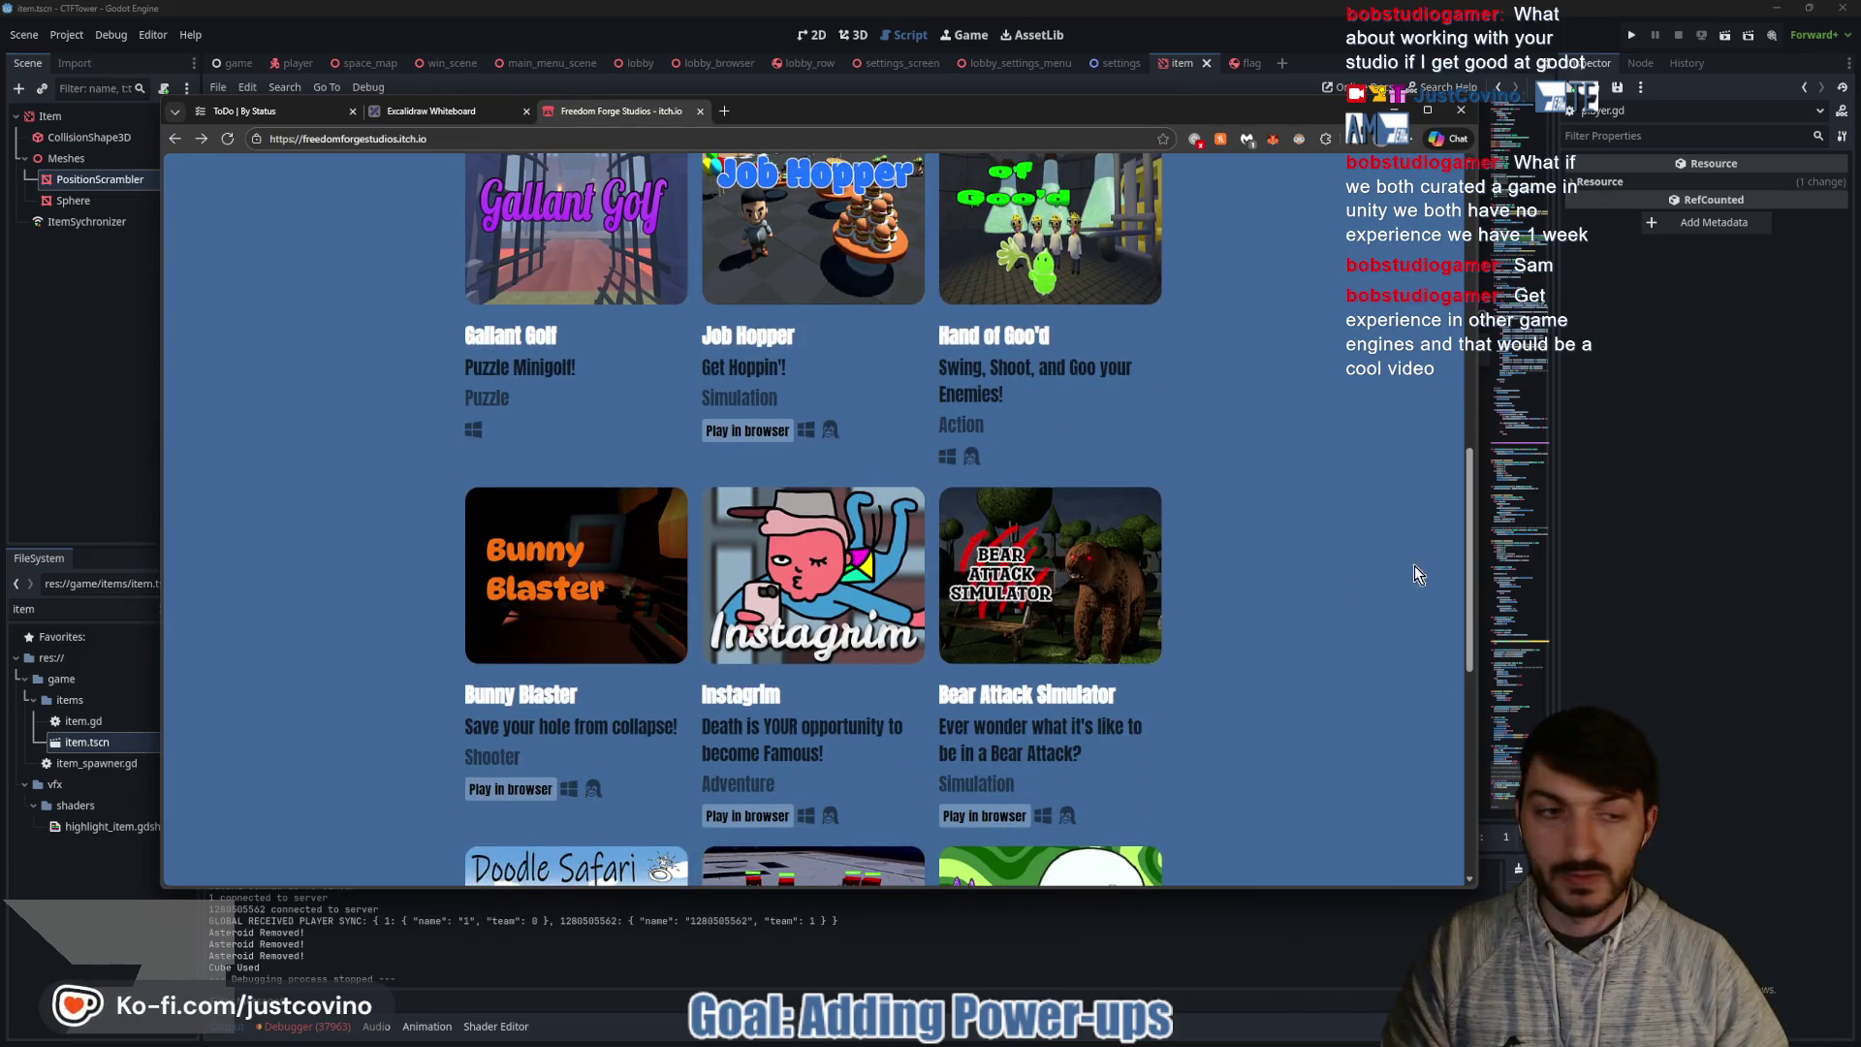
- Back in player.gd, select and inspect the Cube Used print on line 360
click(1674, 543)
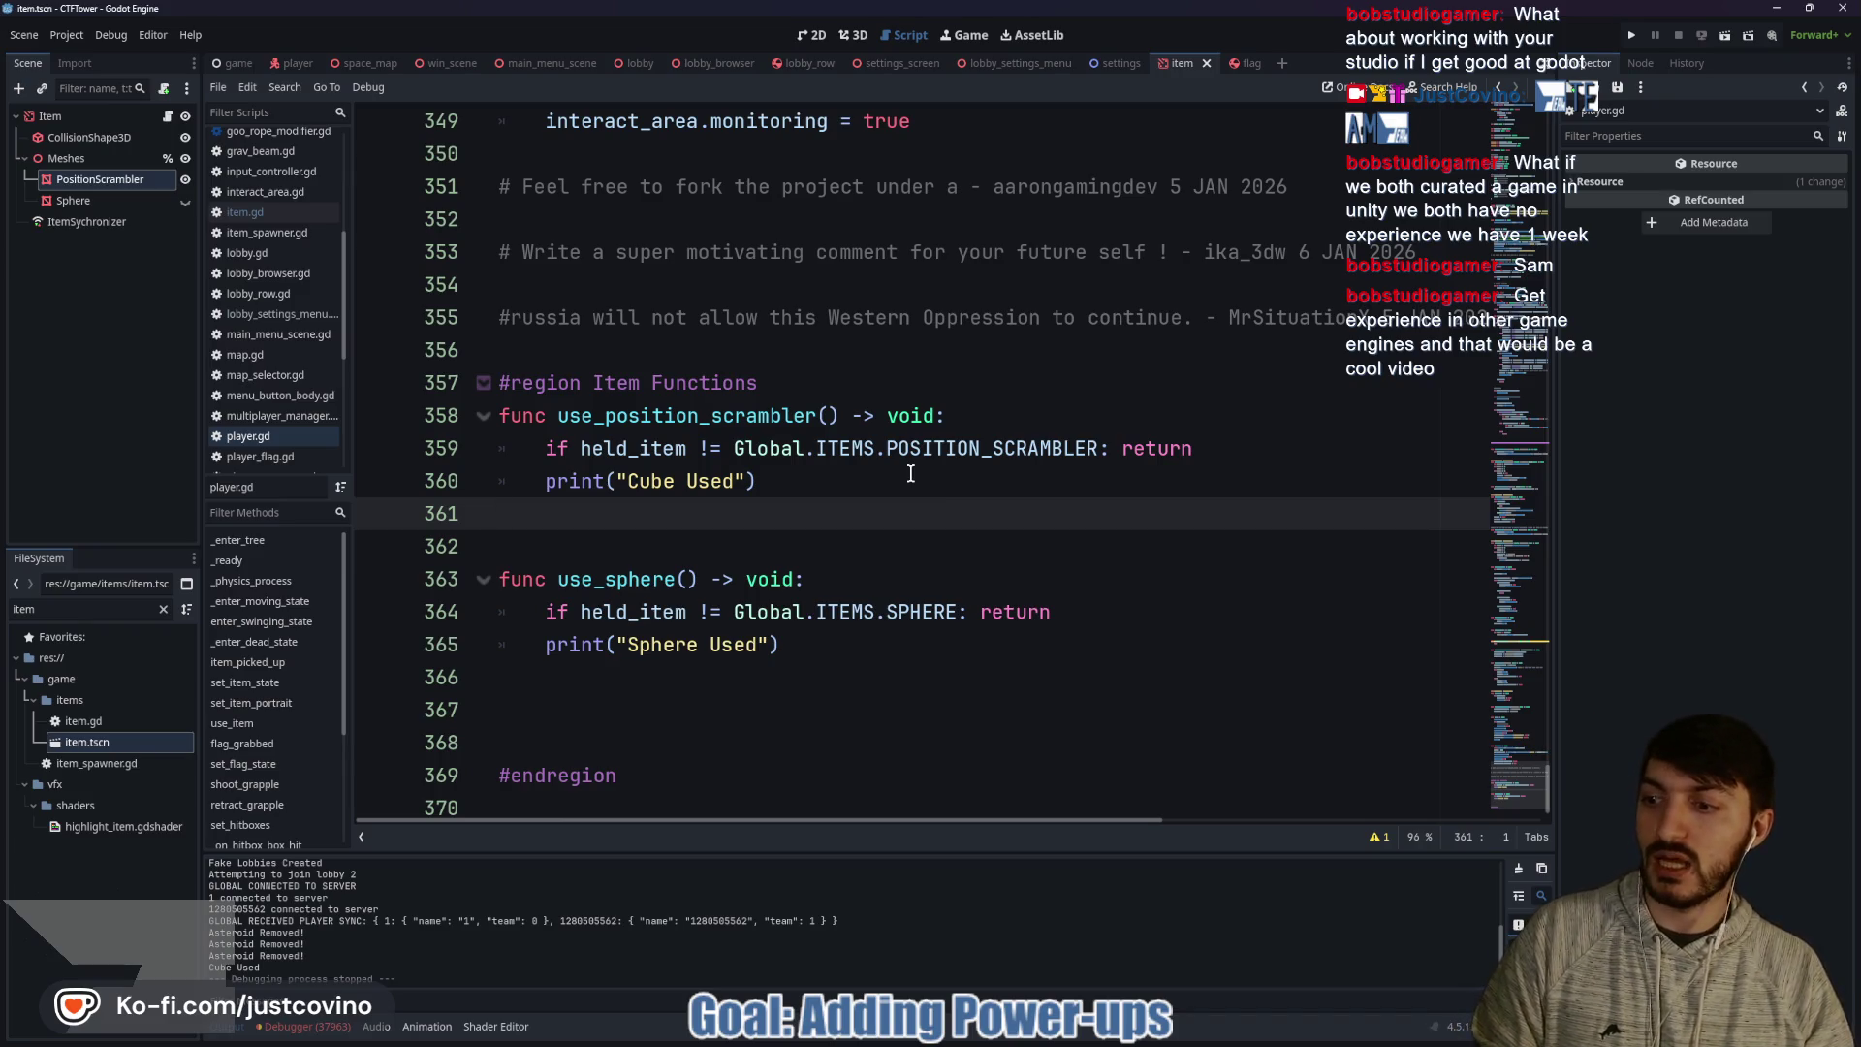
click(839, 472)
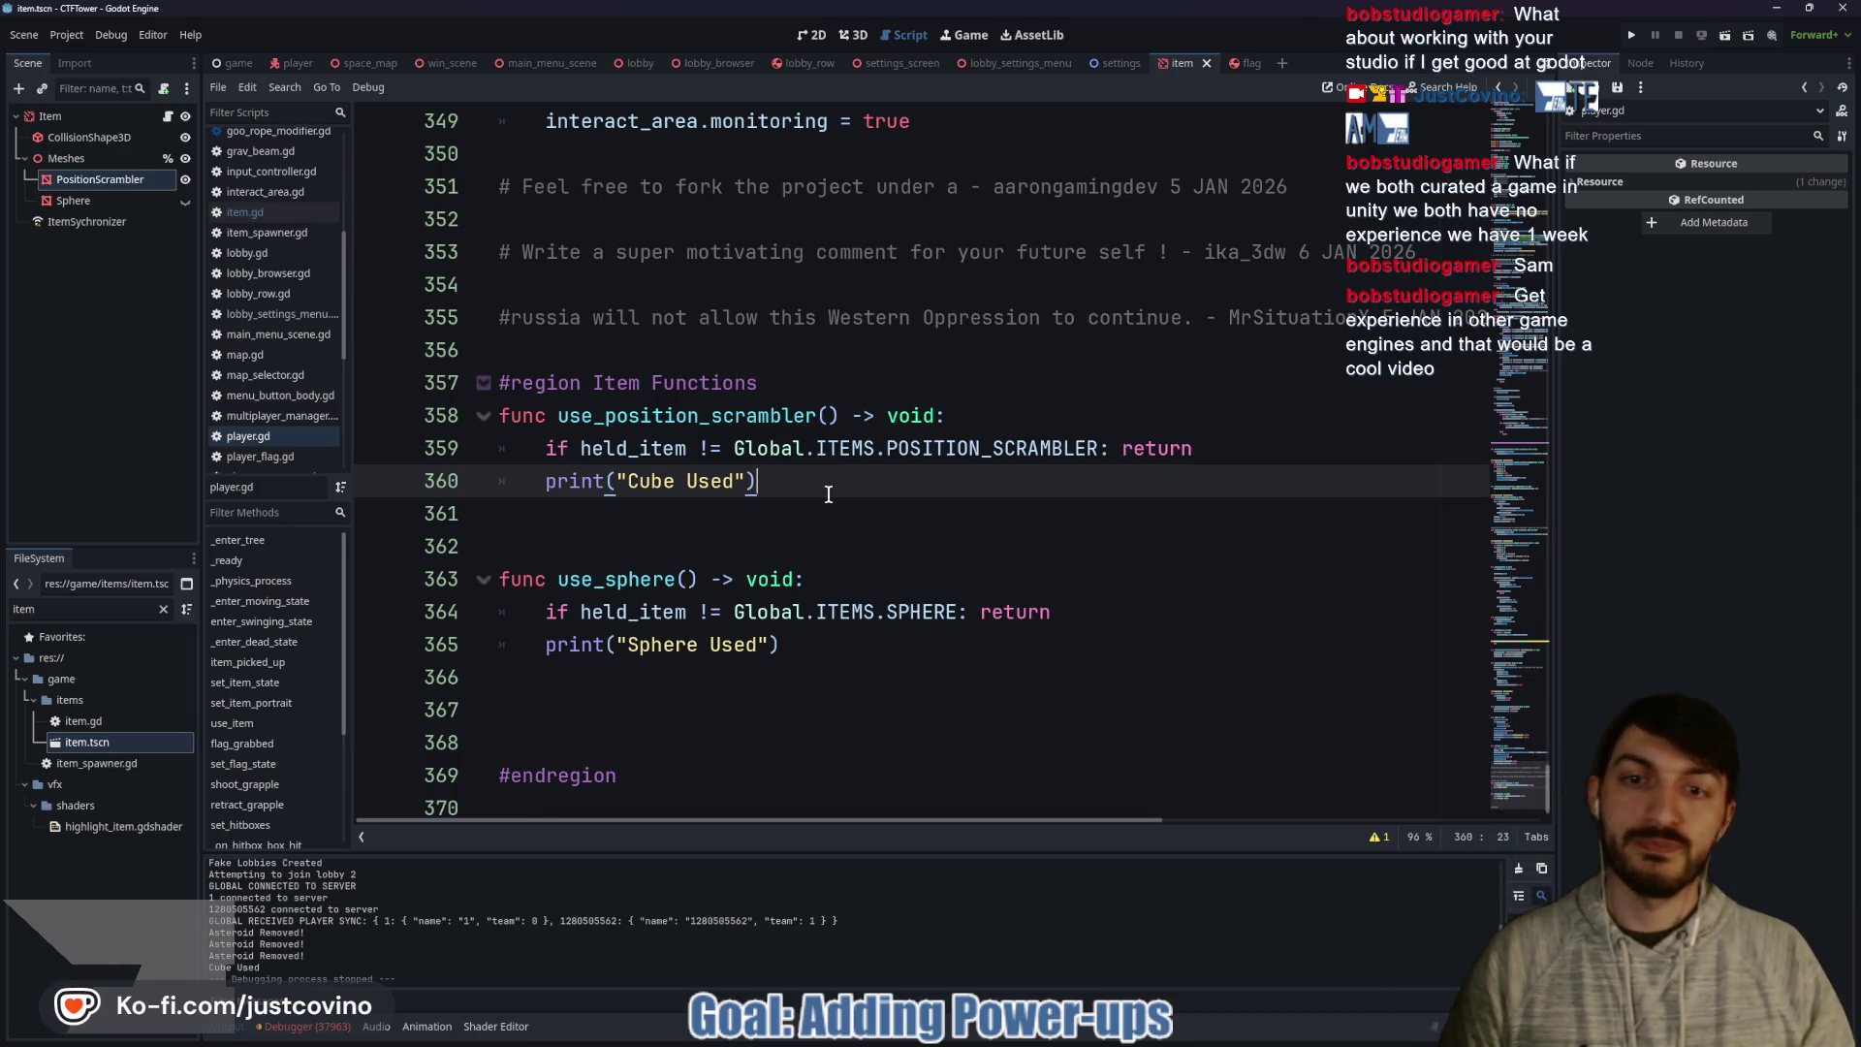
drag(789, 481, 545, 484)
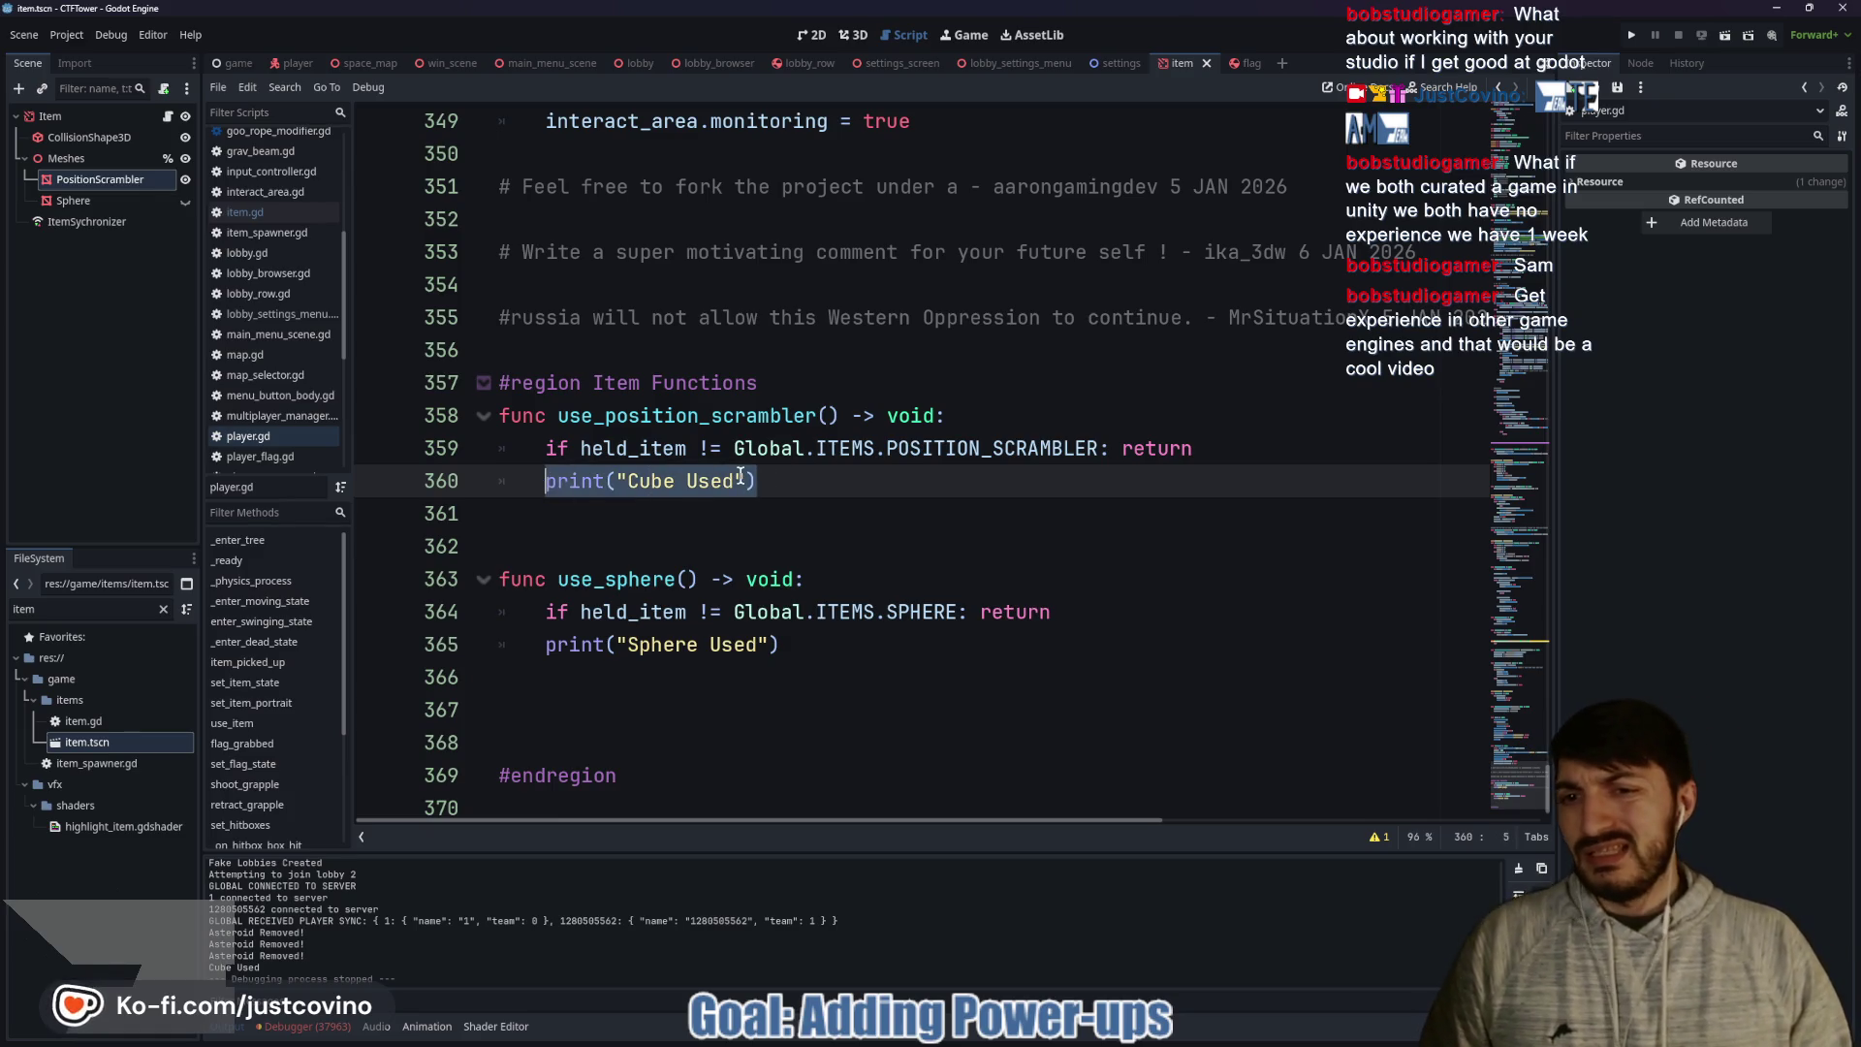
click(777, 485)
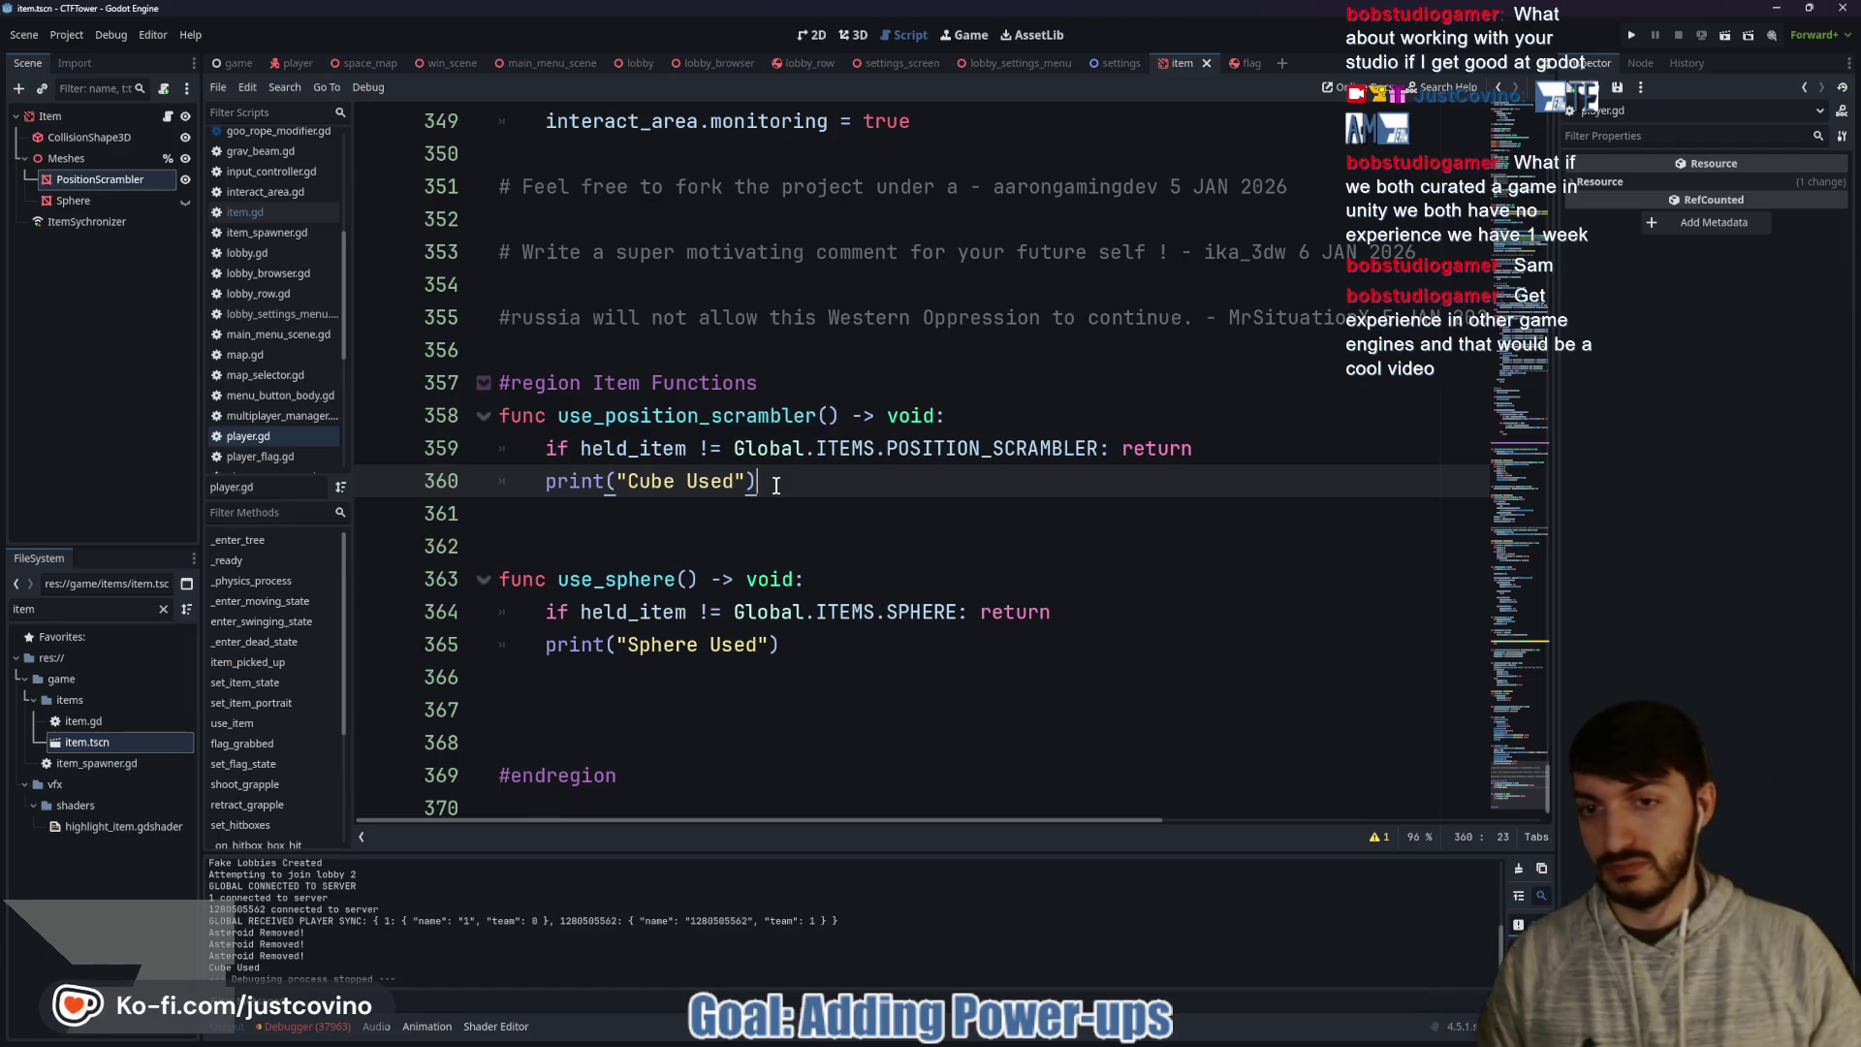
drag(770, 485, 543, 485)
click(788, 481)
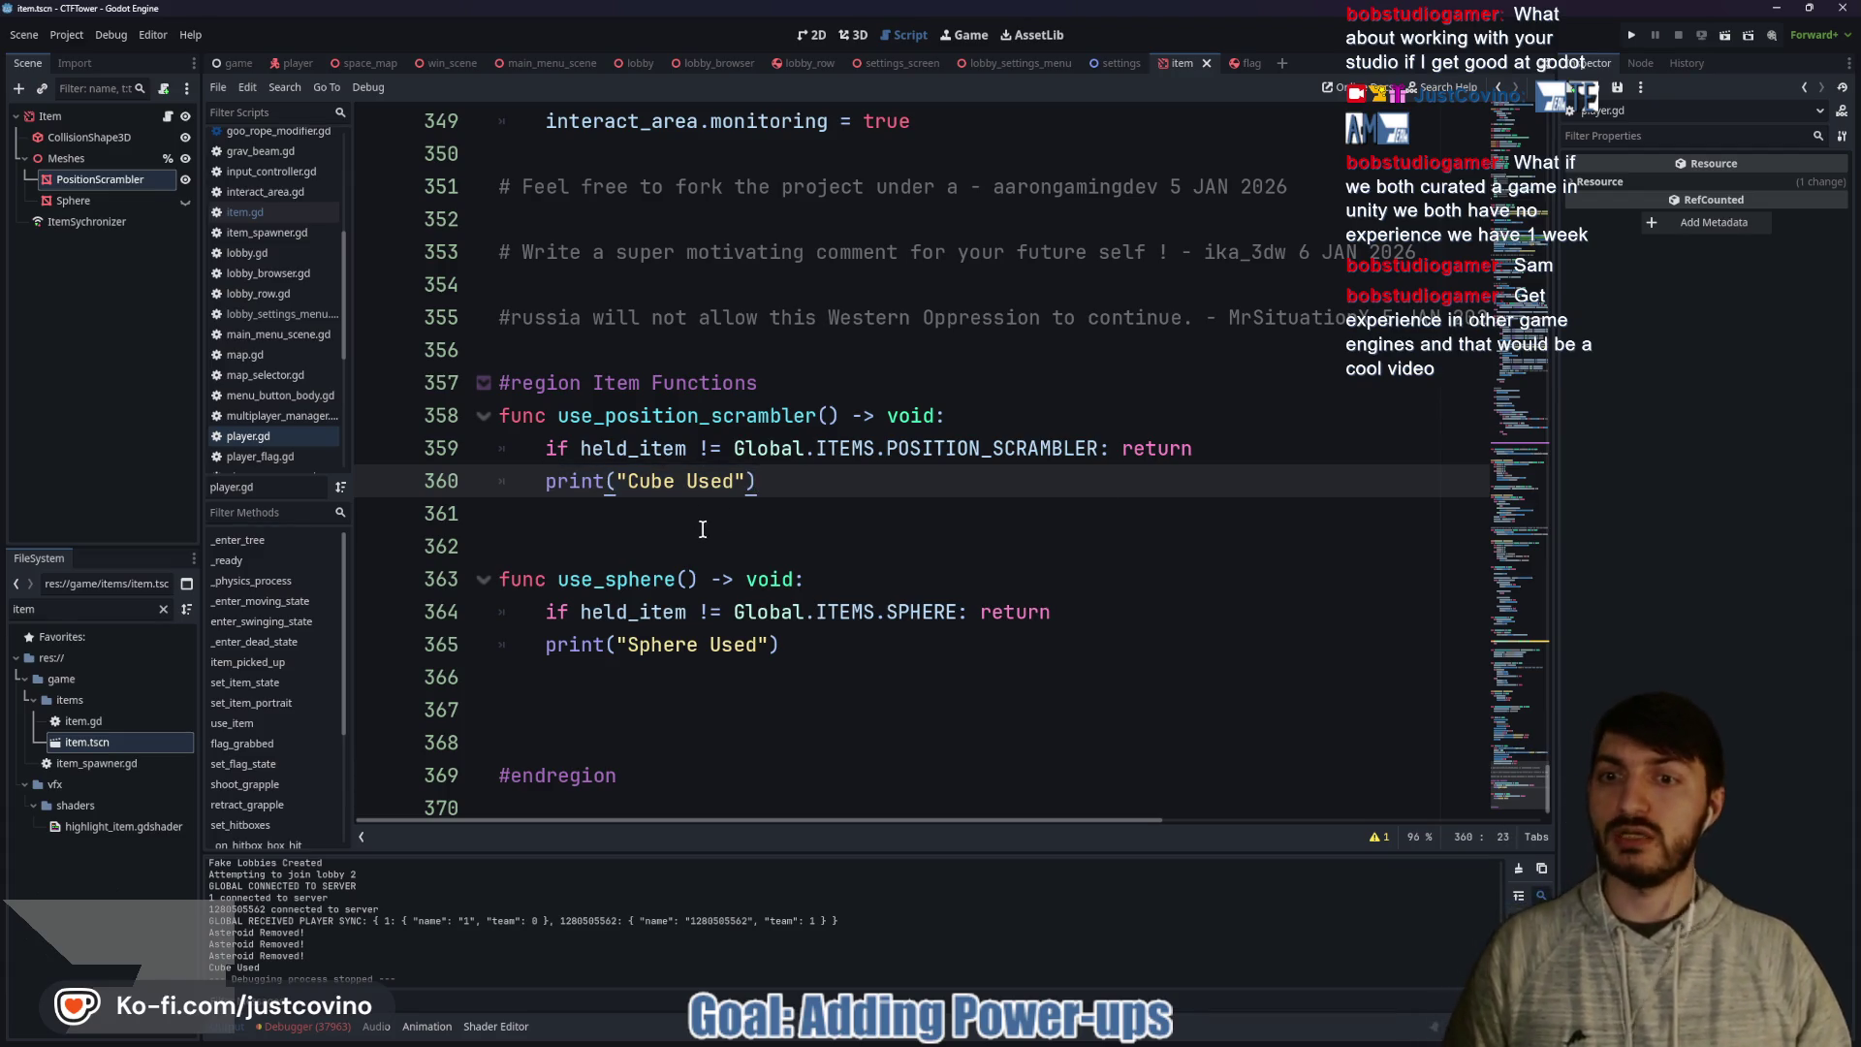
click(703, 357)
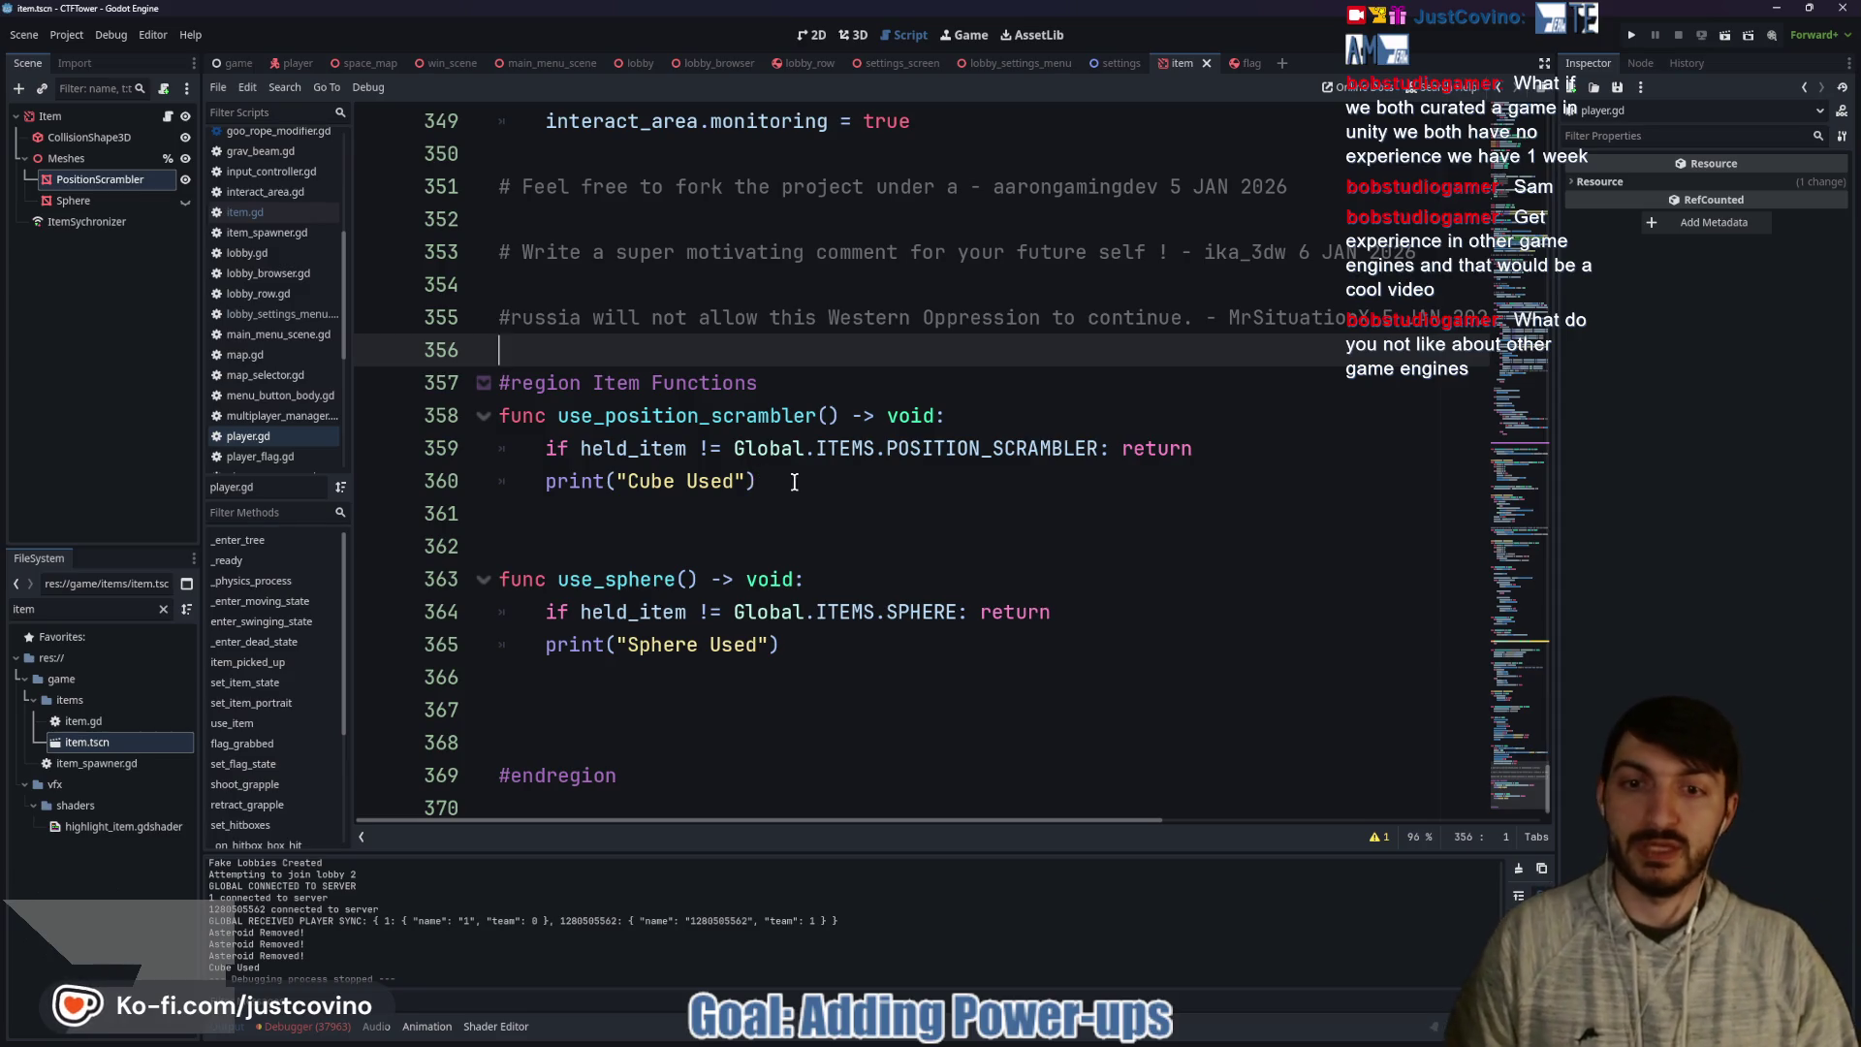
click(793, 482)
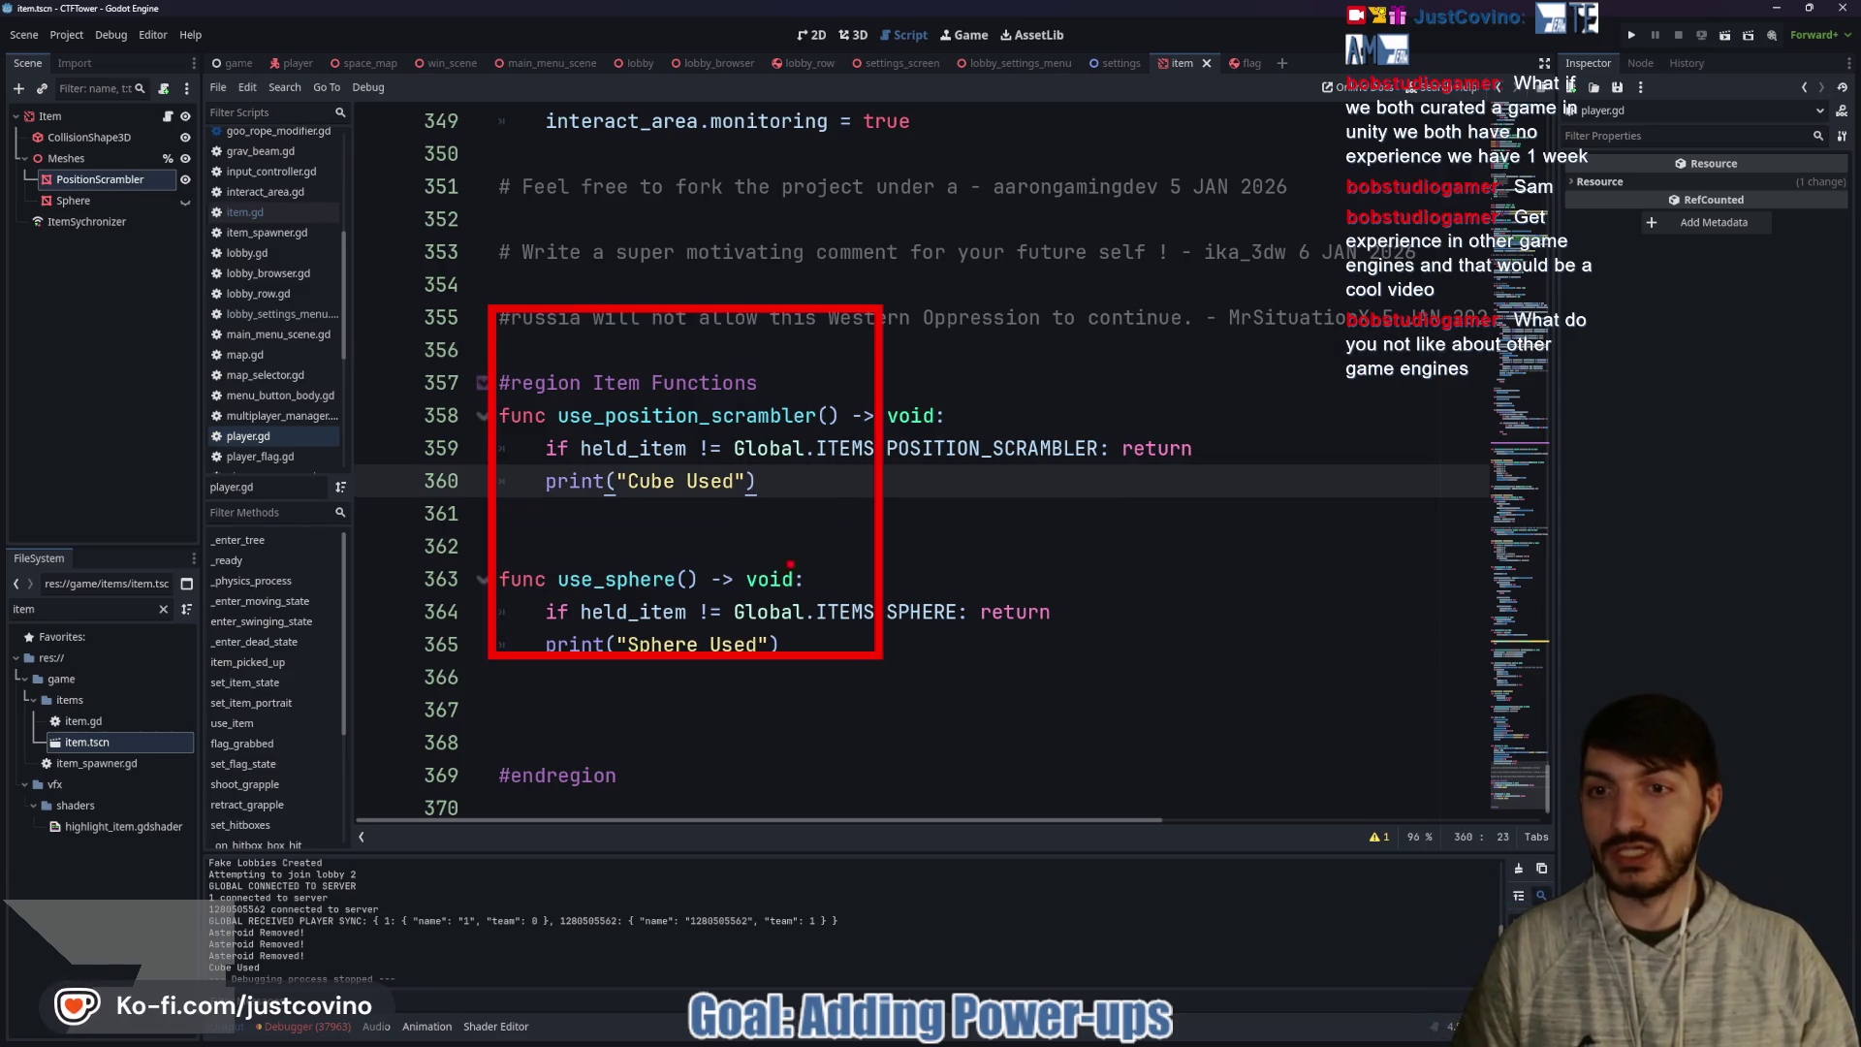
- Draw red boxes over the code and label the right one 'Unity'
mouse_move(689, 385)
mouse_down()
mouse_move(571, 543)
mouse_move(582, 581)
mouse_move(697, 387)
mouse_move(700, 452)
mouse_up()
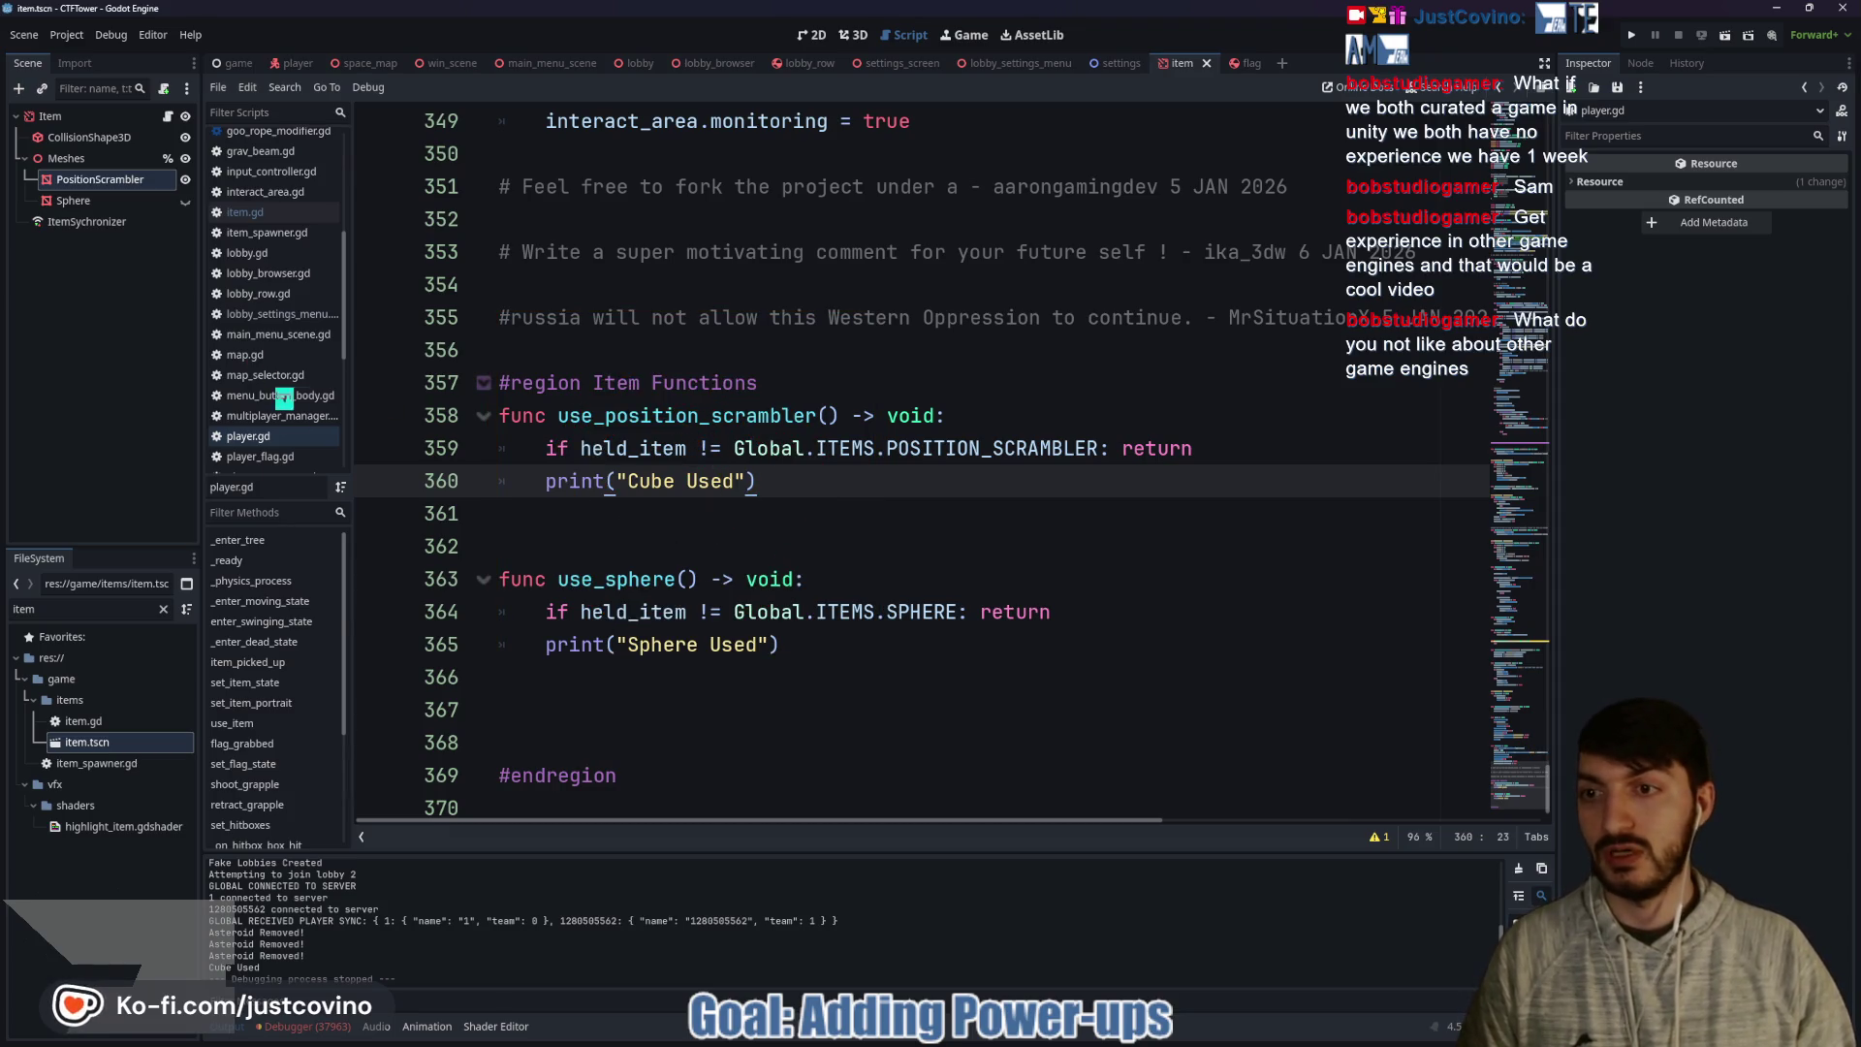
drag(588, 208, 766, 392)
drag(940, 490, 1100, 646)
drag(905, 202, 1082, 351)
drag(638, 503, 778, 672)
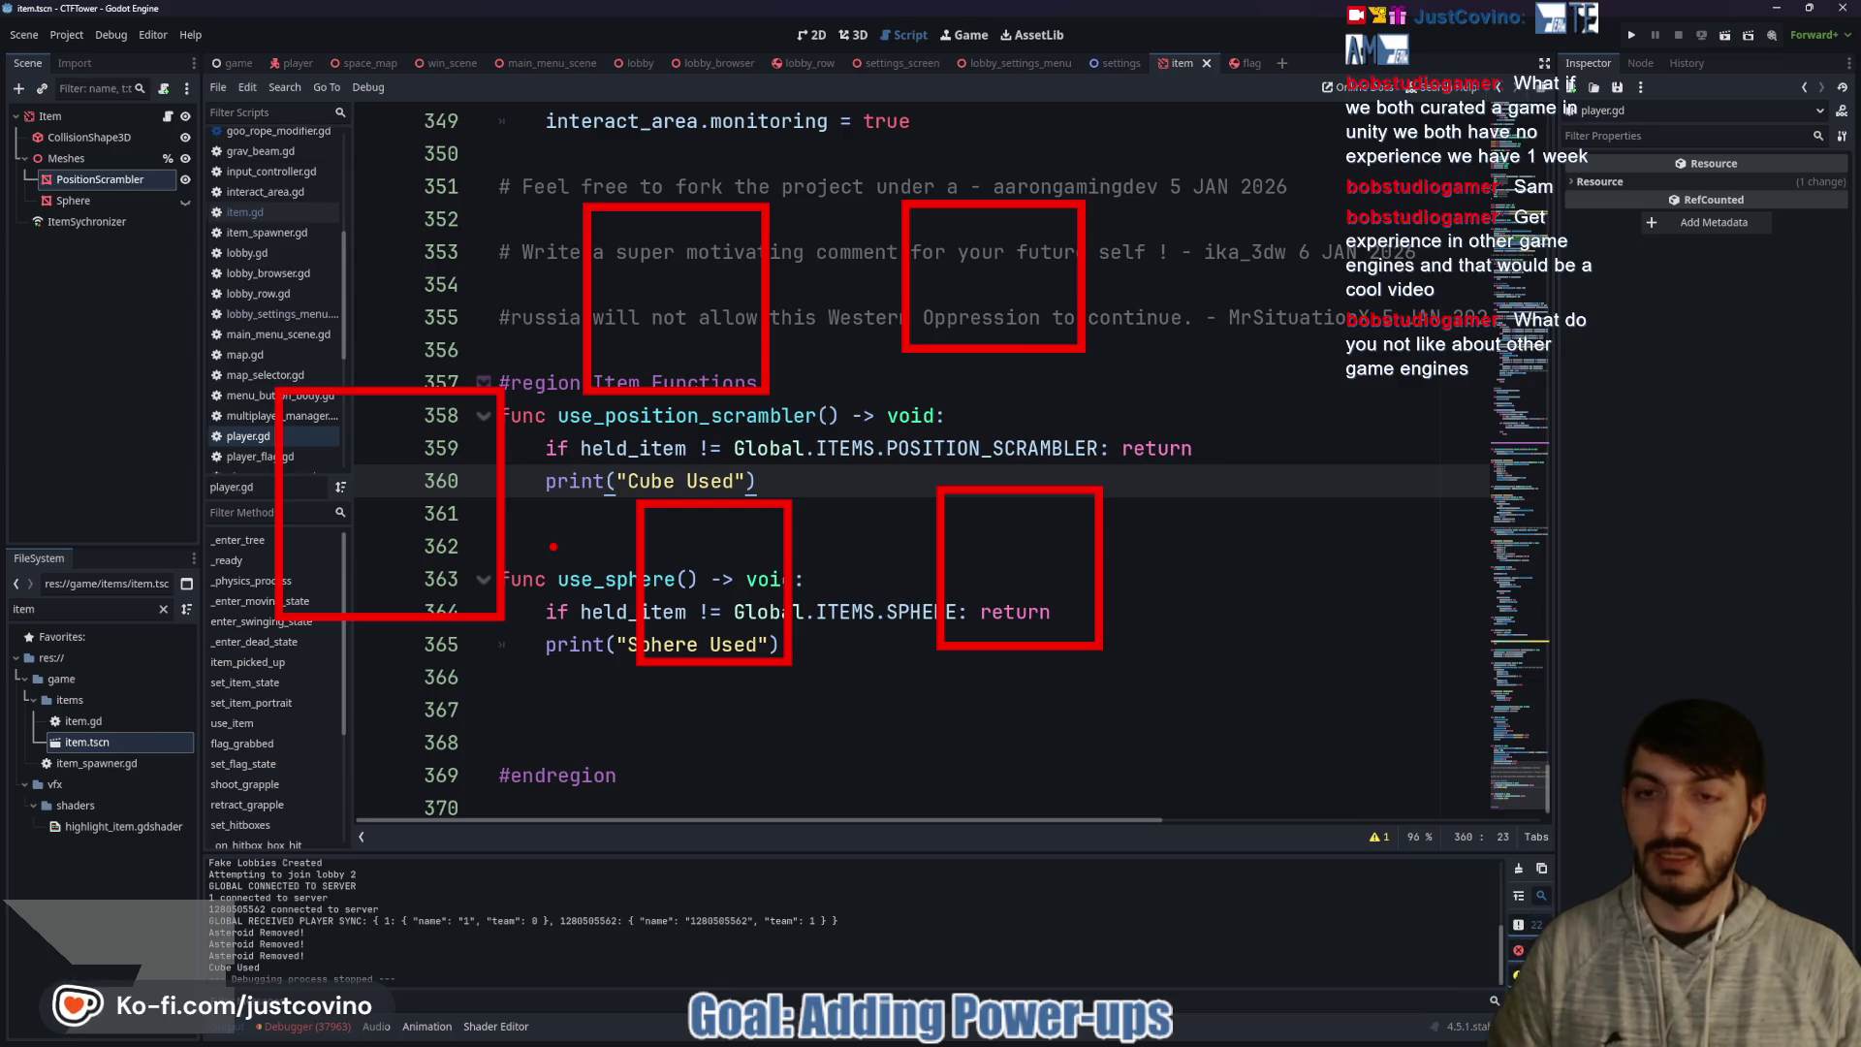
mouse_move(456, 490)
mouse_down()
mouse_move(916, 260)
mouse_move(1038, 587)
mouse_up()
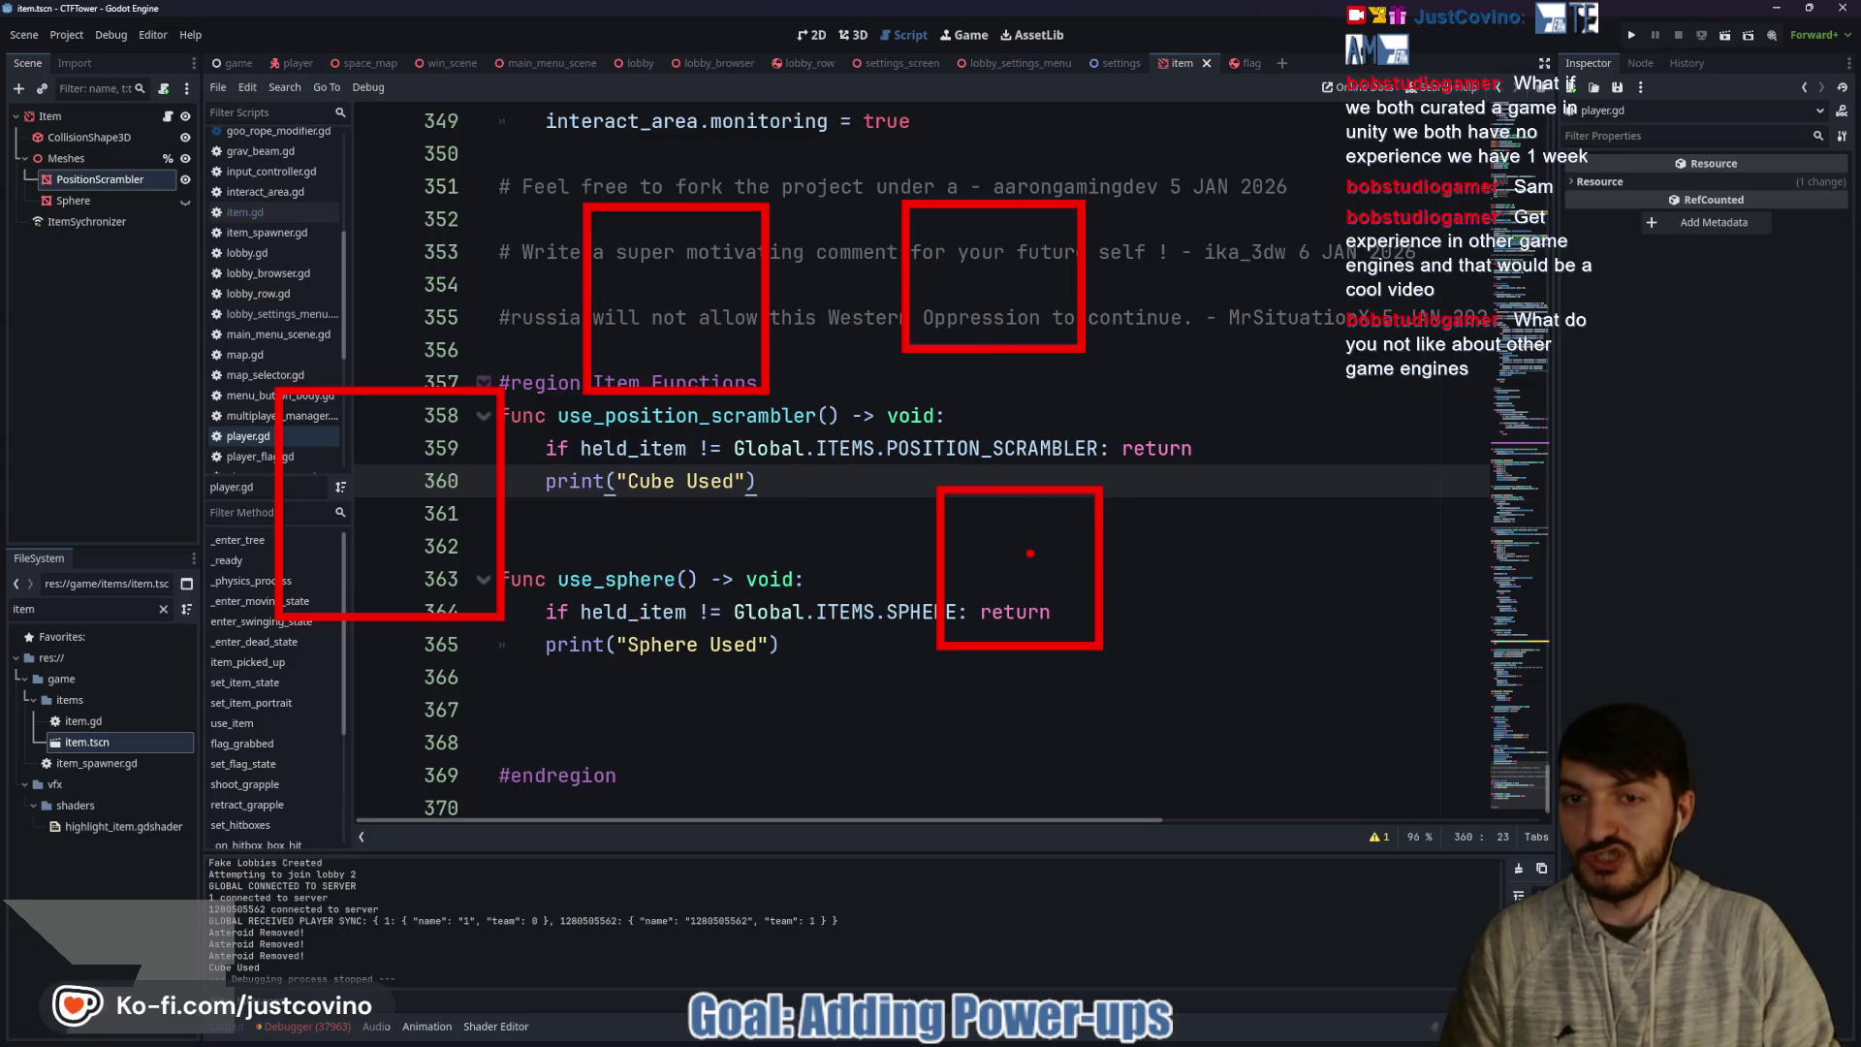
mouse_move(646, 395)
mouse_down()
mouse_move(837, 611)
mouse_move(885, 618)
mouse_up()
drag(979, 401, 1211, 637)
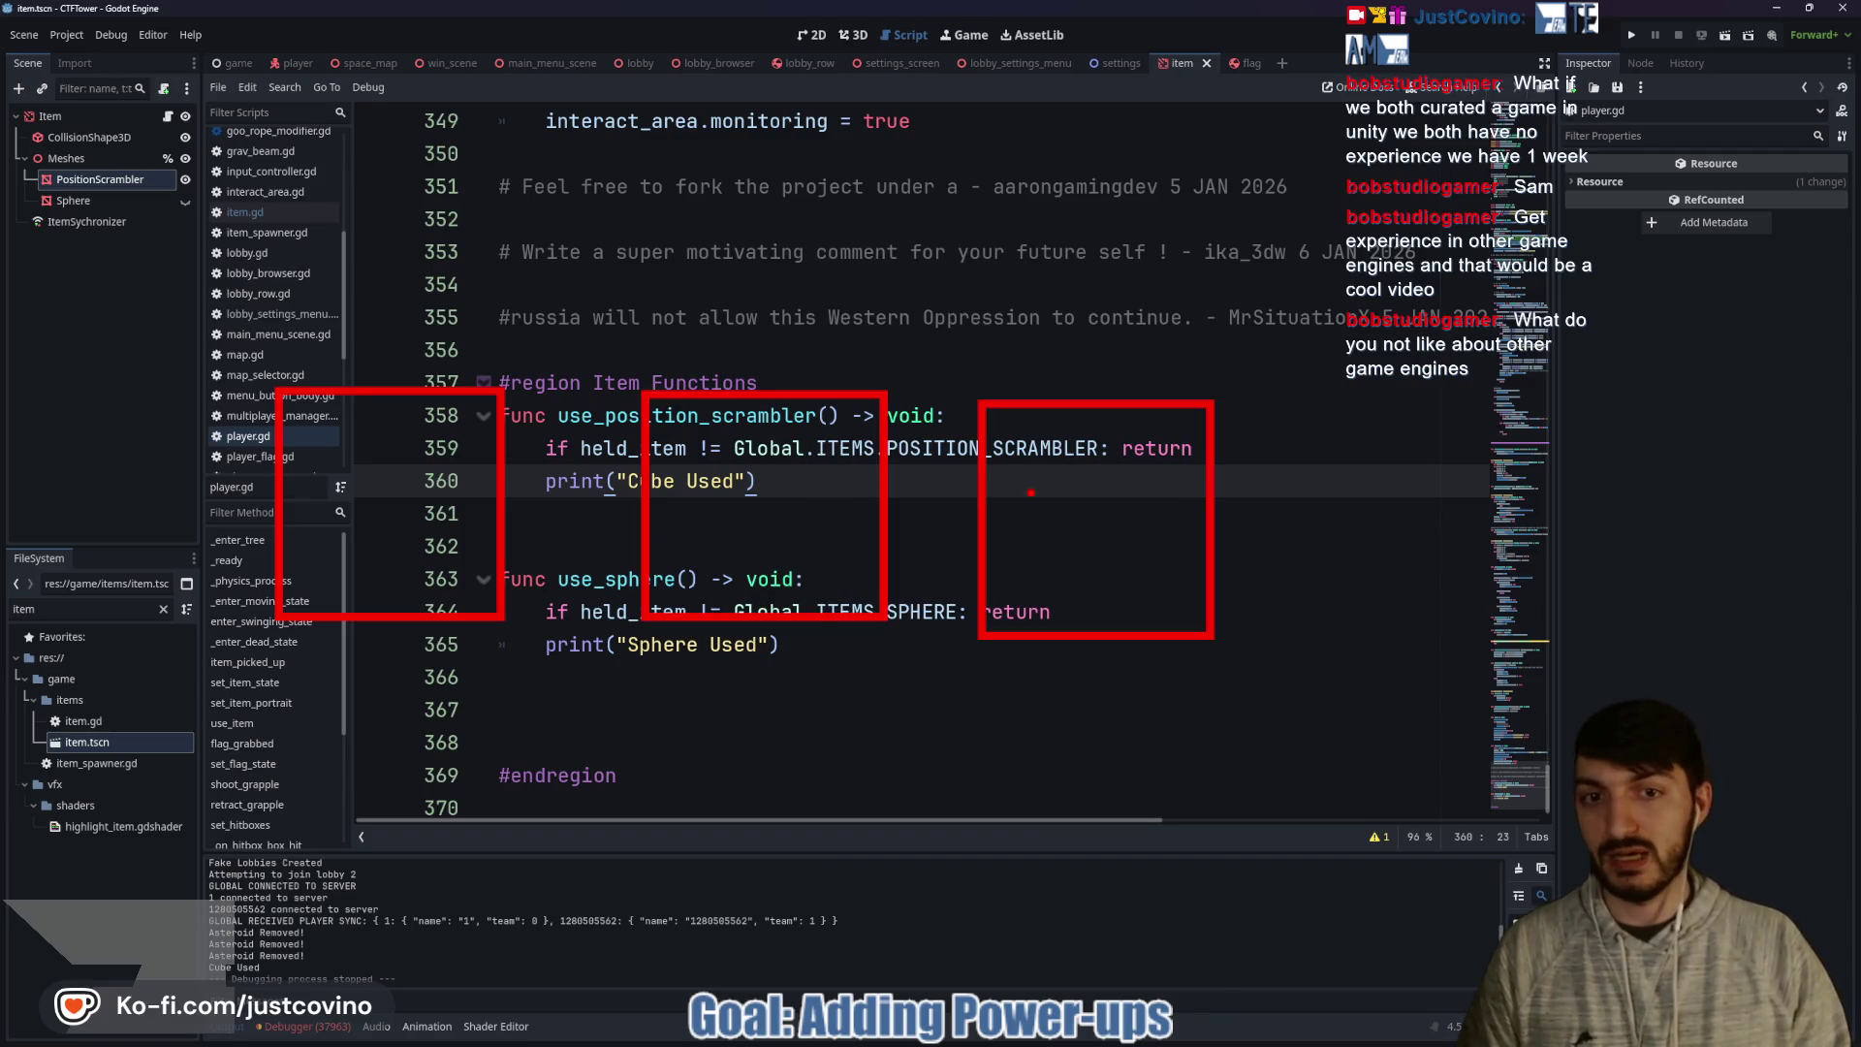
drag(1124, 572, 1096, 313)
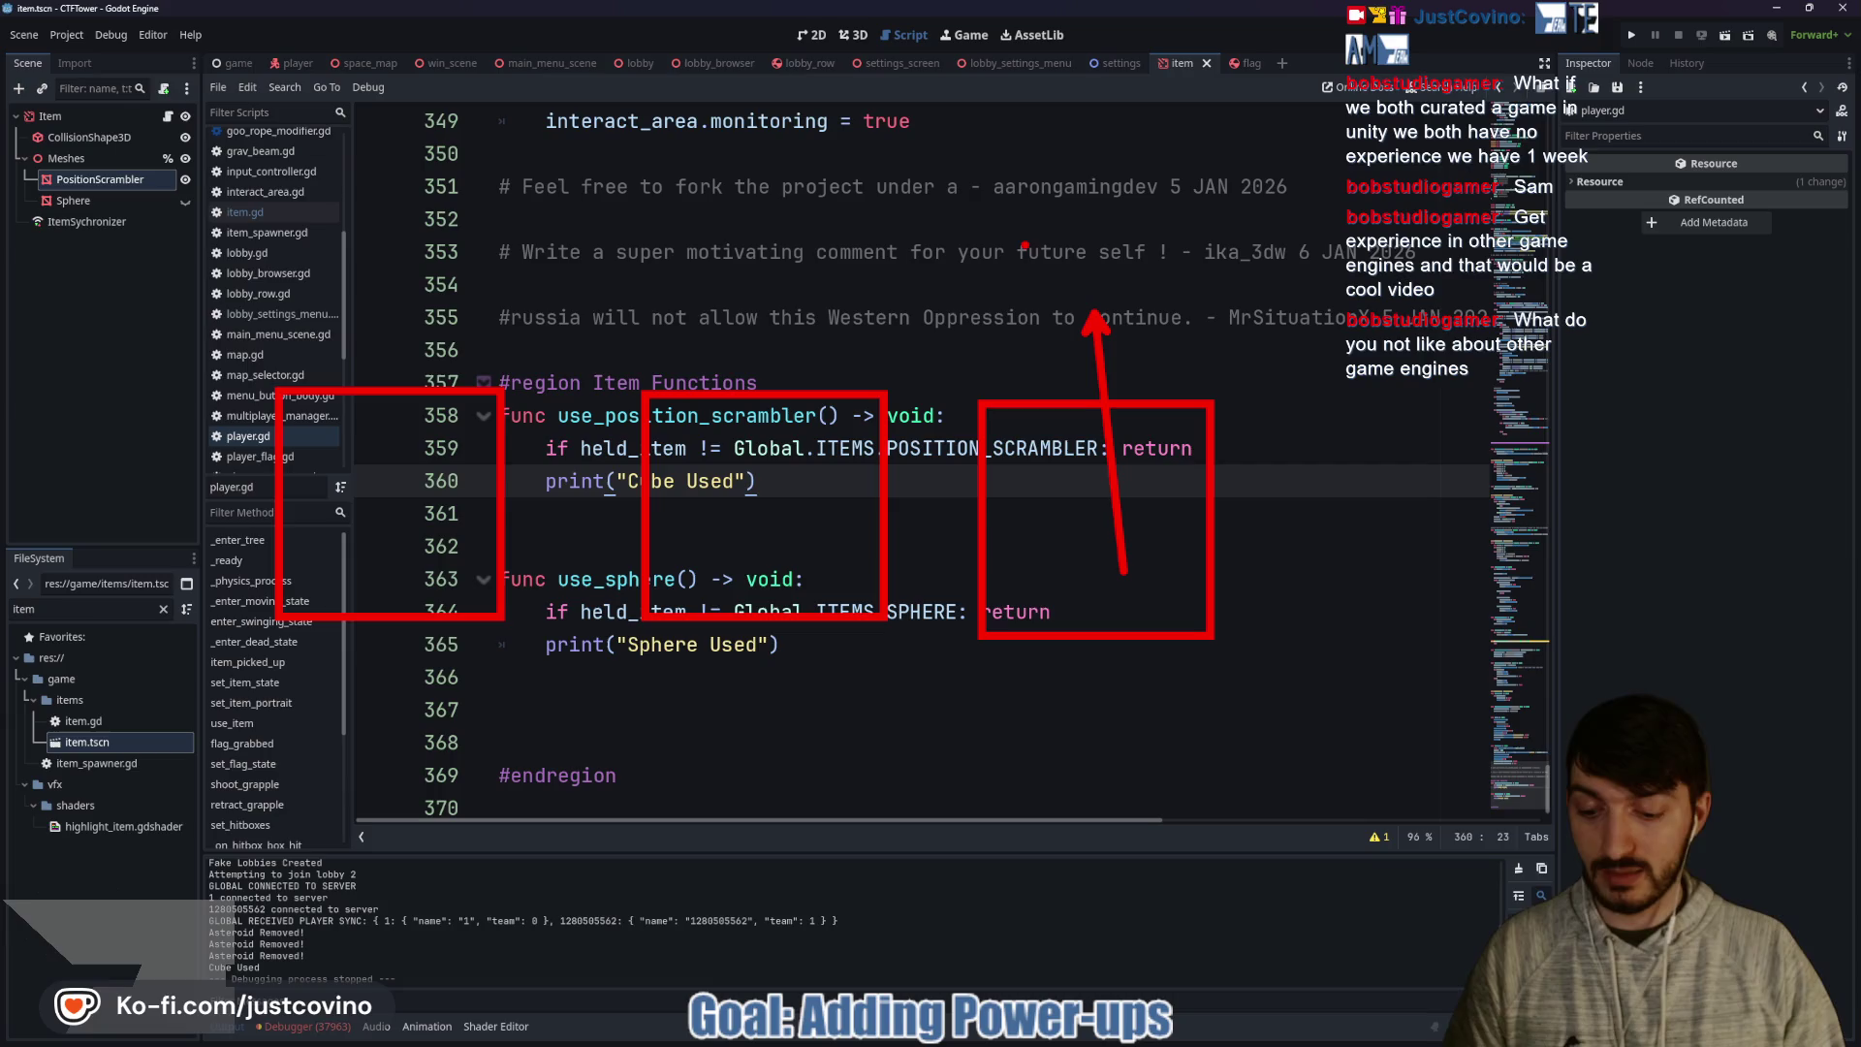
text(Unity)
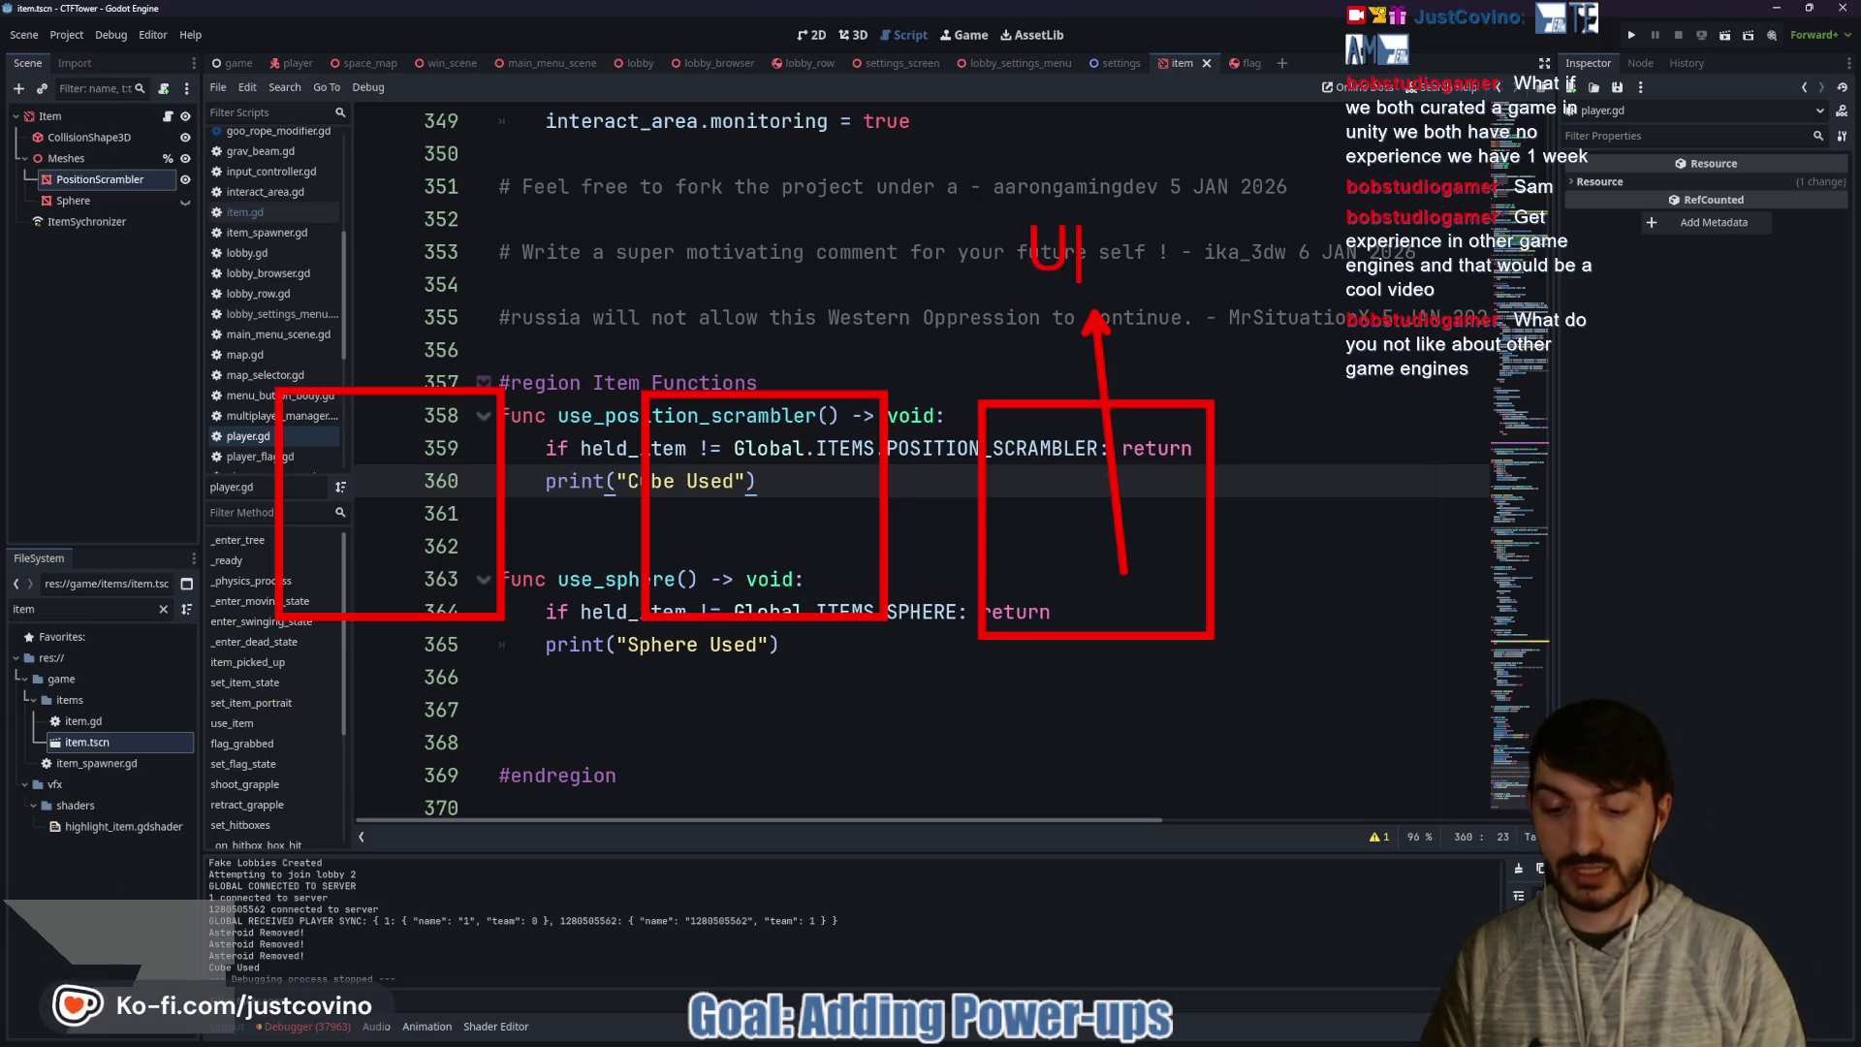
- Annotate the other boxes as UE and Godot, add a C# label, then erase the drawings
drag(758, 545, 758, 349)
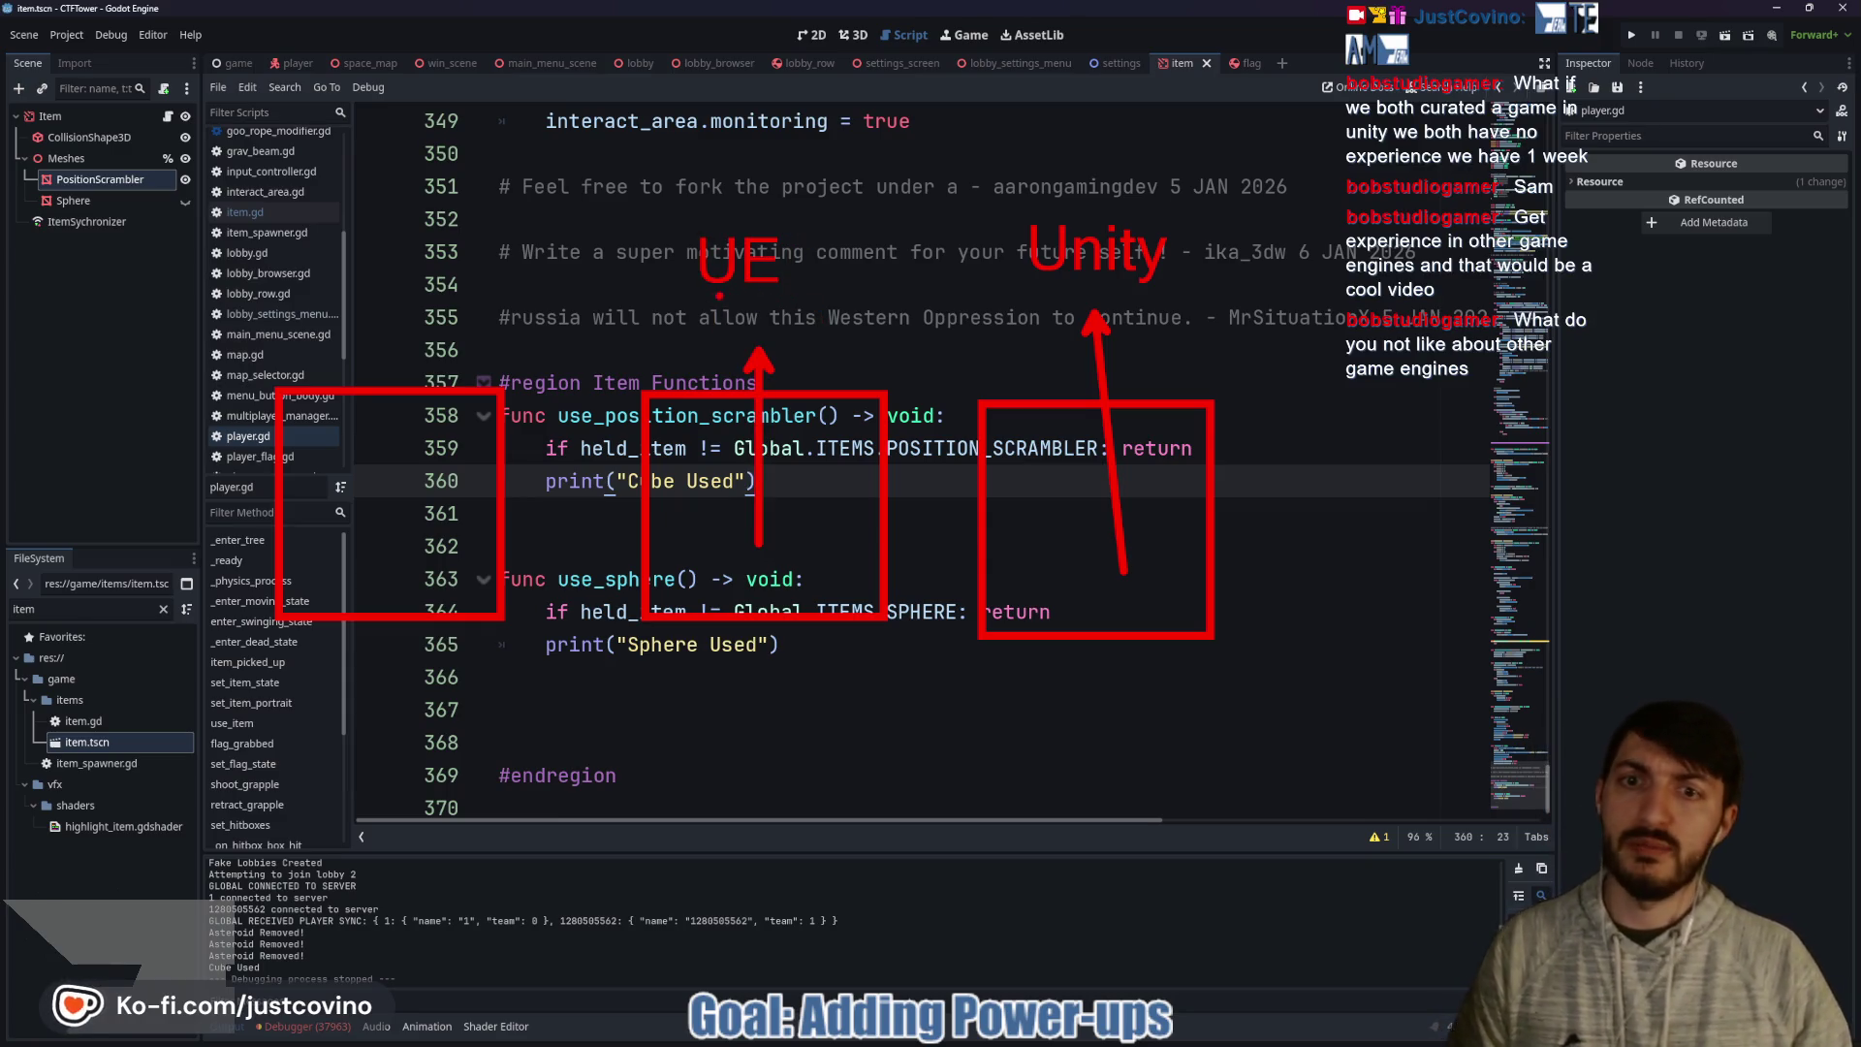
drag(703, 293, 805, 295)
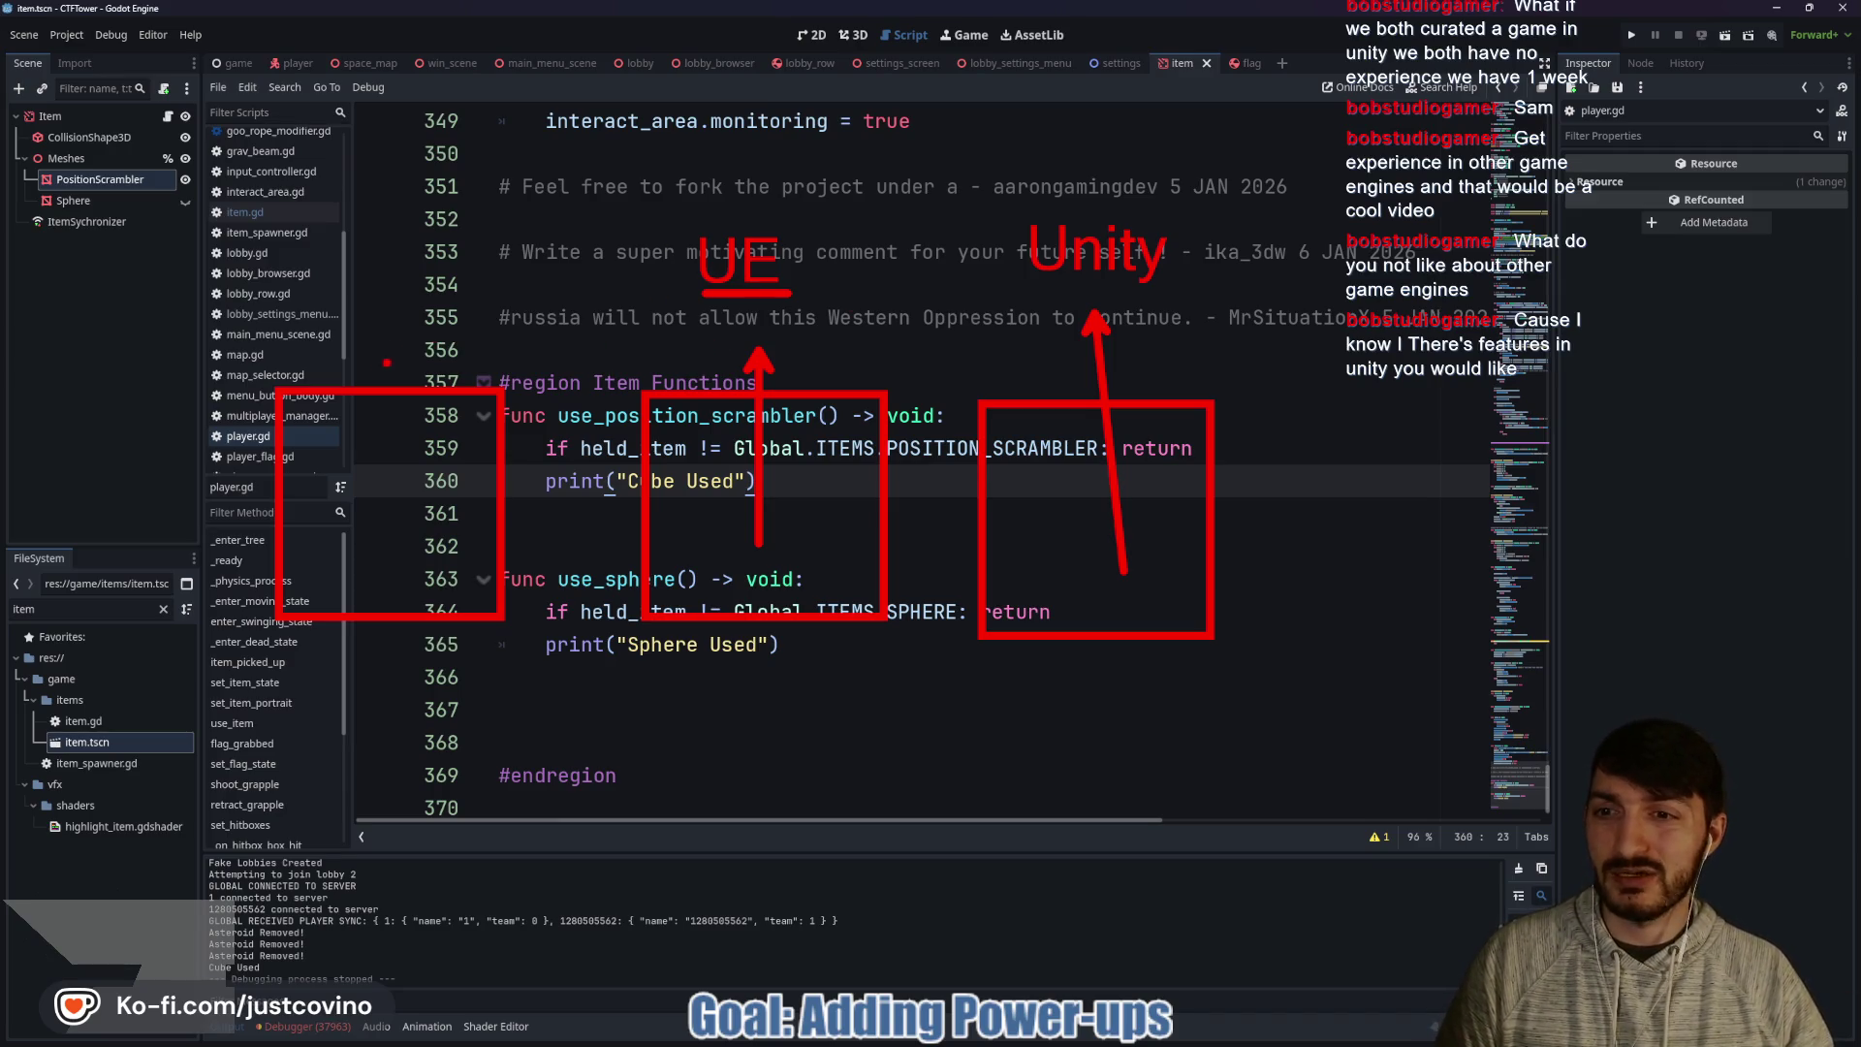
drag(373, 504, 373, 334)
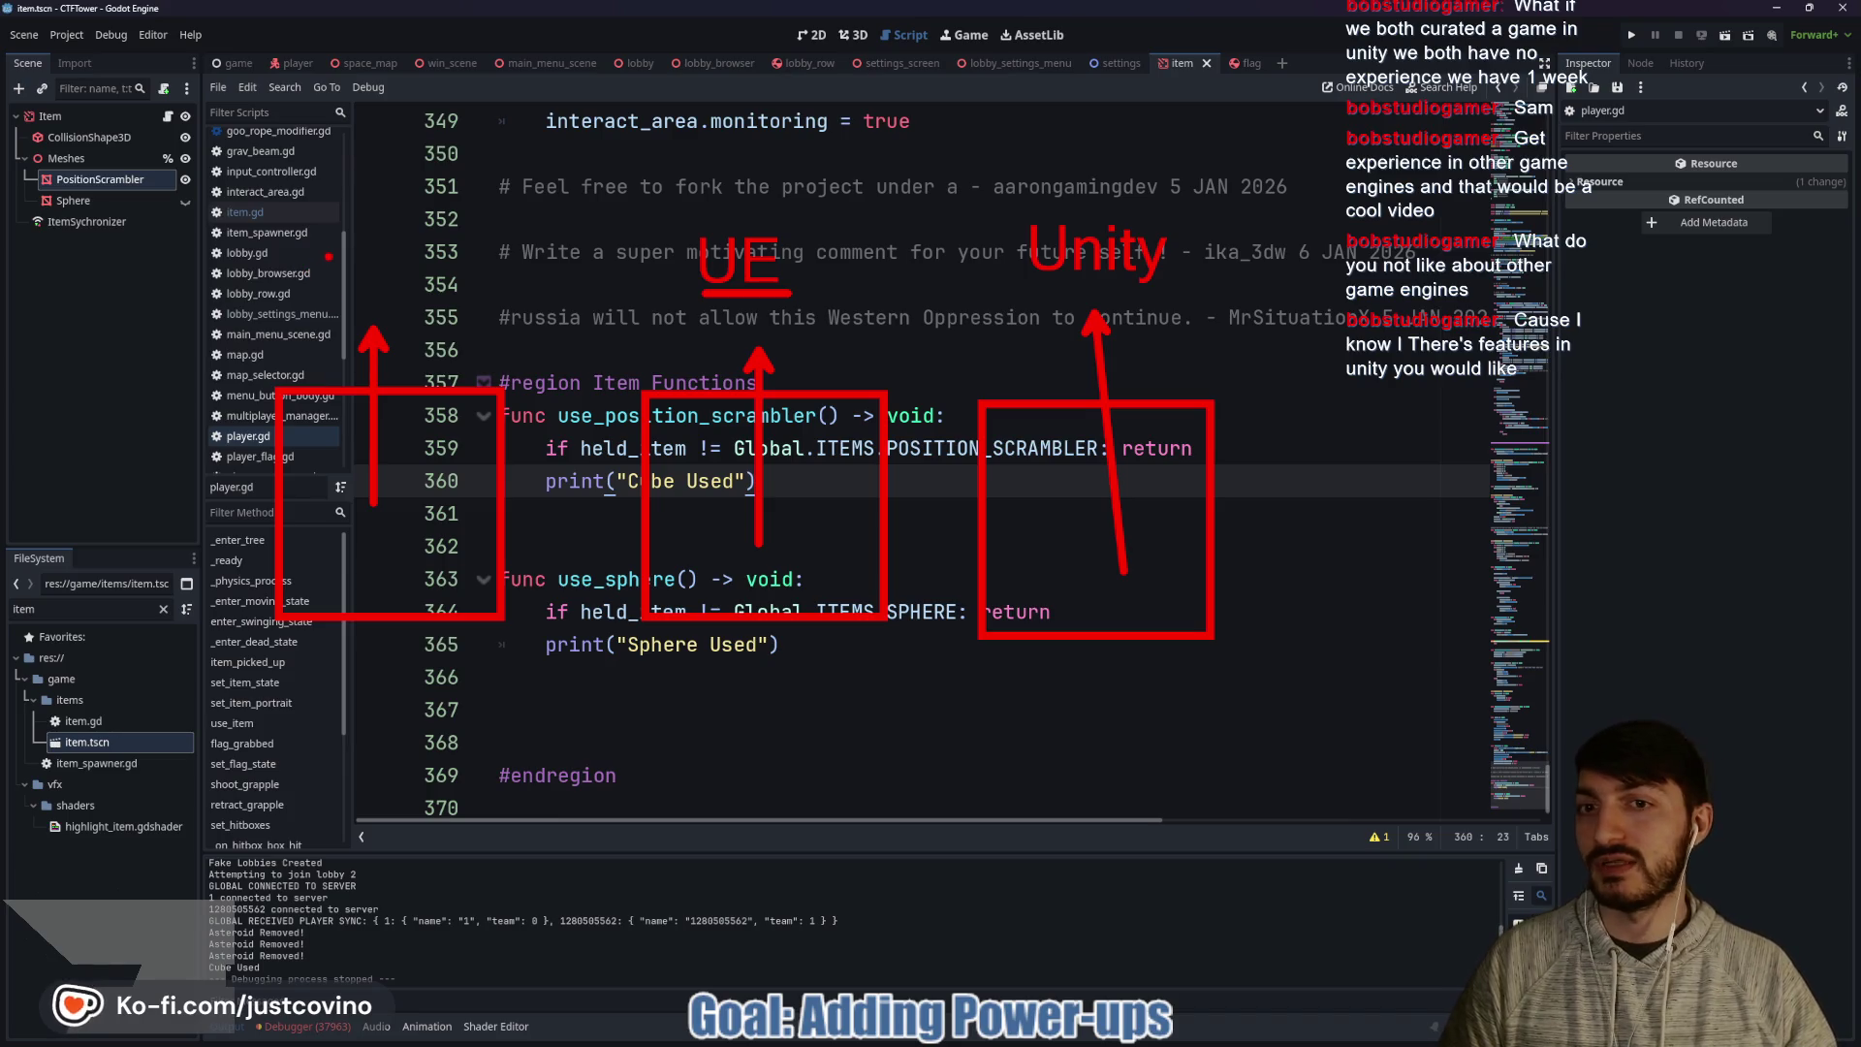
drag(371, 255, 351, 274)
drag(383, 250, 383, 302)
text(odot)
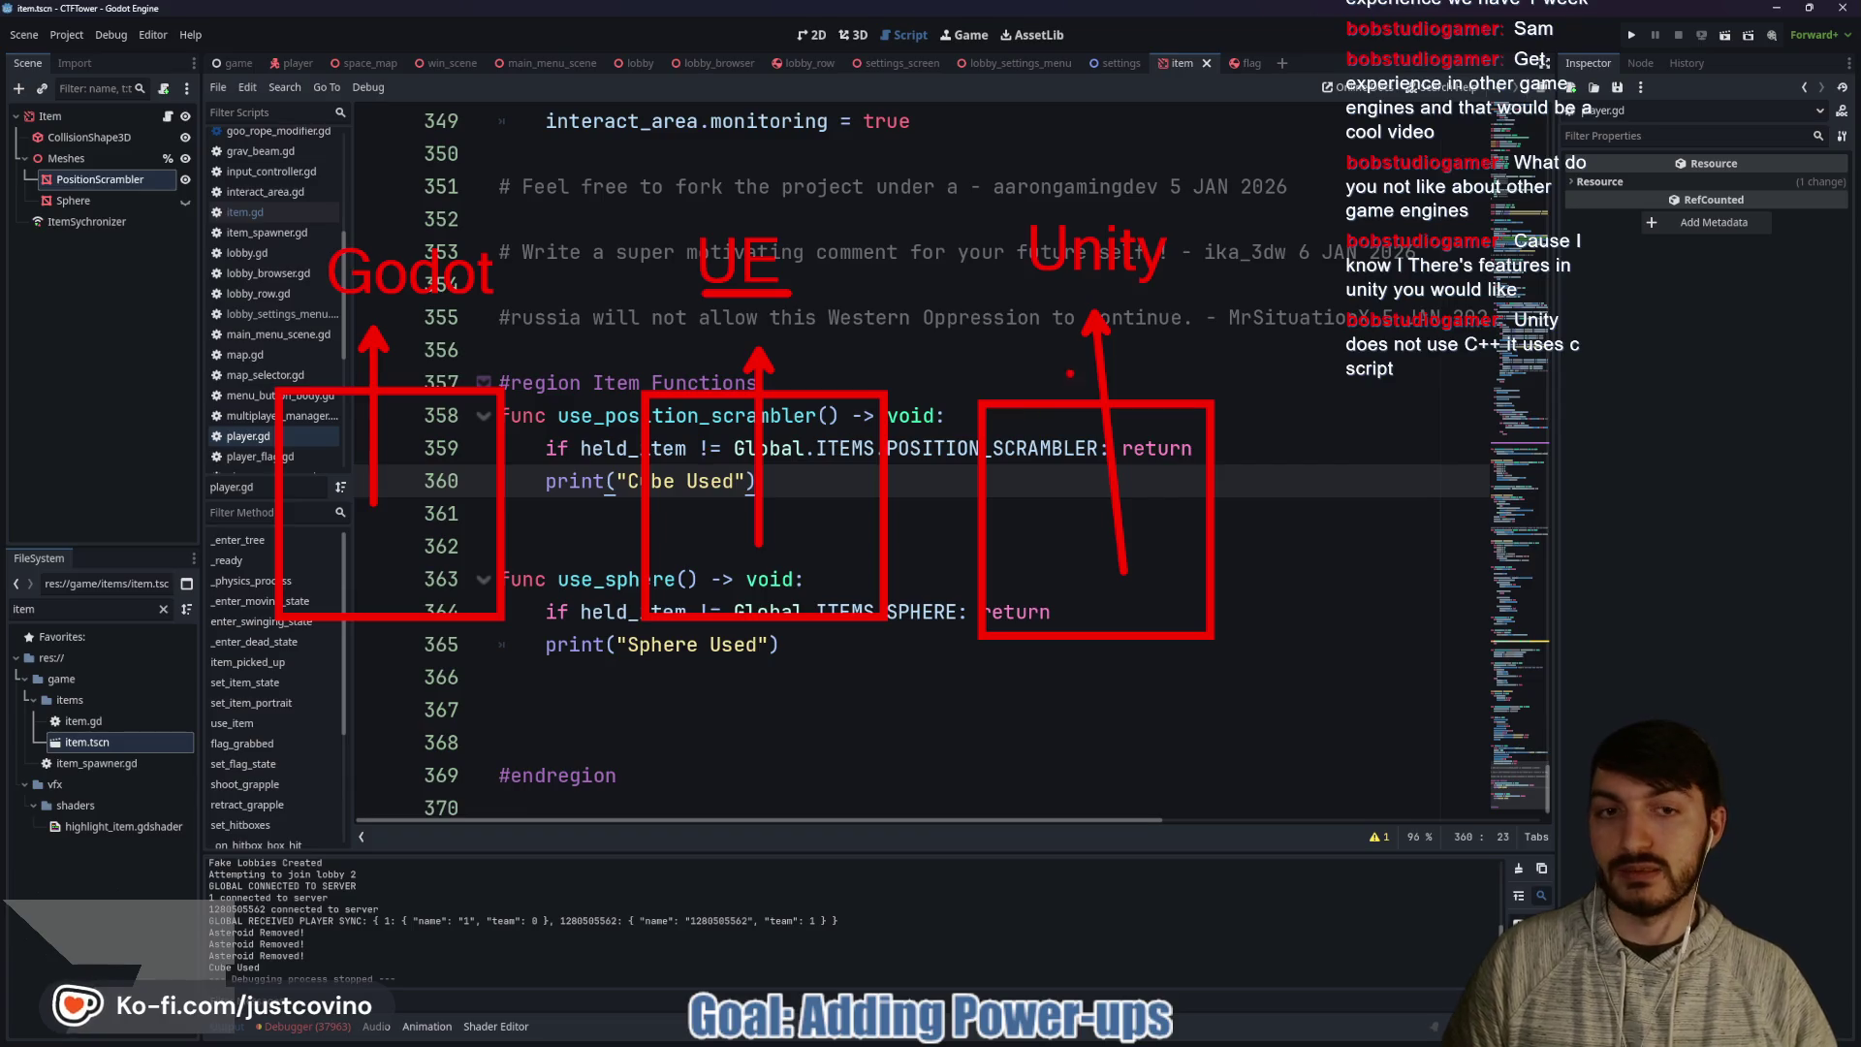
drag(1242, 263, 1214, 302)
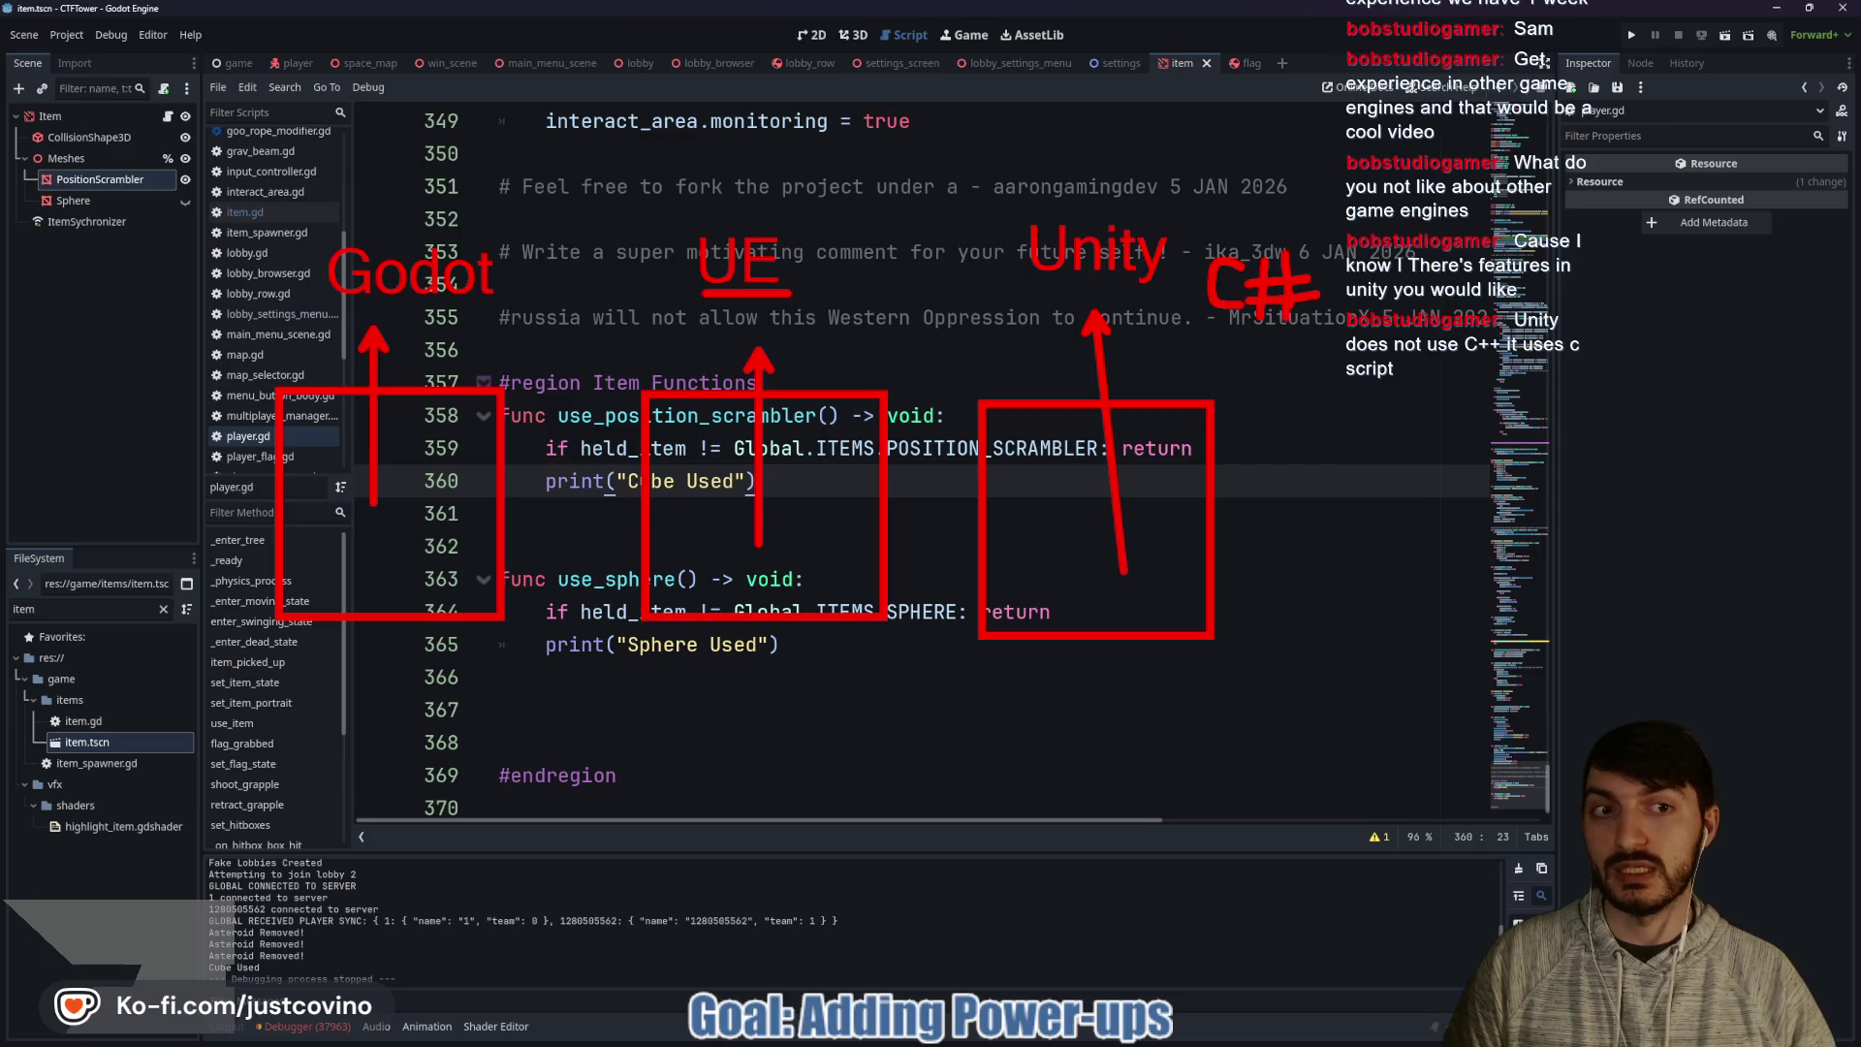
mouse_move(1313, 238)
mouse_down()
mouse_move(1325, 366)
mouse_move(1340, 242)
mouse_up()
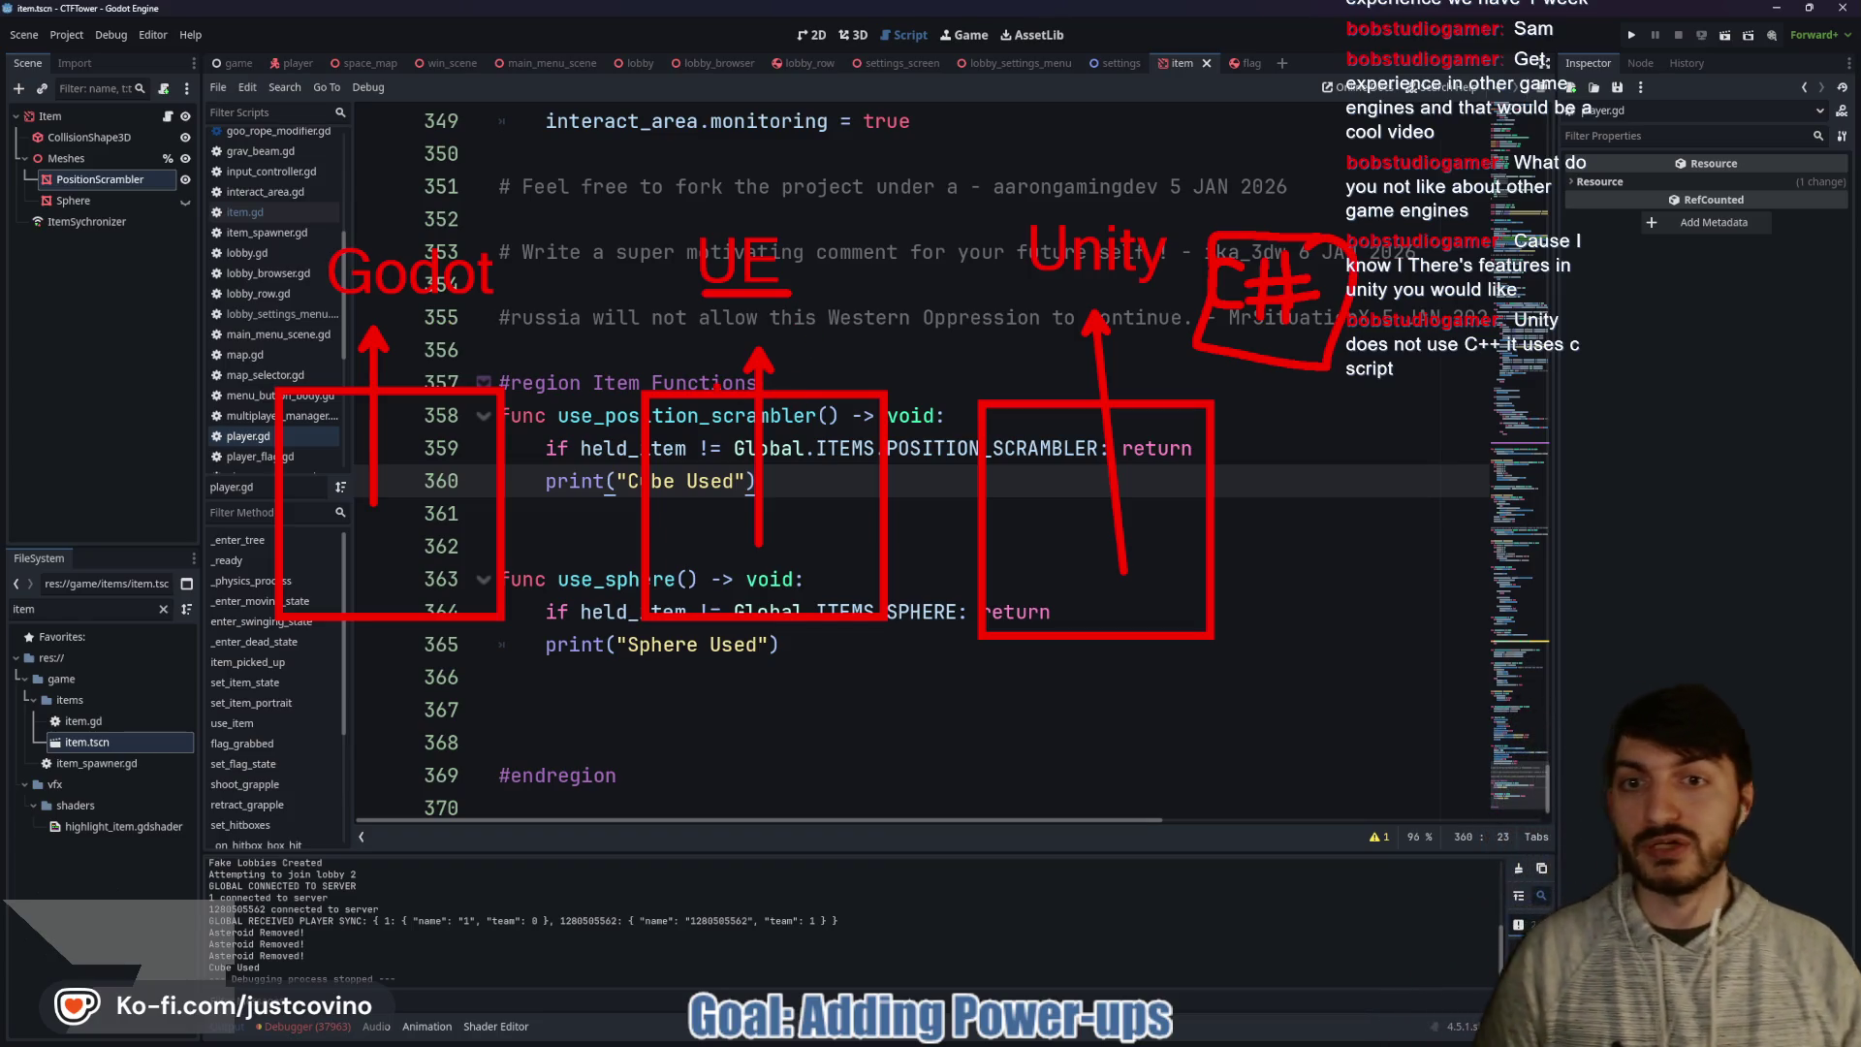
mouse_move(474, 203)
mouse_down()
mouse_move(189, 232)
mouse_move(581, 707)
mouse_move(368, 233)
mouse_up()
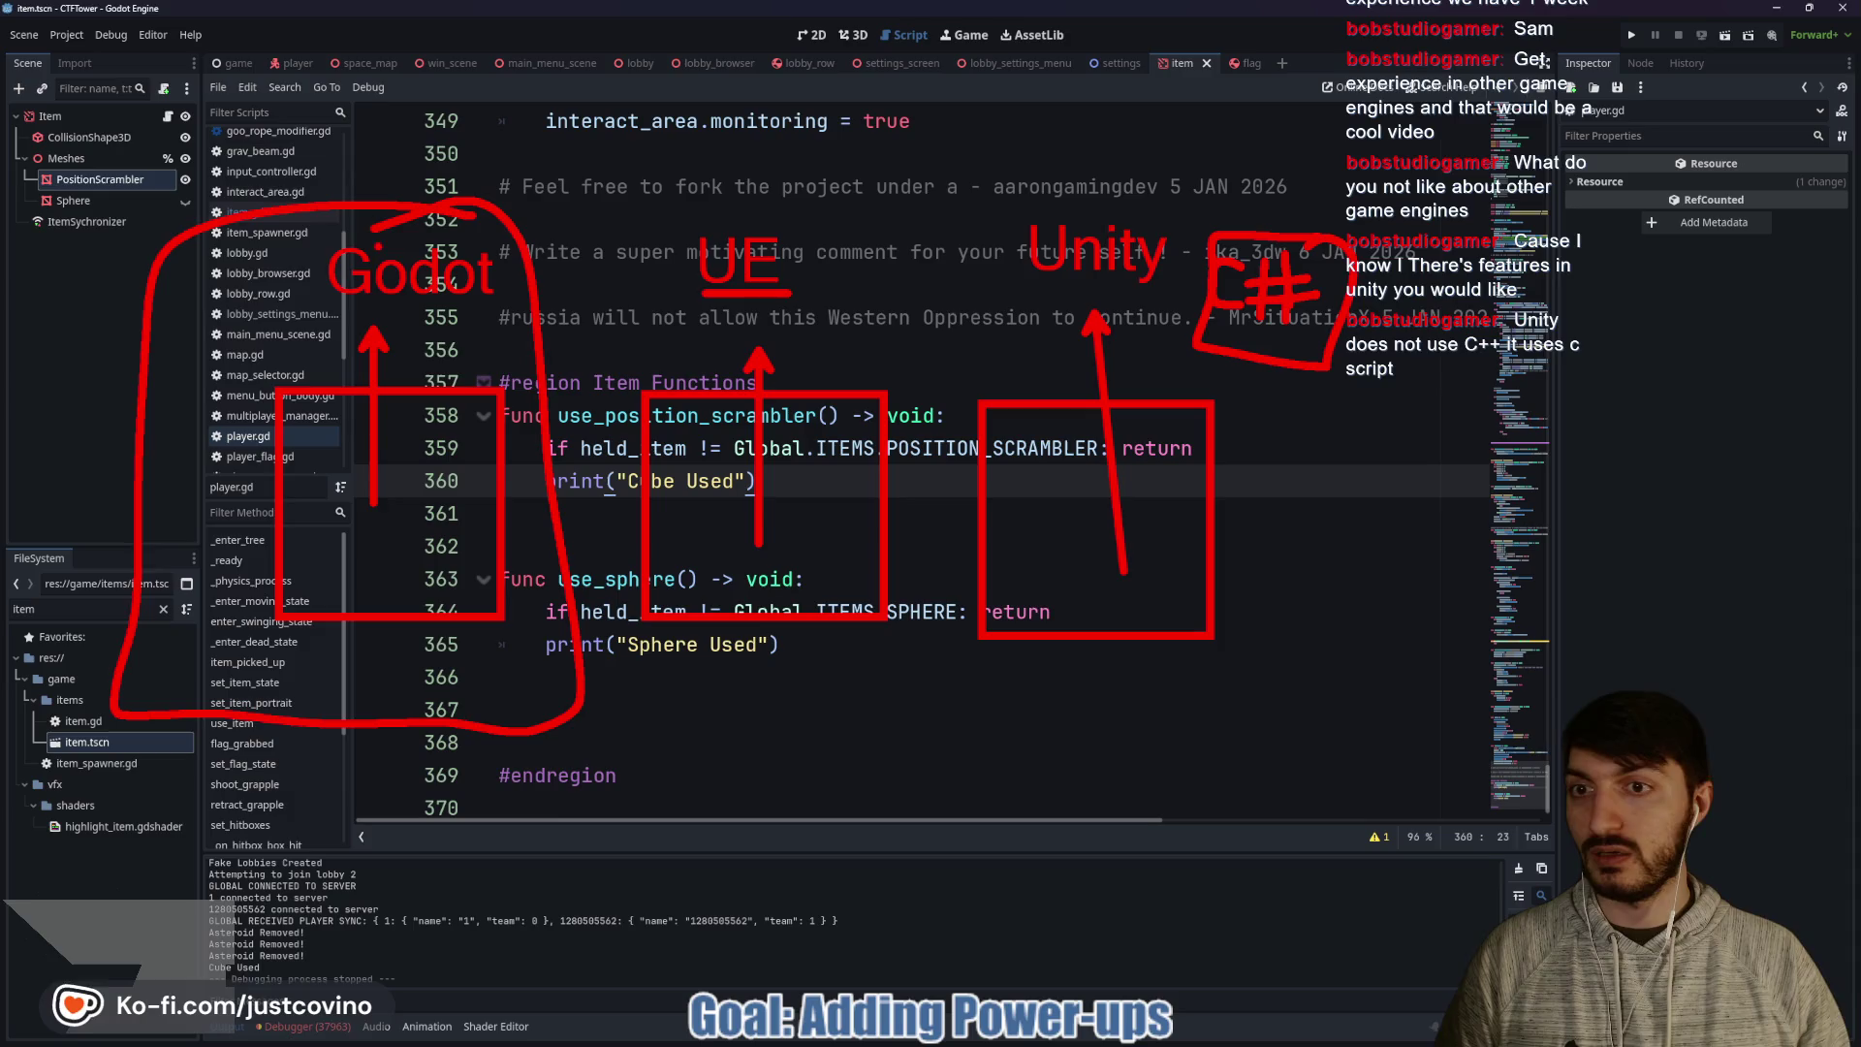
key(Escape)
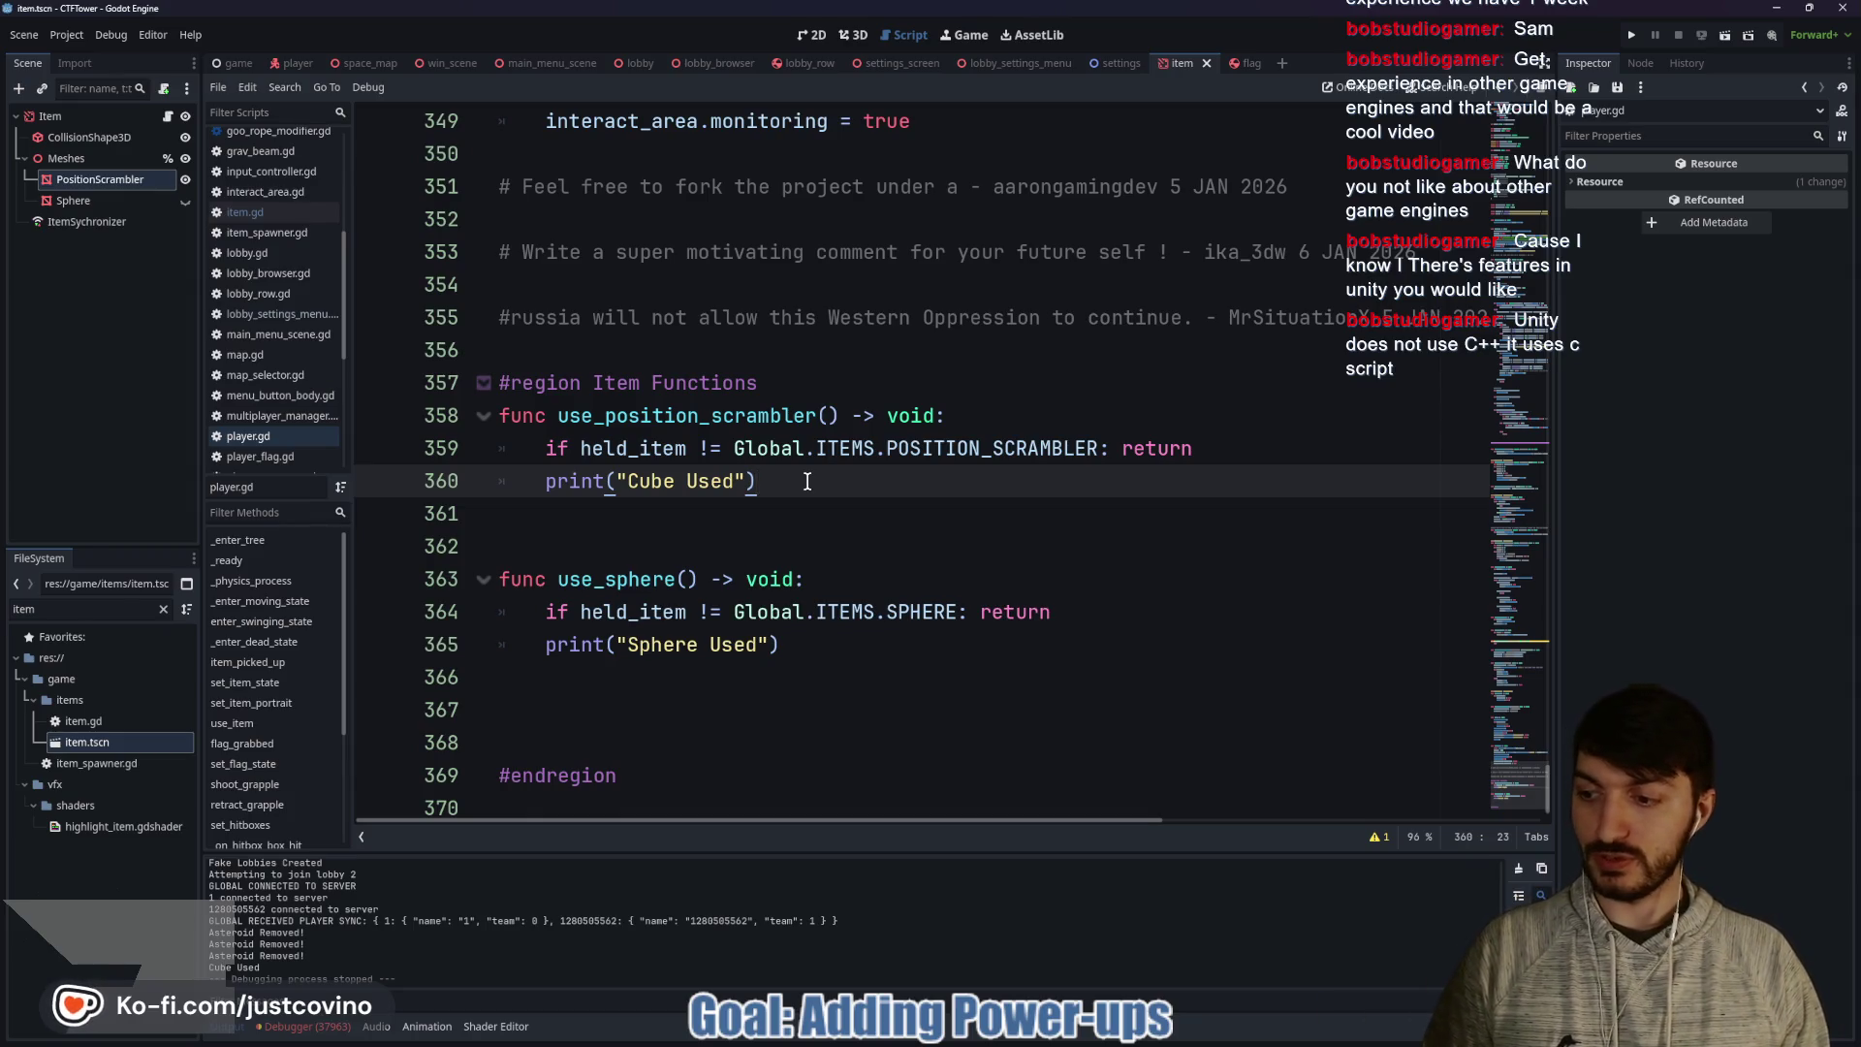
- Reselect line 360's print statement, then view the space_map scene in 3D
drag(806, 481, 547, 482)
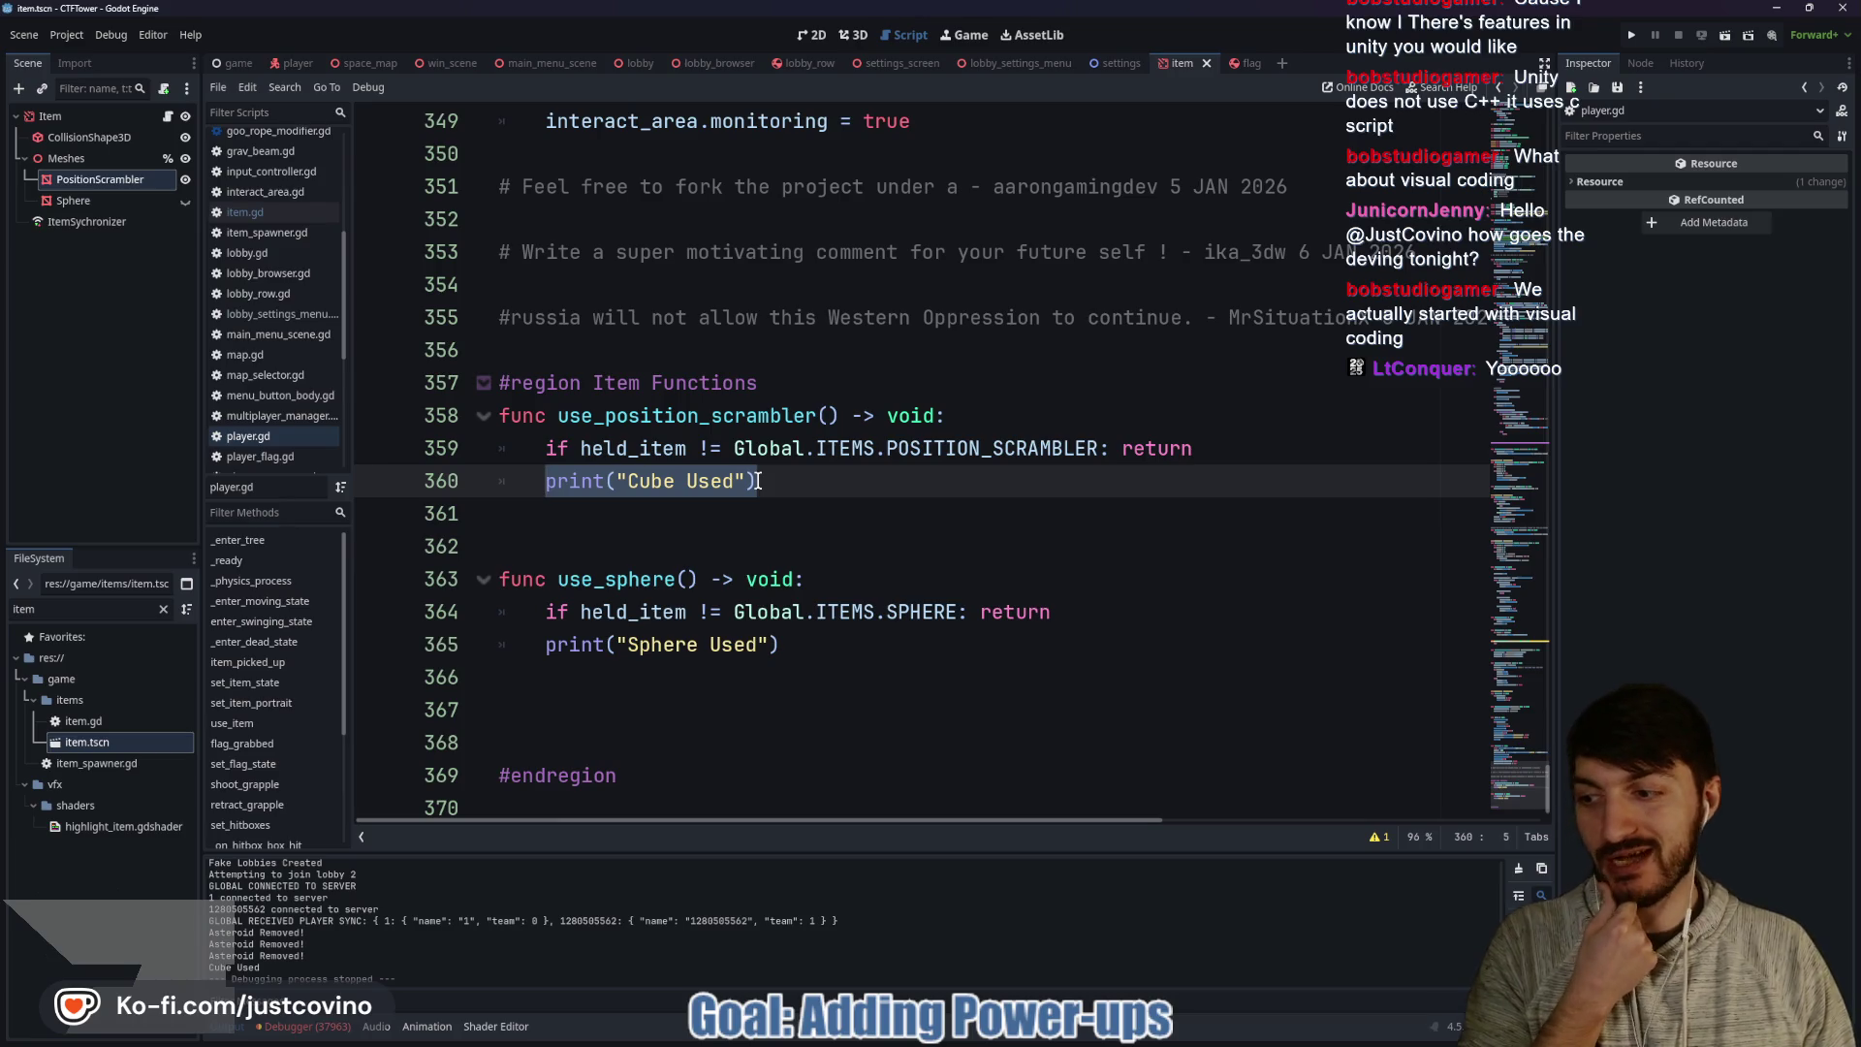
click(789, 475)
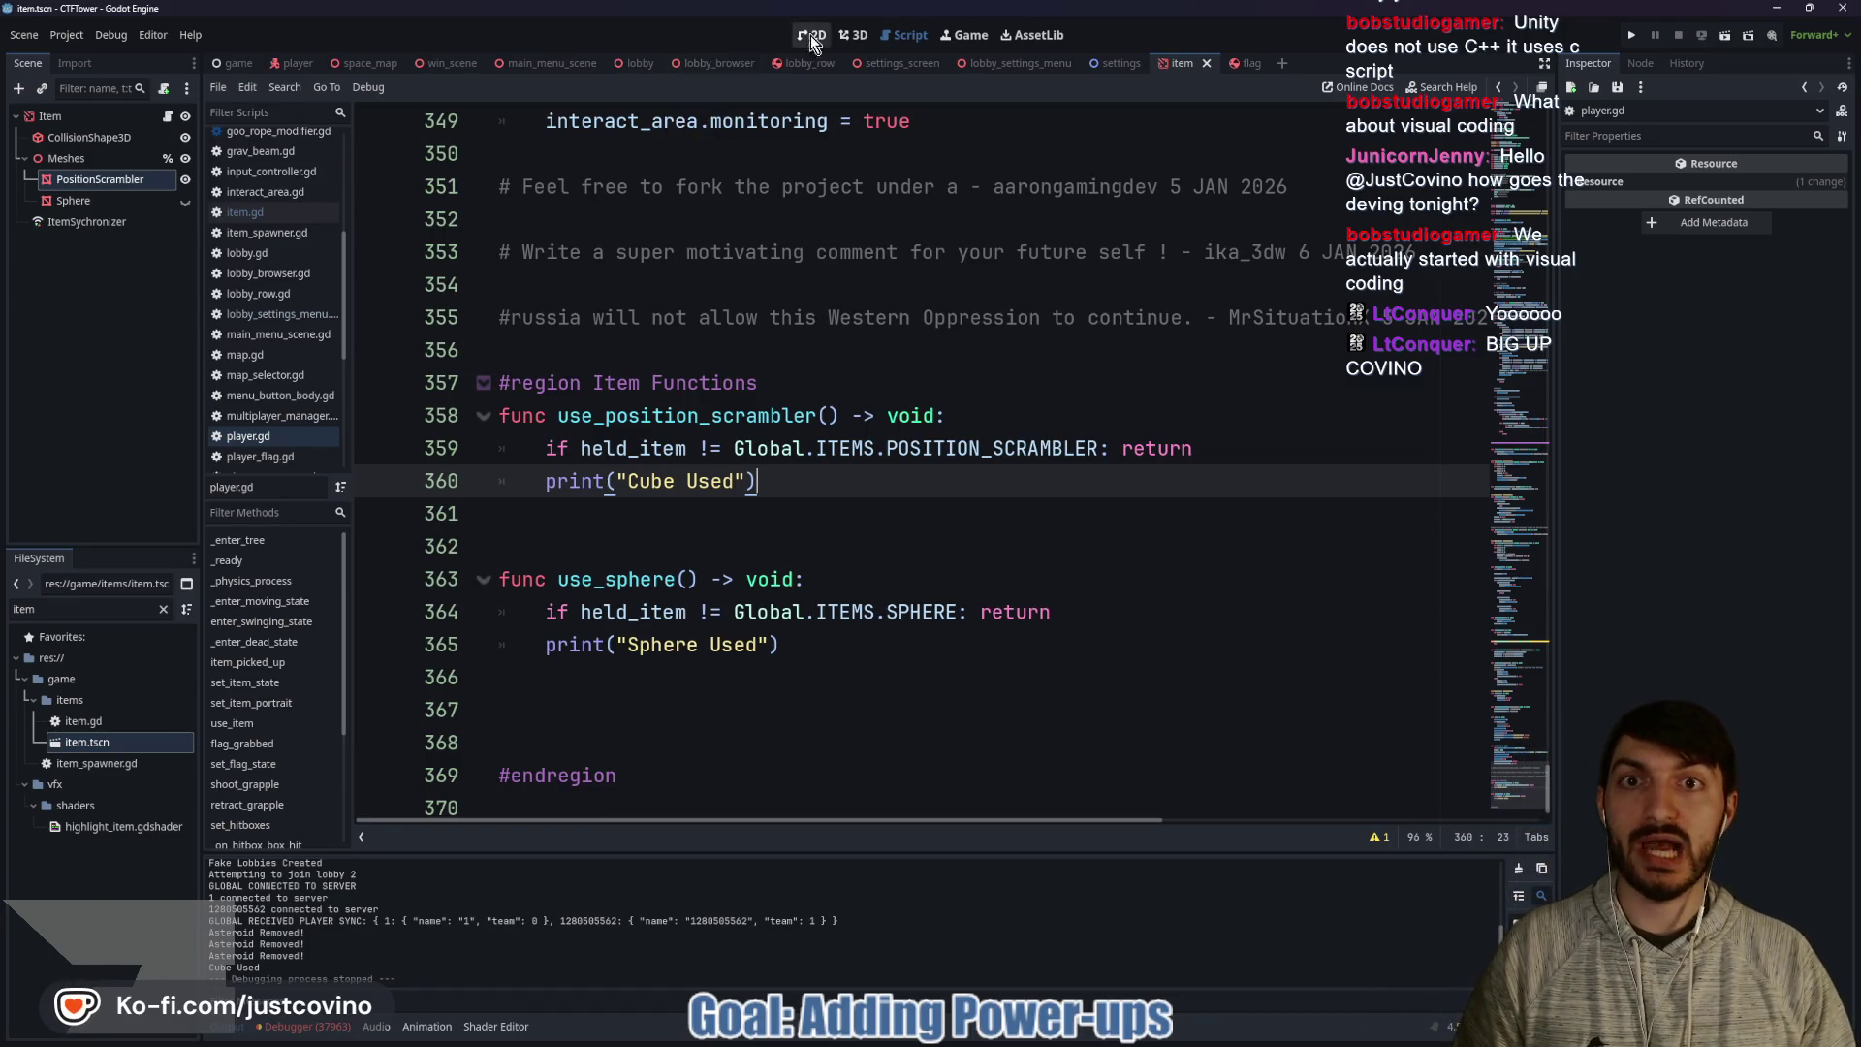
click(364, 63)
click(846, 35)
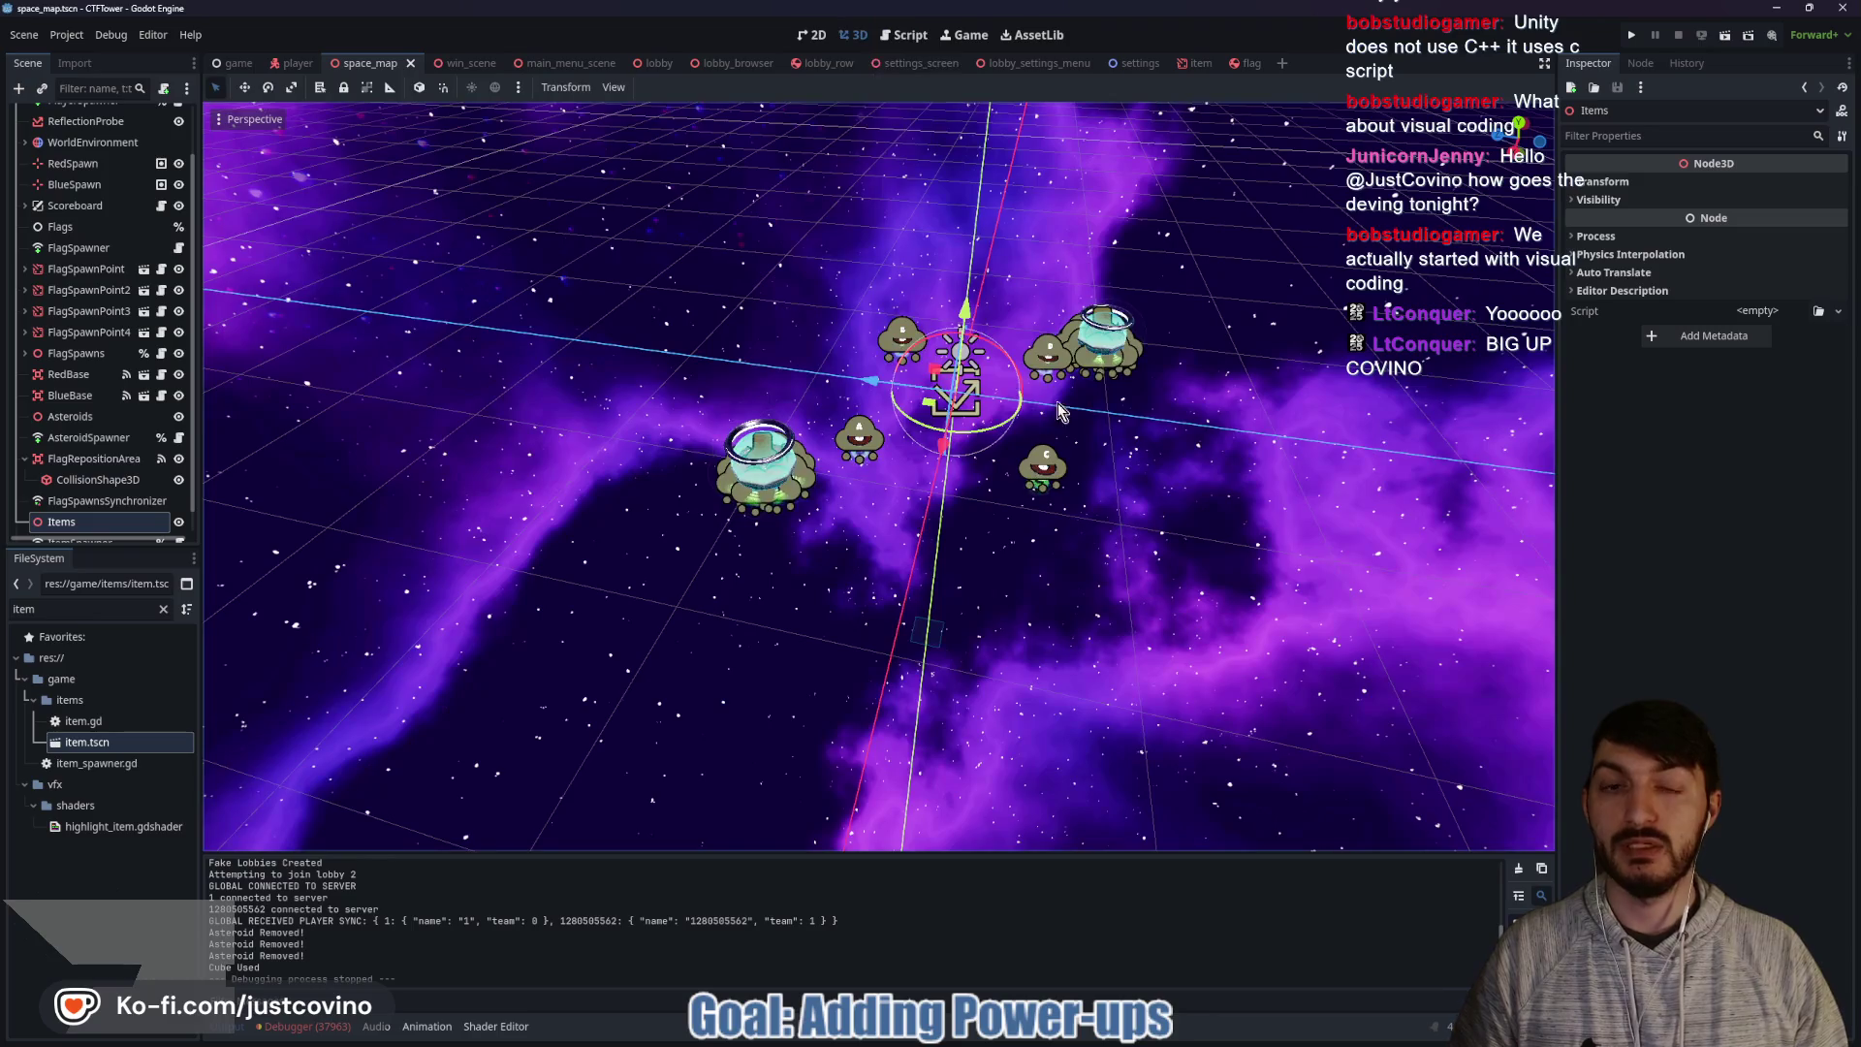
scroll(1041, 441, up, 3)
mouse_move(922, 466)
mouse_down()
mouse_move(891, 455)
mouse_move(846, 374)
mouse_move(913, 497)
mouse_up()
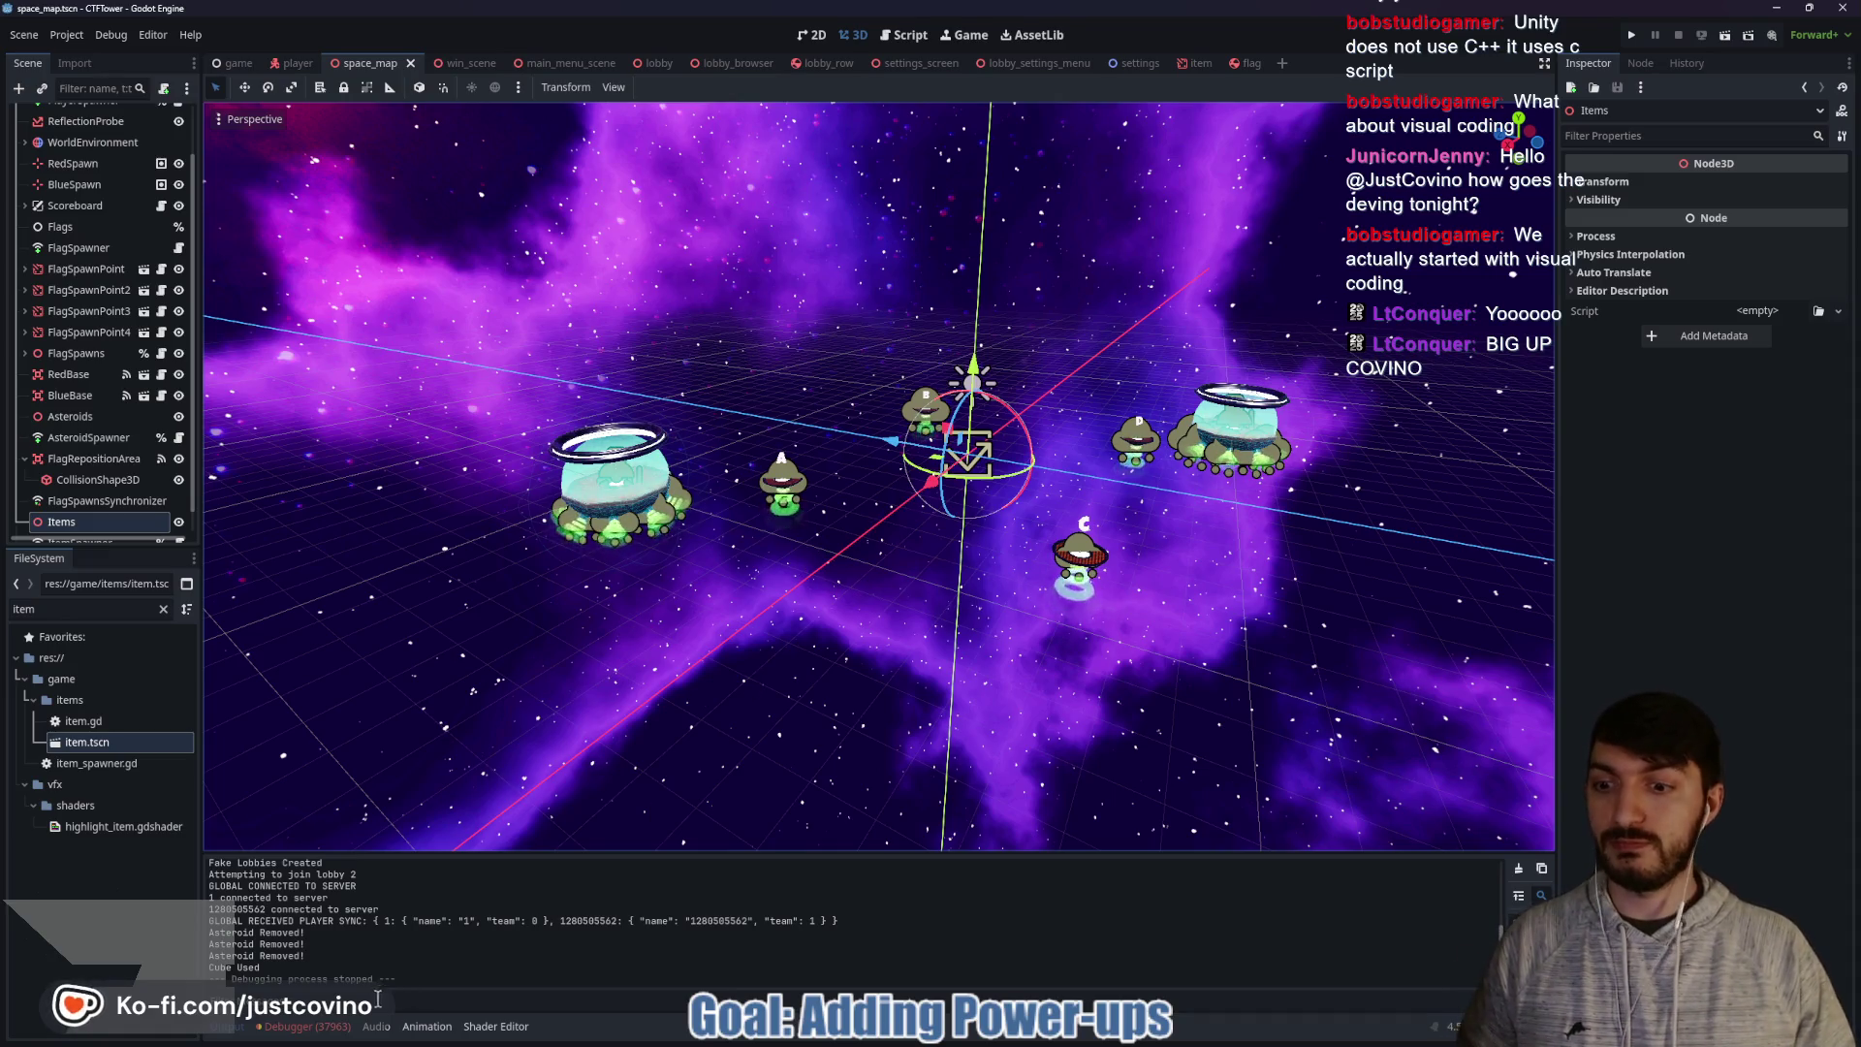
- Review the 'Meshes/Cube:visible' not-found errors in the Debugger and clear them
click(305, 1026)
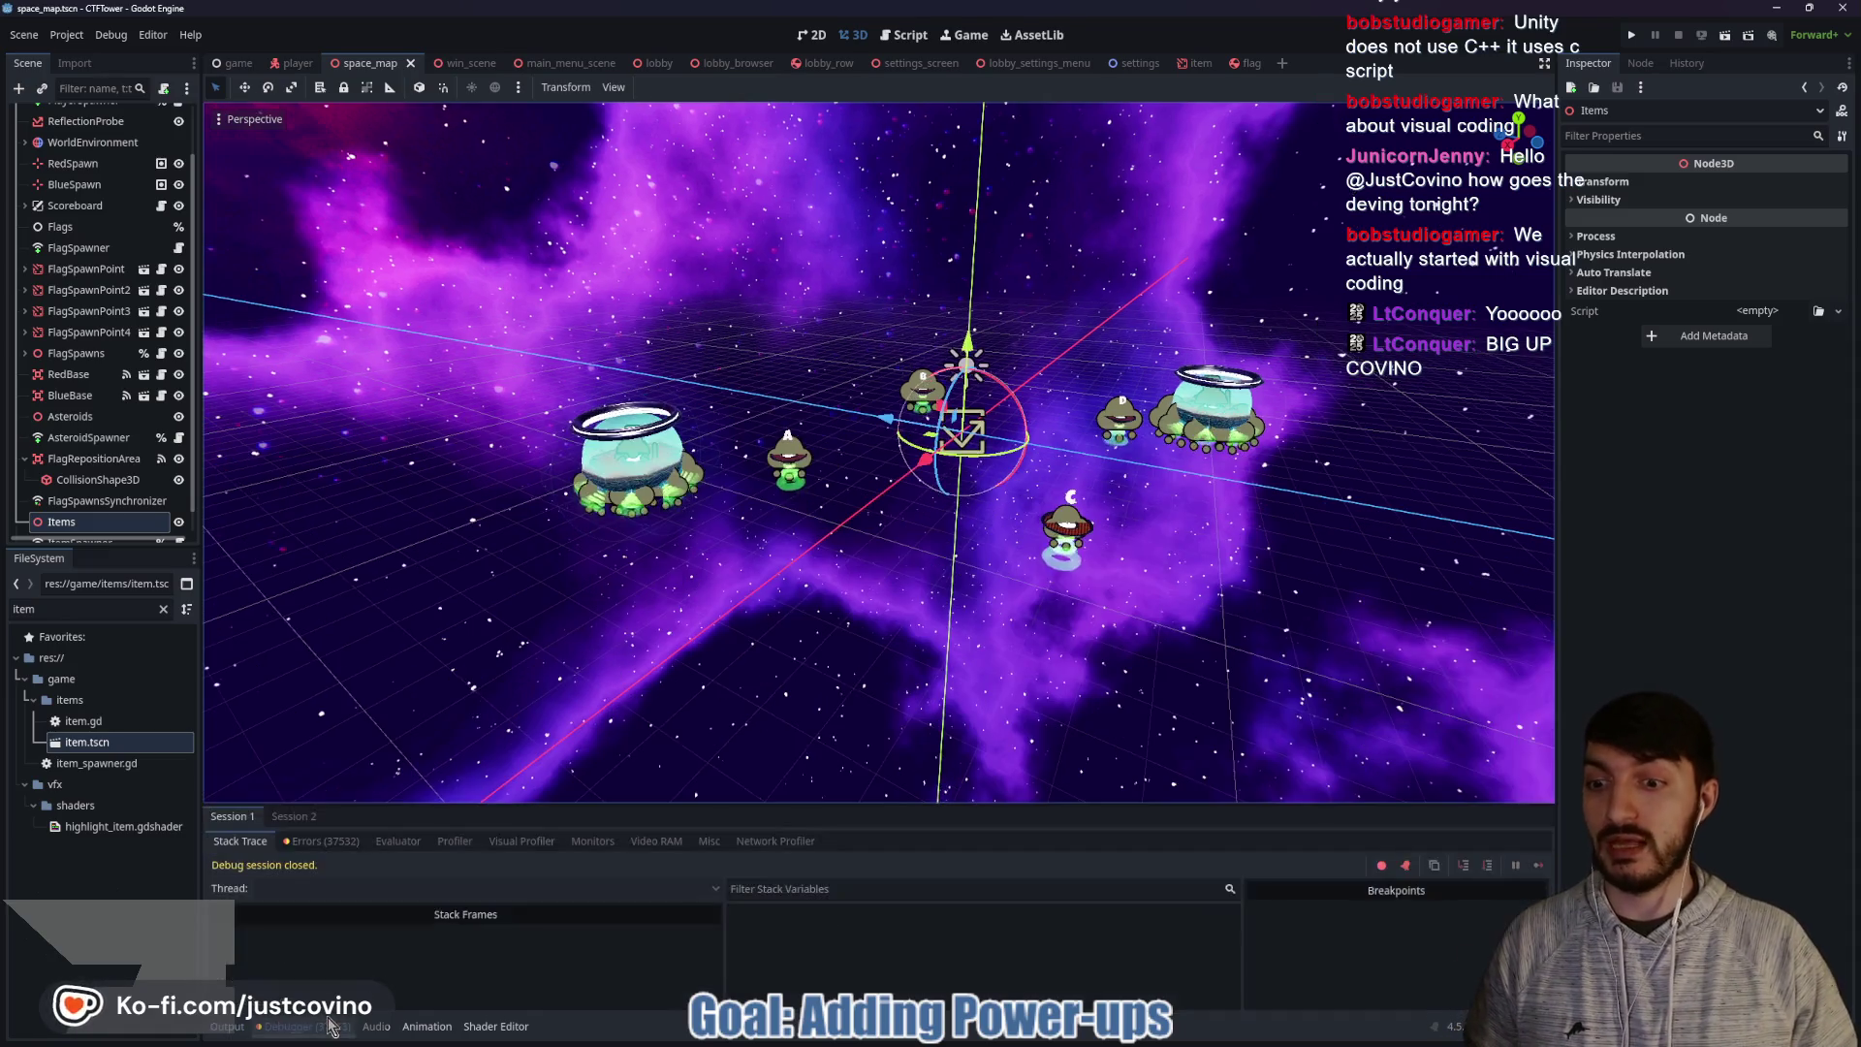
click(340, 842)
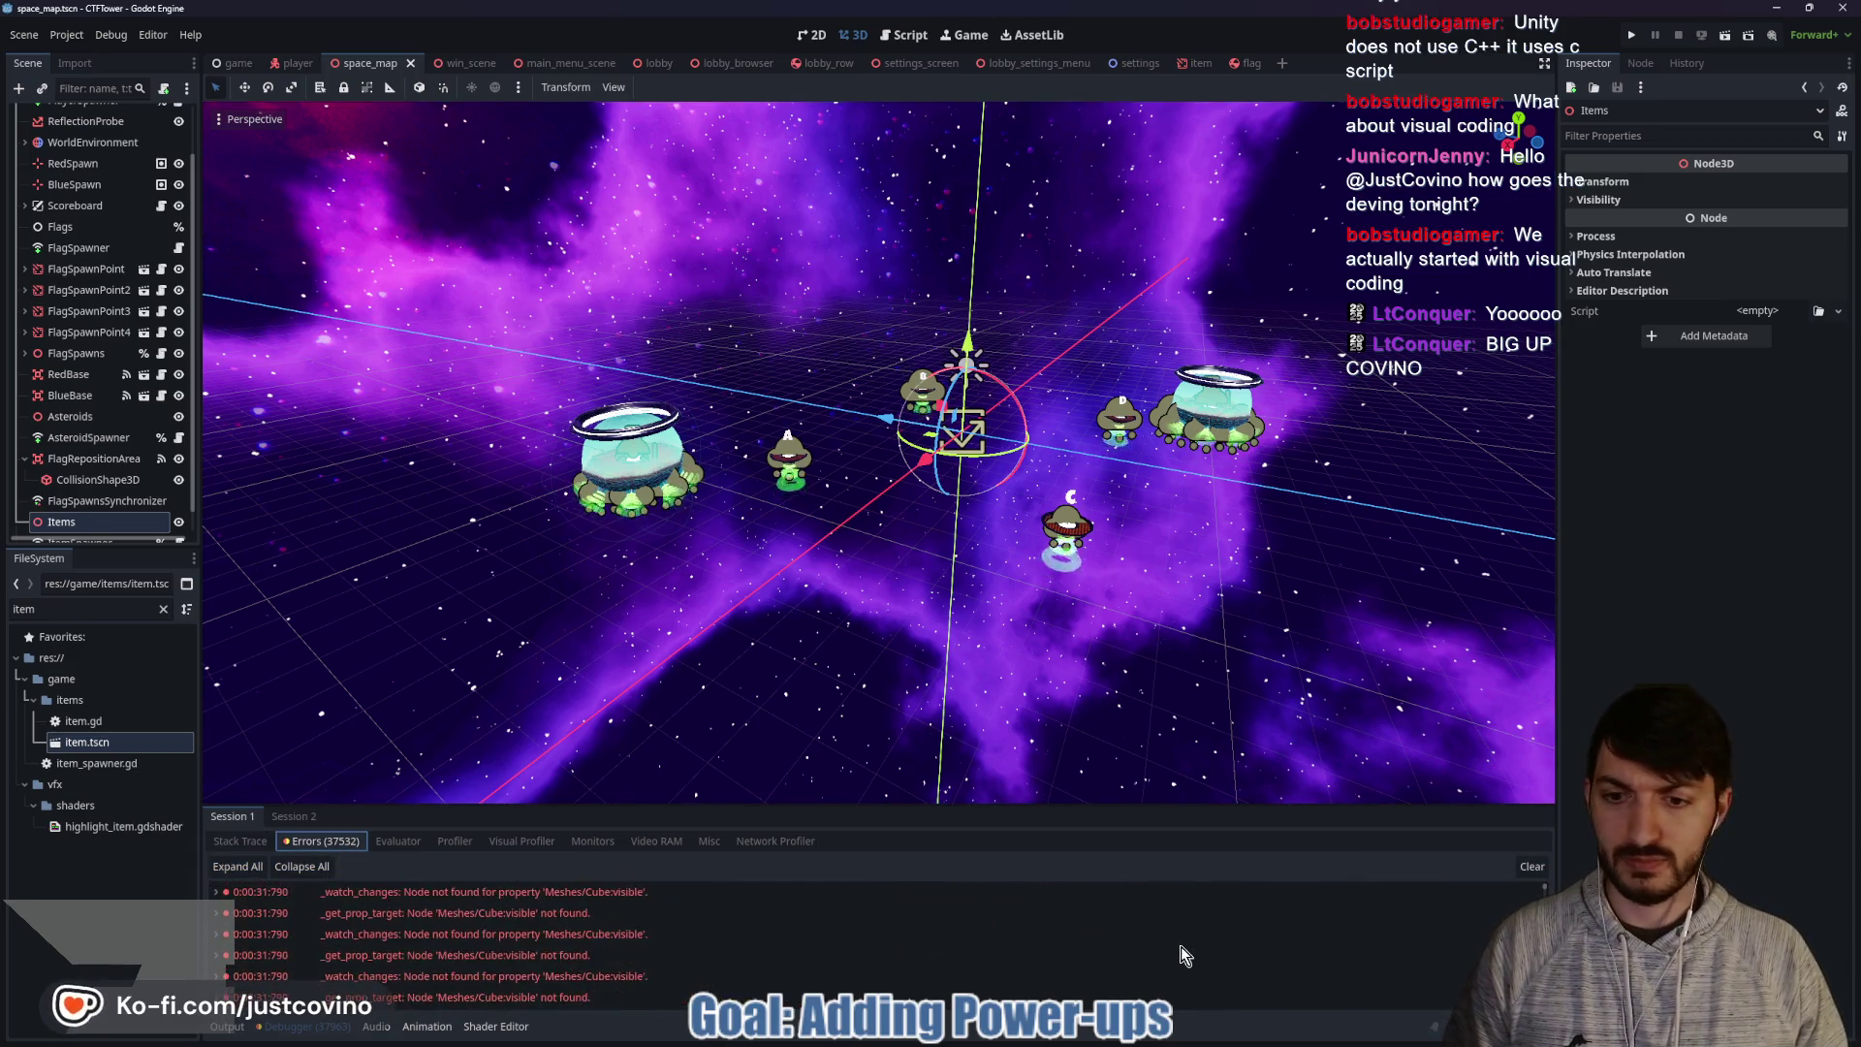
scroll(1163, 949, down, 10)
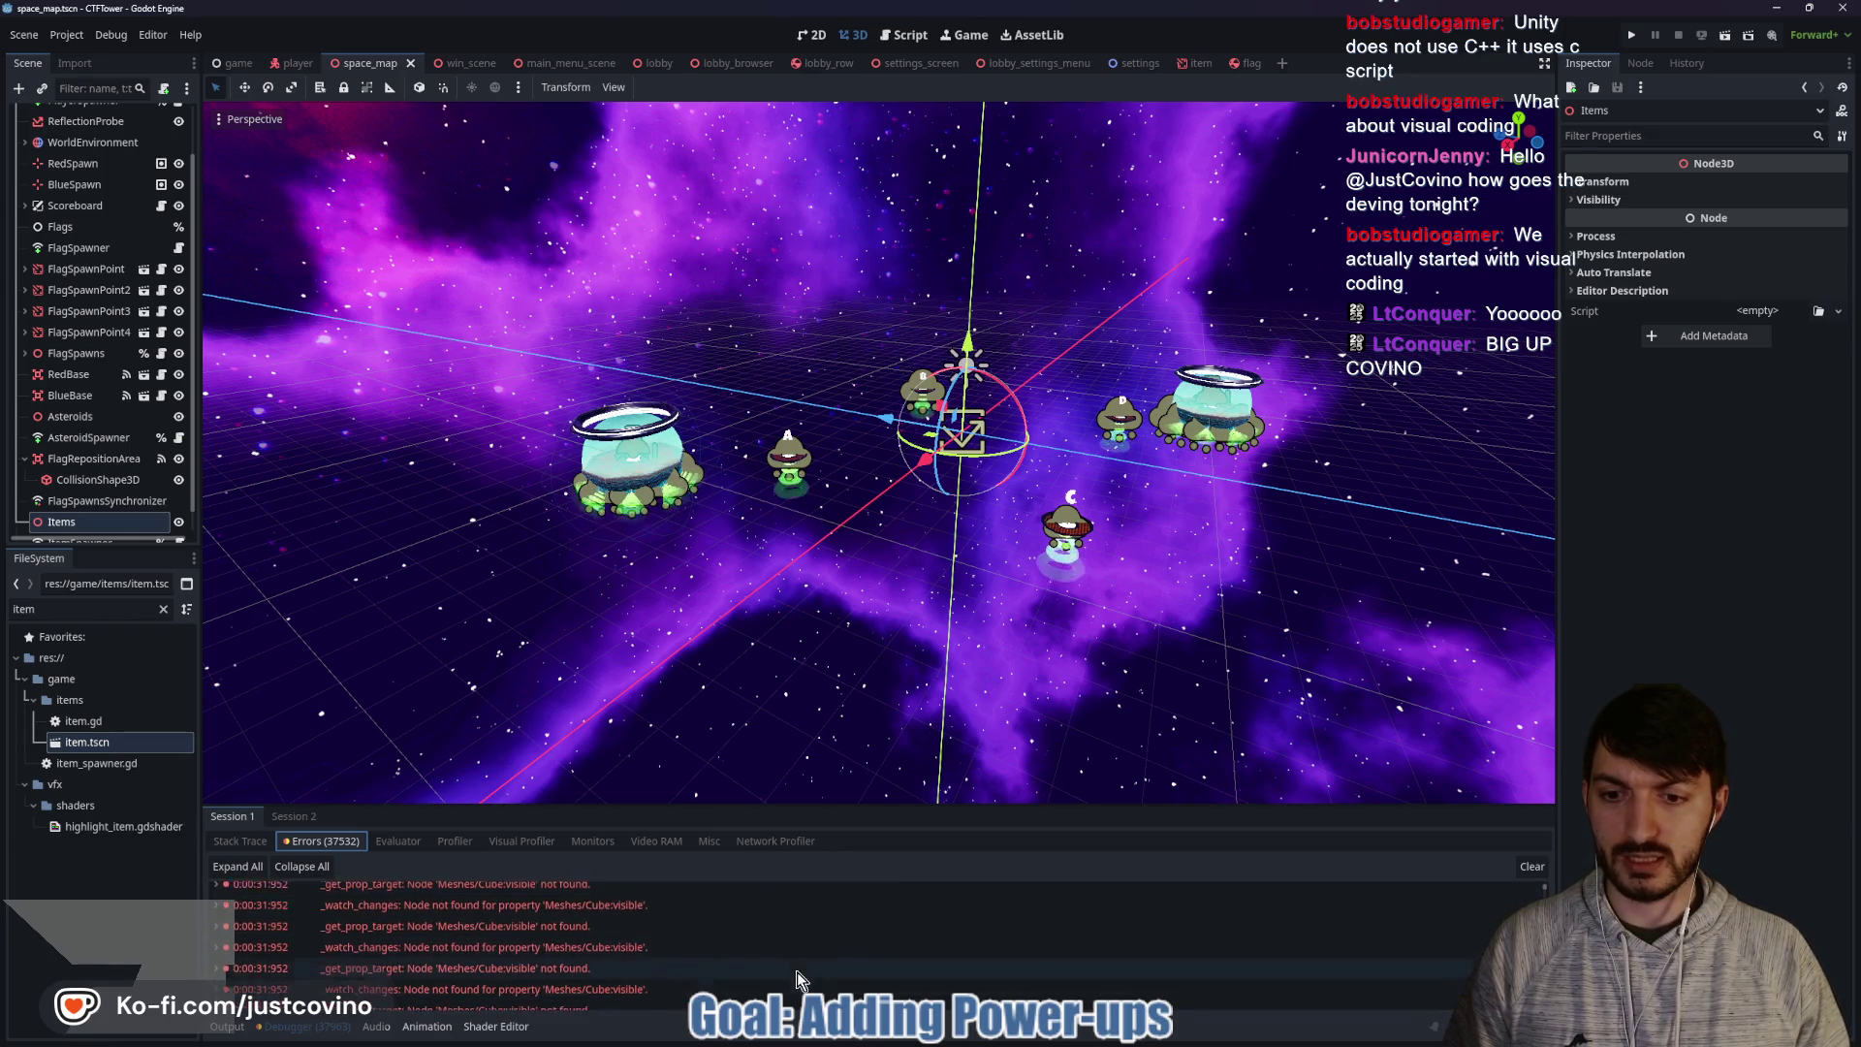
scroll(797, 971, down, 5)
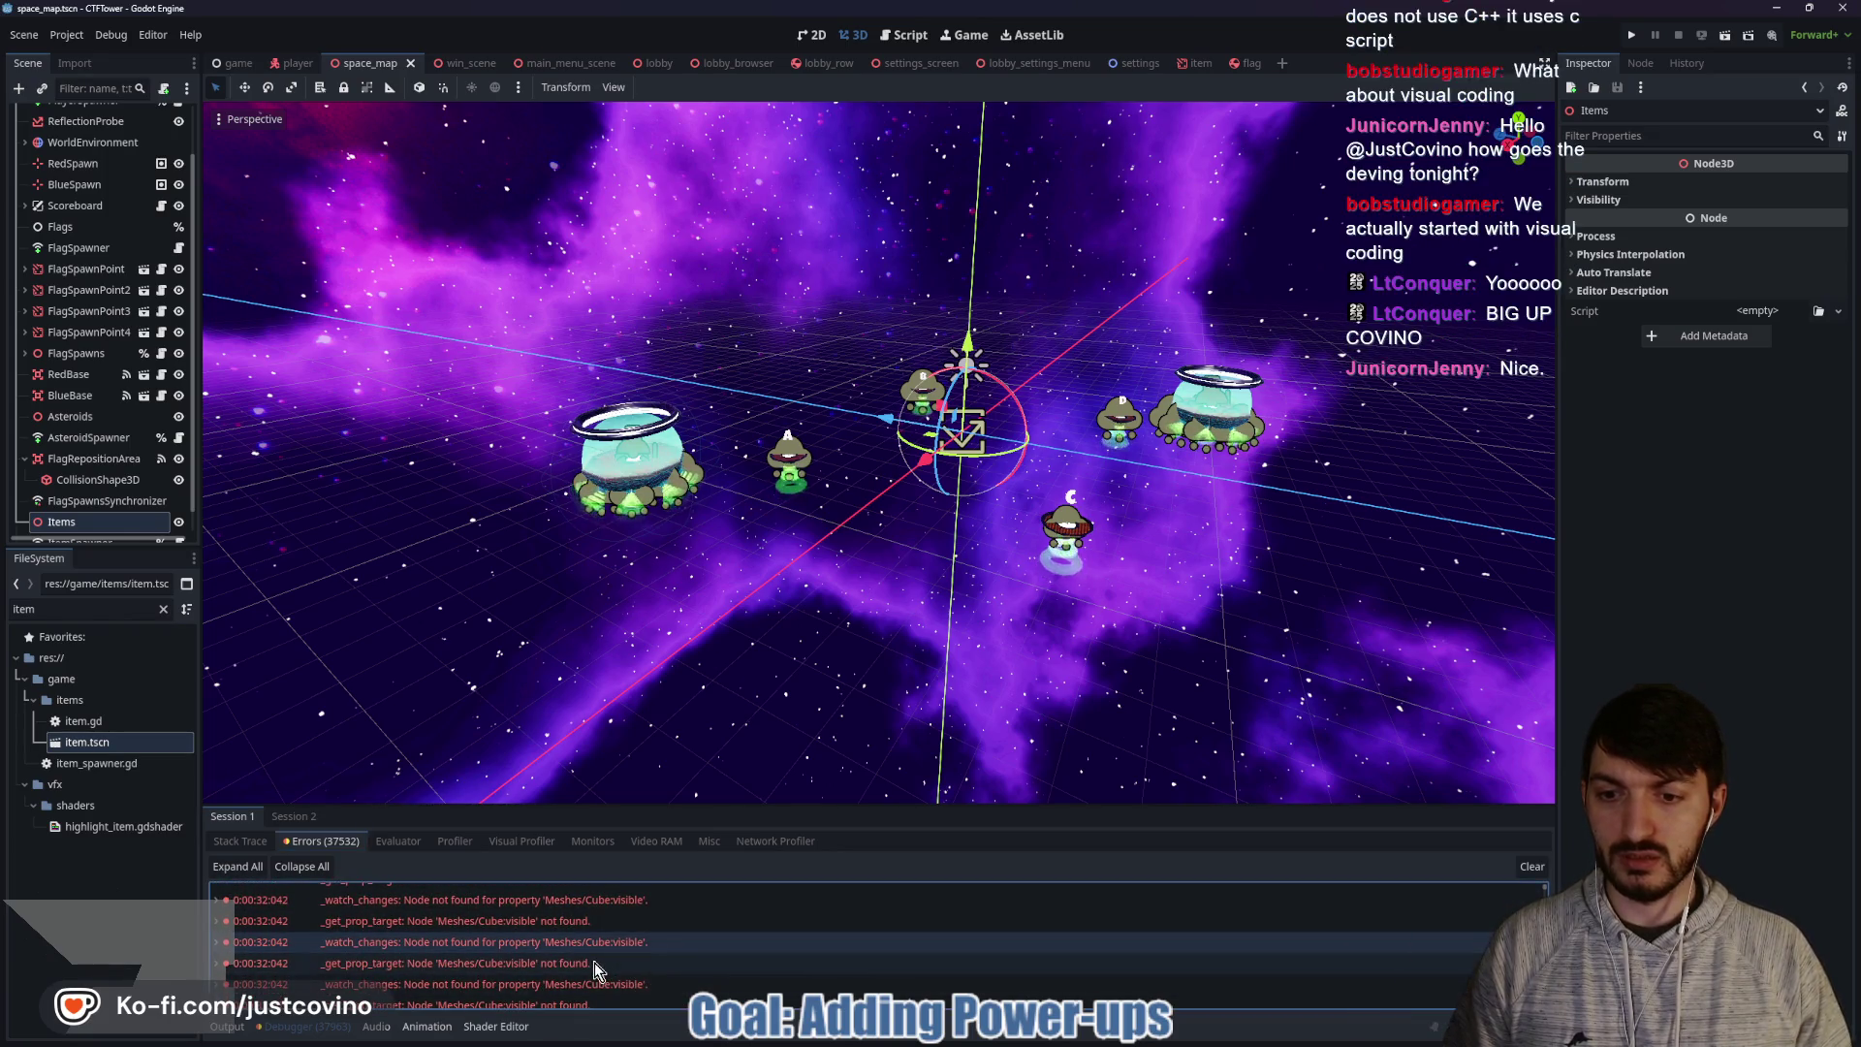
mouse_move(938, 930)
click(1534, 872)
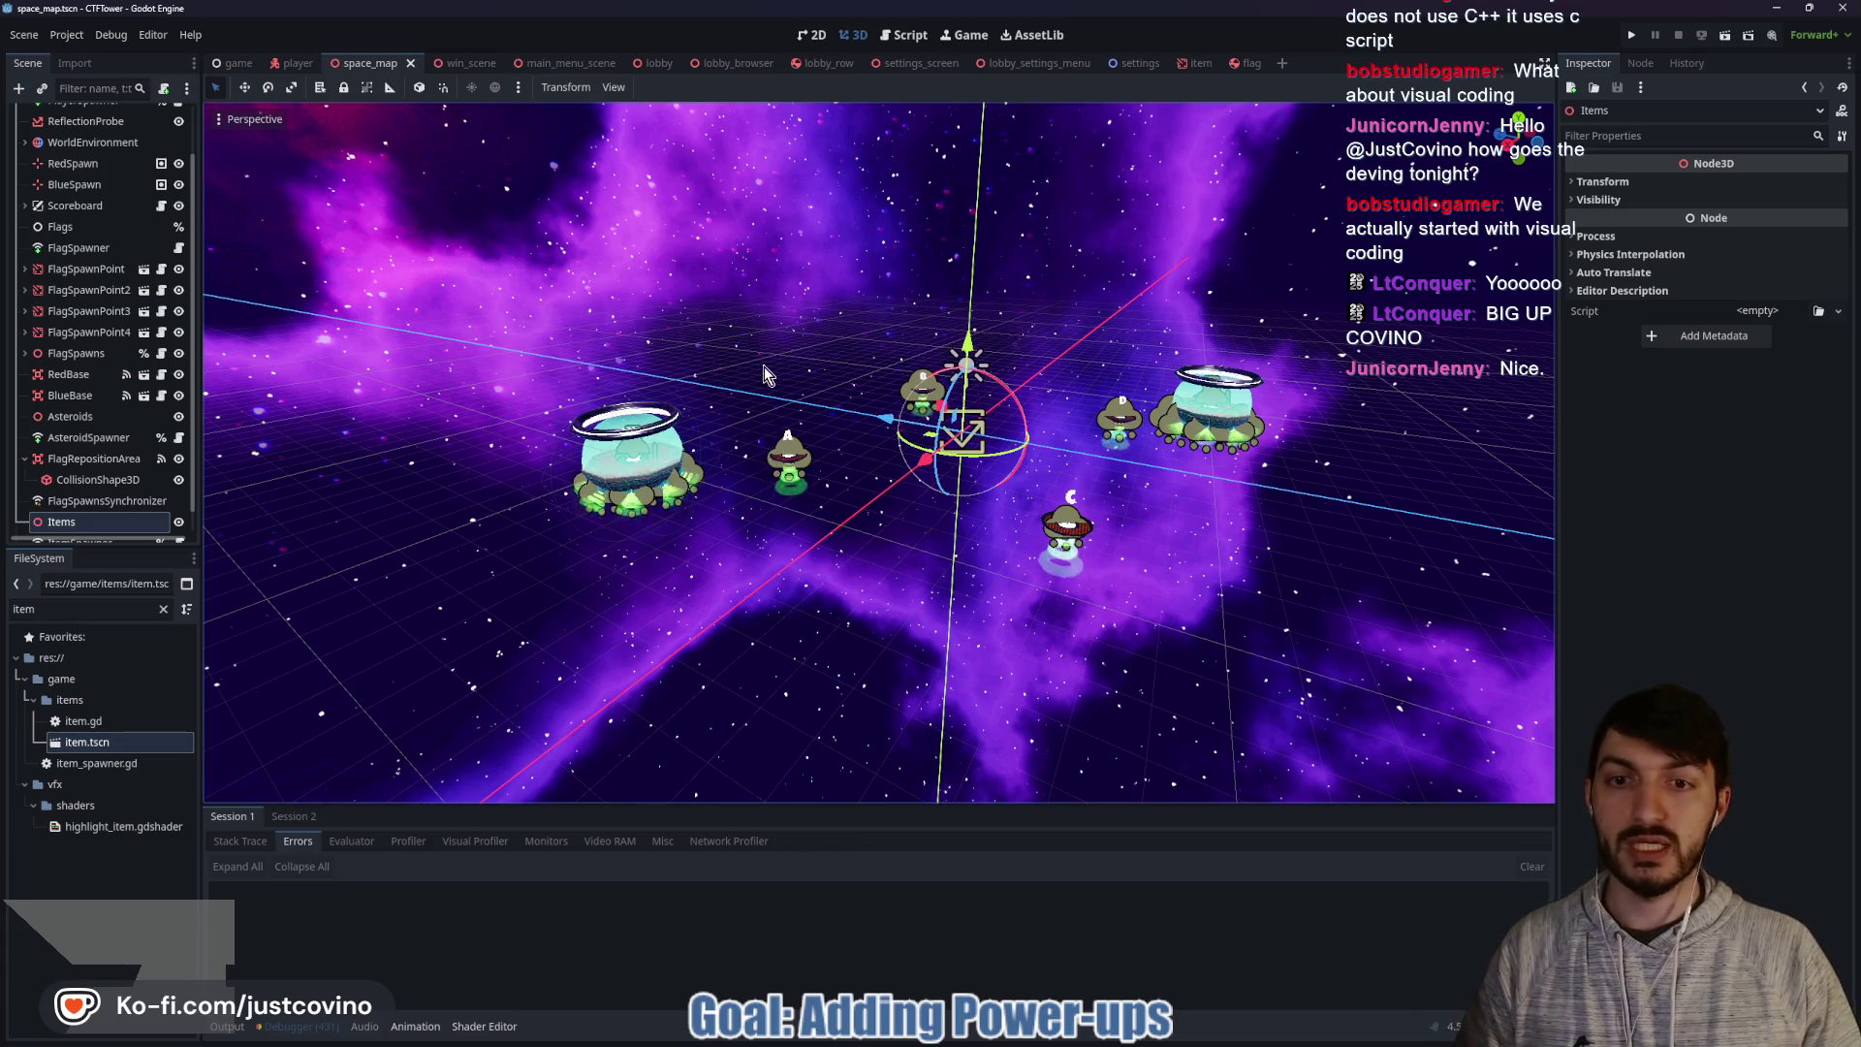
drag(780, 438, 1265, 145)
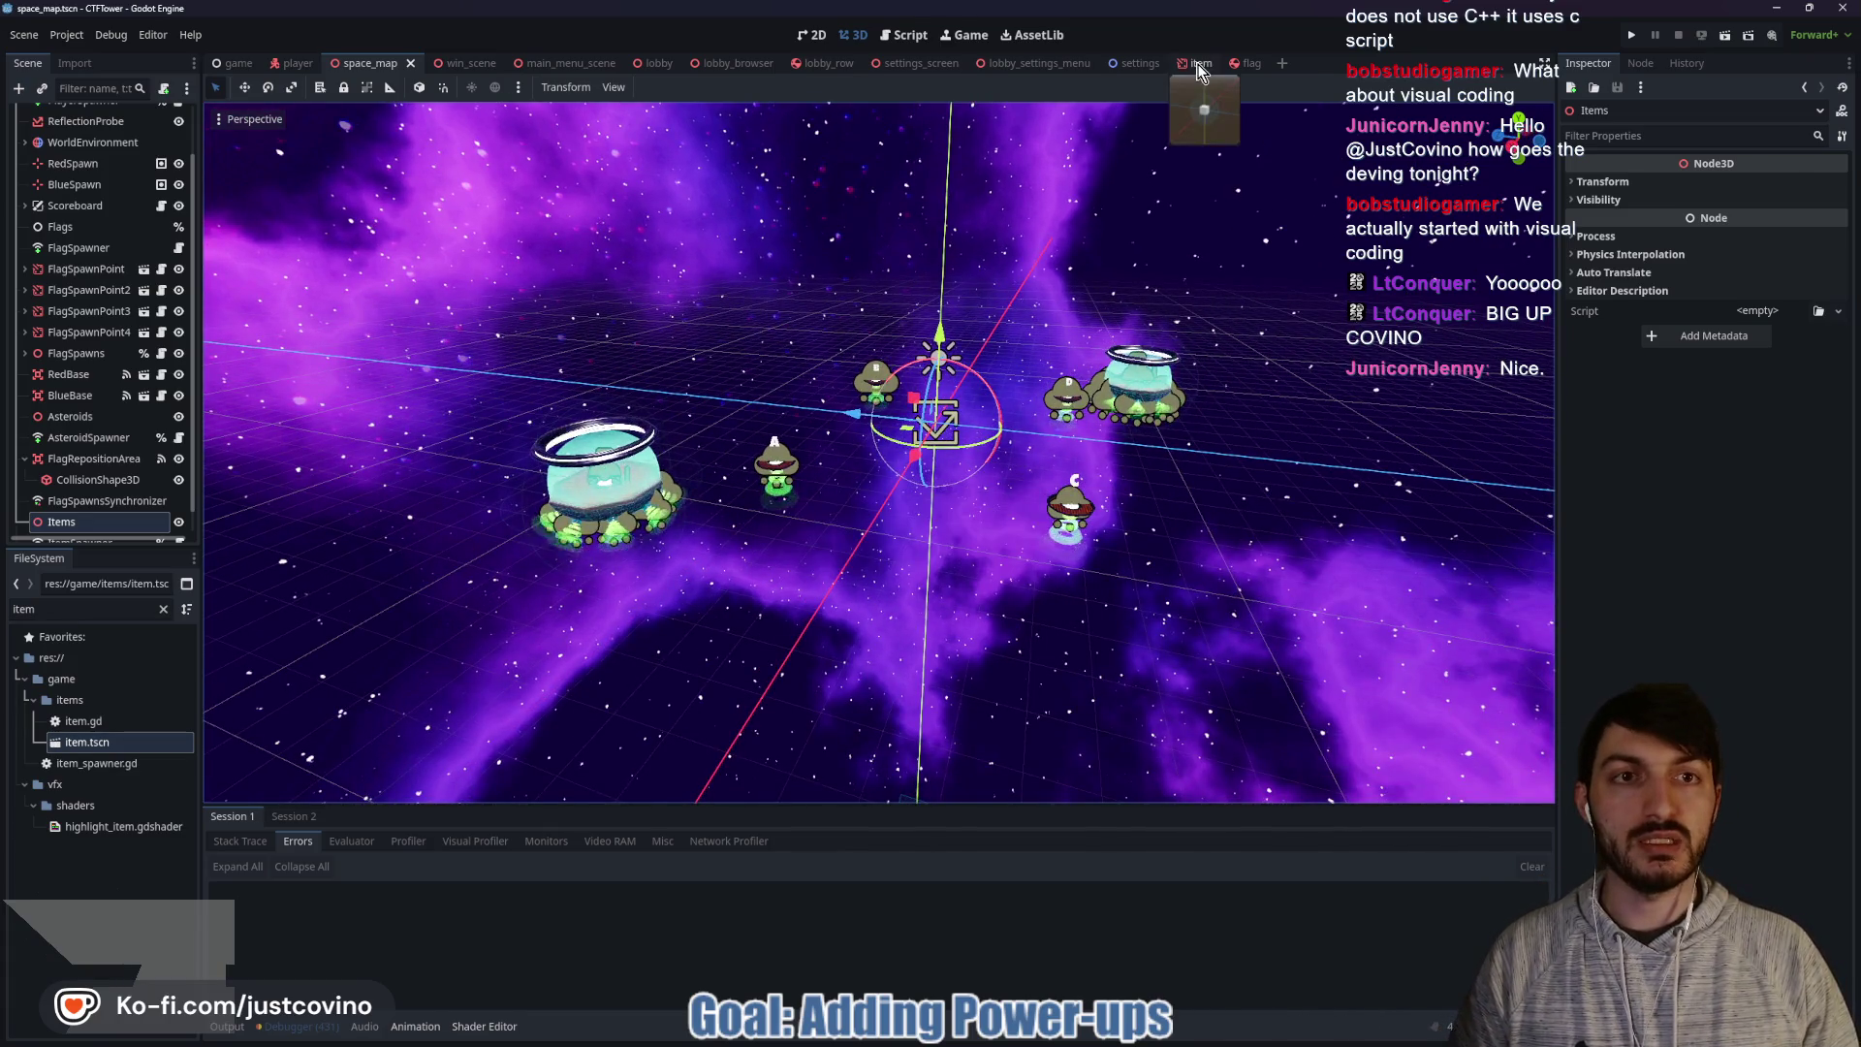
- Remove the duplicate Item:visible entry from the ItemSychronizer replication list
click(1190, 63)
click(131, 221)
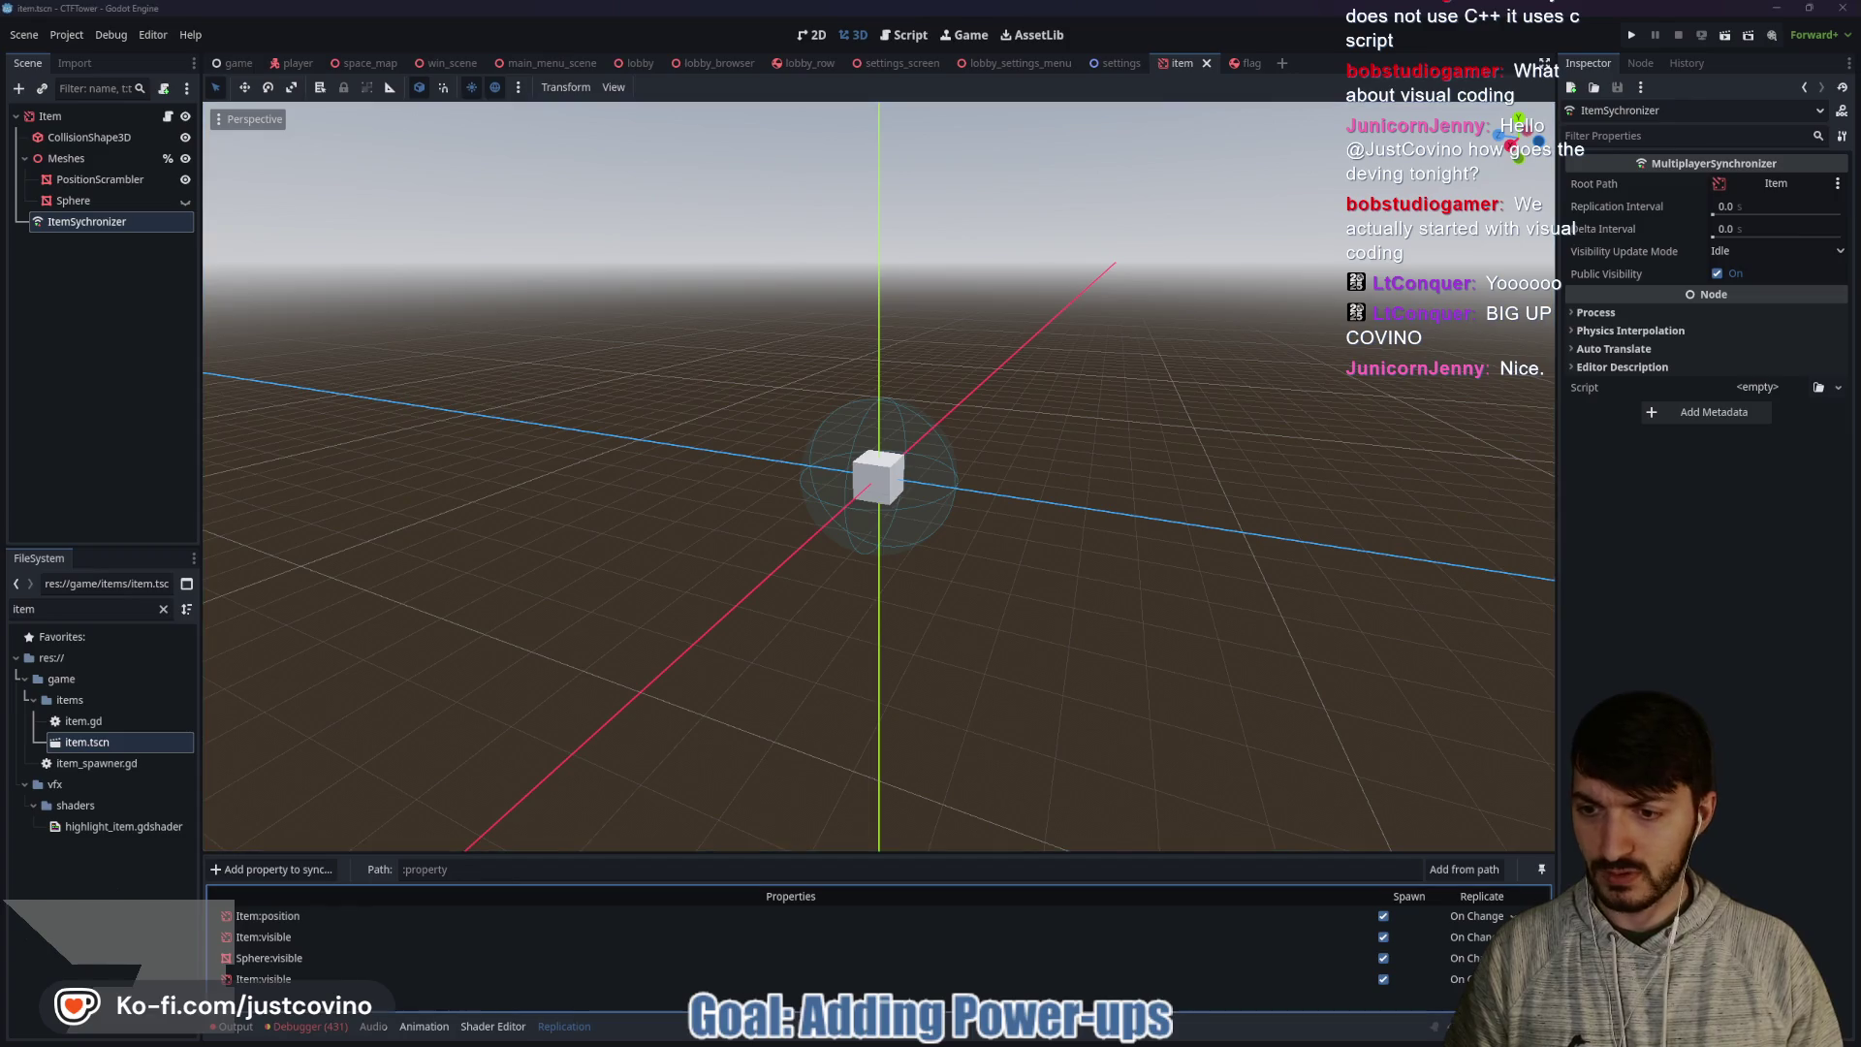
click(1539, 978)
click(891, 548)
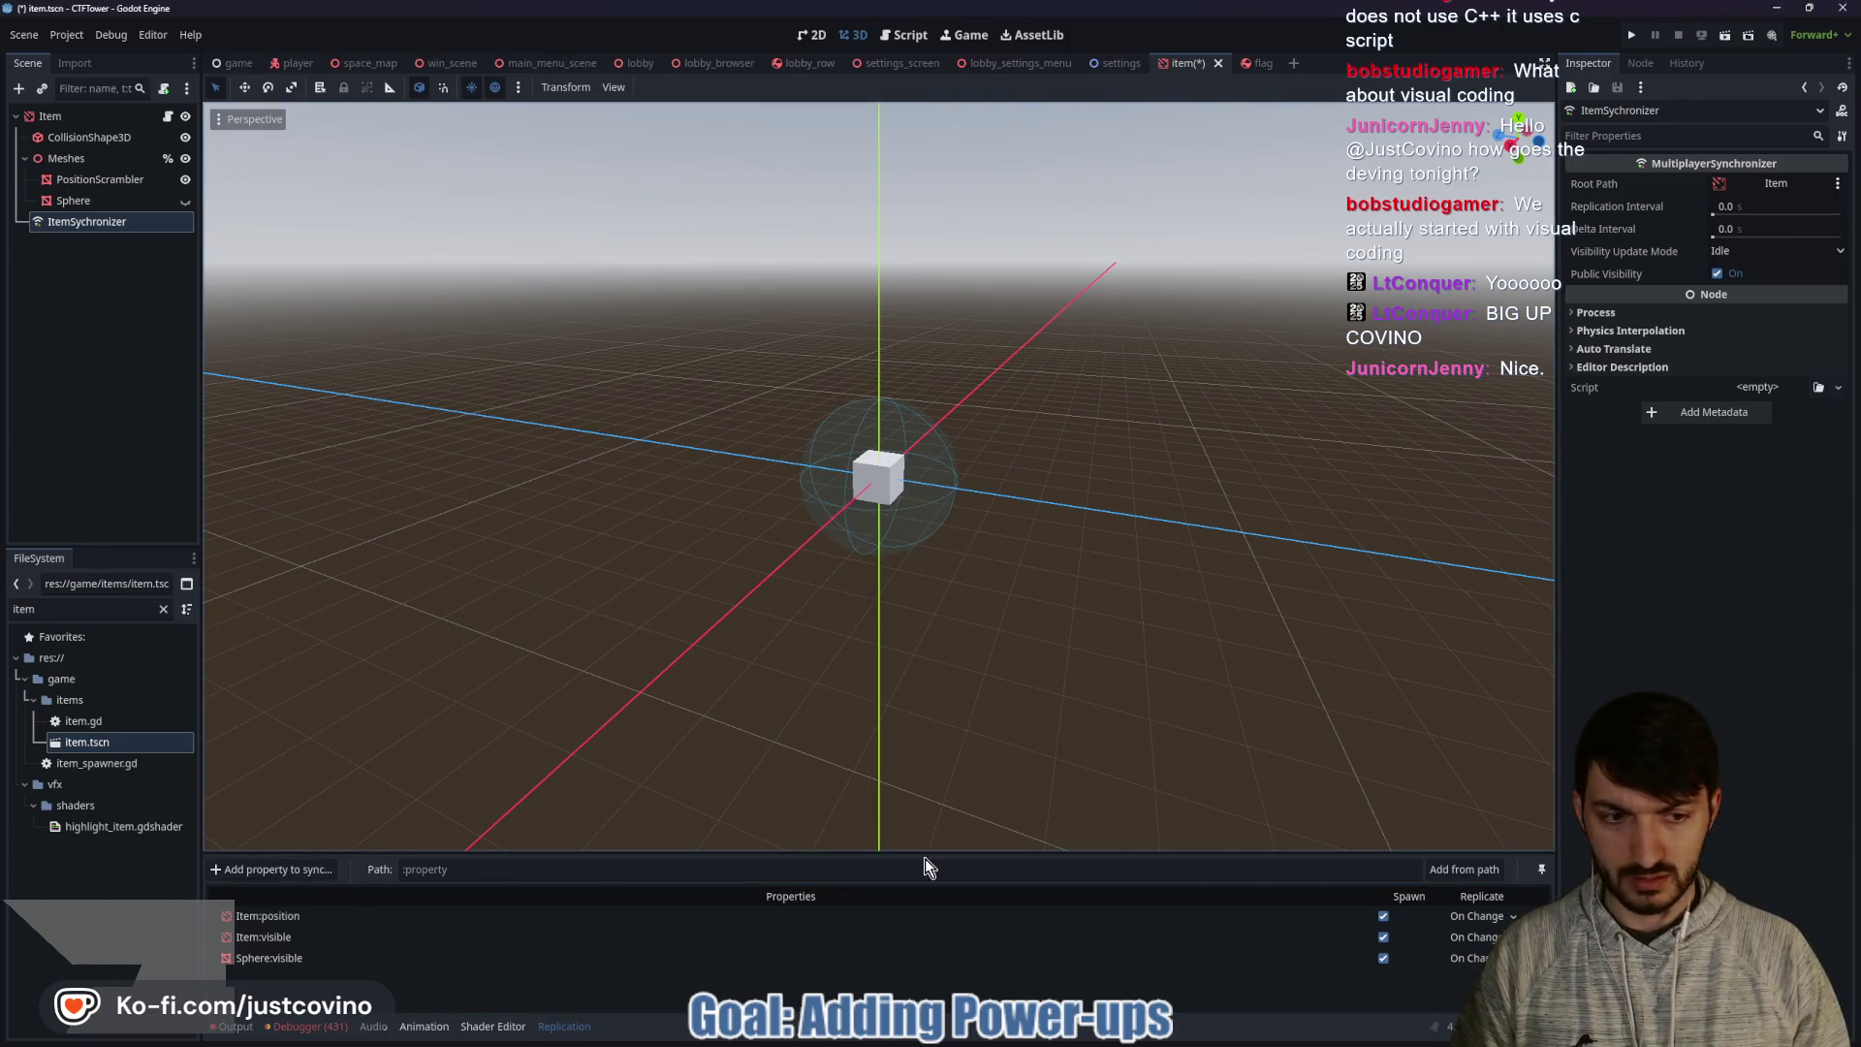
- Add PositionScrambler:visible to replication, save the item scene, and open player.gd
click(275, 867)
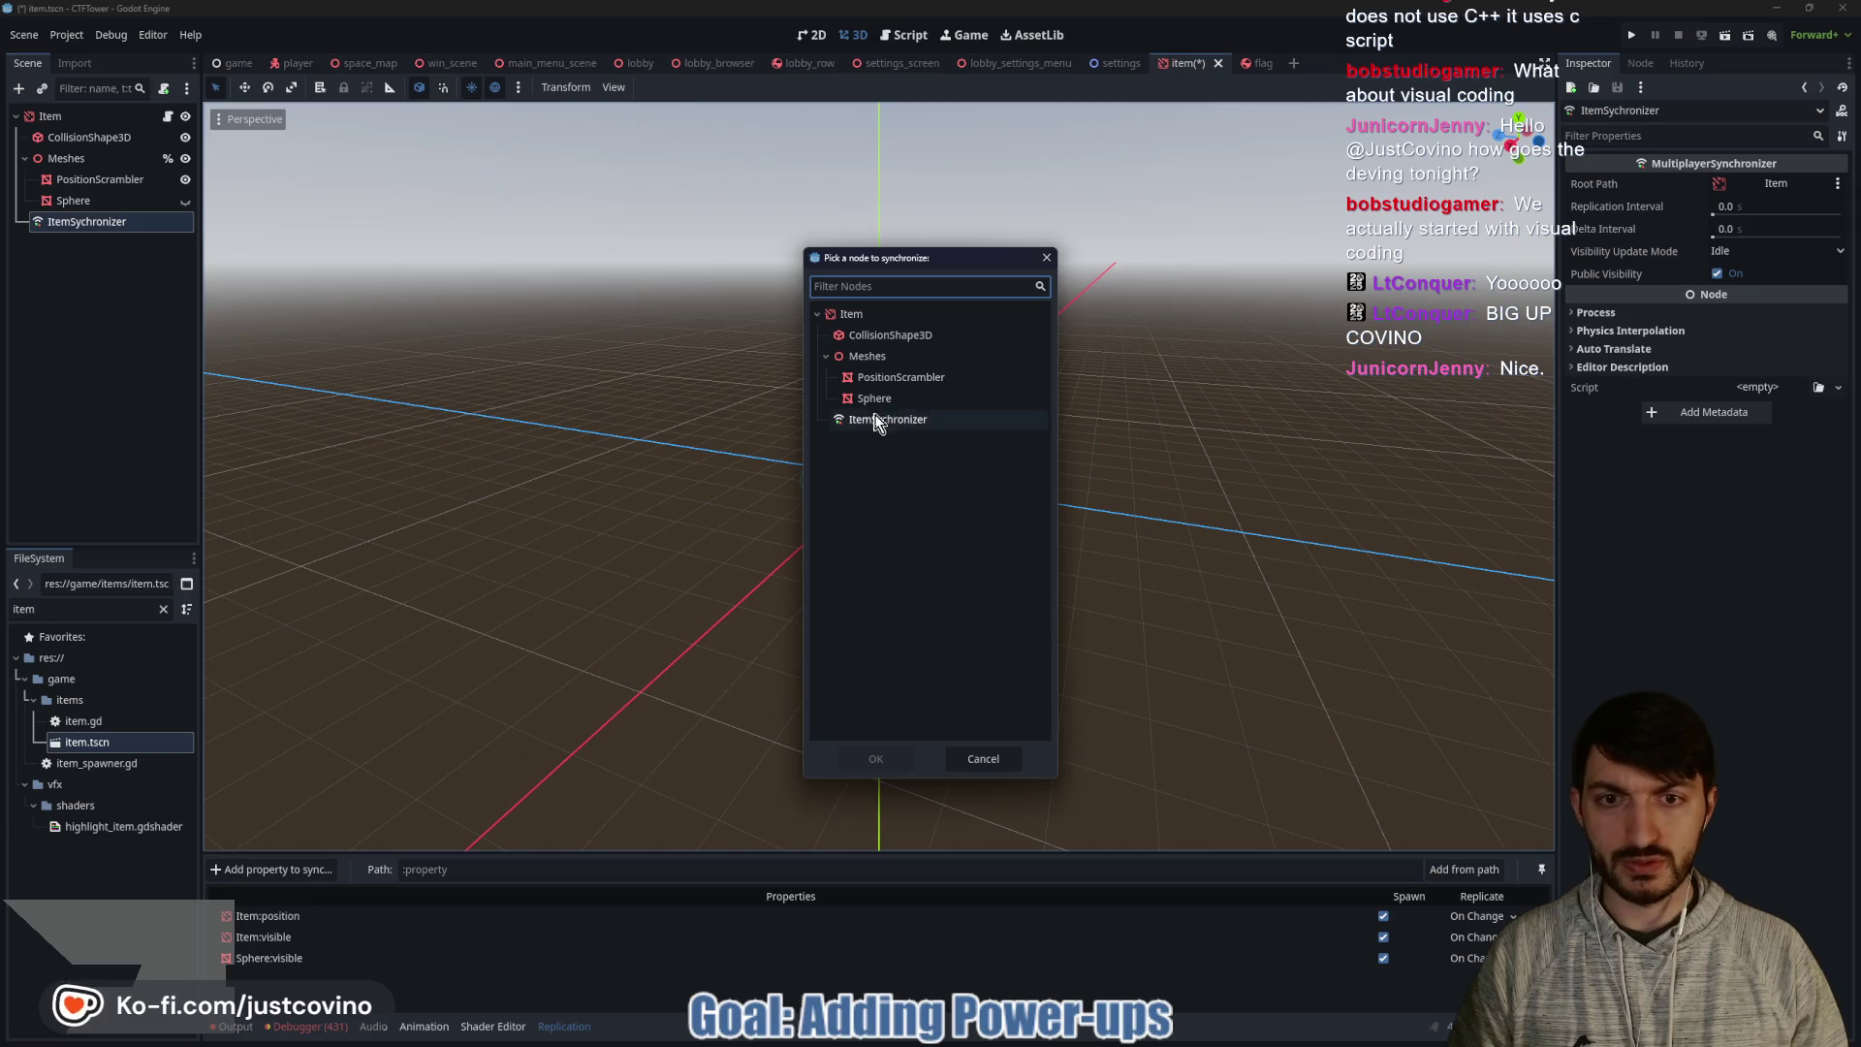
click(900, 377)
click(875, 758)
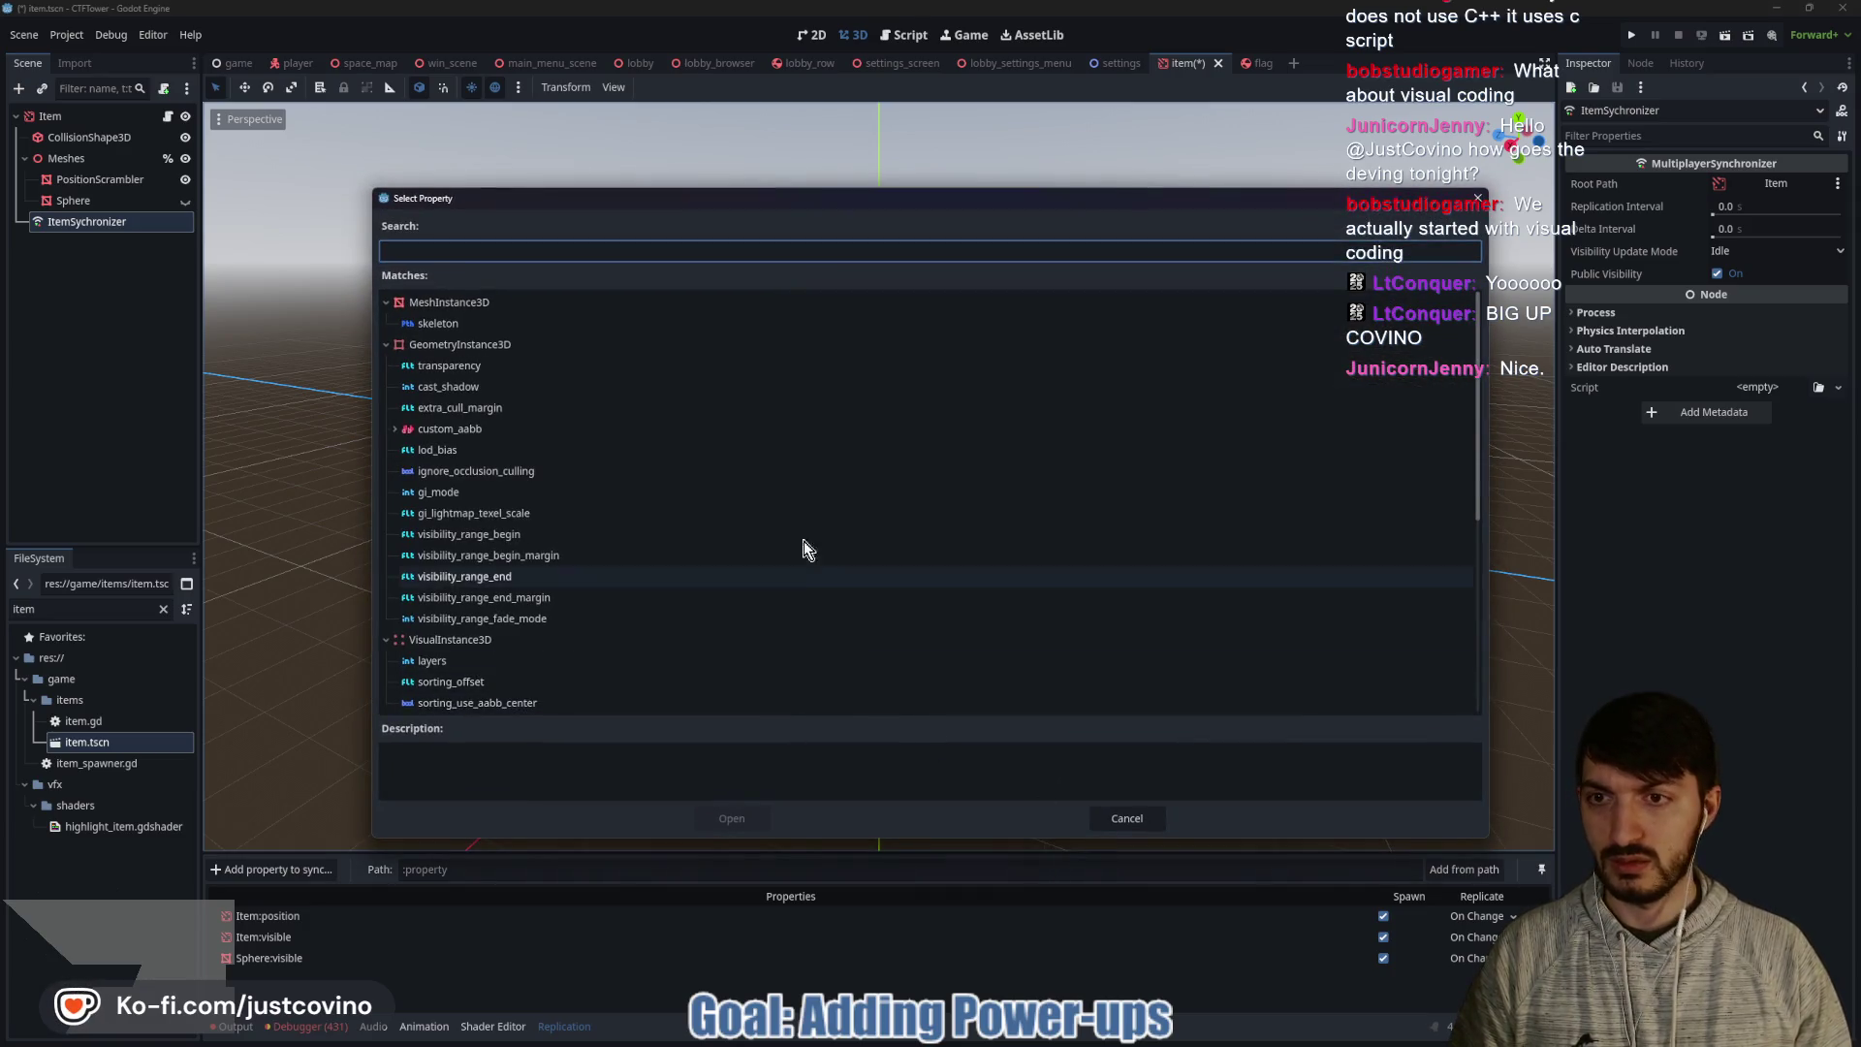
text(visibl)
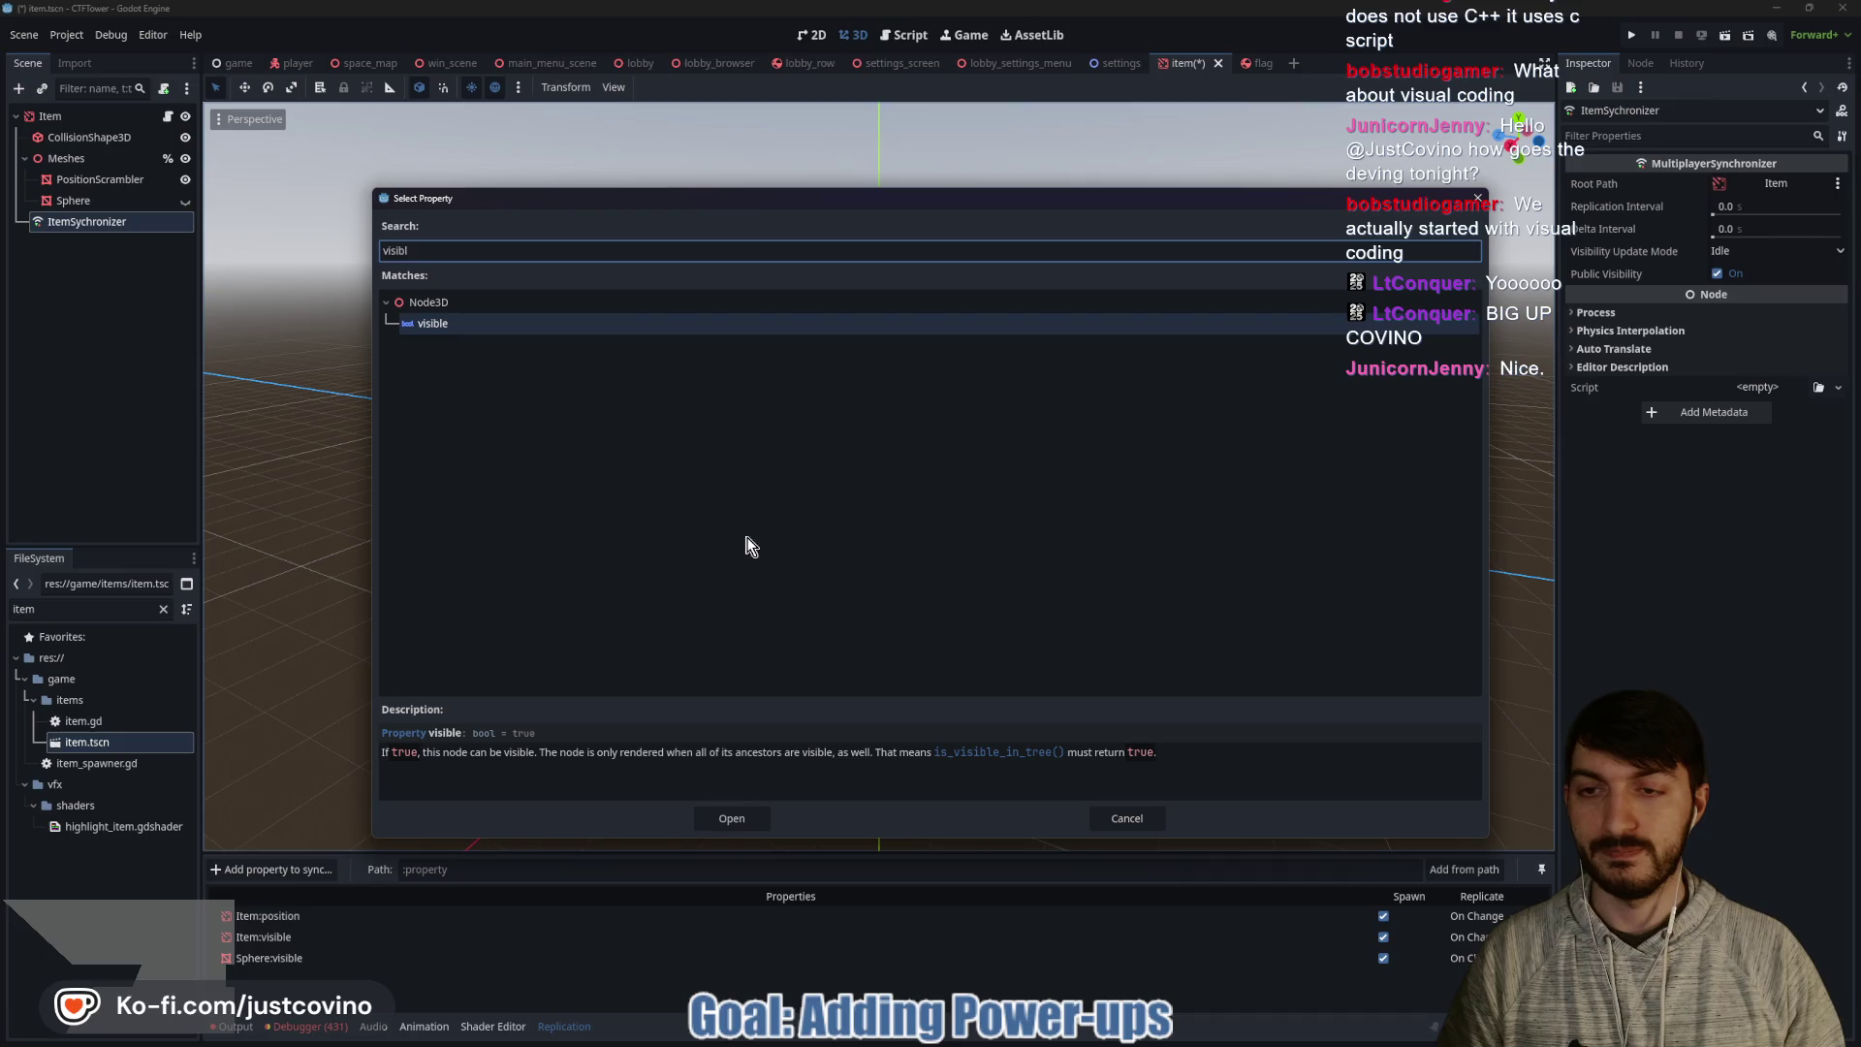
click(455, 325)
click(766, 822)
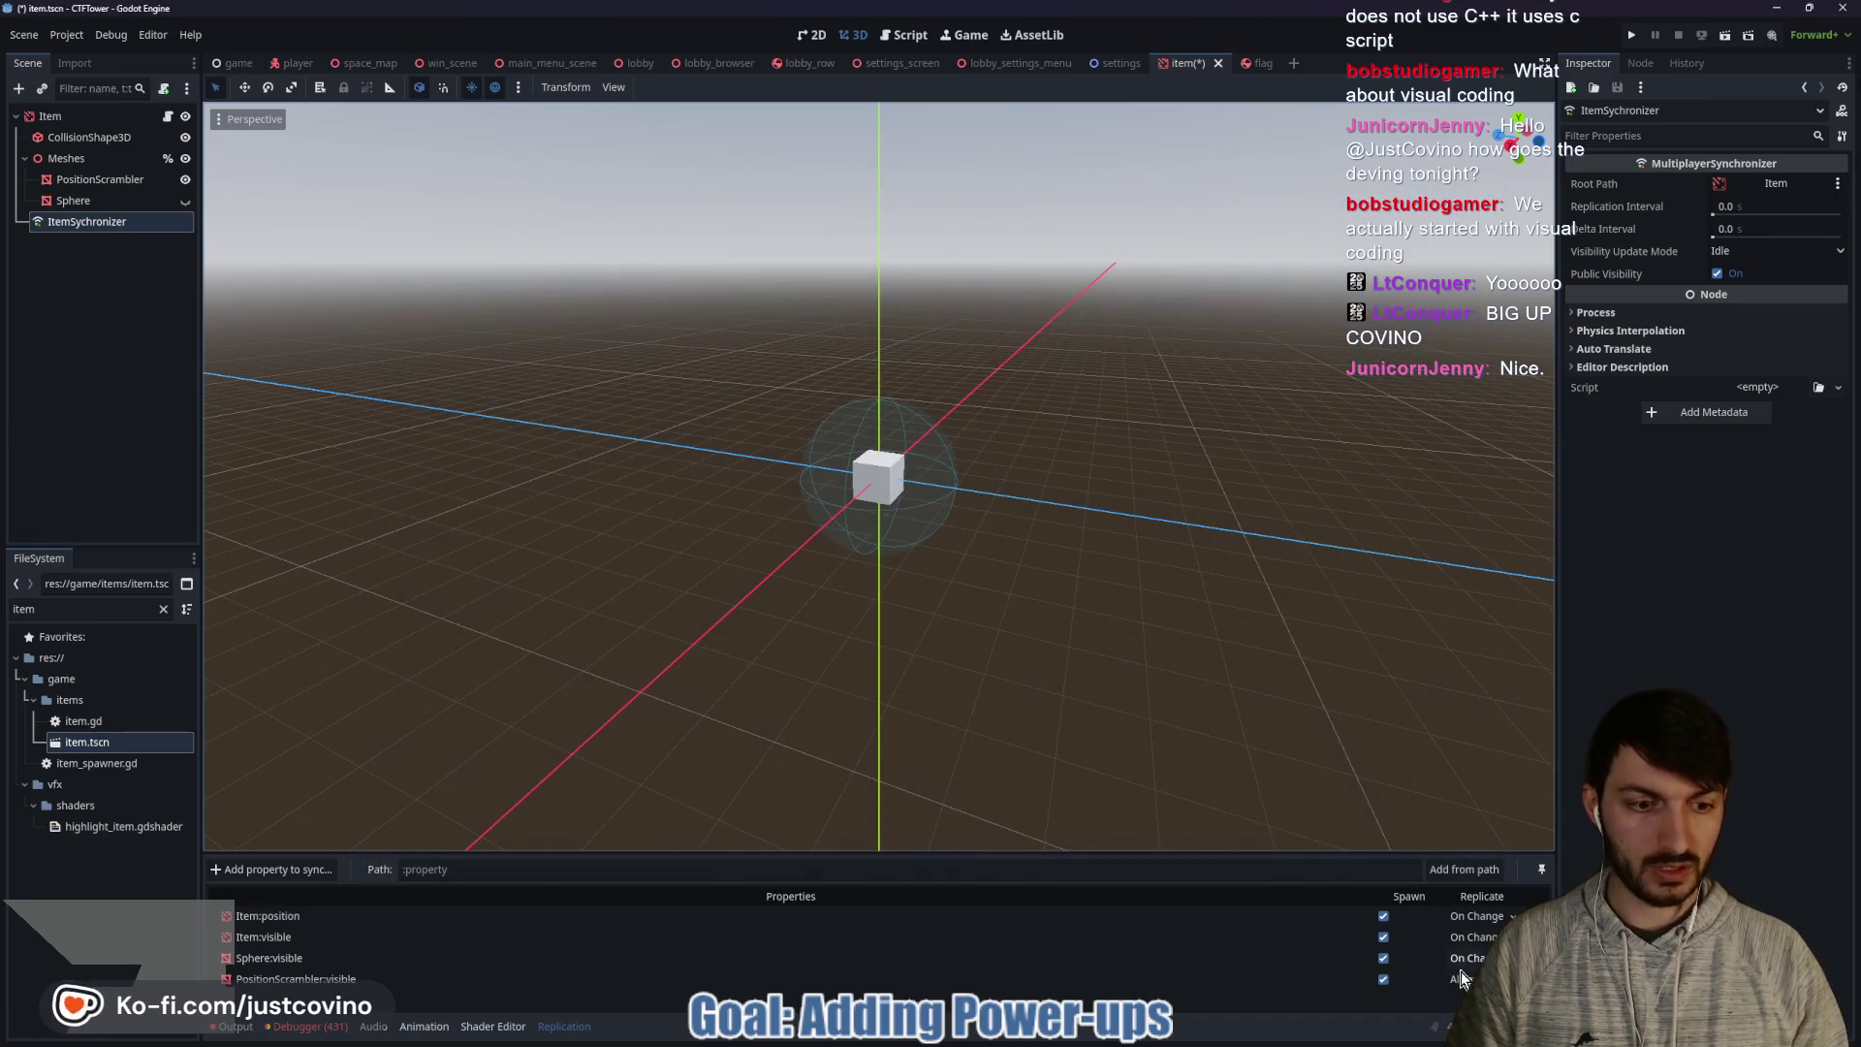
key(ctrl+s)
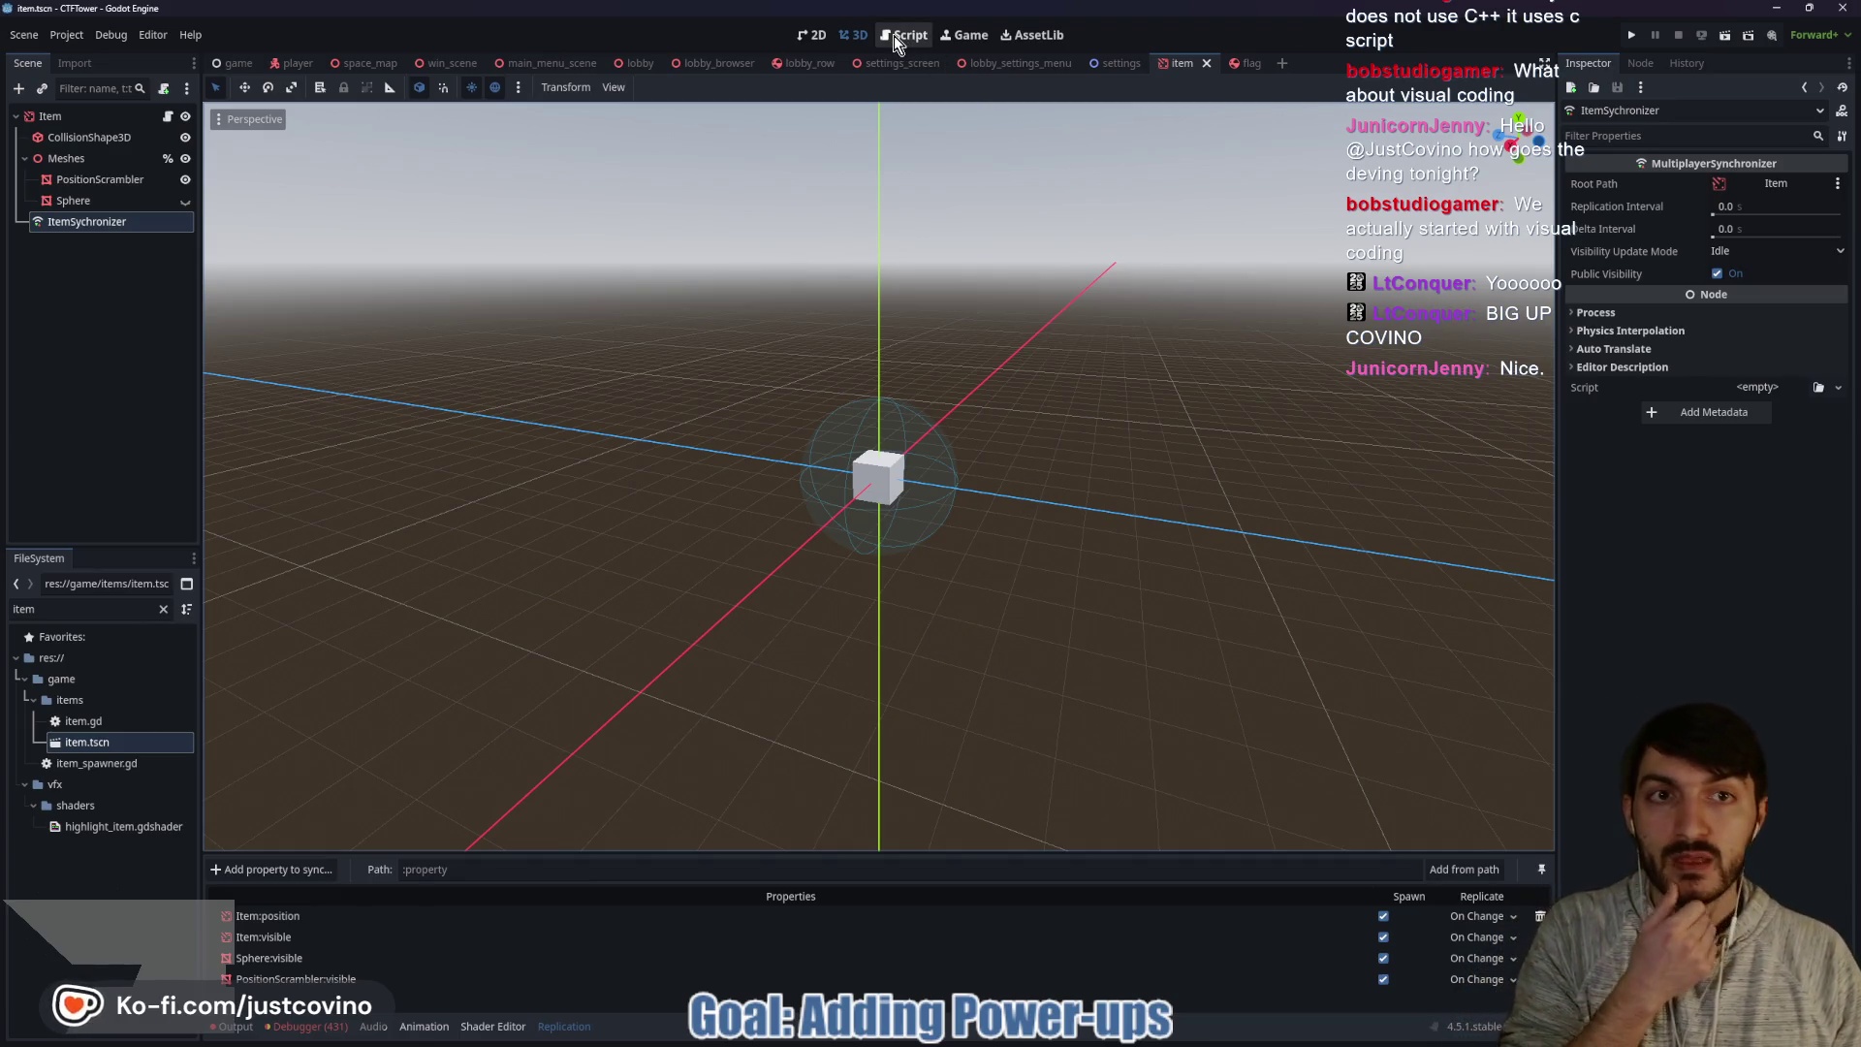
click(300, 64)
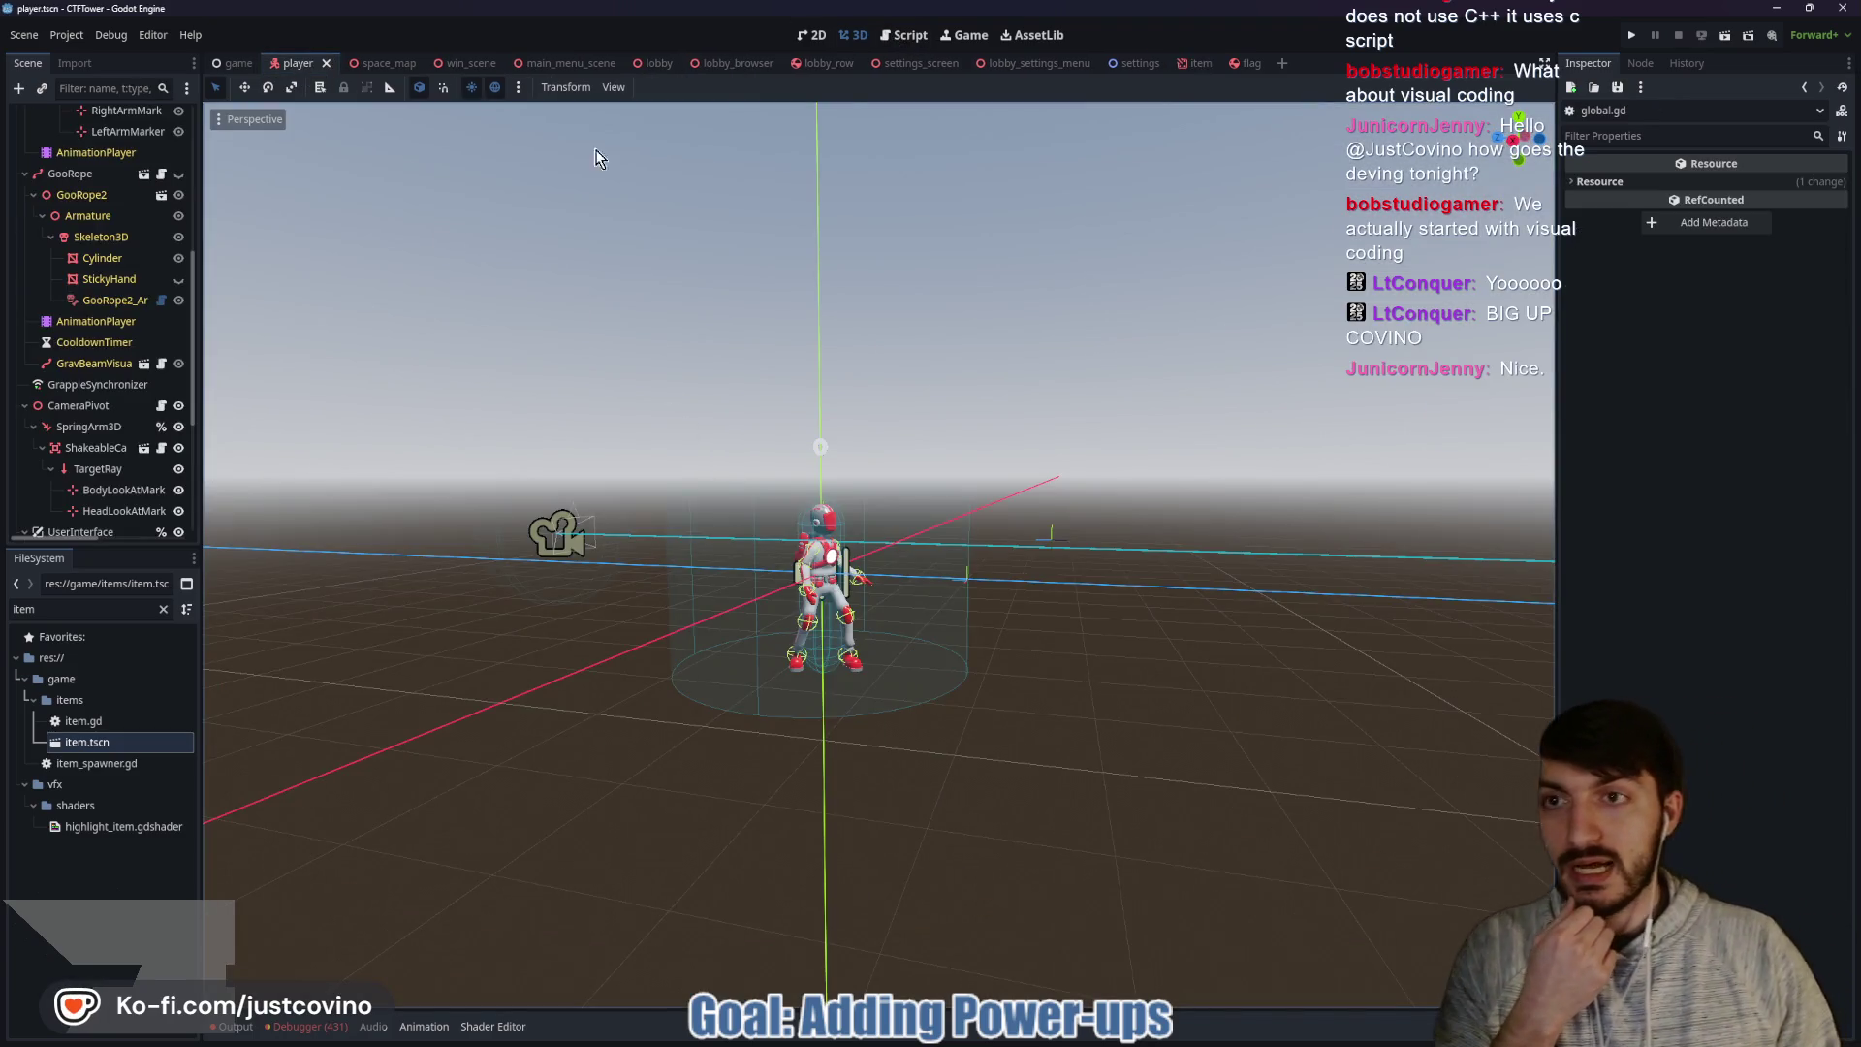
click(916, 36)
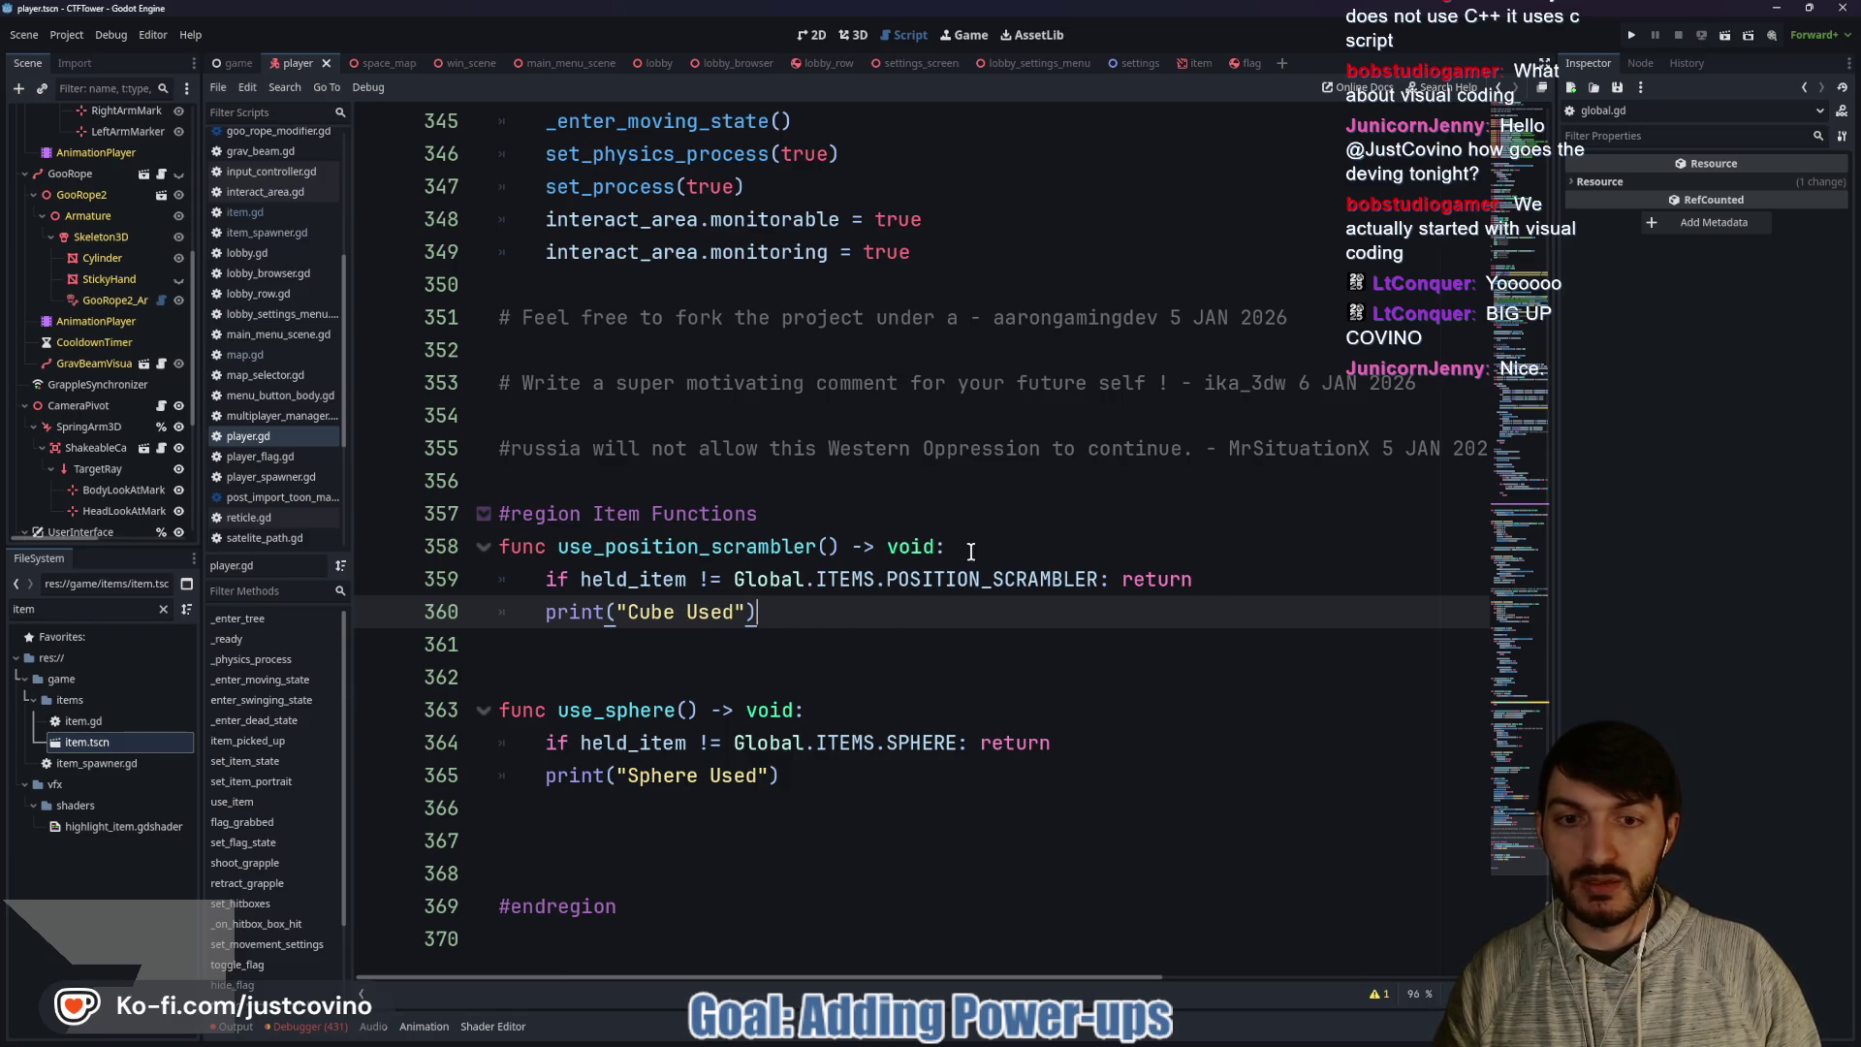
- Add '##Sends Enemy Player to a Random Position on the Map##' above use_position_scrambler and save
click(806, 536)
click(818, 515)
key(Return)
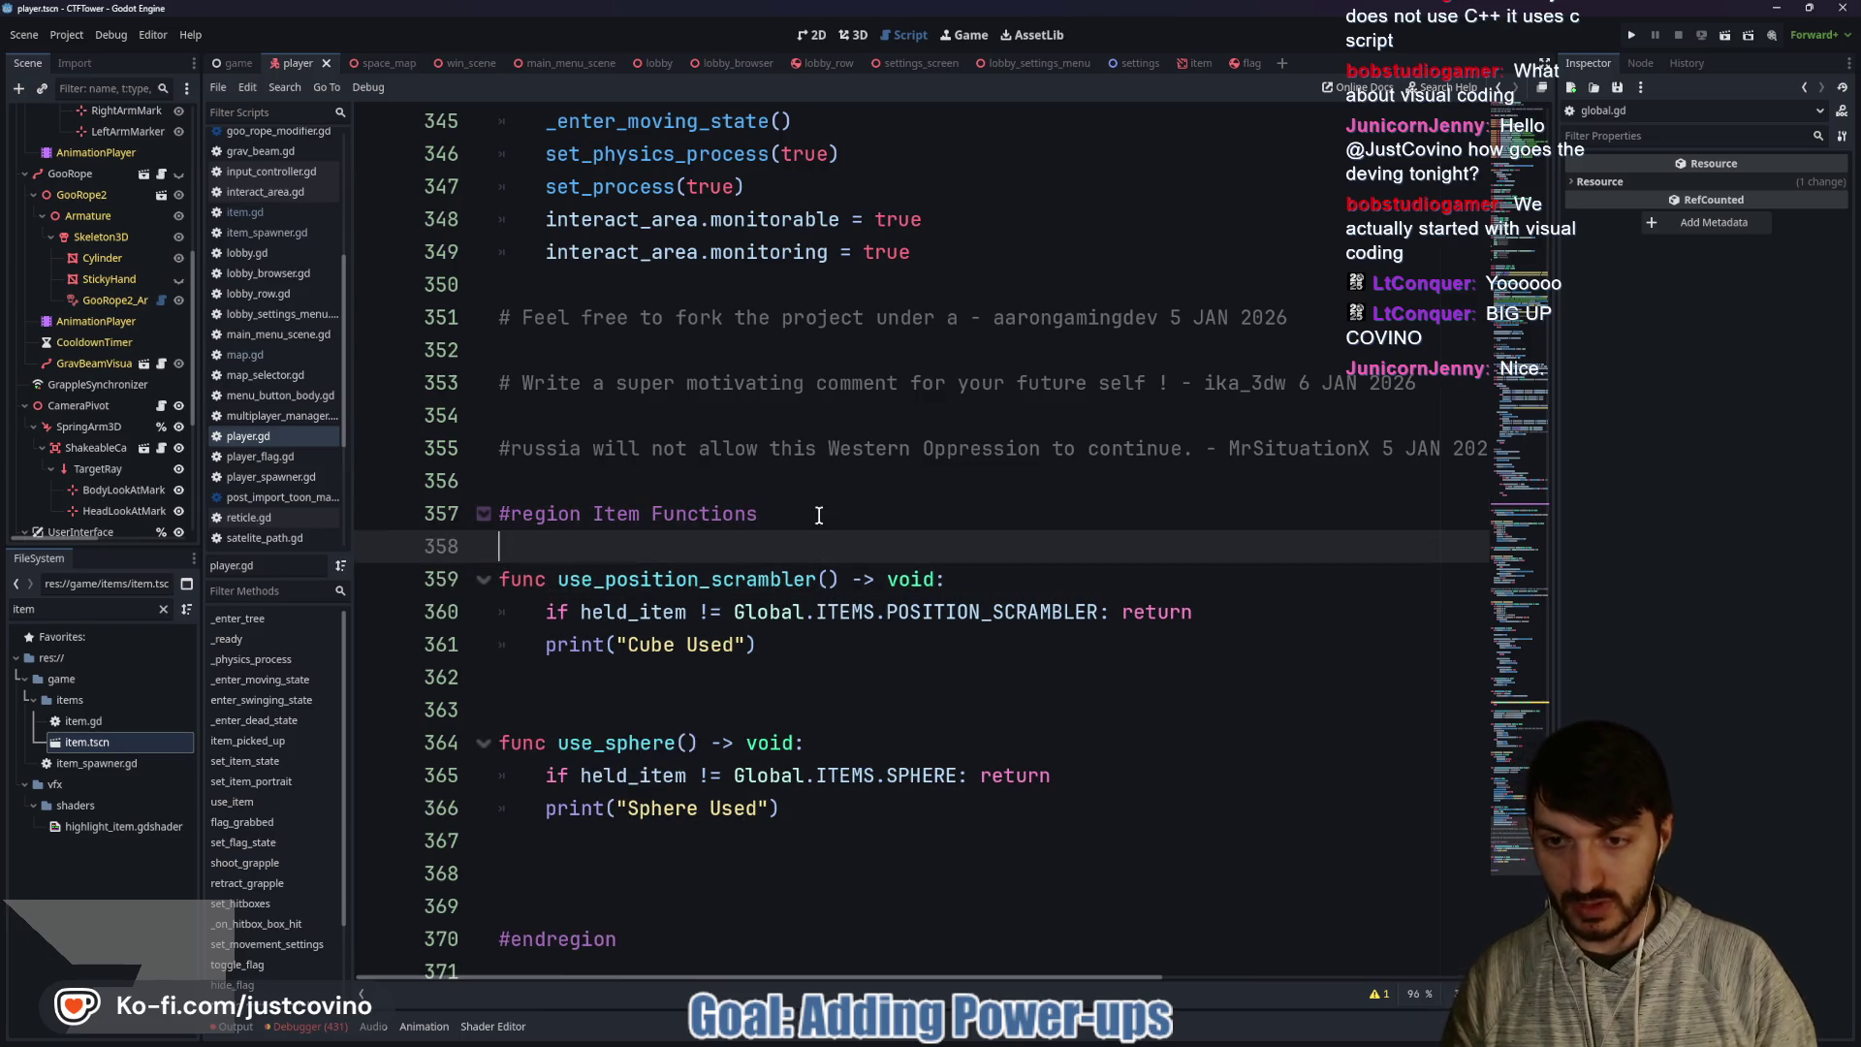
text(Sends Enemy Player to a Random Pos)
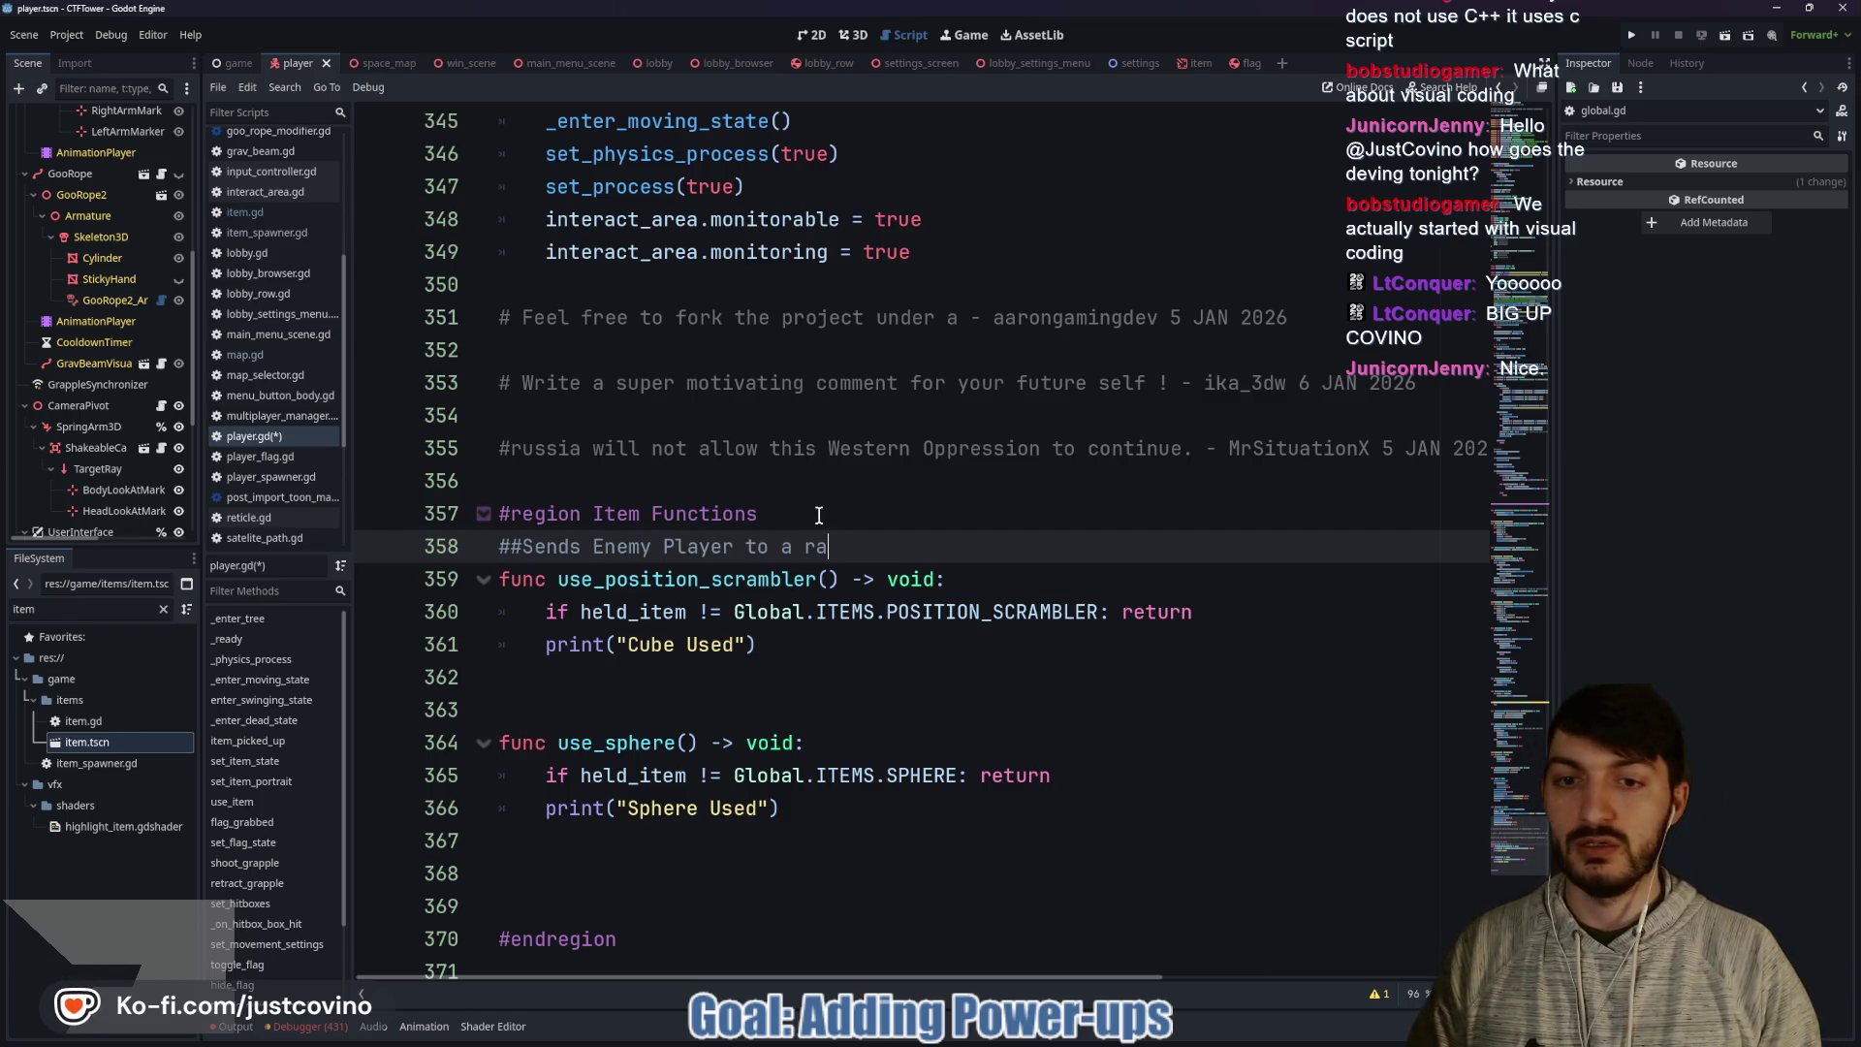
text(ition on the M)
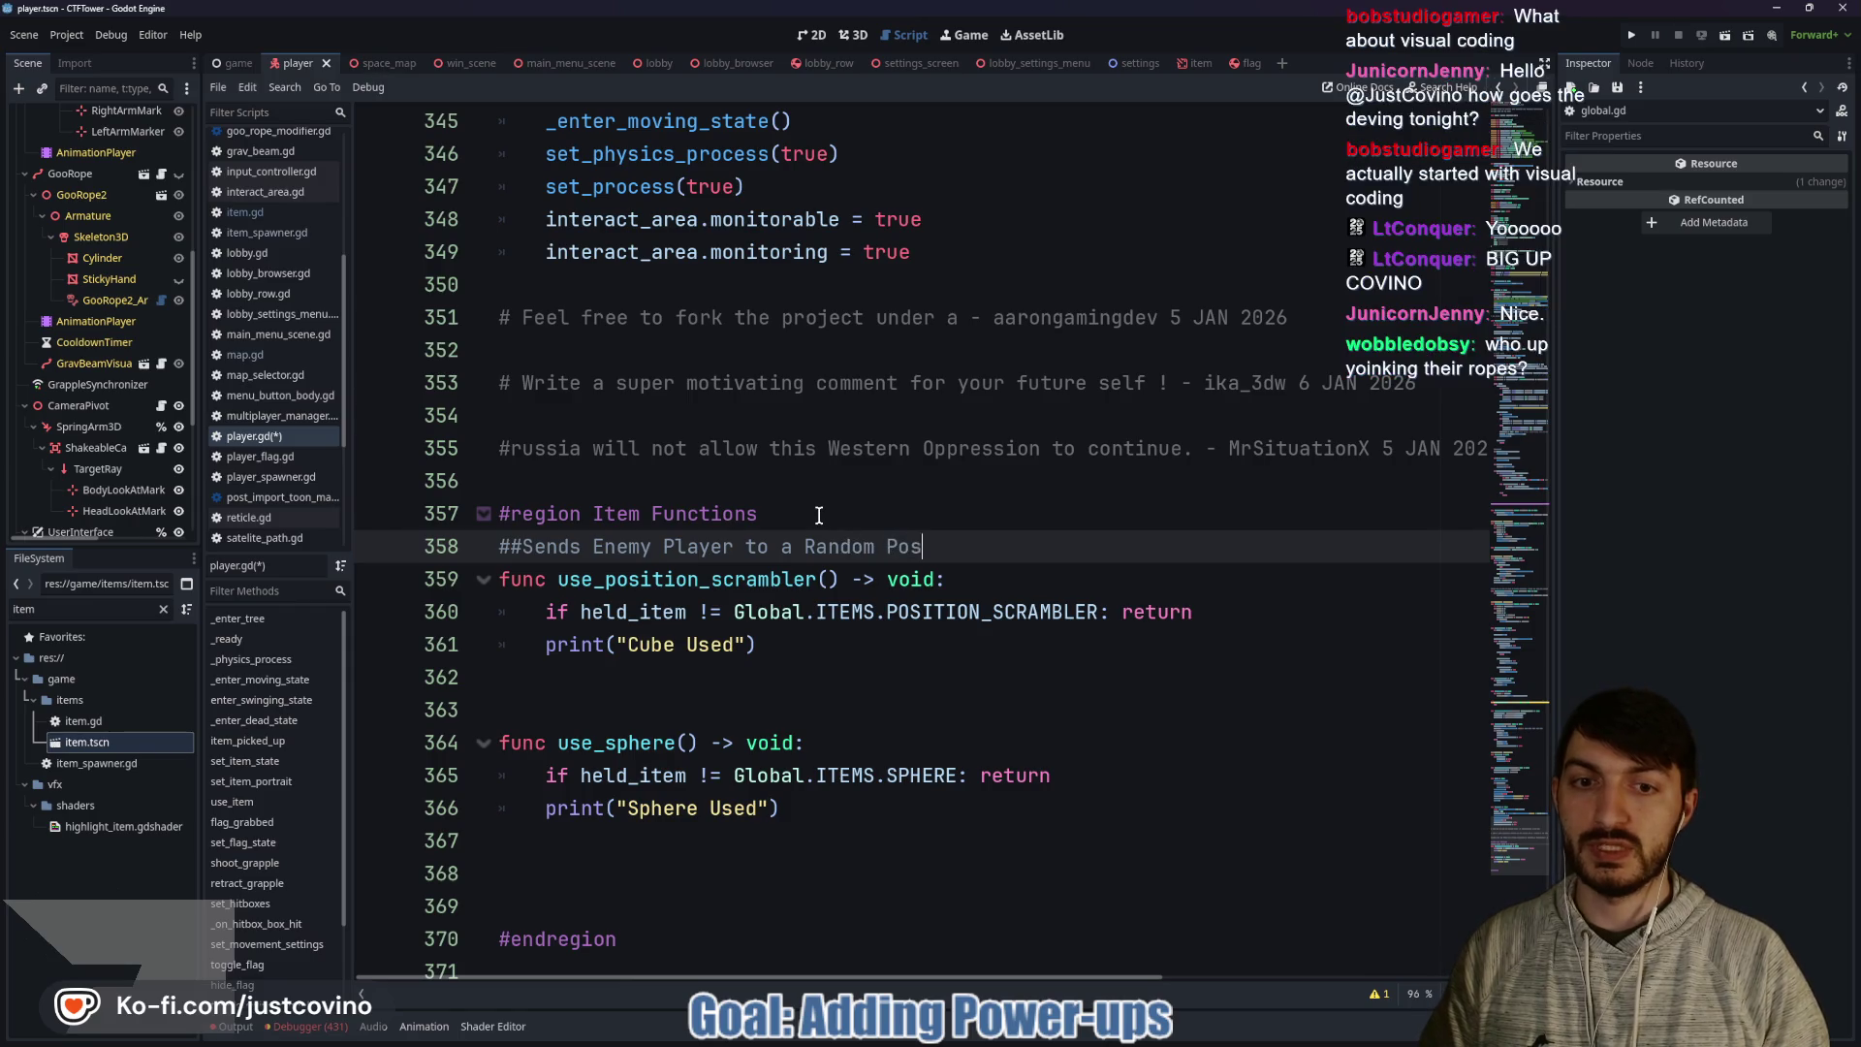
text(ap##)
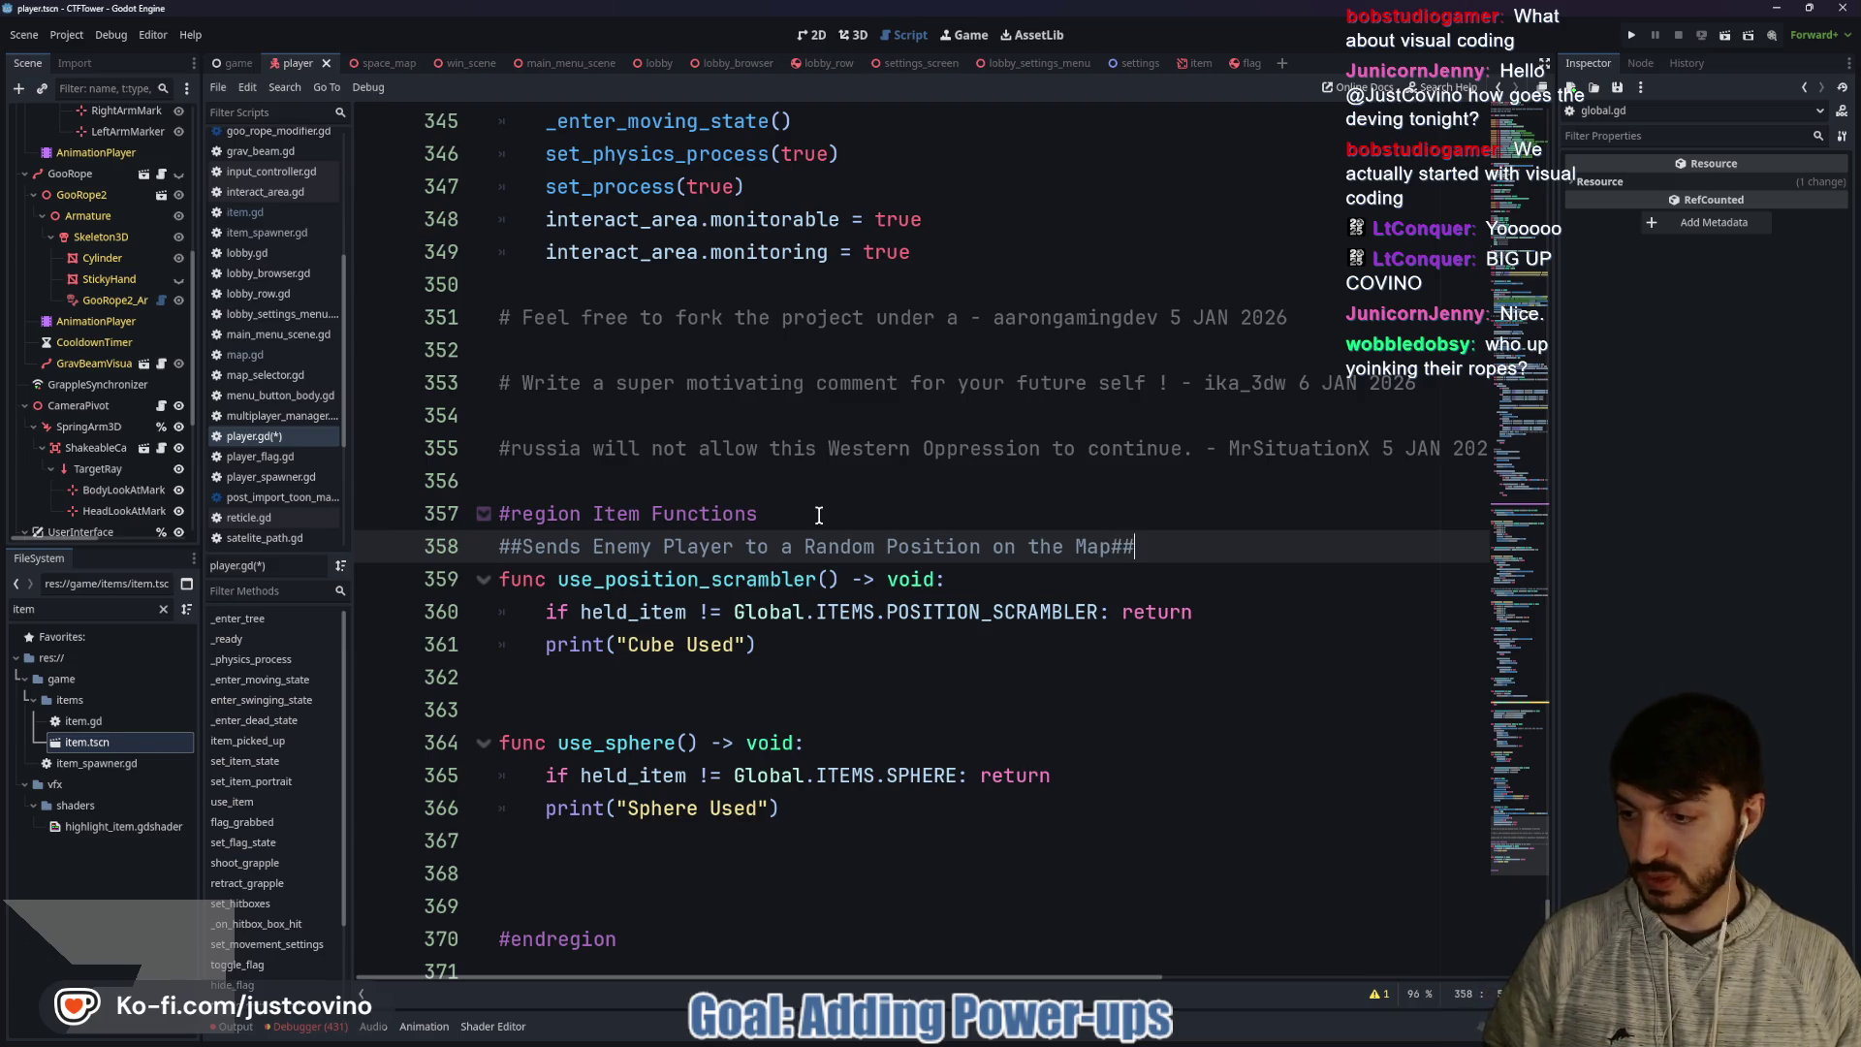
key(ctrl+s)
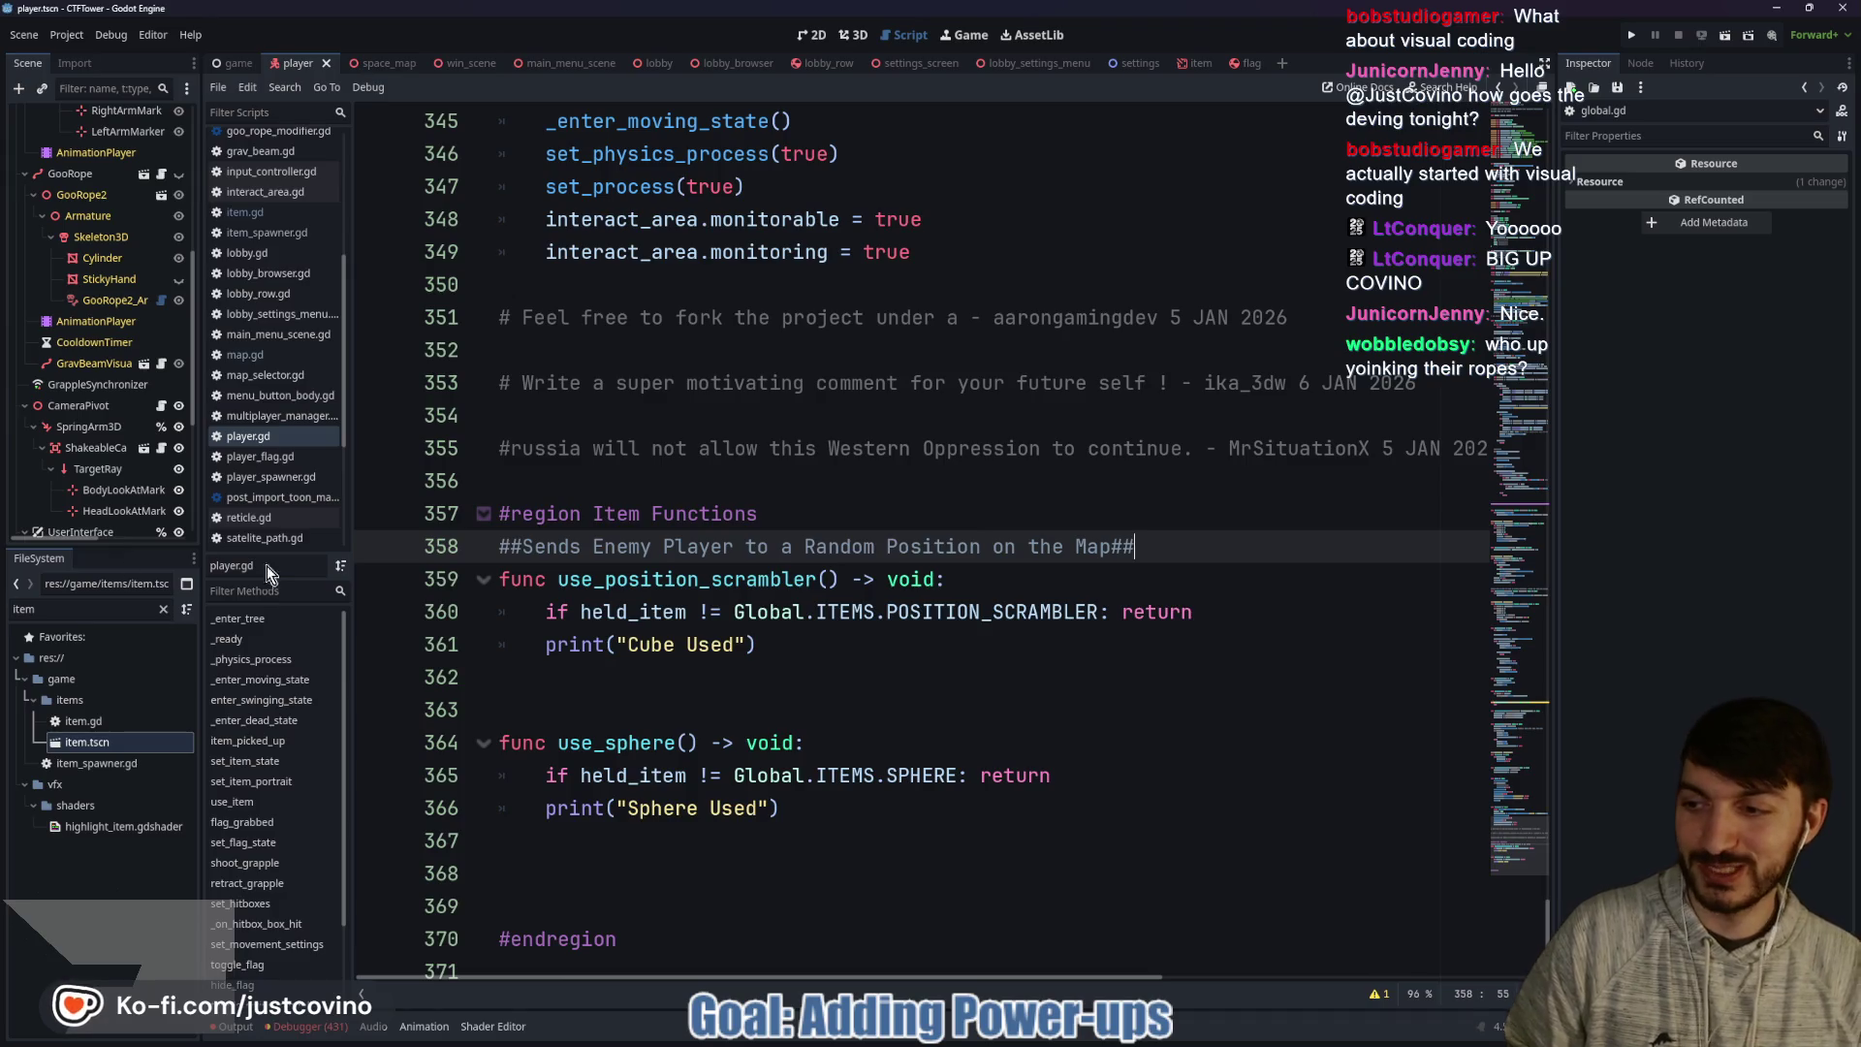
key(Down)
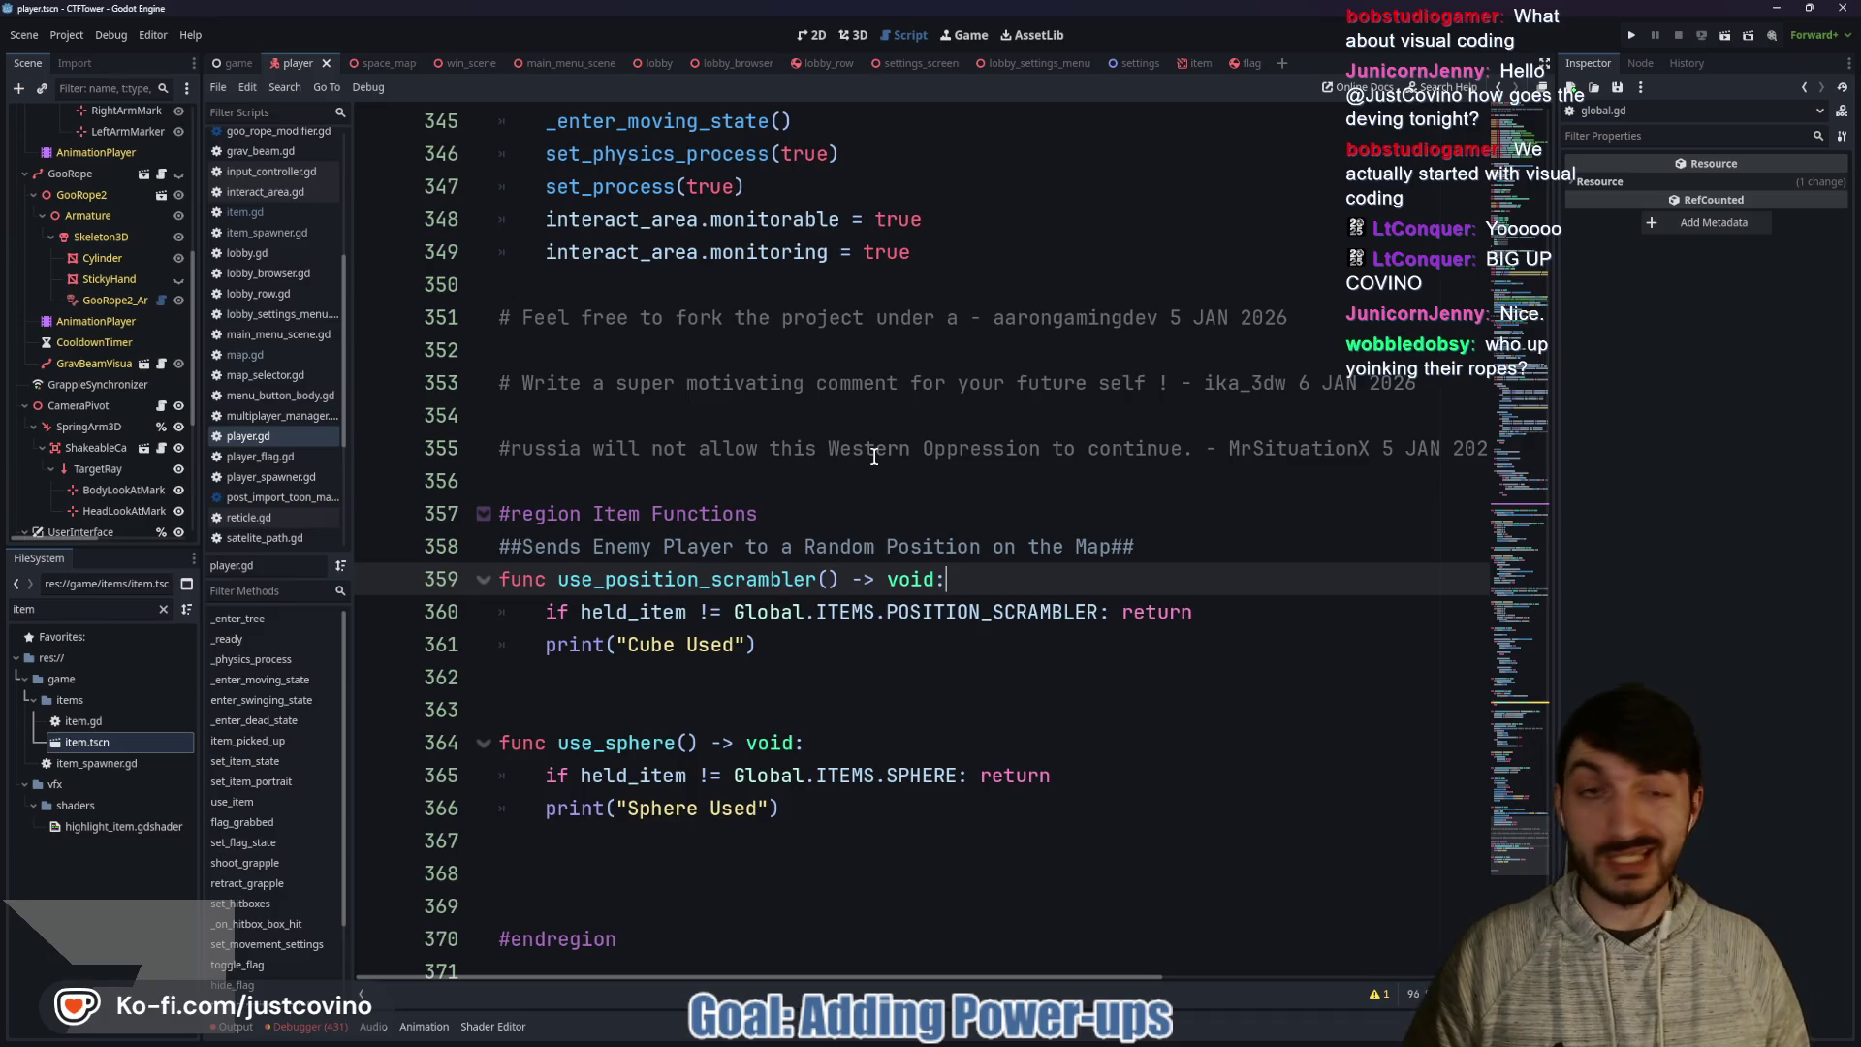
key(ctrl+s)
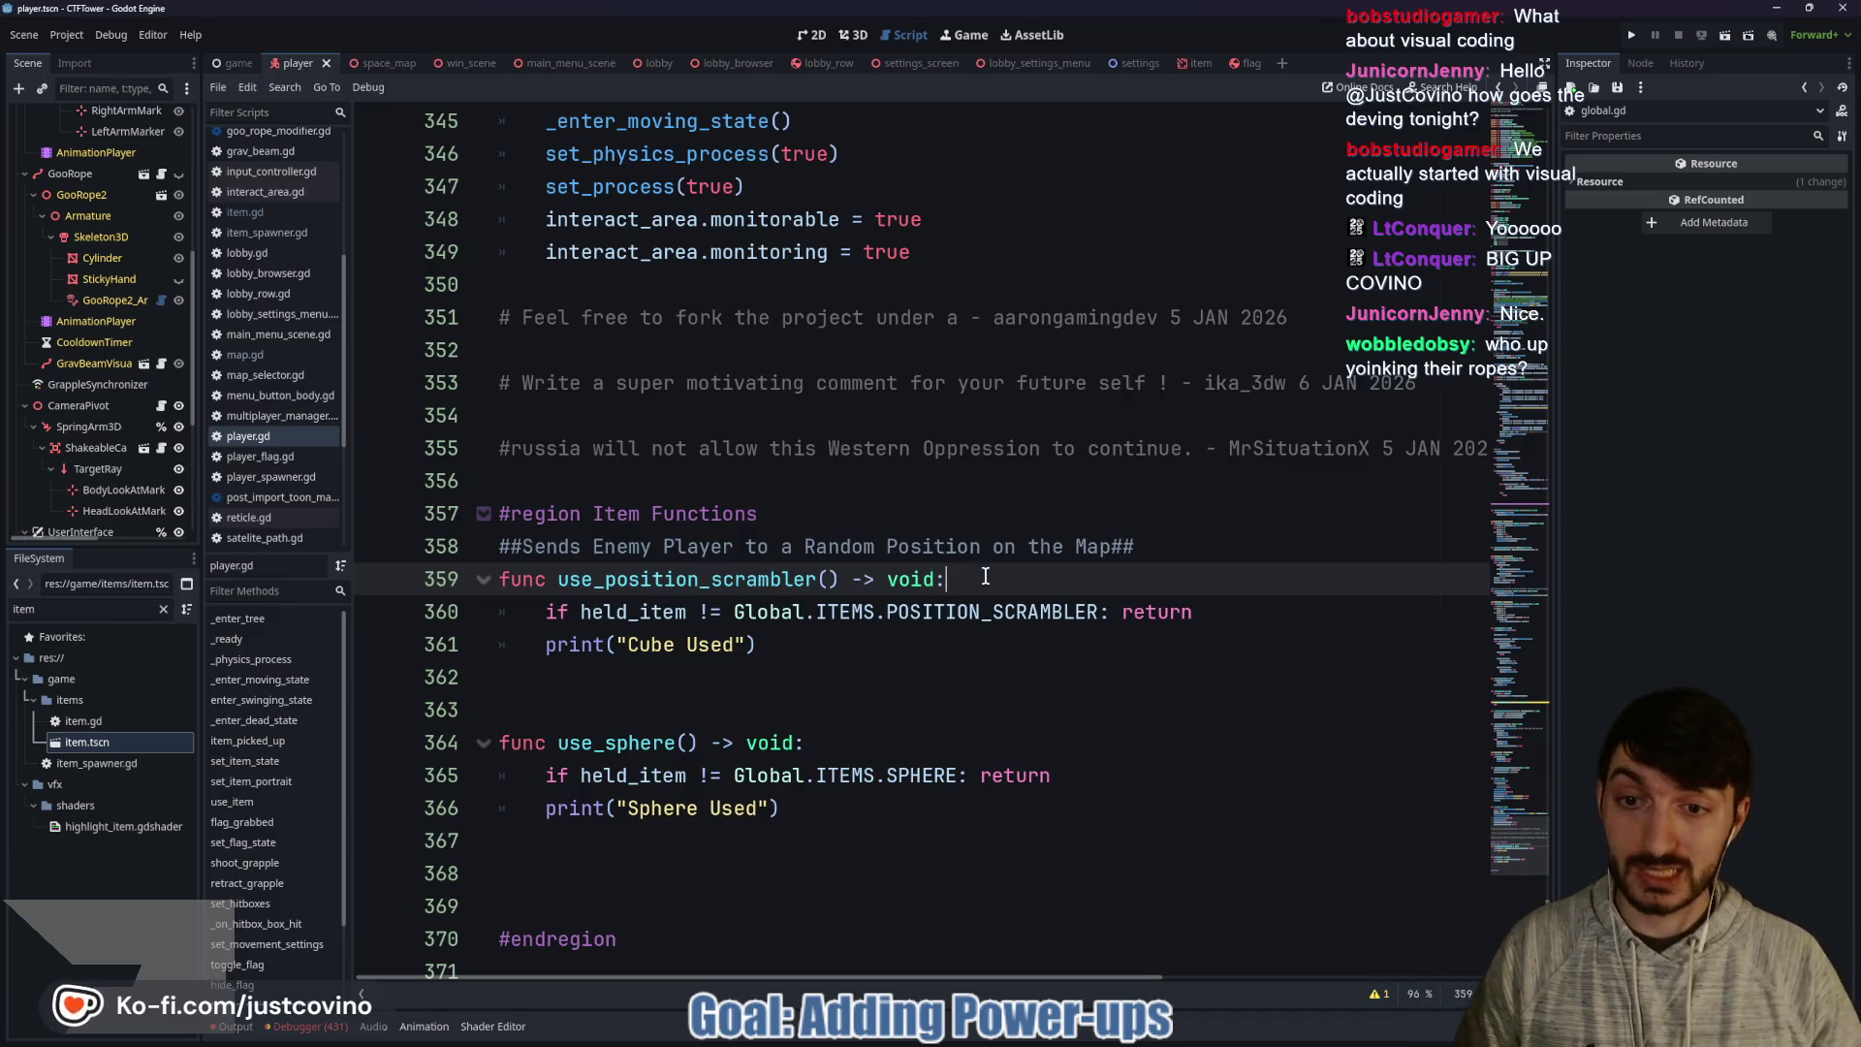
- Close the Glitch.TV screenshot, scroll its page, and go back to the studio's games listing
click(812, 534)
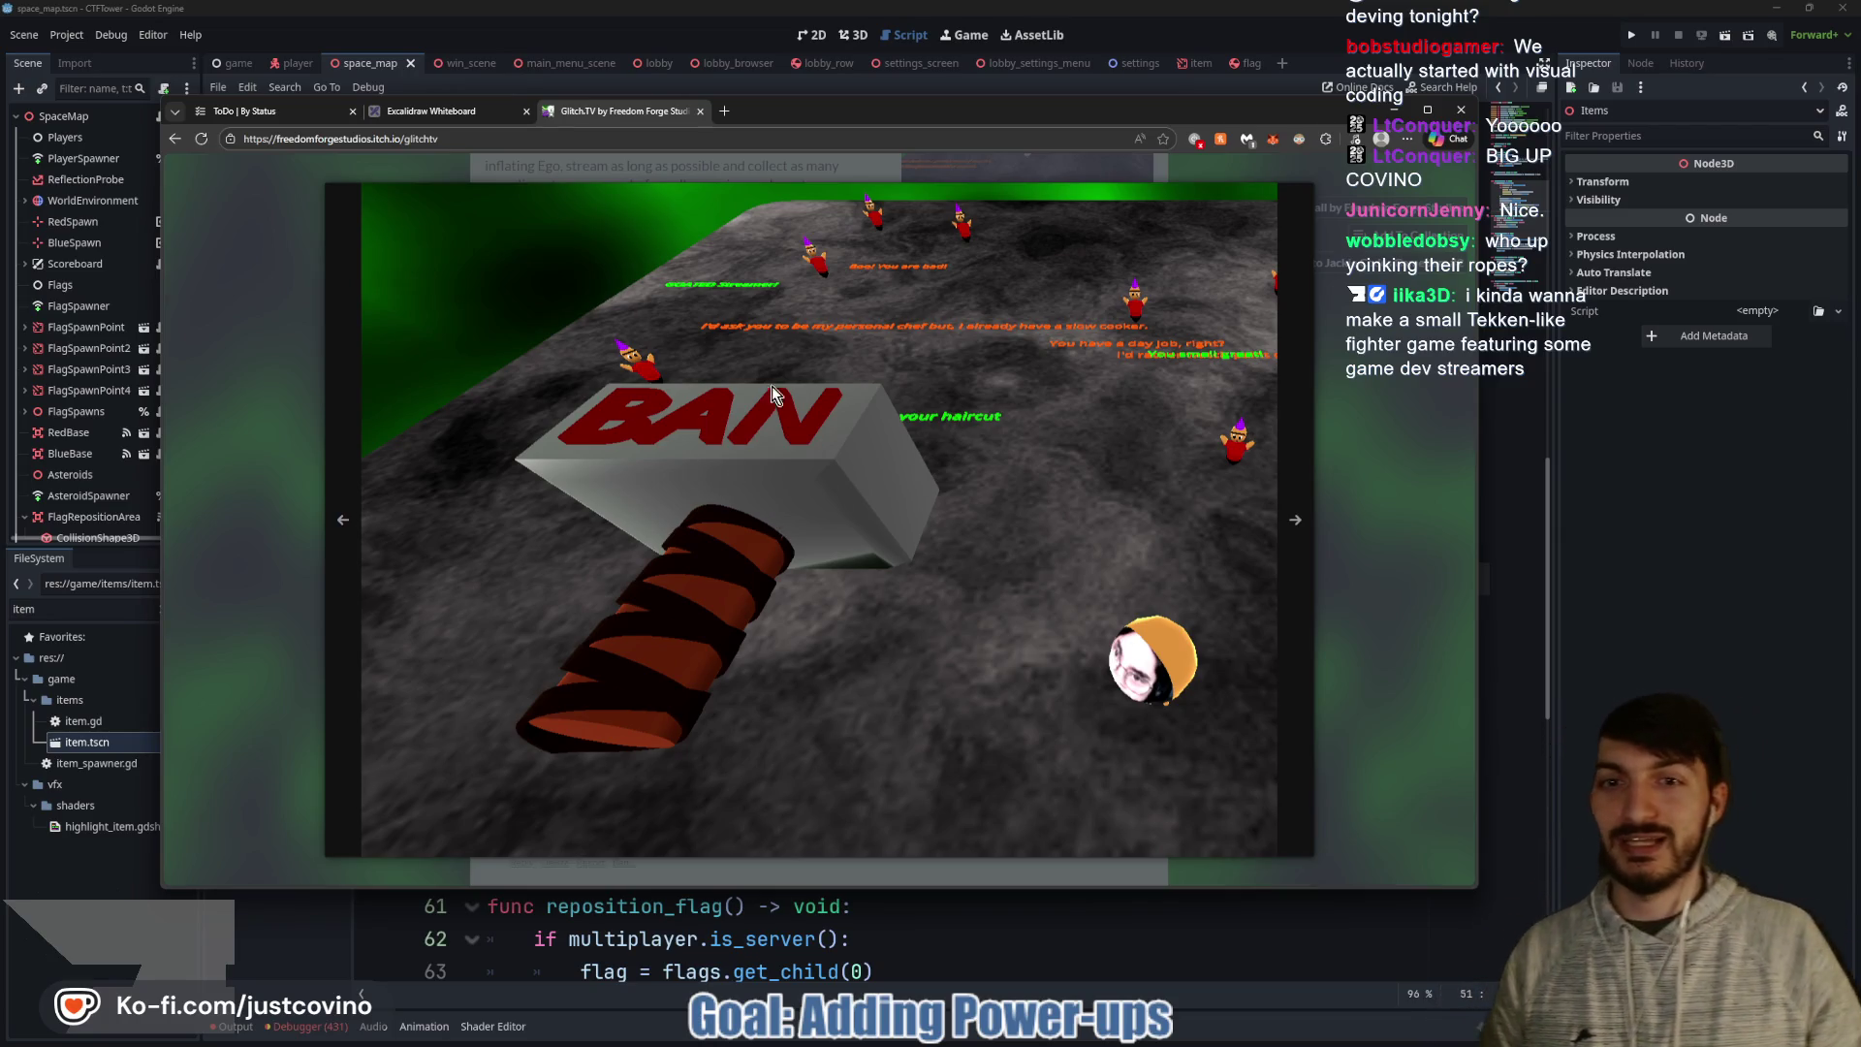
click(1344, 532)
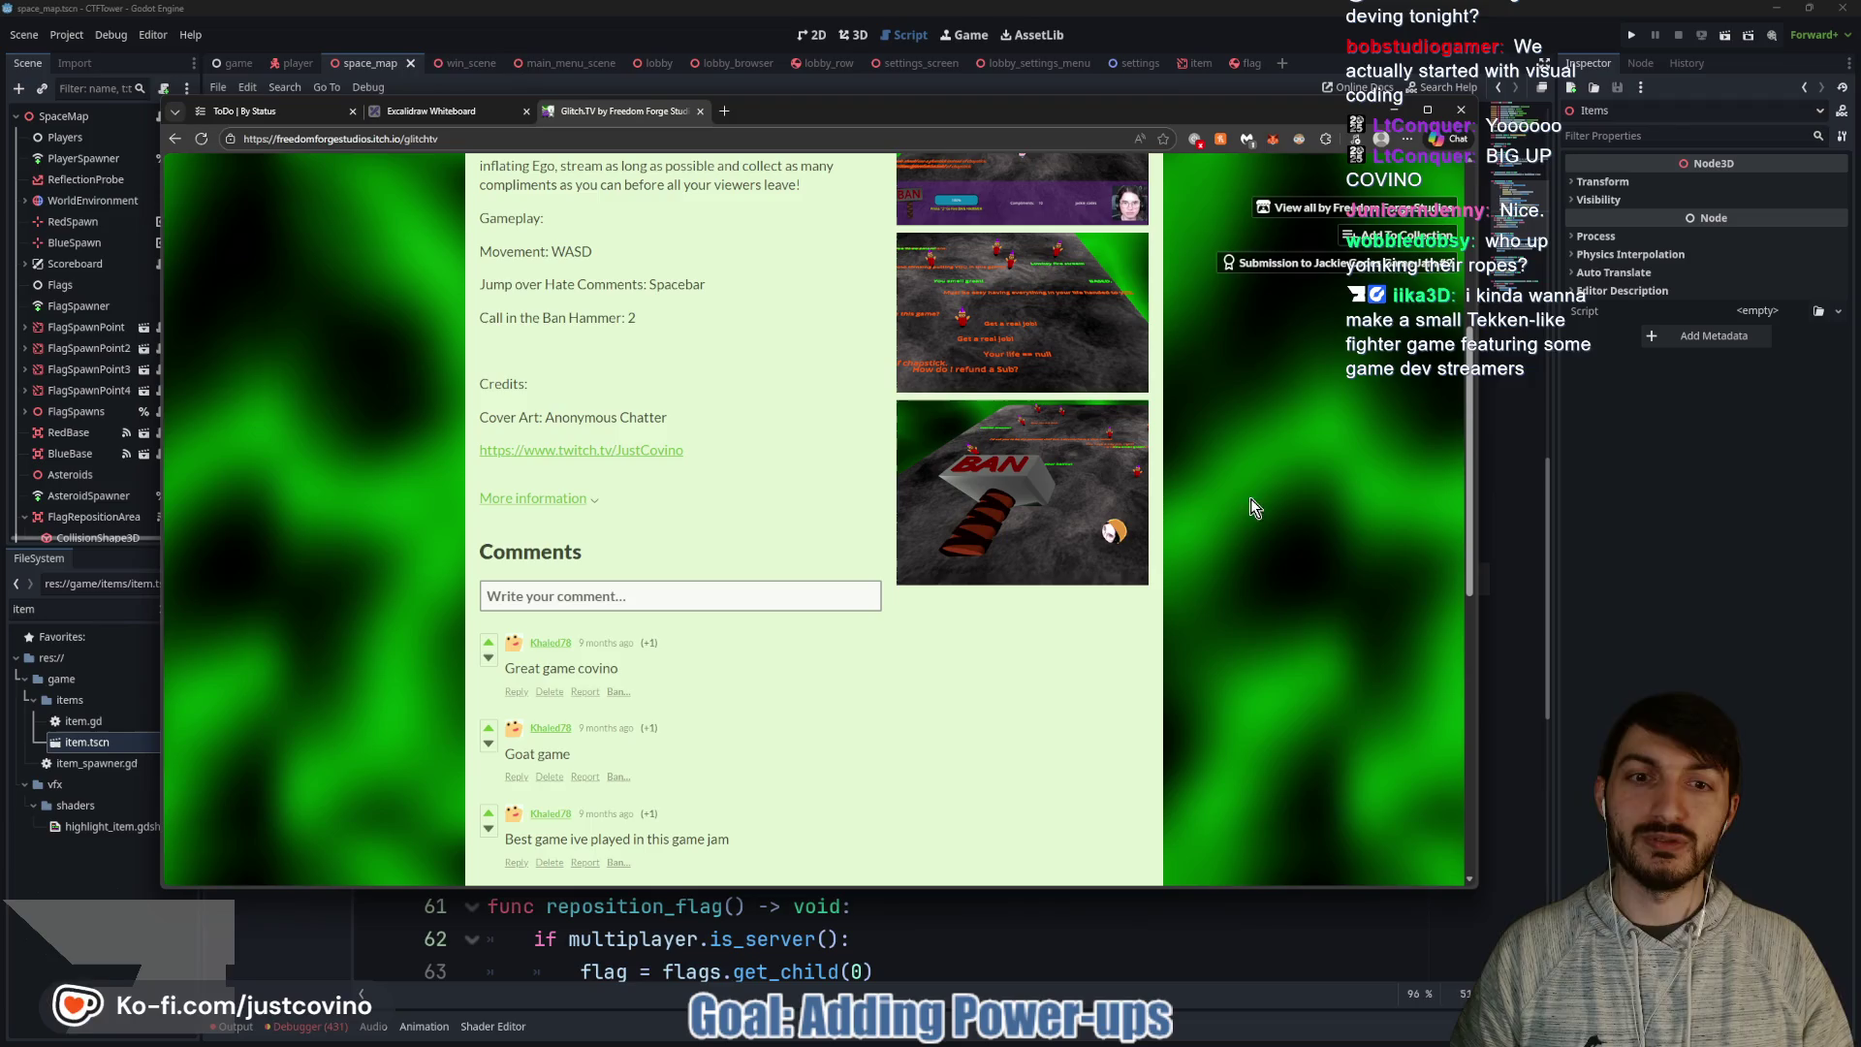
scroll(840, 513, up, 3)
scroll(584, 545, up, 3)
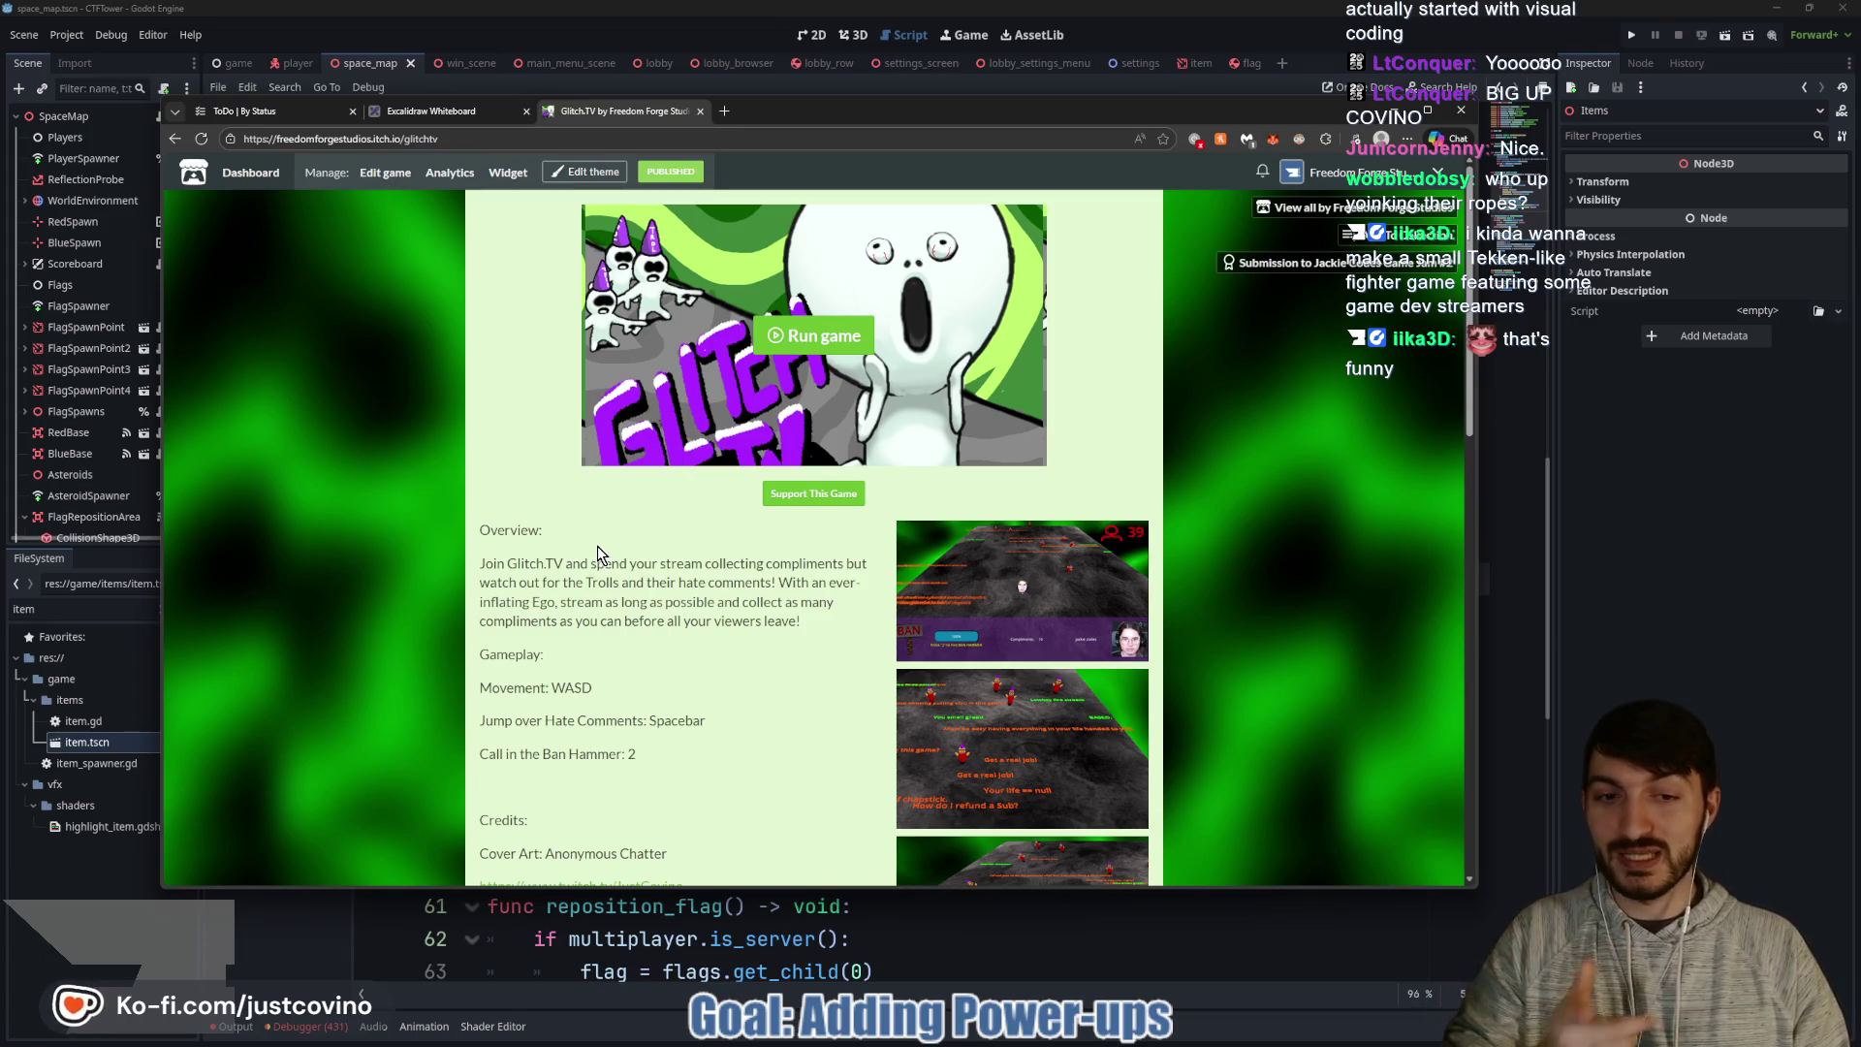
scroll(597, 545, down, 2)
click(180, 140)
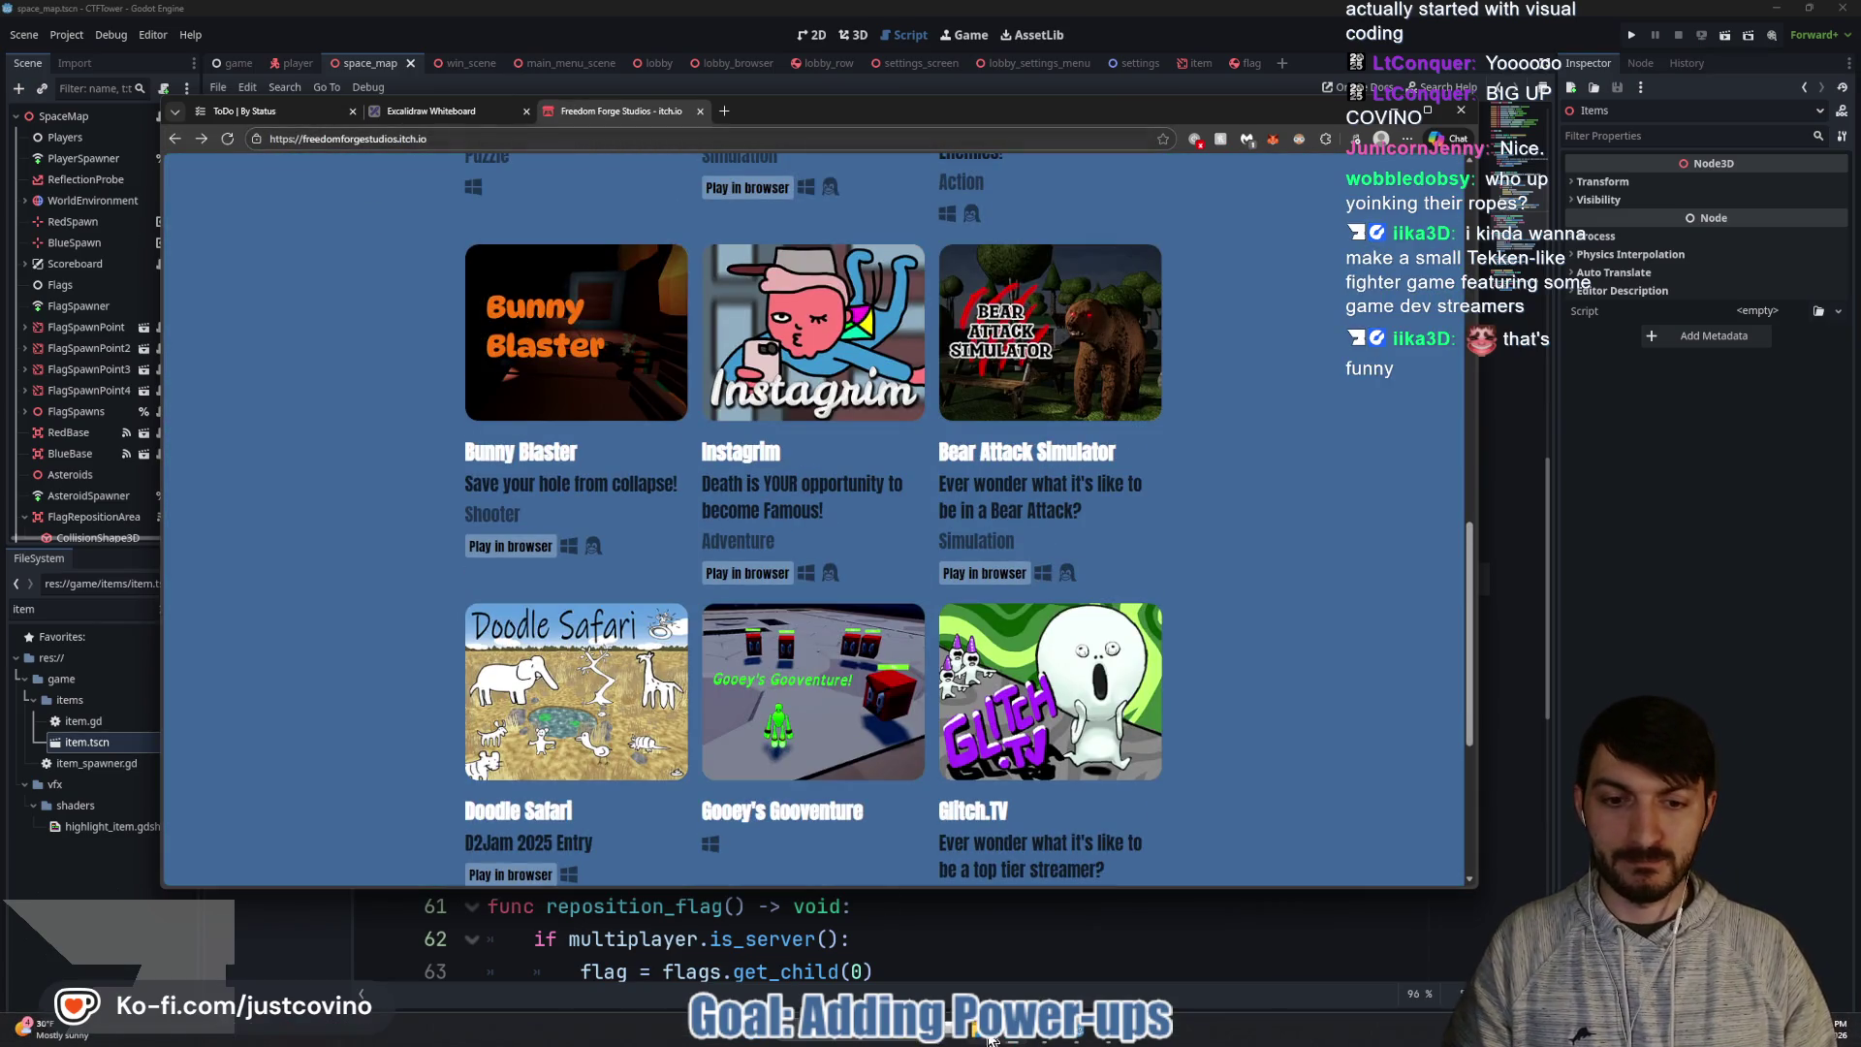
- View the How Many Dudes? Demo page in Steam's library, then return to Godot
click(1042, 1039)
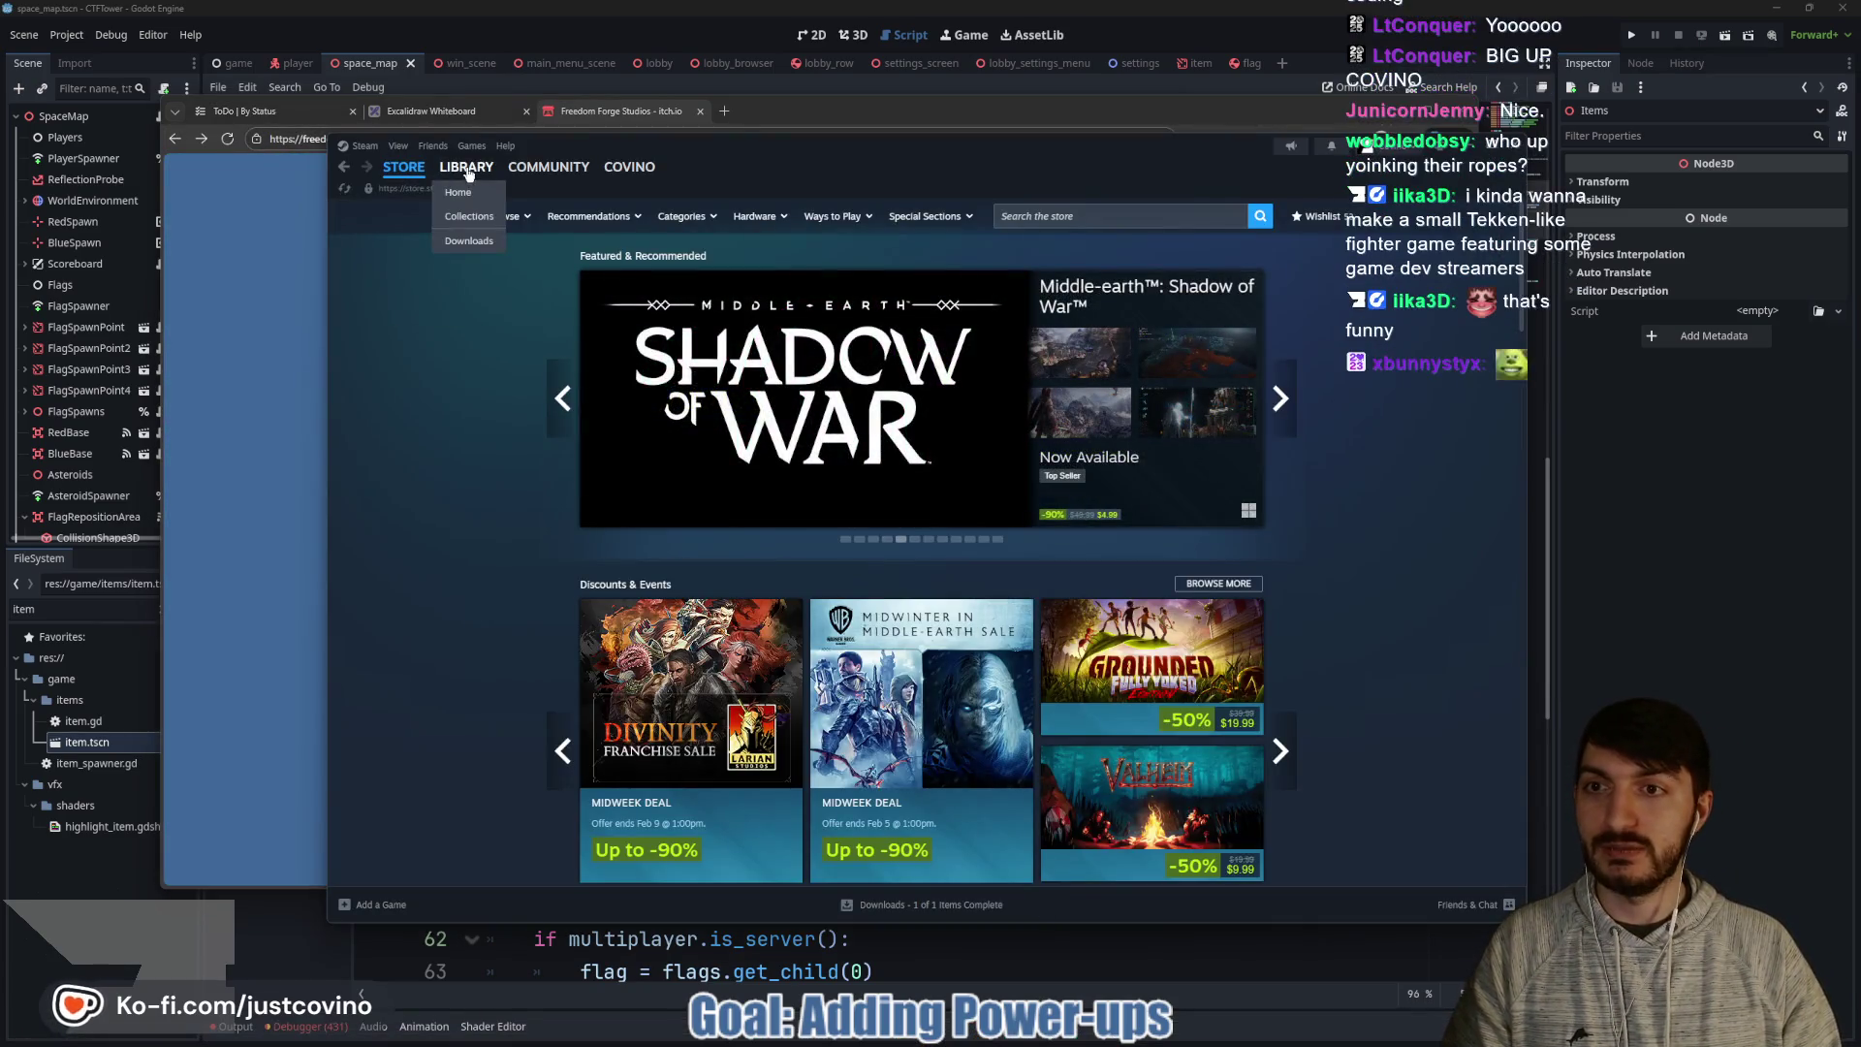
click(467, 169)
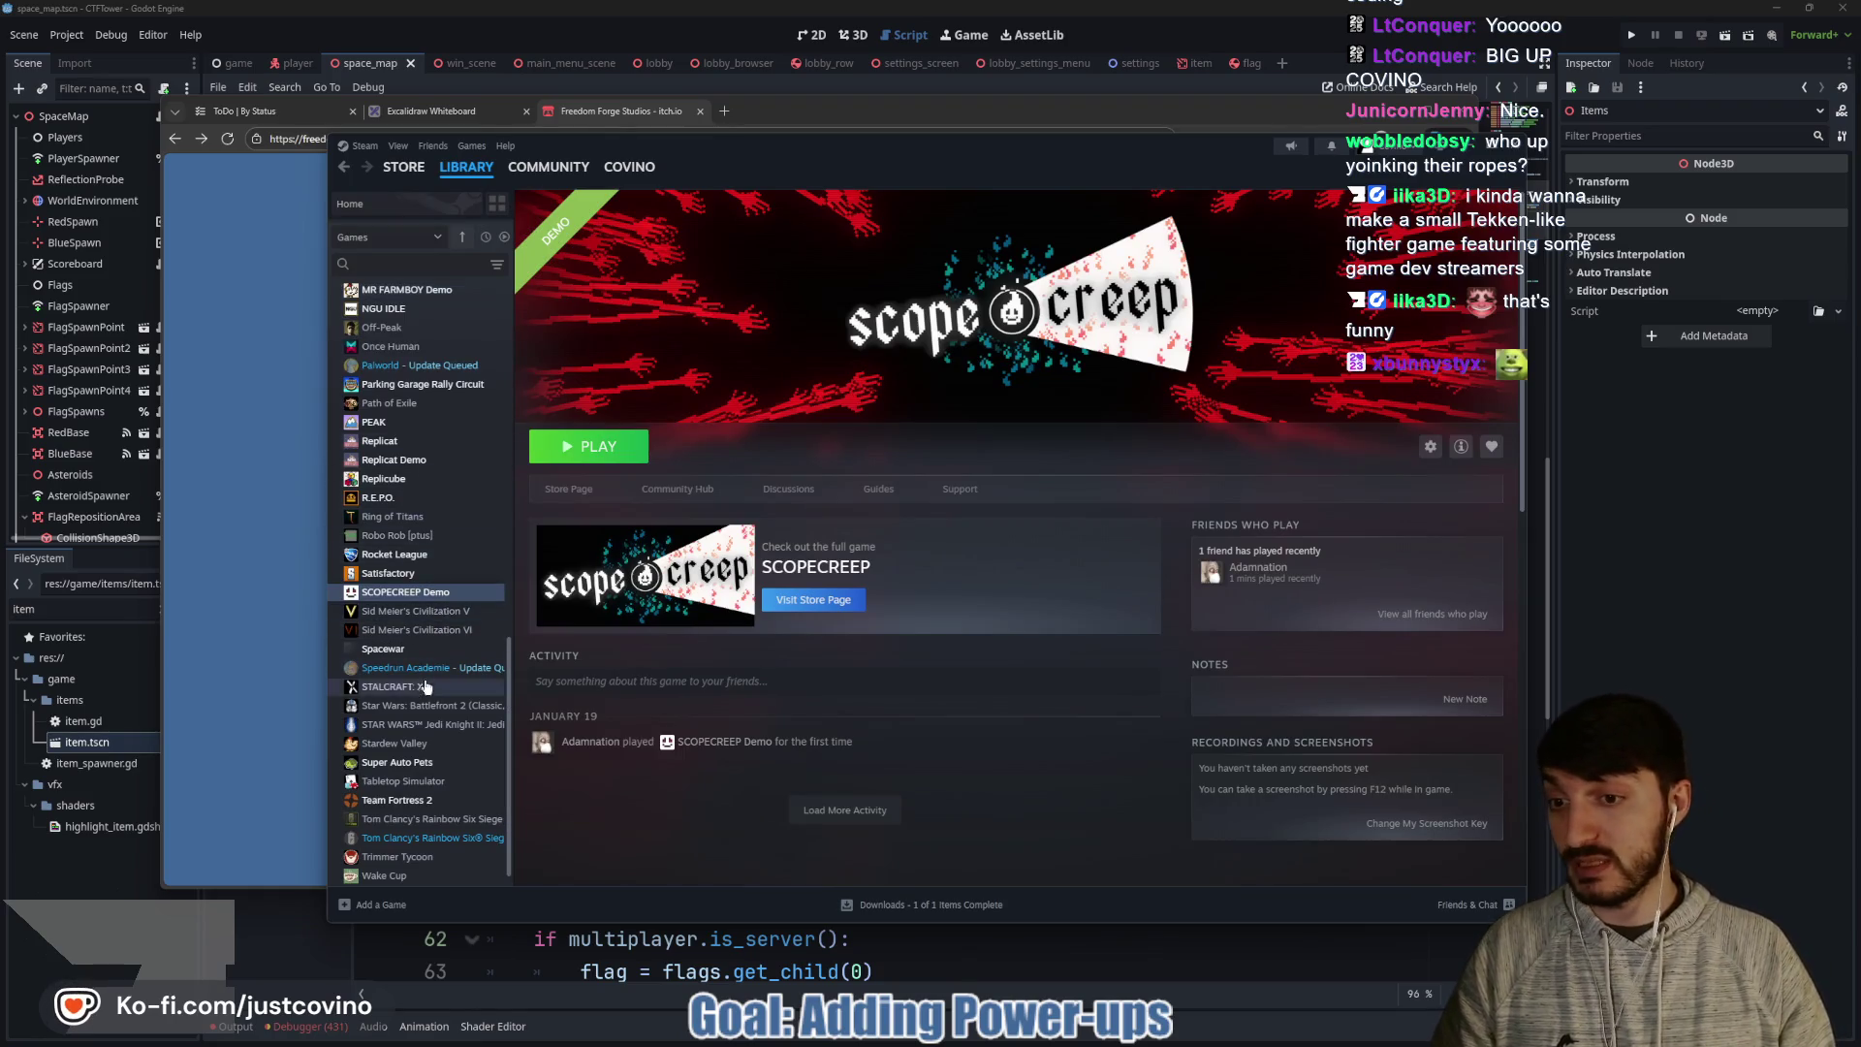
scroll(440, 541, up, 1)
scroll(415, 581, up, 4)
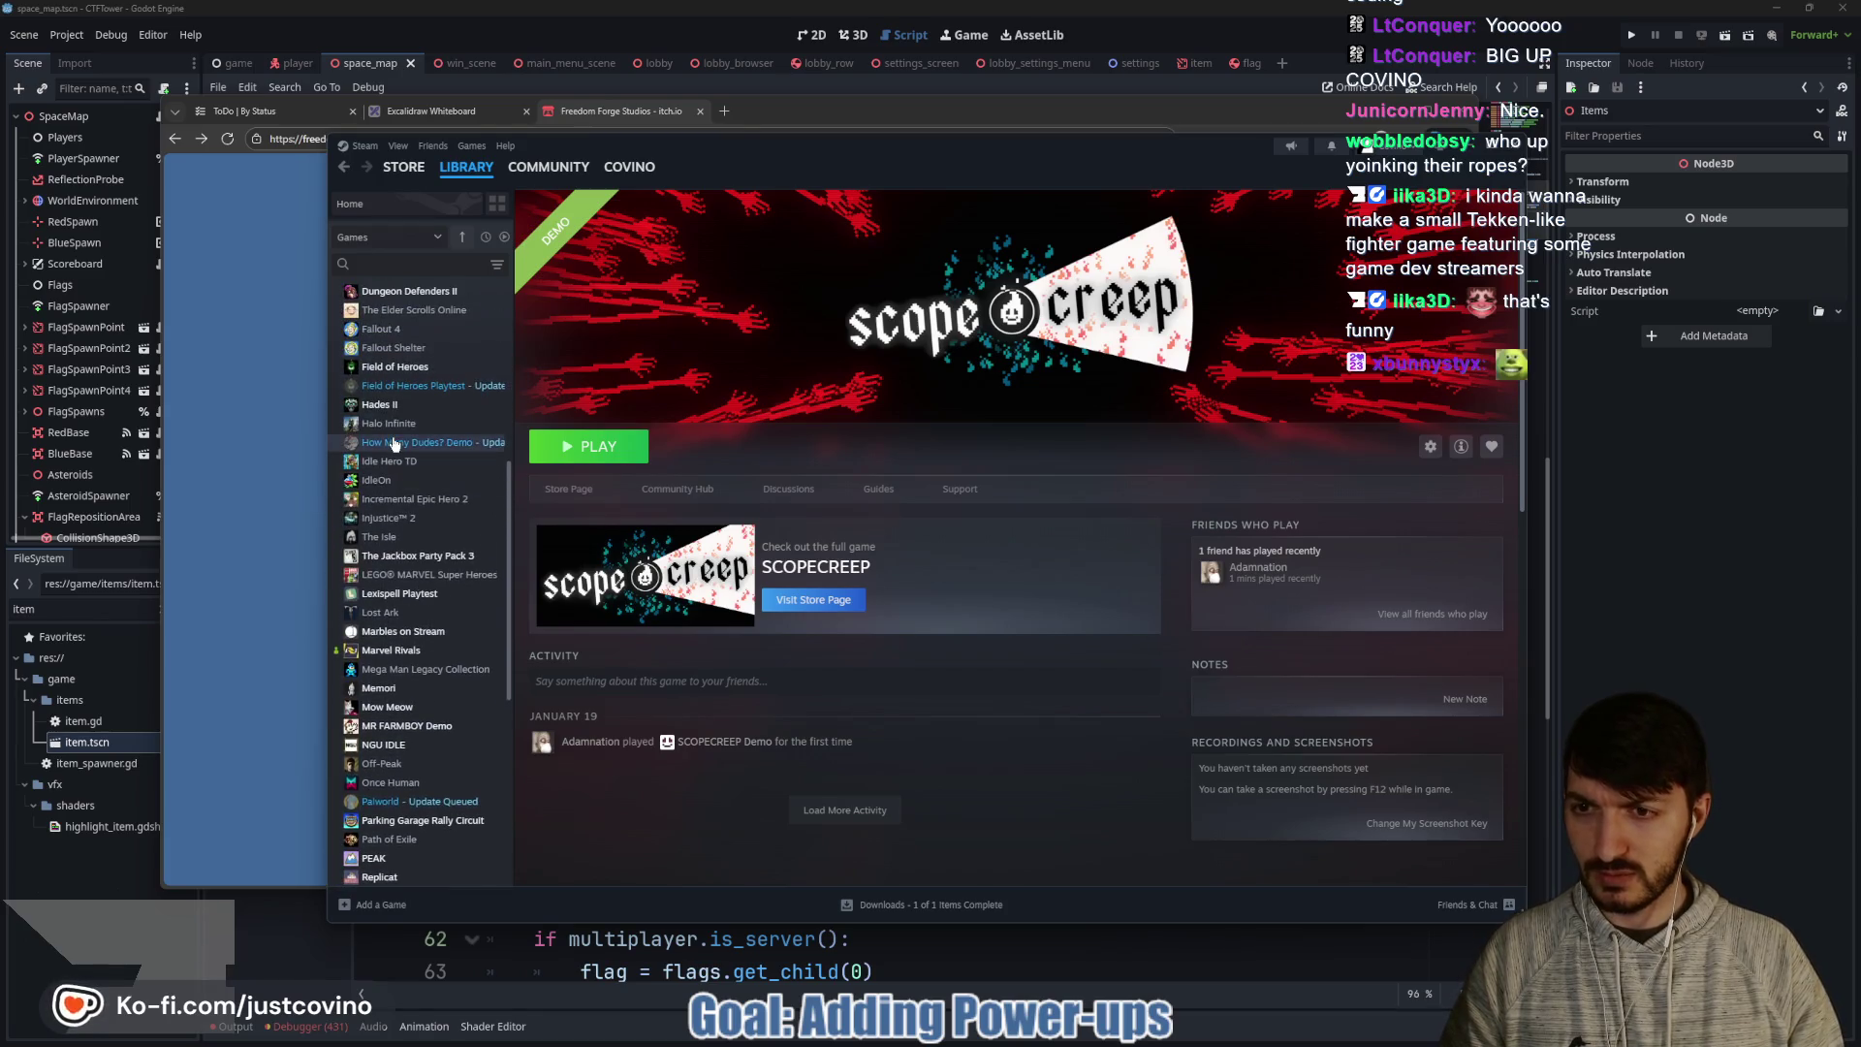
click(393, 443)
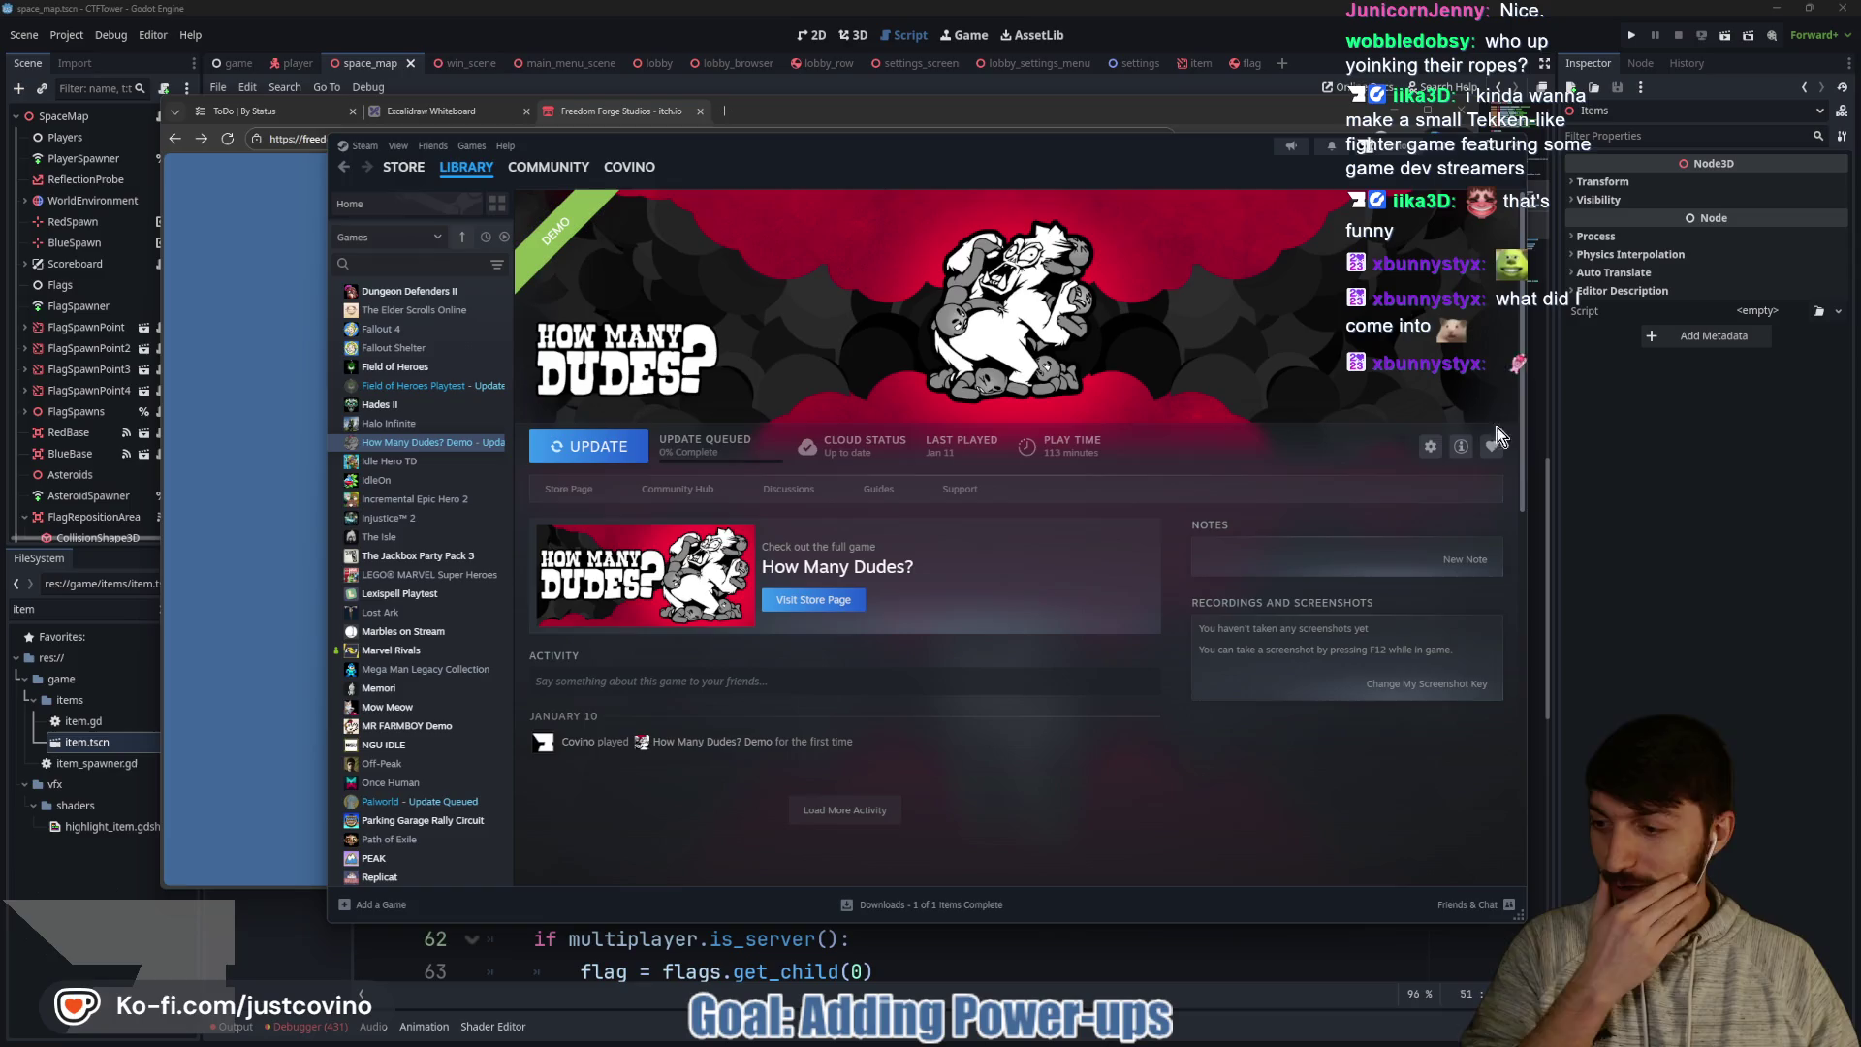
click(1691, 538)
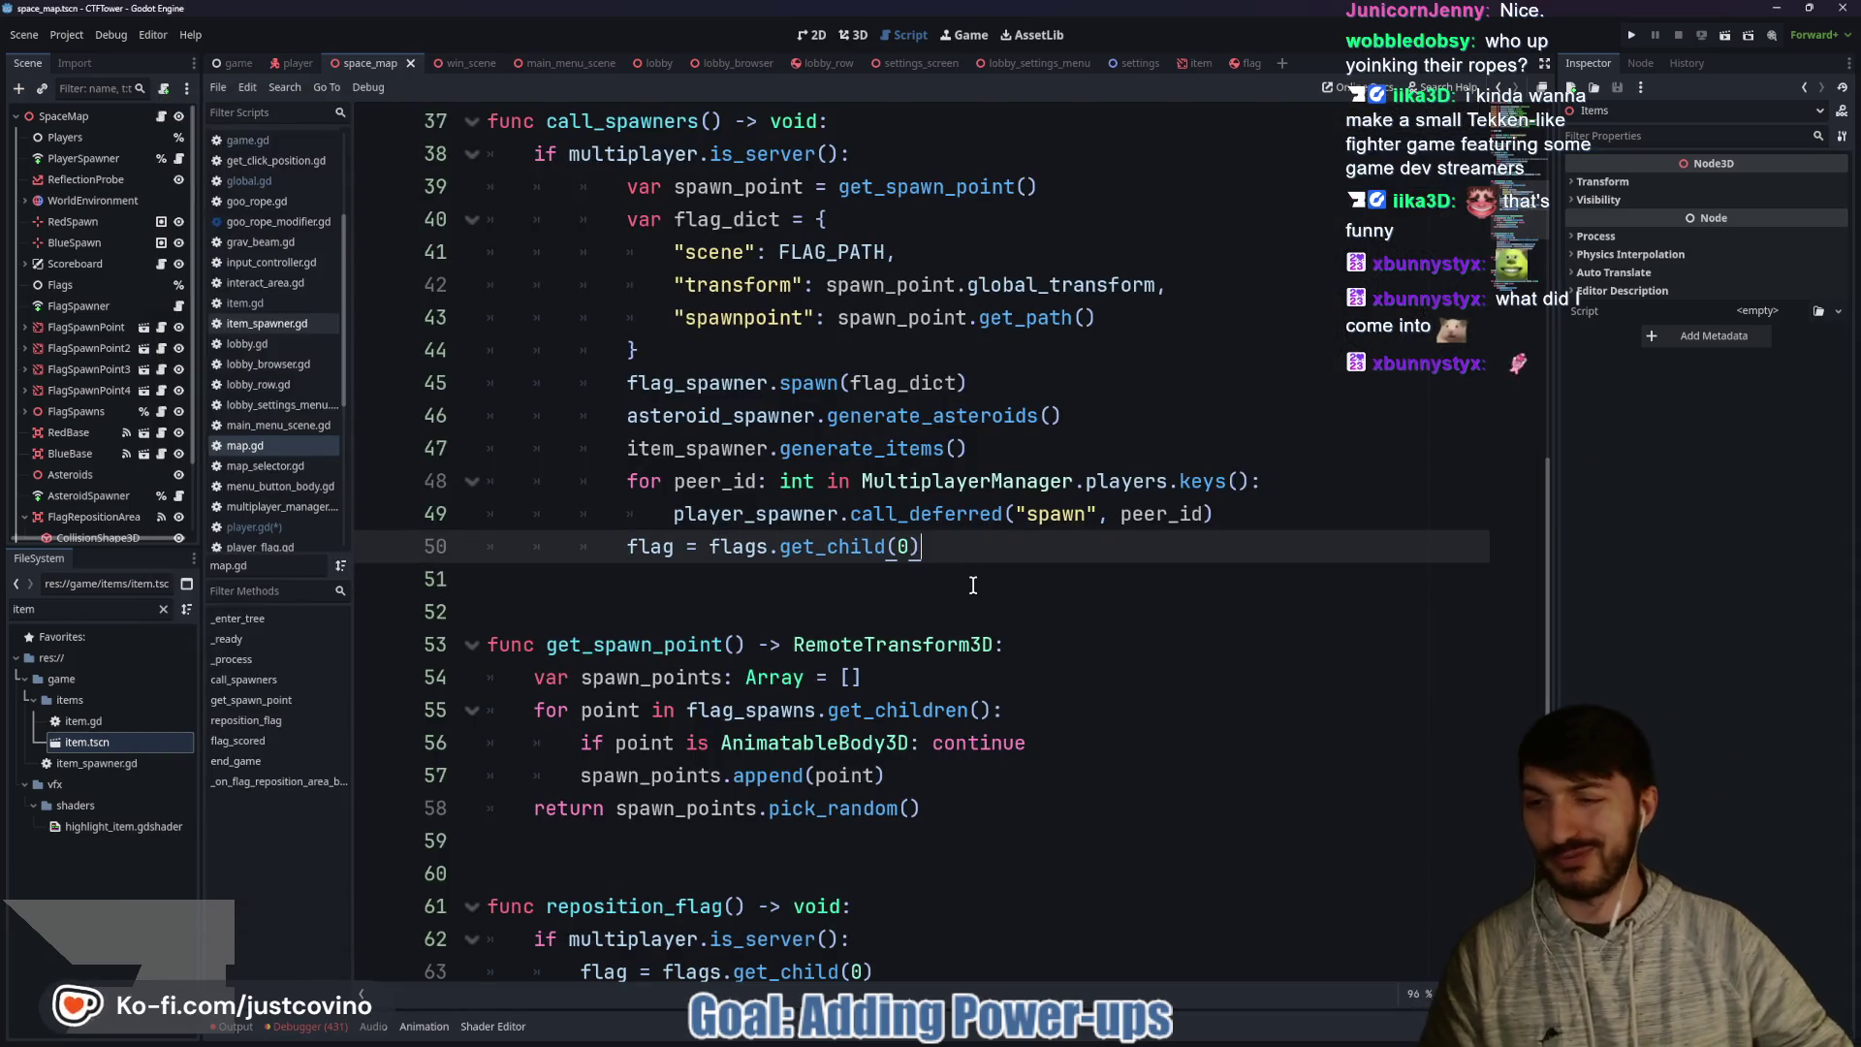
click(850, 595)
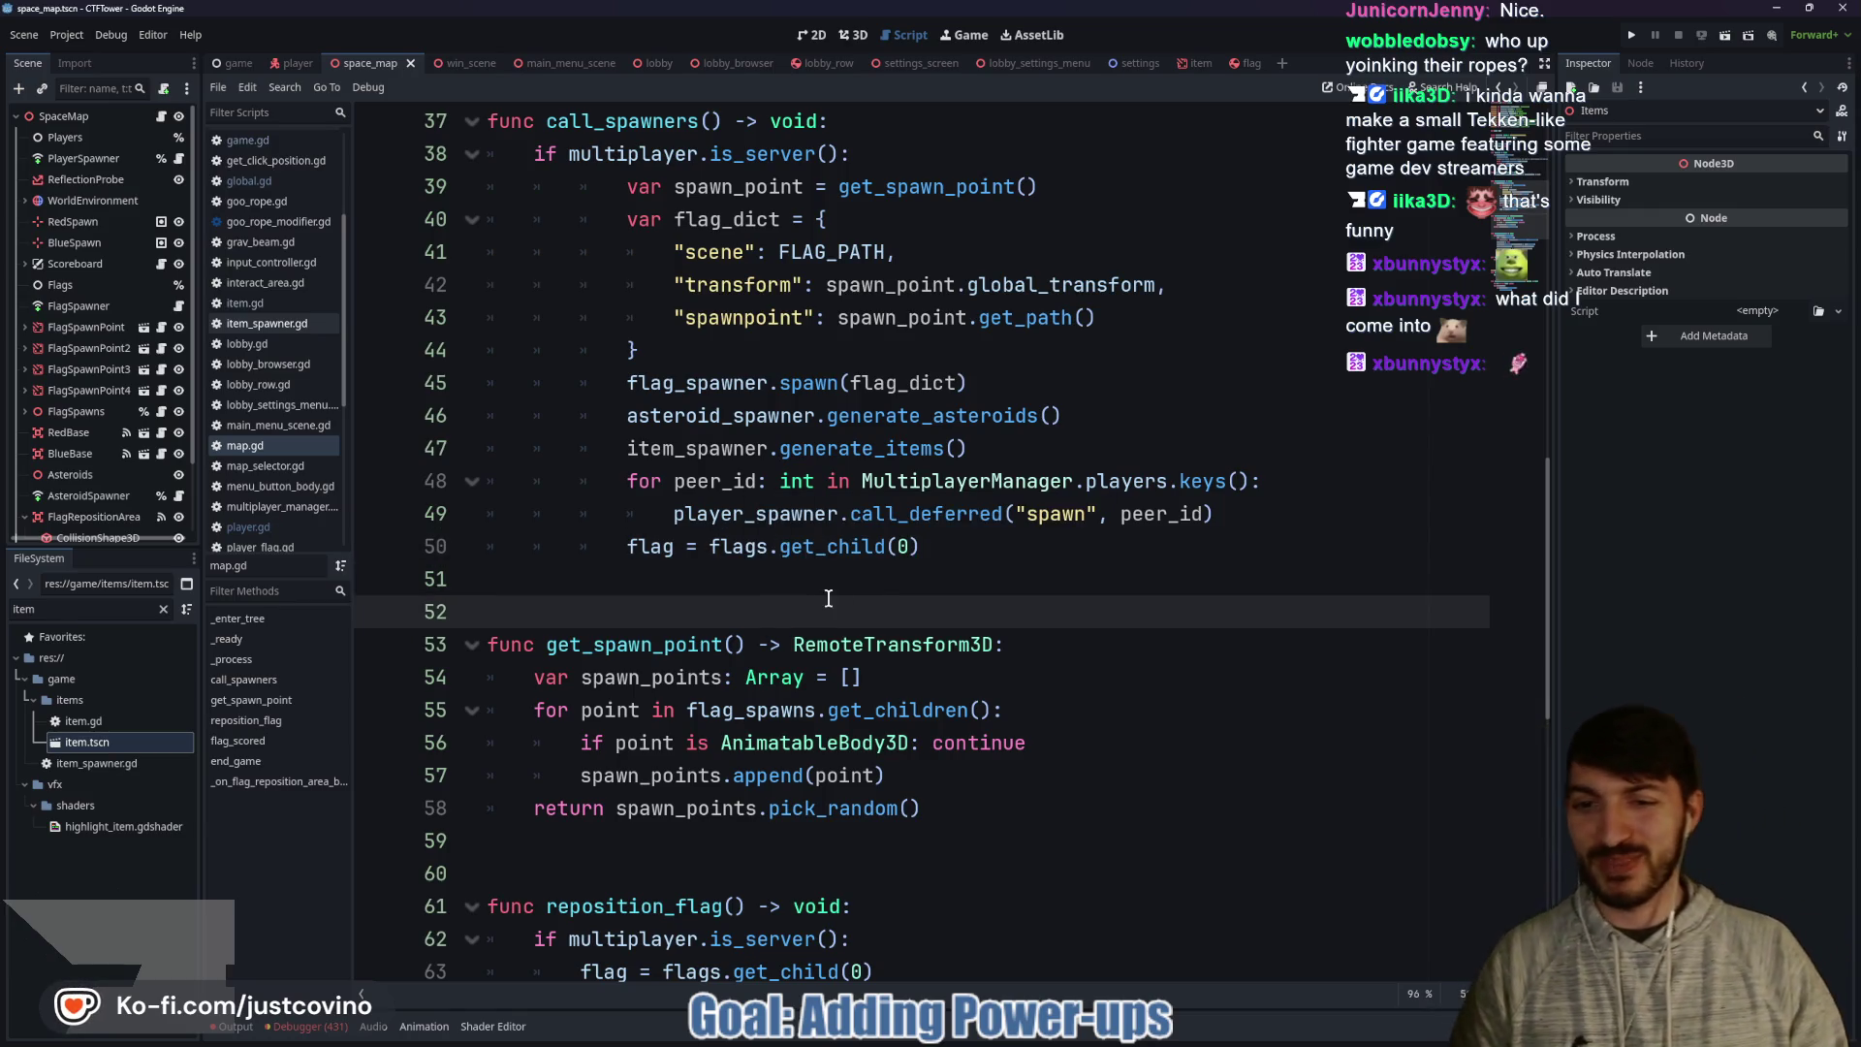
click(794, 591)
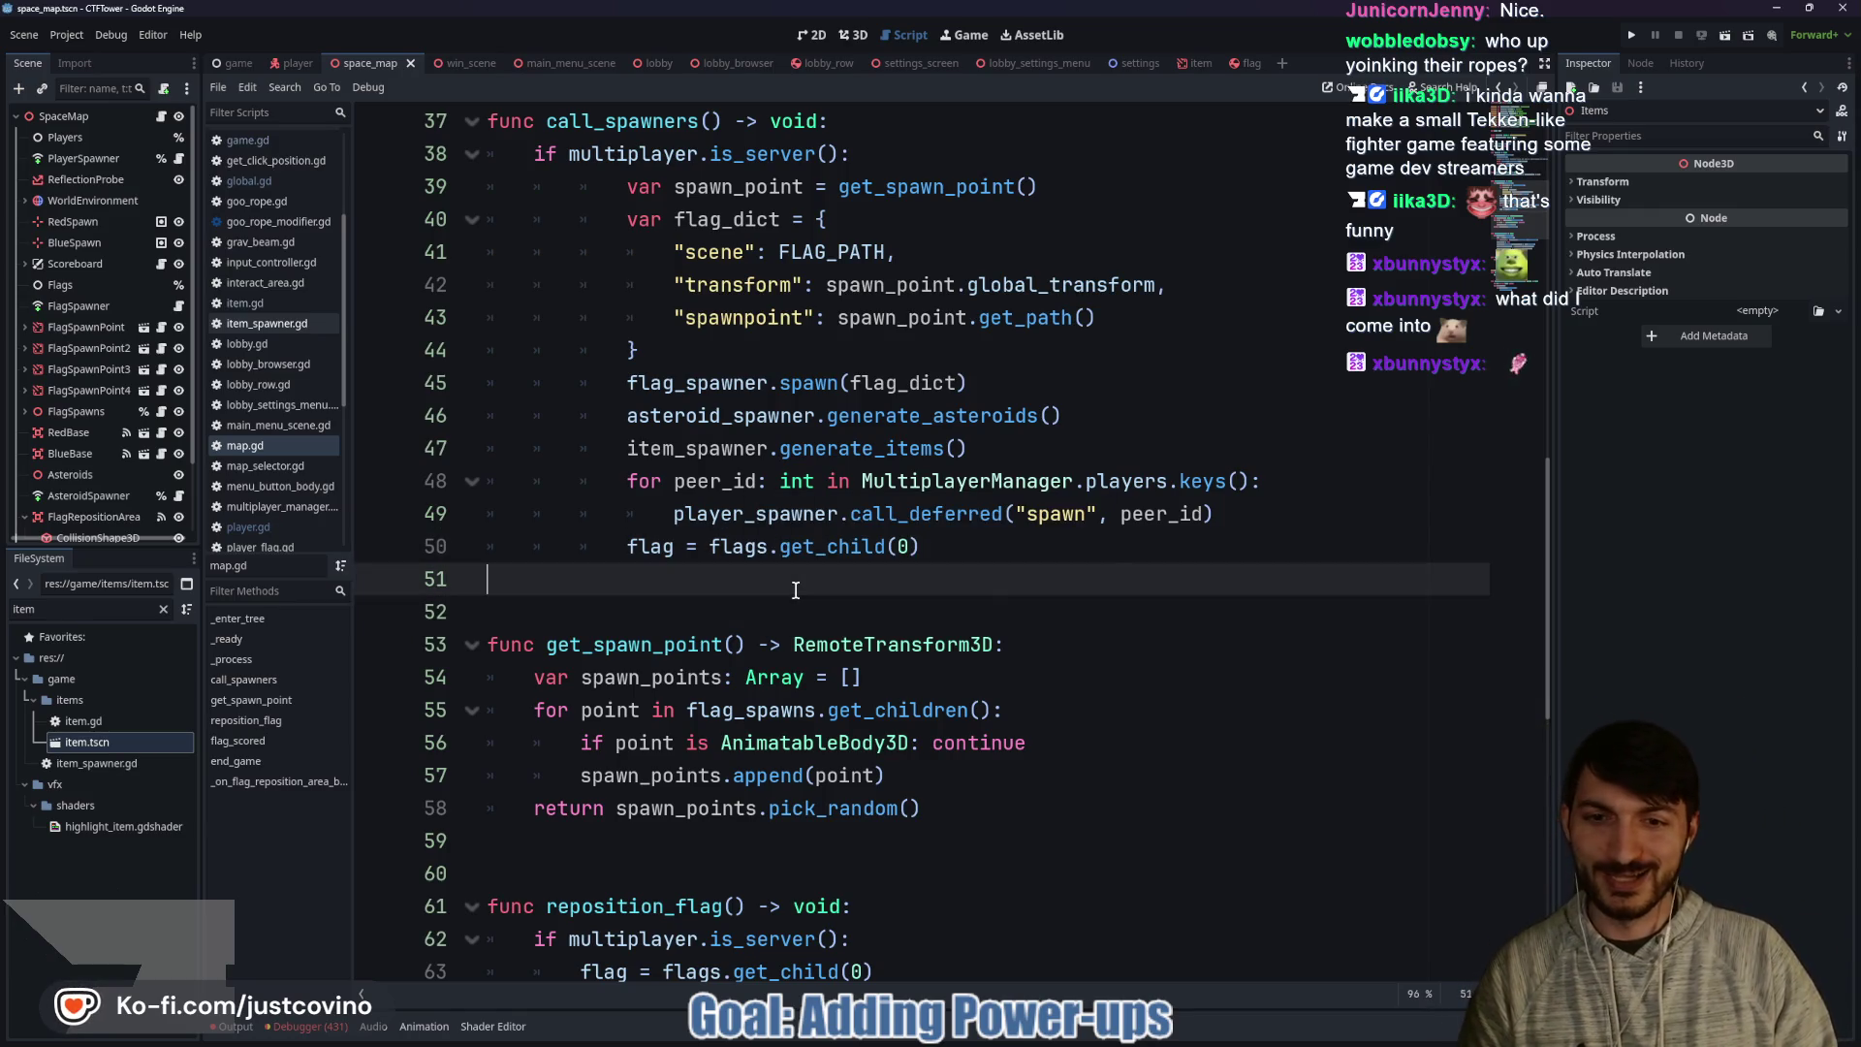
scroll(787, 605, up, 2)
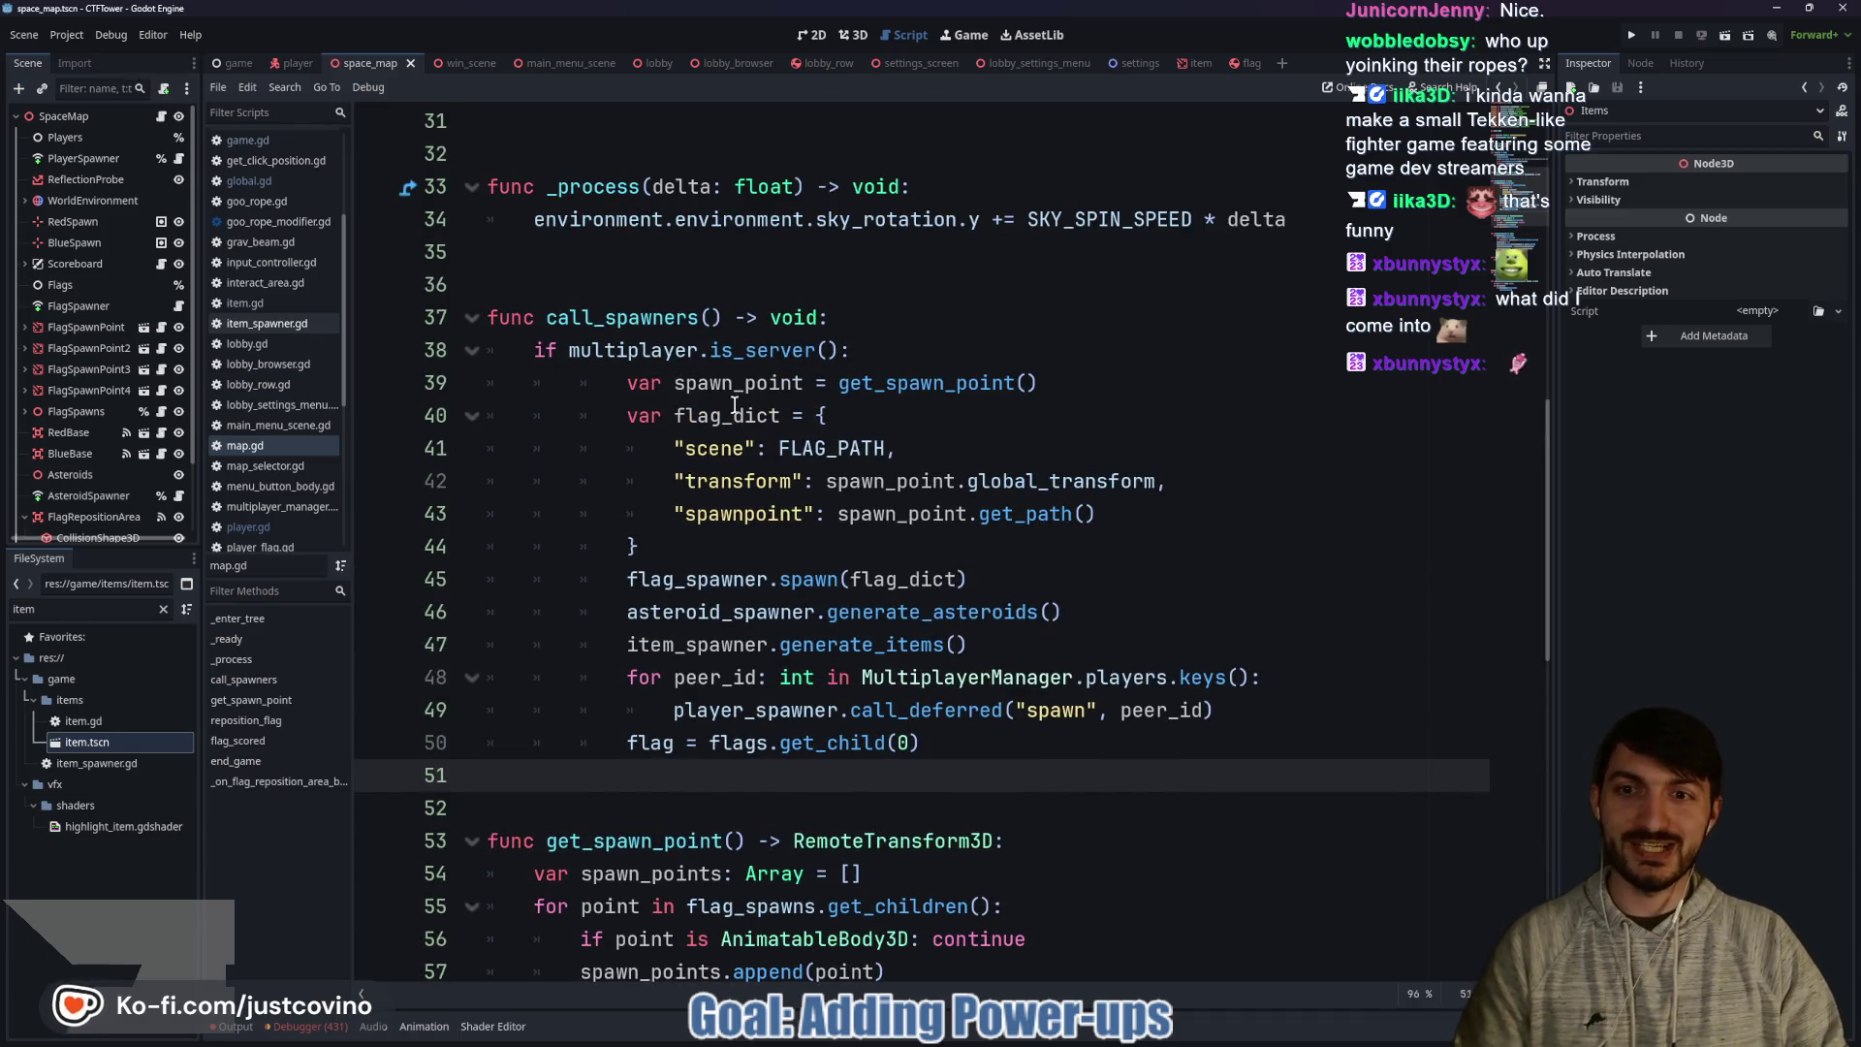
click(649, 277)
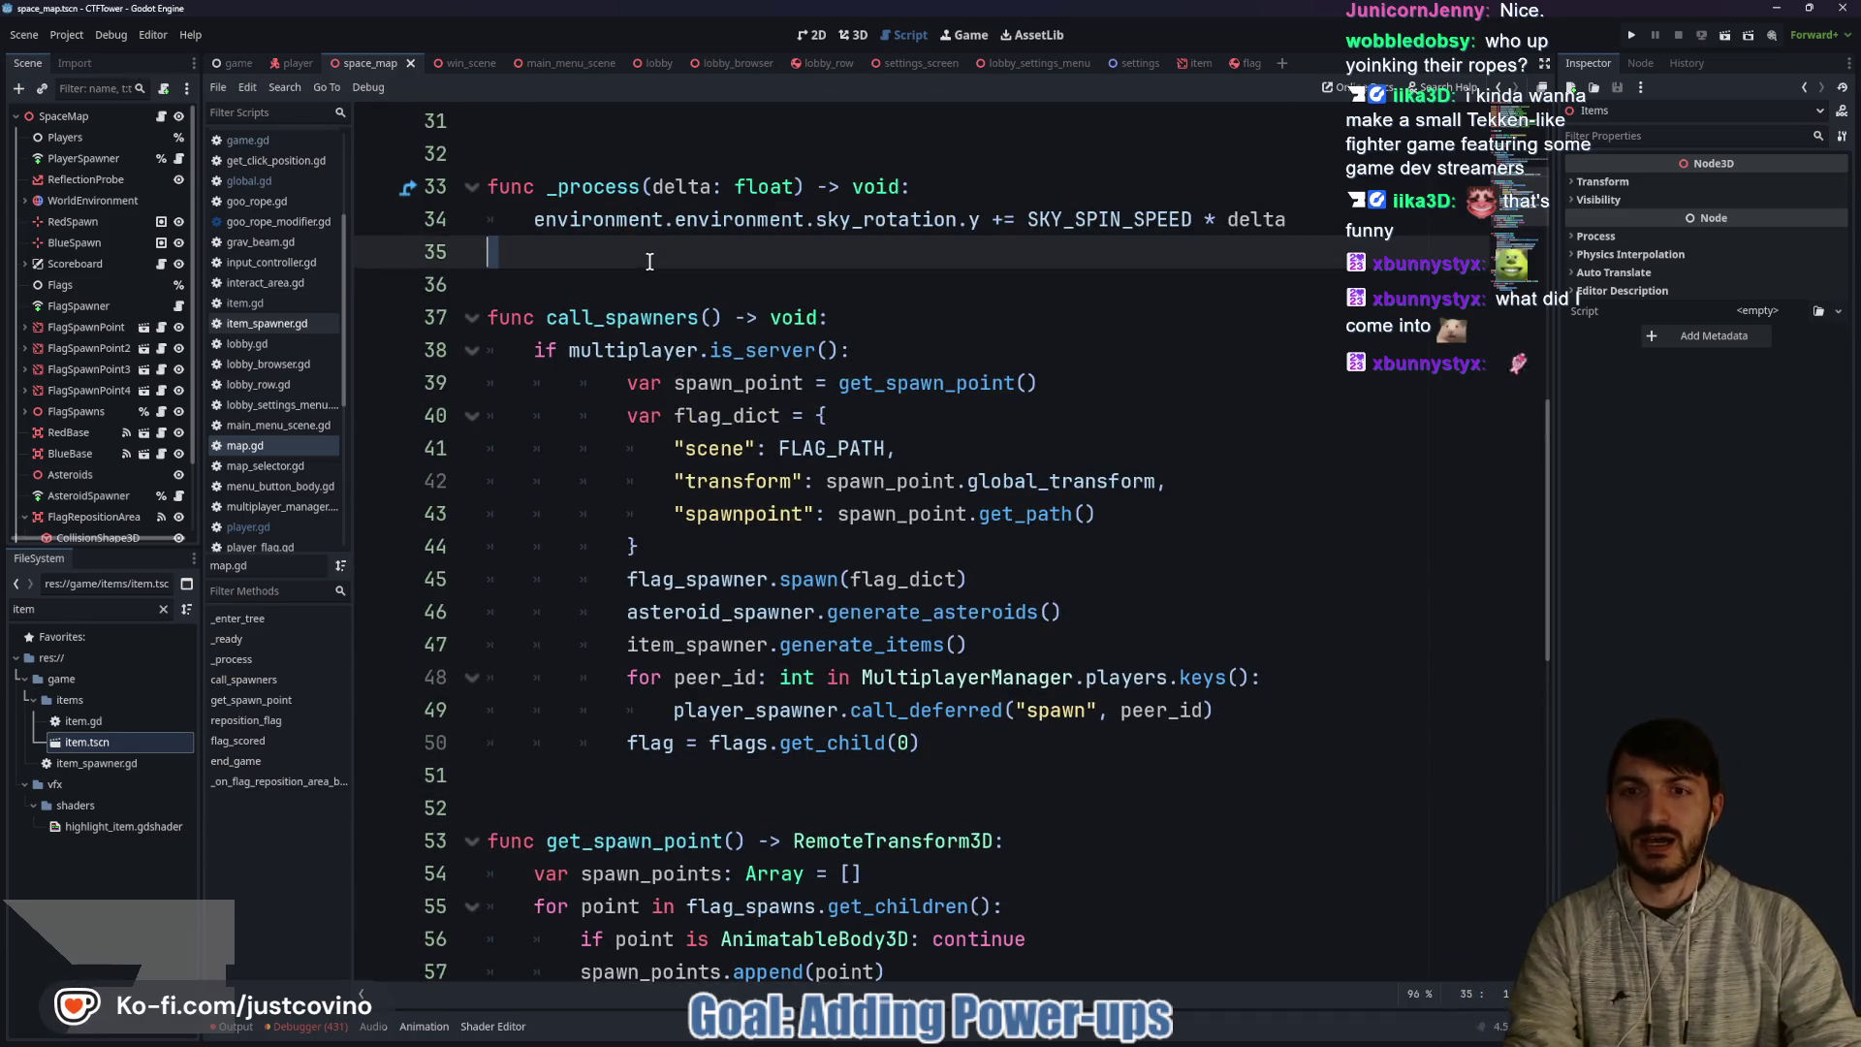
scroll(713, 347, down, 1)
scroll(713, 347, down, 2)
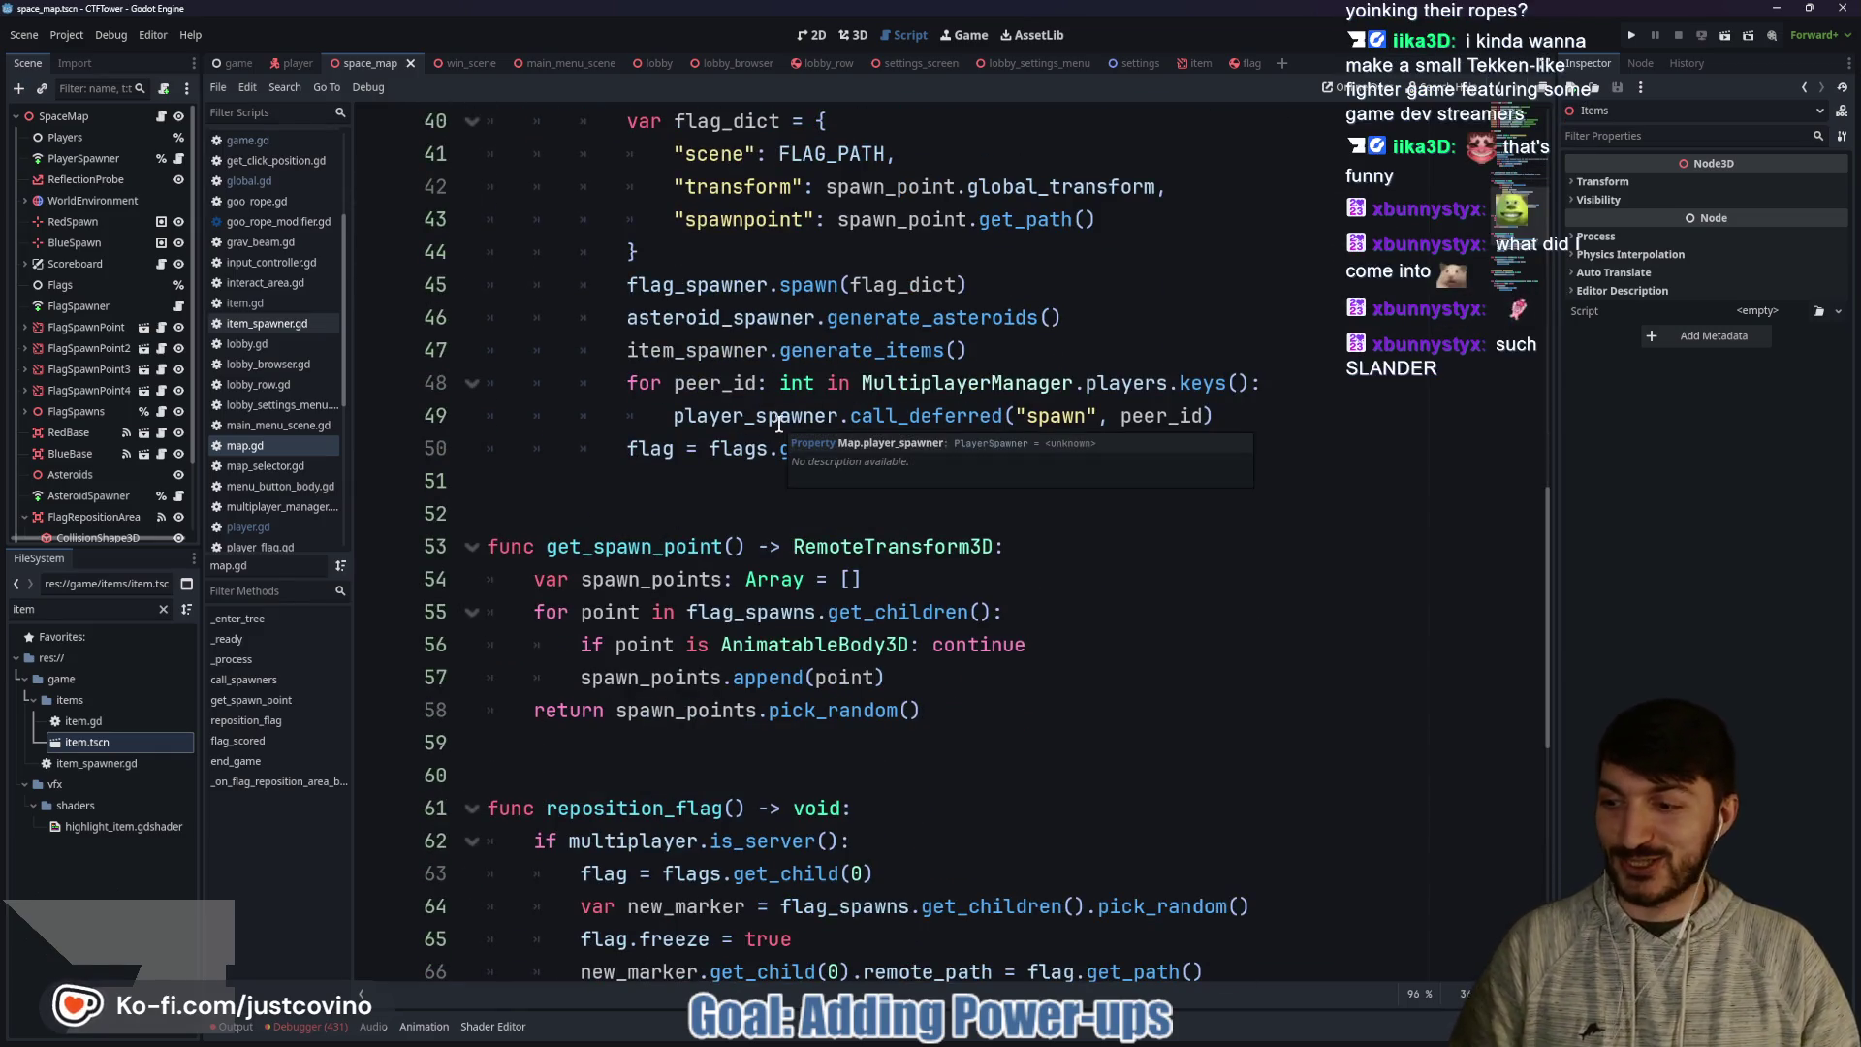
click(778, 481)
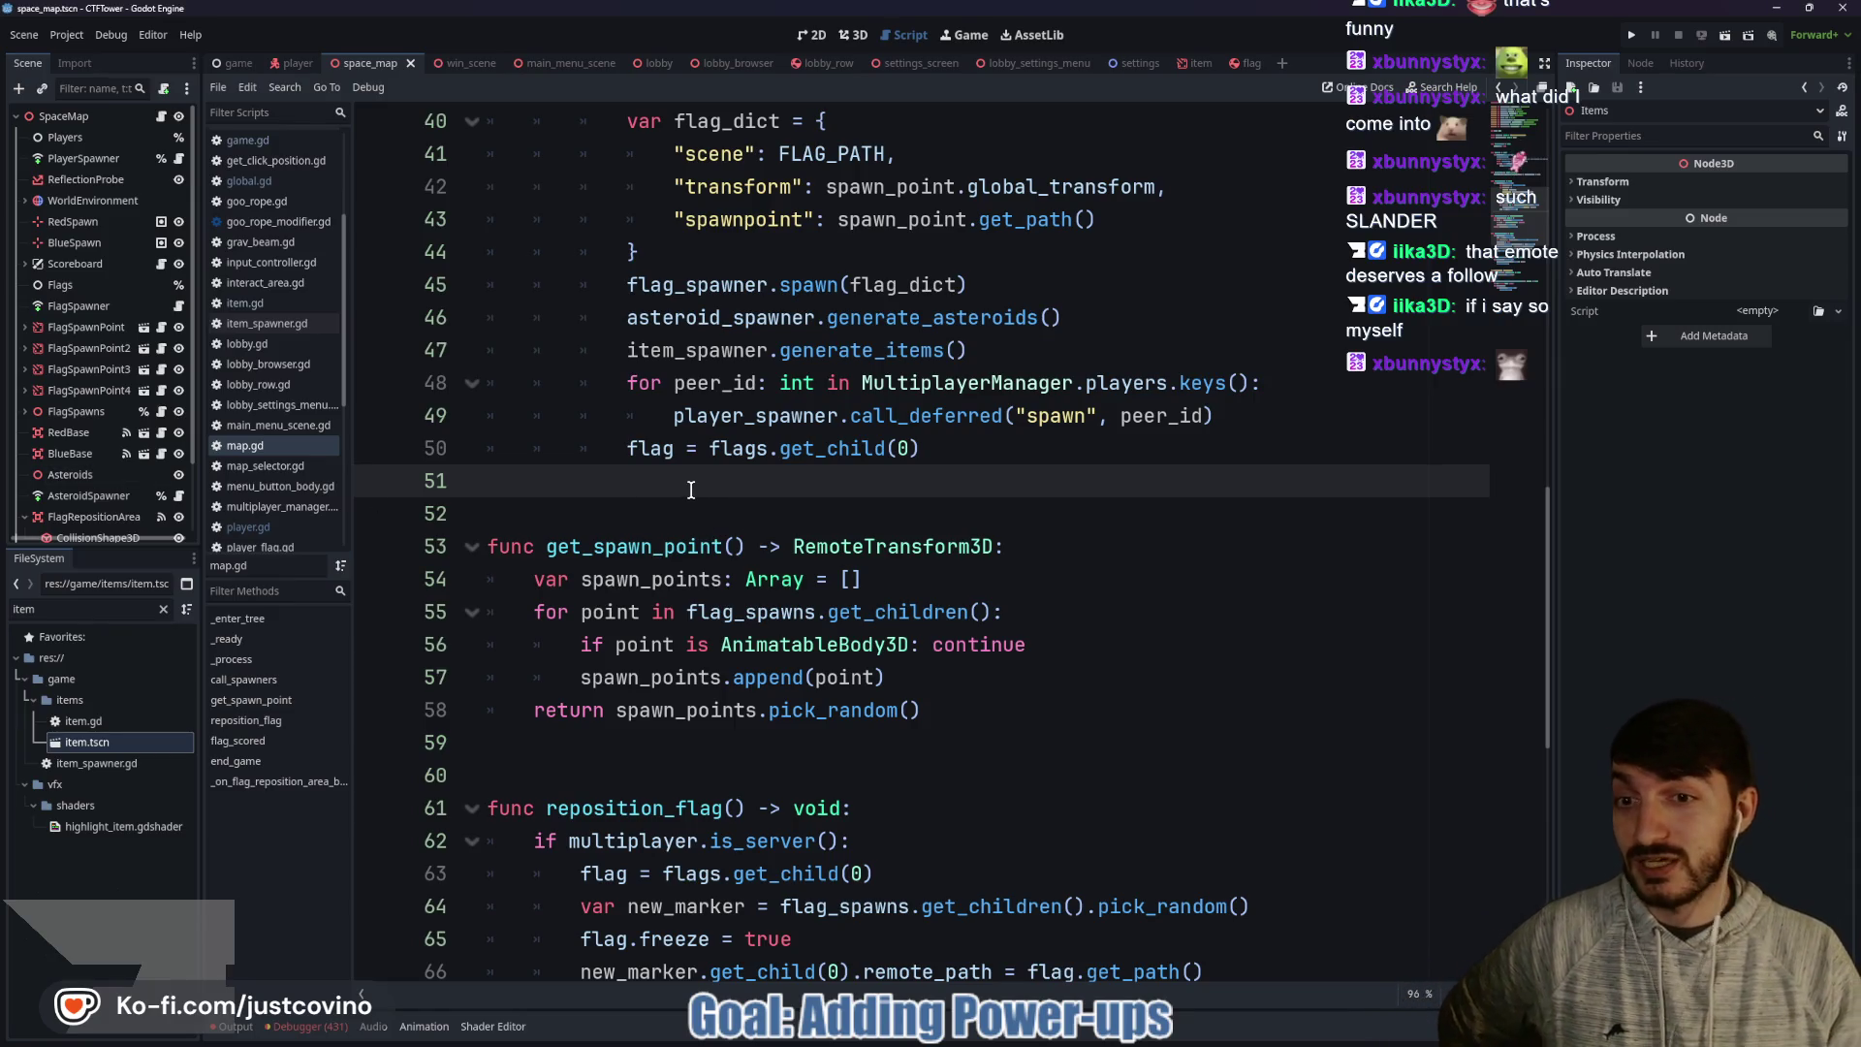
key(ctrl+s)
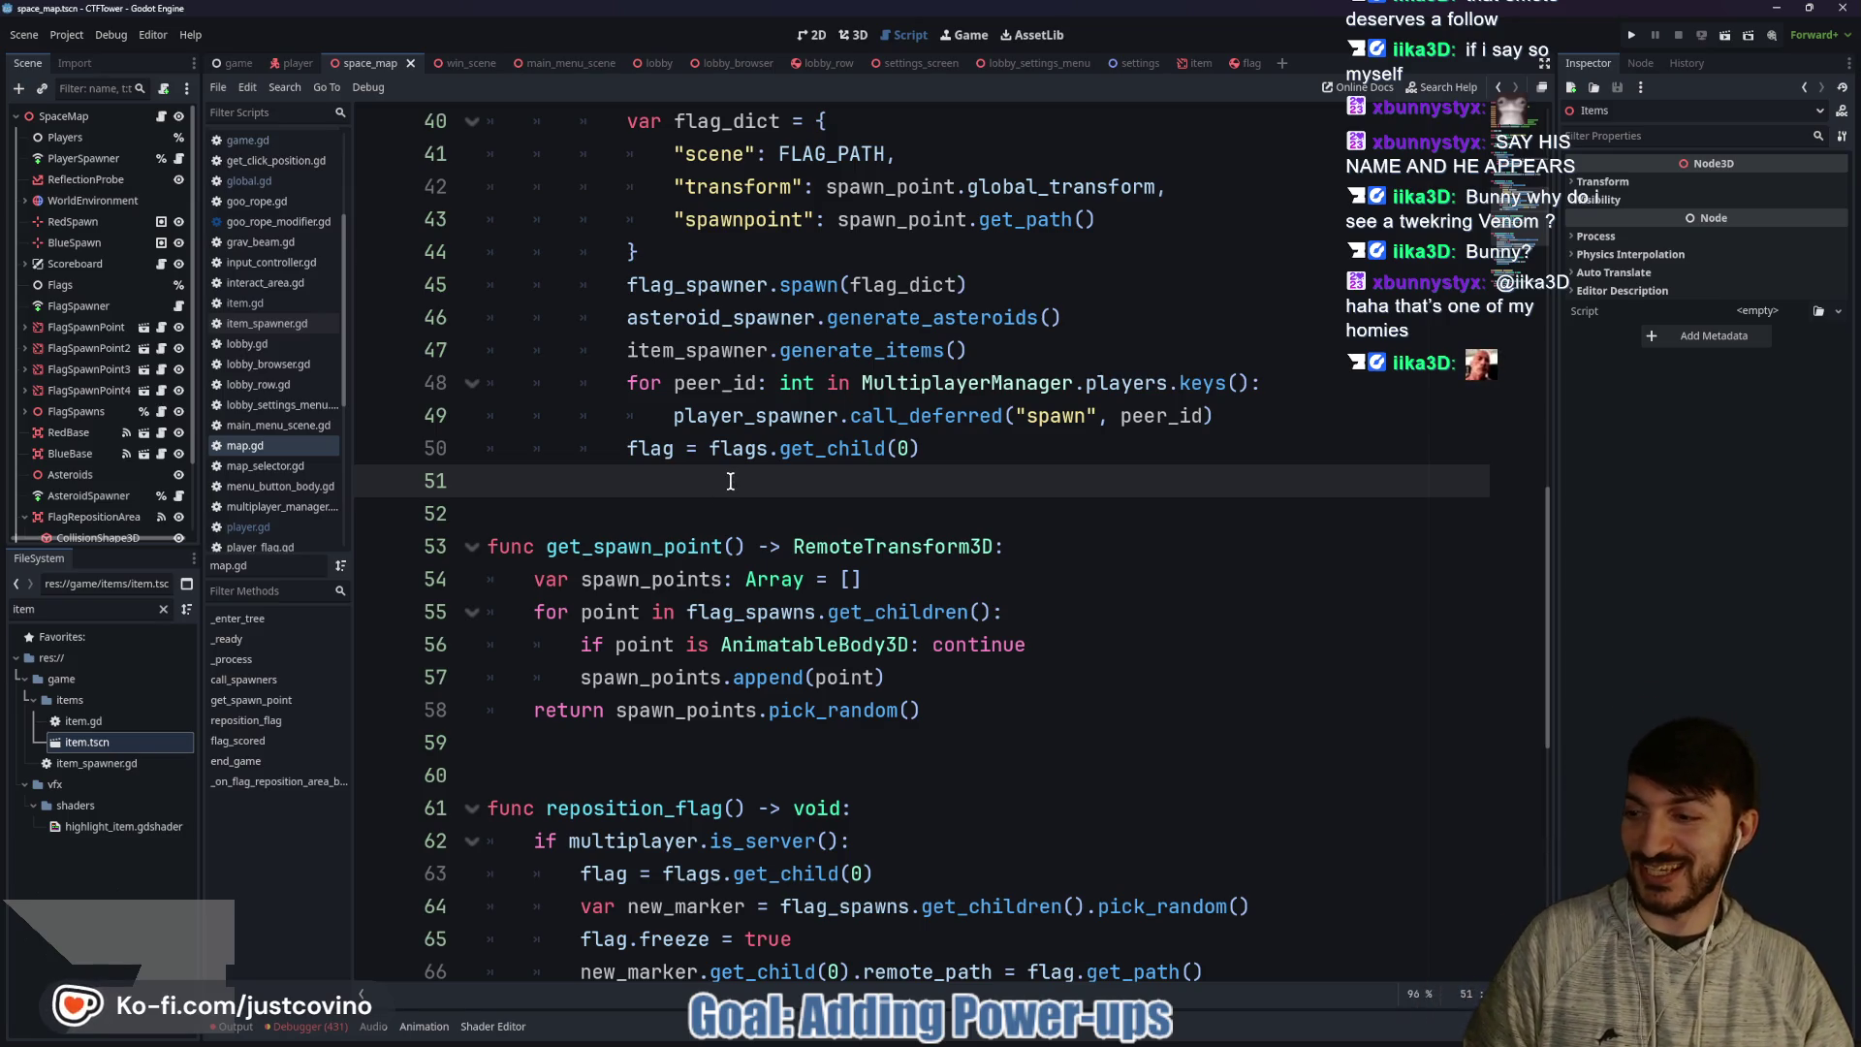
- Place the caret between lines 51 and 52 of map.gd and save the scene
click(785, 504)
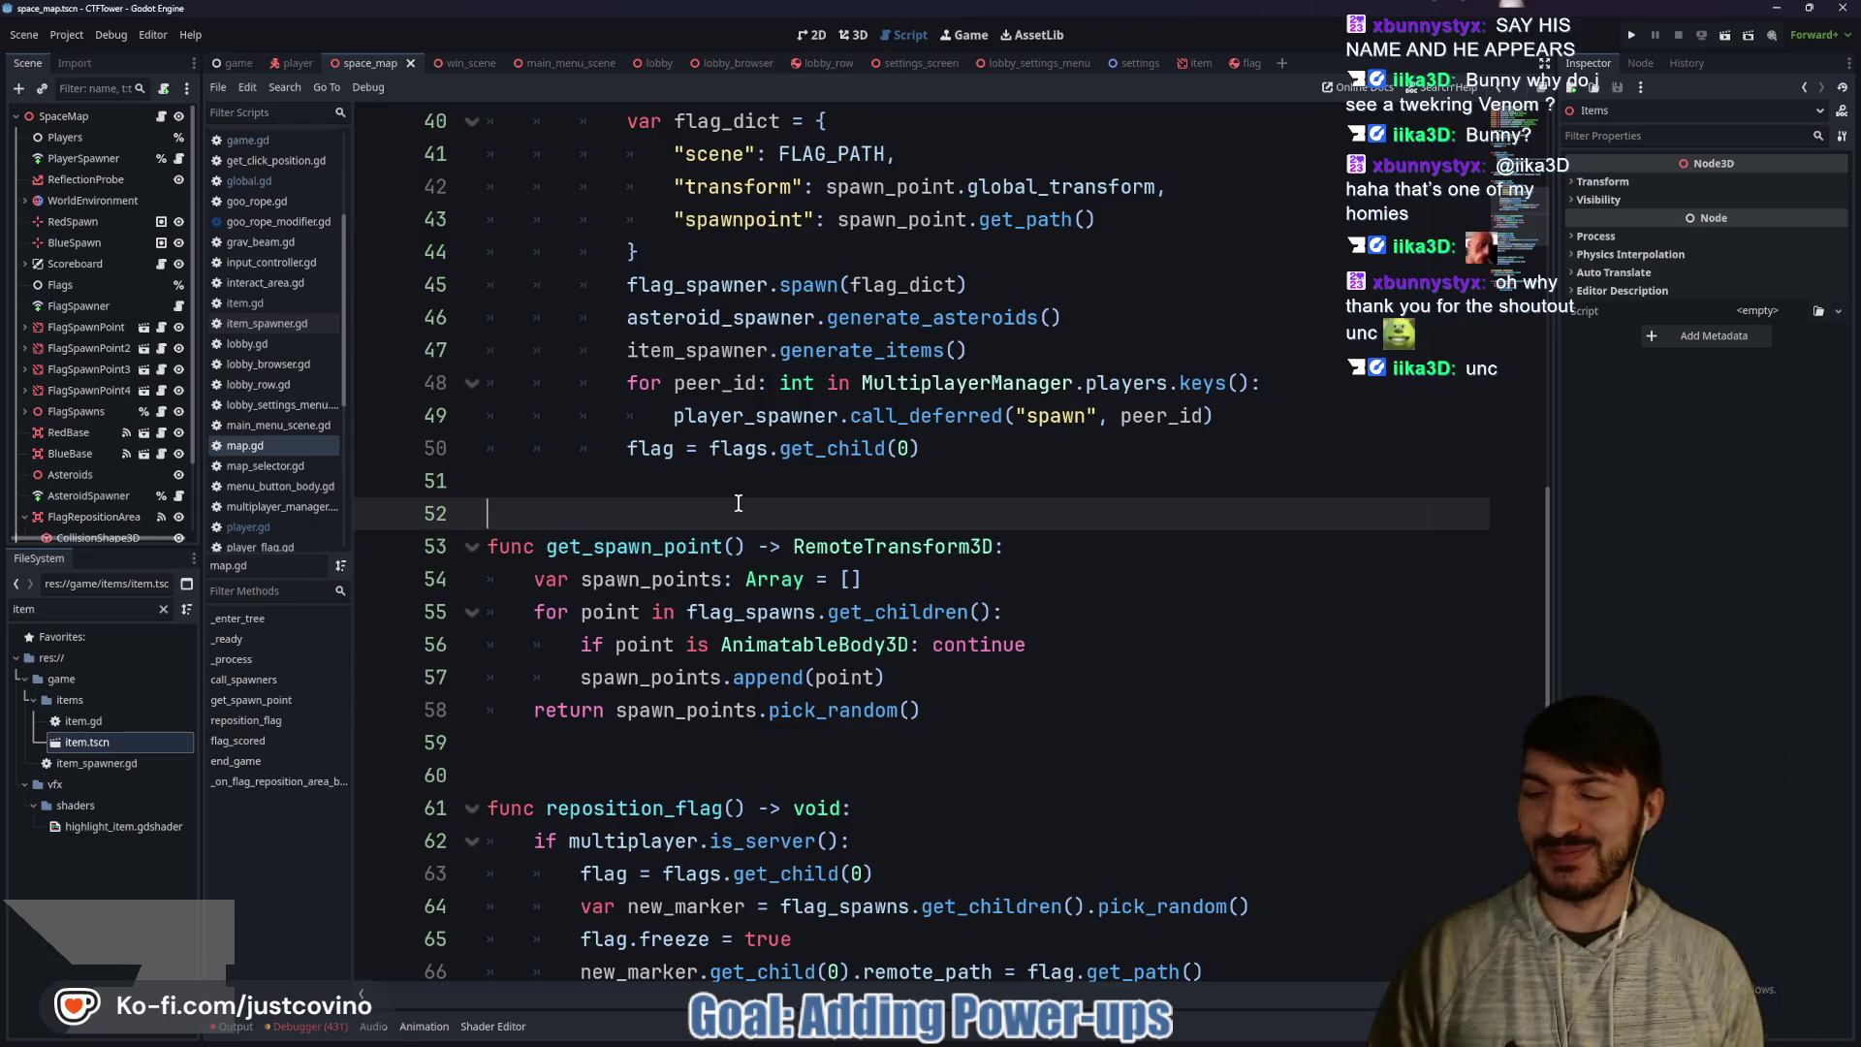
click(713, 478)
key(ctrl+s)
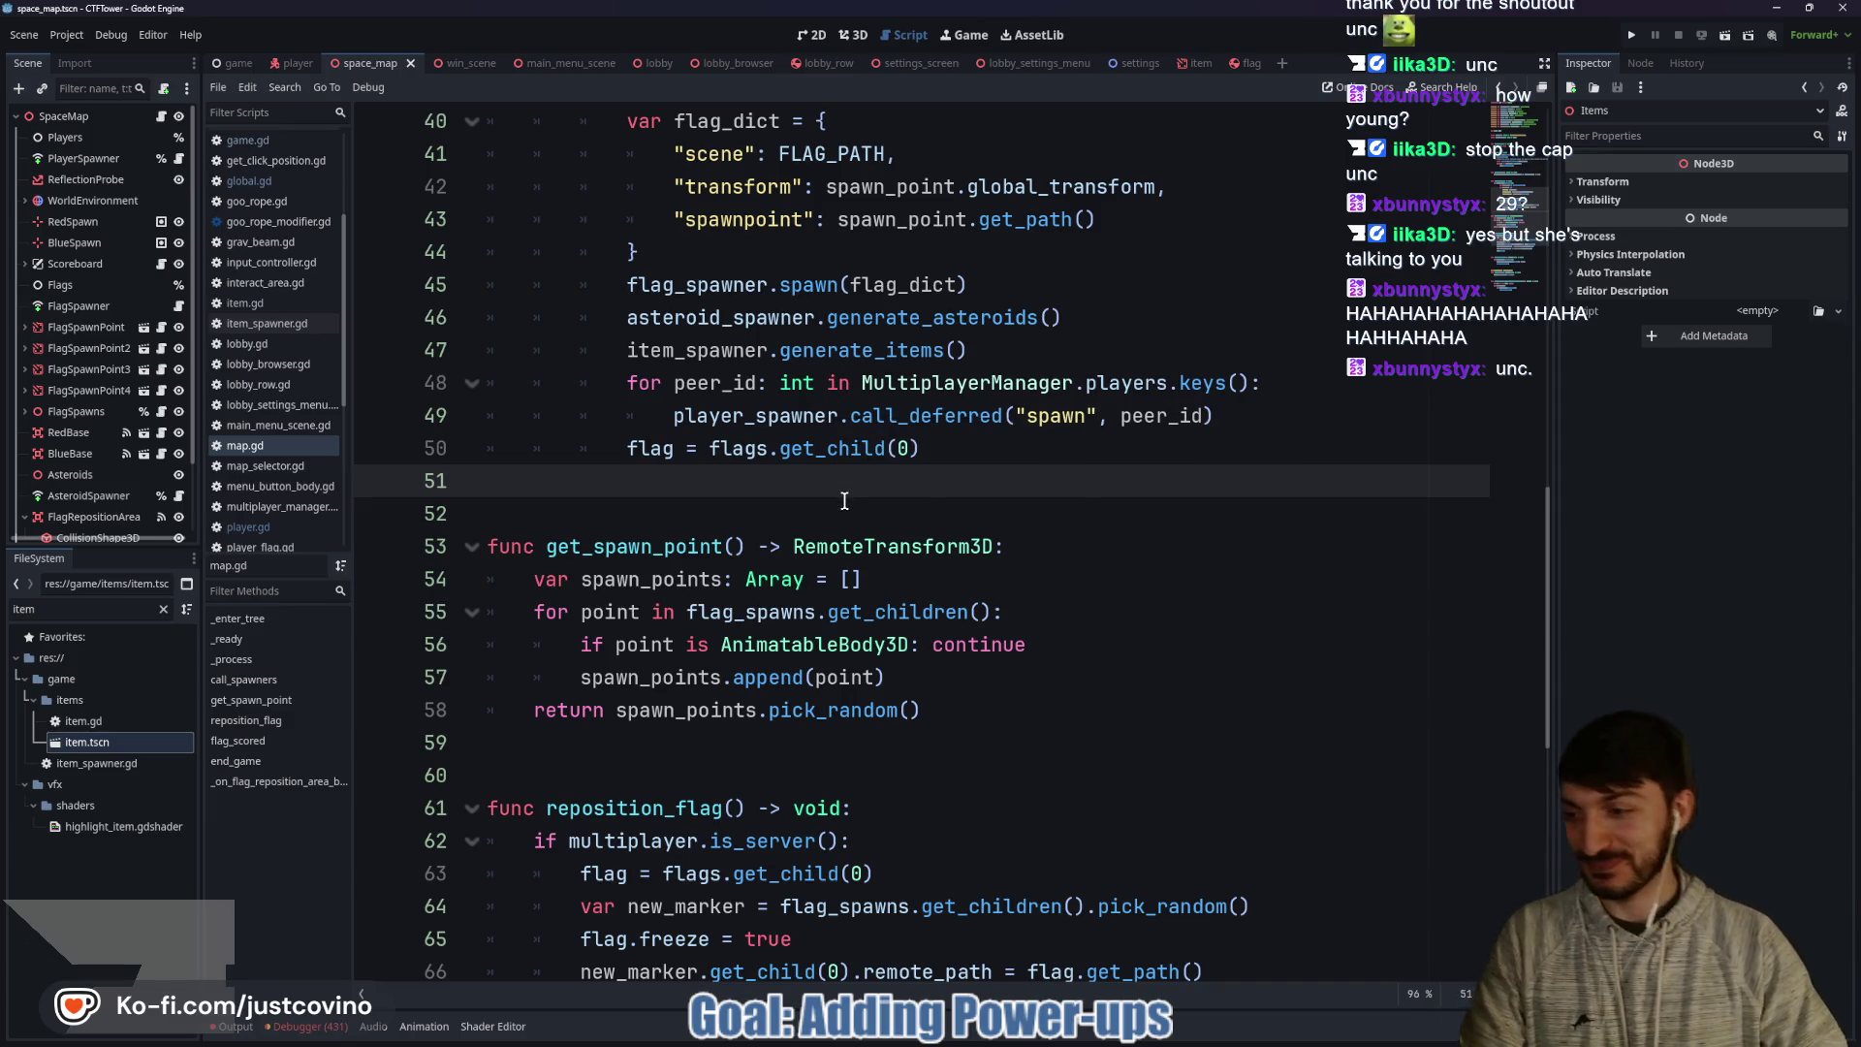
click(805, 504)
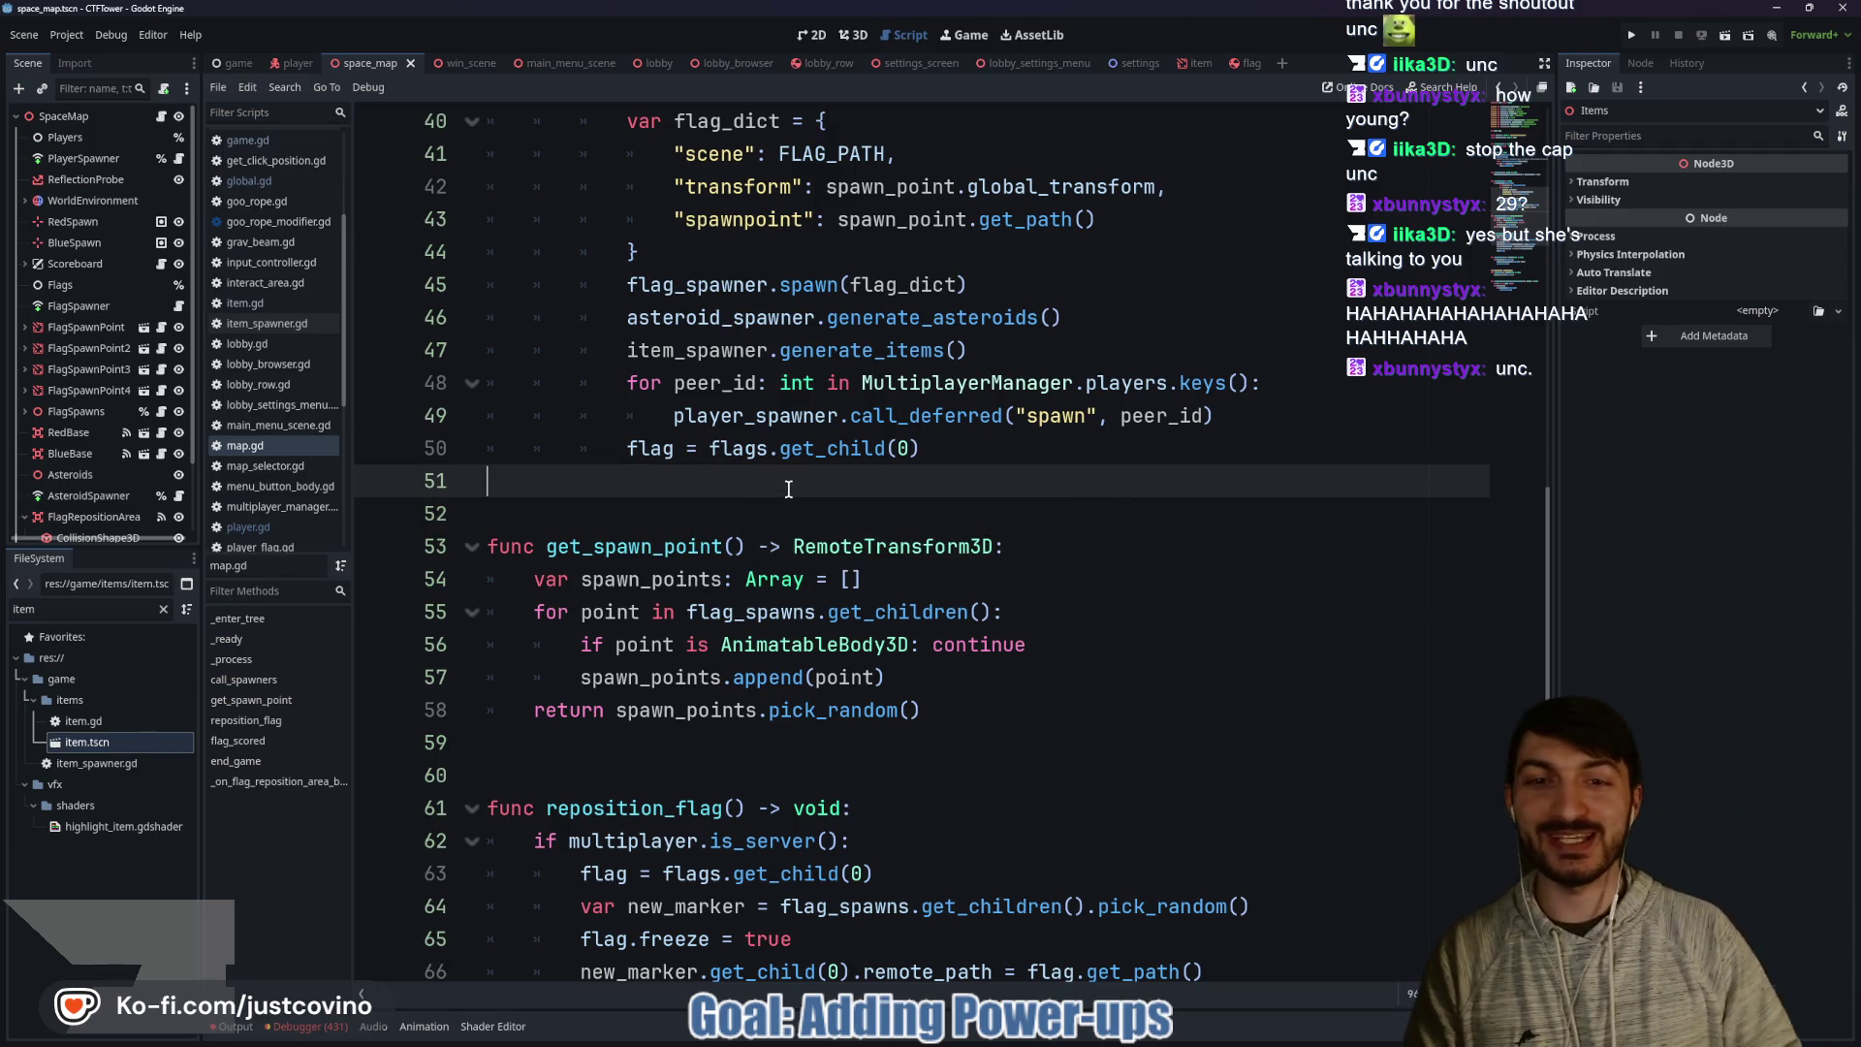
- Scroll through map.gd and launch the CTFTower project for testing
click(770, 507)
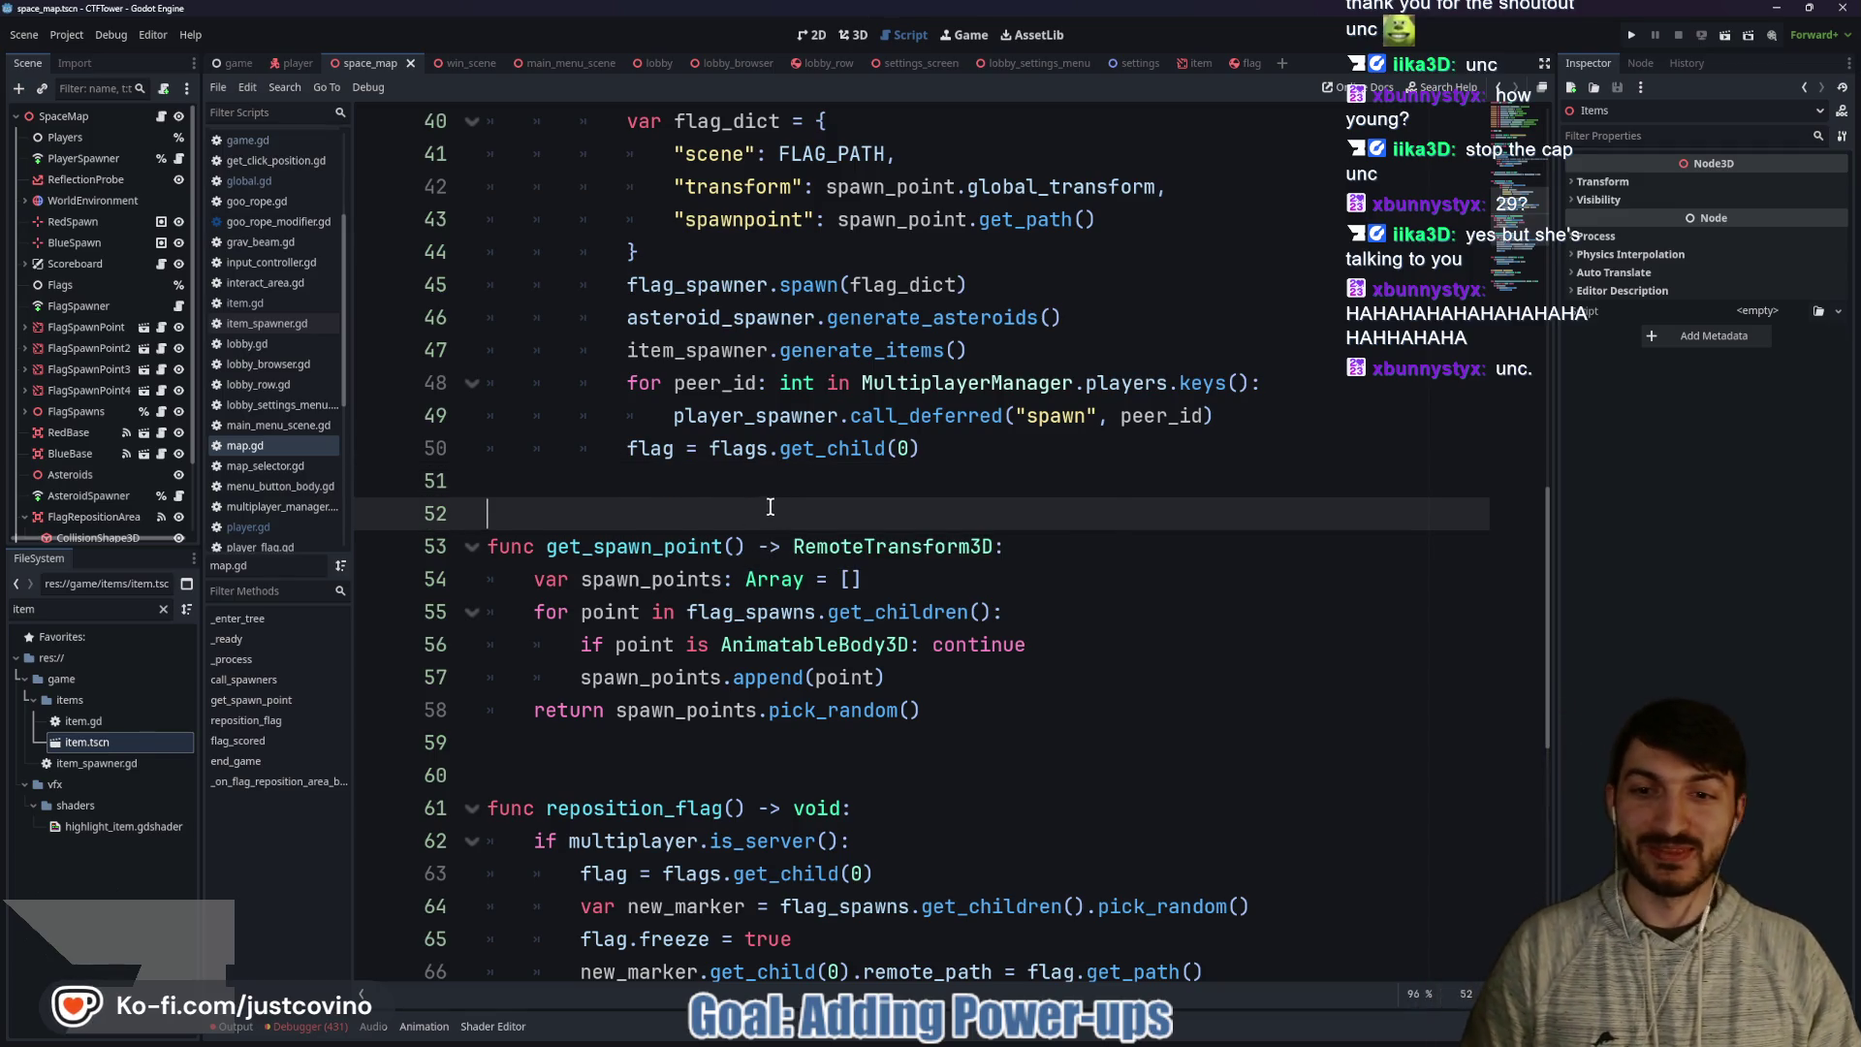
click(679, 484)
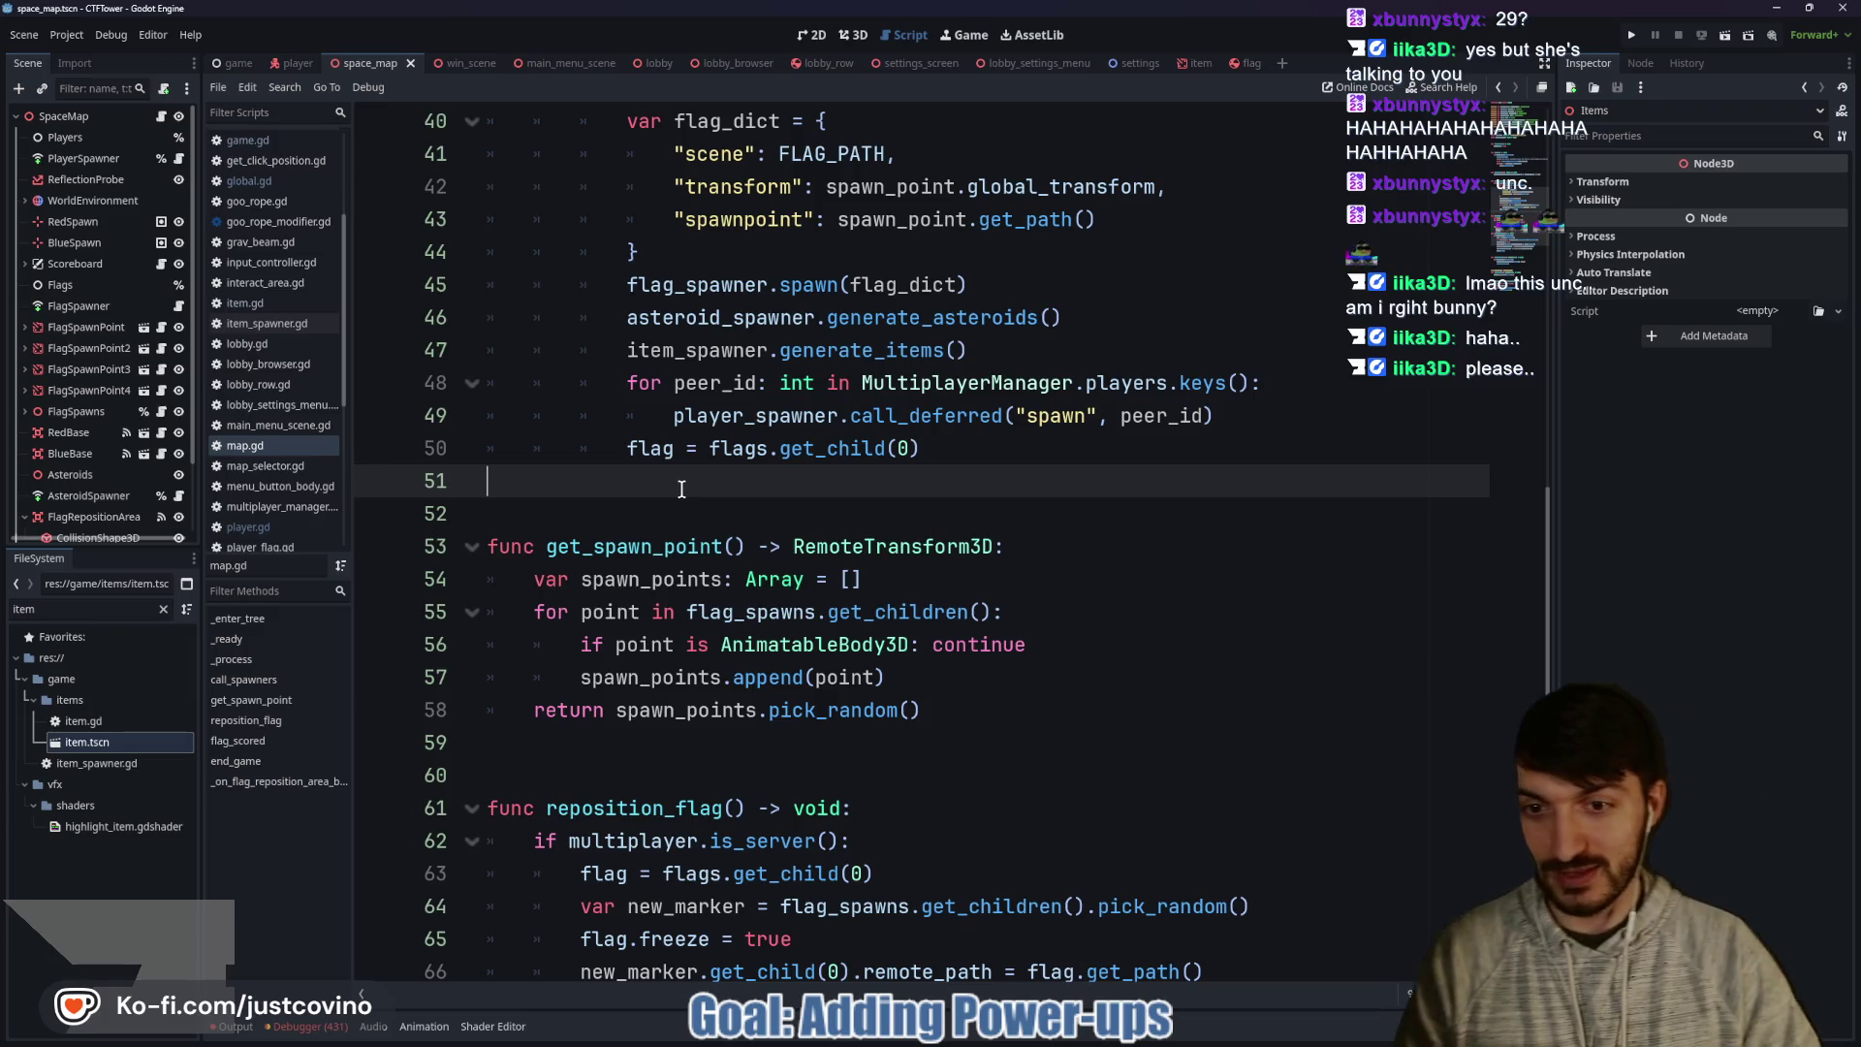
key(Down)
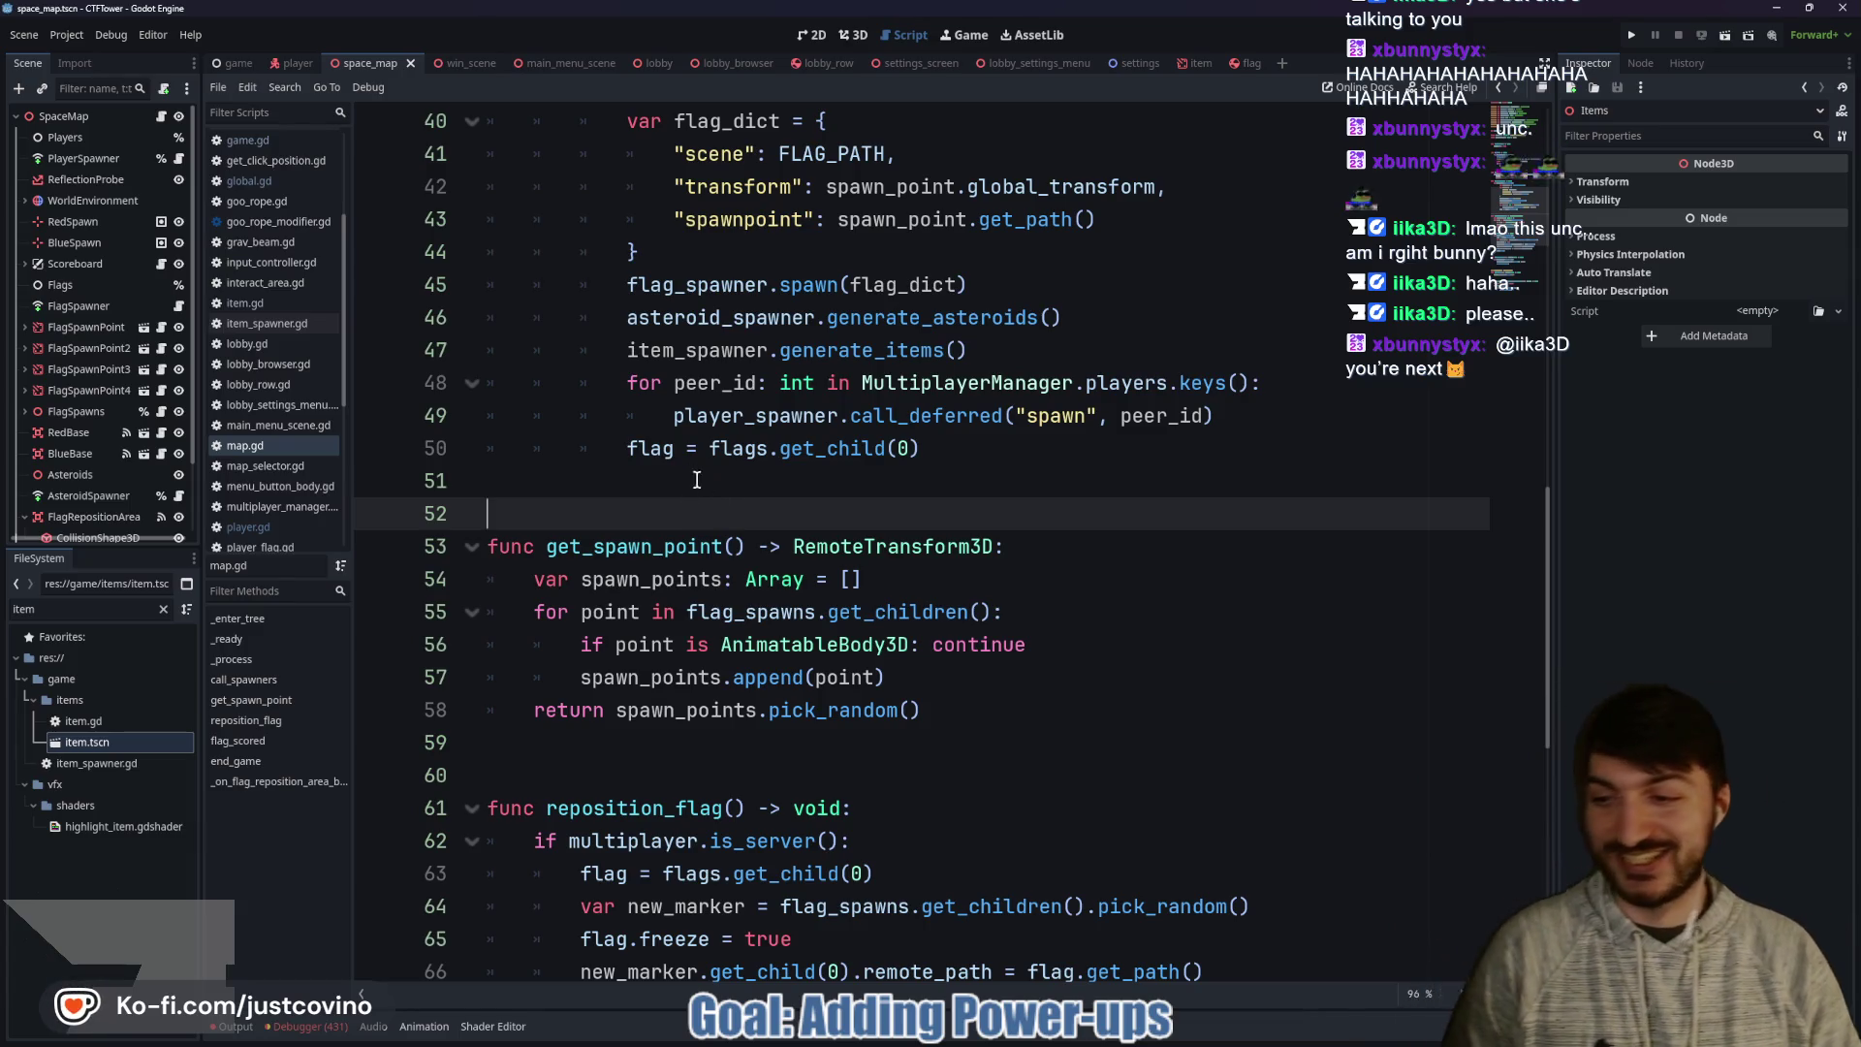
scroll(739, 509, down, 3)
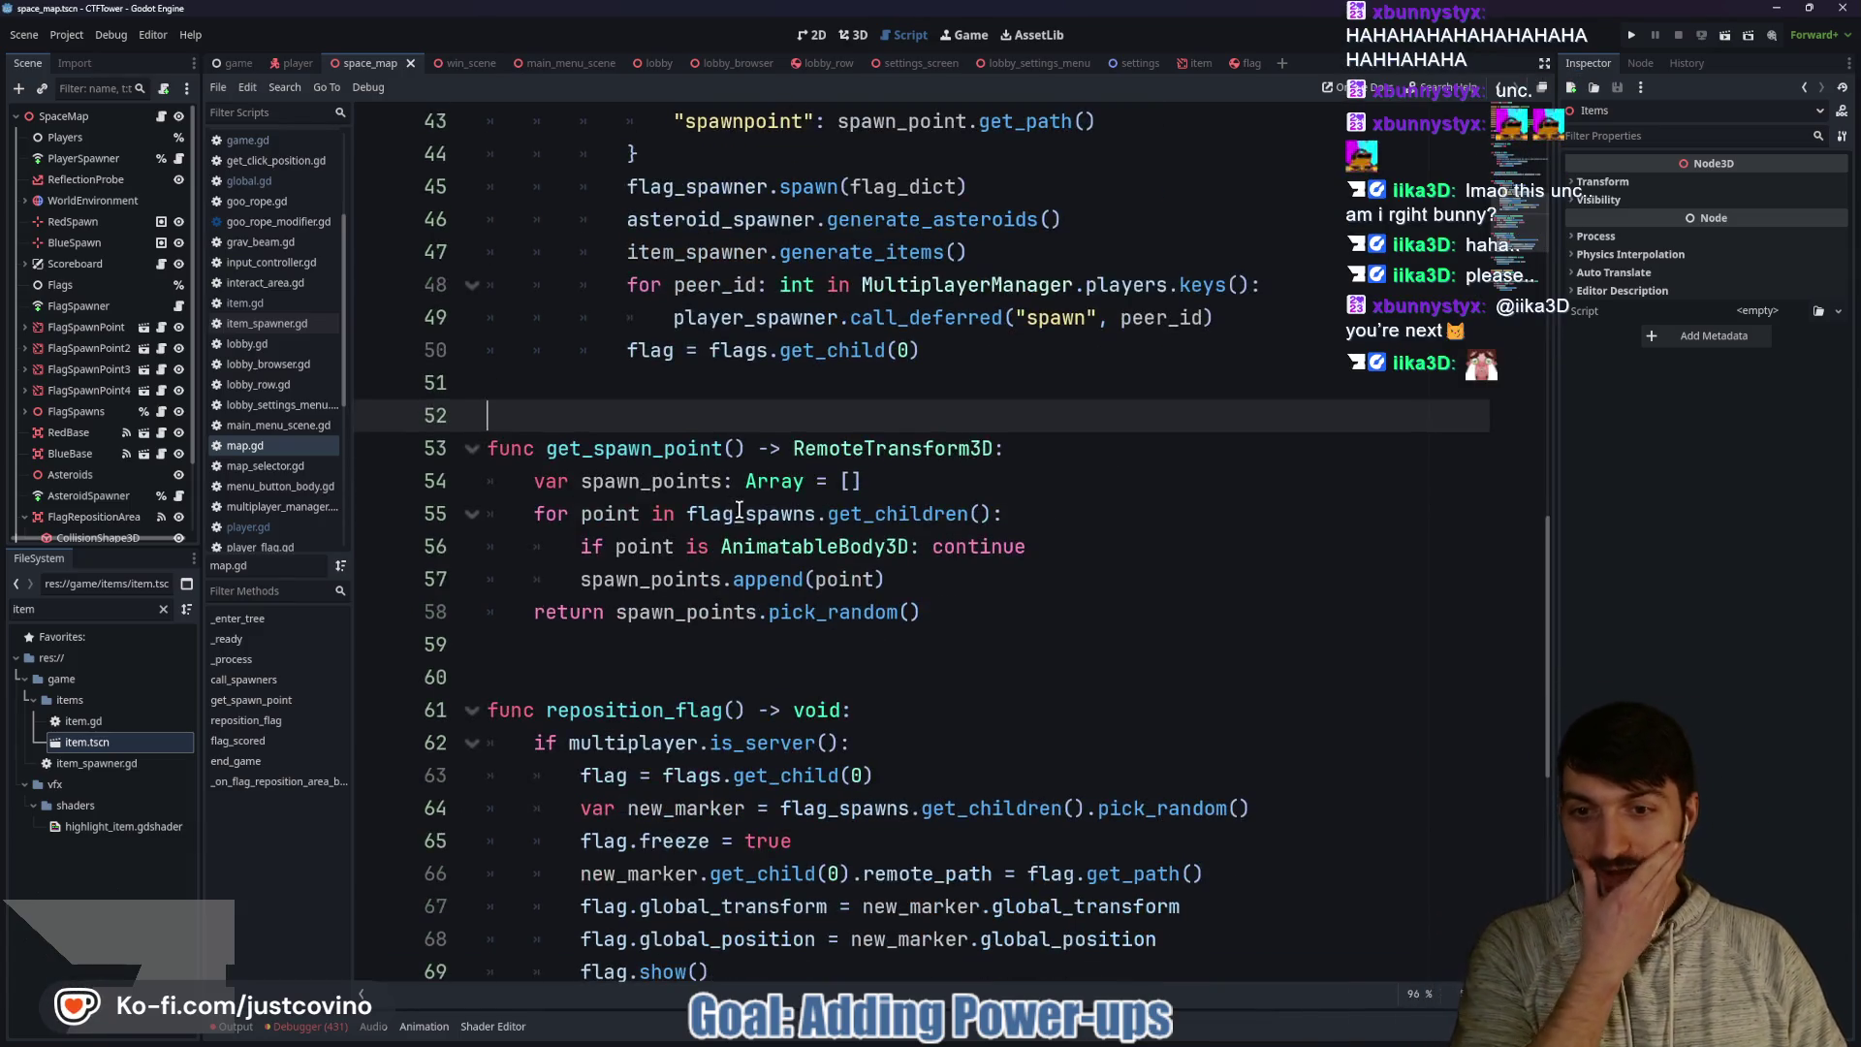
scroll(729, 489, down, 1)
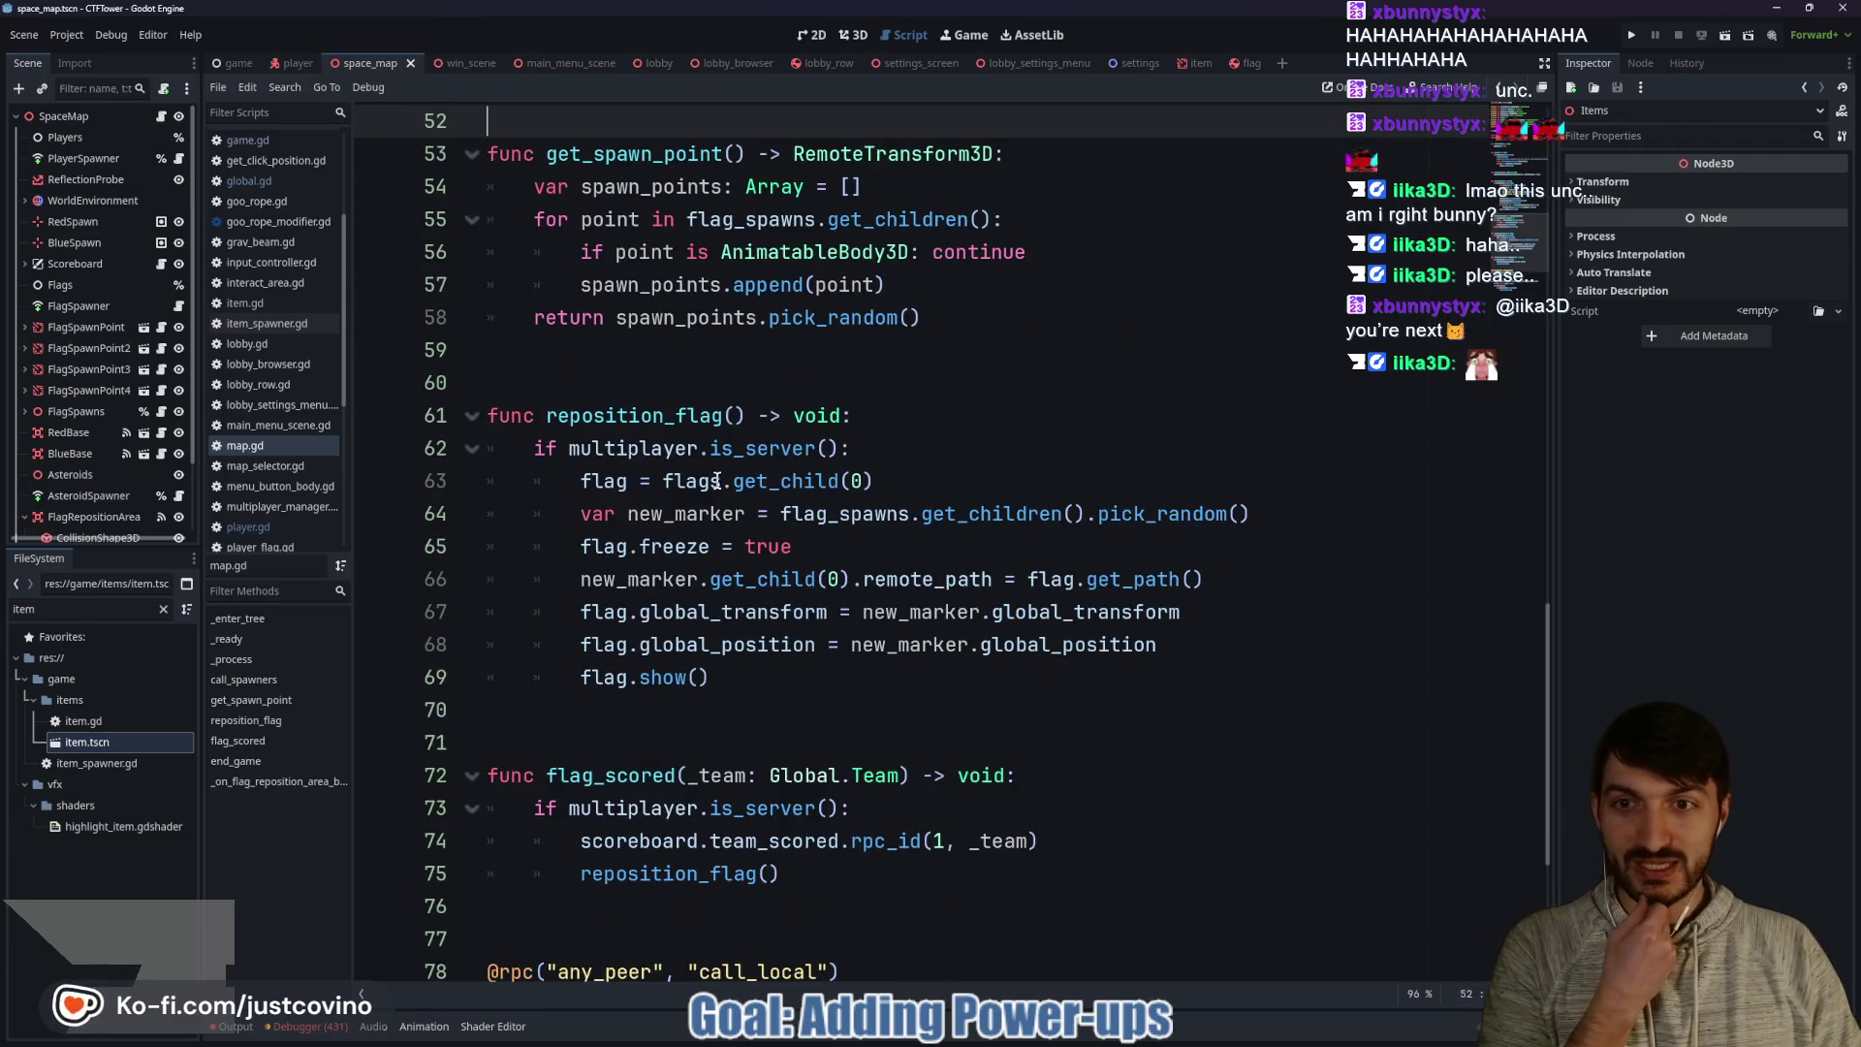
scroll(736, 358, down, 4)
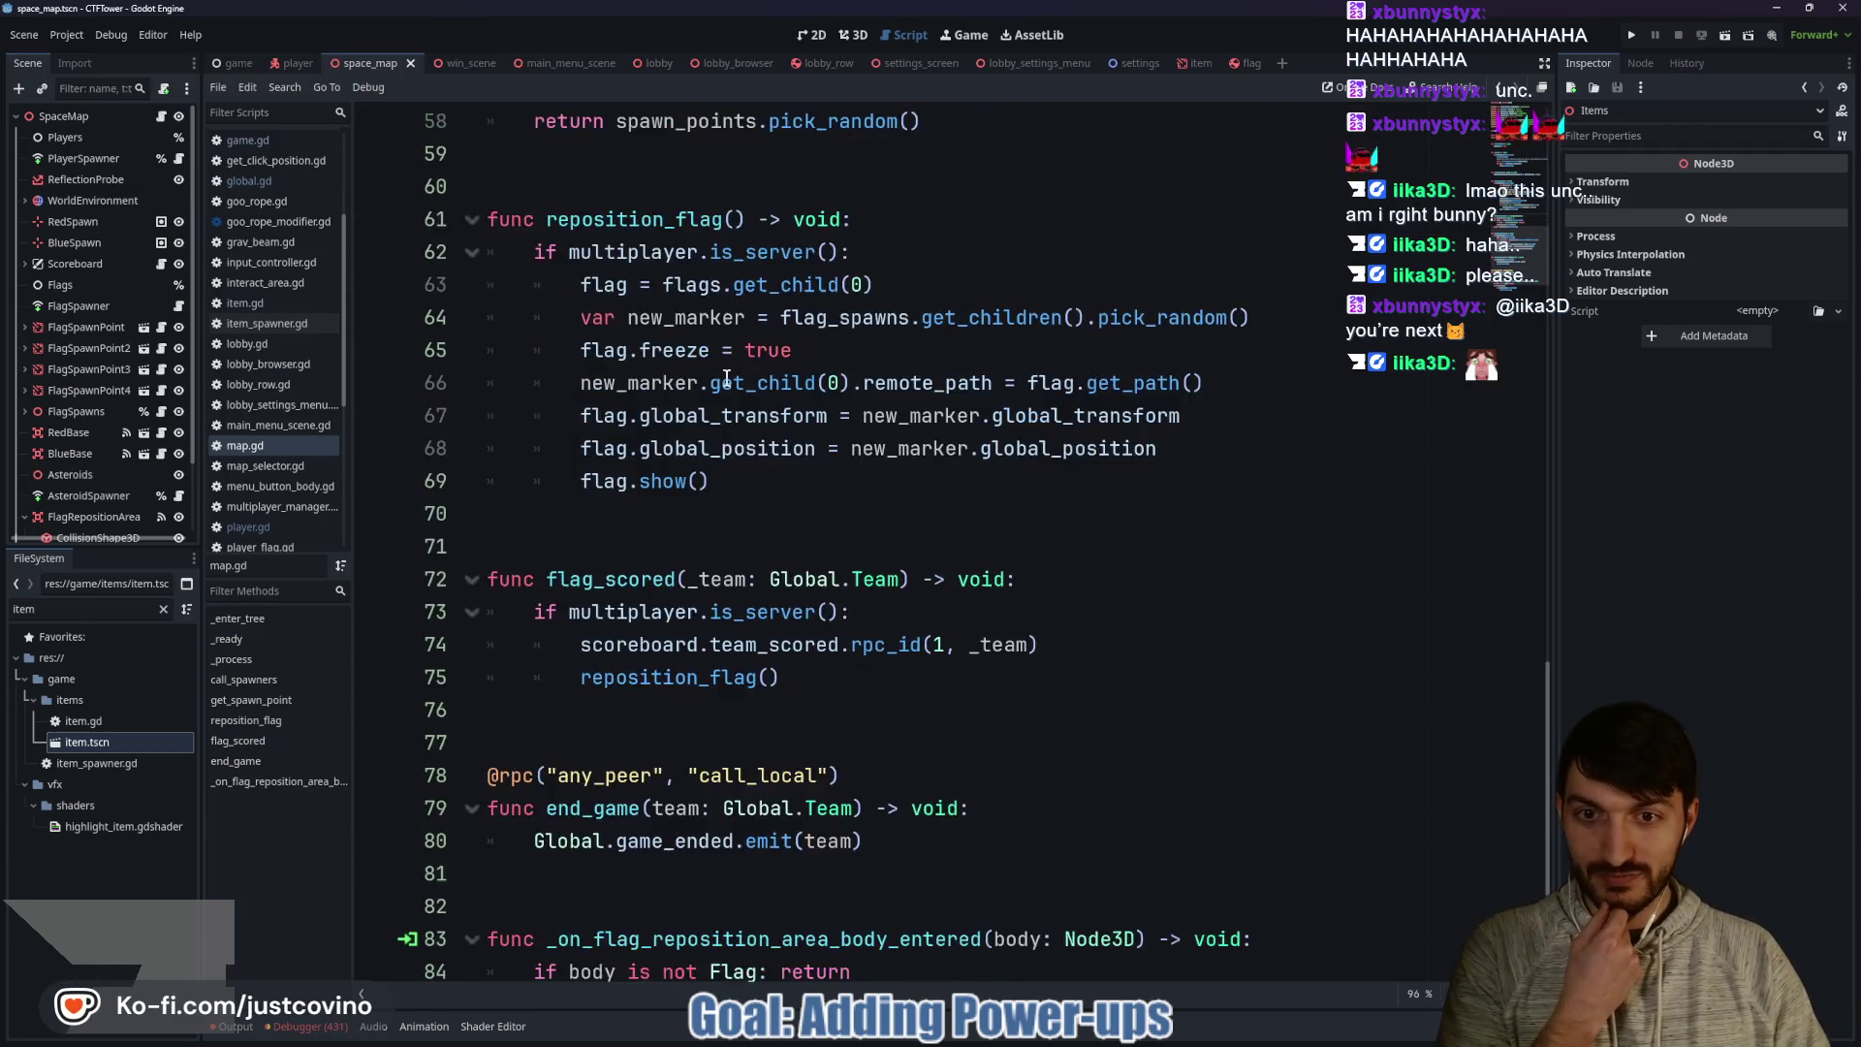
click(1632, 32)
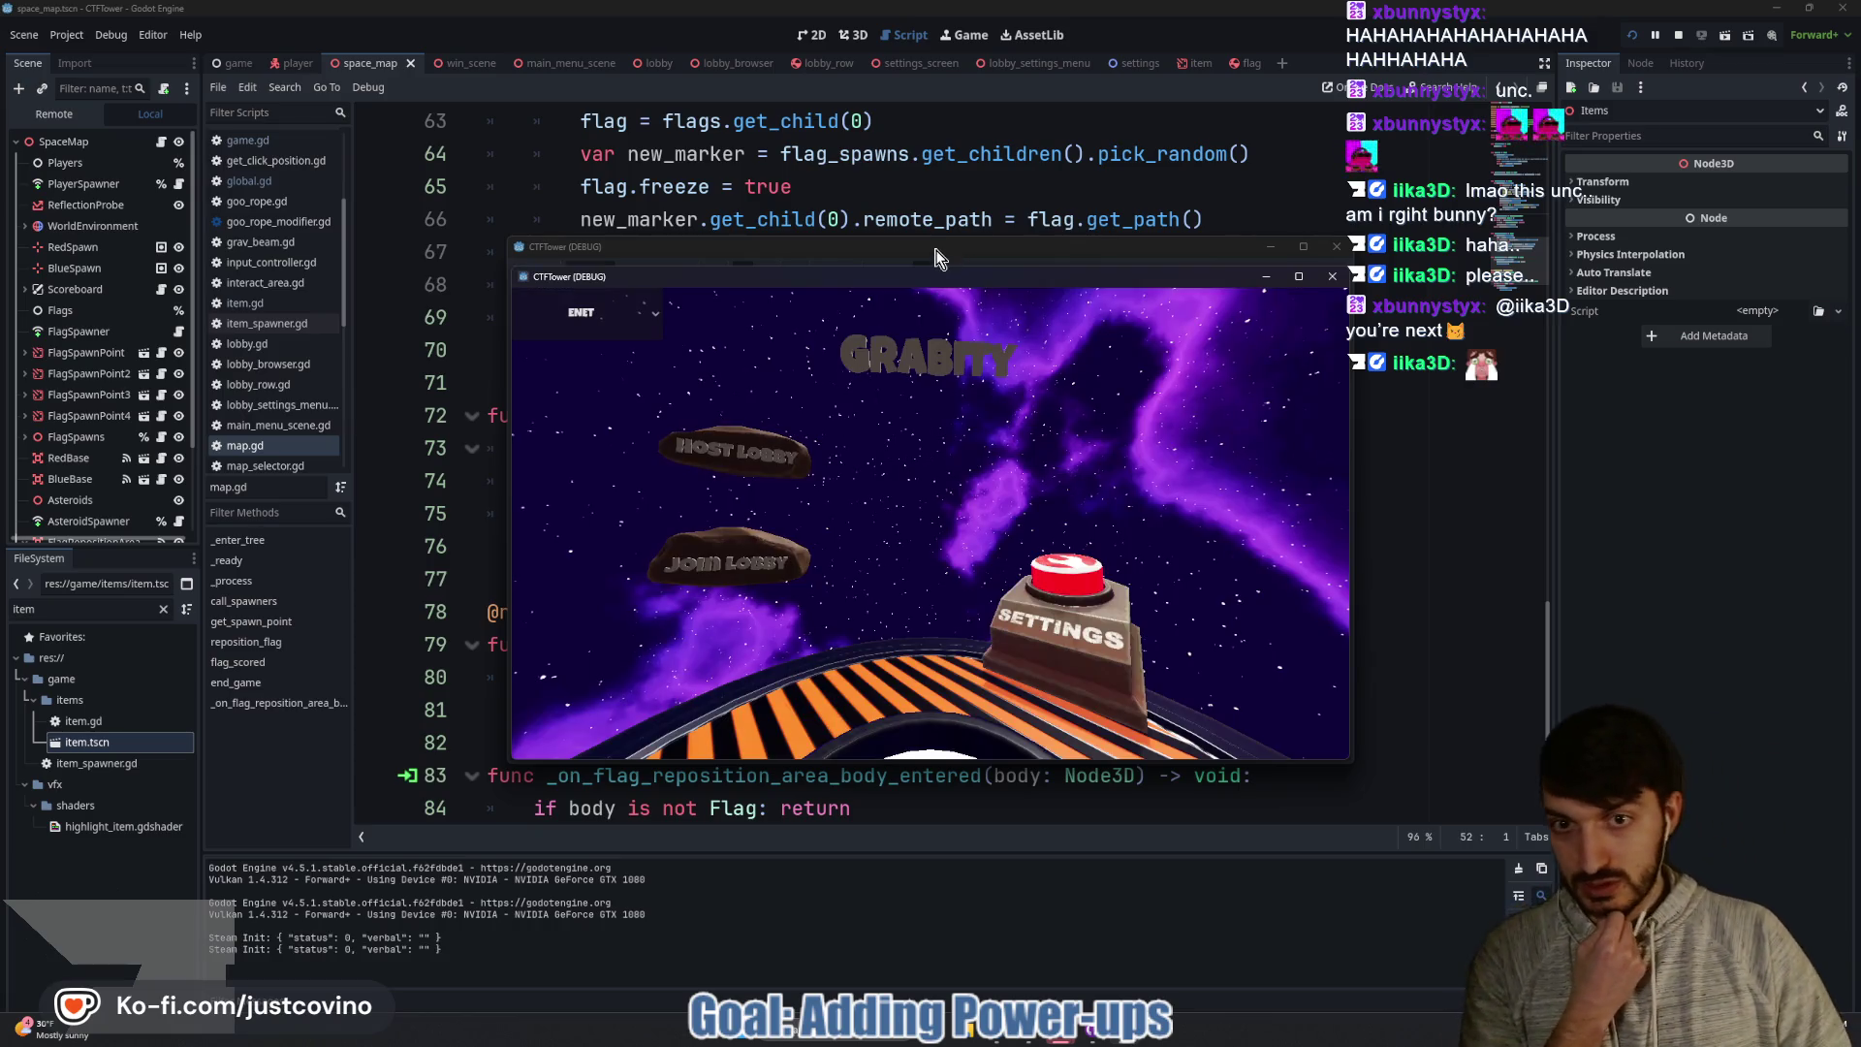
- Host a public lobby, join Fake Lobby 34 from the second window, ready up and start
click(304, 449)
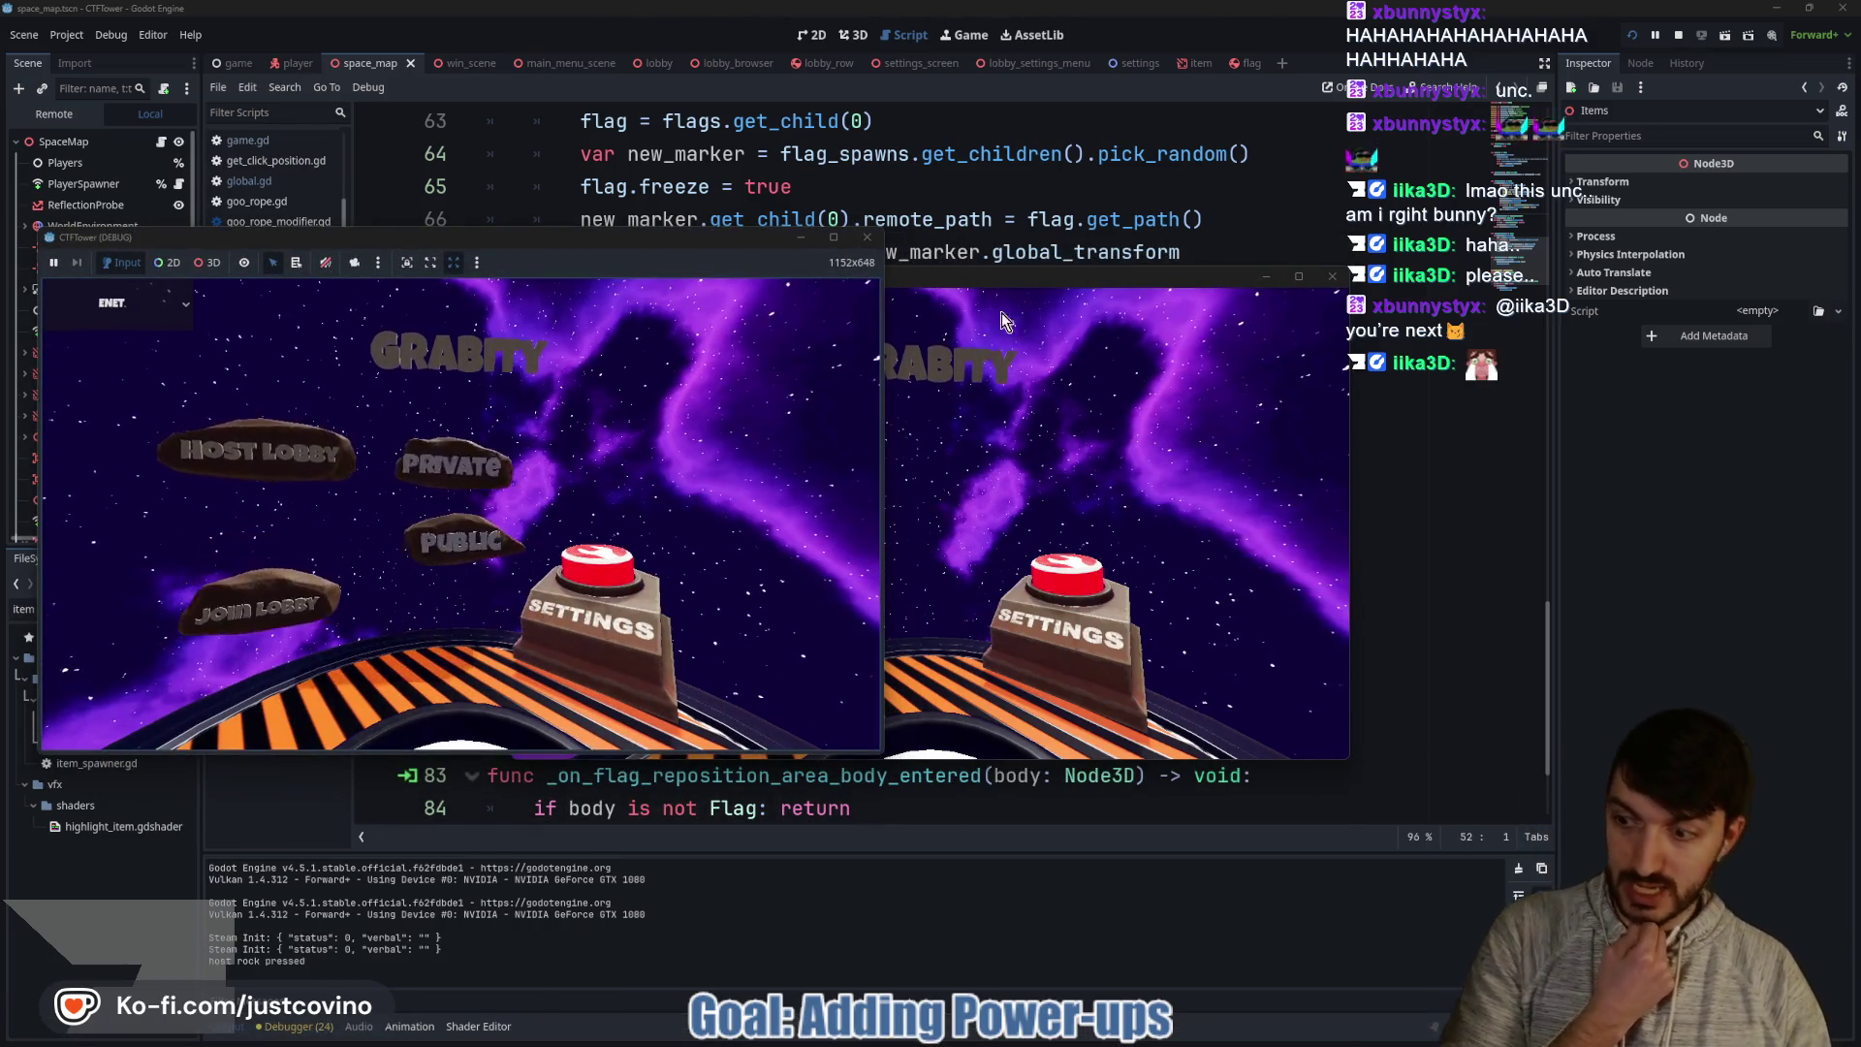
click(441, 403)
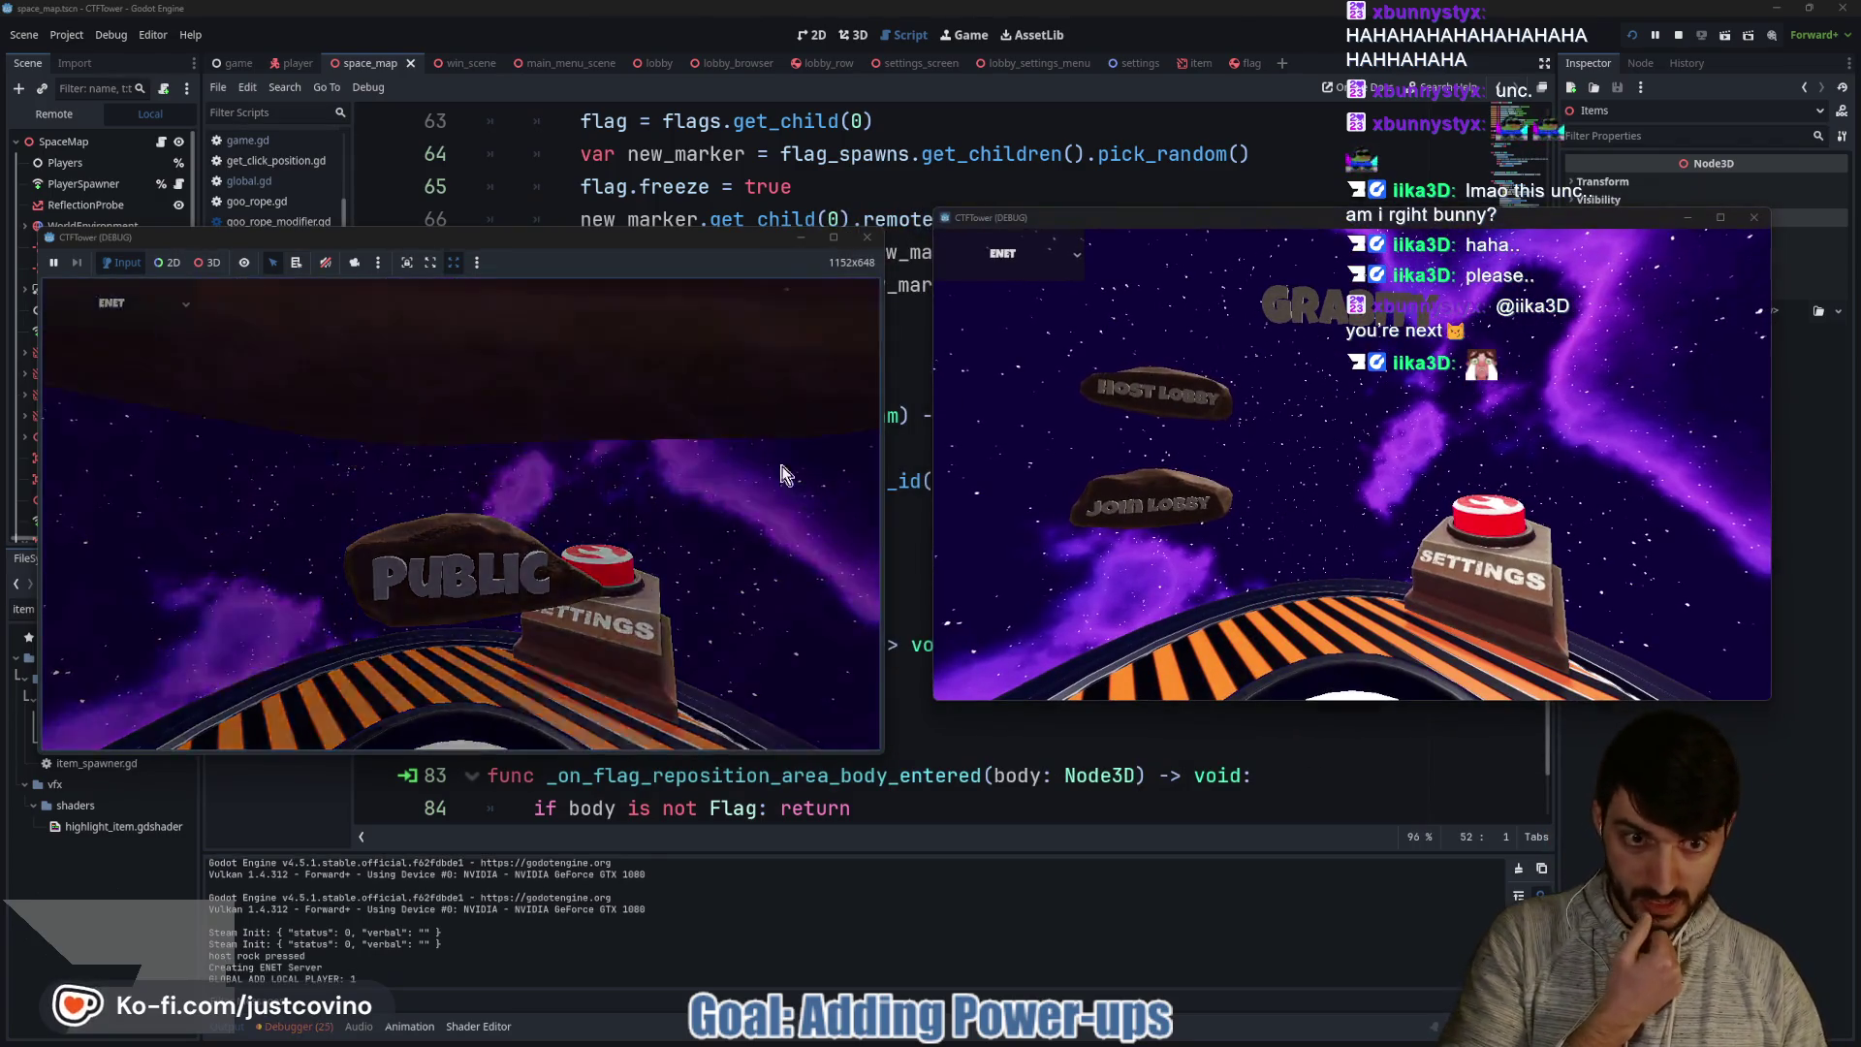
click(1154, 508)
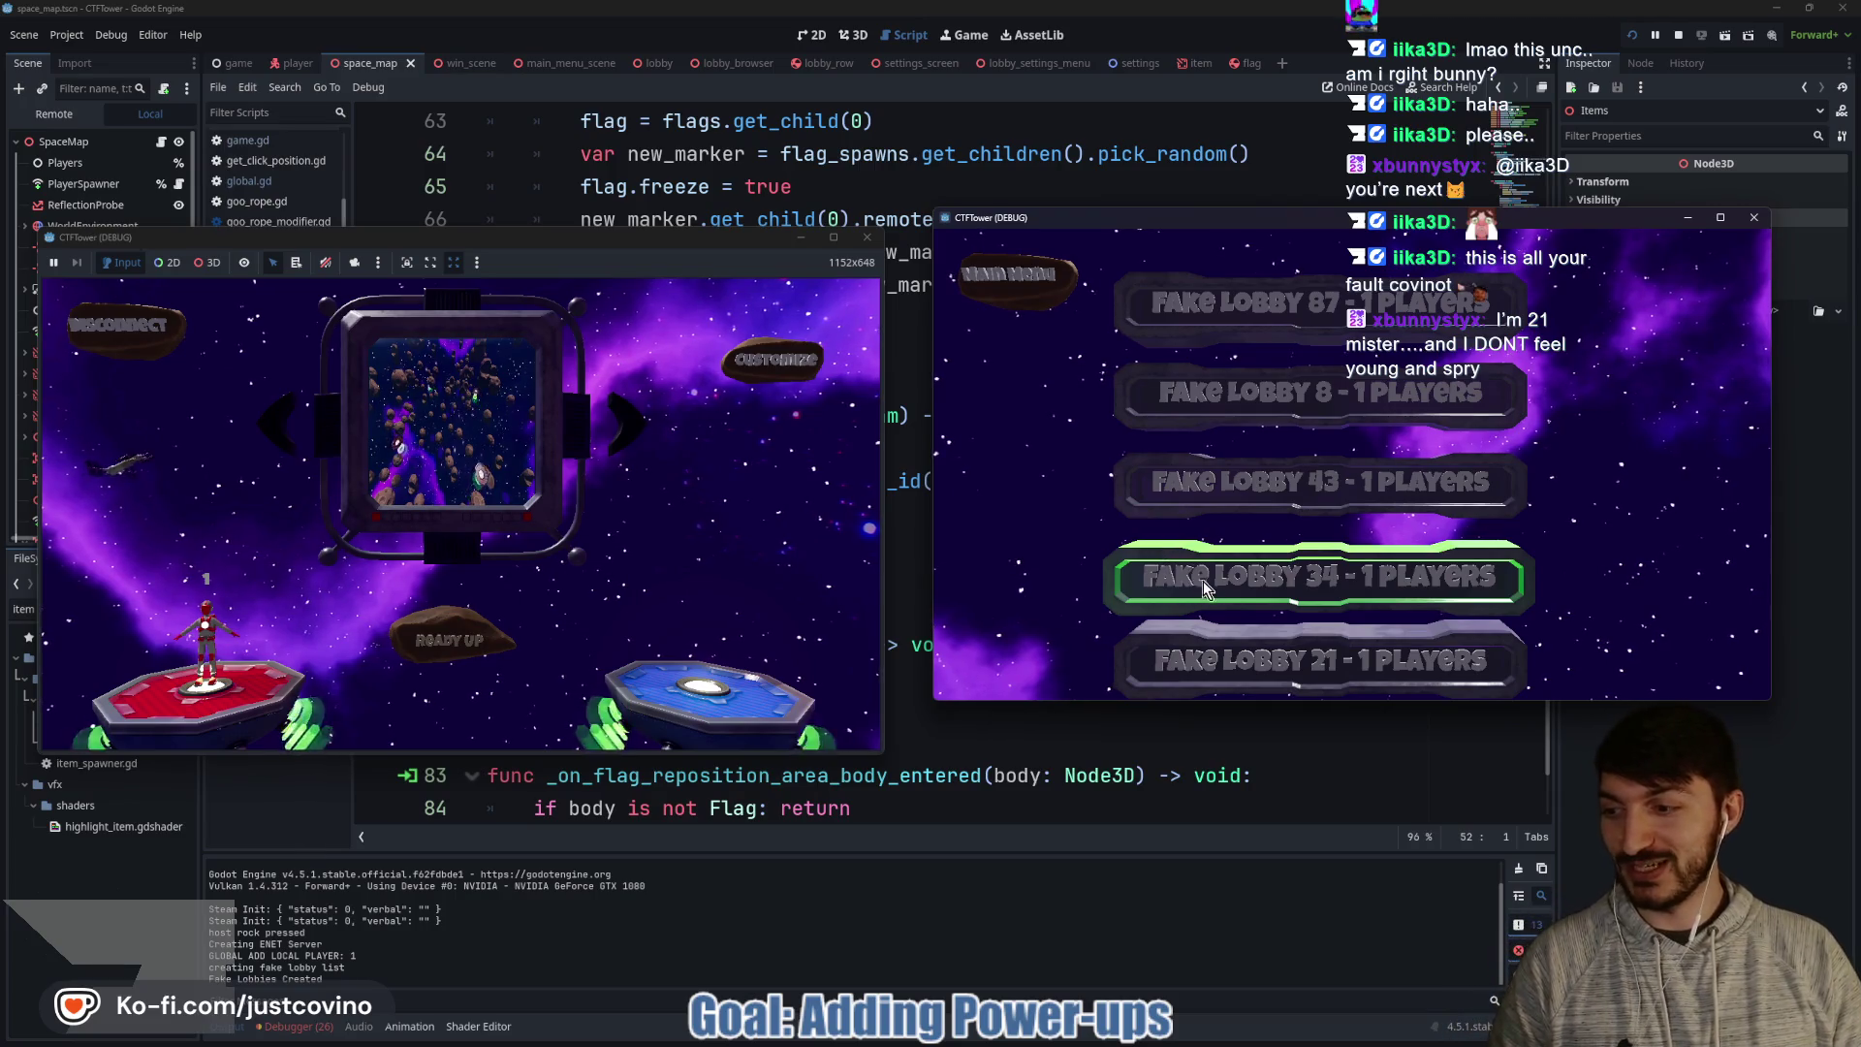
click(1299, 576)
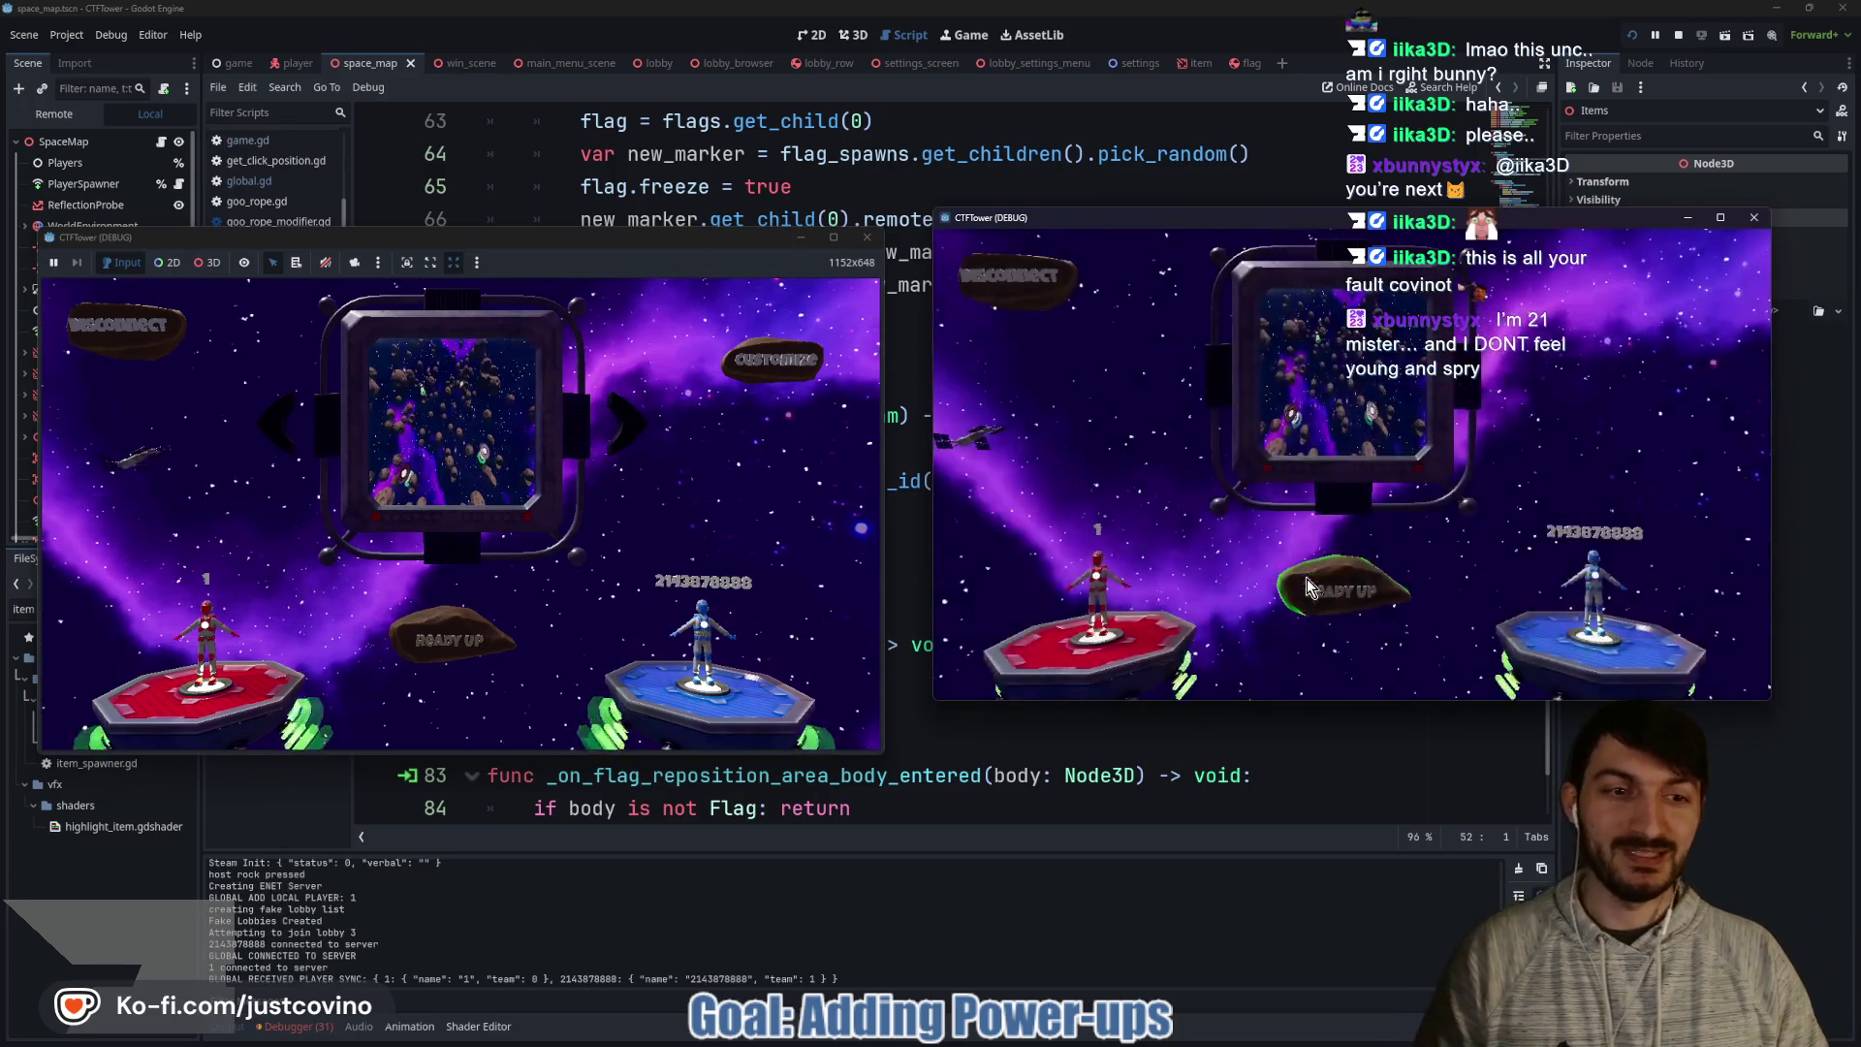
click(460, 635)
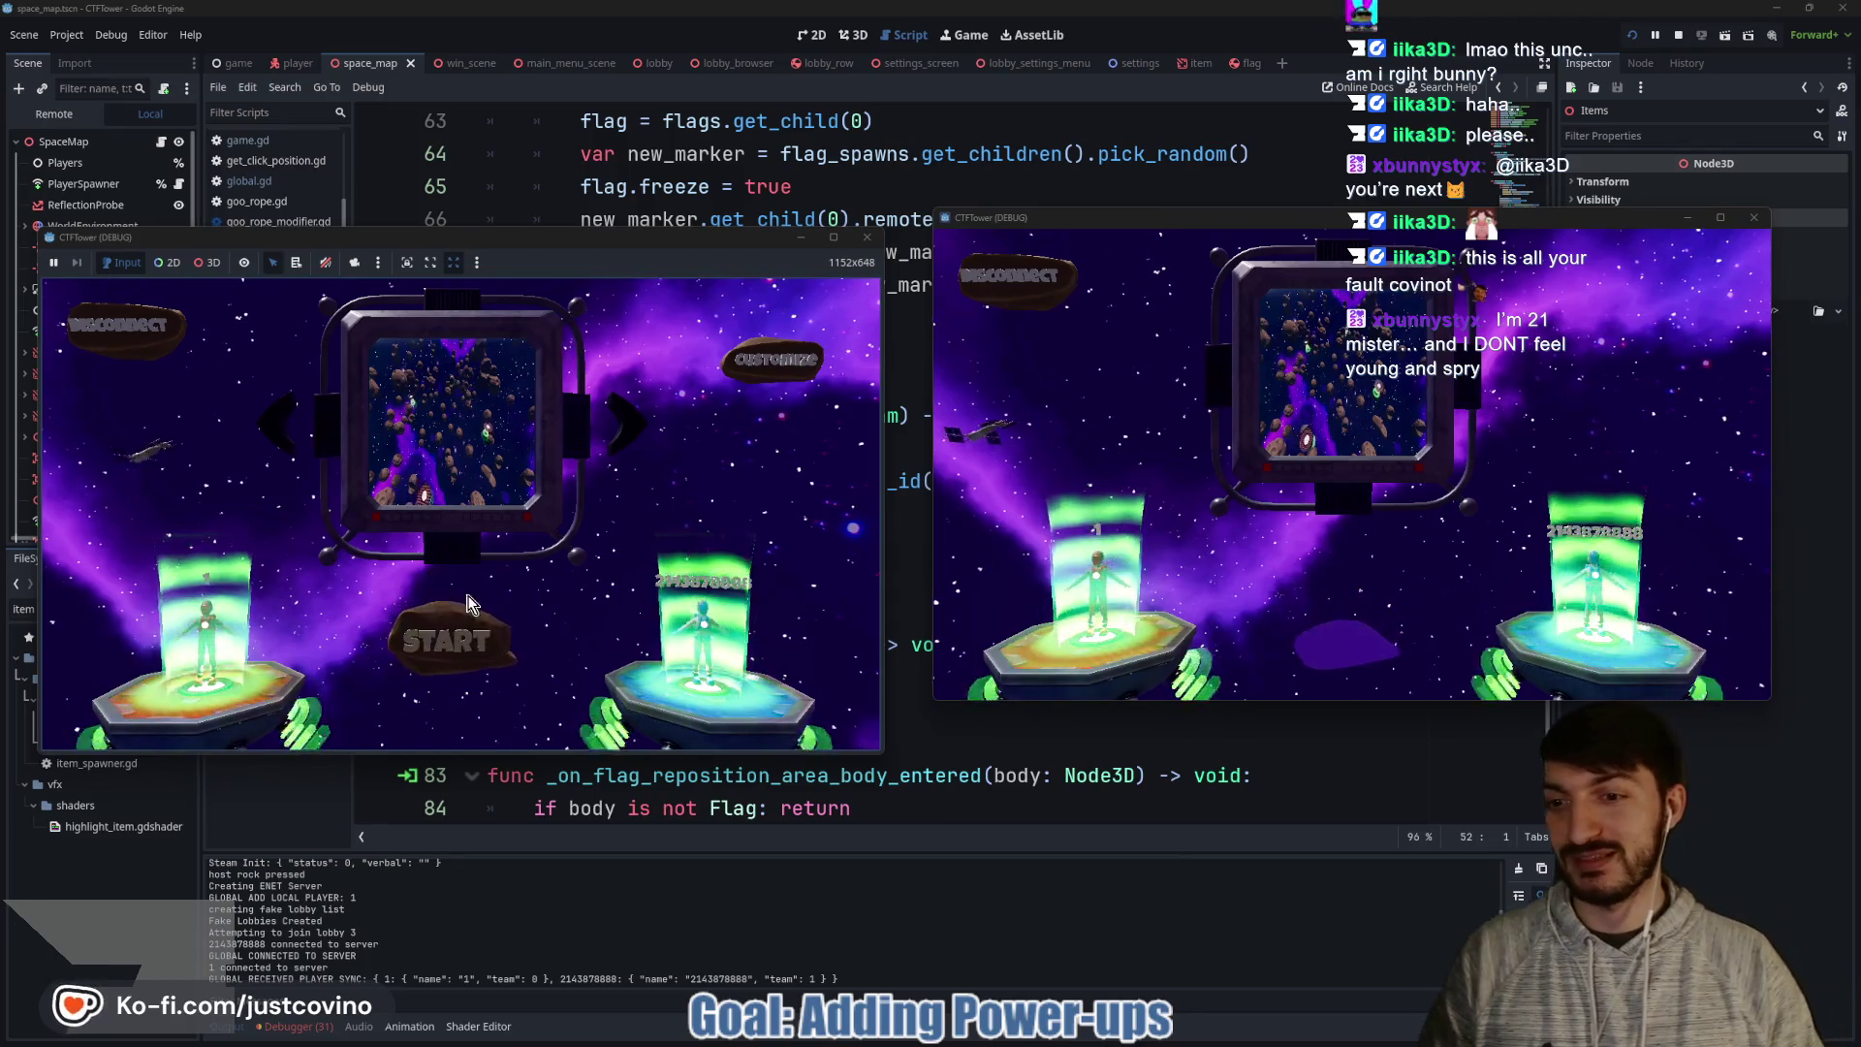
click(459, 635)
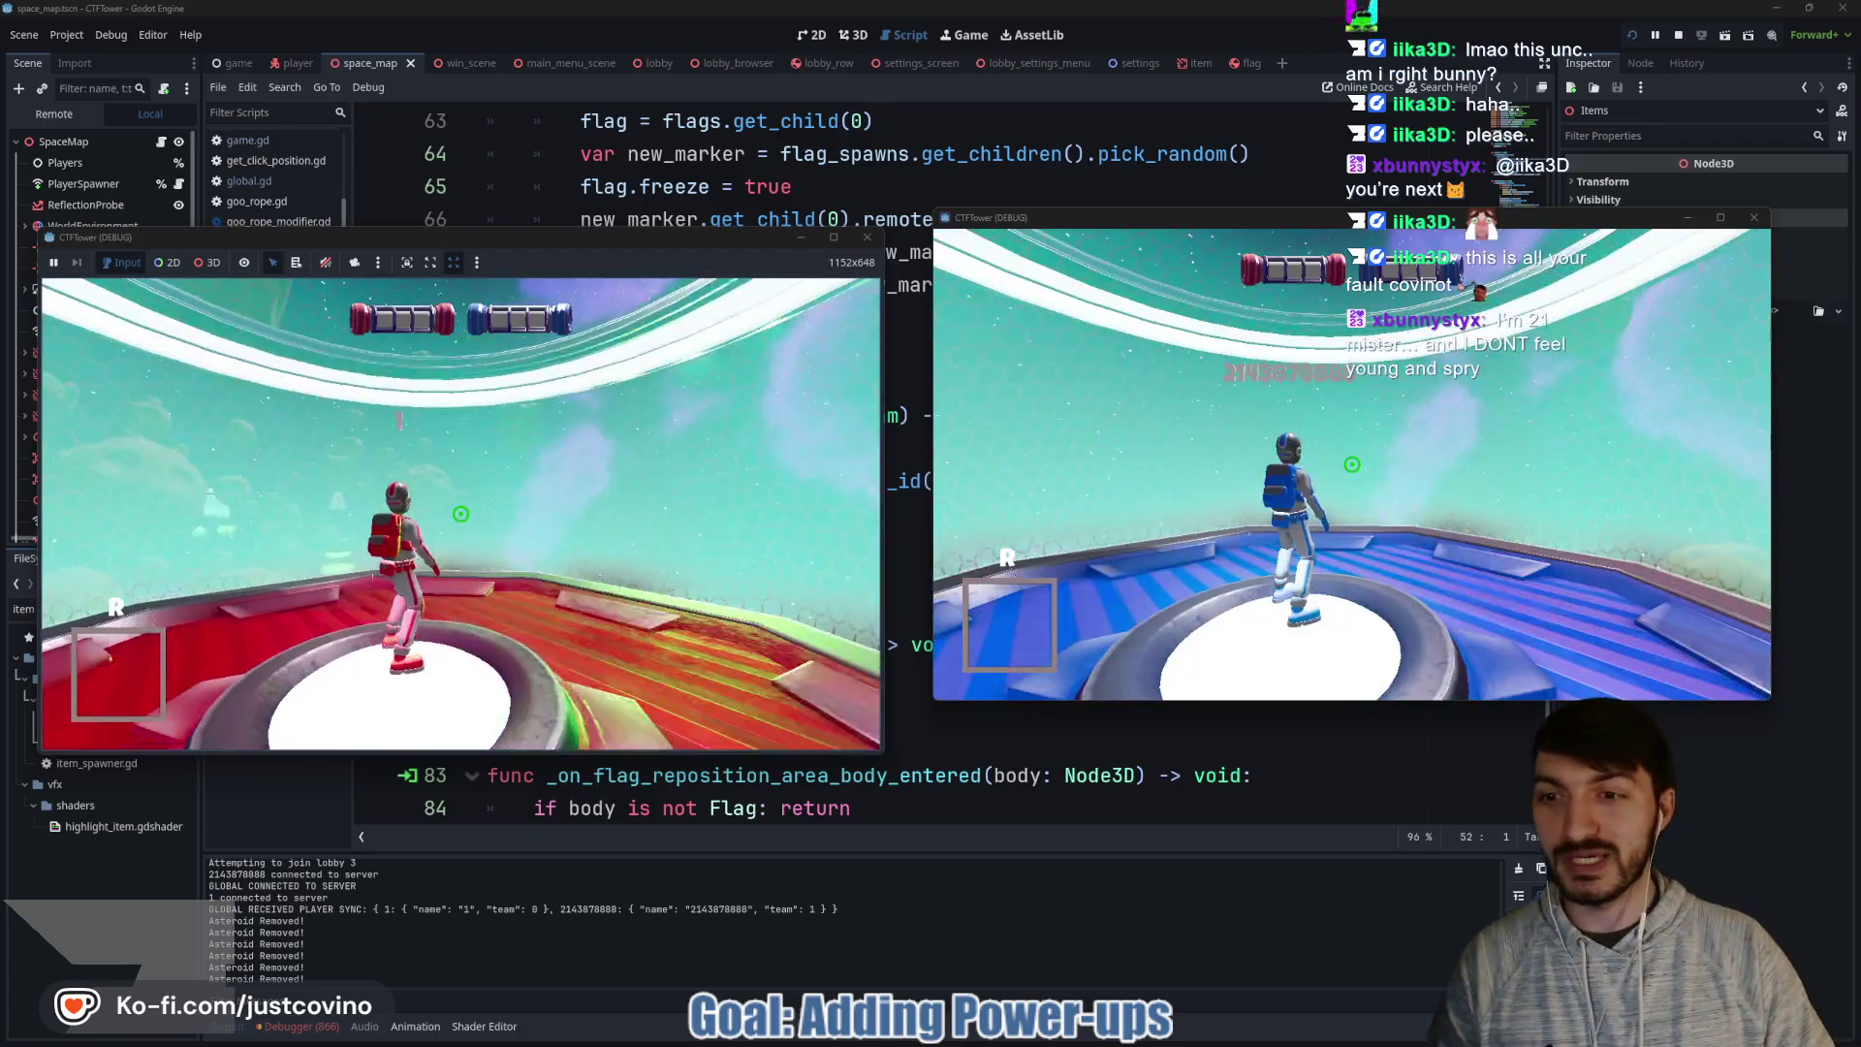
- Run the red player forward and grapple between asteroids toward the green item
key(super)
key(super)
key(w)
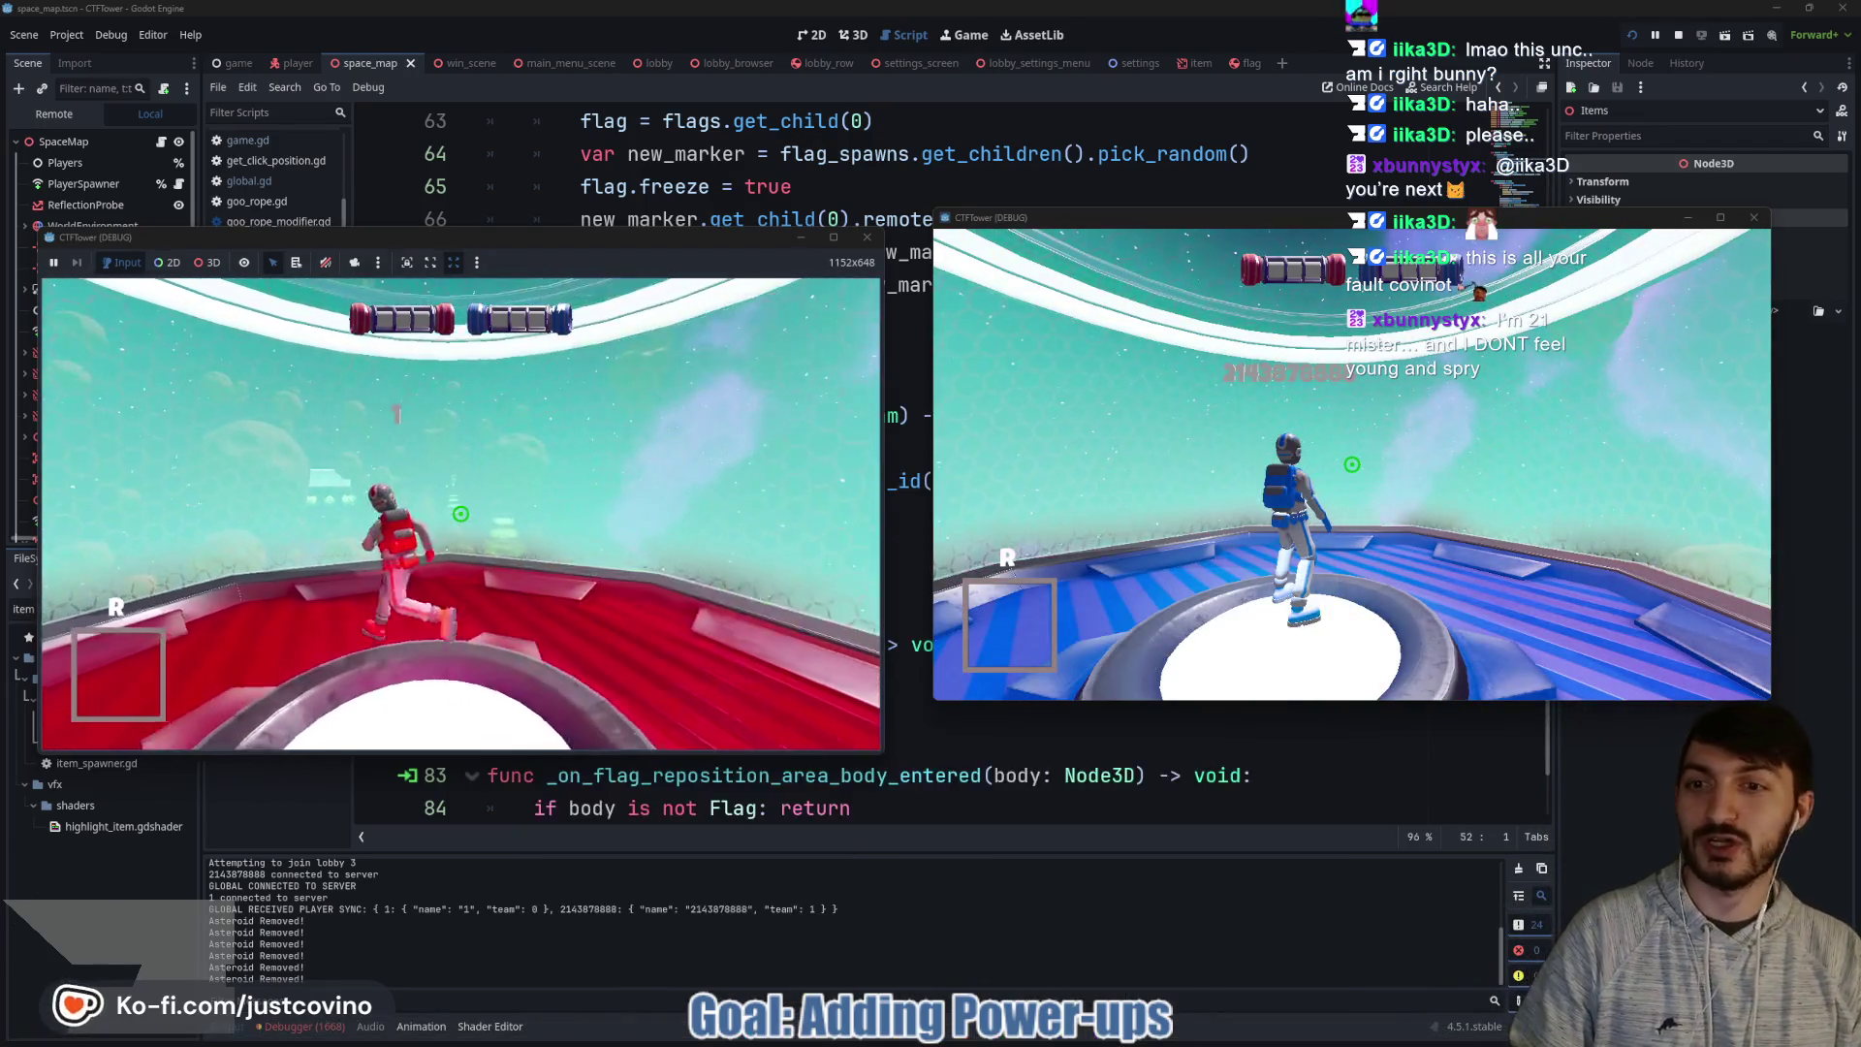
click(460, 513)
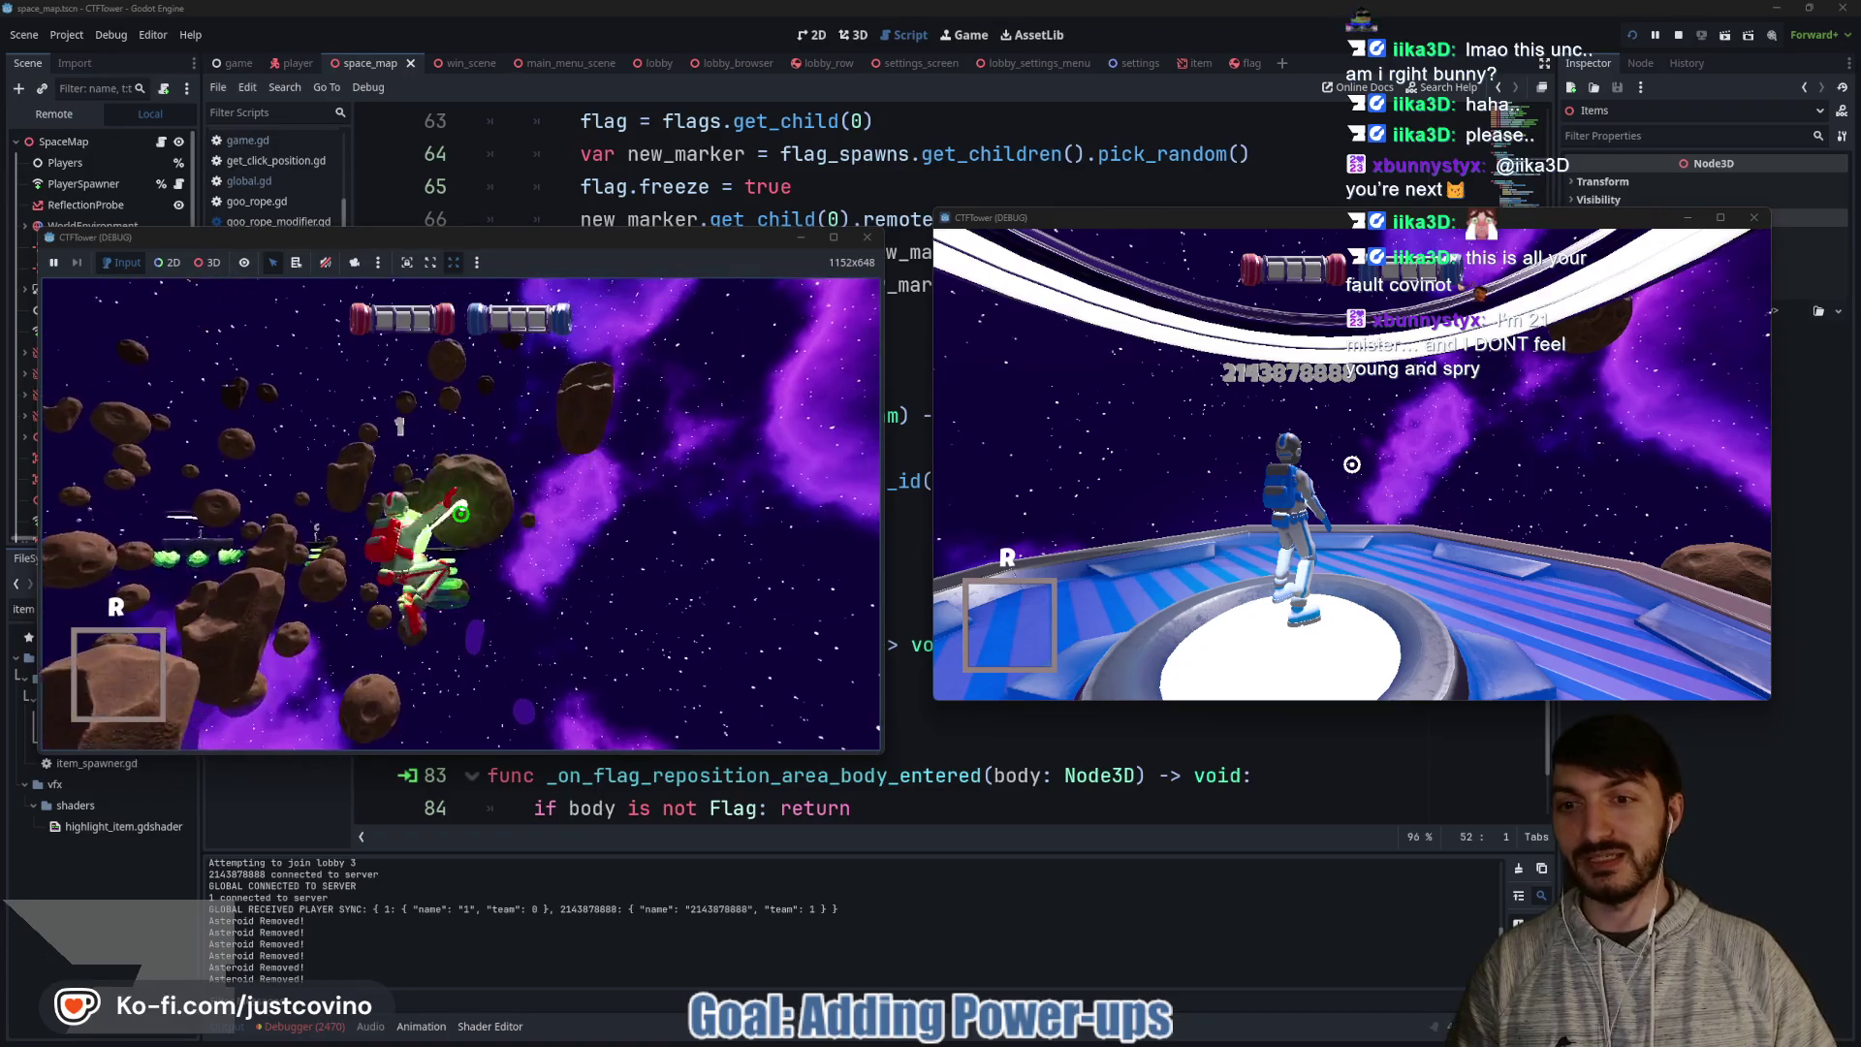
click(460, 513)
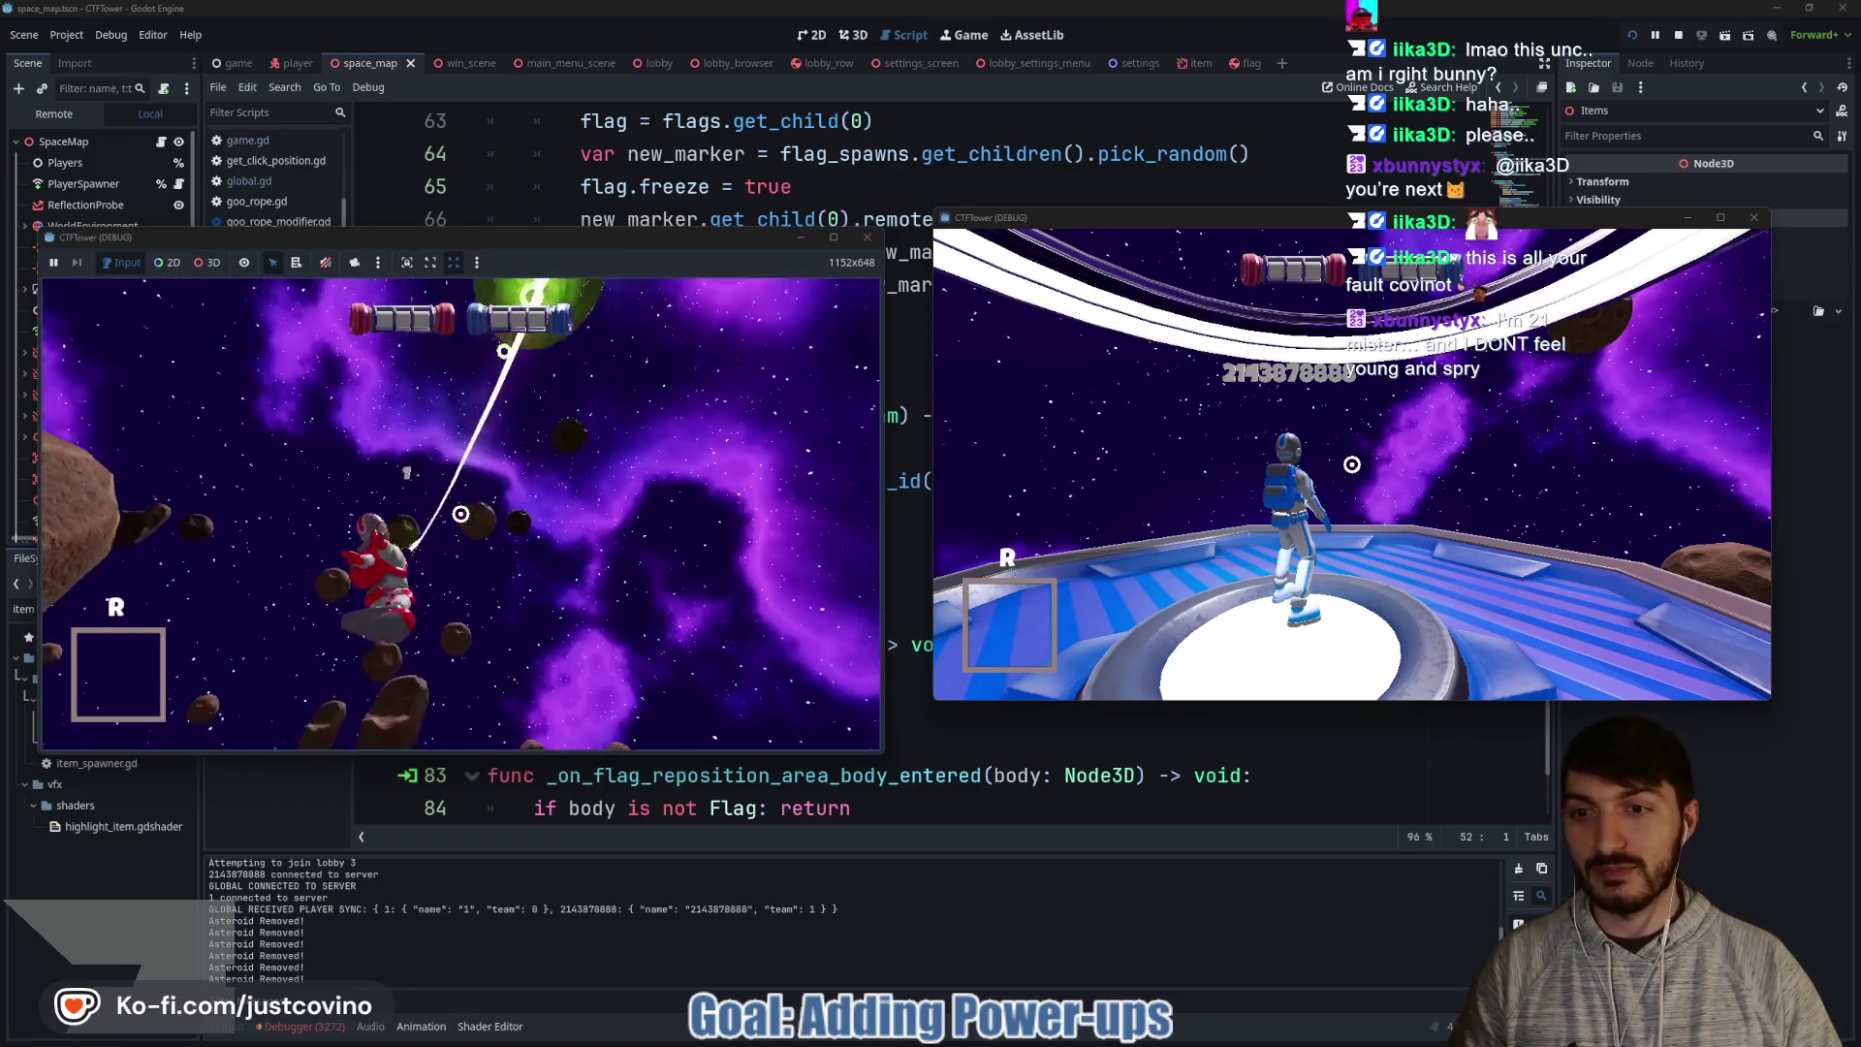
click(461, 514)
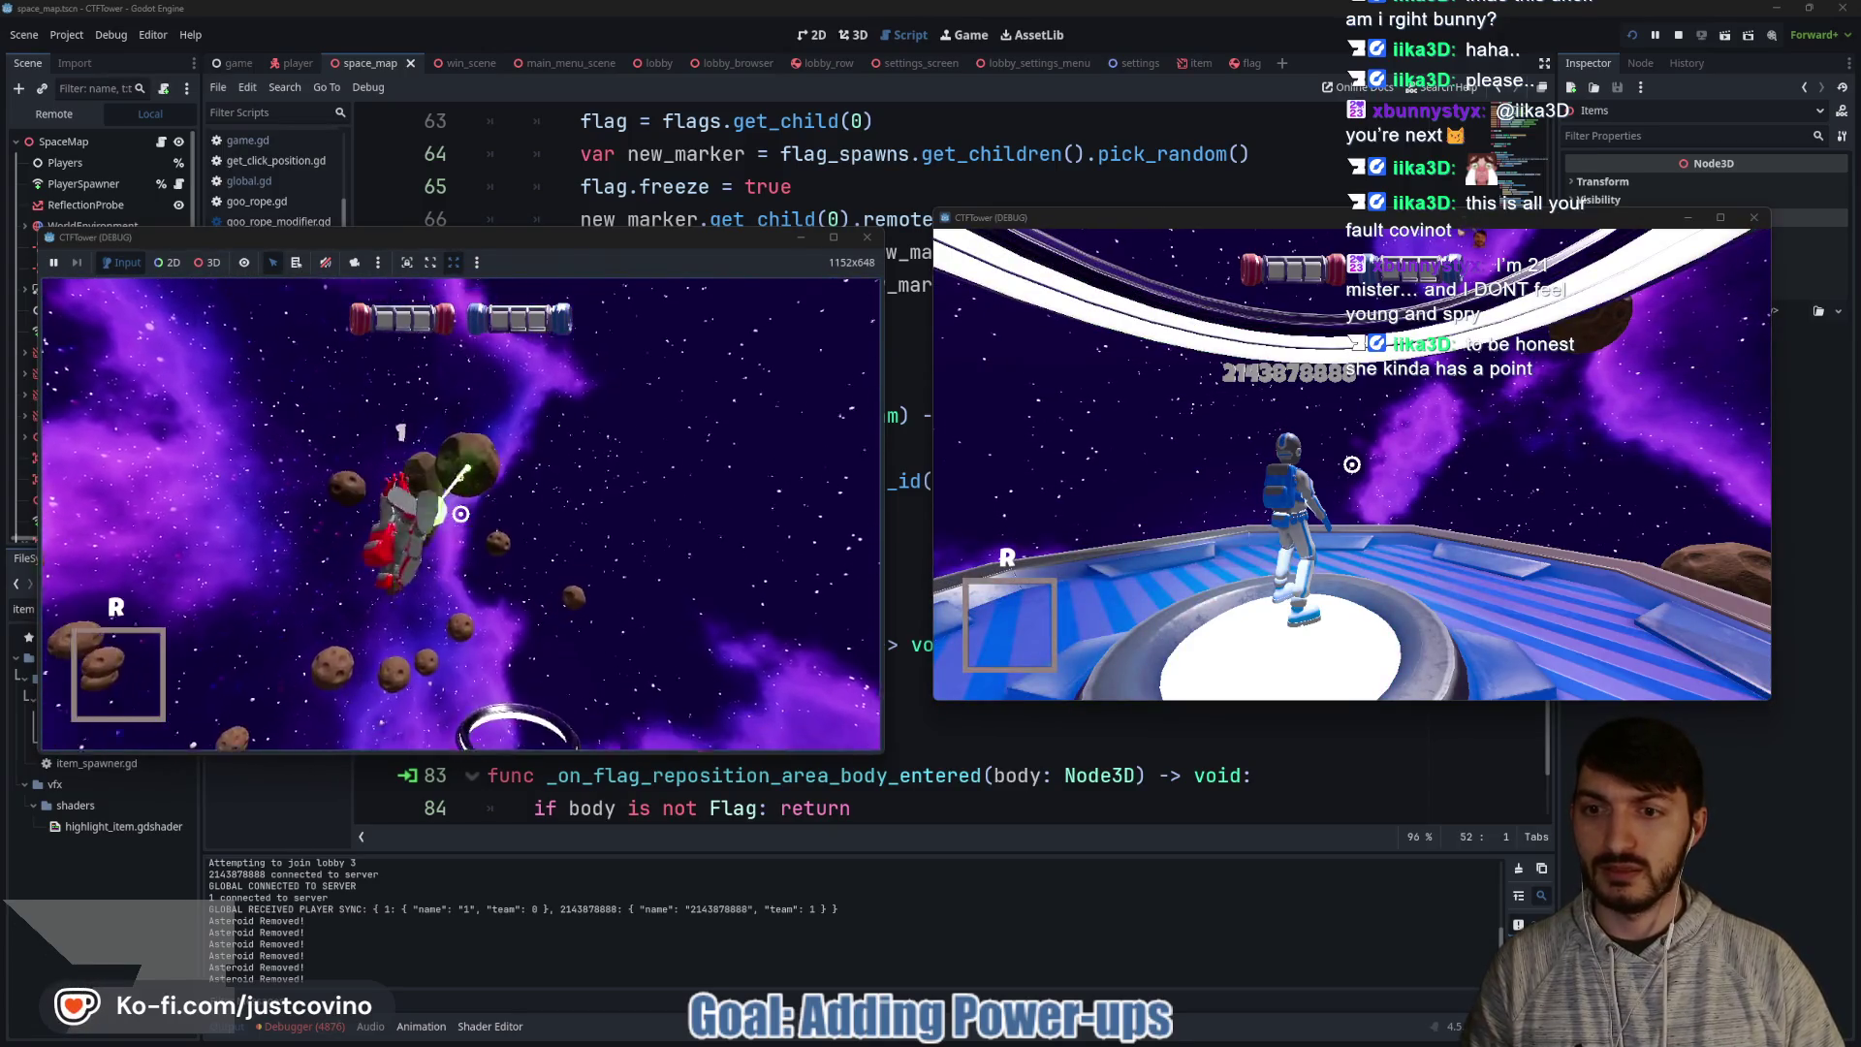
click(460, 514)
click(460, 514)
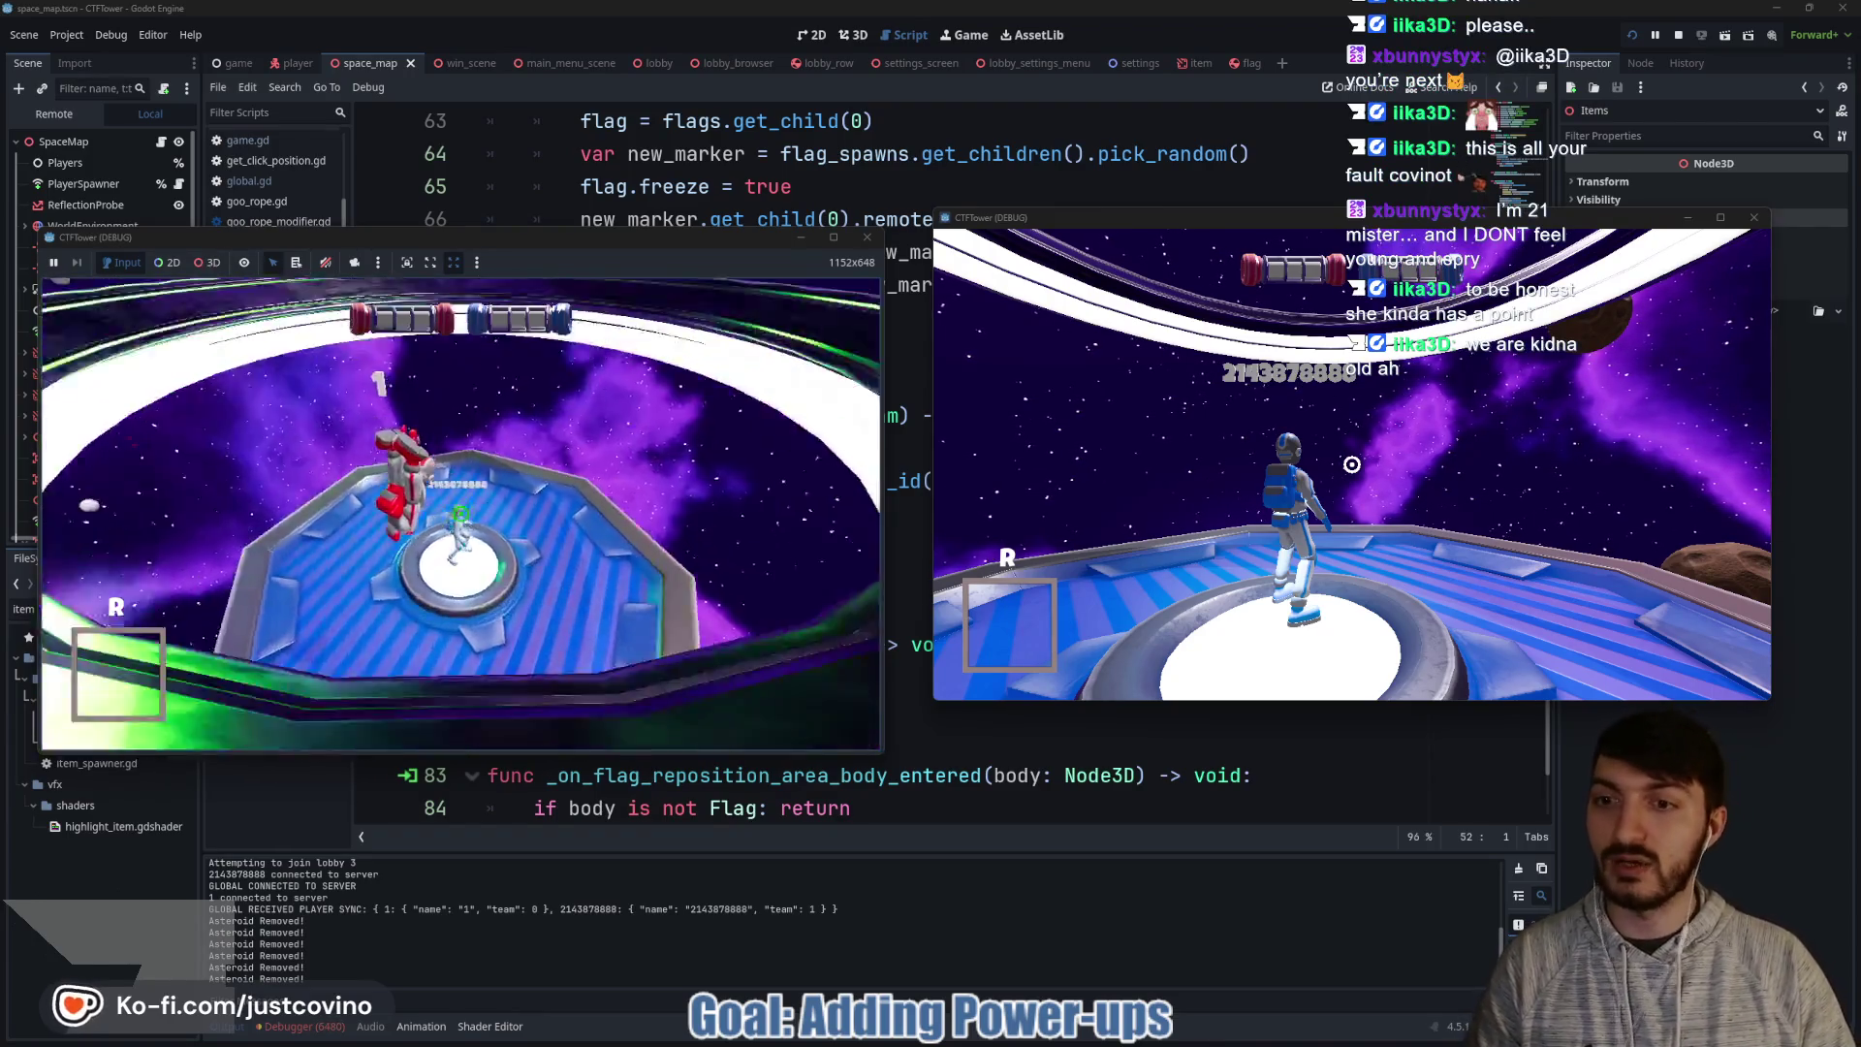
key(w)
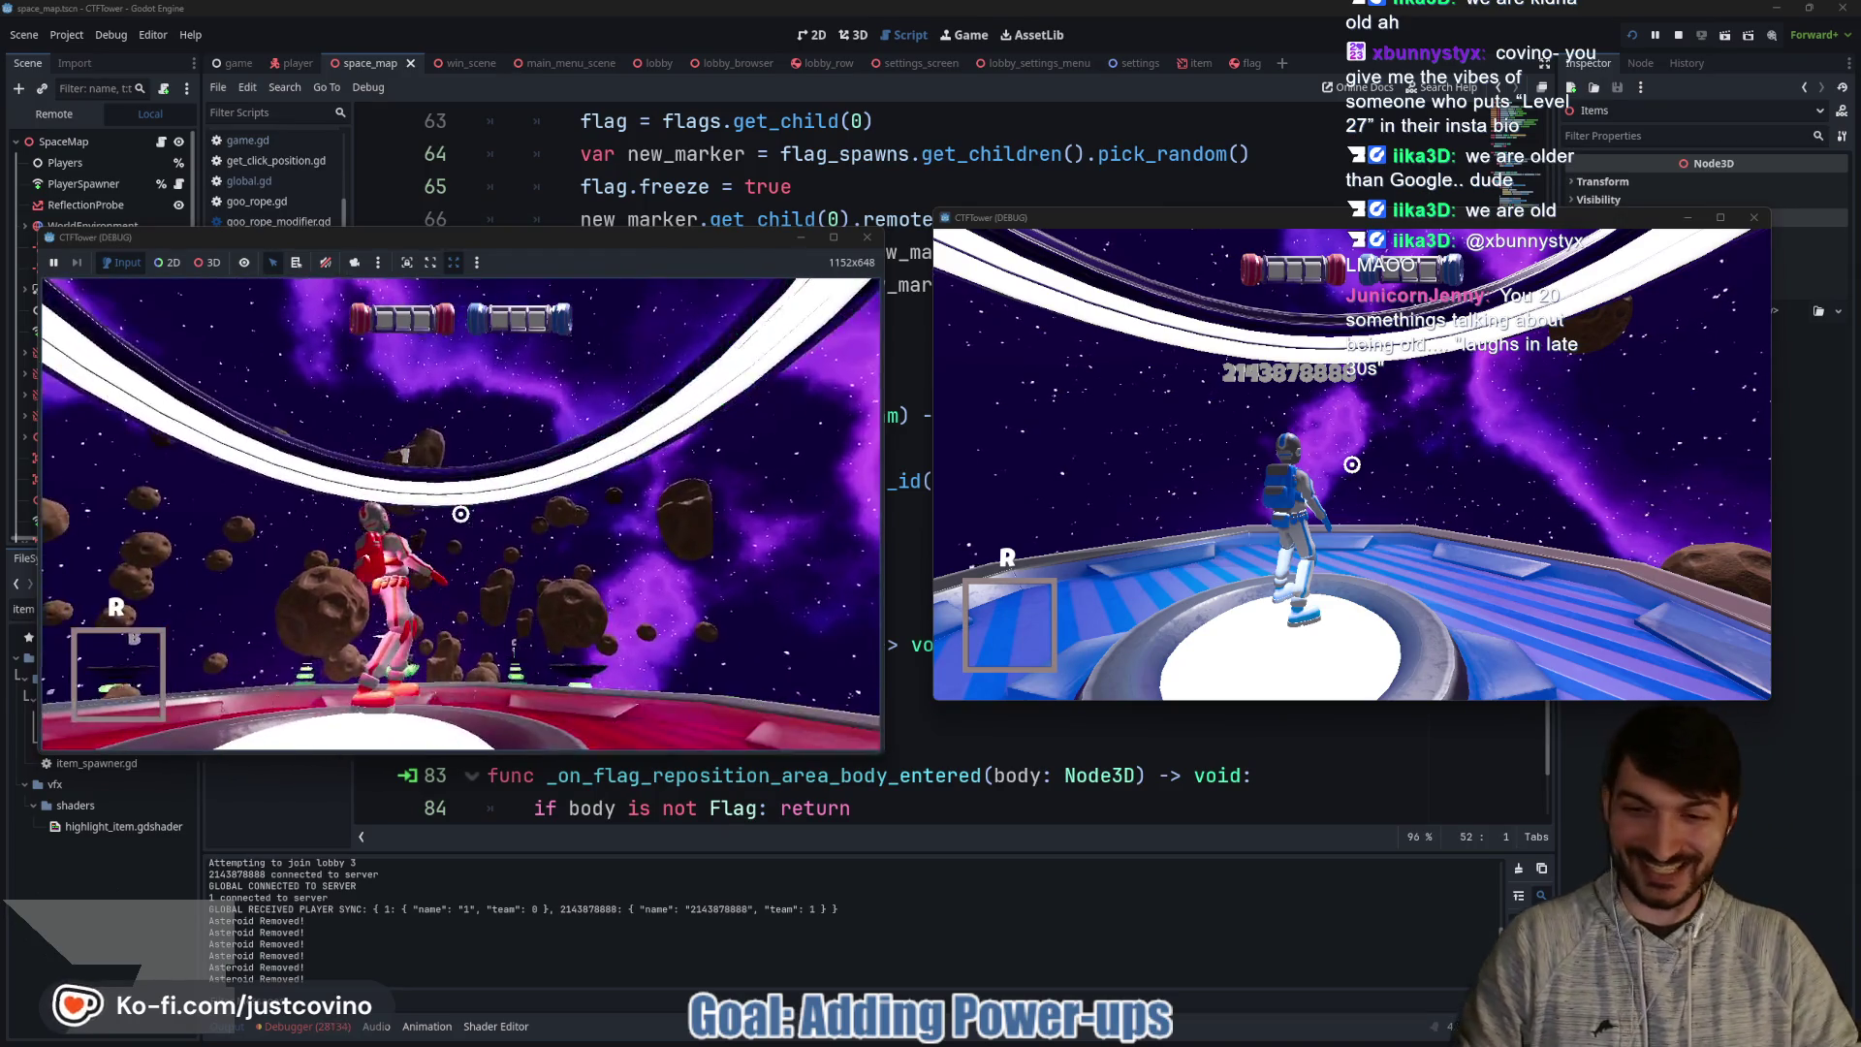
key(super)
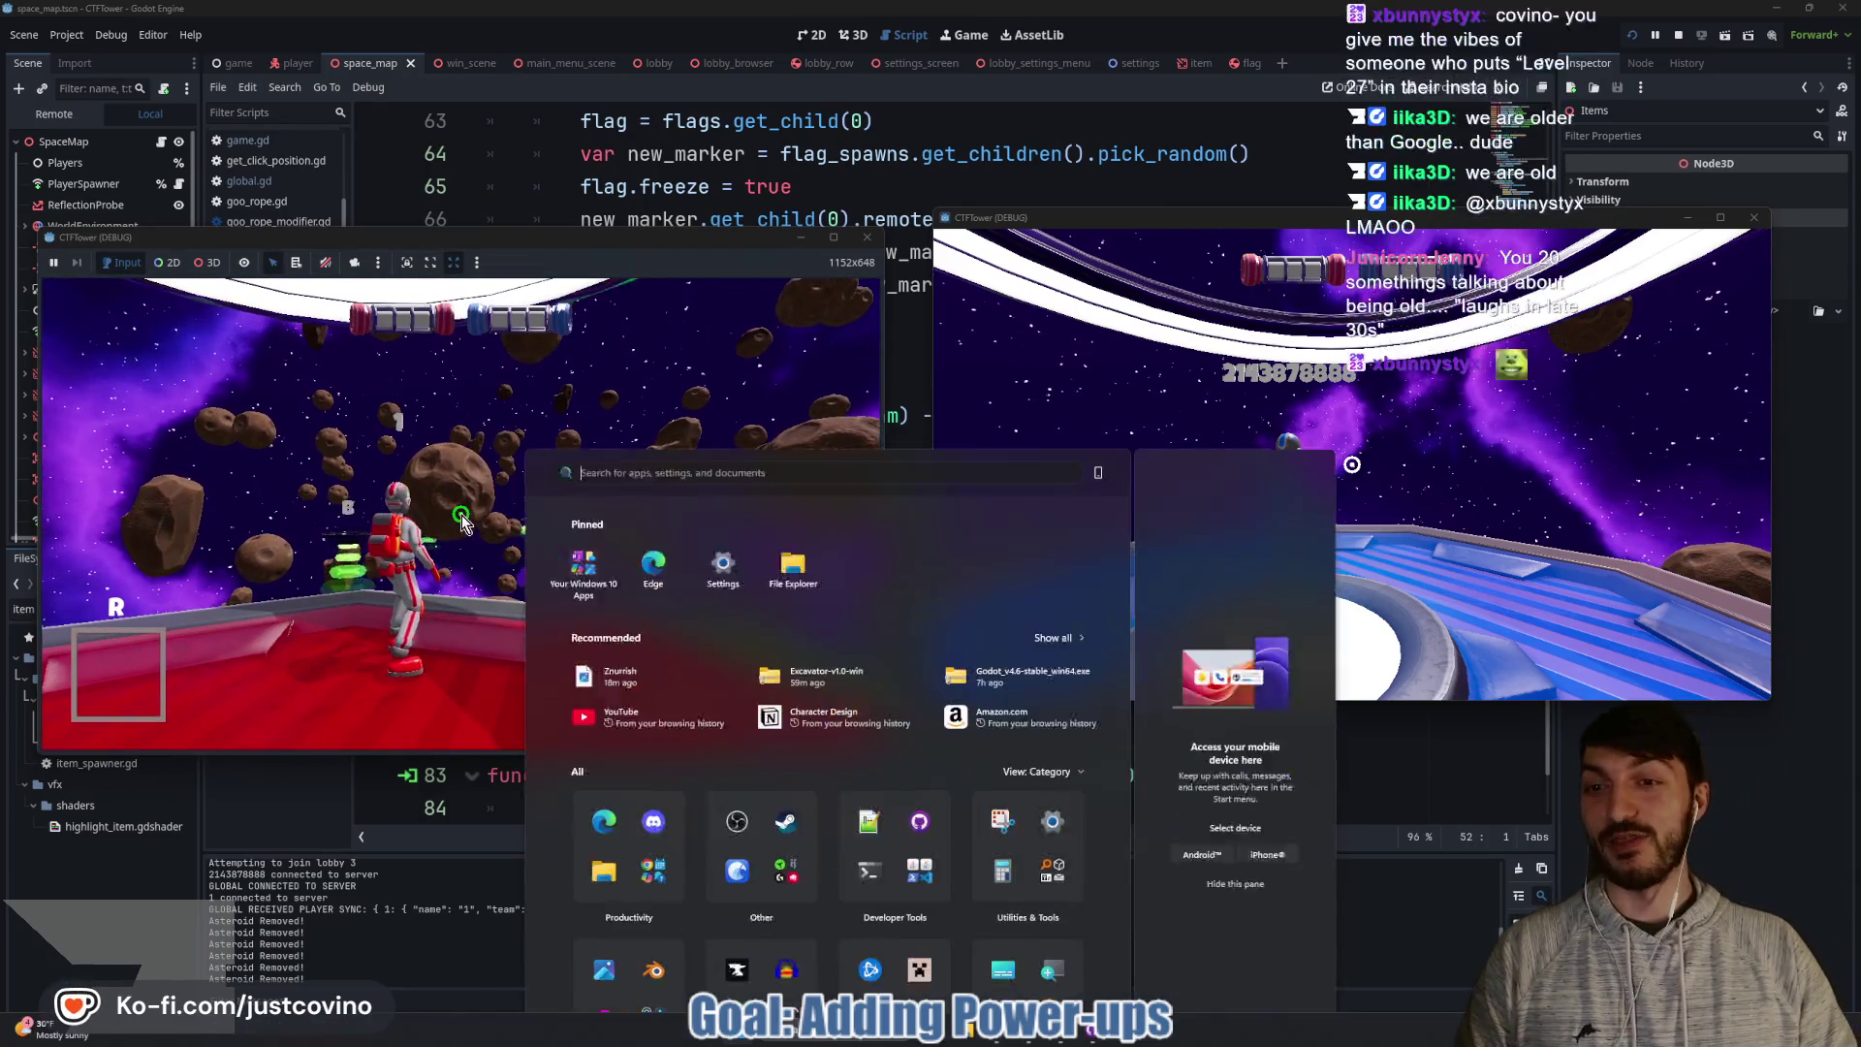
- Dismiss the Start menu, stop the game with F8, and return to map.gd line 70
key(super)
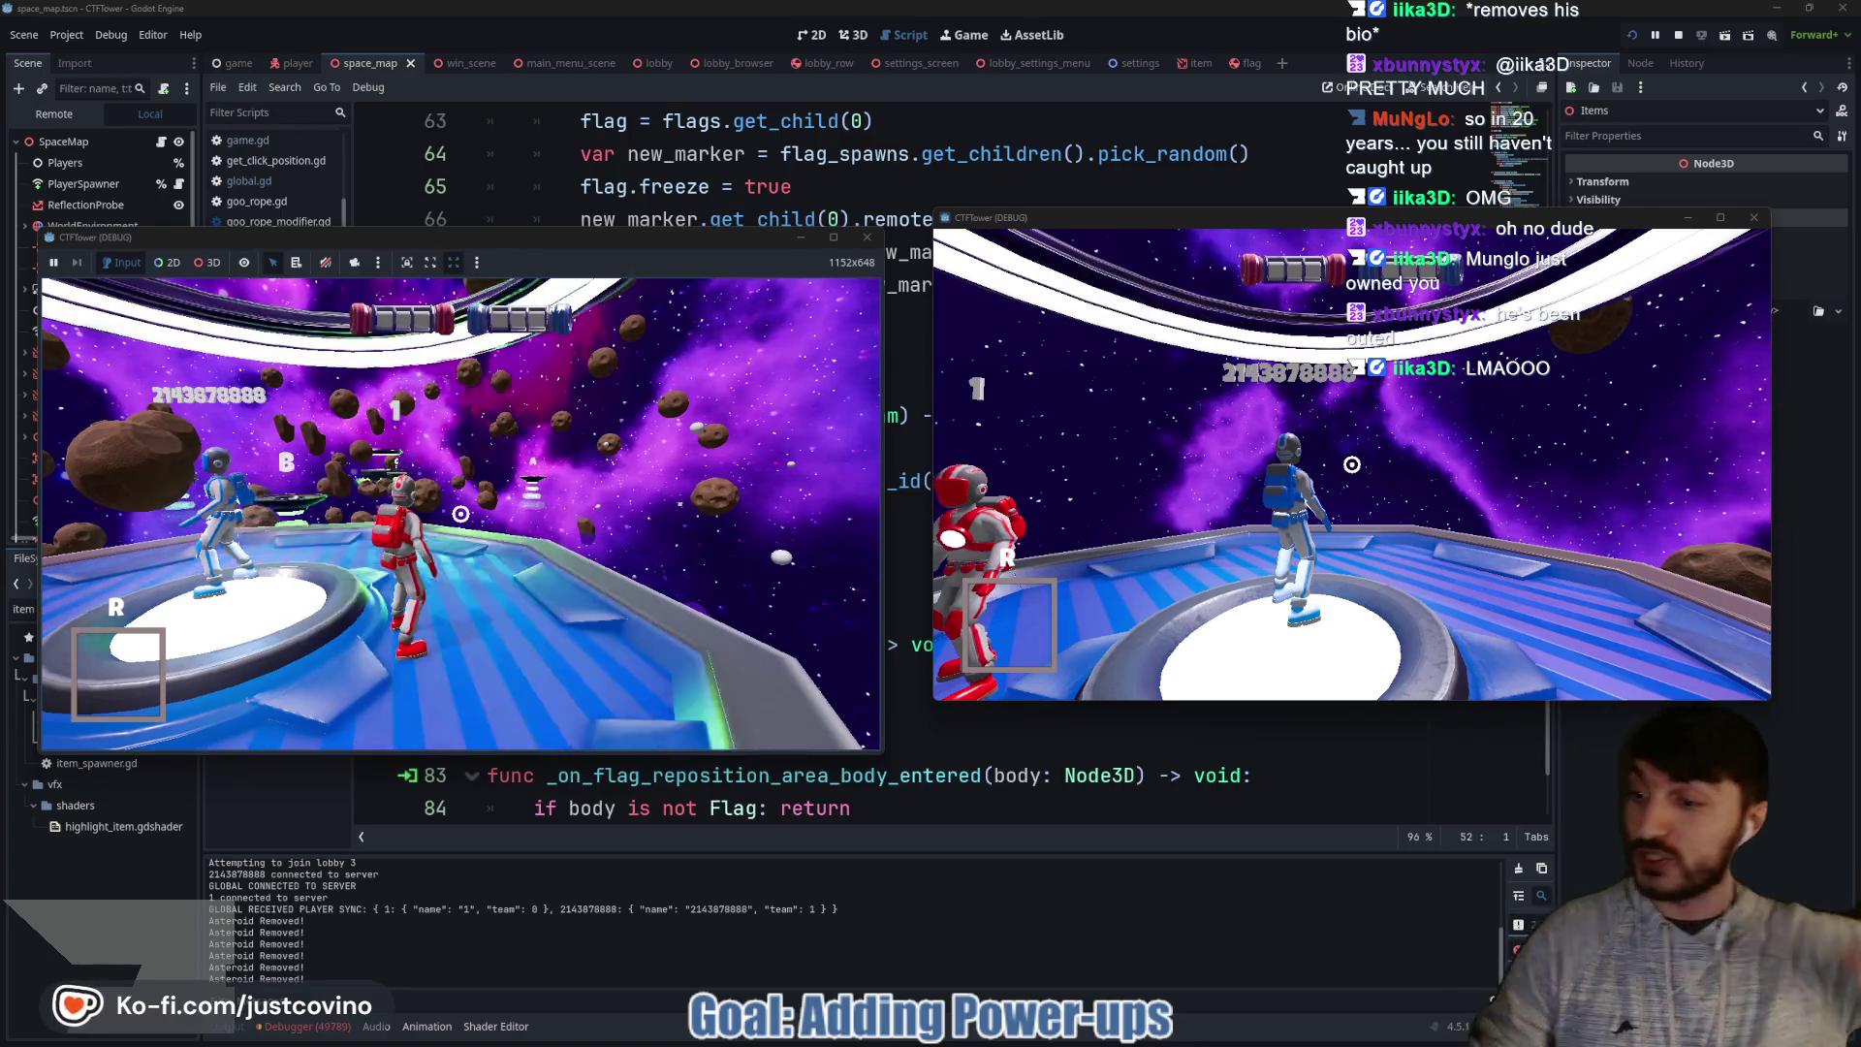
key(F8)
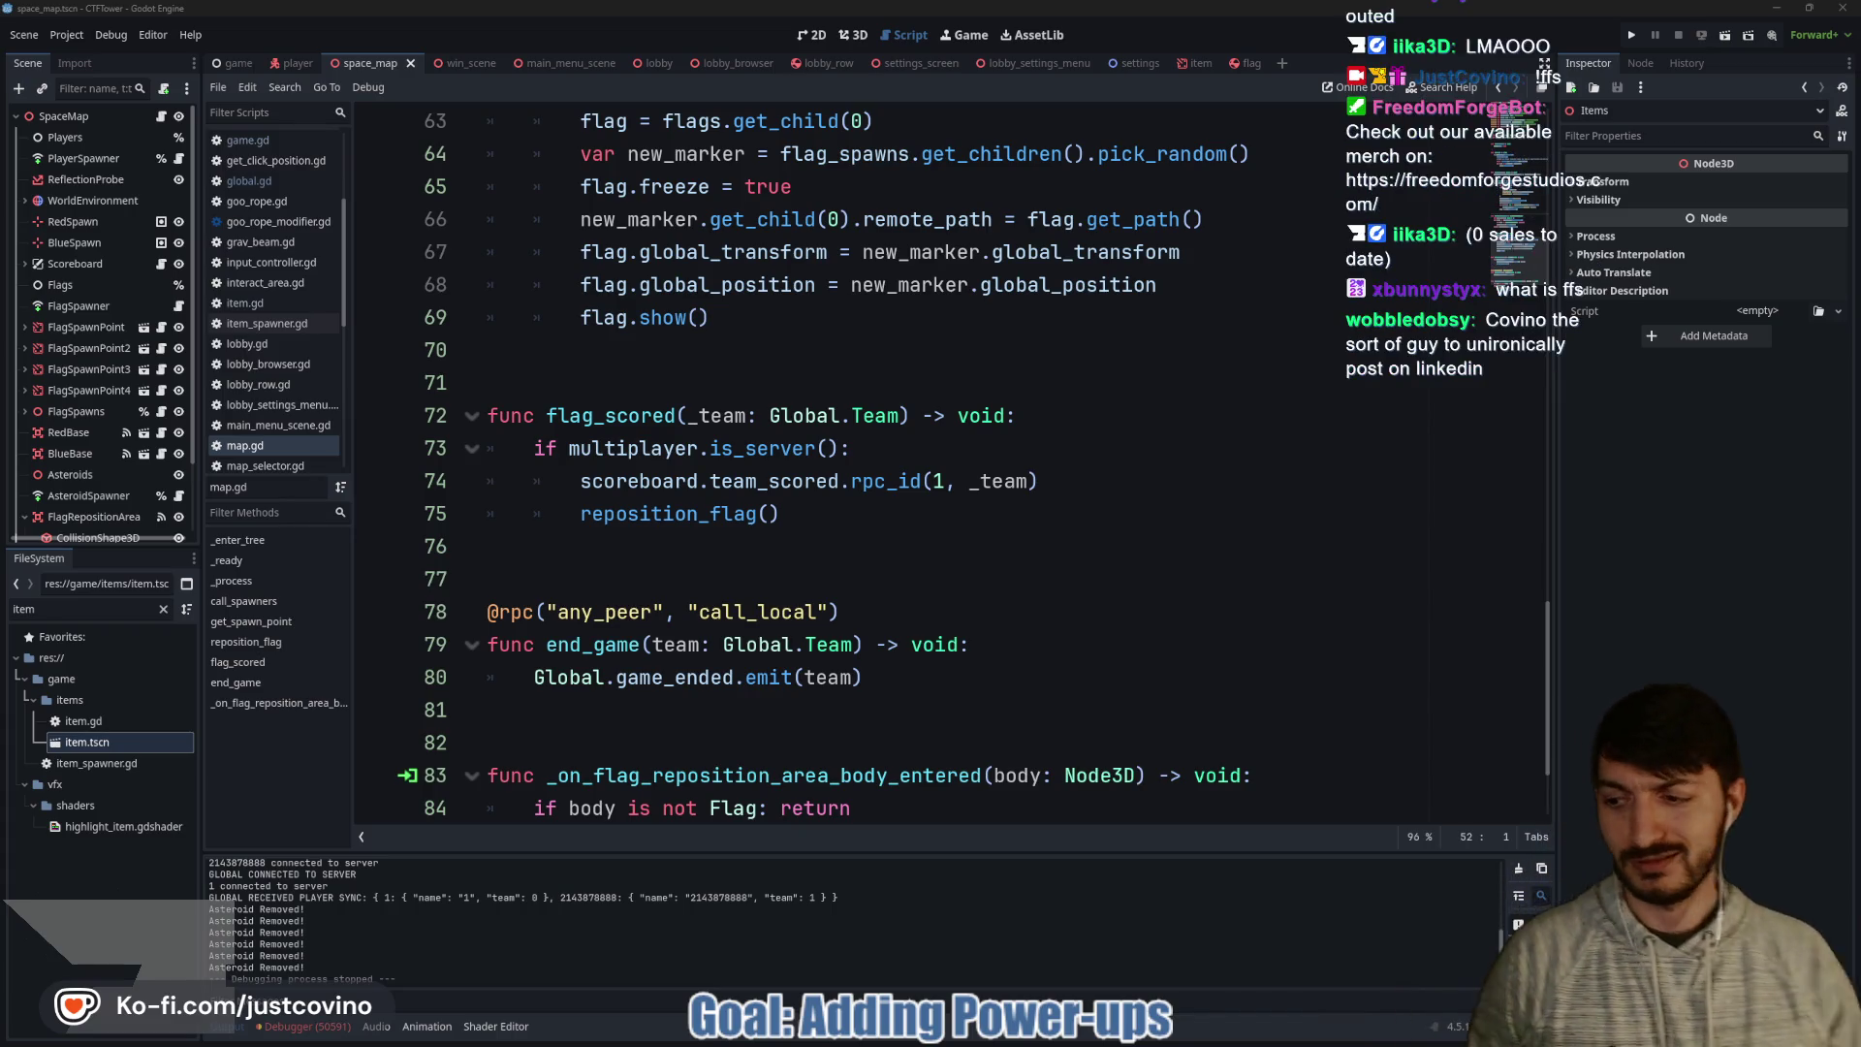
click(791, 343)
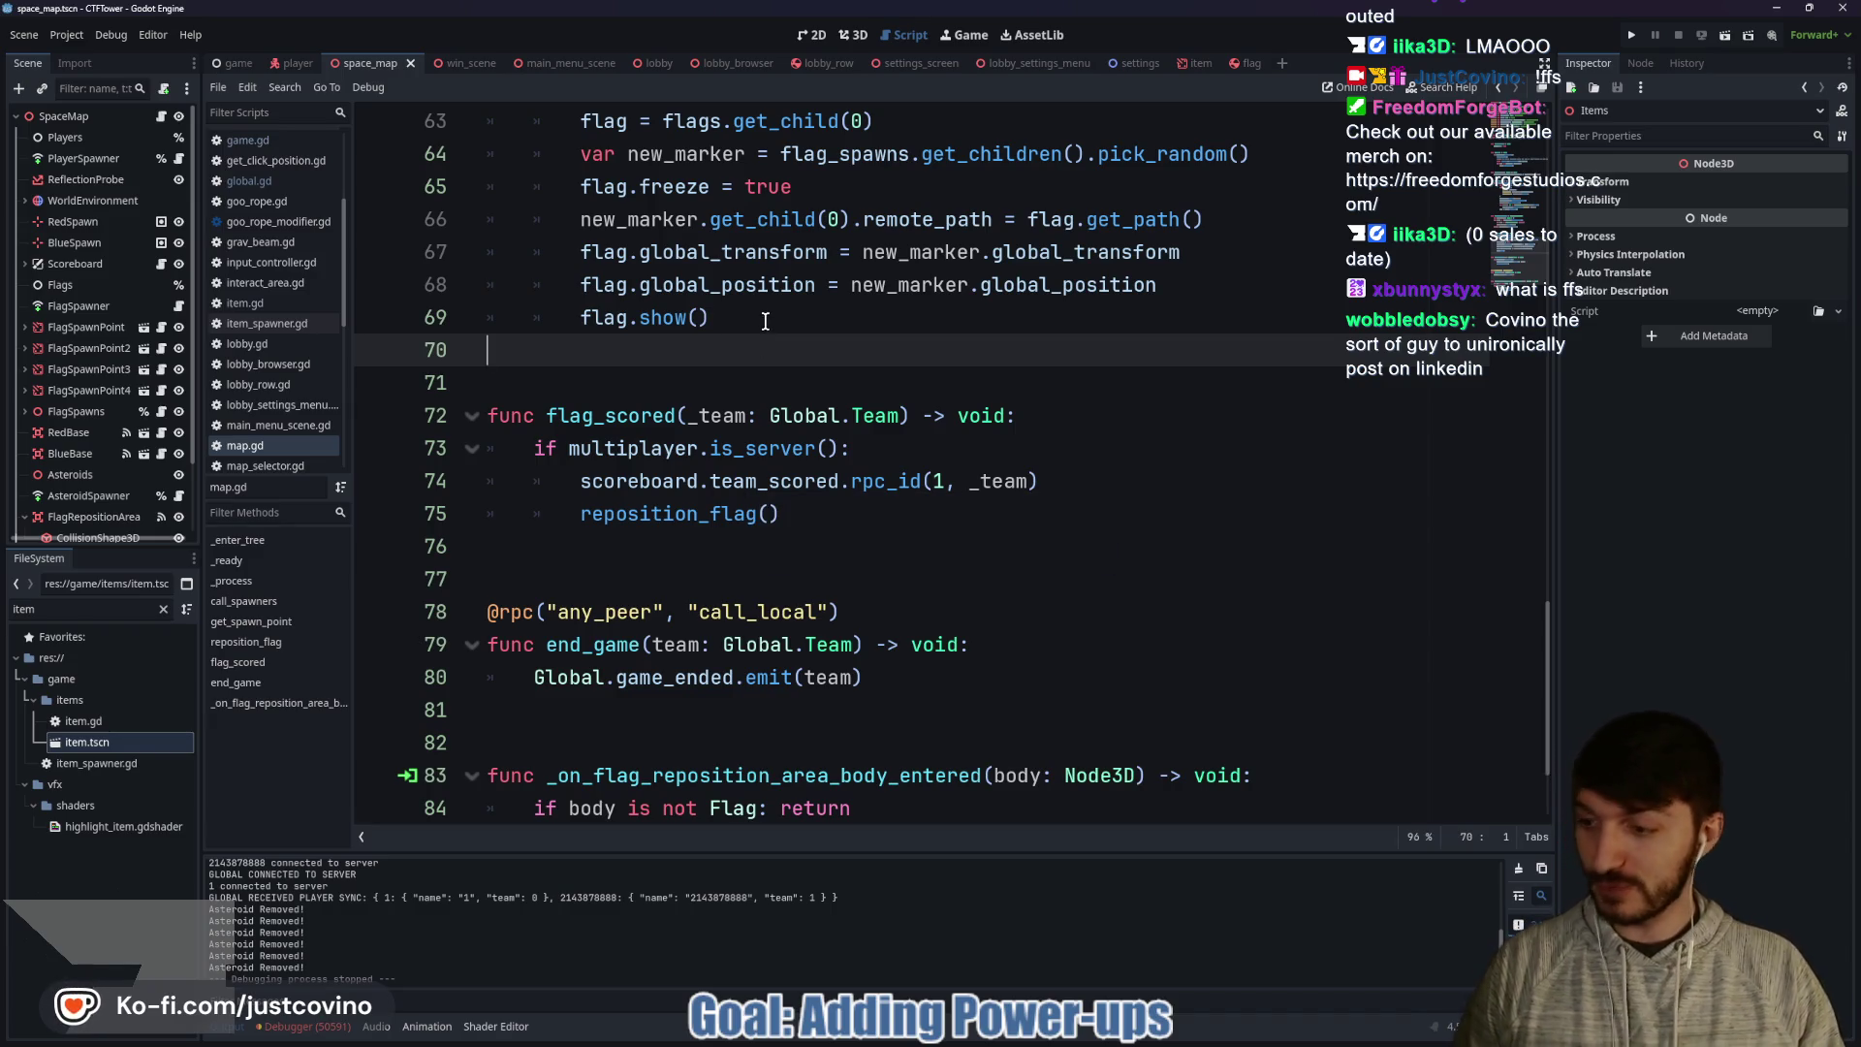
- Mark lines 70 to 72 of map.gd with a red annotation stroke
mouse_move(776, 294)
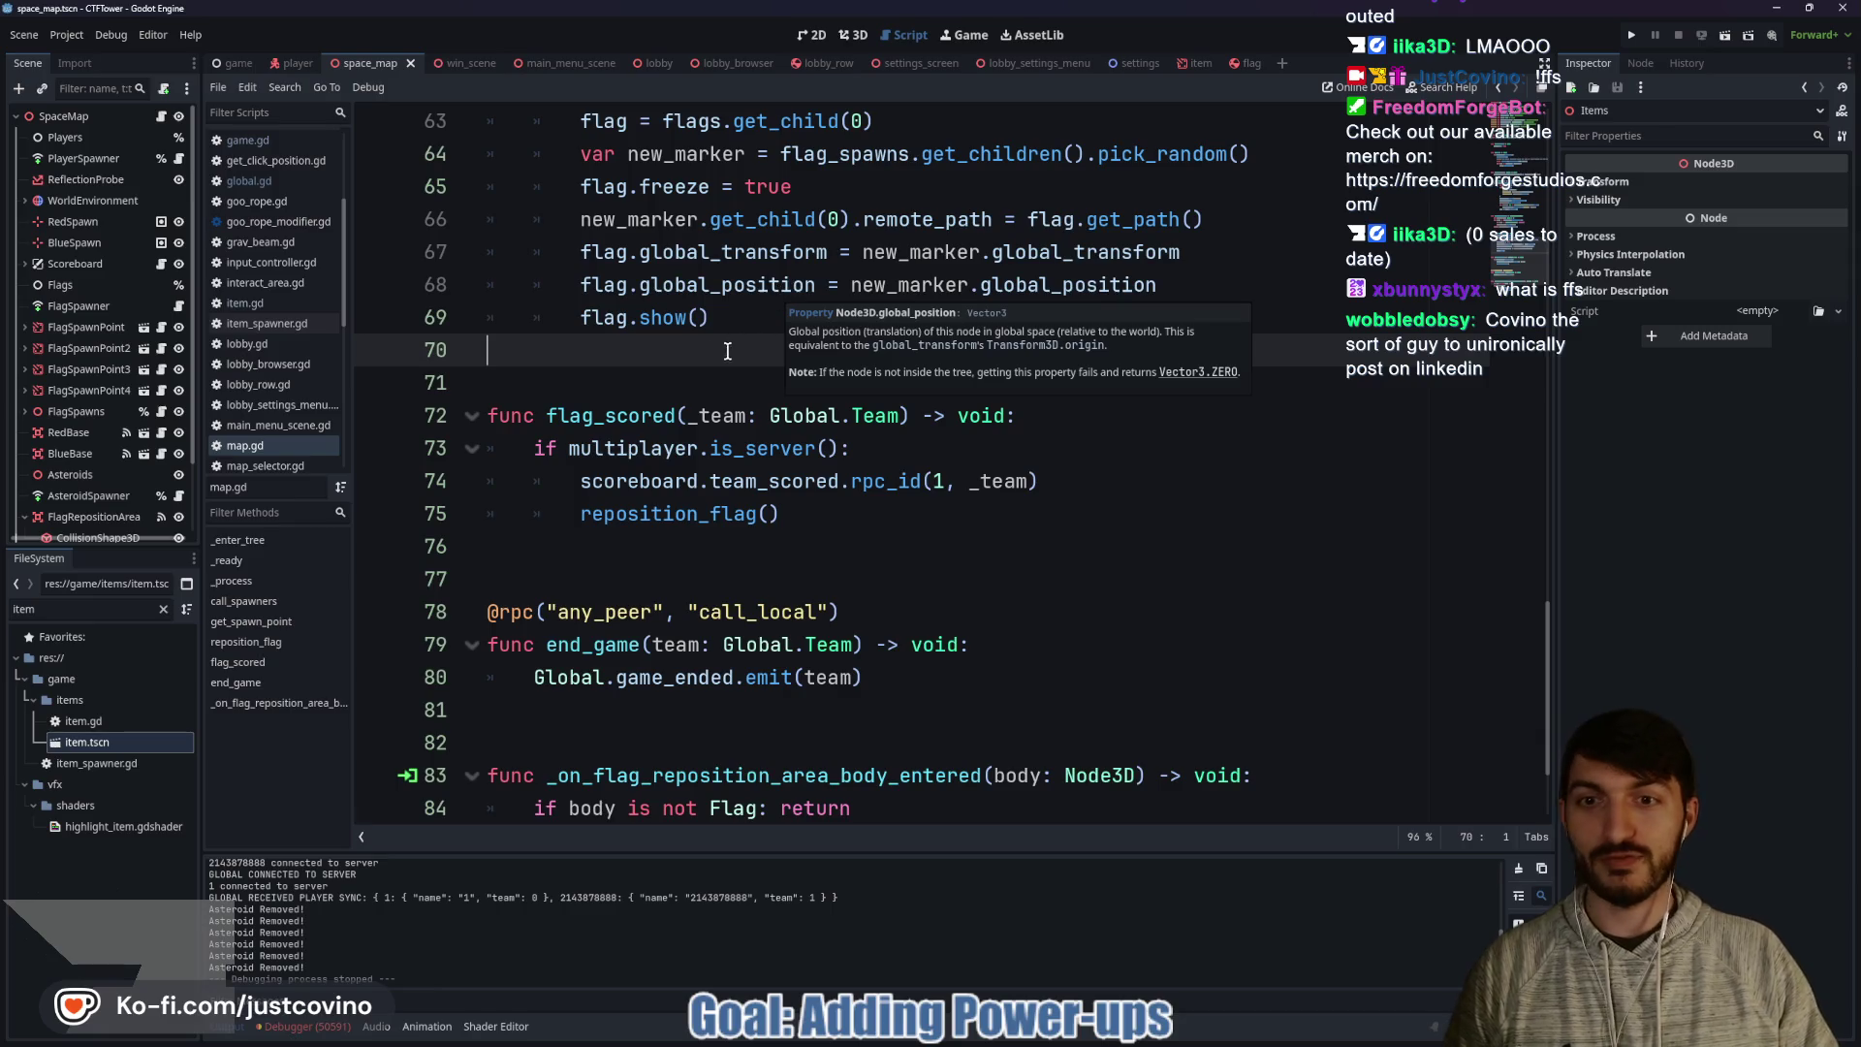
click(633, 351)
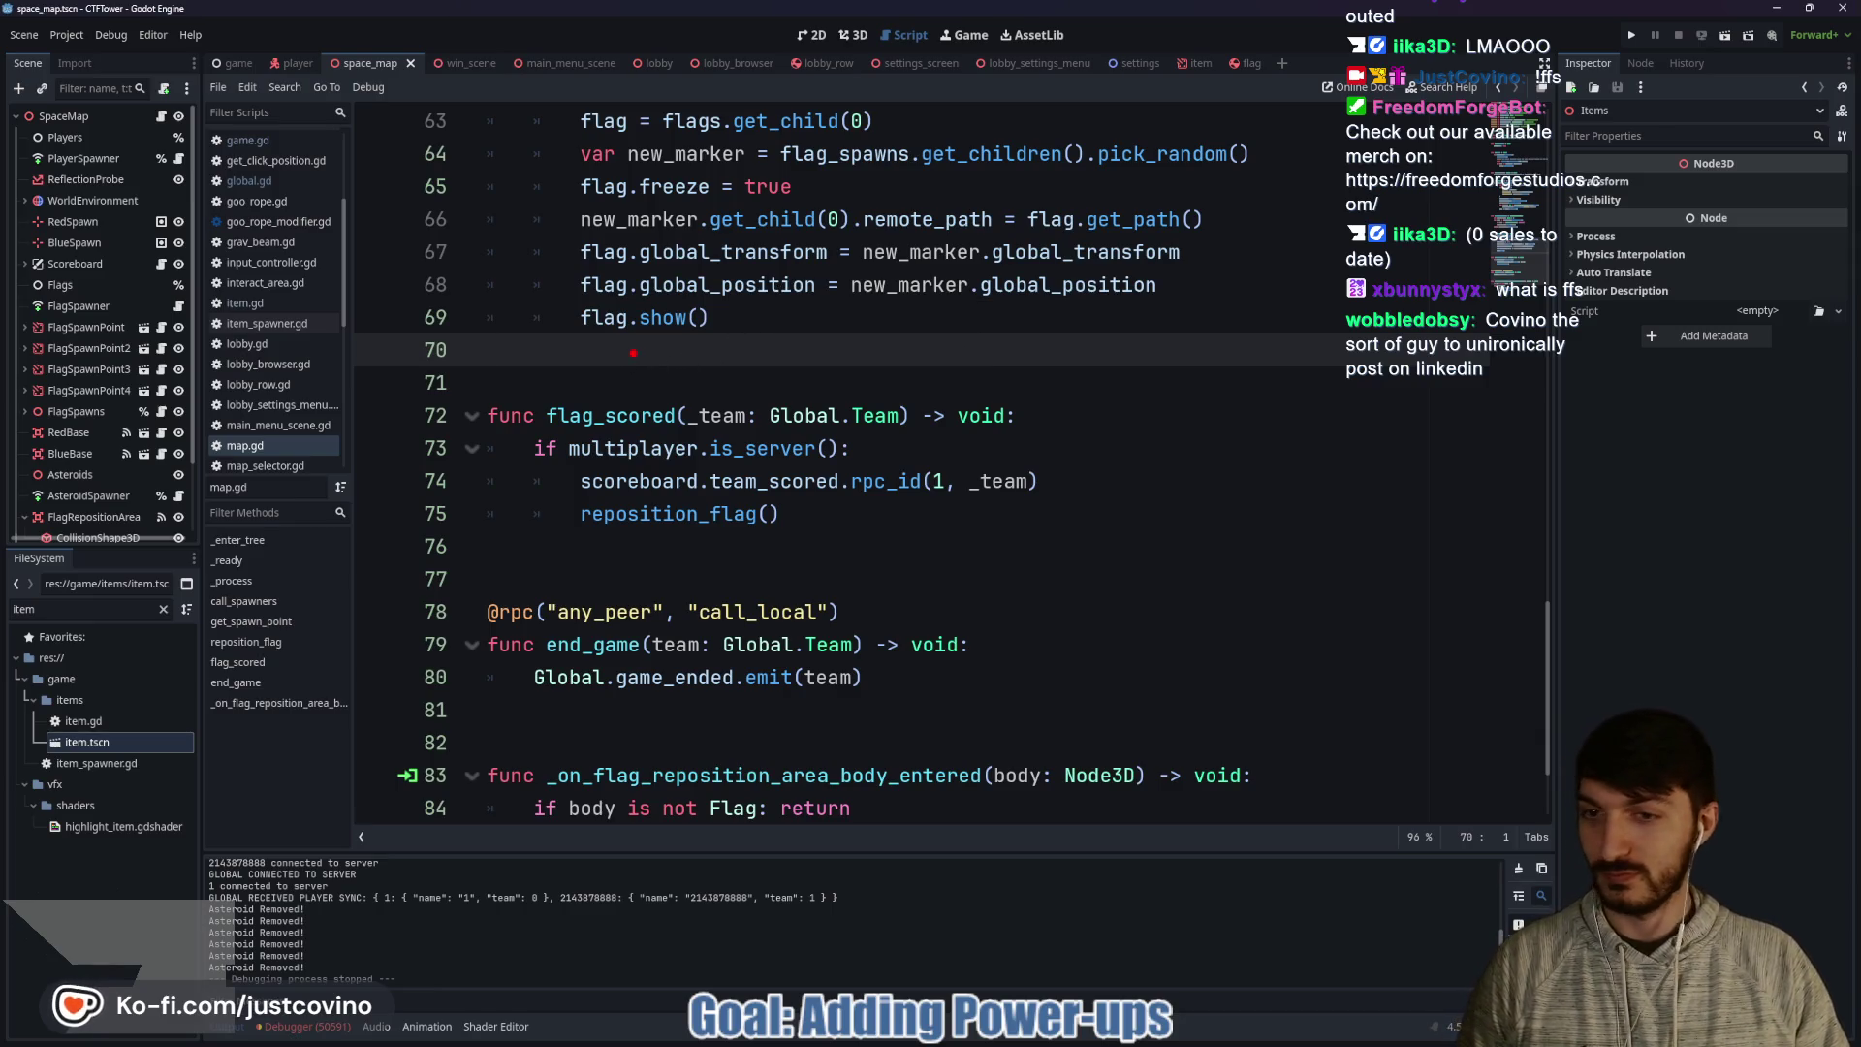
drag(530, 358, 527, 407)
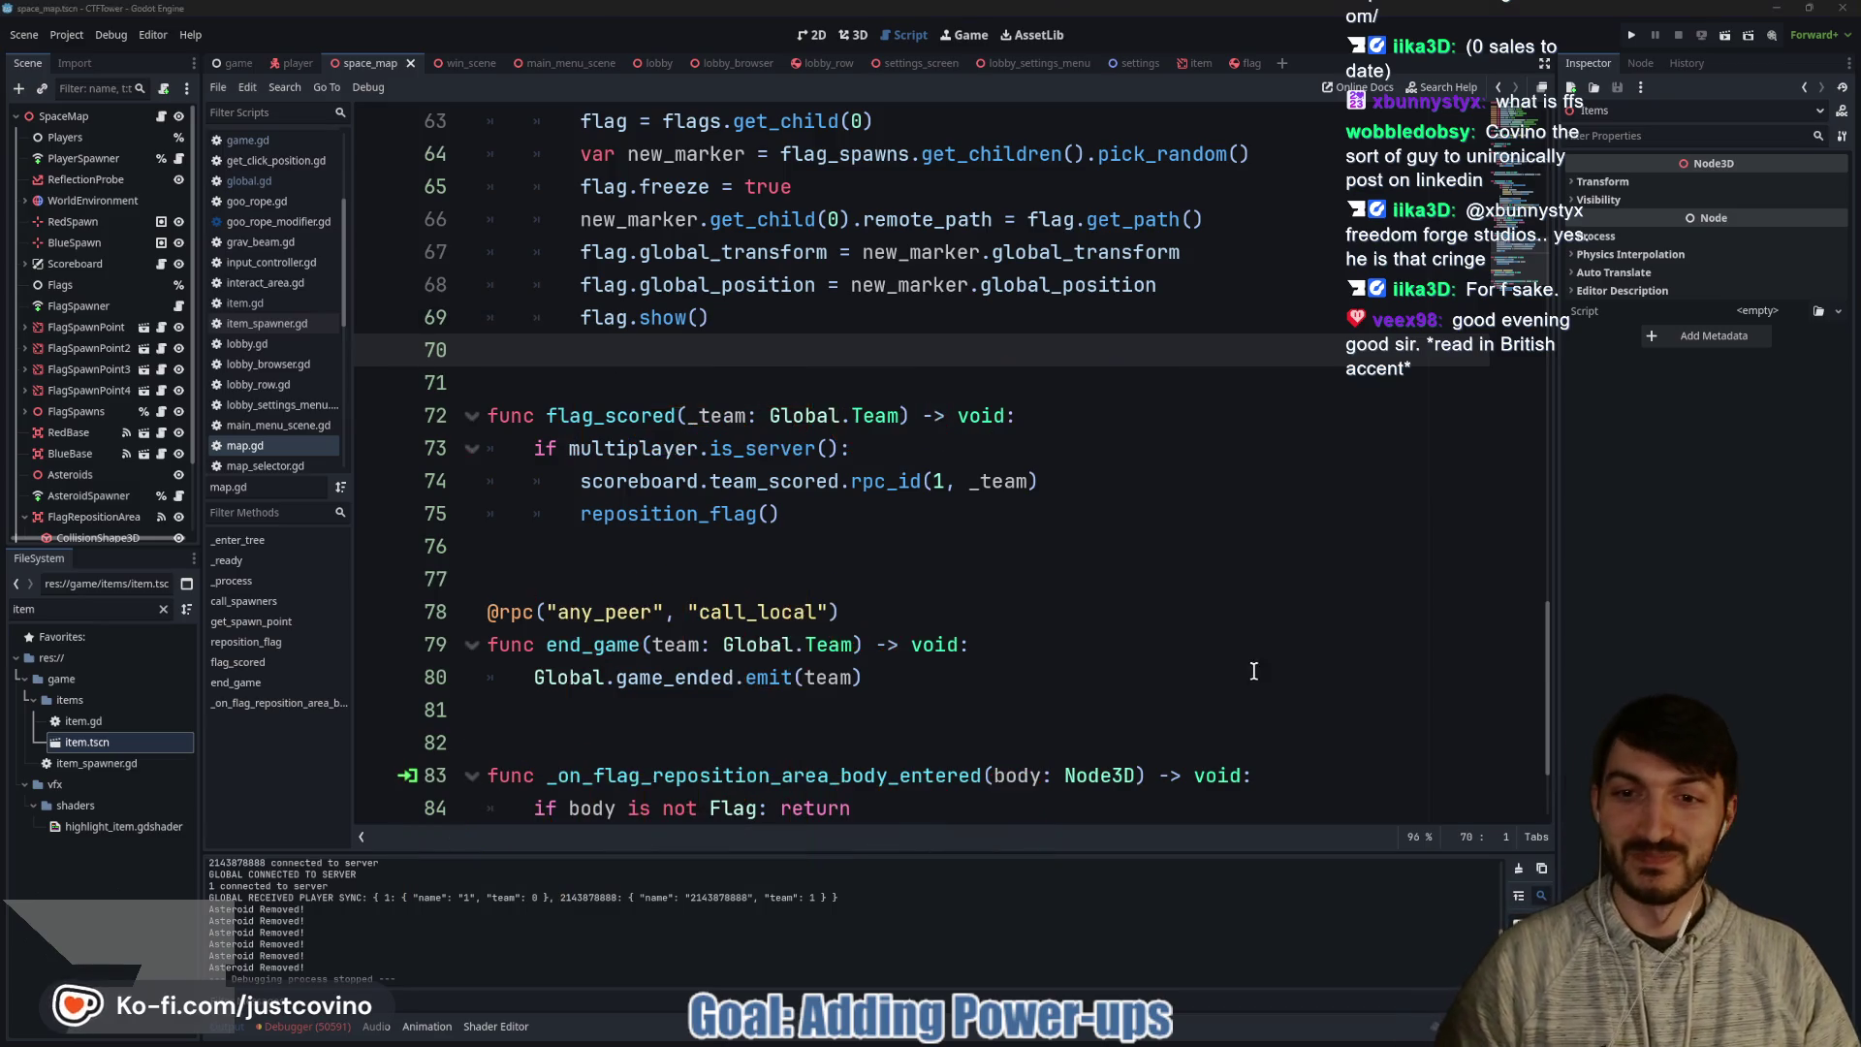
click(664, 389)
click(614, 359)
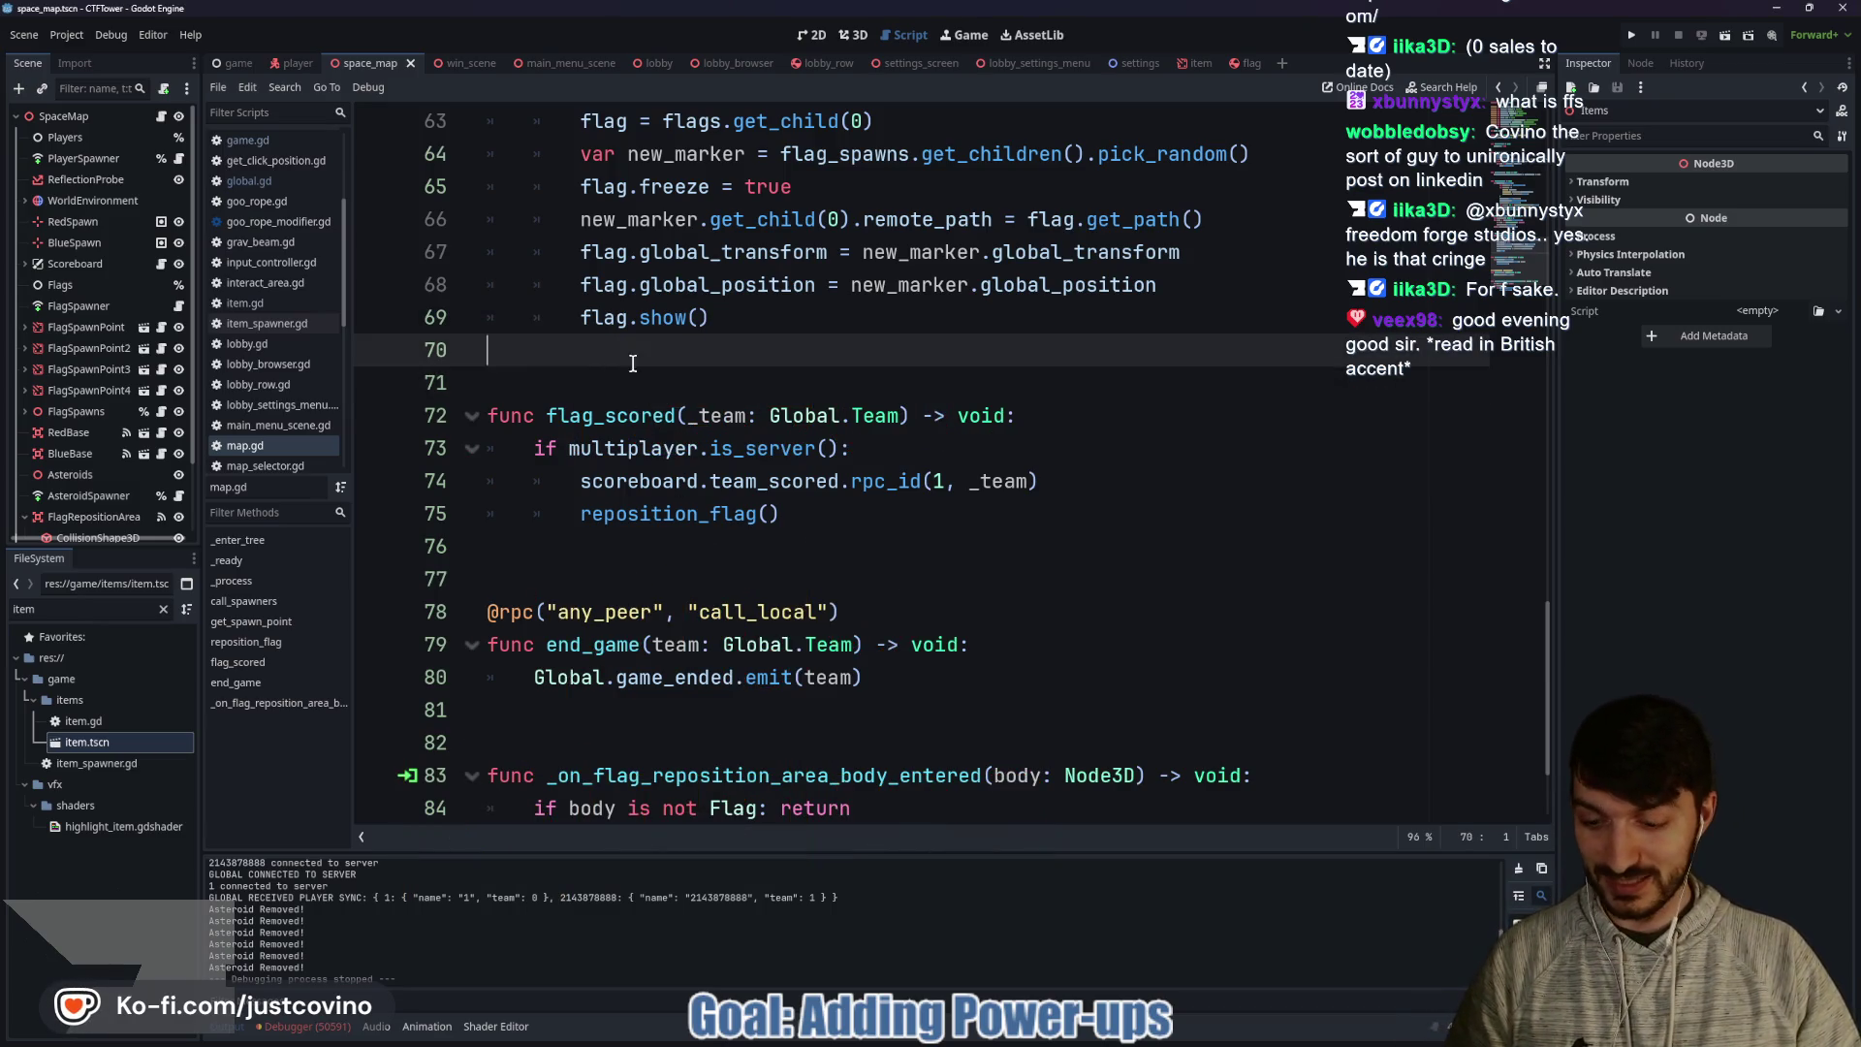
- Leave map.gd and switch to the player scene's player.gd script
scroll(813, 471, up, 1)
scroll(813, 471, up, 1)
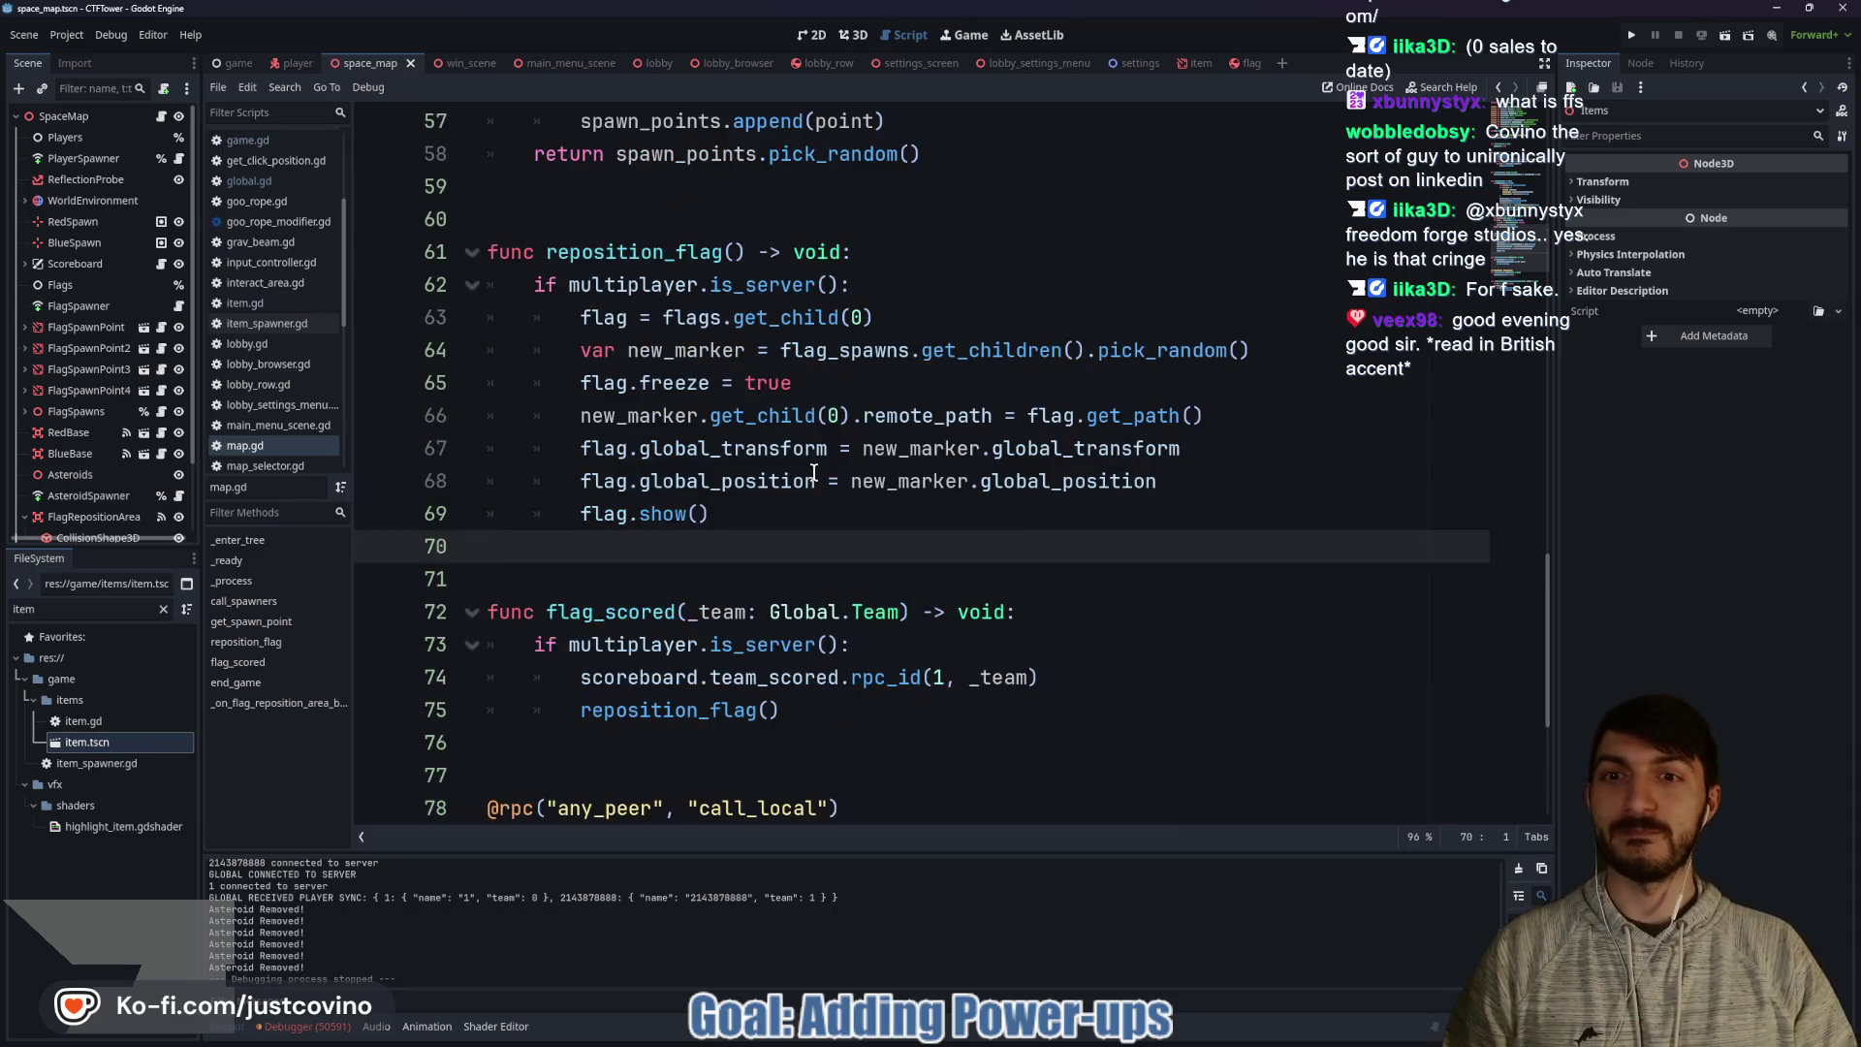
scroll(813, 471, up, 2)
scroll(813, 485, down, 6)
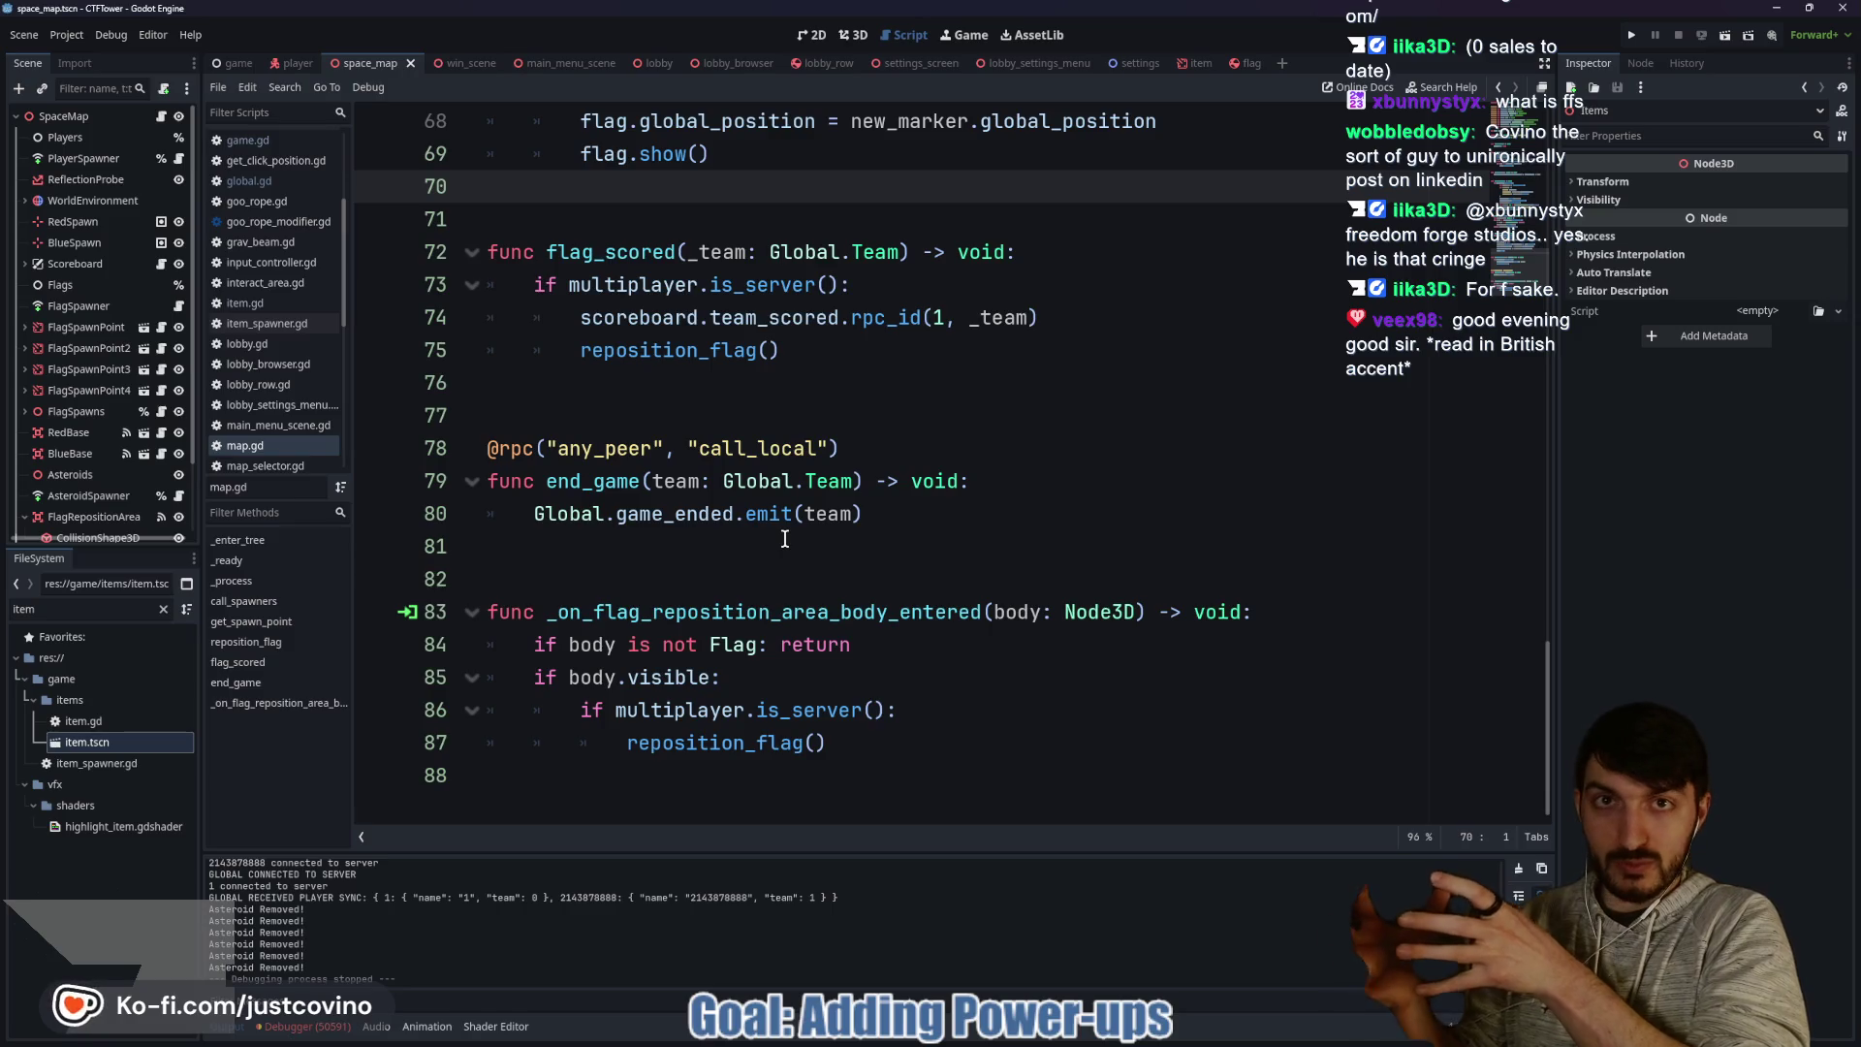
click(296, 63)
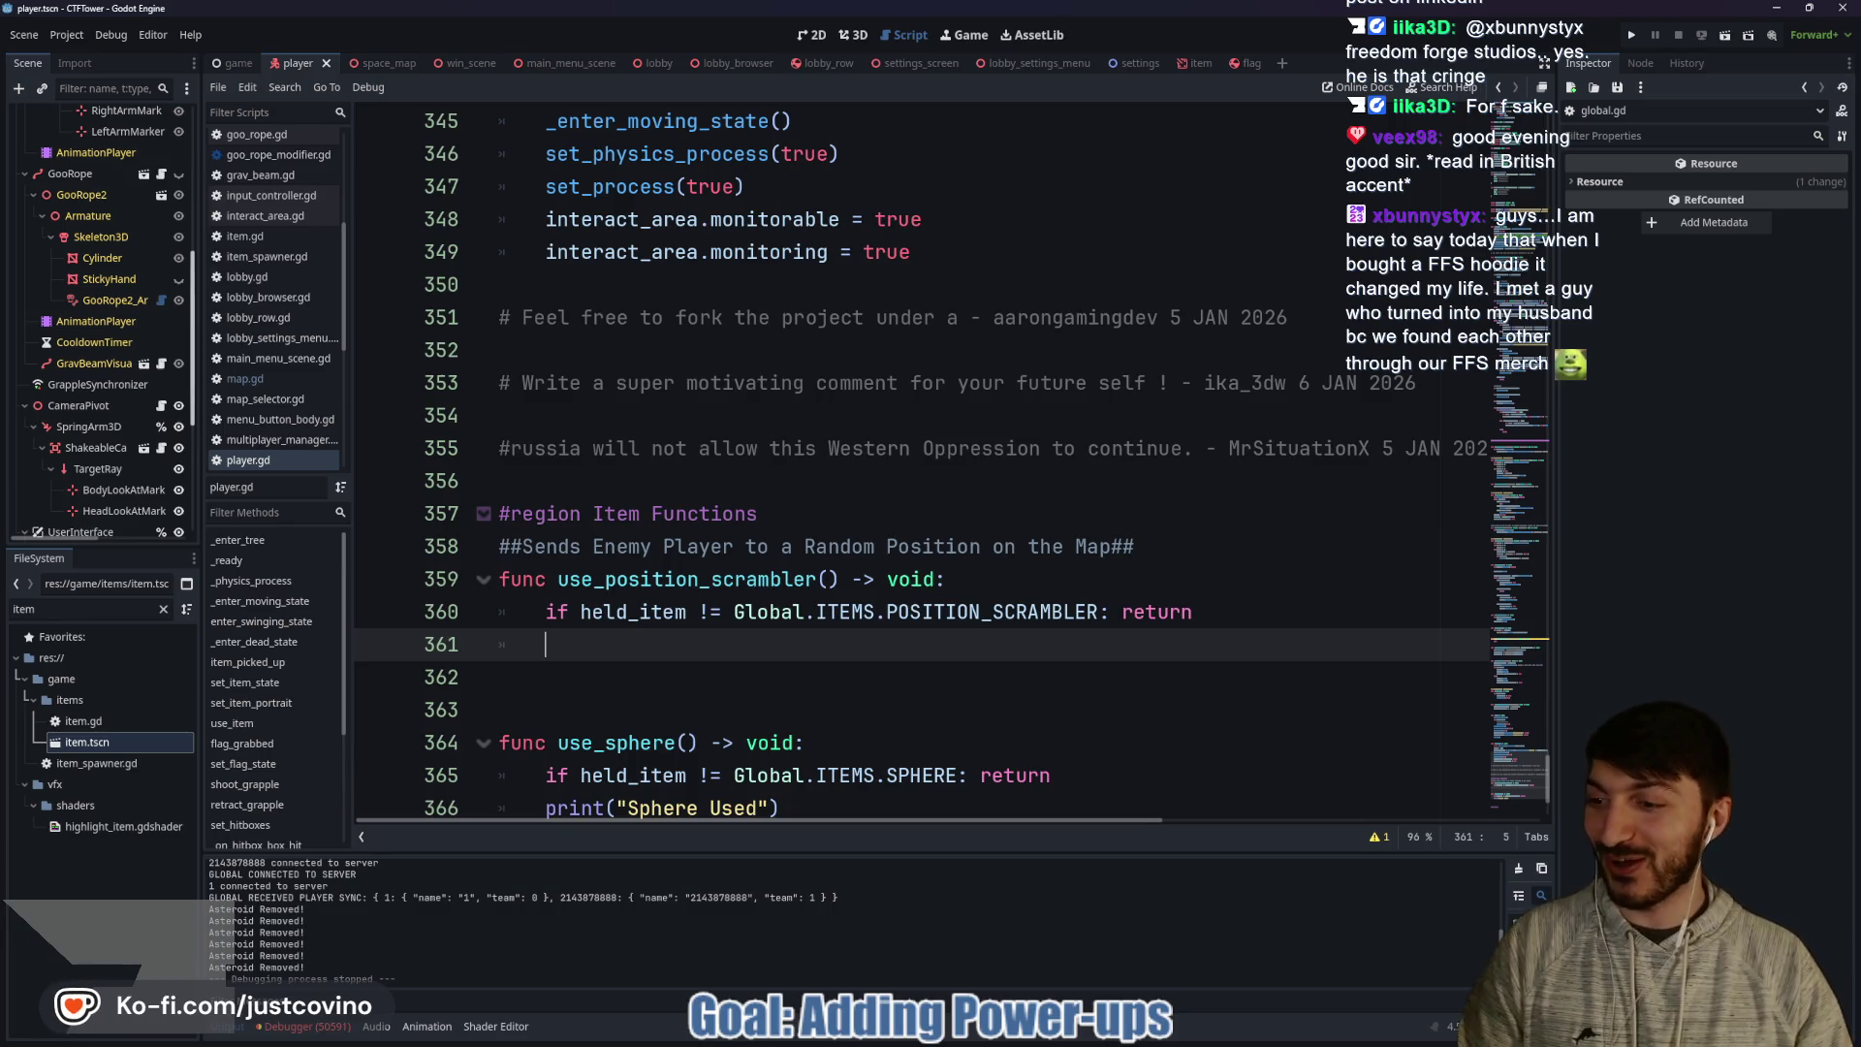
- Screenshot the viewer's merch chat message from the stream chat and copy the capture
key(alt+Tab)
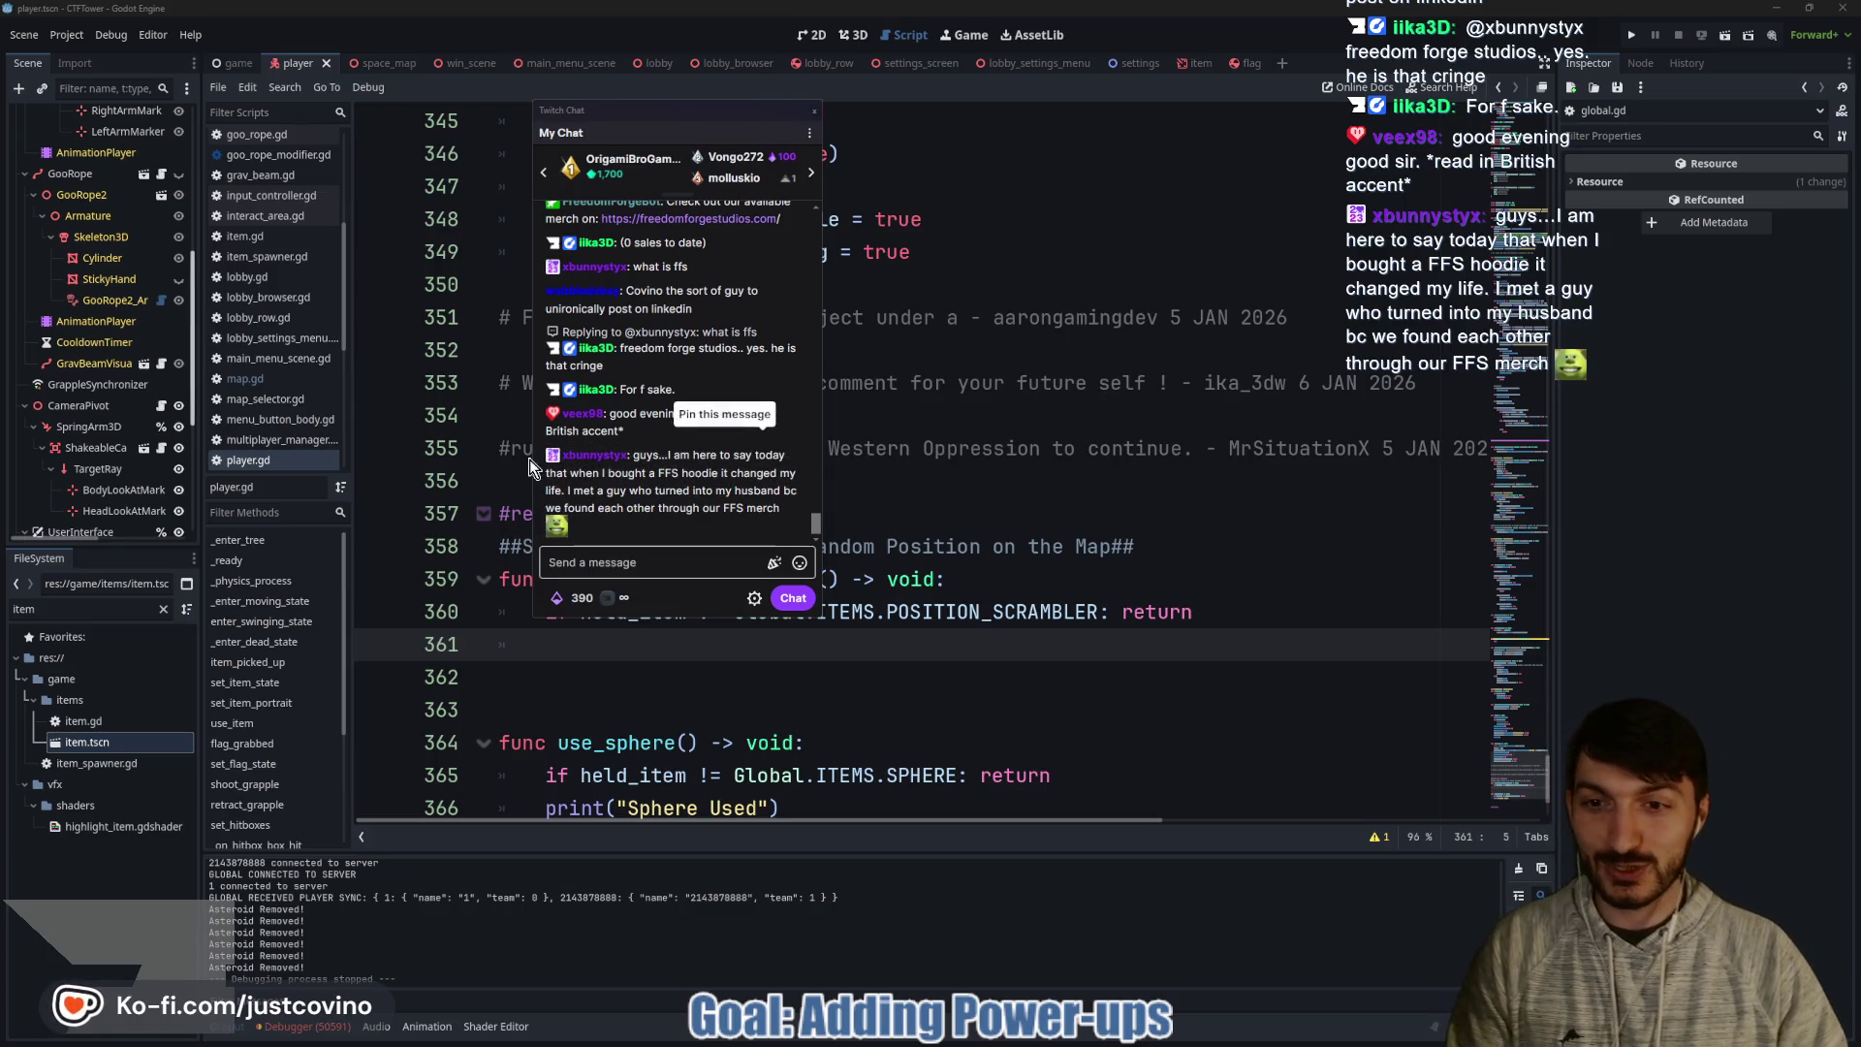
key(super+shift+s)
mouse_move(537, 444)
mouse_down()
mouse_move(707, 535)
mouse_move(781, 538)
mouse_up()
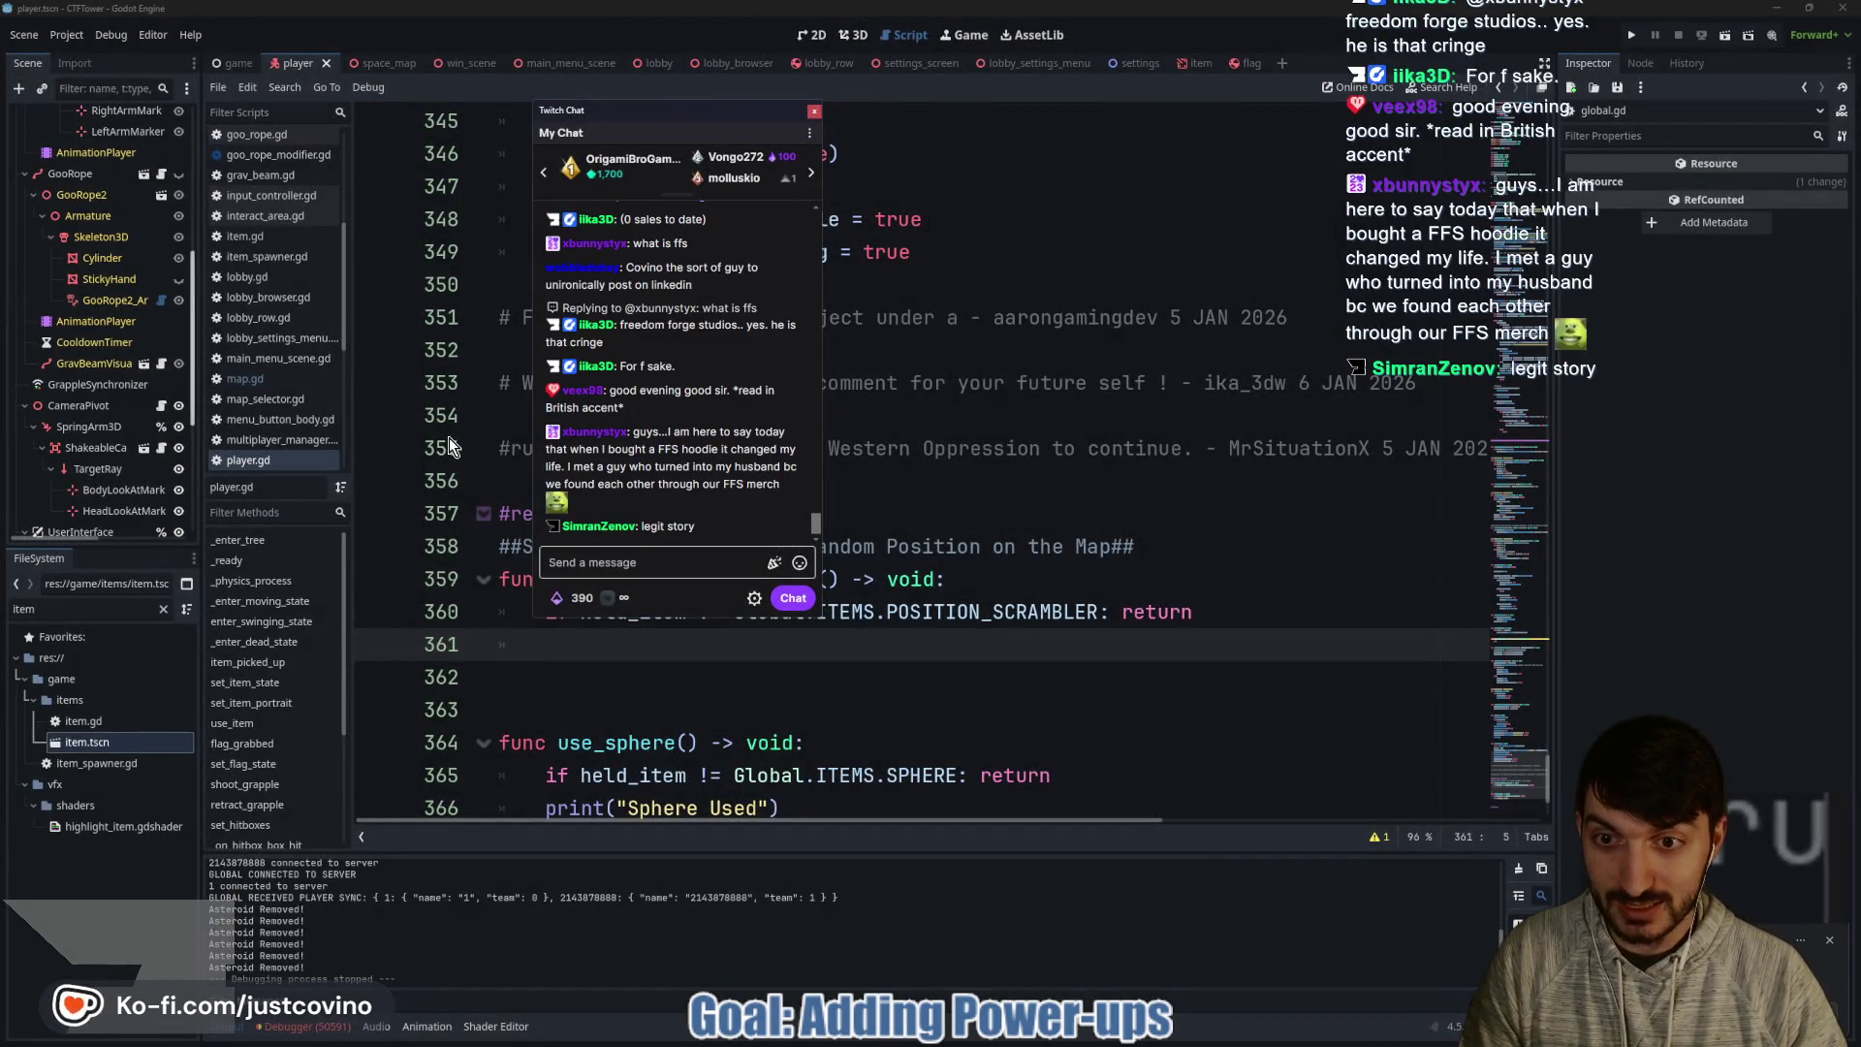
key(super+shift+s)
mouse_move(540, 422)
mouse_down()
mouse_move(608, 487)
mouse_move(814, 519)
mouse_up()
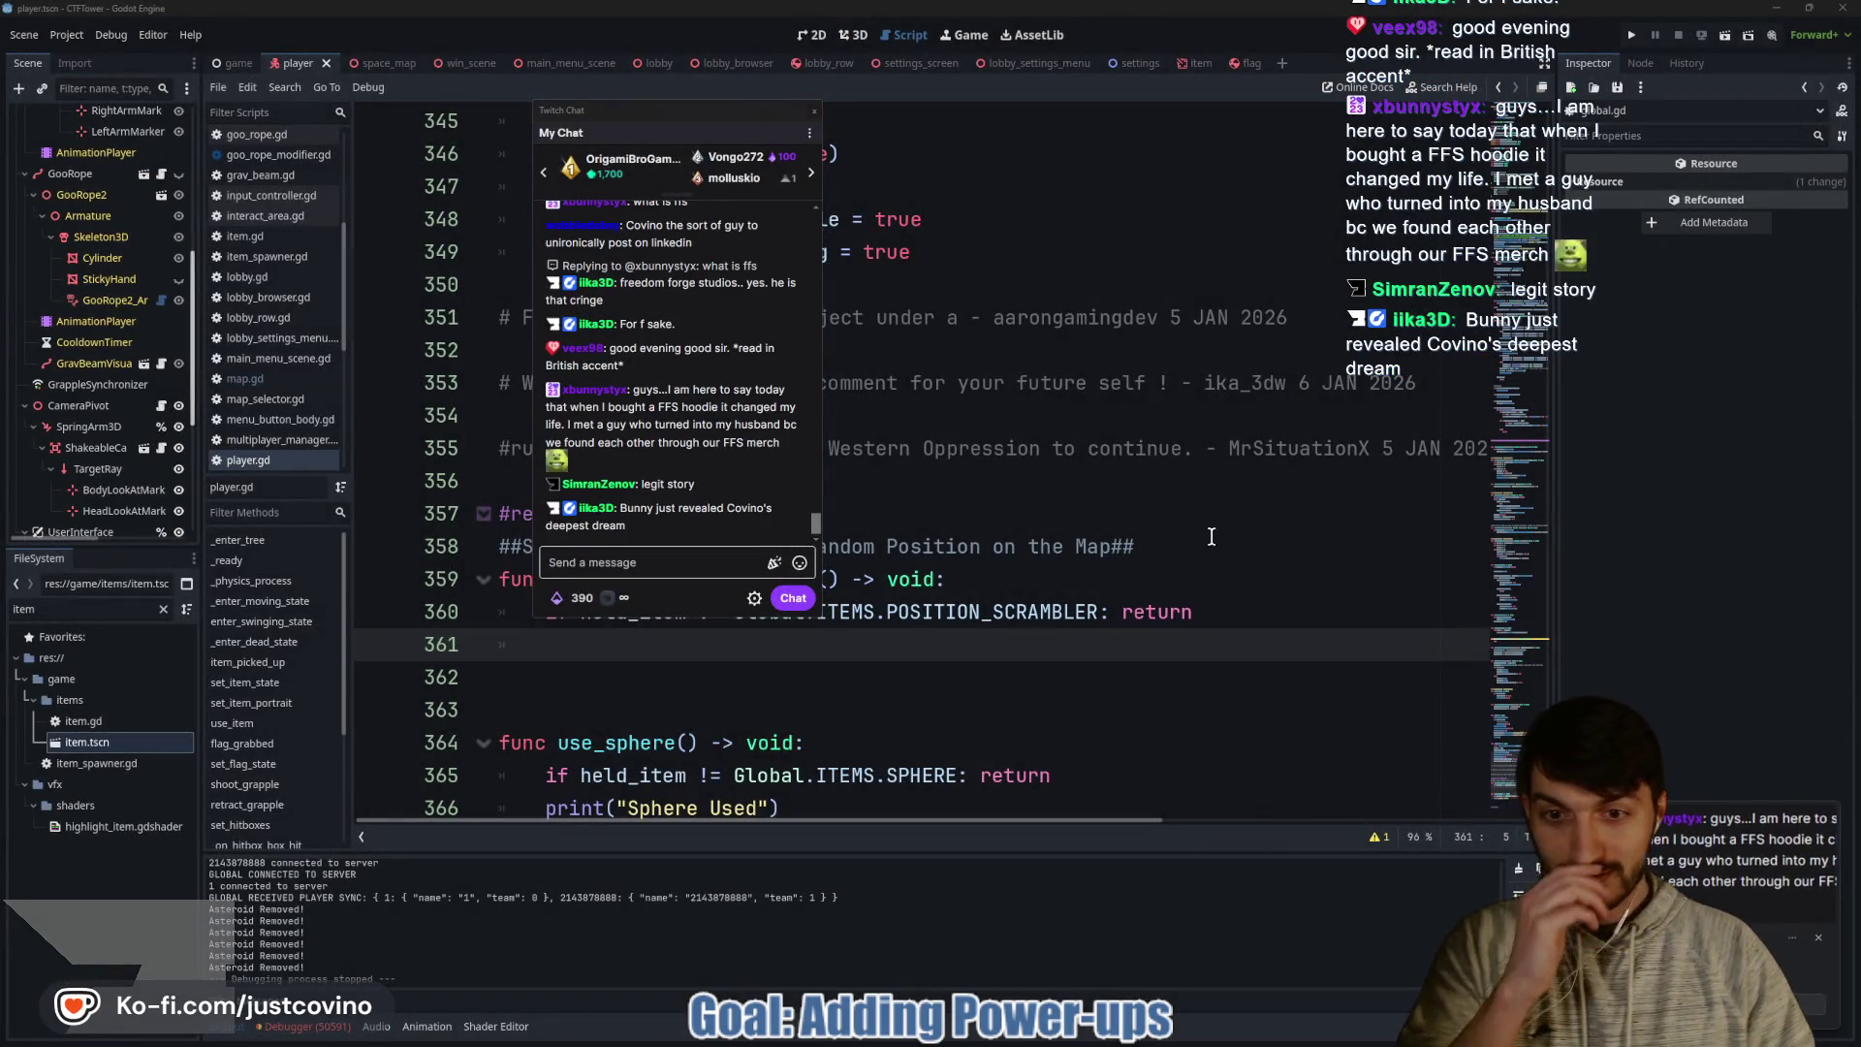
click(1655, 851)
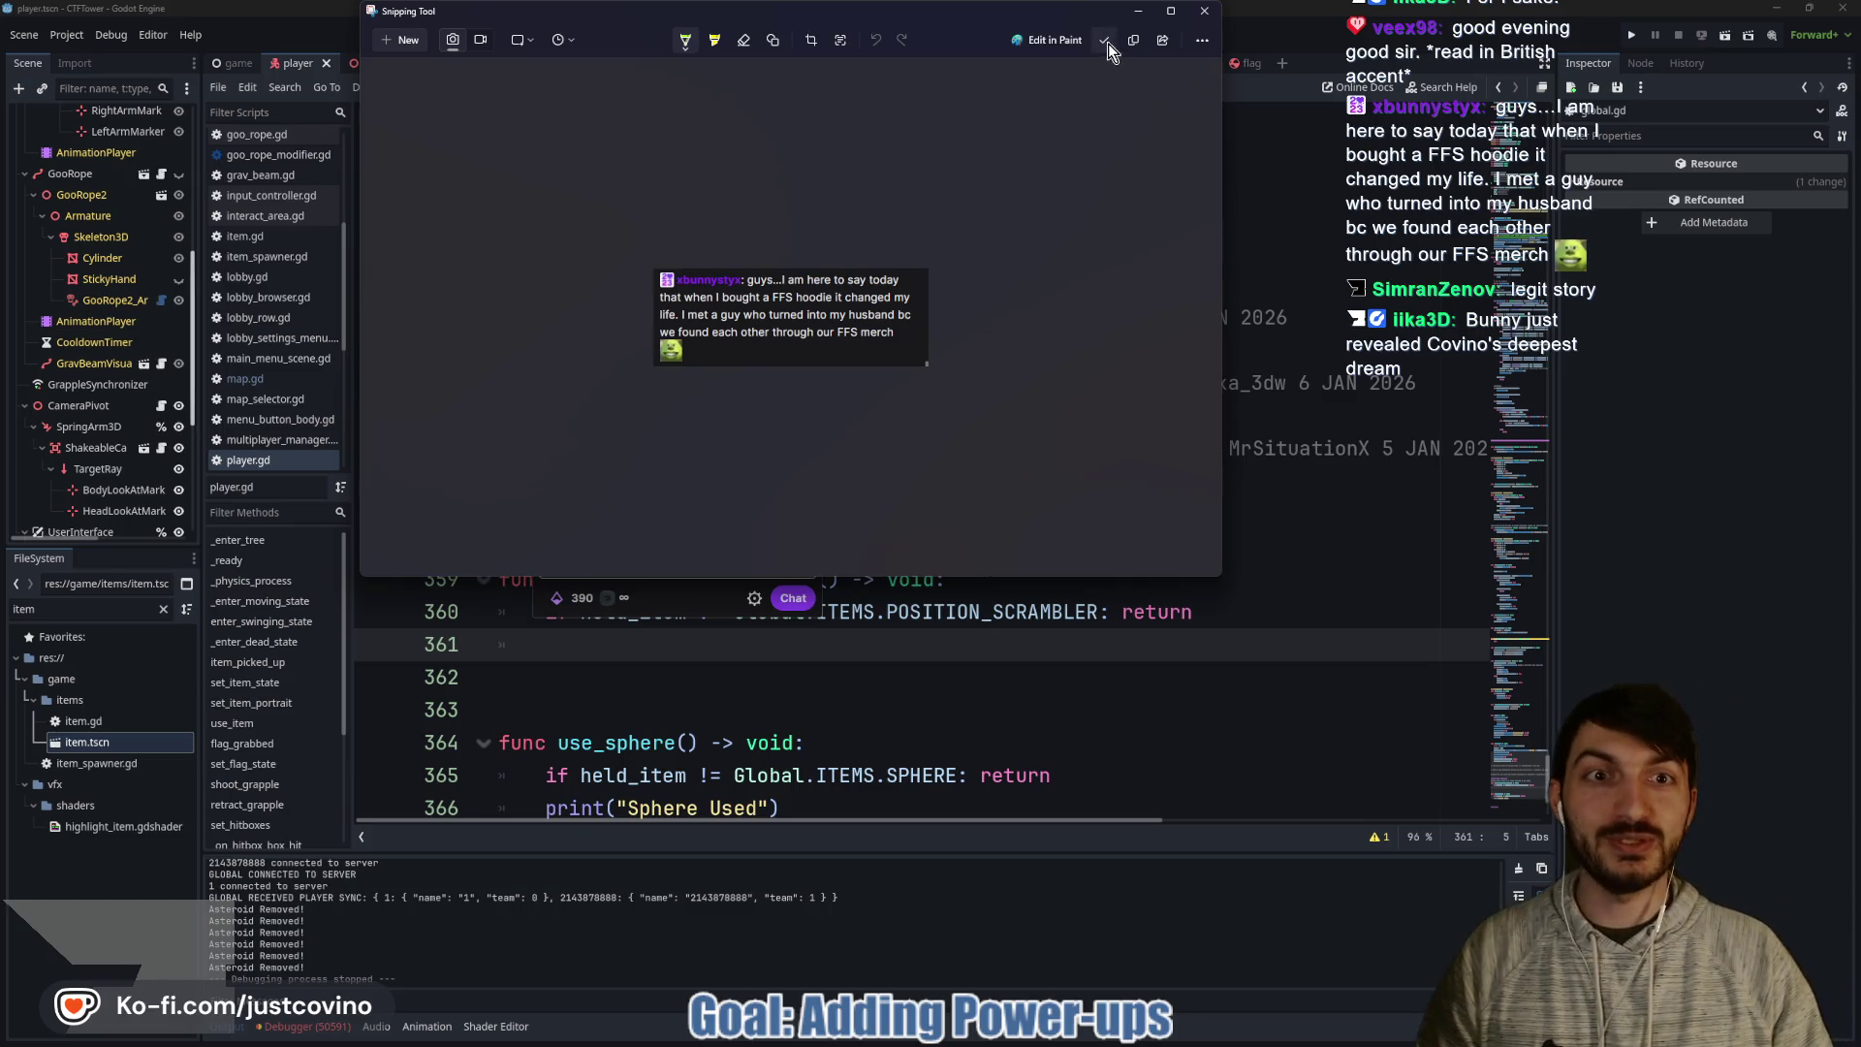
key(ctrl+c)
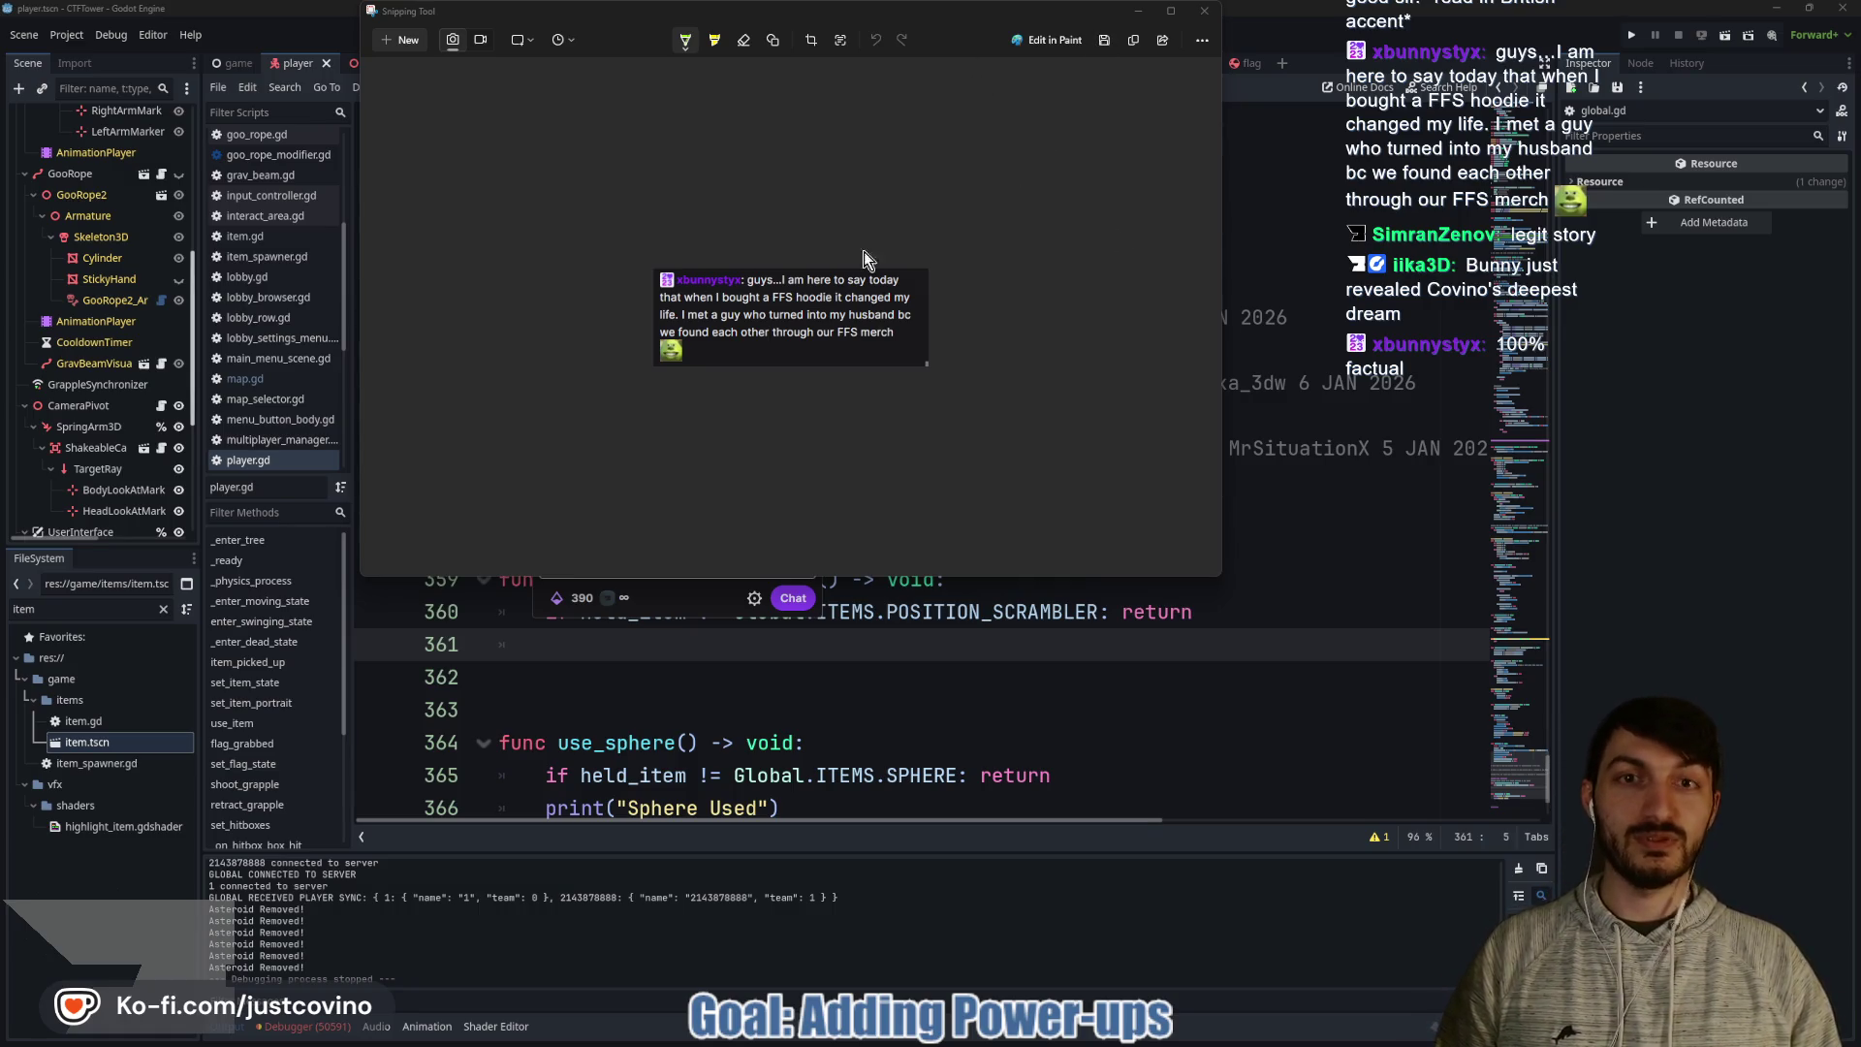
- Save the capture to the Desktop as ffs_merch_testimonial, then close Snipping Tool
click(1104, 40)
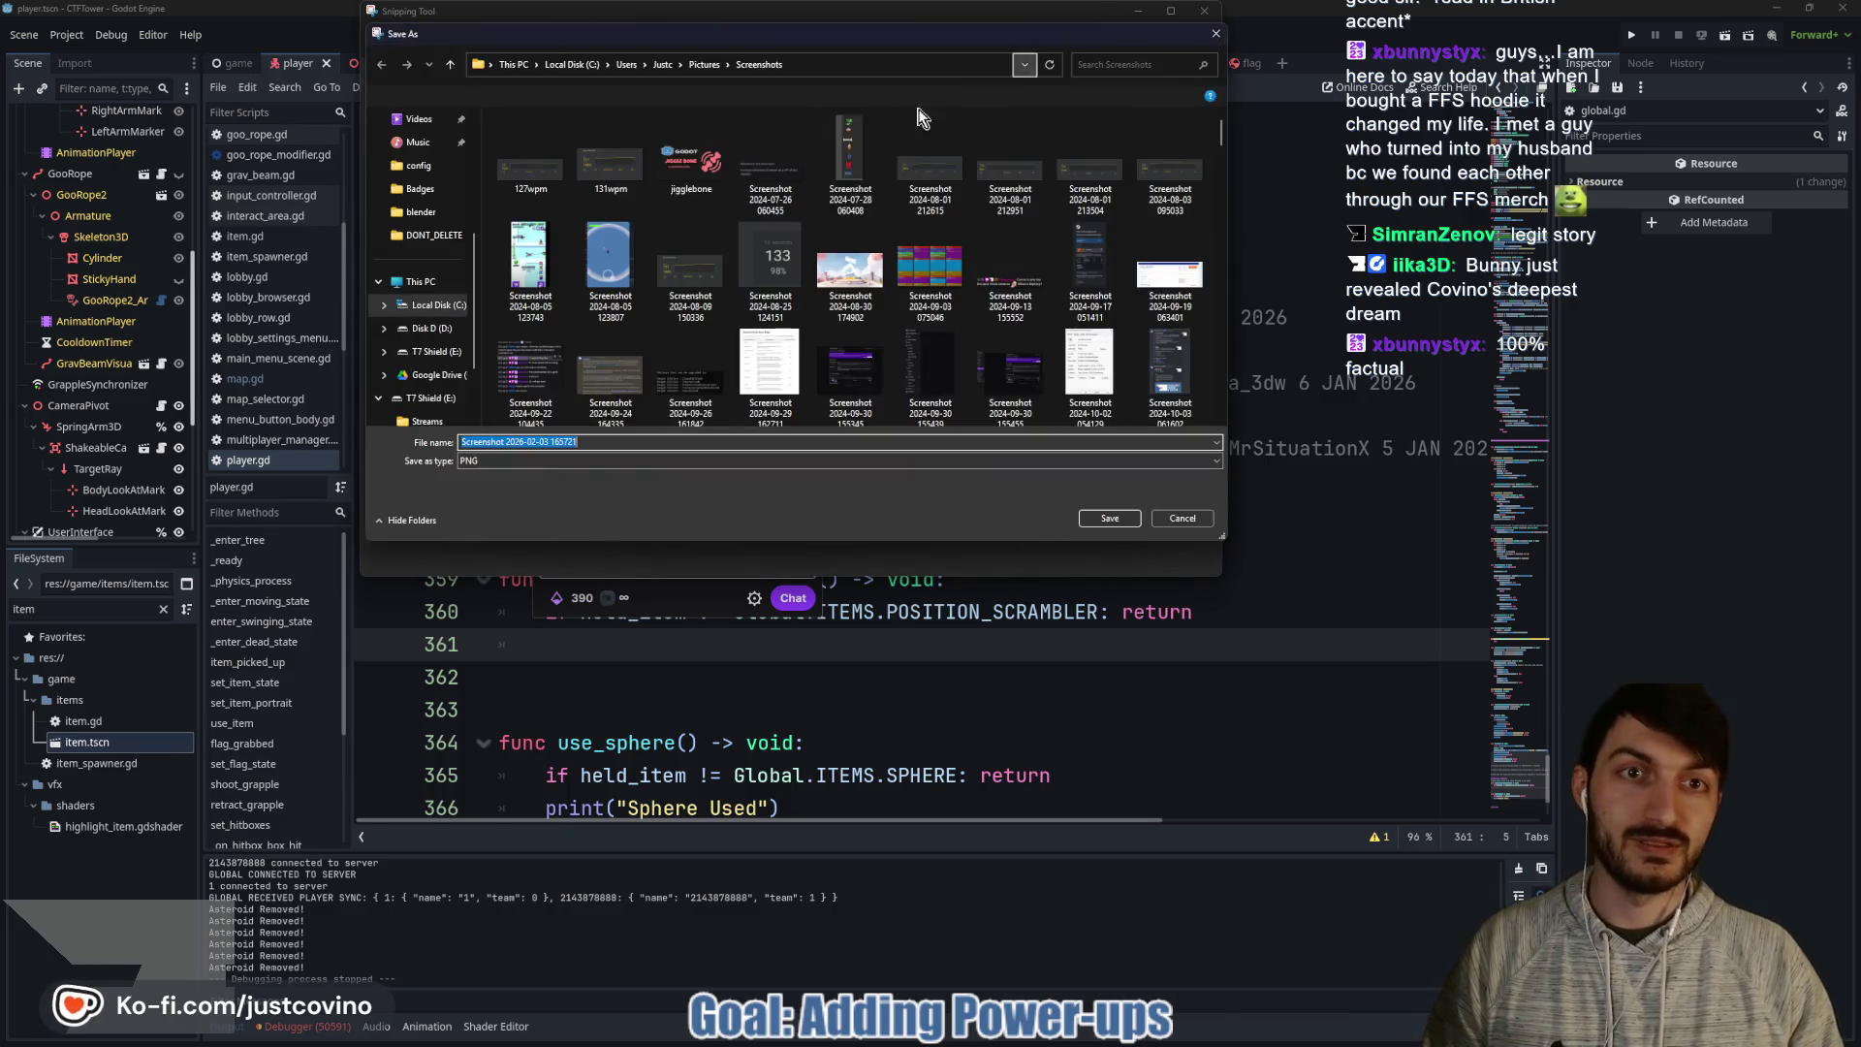
scroll(394, 267, up, 5)
click(422, 286)
click(600, 439)
text(ff)
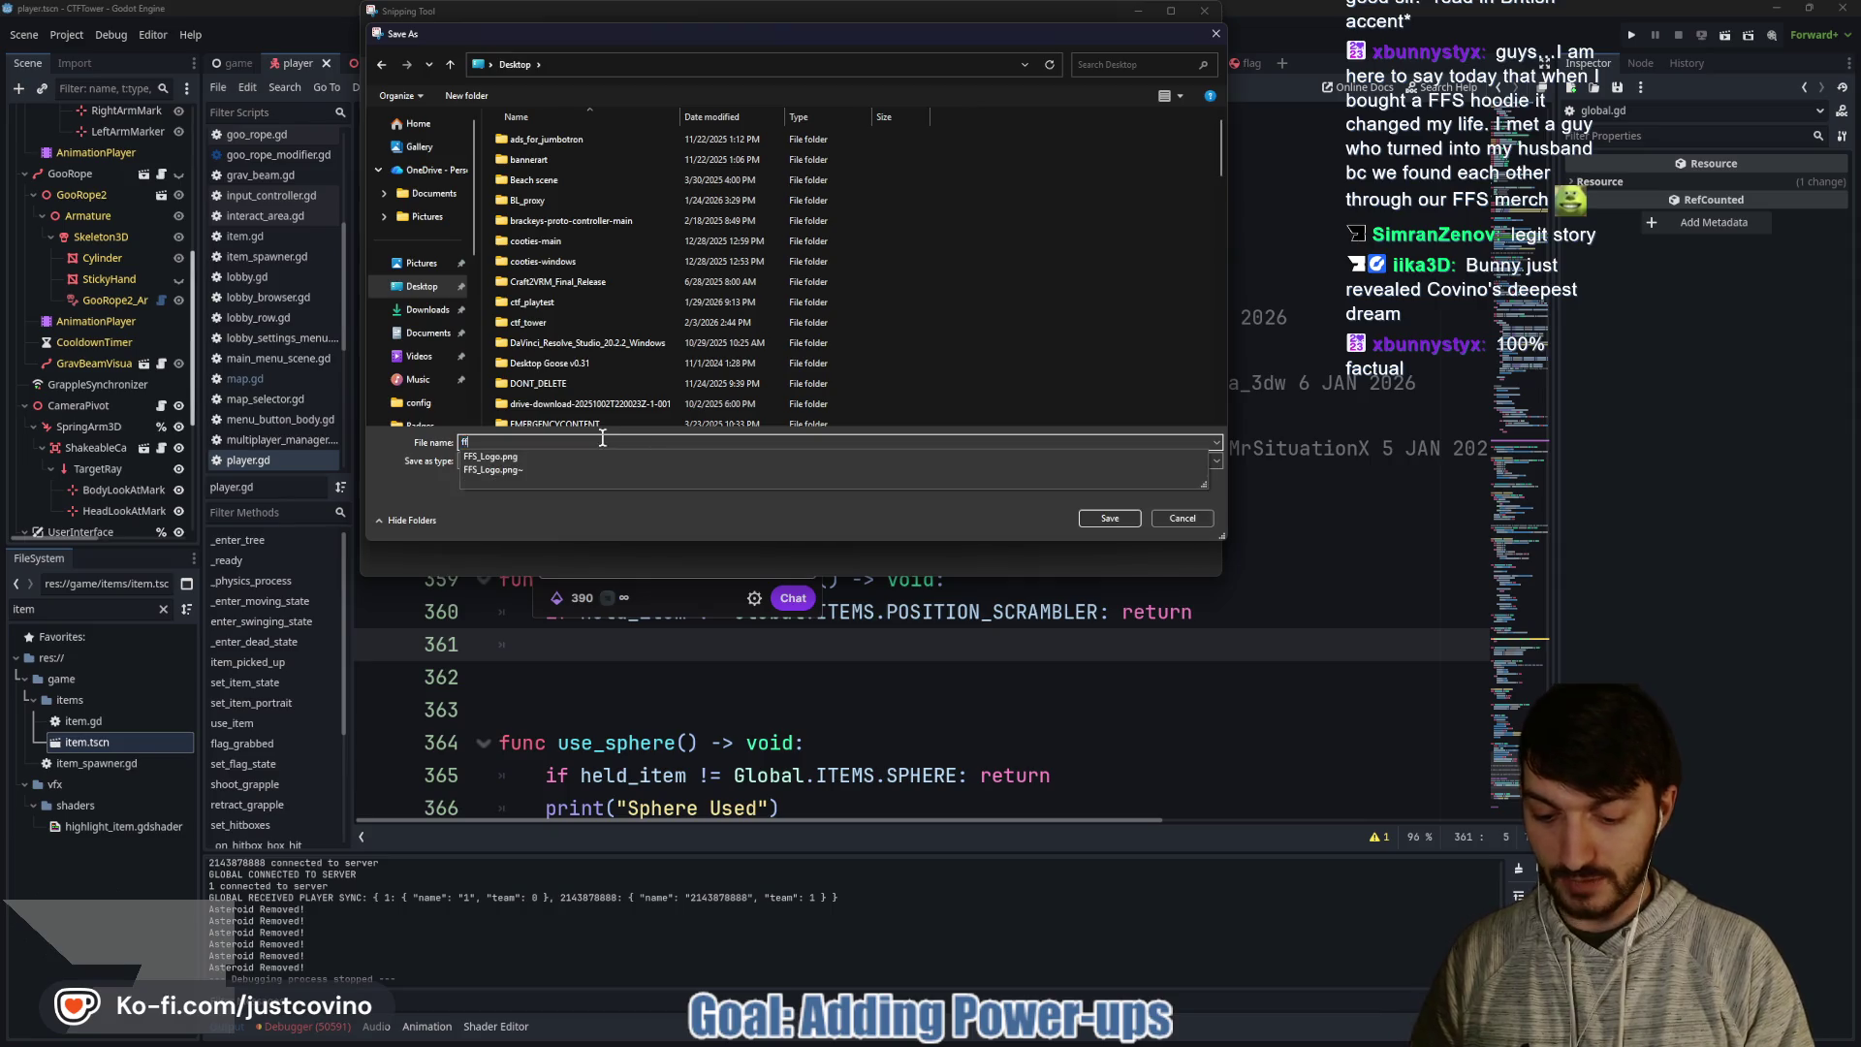
text(s_merch_testimonial_bunny)
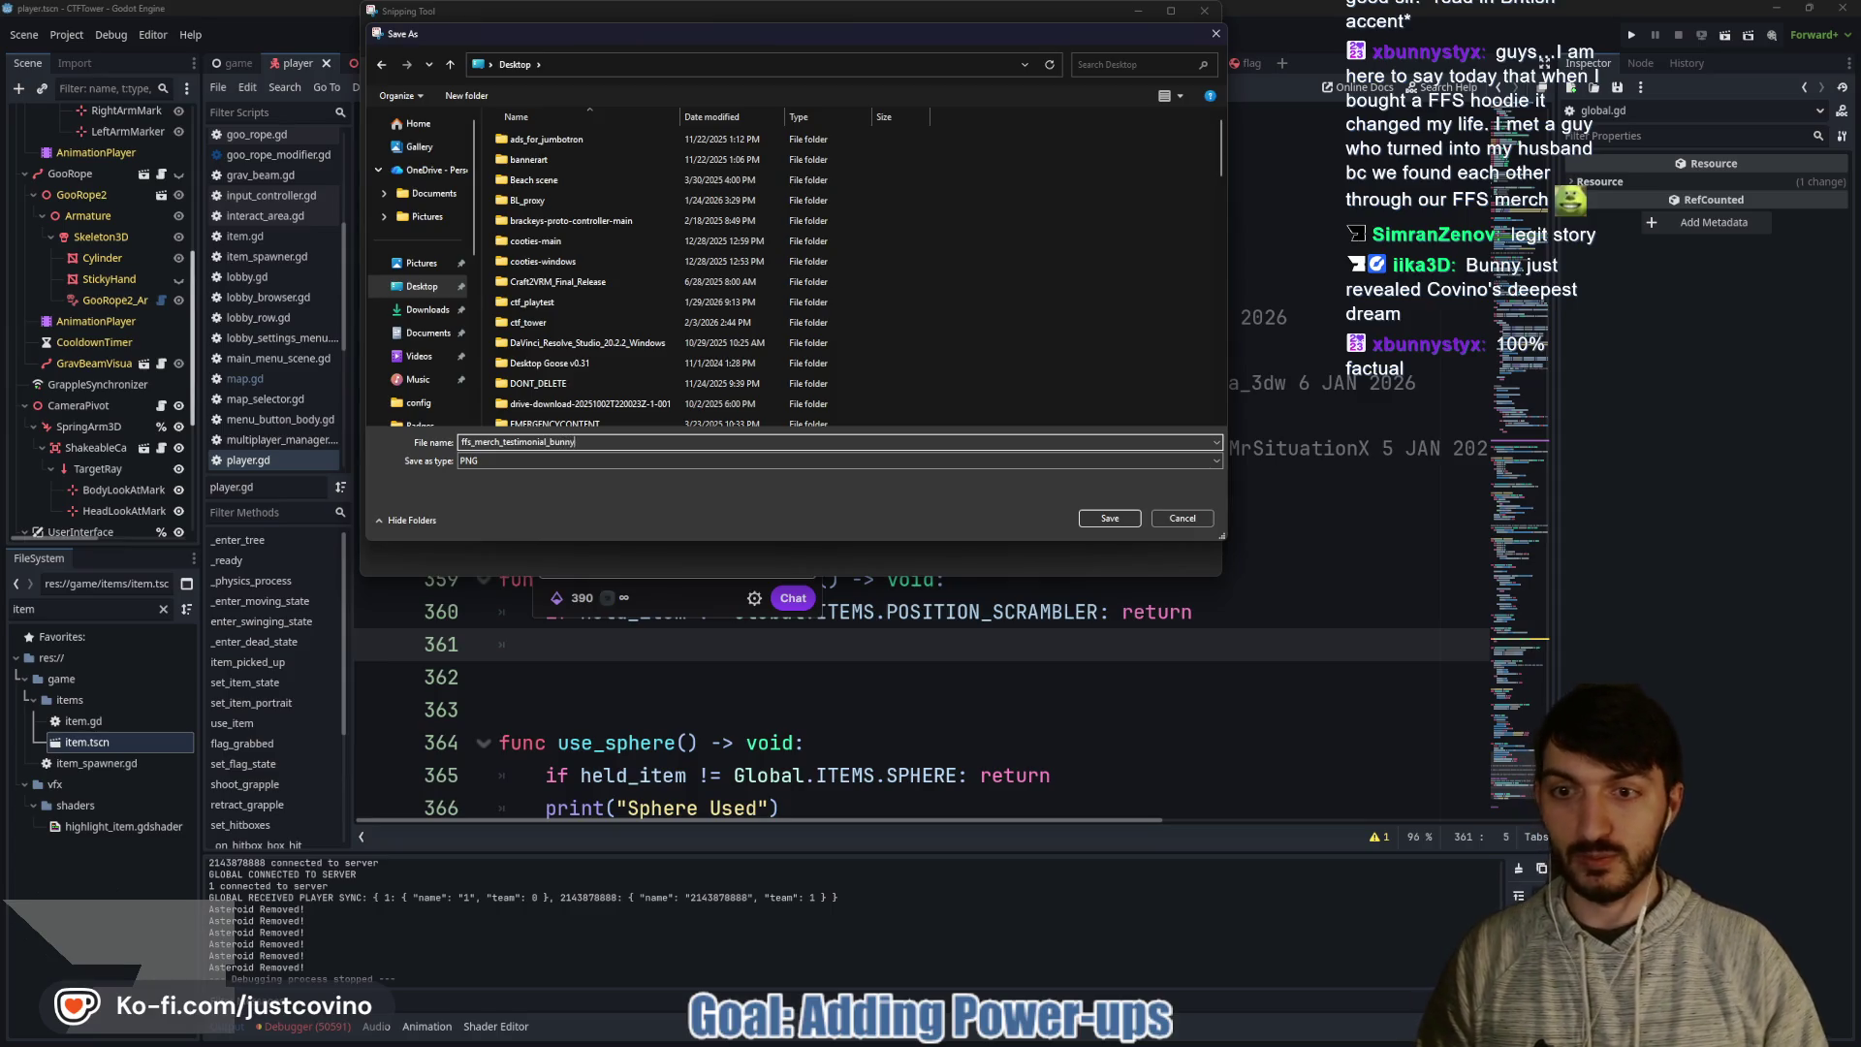
click(1111, 516)
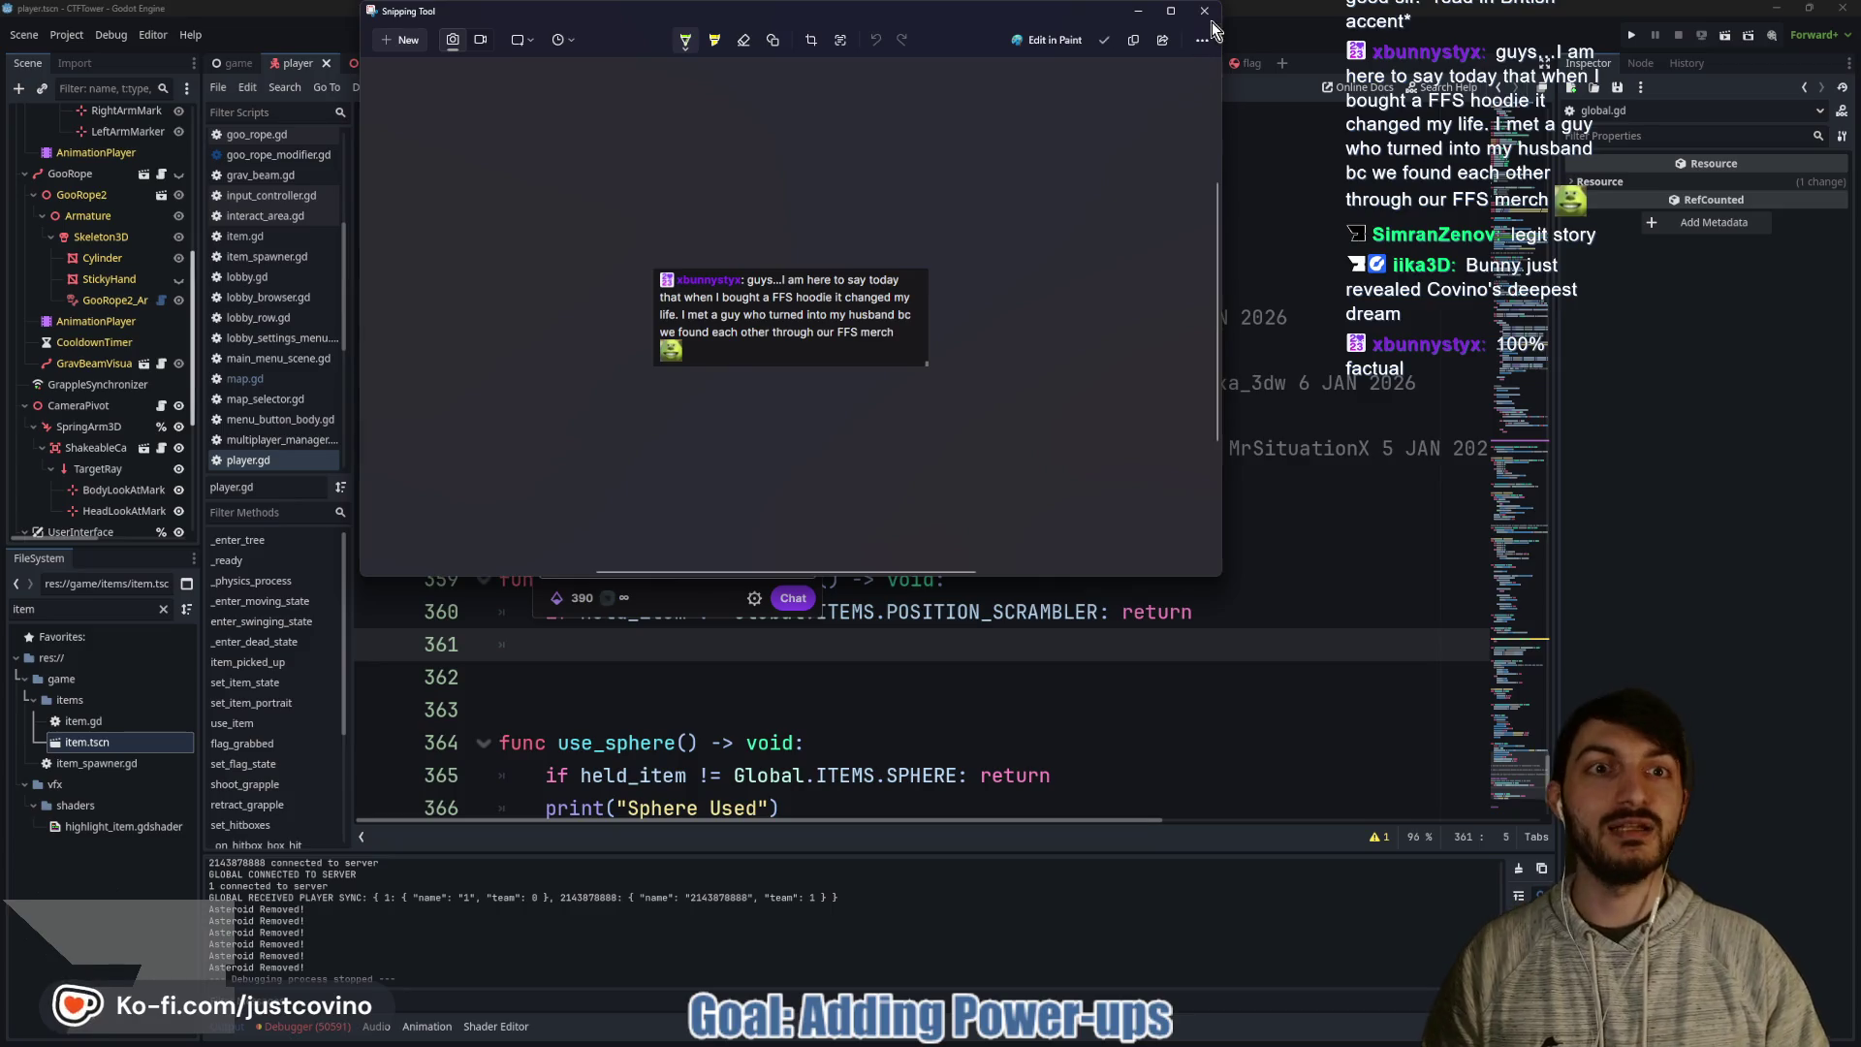
click(1208, 15)
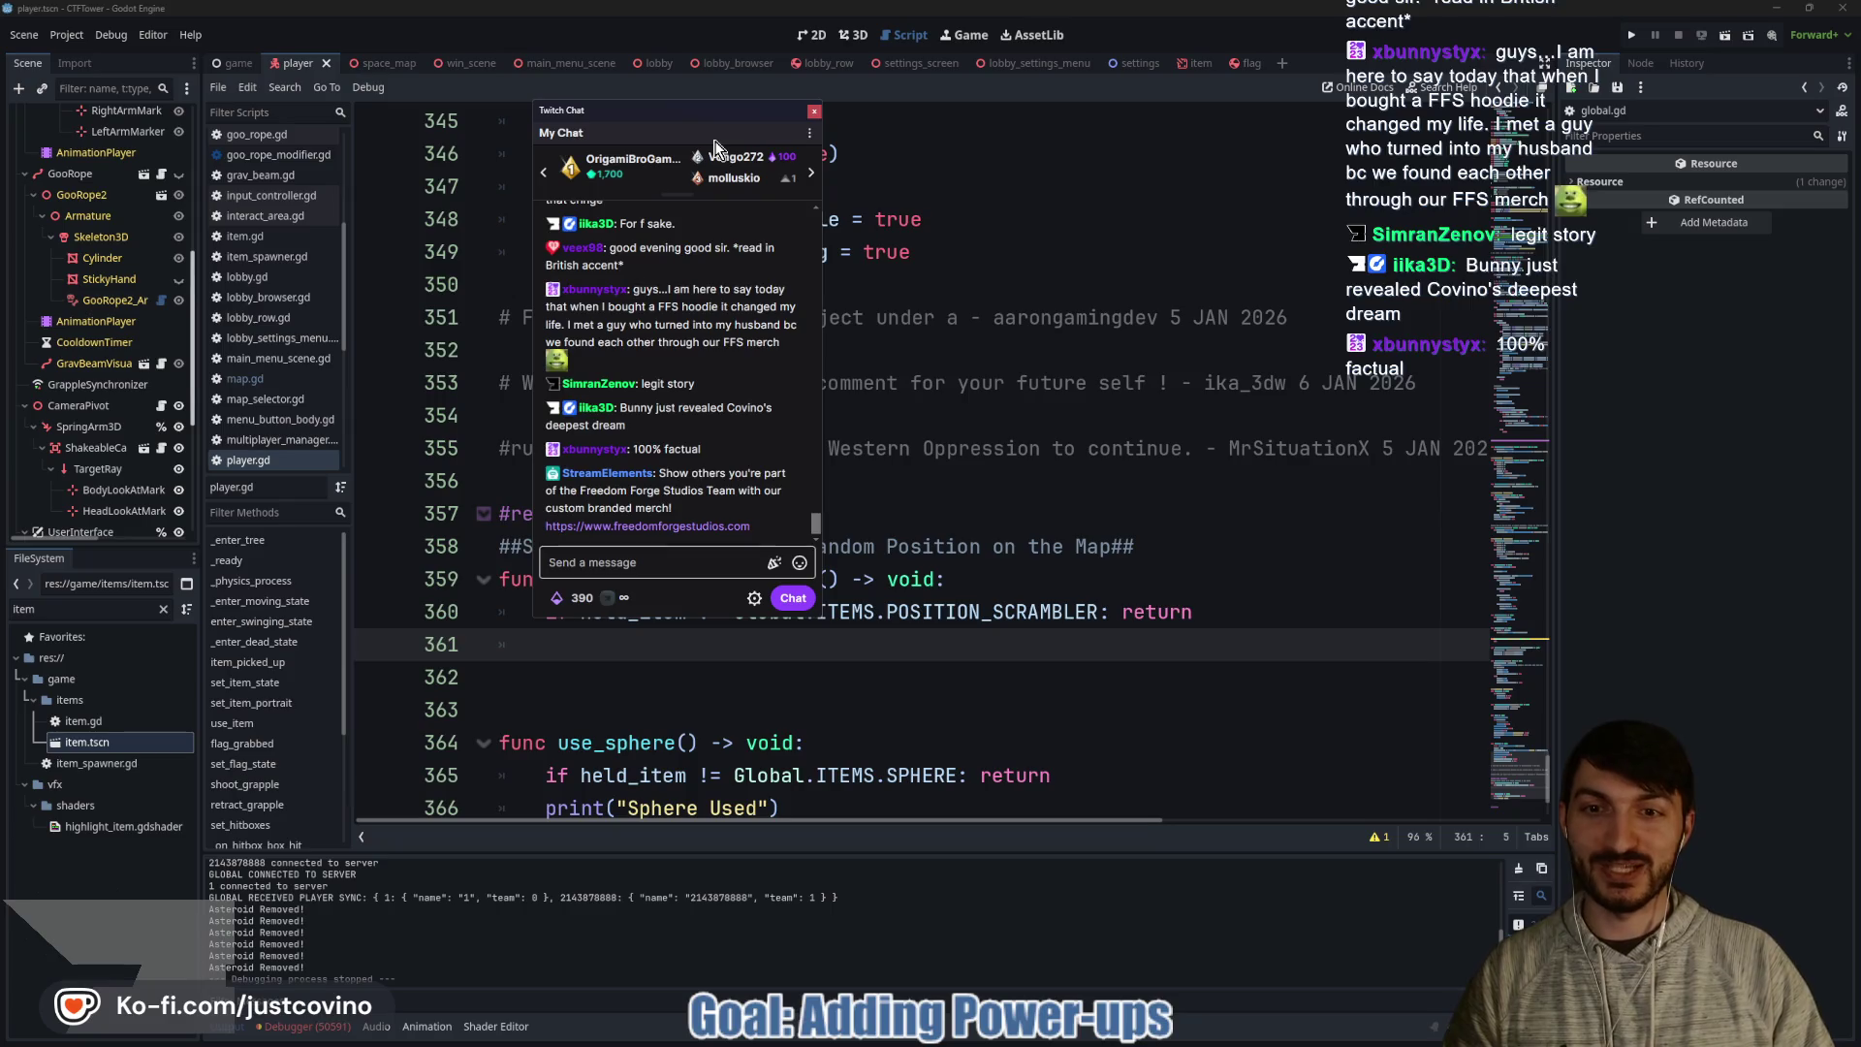
- With the chat moved aside, view player.gd's die and respawn functions, then restore the chat
drag(677, 115, 0, 146)
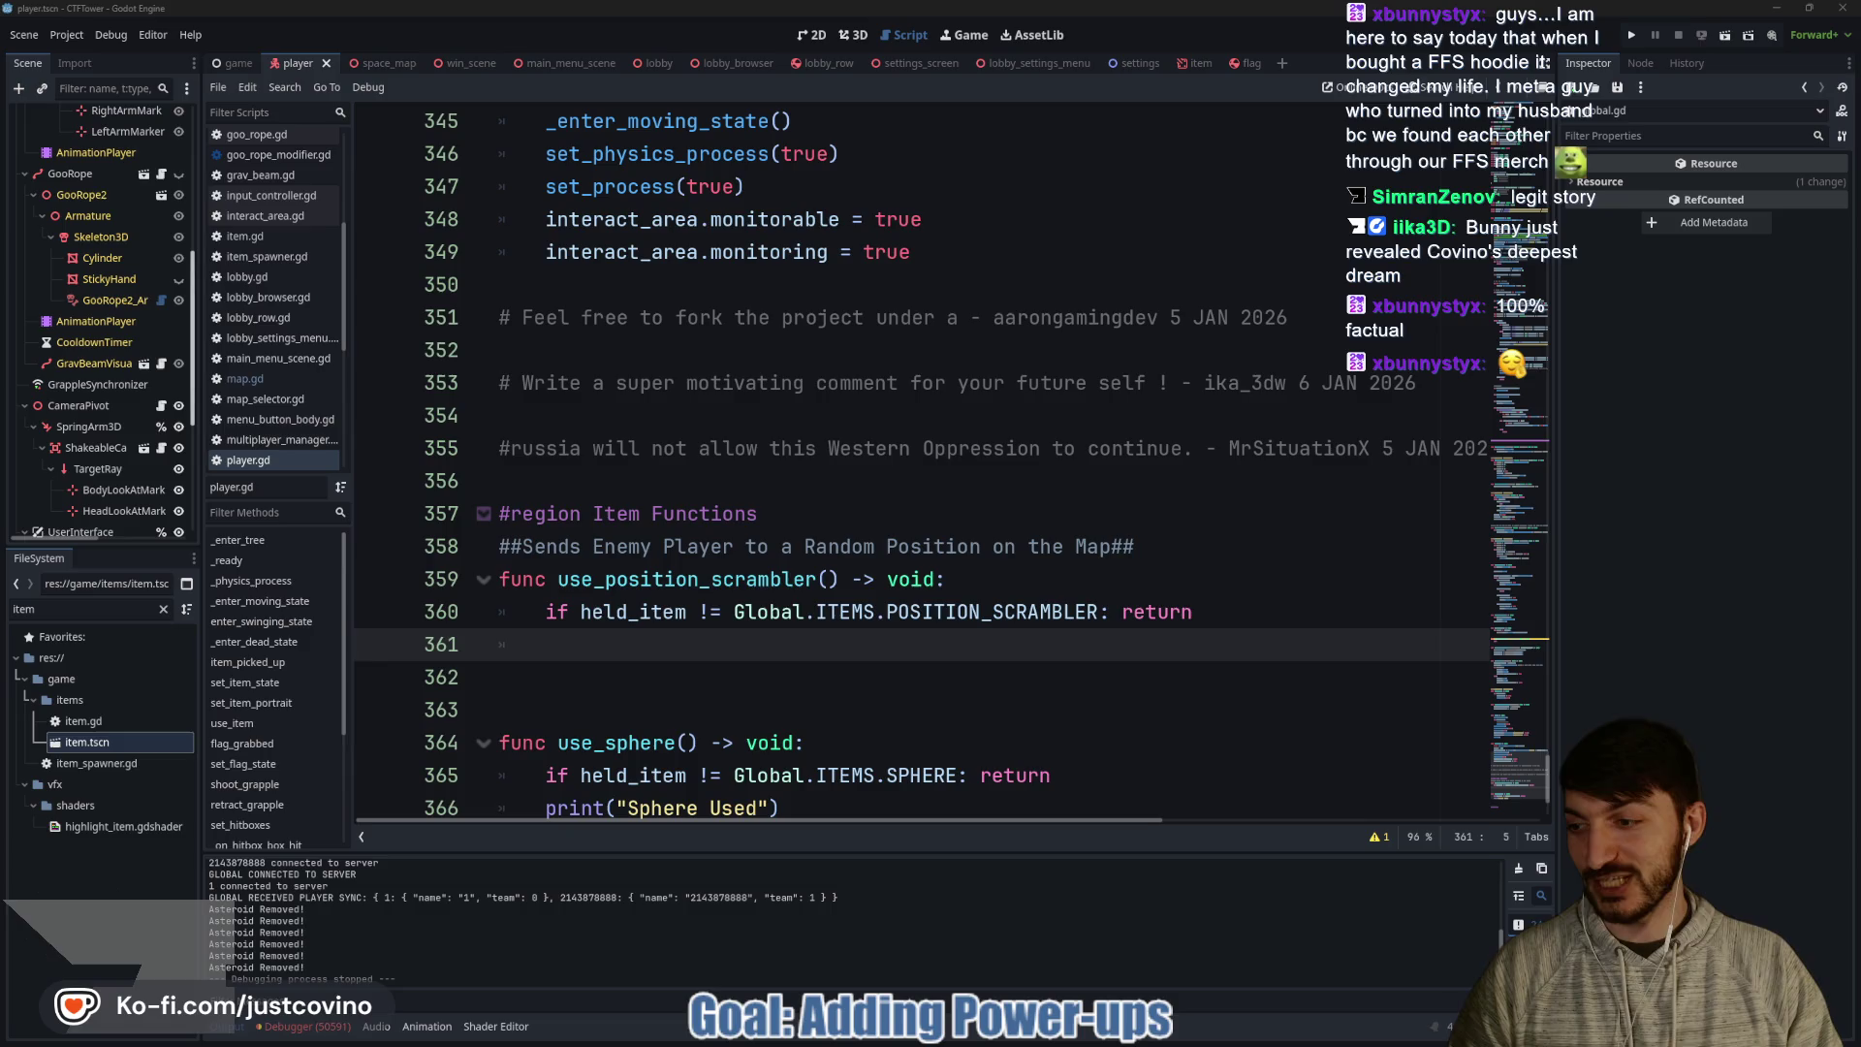
click(705, 388)
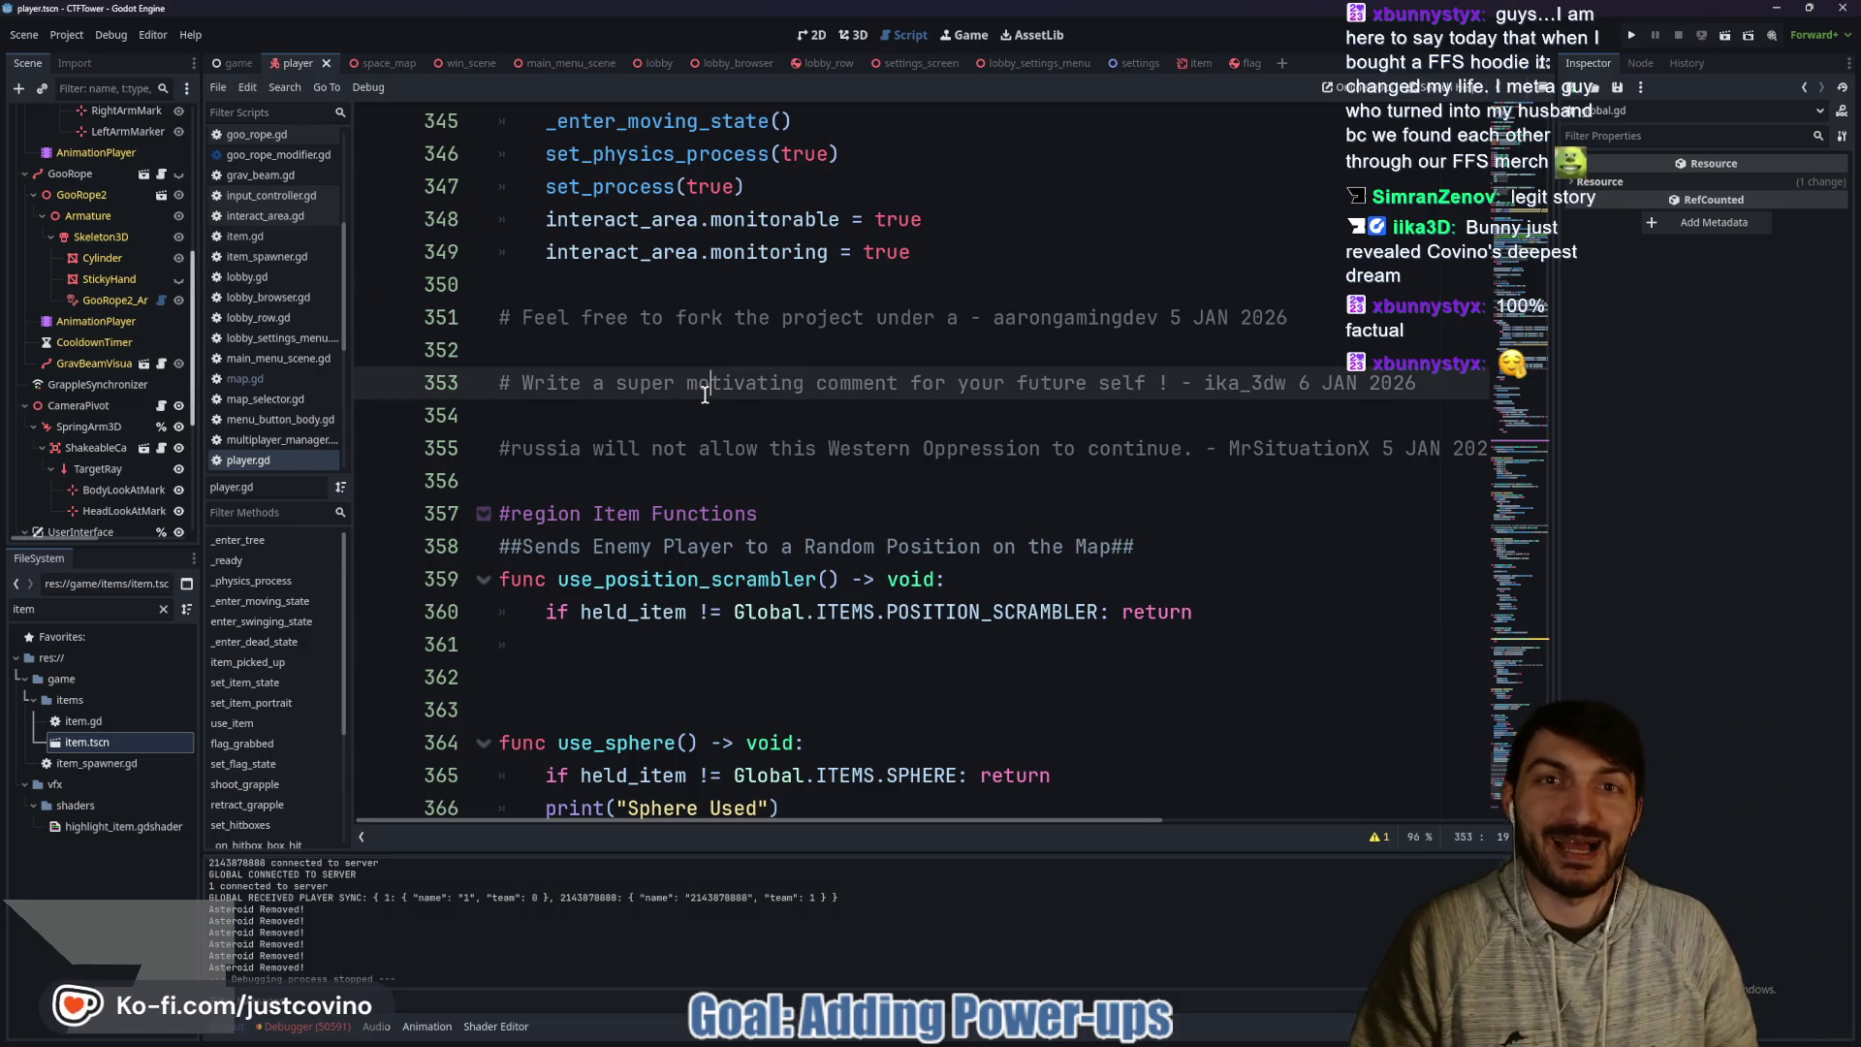
click(681, 426)
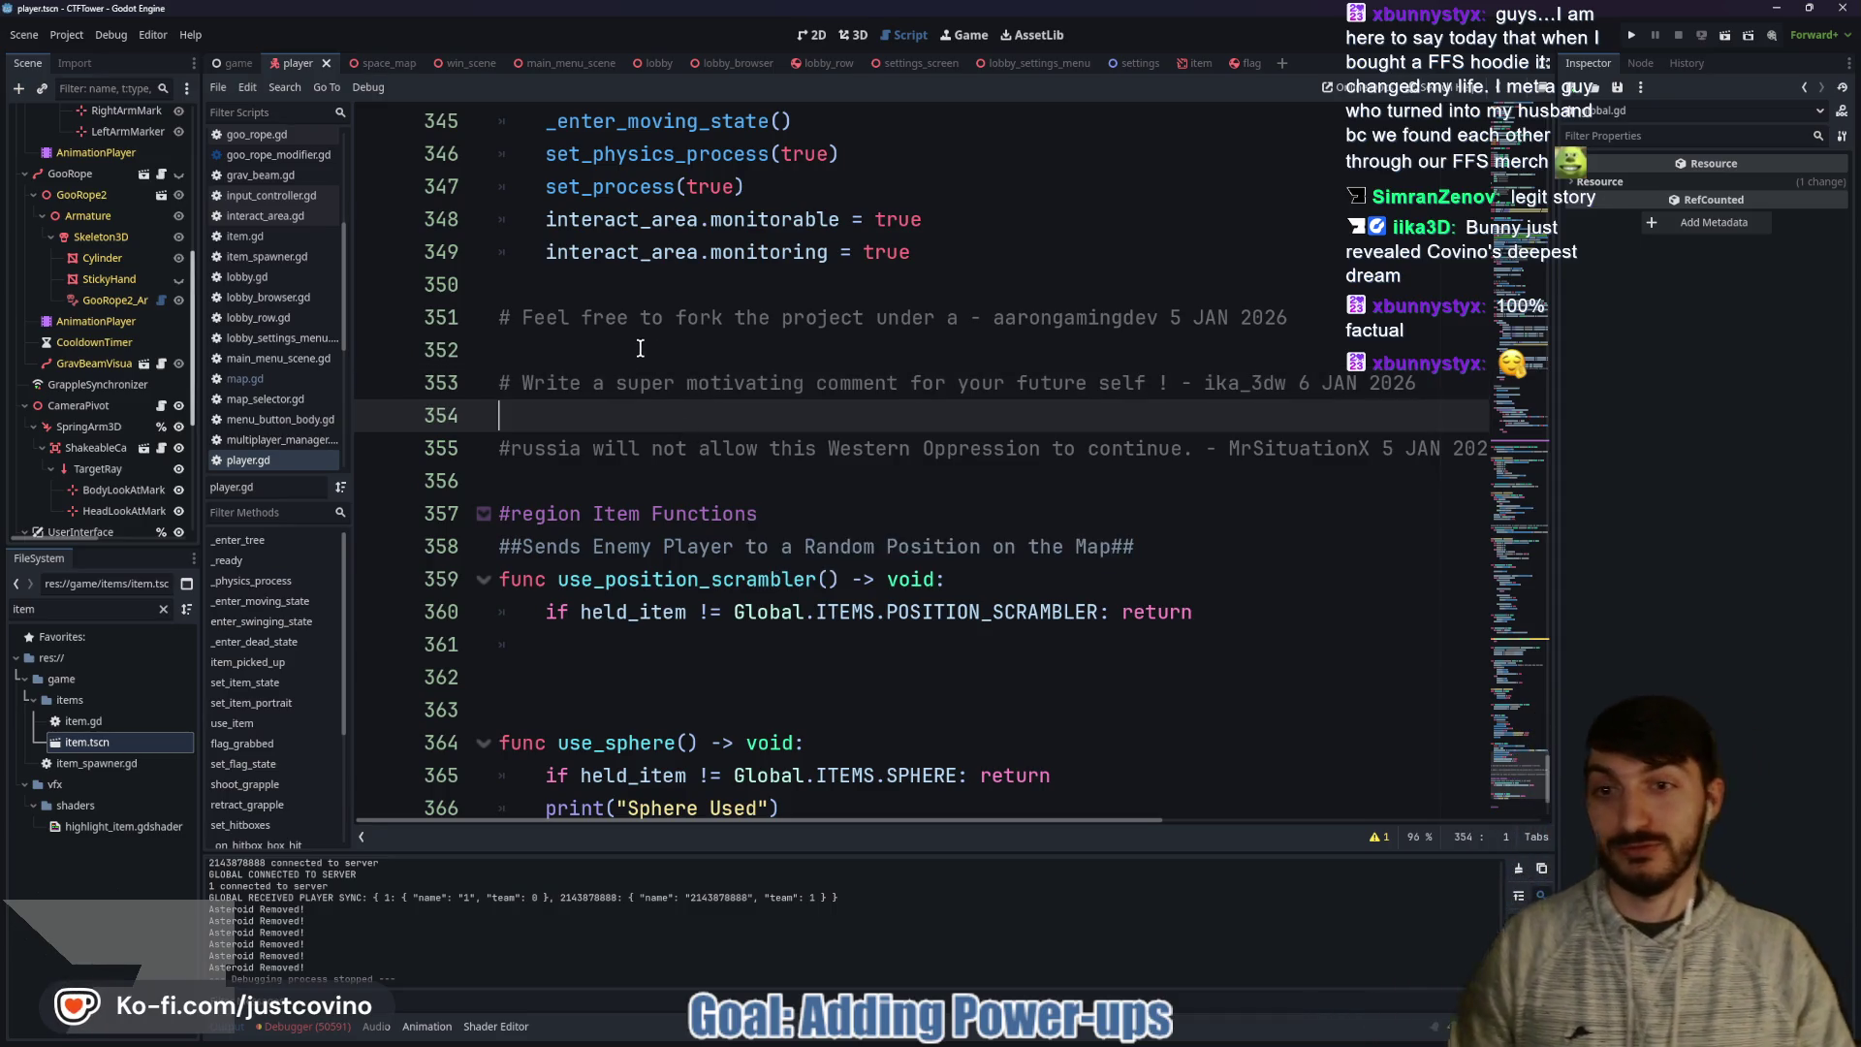
scroll(645, 357, up, 2)
click(608, 155)
scroll(678, 330, up, 4)
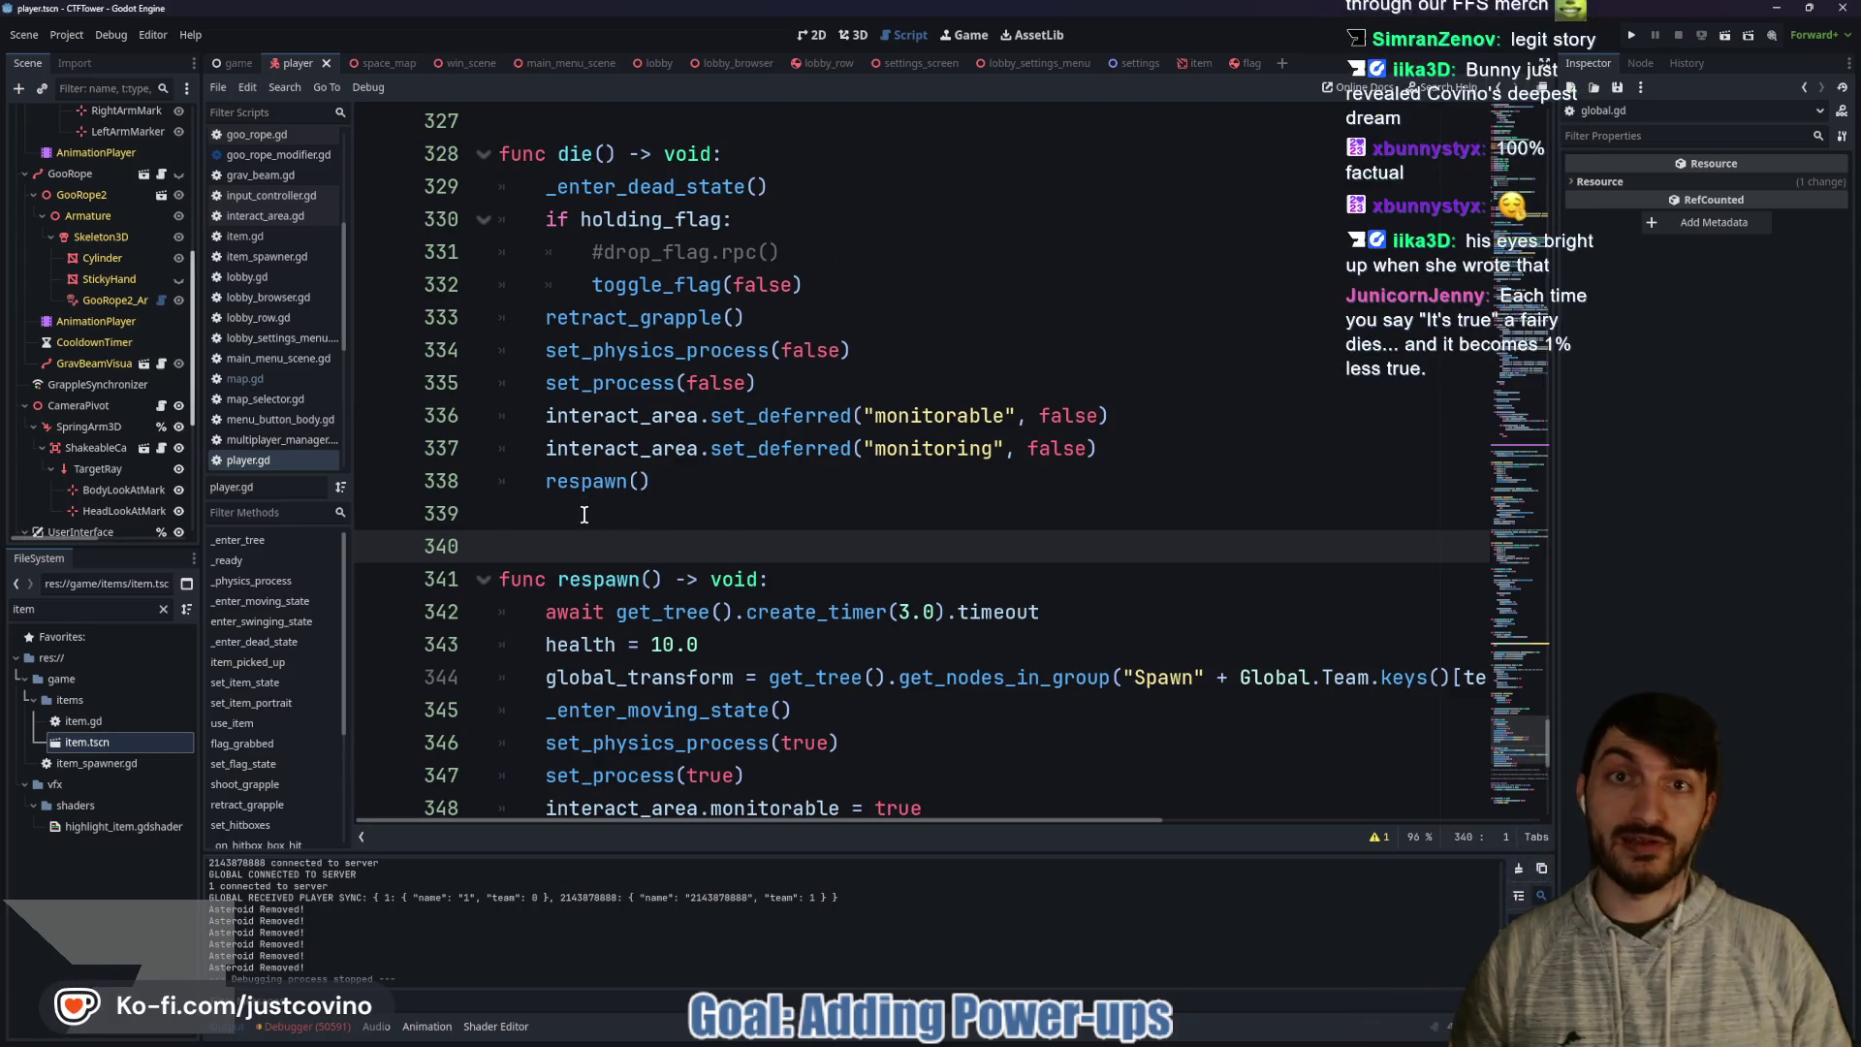
click(690, 518)
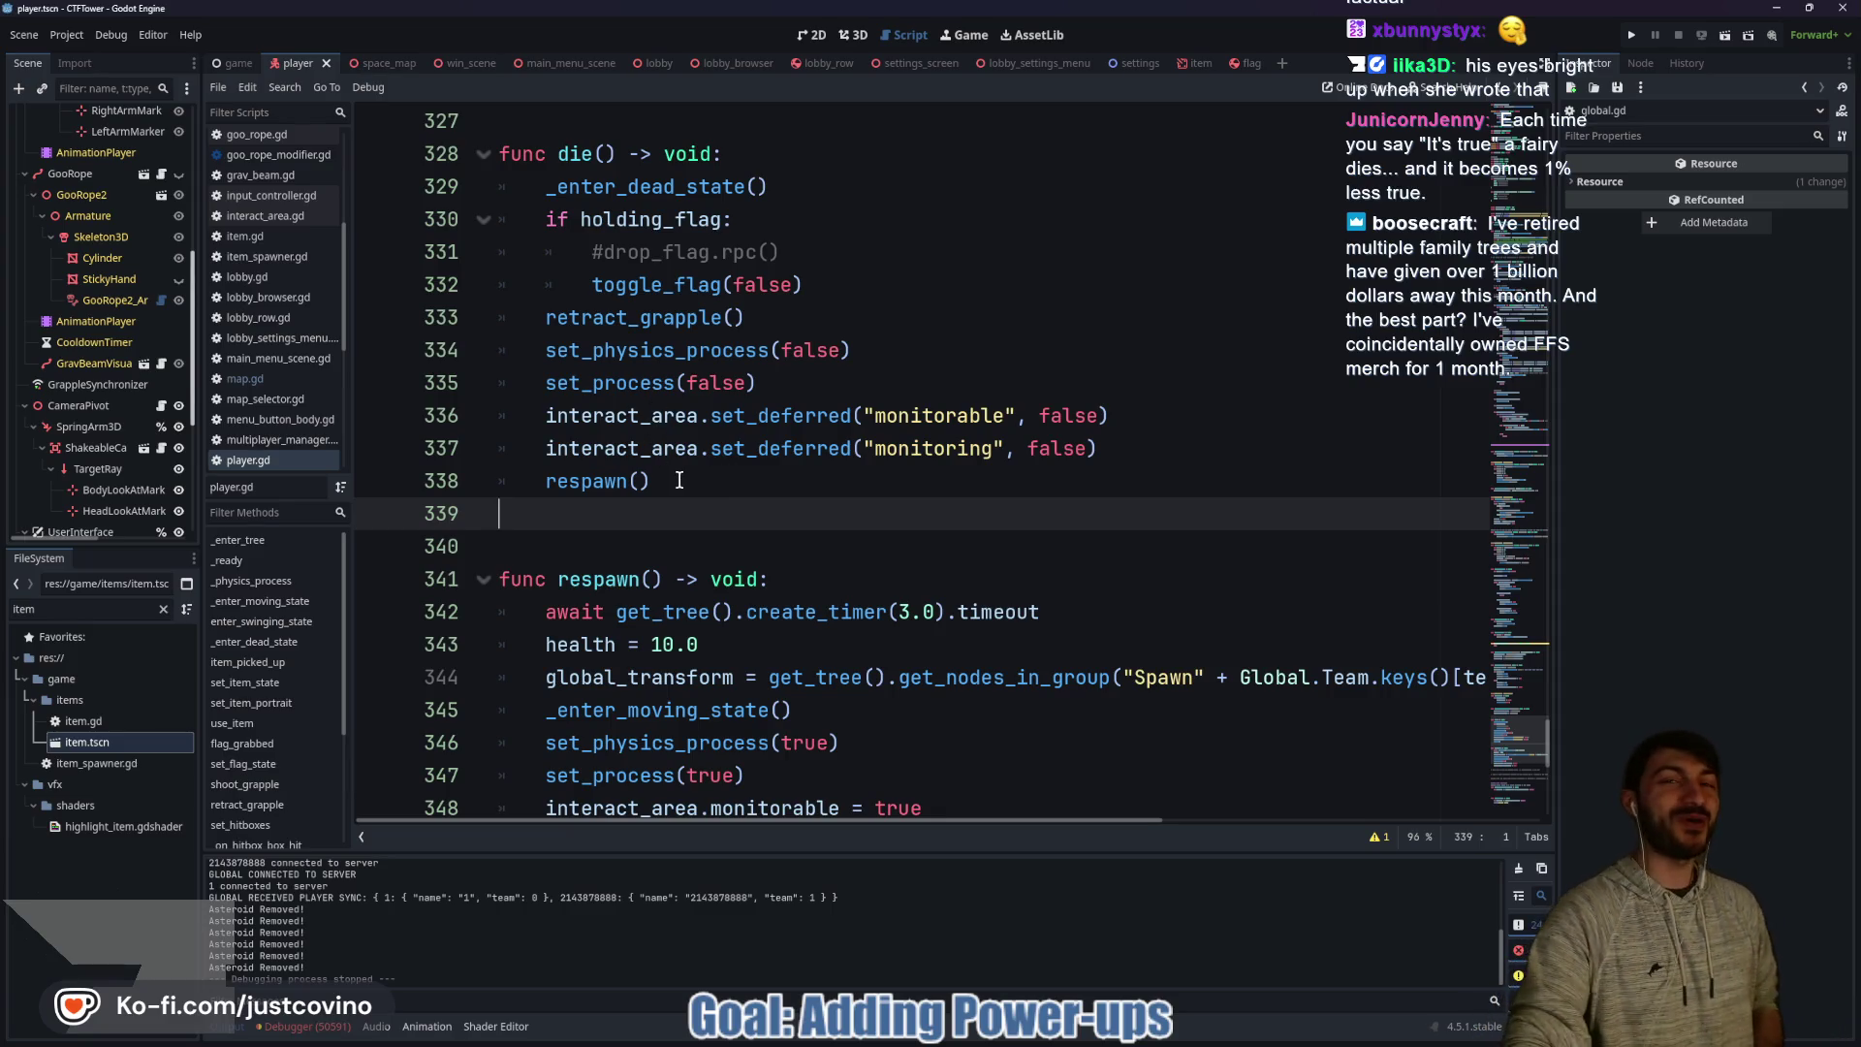
drag(0, 165, 719, 151)
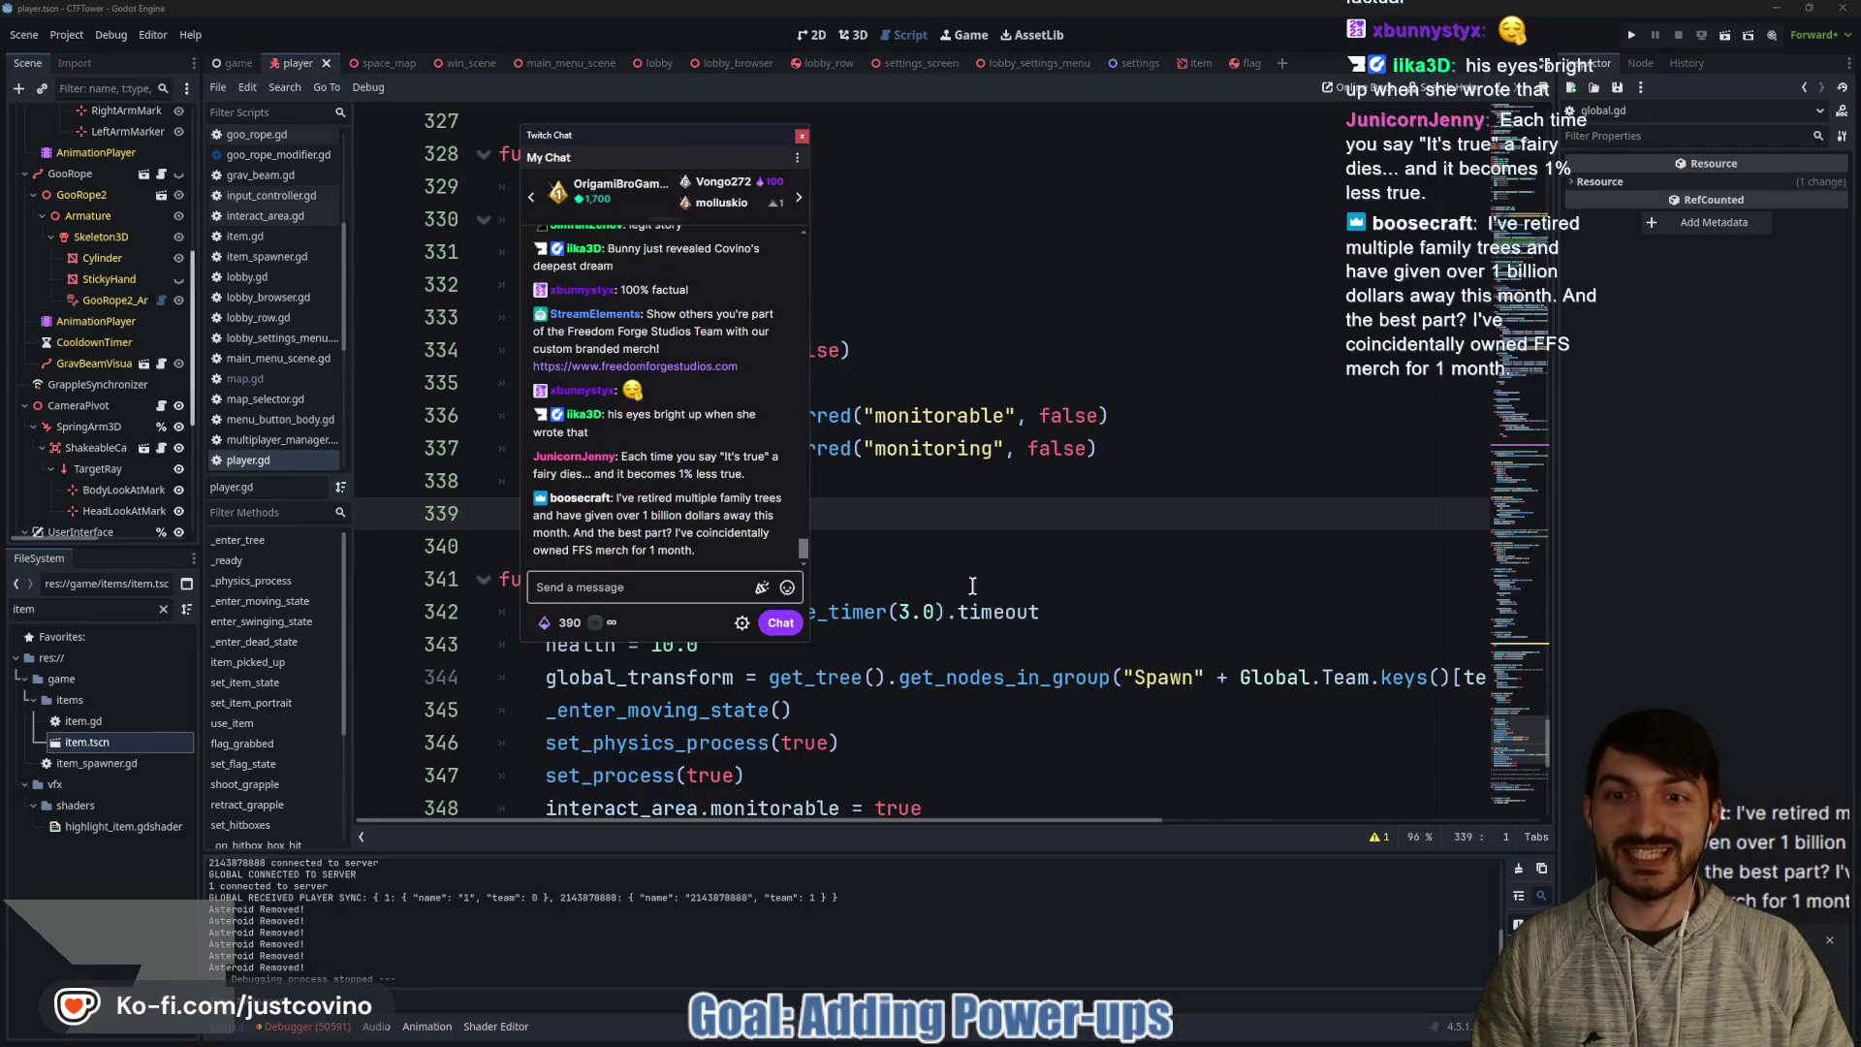
- Capture the newest merch chat message and save it to the Desktop as ffs_merch_testimonial_boose
key(super+shift+s)
drag(531, 487, 805, 560)
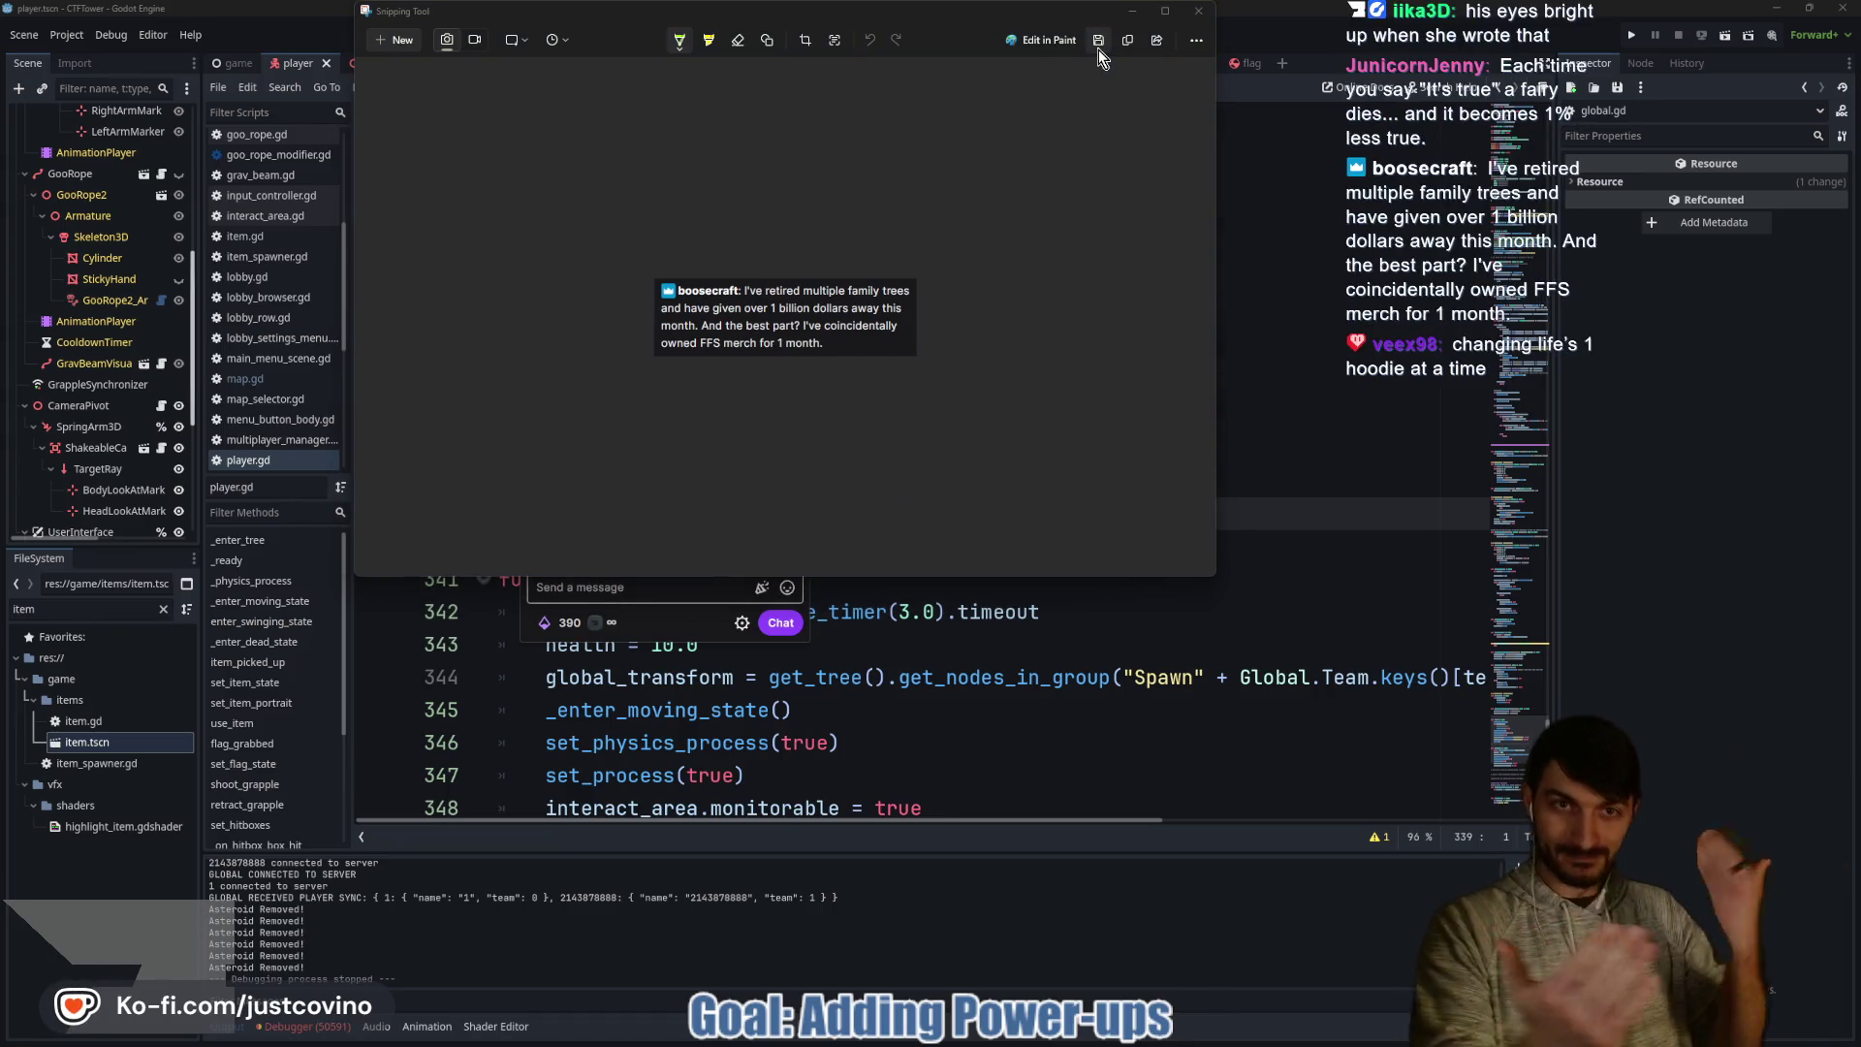
click(1097, 50)
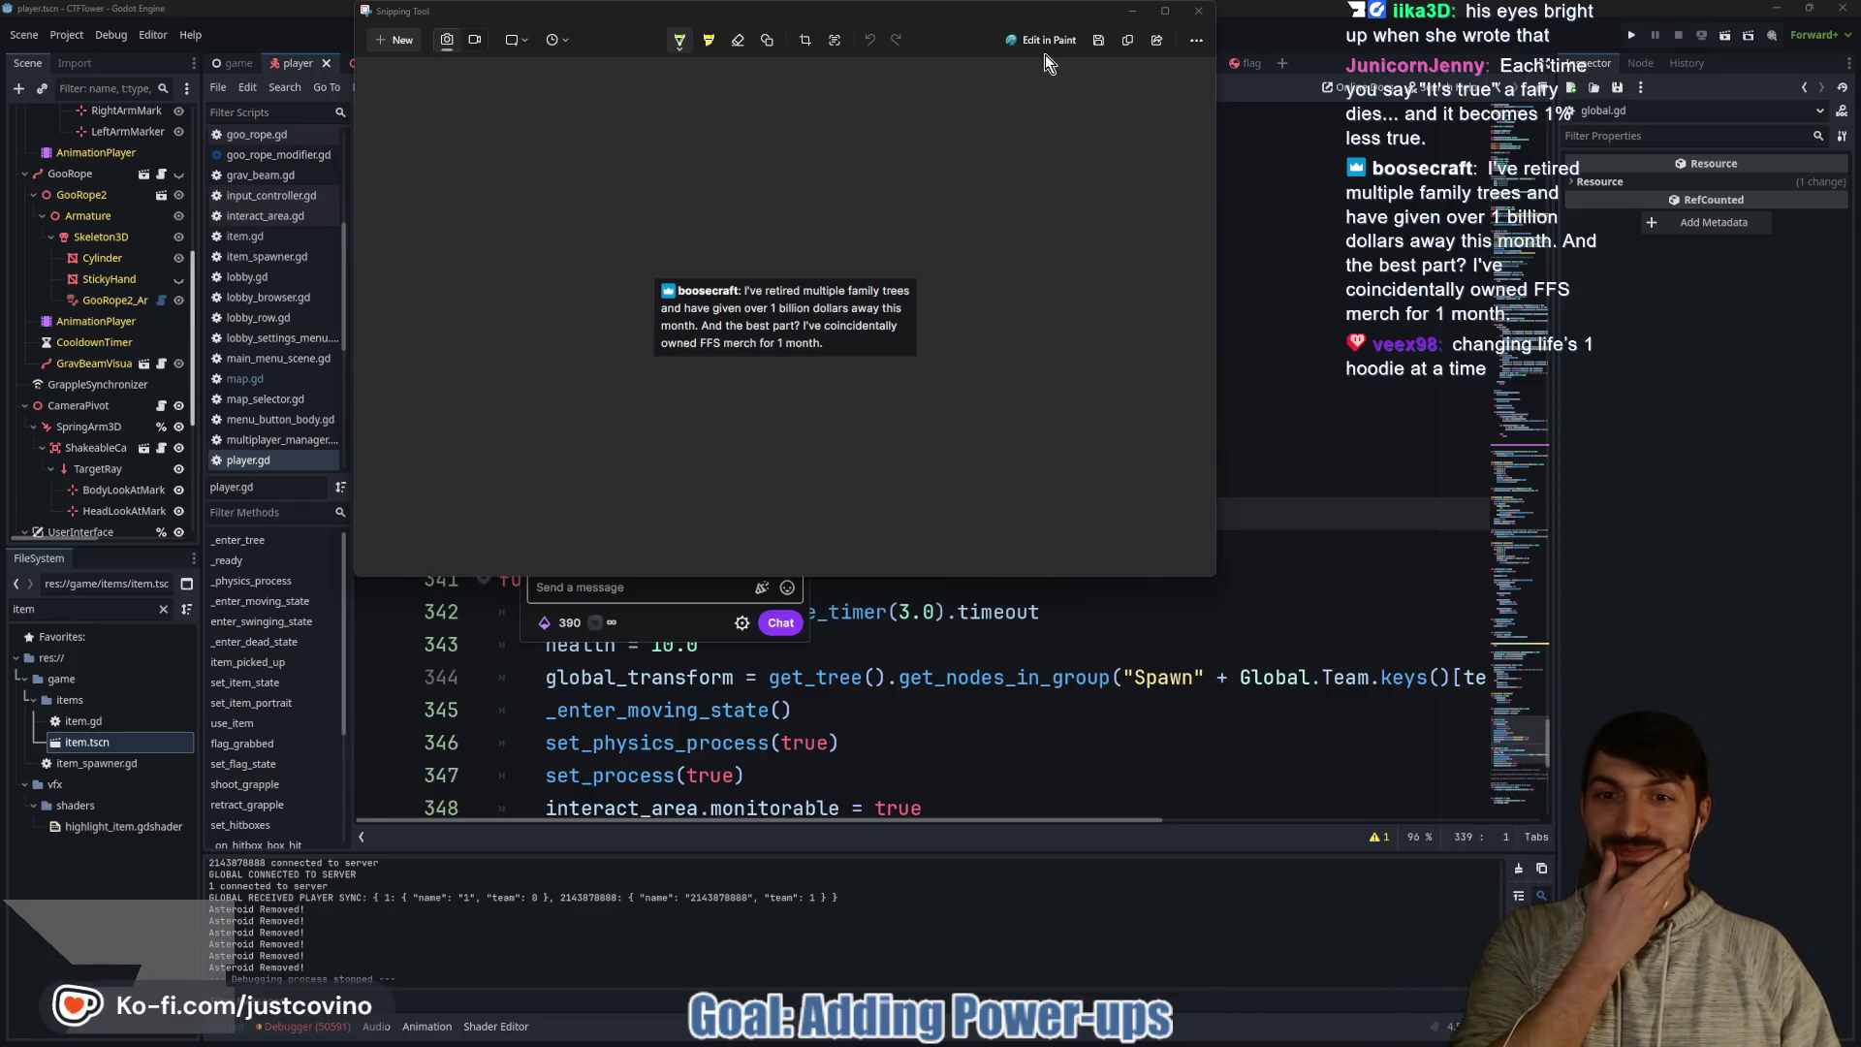
scroll(416, 266, up, 3)
click(415, 258)
click(576, 441)
key(ctrl+a)
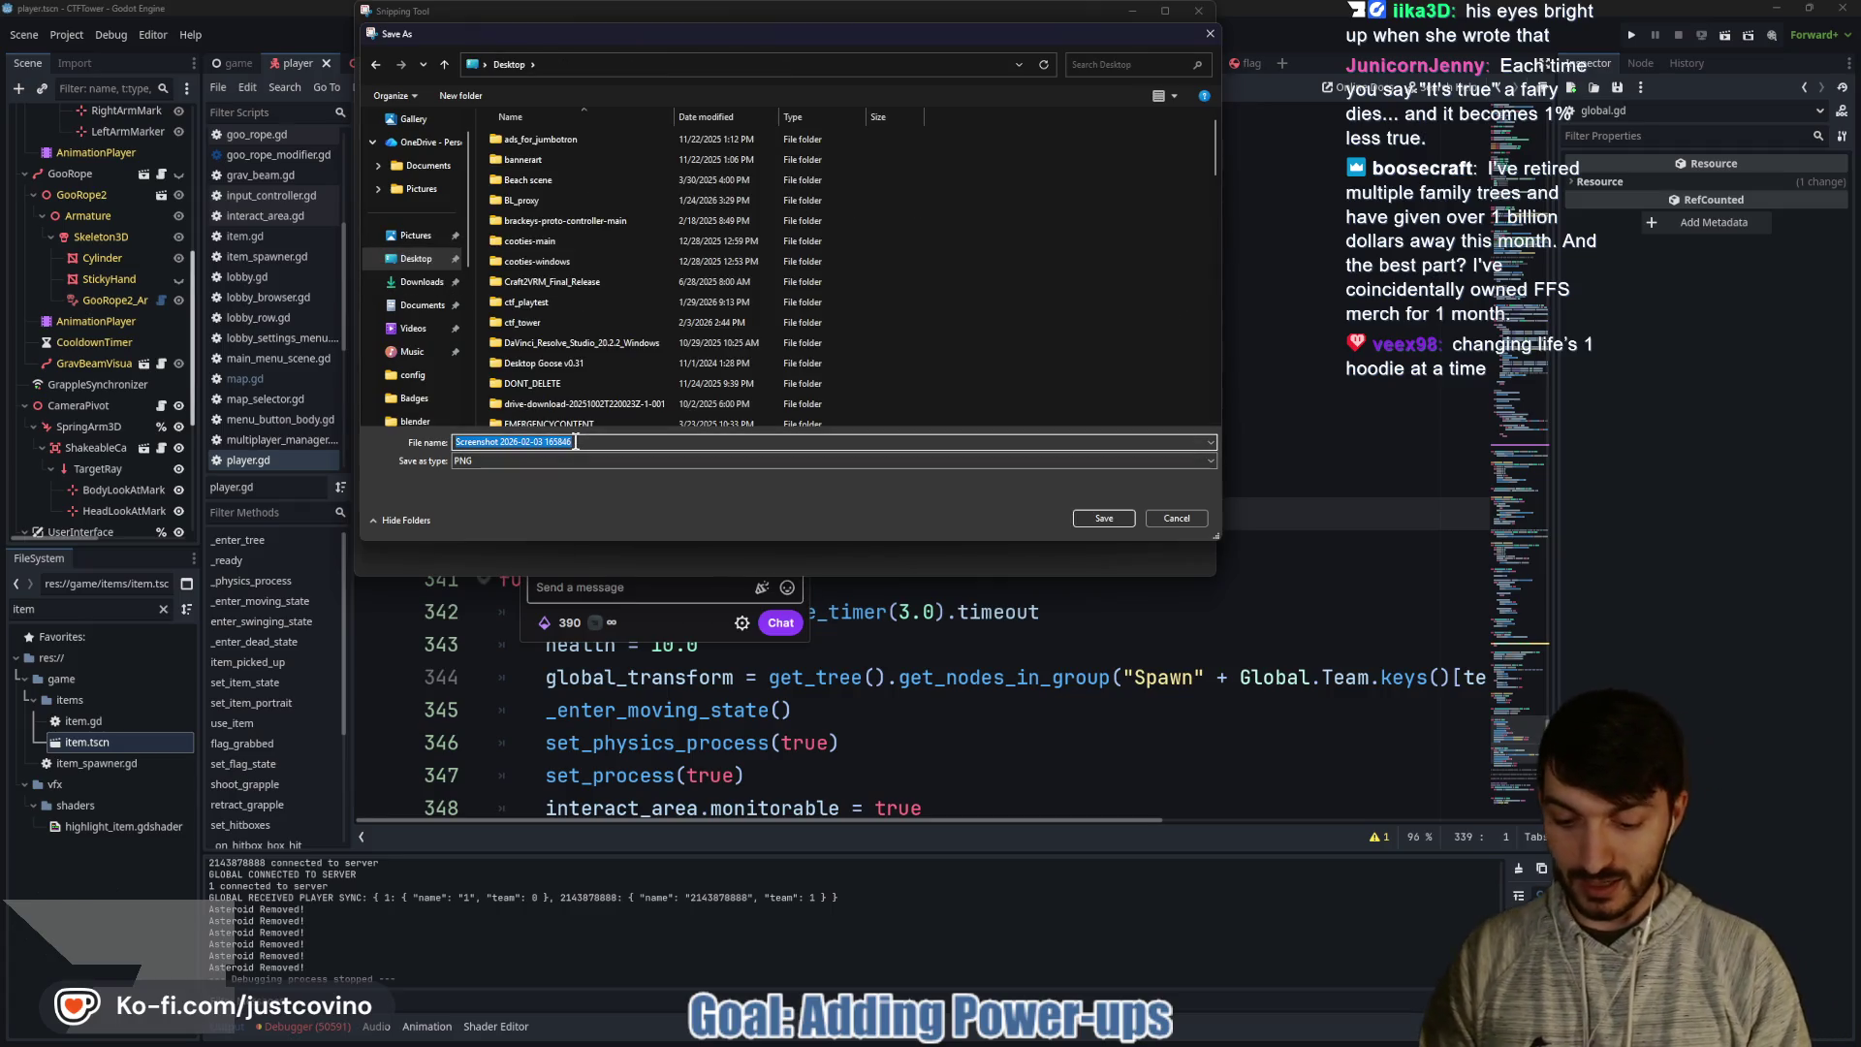
text(ffs_merch_testimonial_)
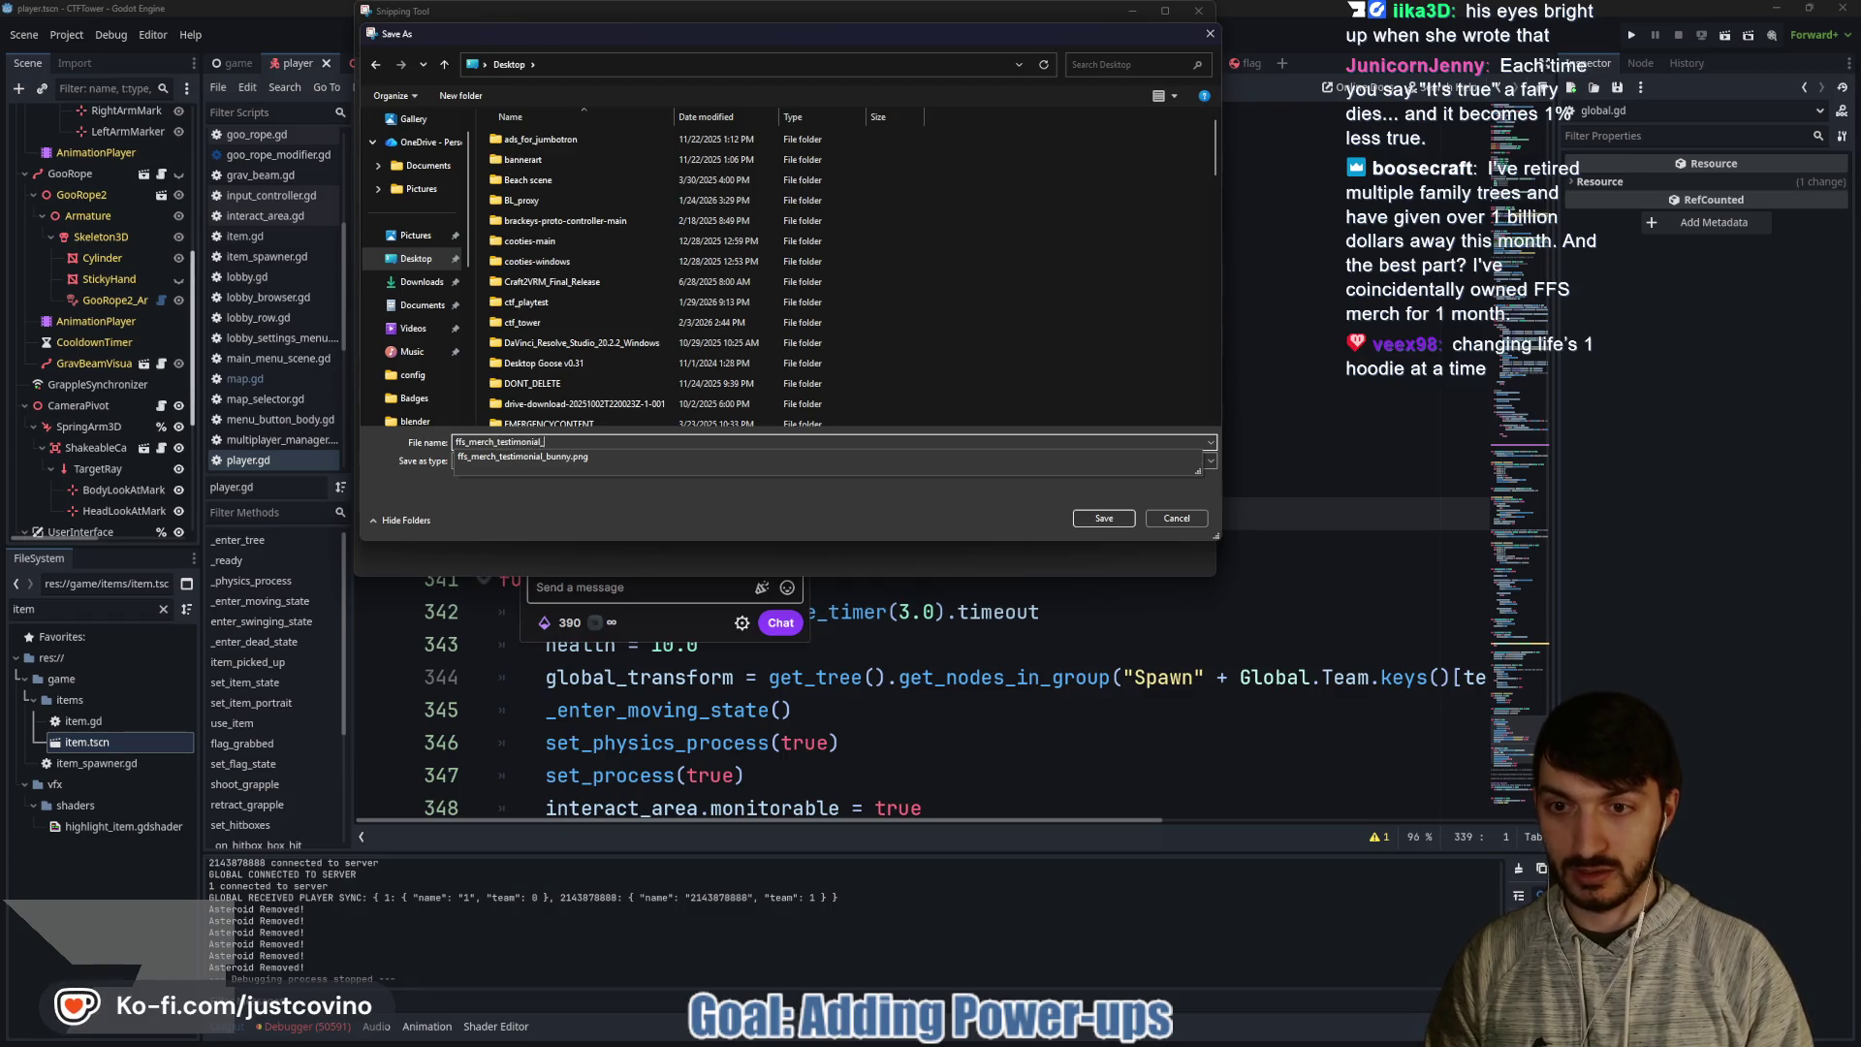
text(boosecraft)
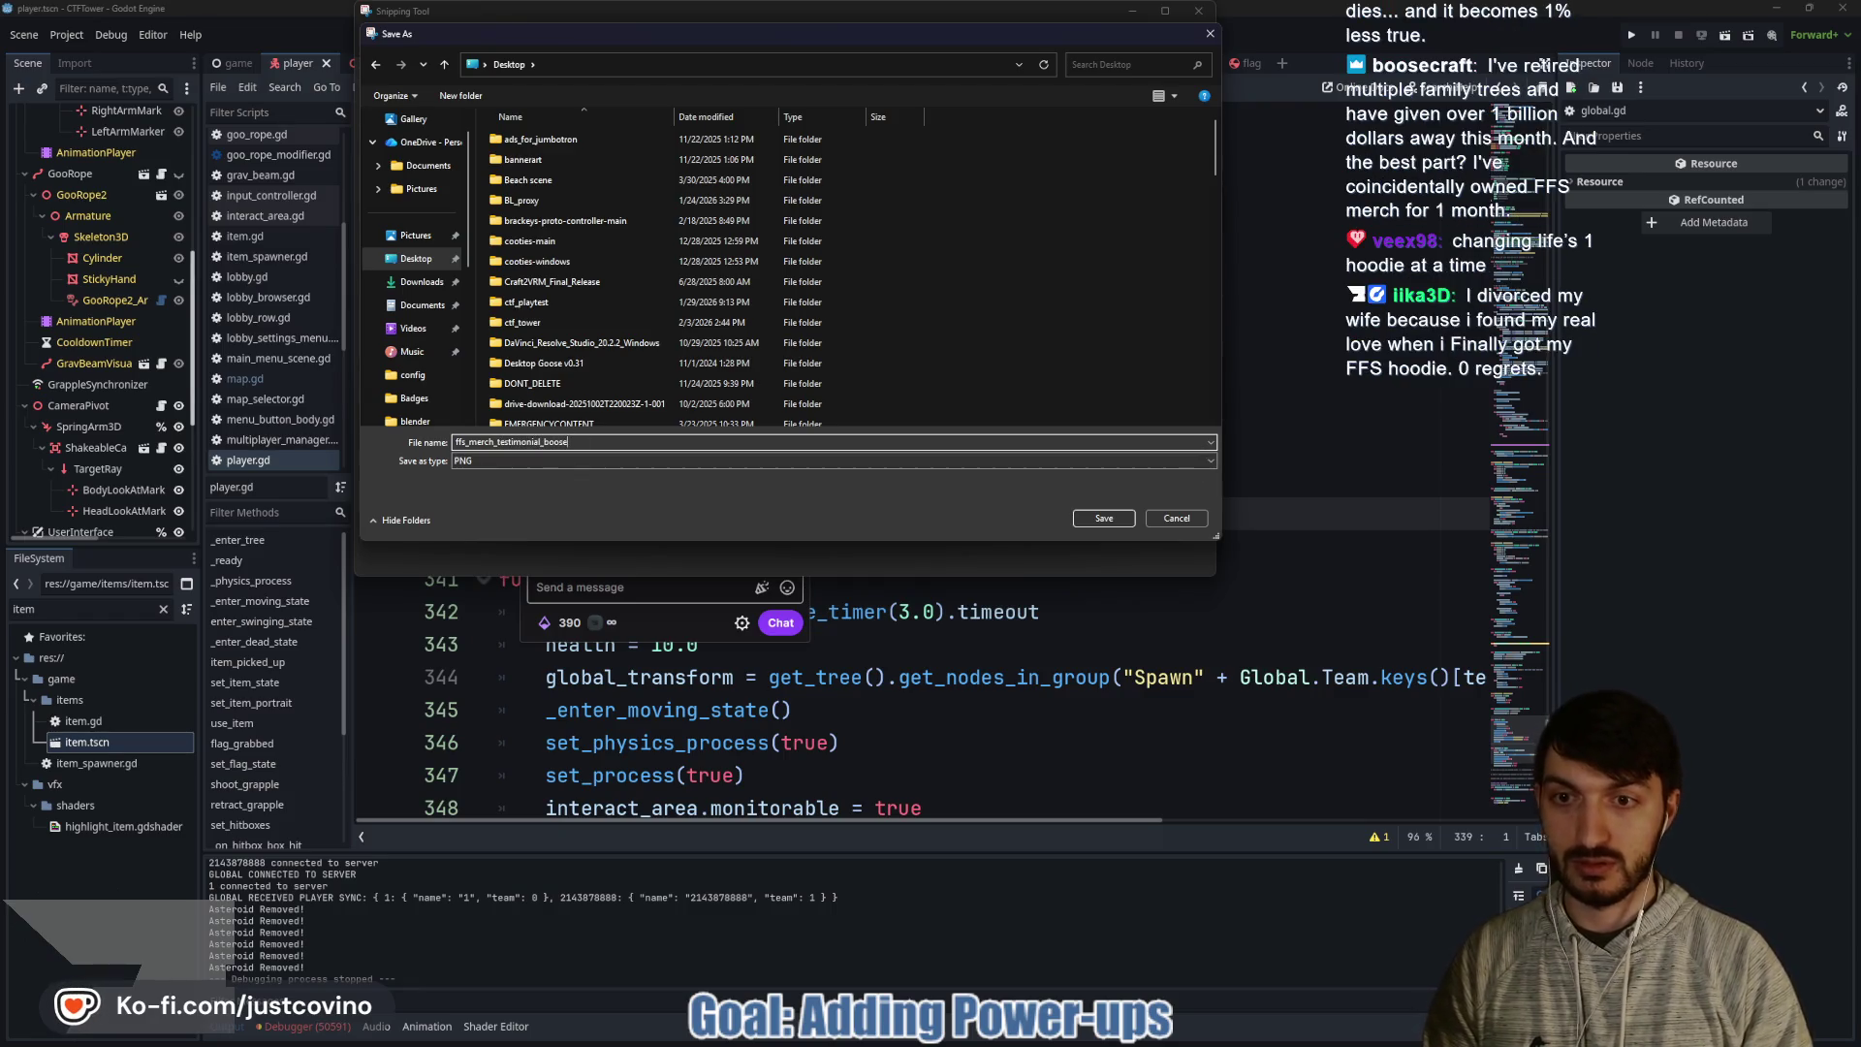
click(1111, 524)
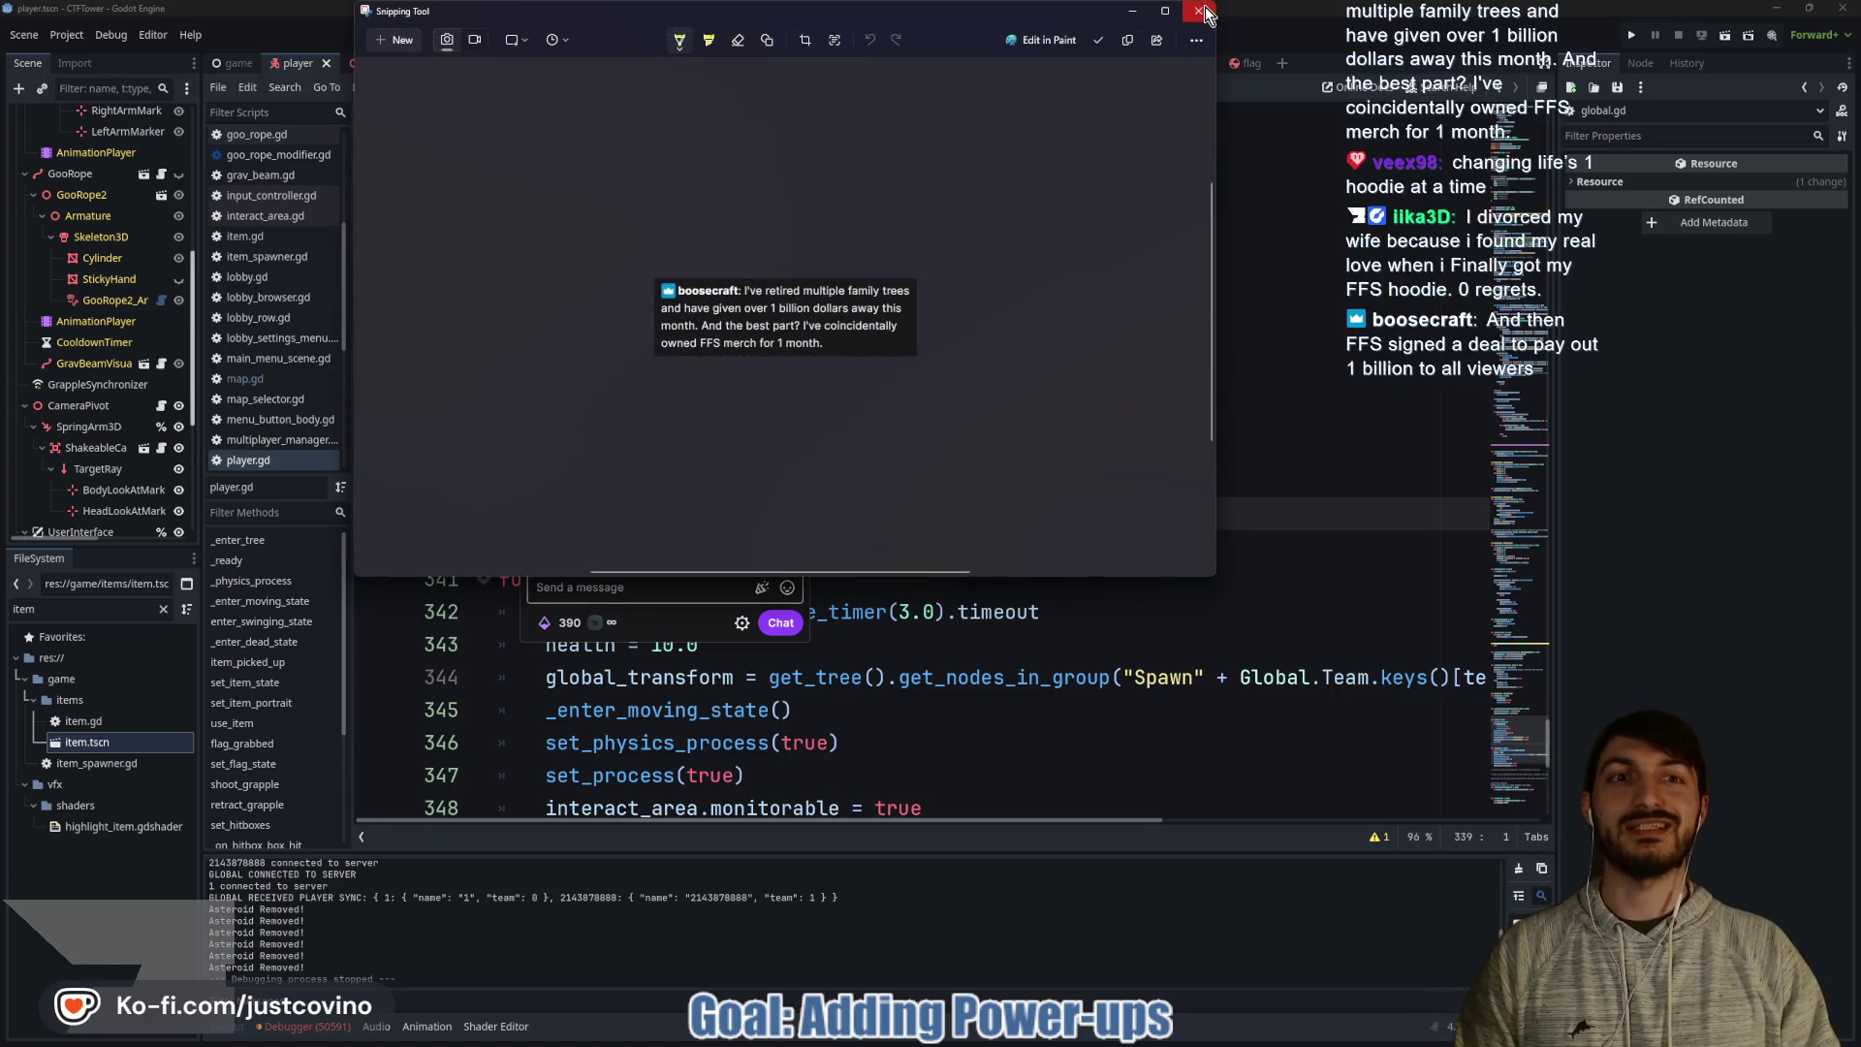
click(1199, 10)
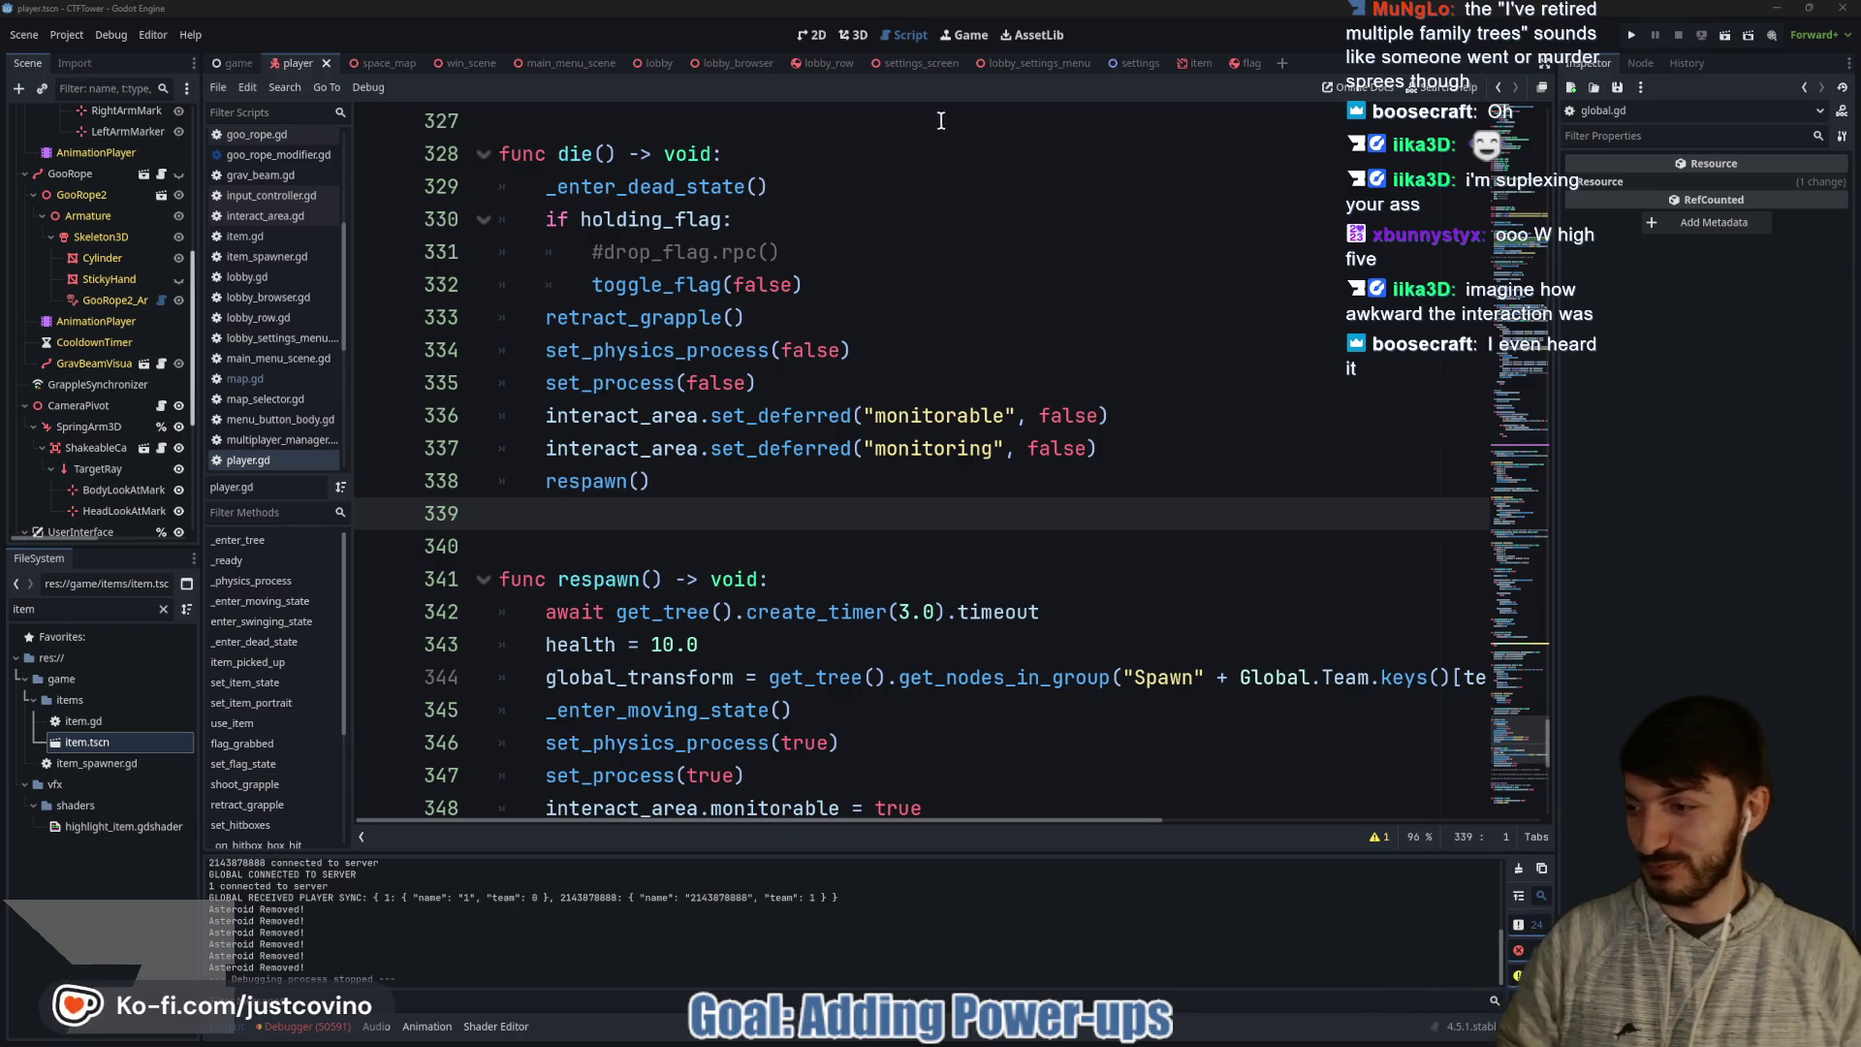
- Read the set_deferred documentation in die(), then bring the stream chat over the editor
mouse_move(794, 416)
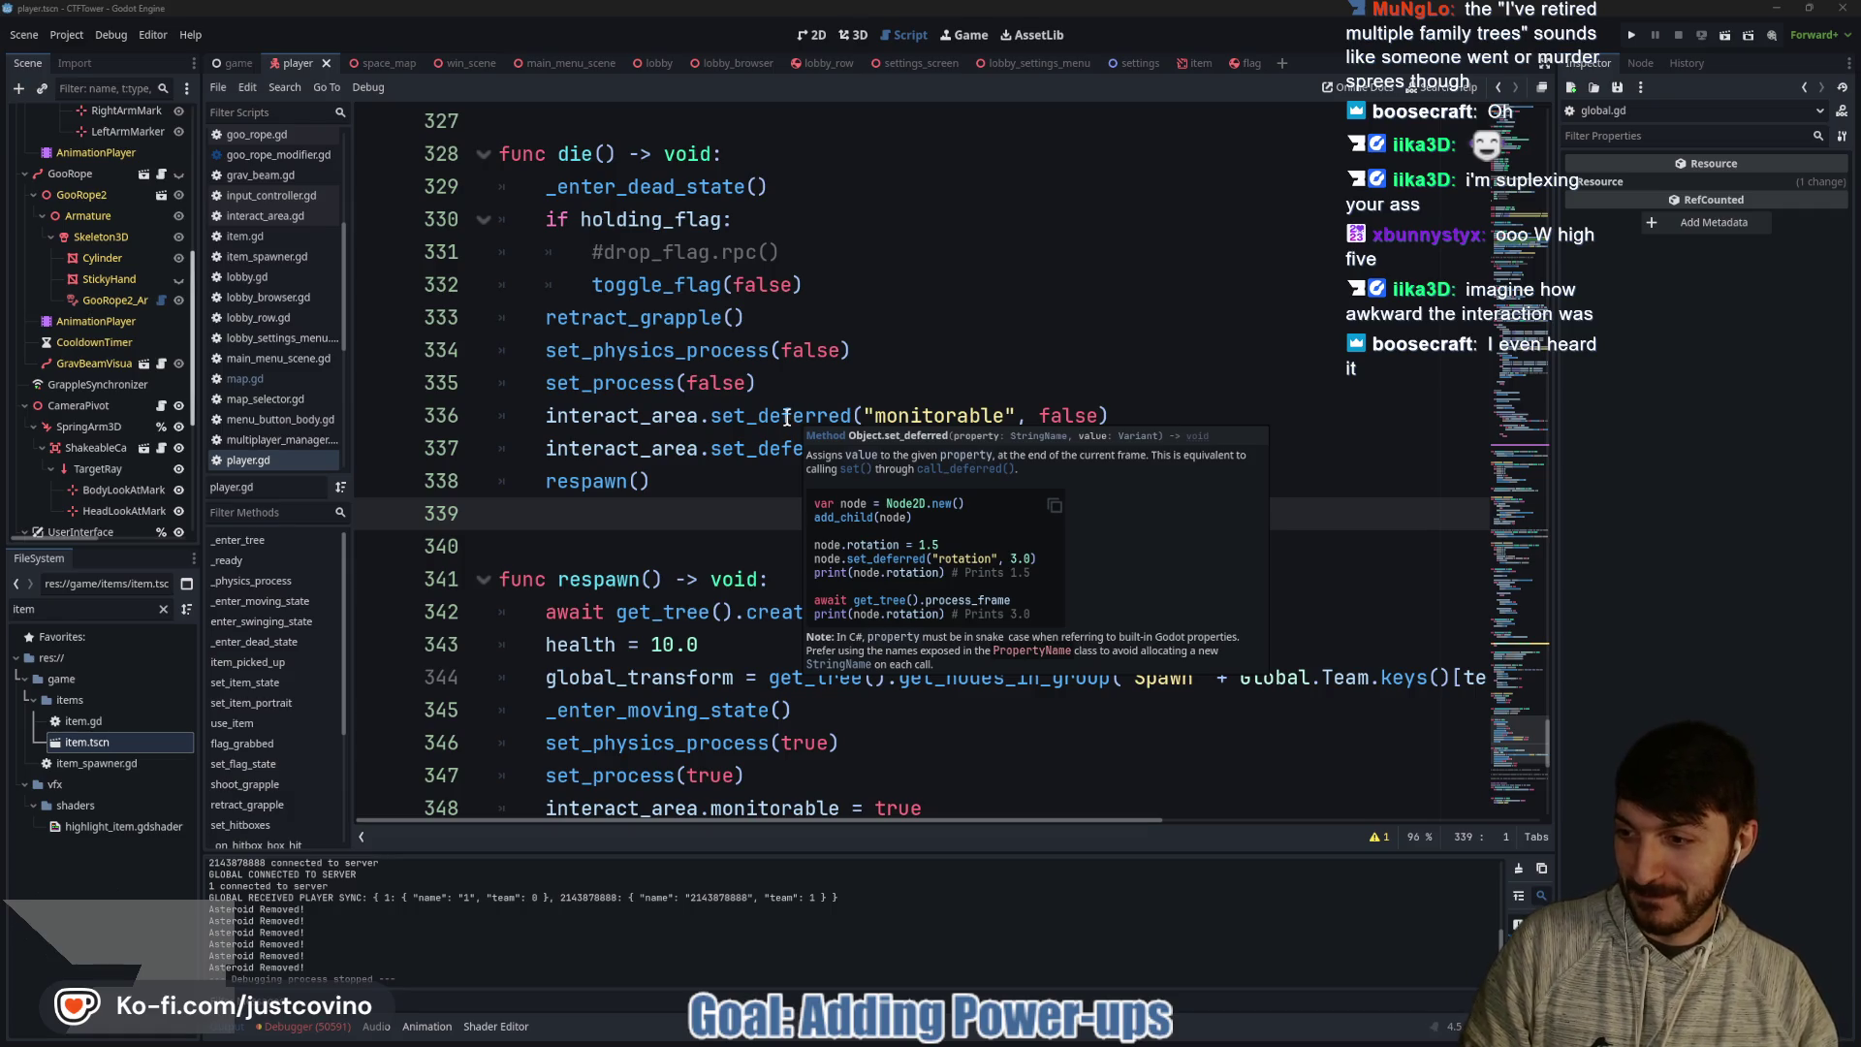
click(871, 441)
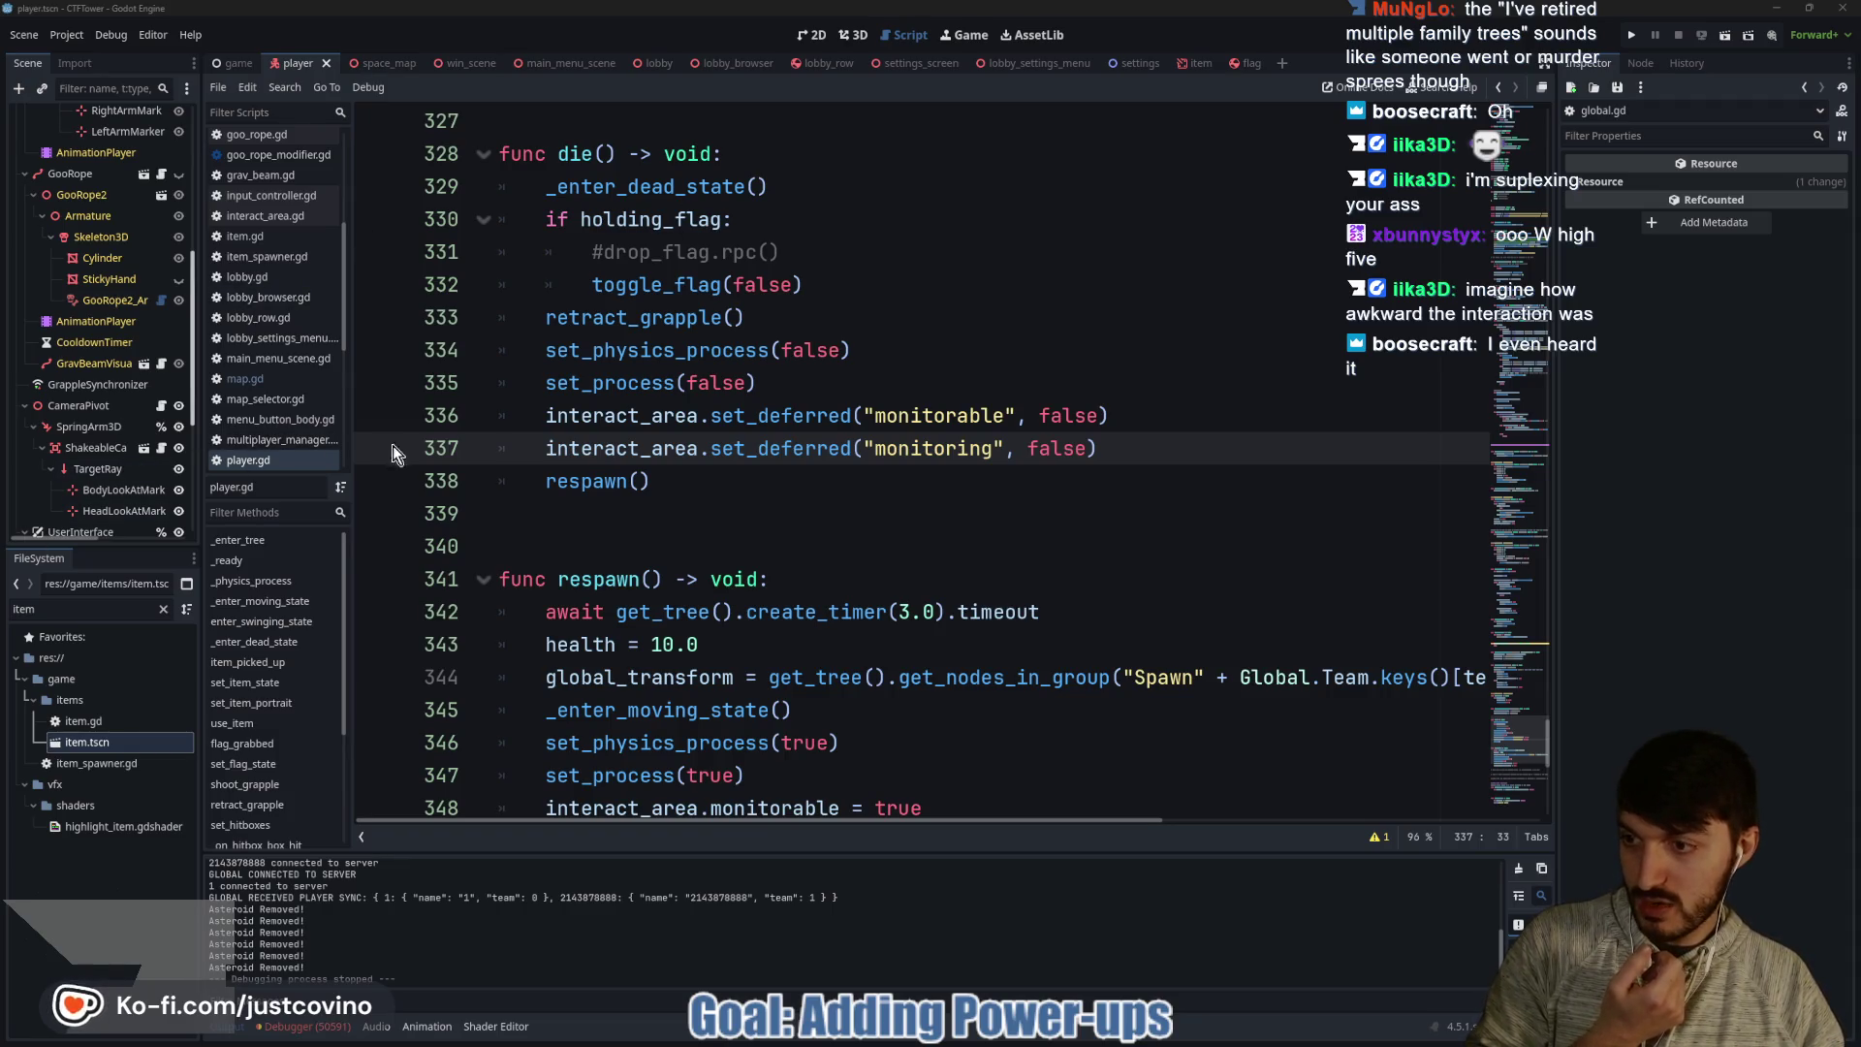
key(alt+Tab)
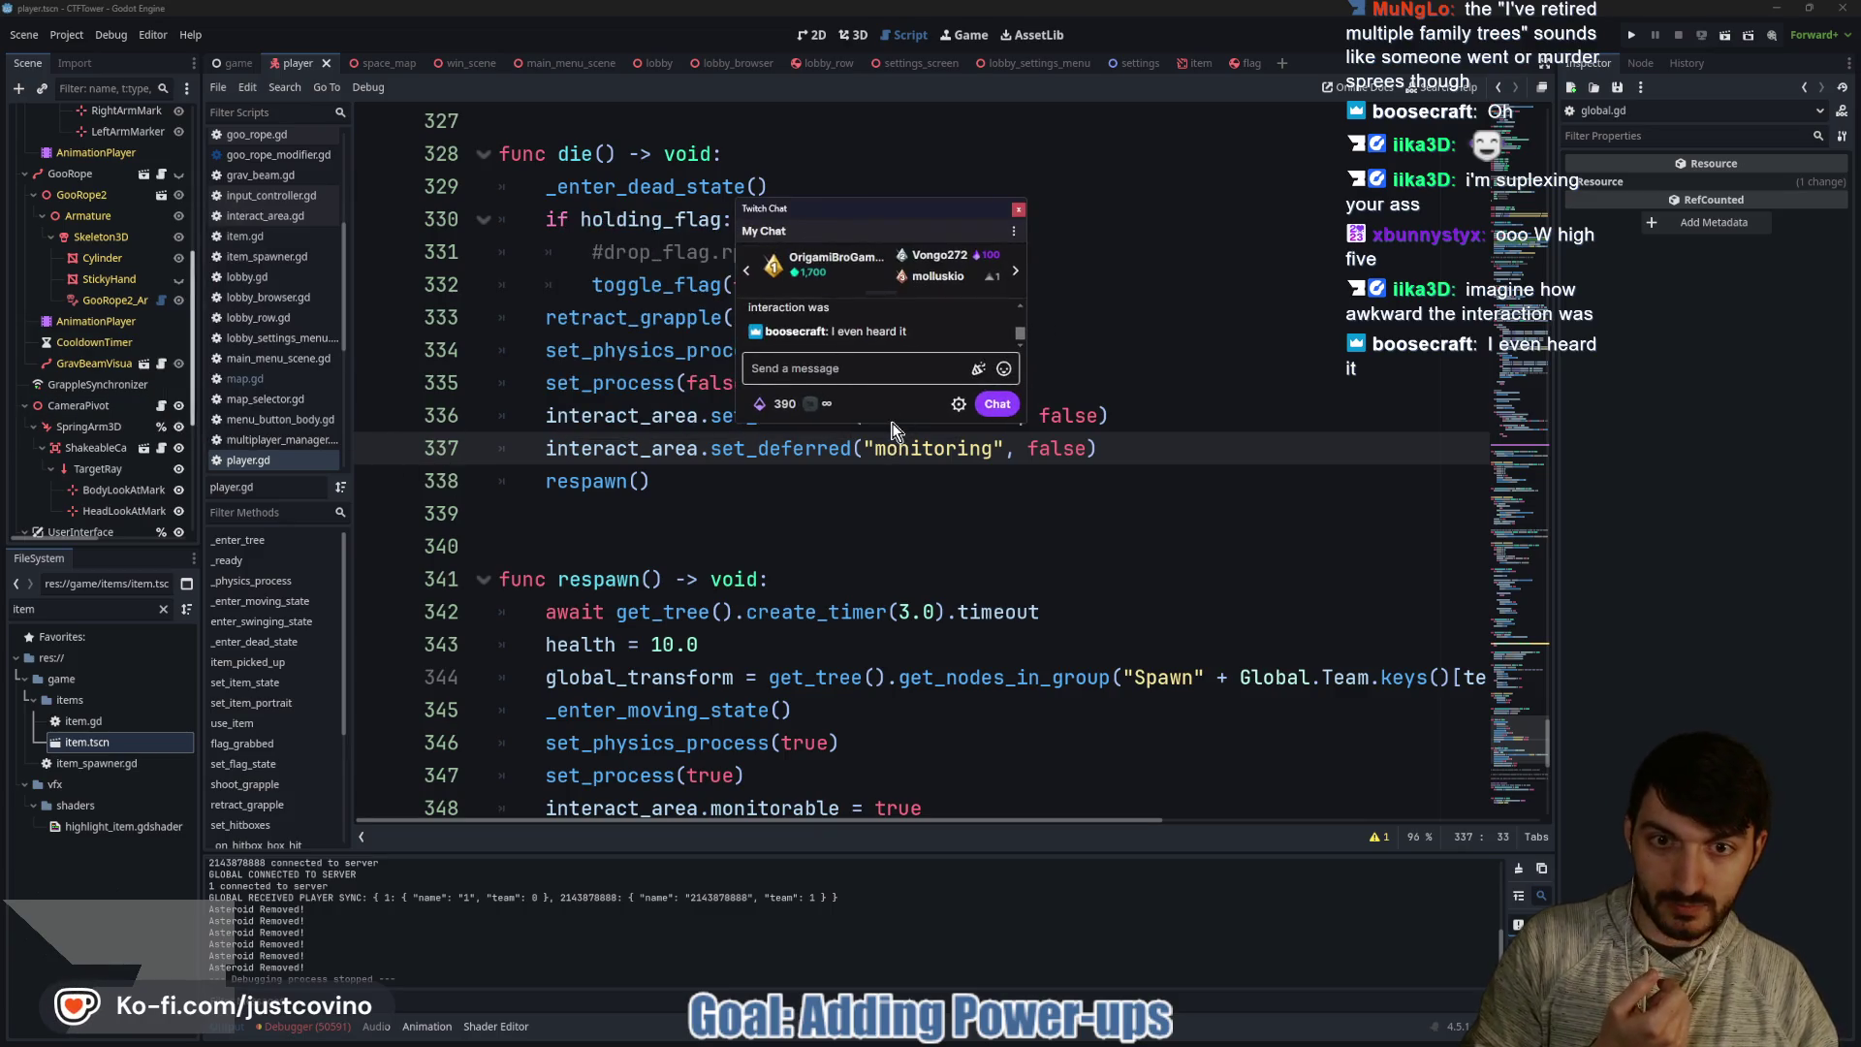
- Enlarge the chat popup and browse its Chat Appearance and chat identity settings
drag(894, 424, 894, 918)
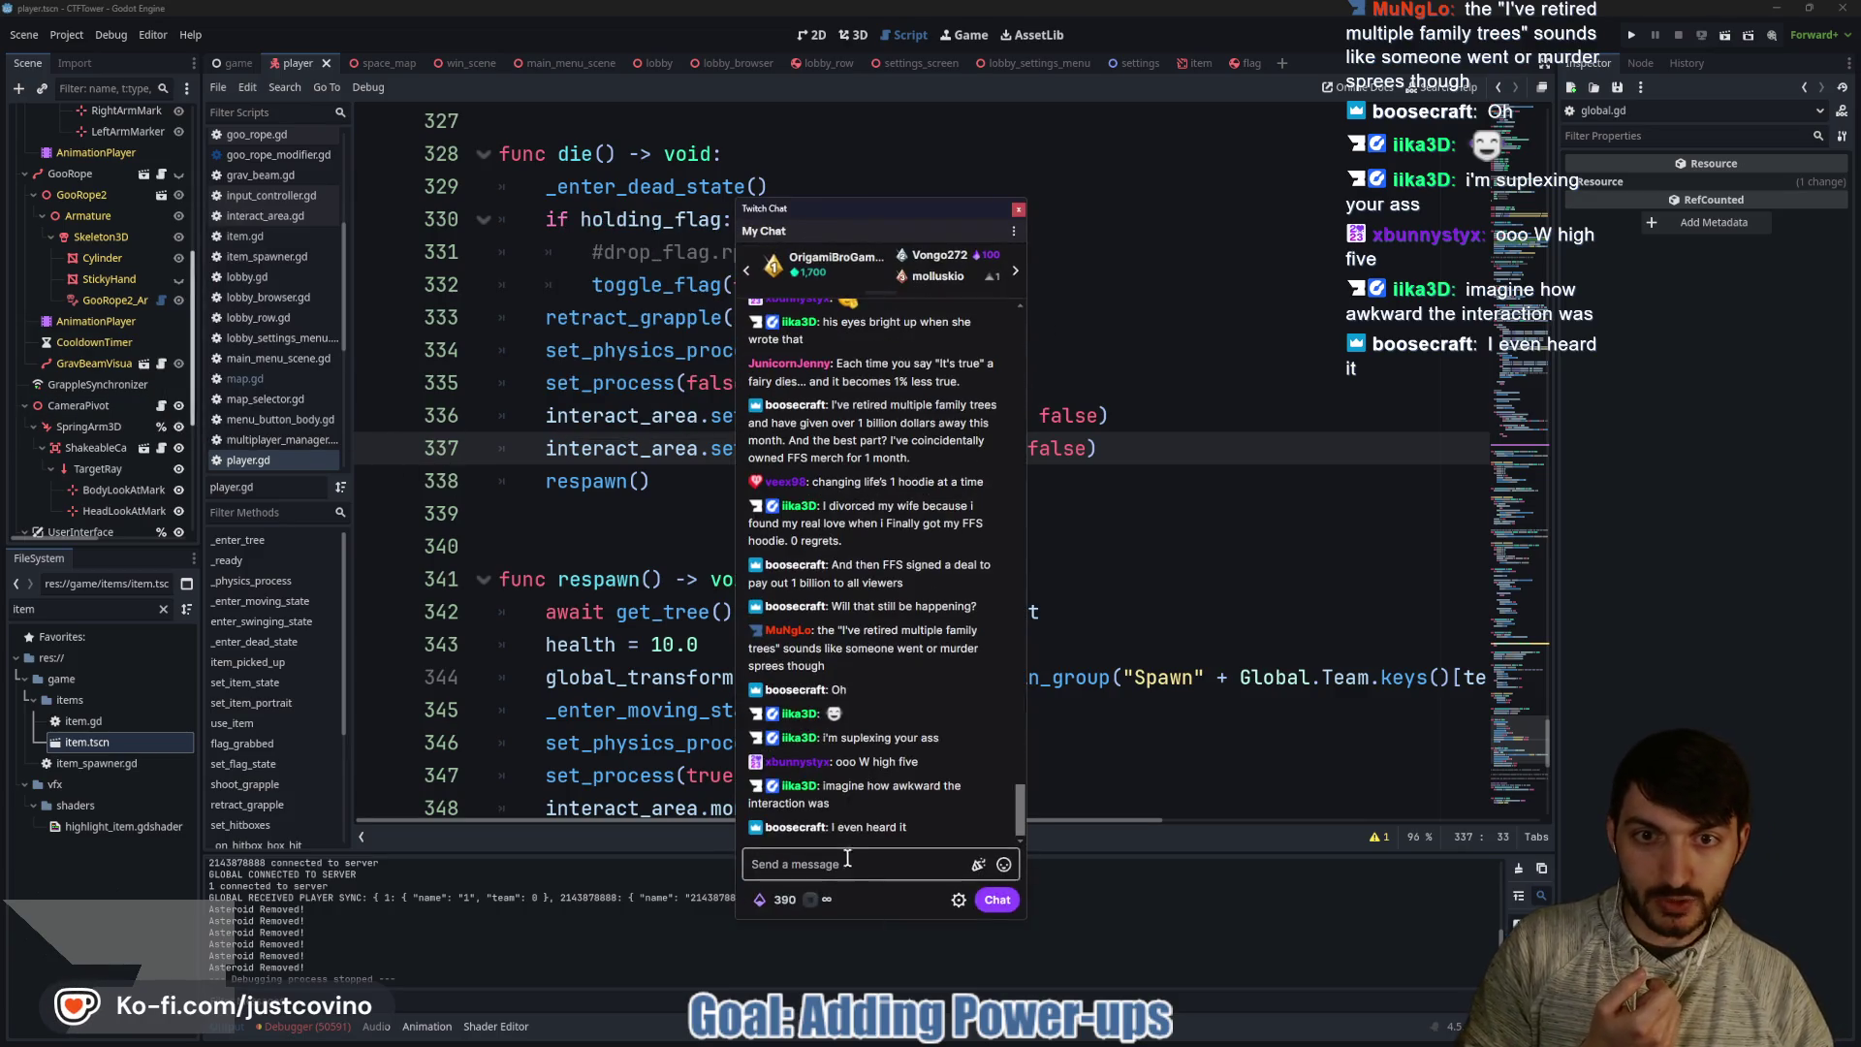
right_click(742, 592)
click(865, 877)
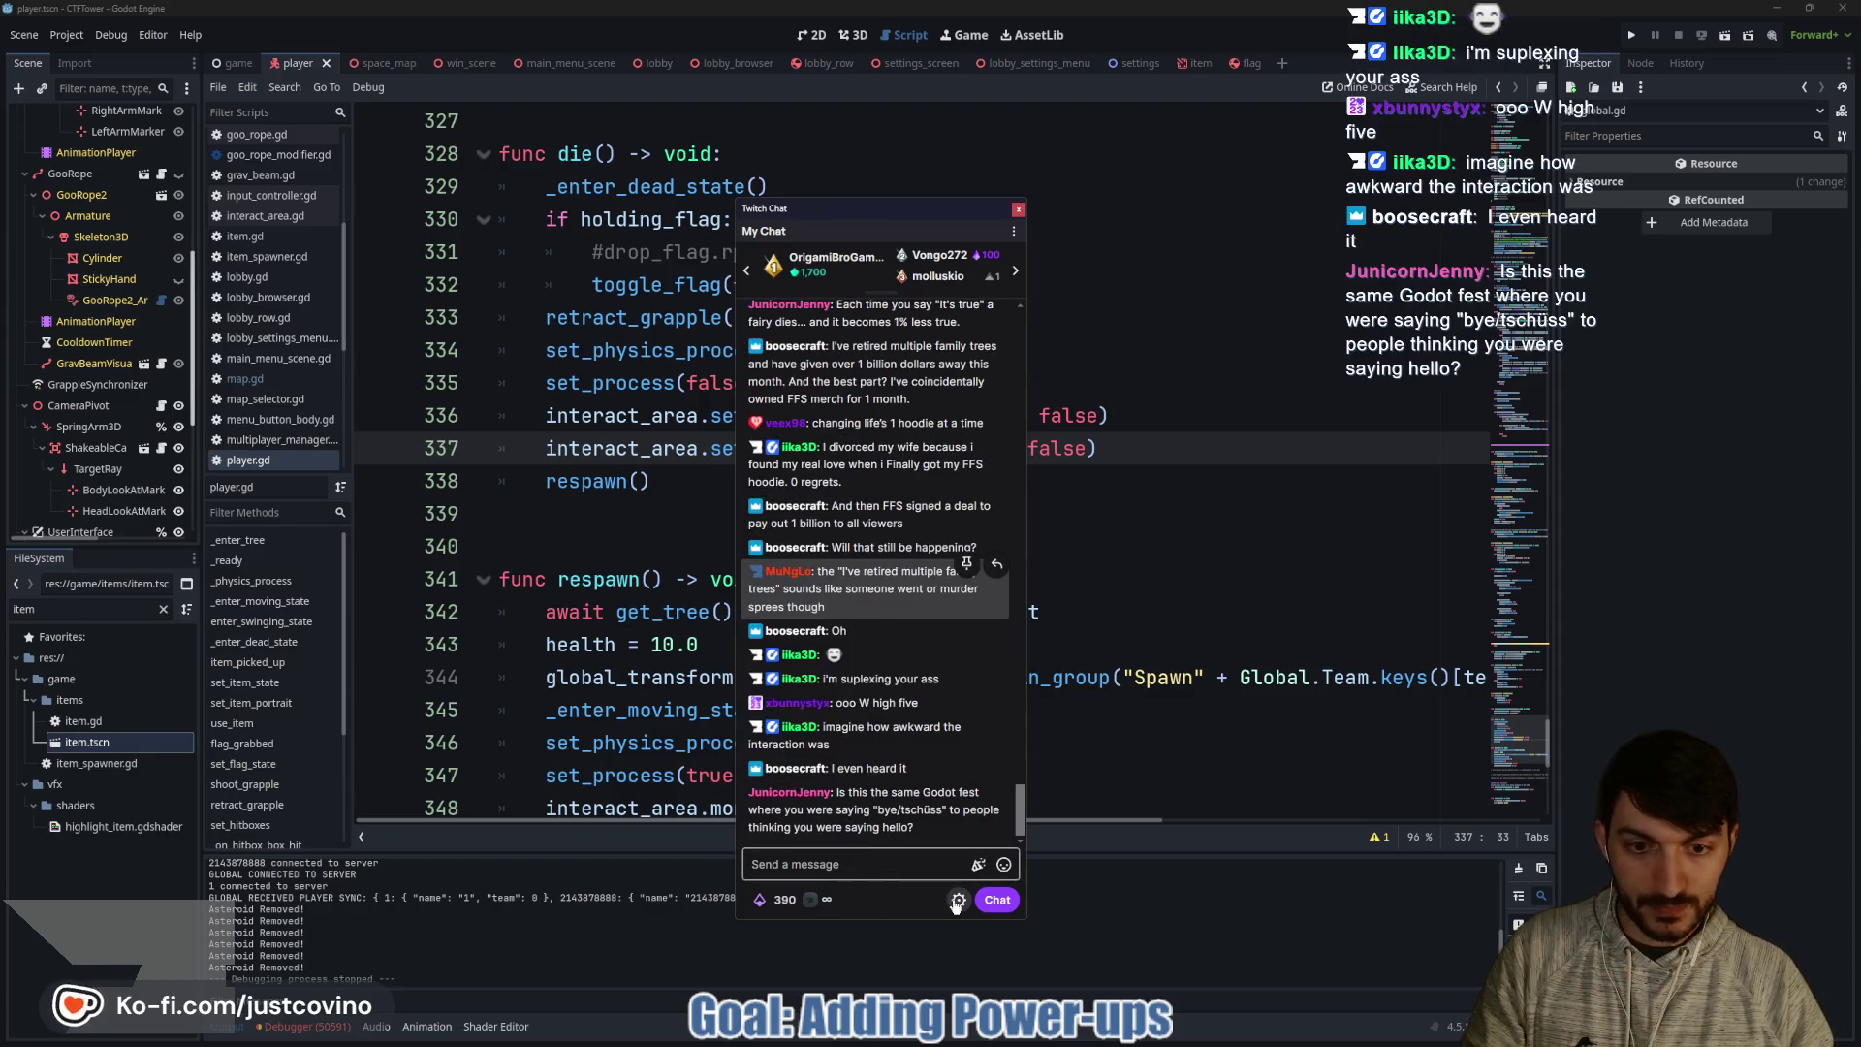
click(959, 899)
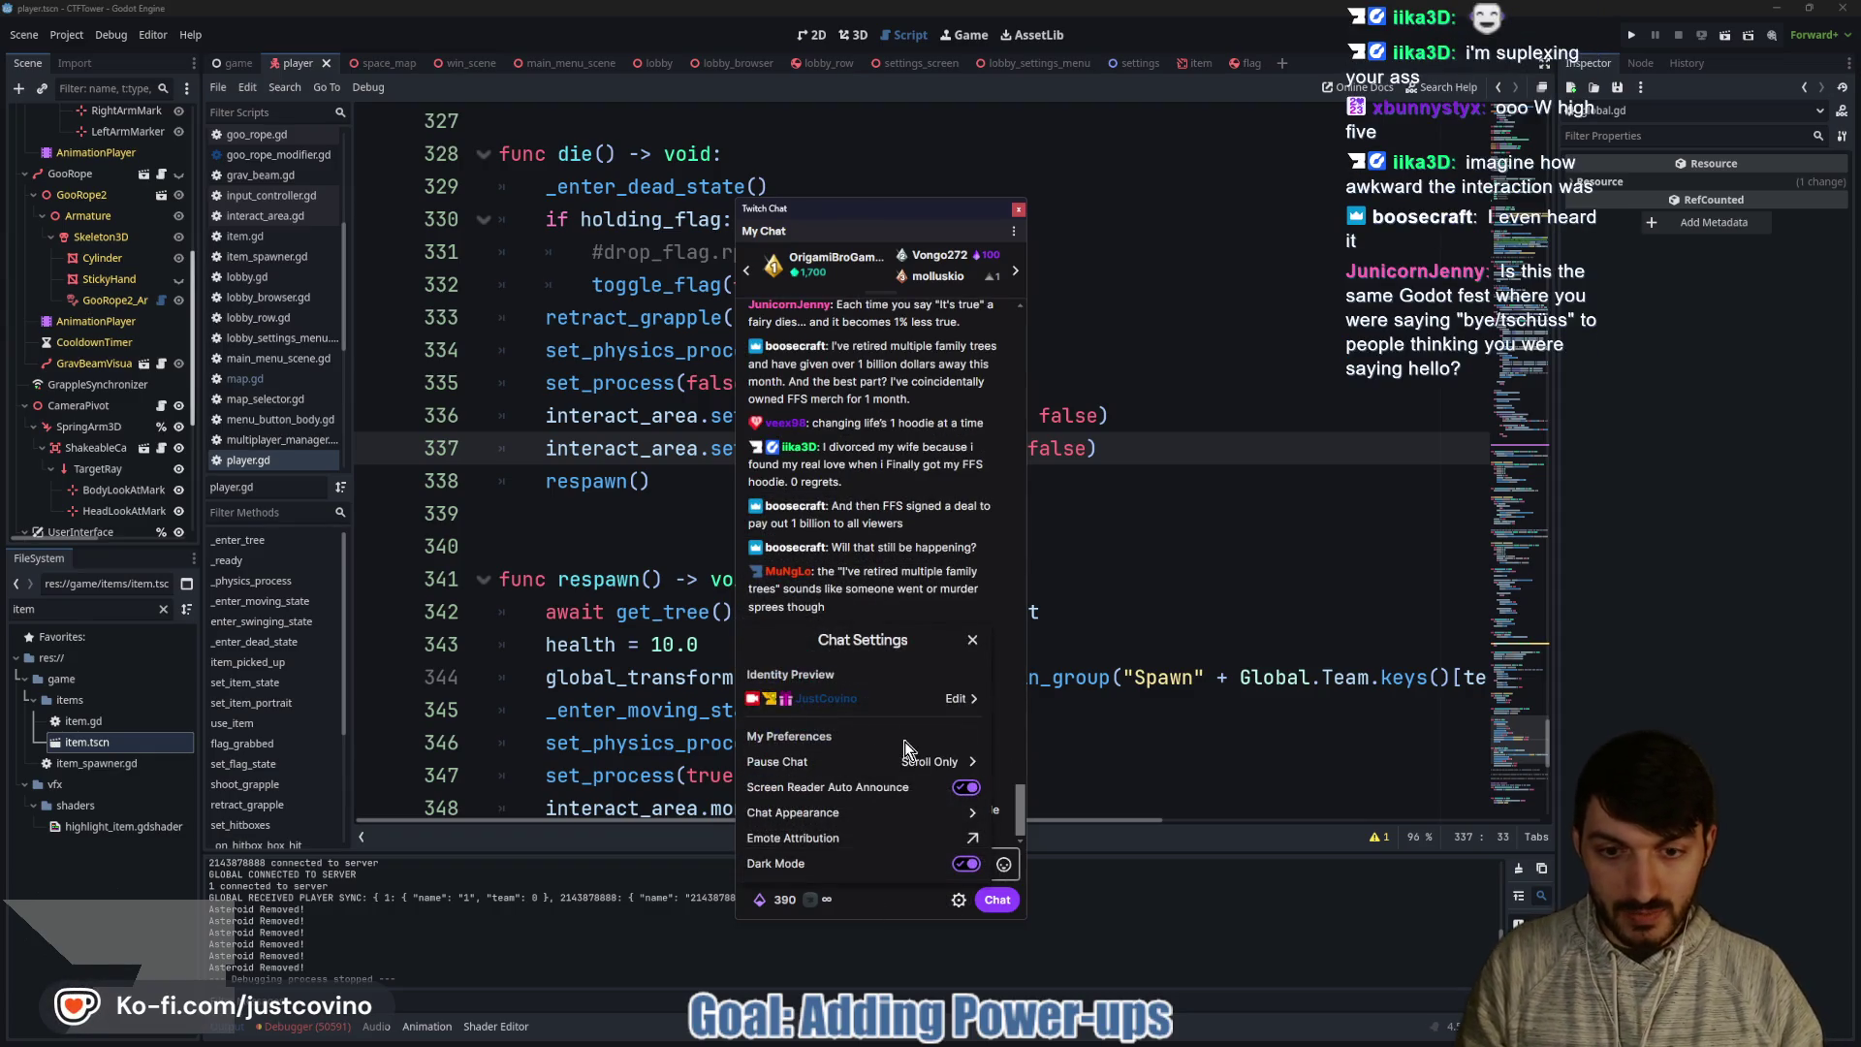
click(866, 817)
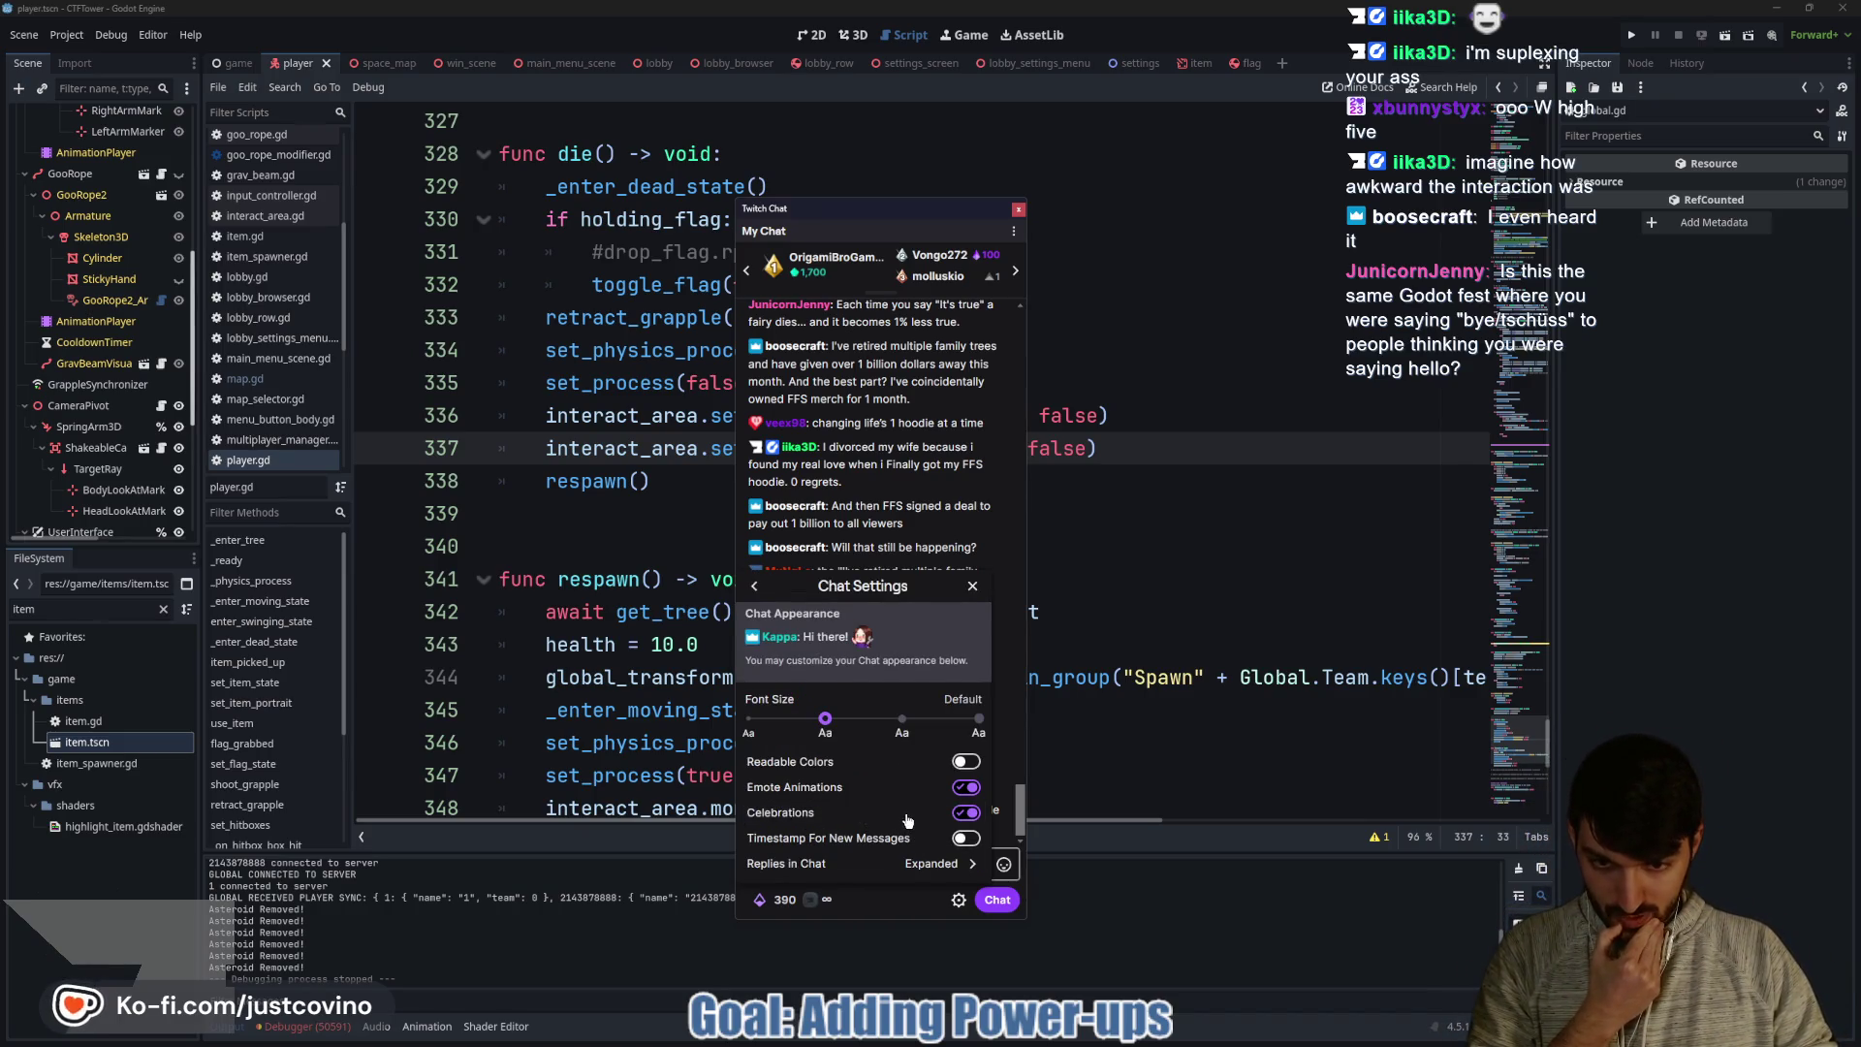
click(754, 585)
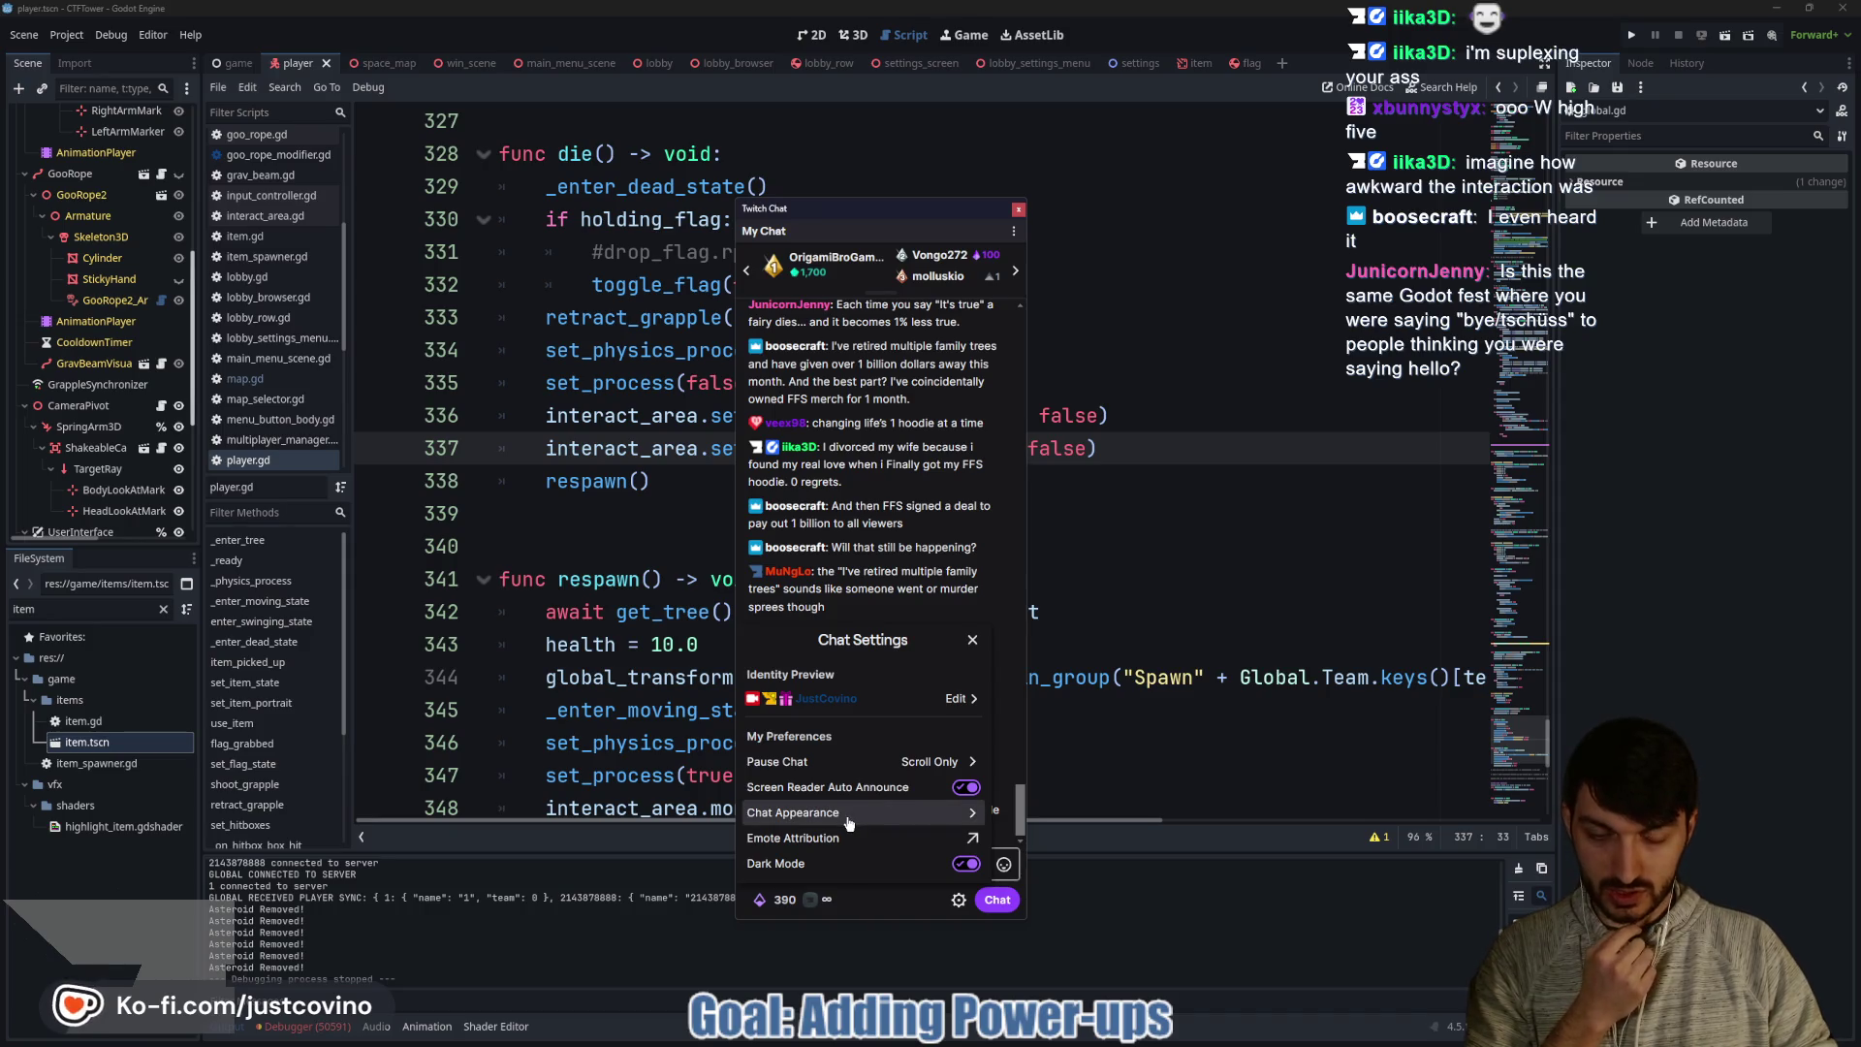
click(955, 702)
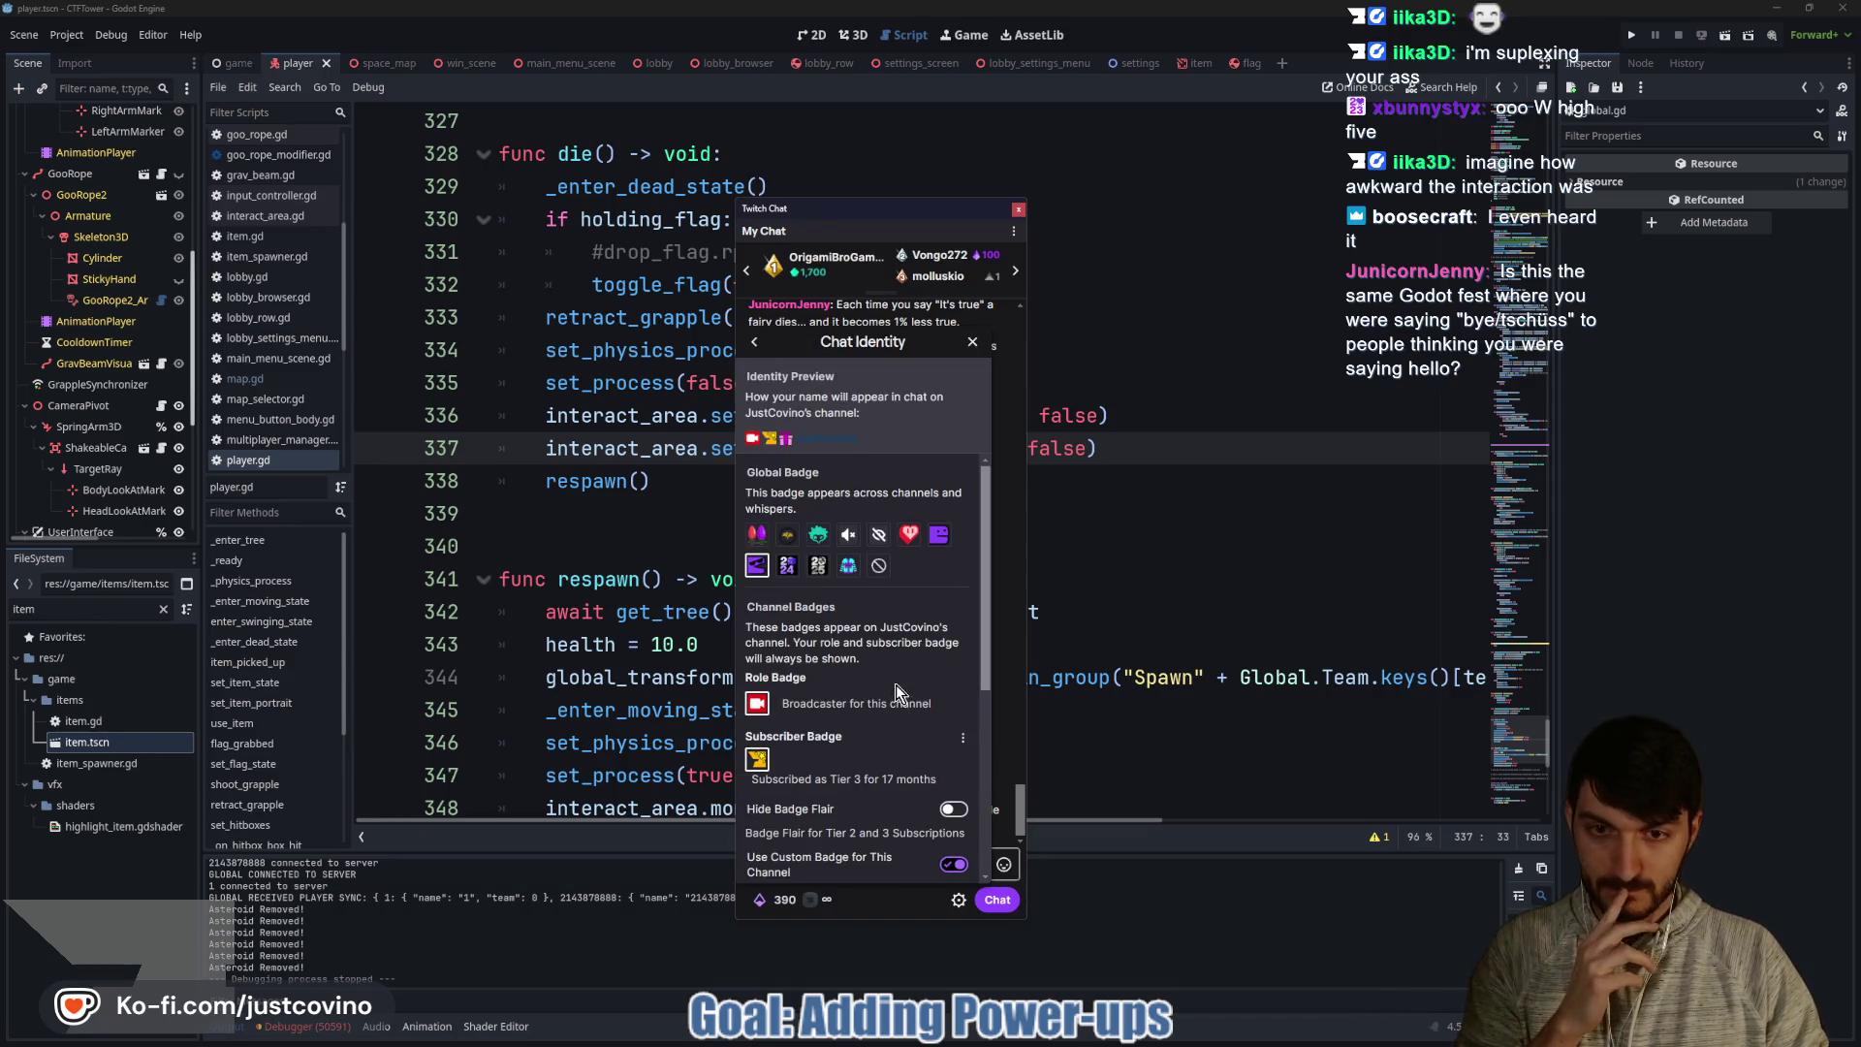
scroll(895, 684, down, 3)
scroll(895, 685, up, 3)
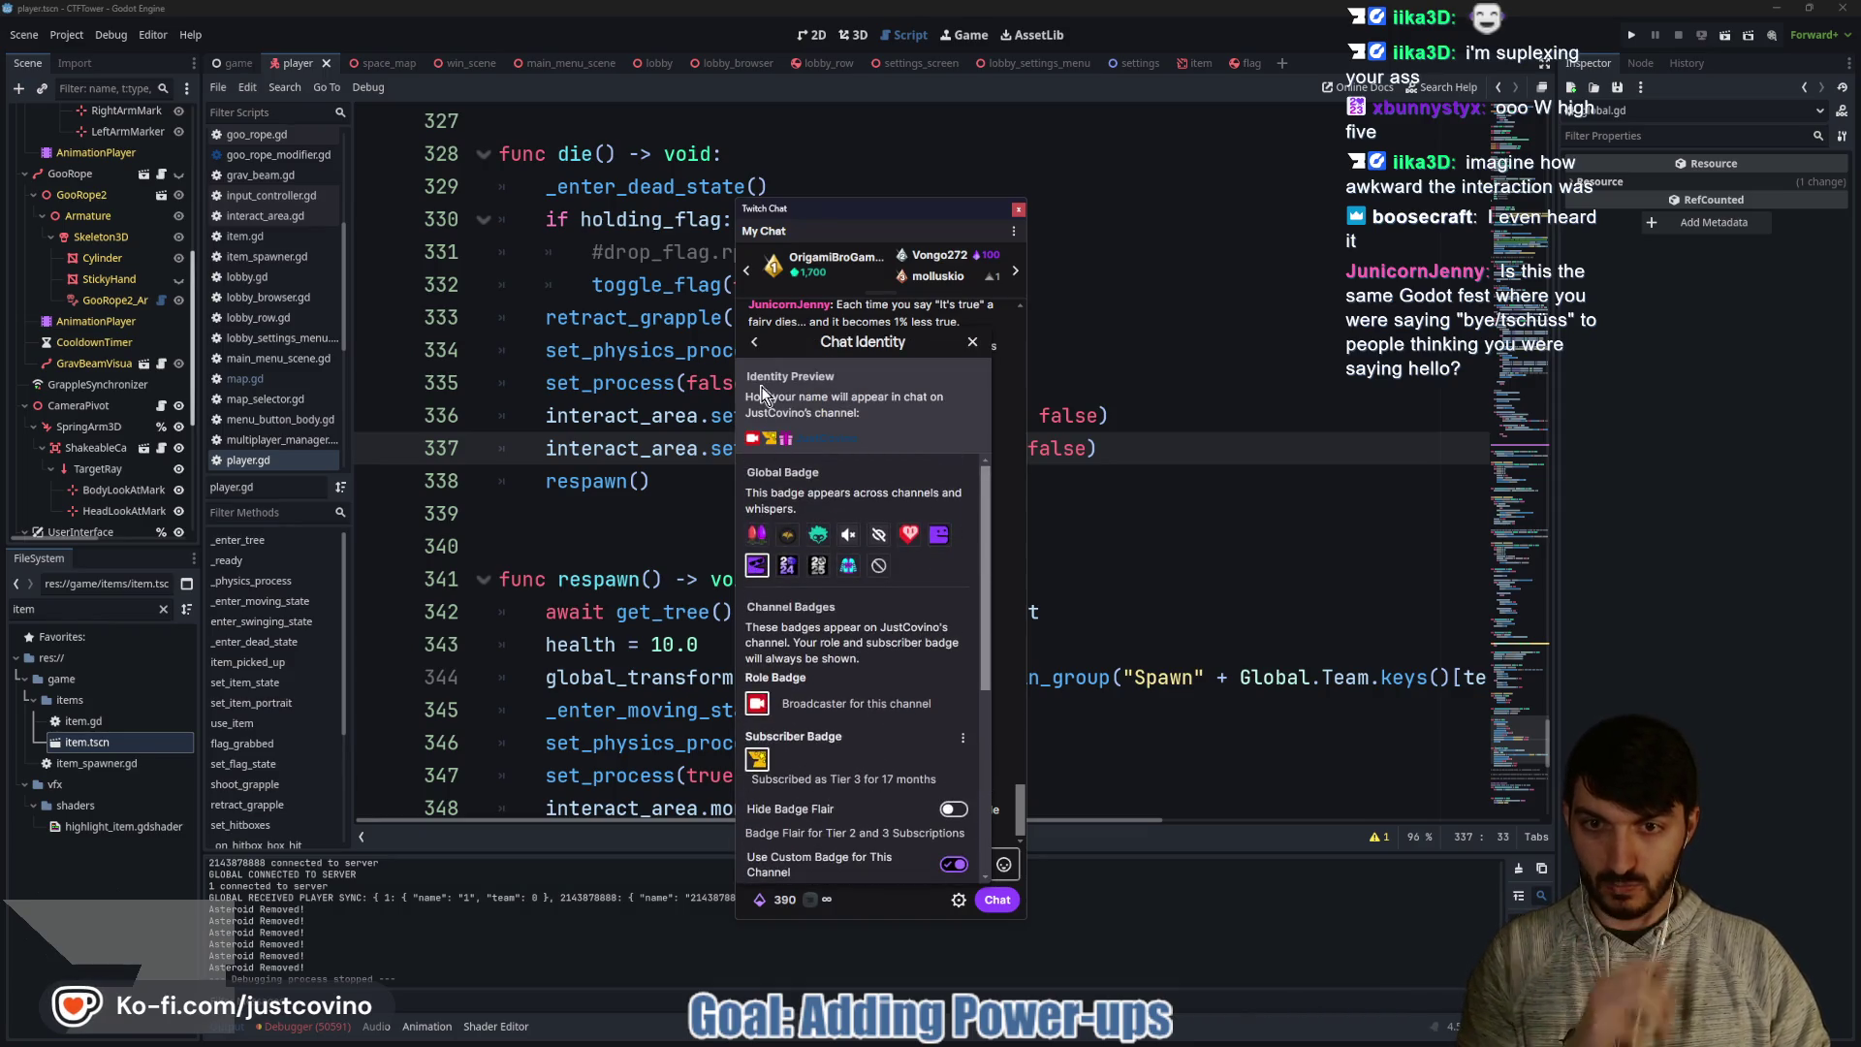
click(972, 342)
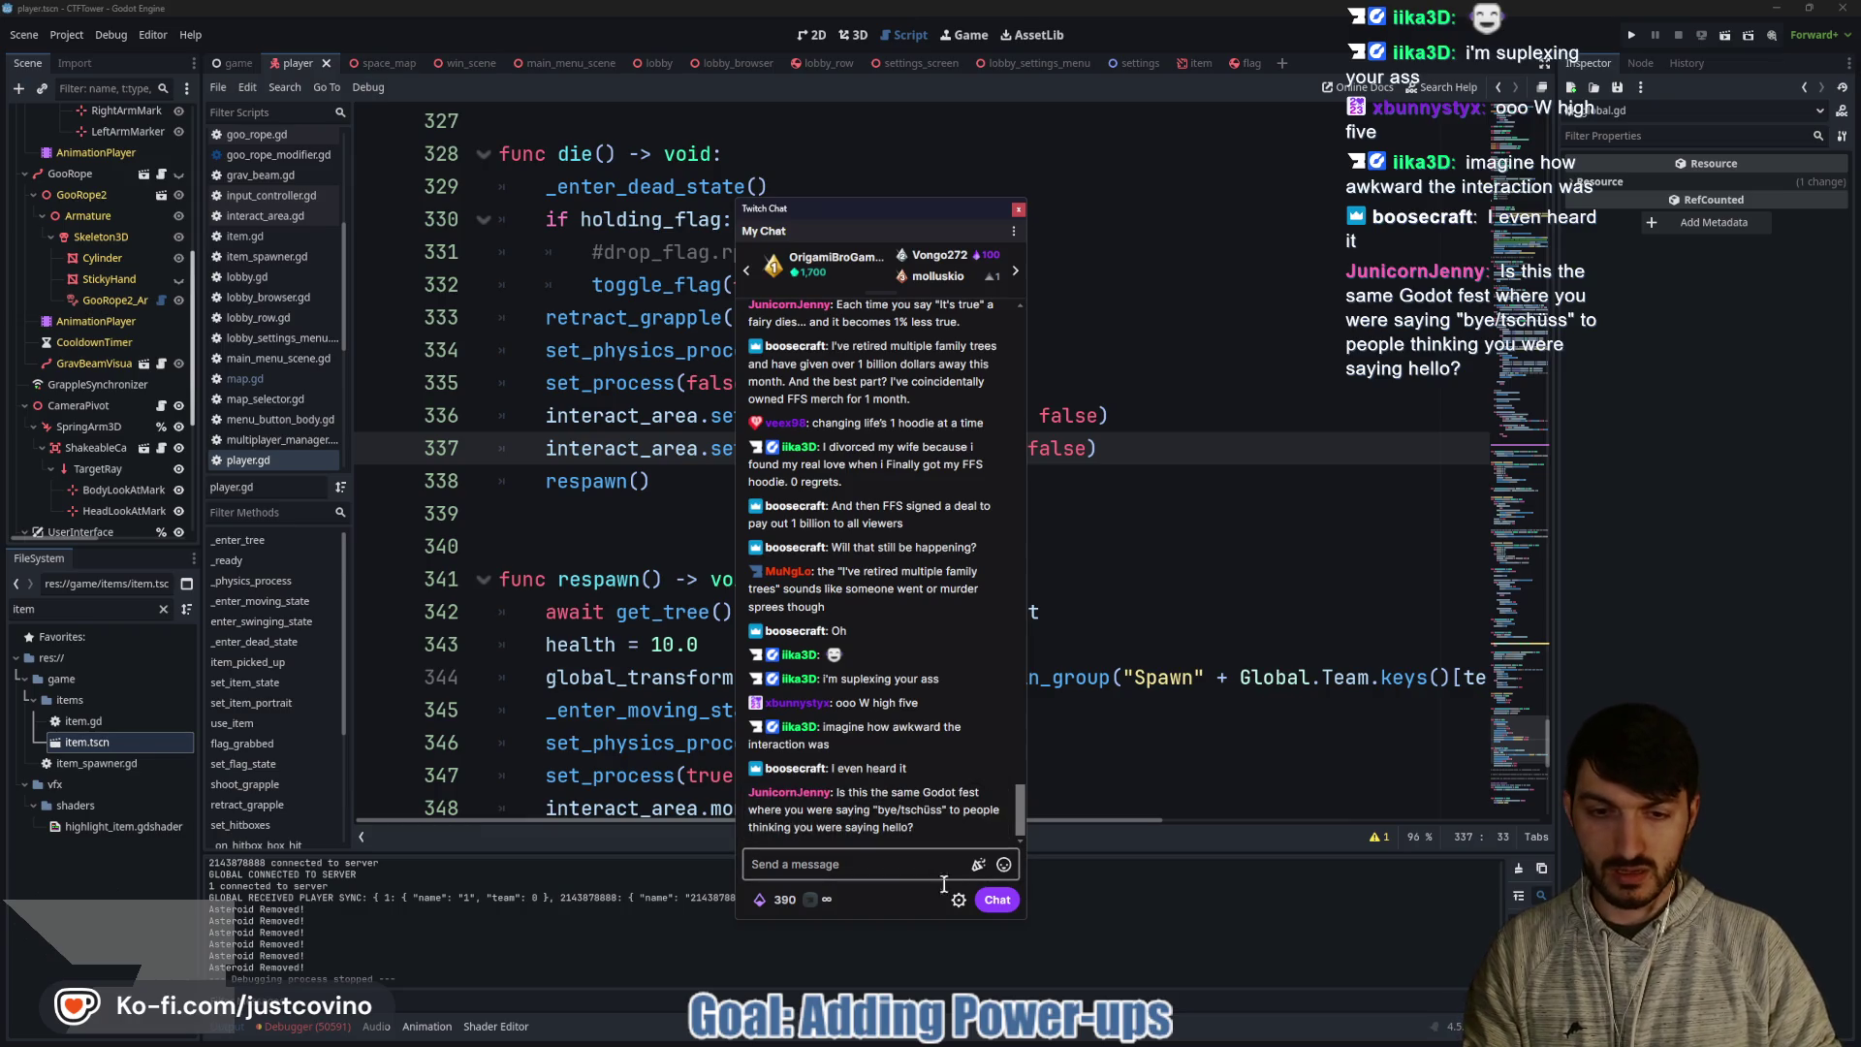
- Shrink the chat window, move it off the code, and place the caret on line 339
mouse_move(1025, 921)
mouse_down()
mouse_move(1013, 873)
mouse_move(1035, 748)
mouse_up()
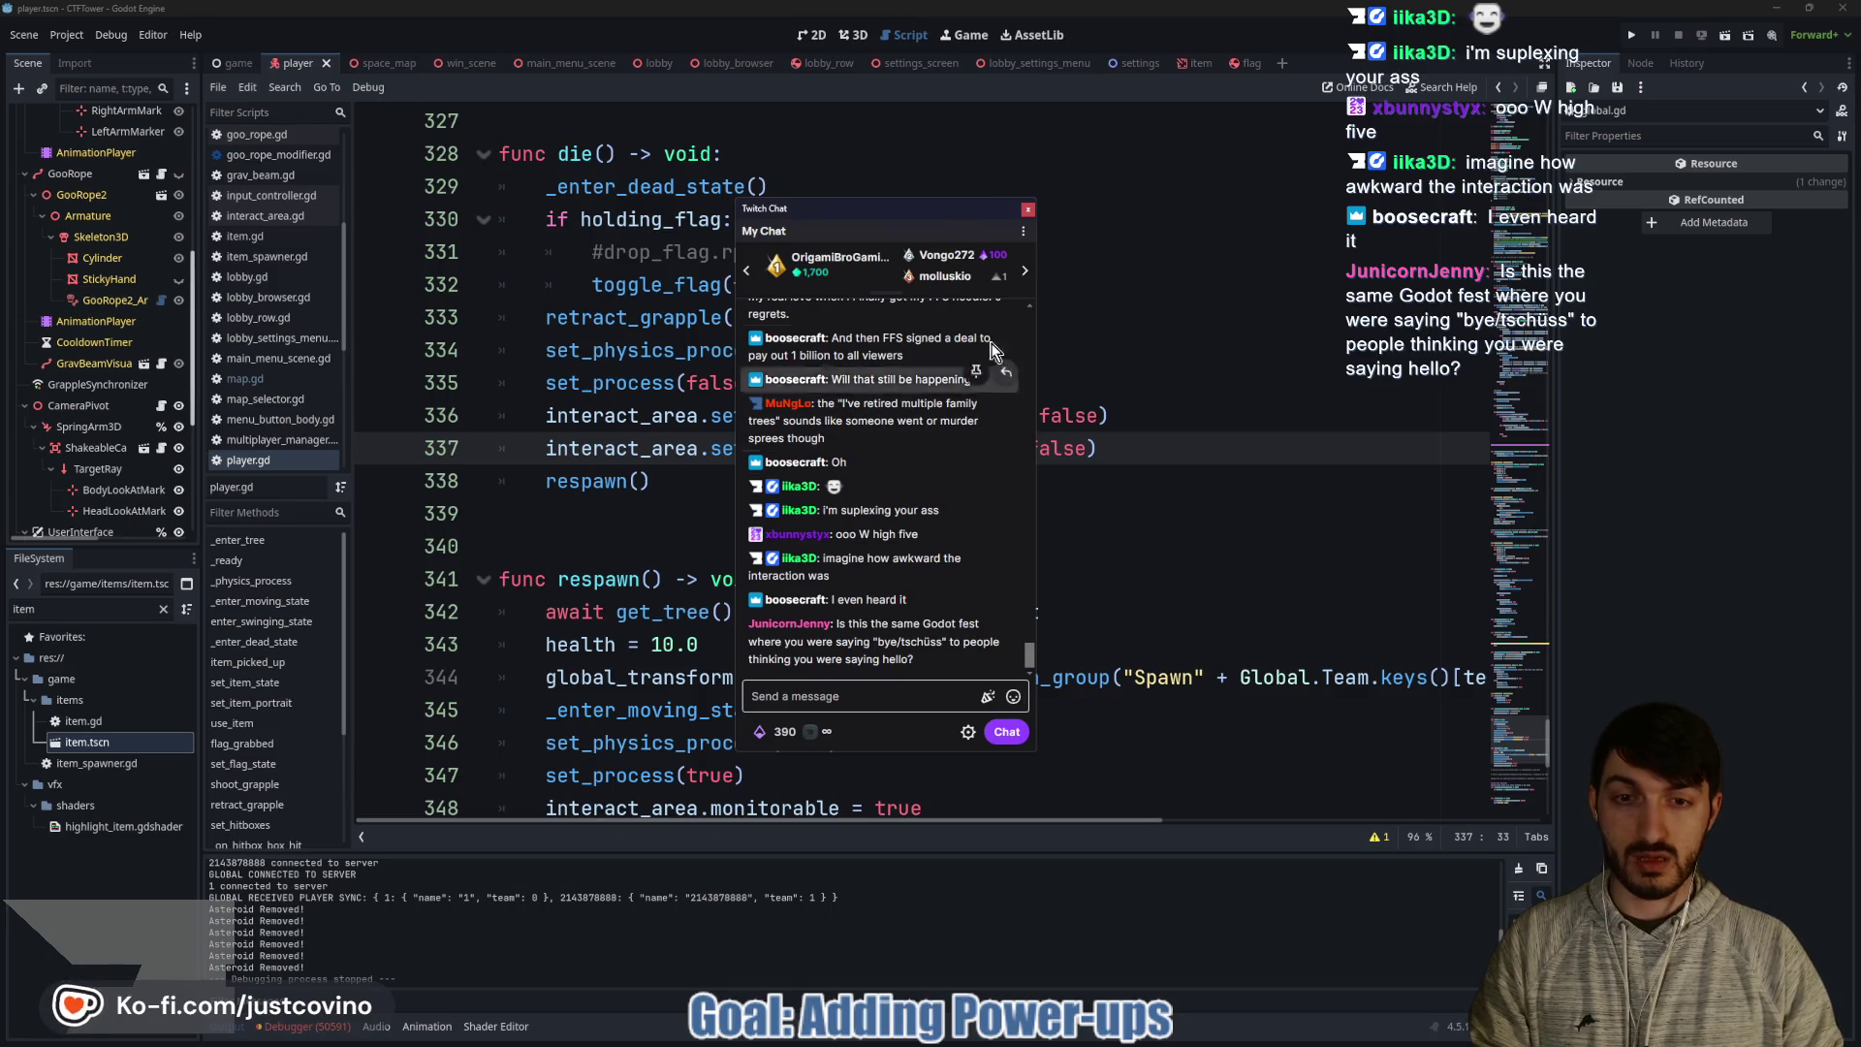
drag(929, 208, 242, 219)
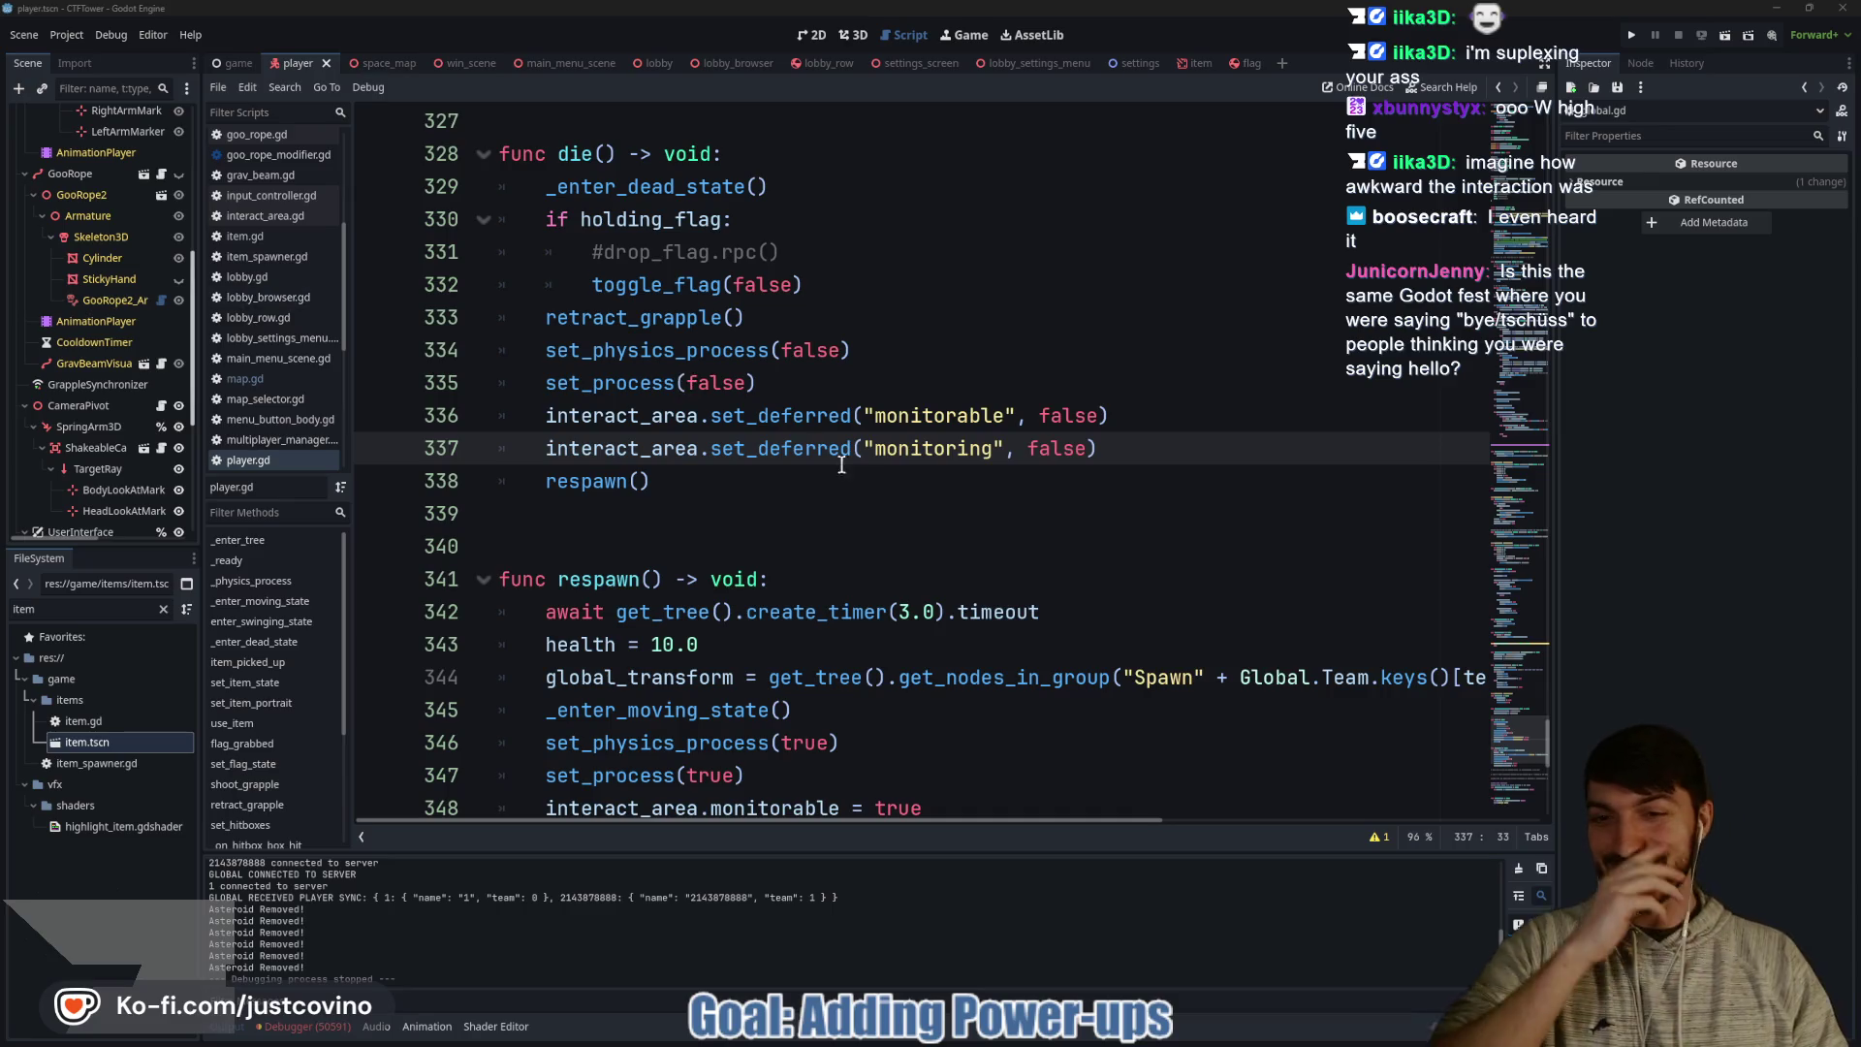
click(756, 514)
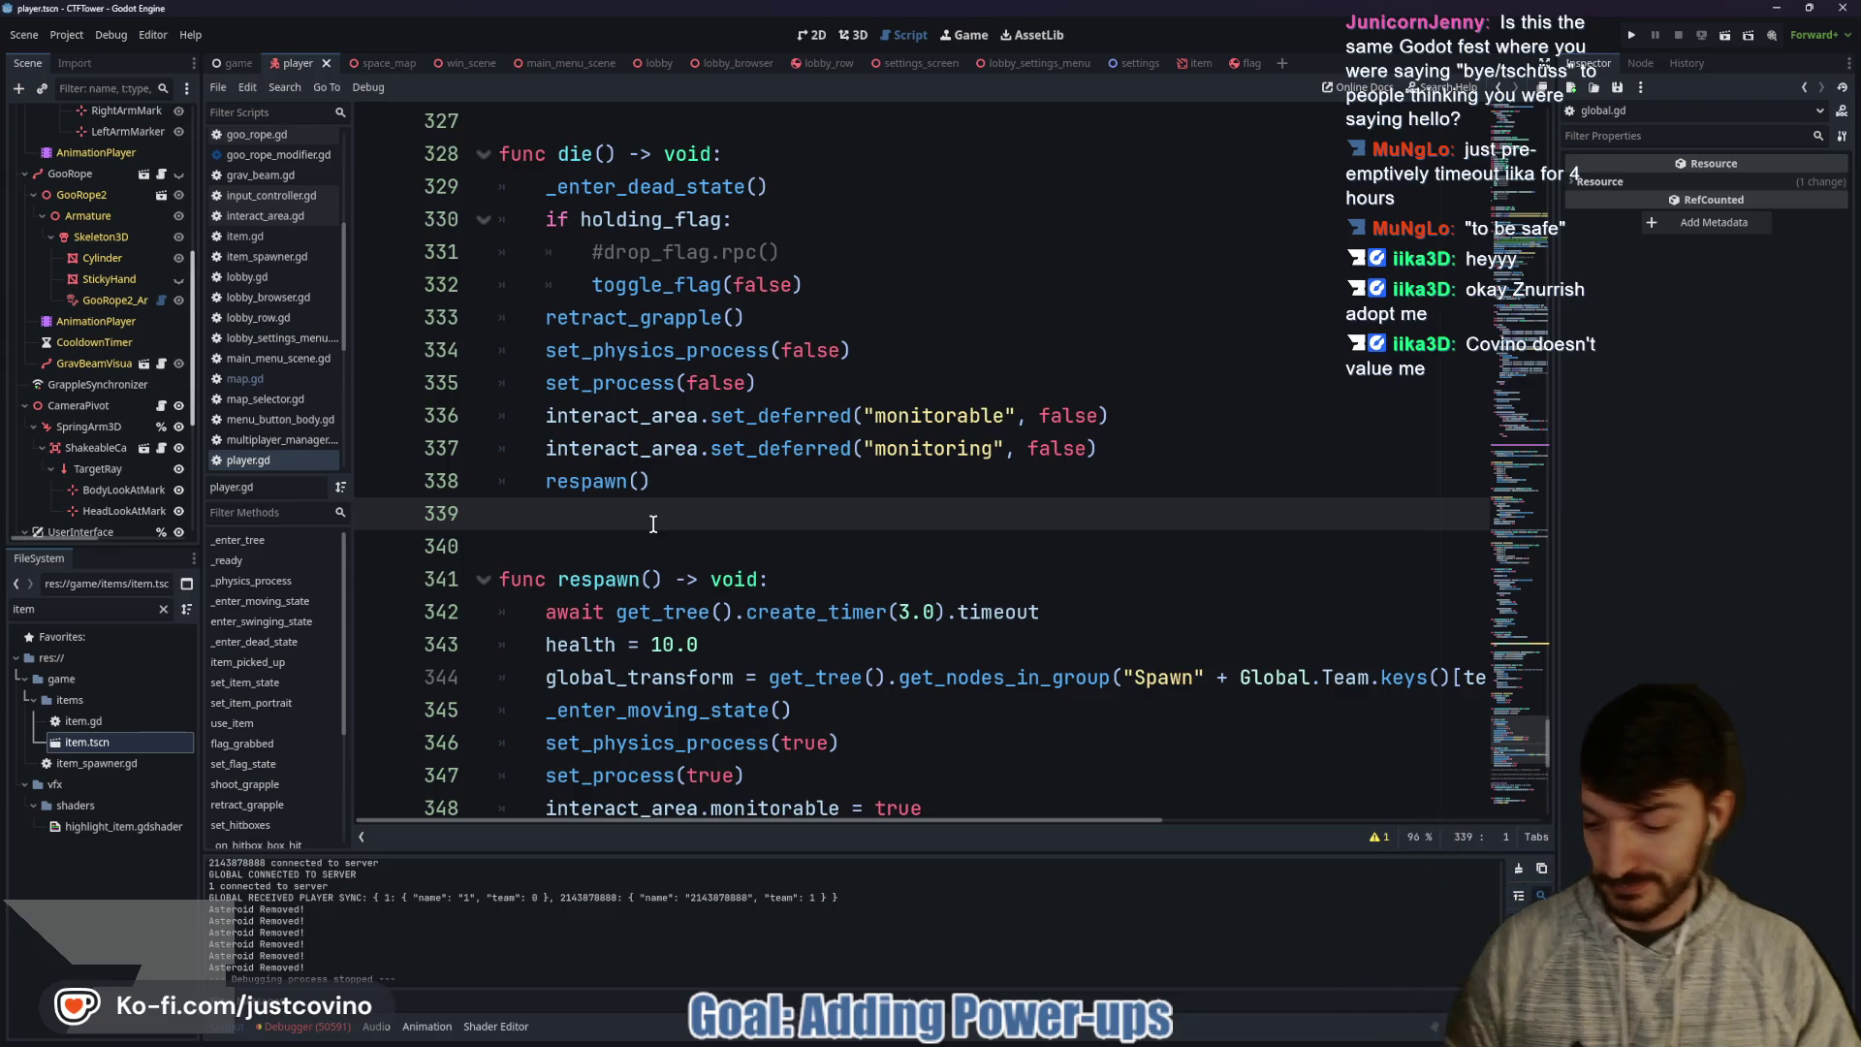
- Look over the die function around lines 322–340, then reach the Item Functions region
scroll(628, 523, up, 1)
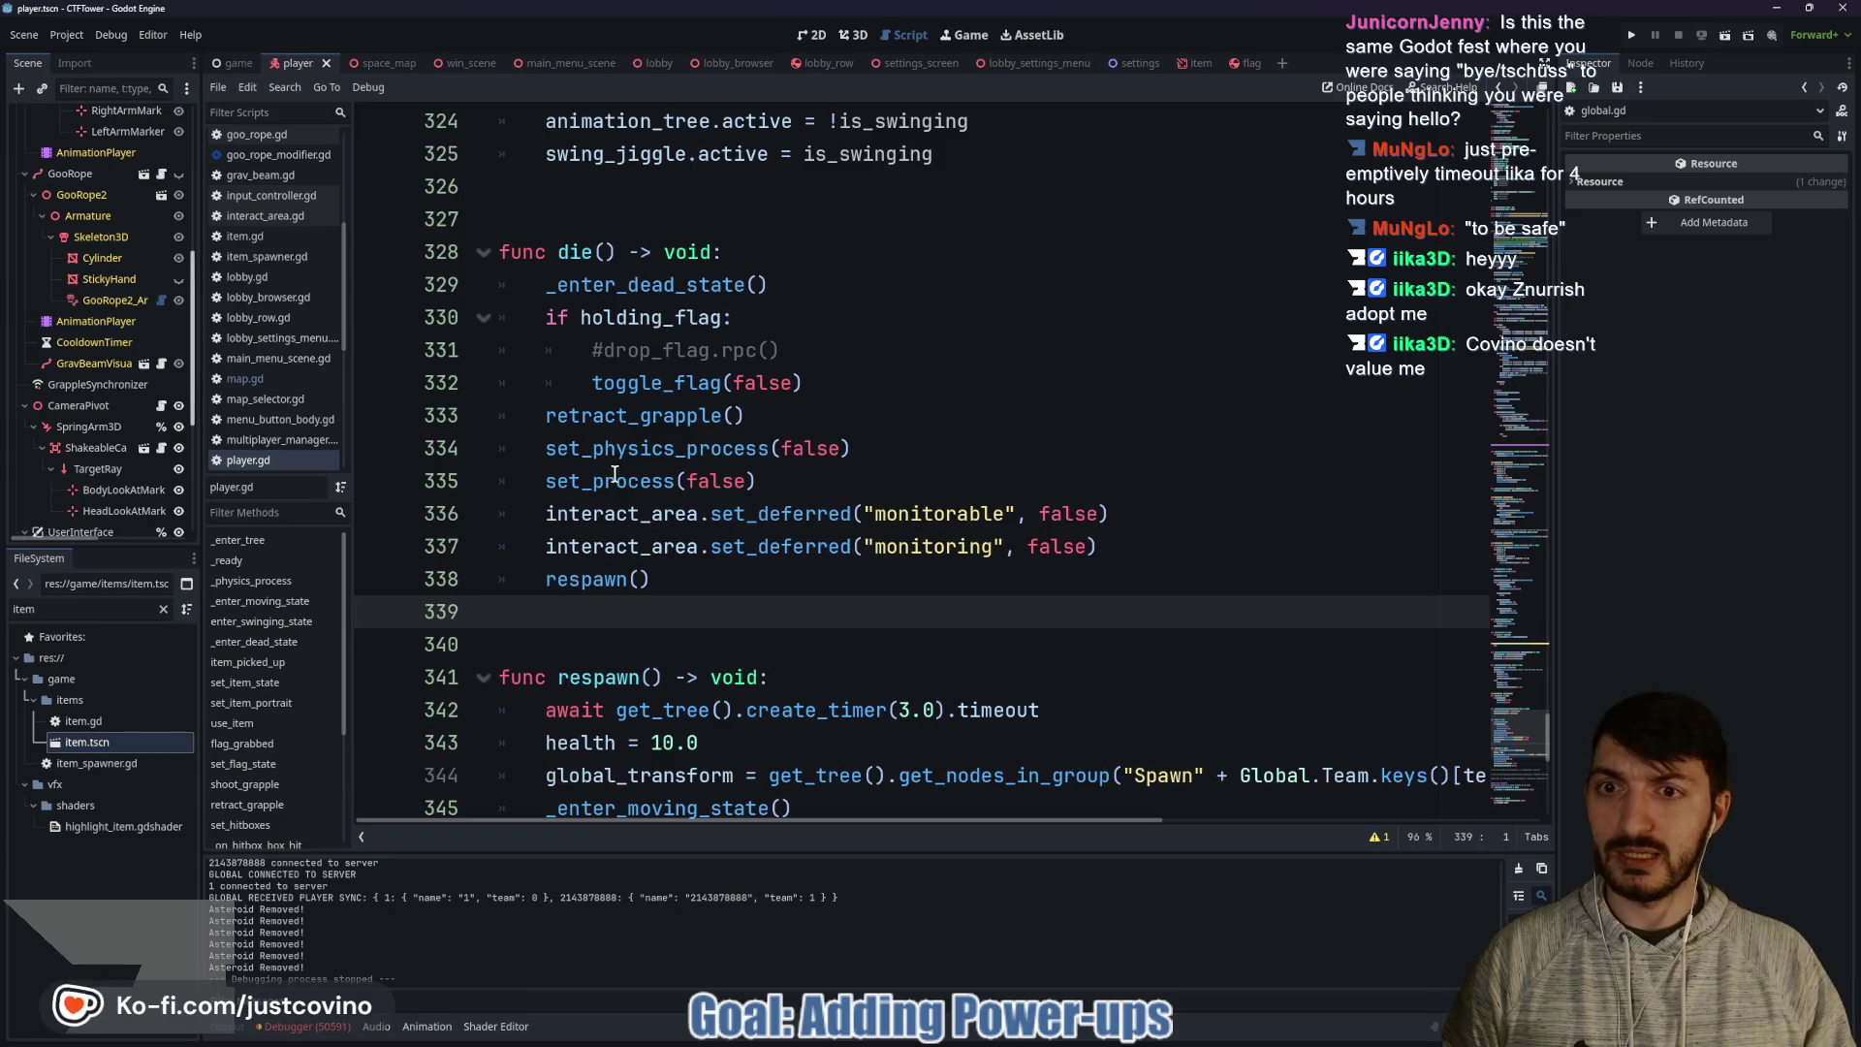
scroll(621, 519, down, 1)
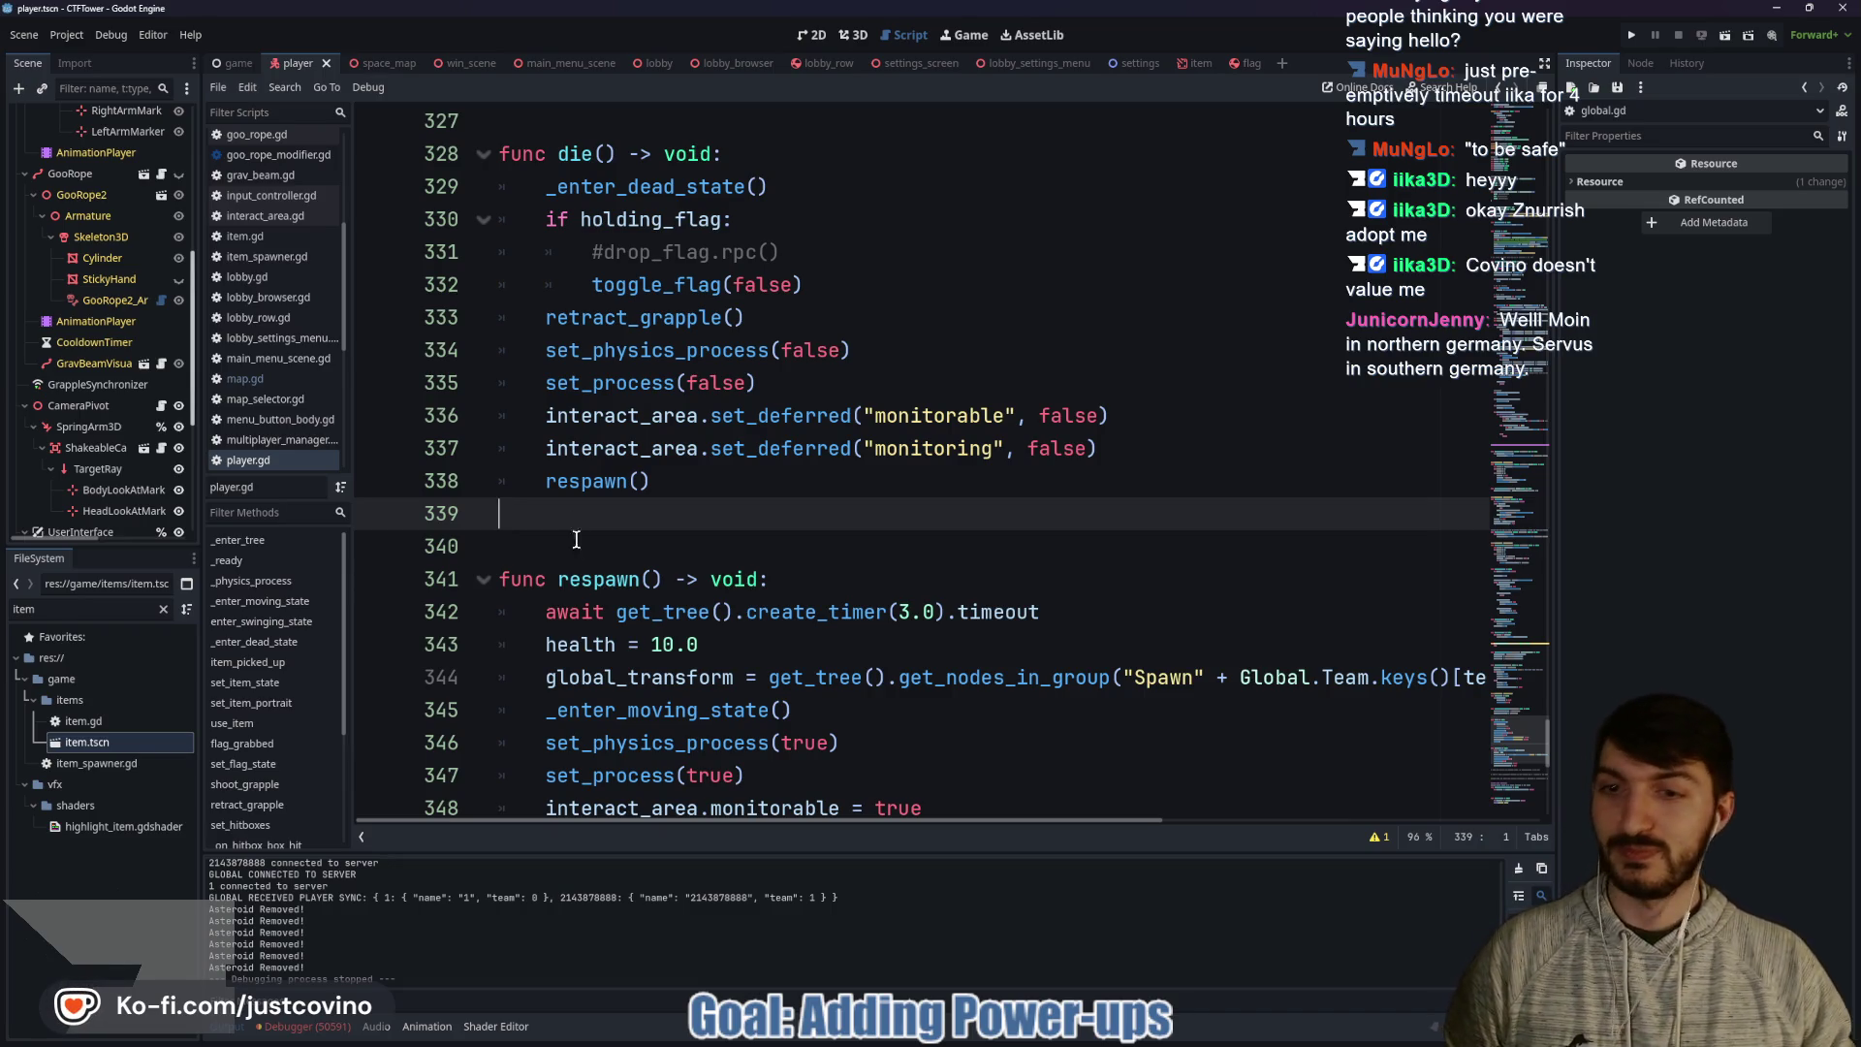
click(592, 531)
click(568, 507)
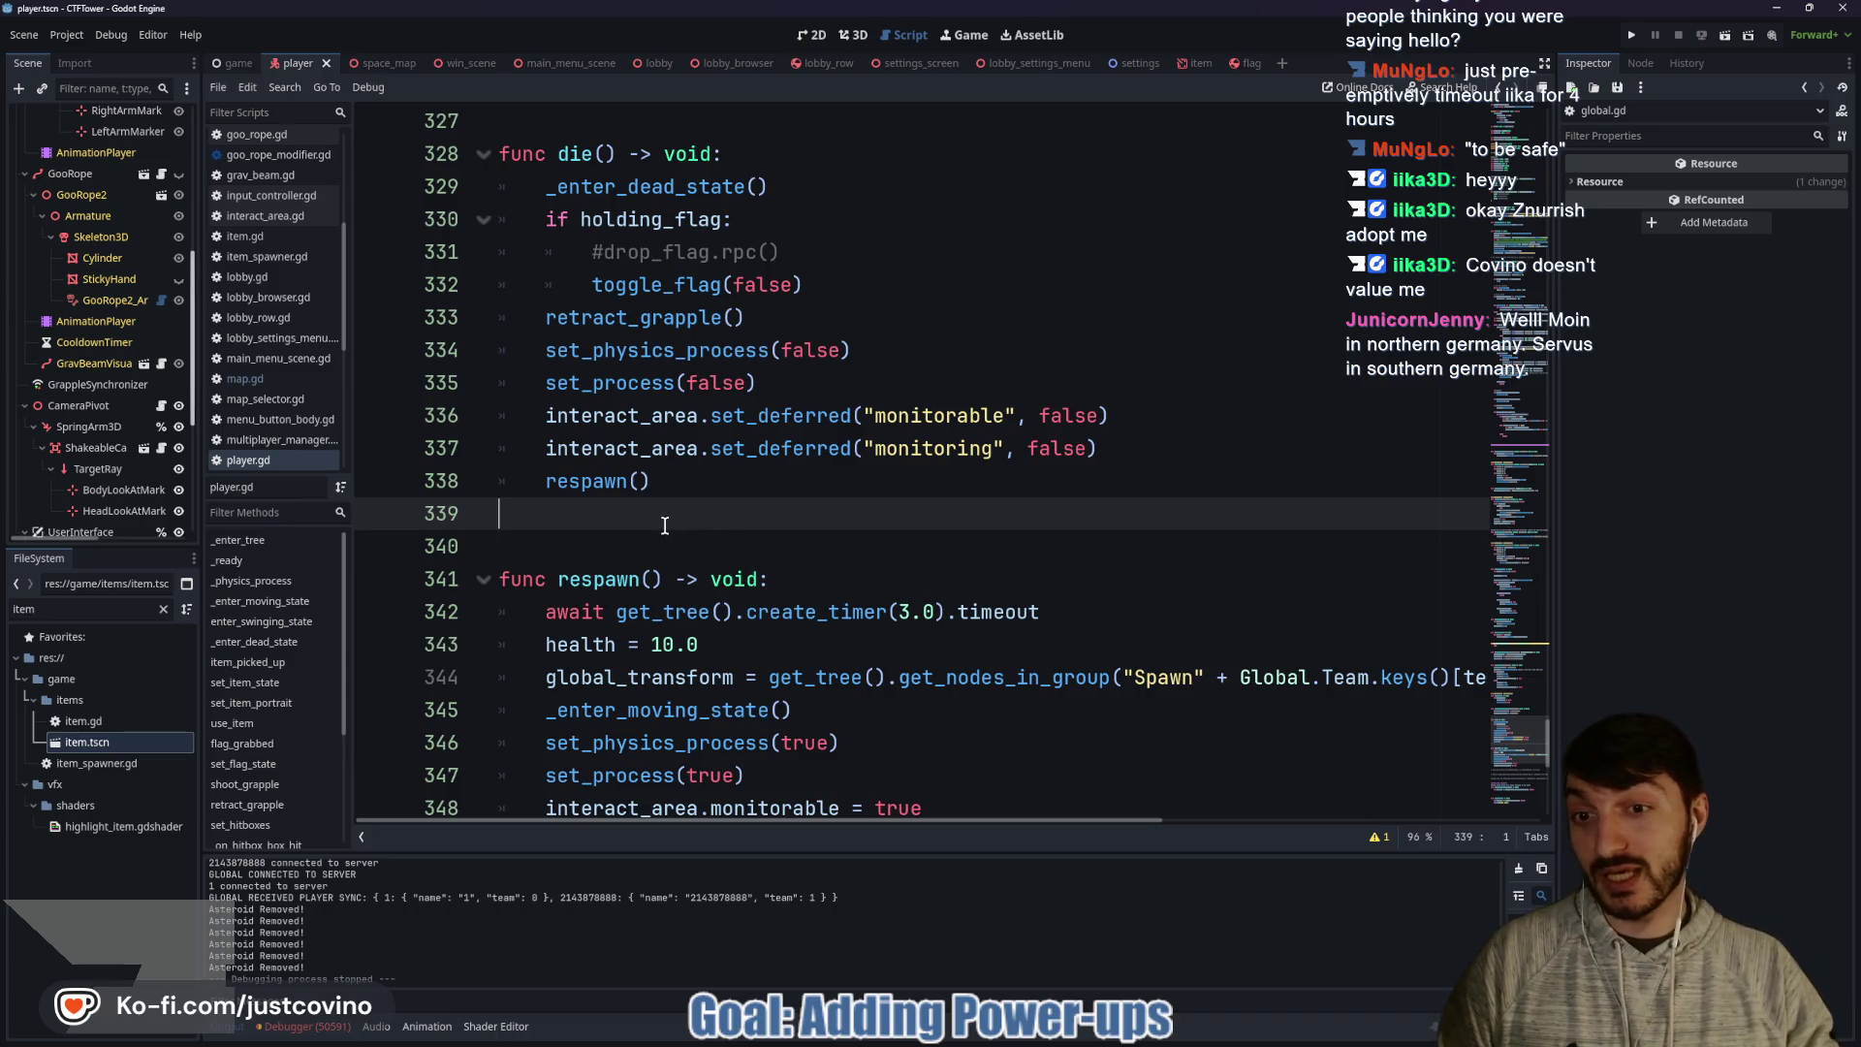
scroll(665, 524, up, 1)
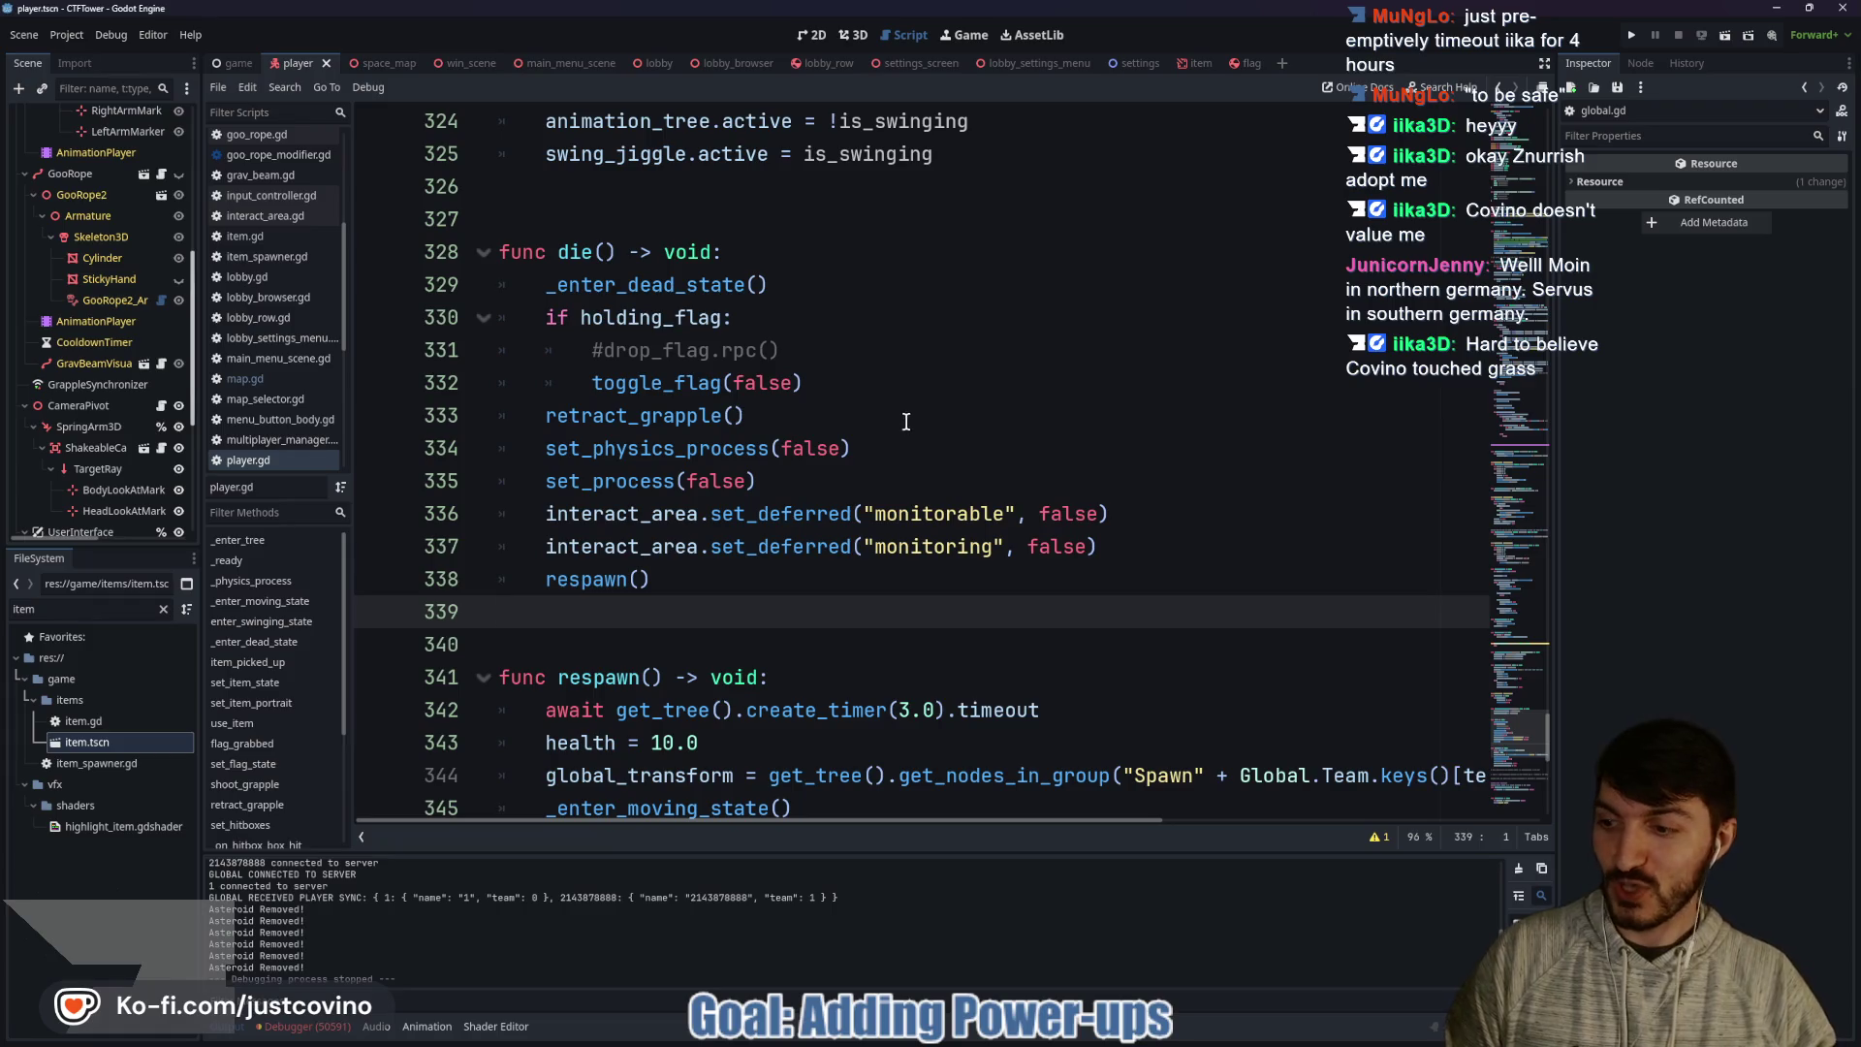
click(808, 360)
scroll(808, 361, up, 3)
click(664, 477)
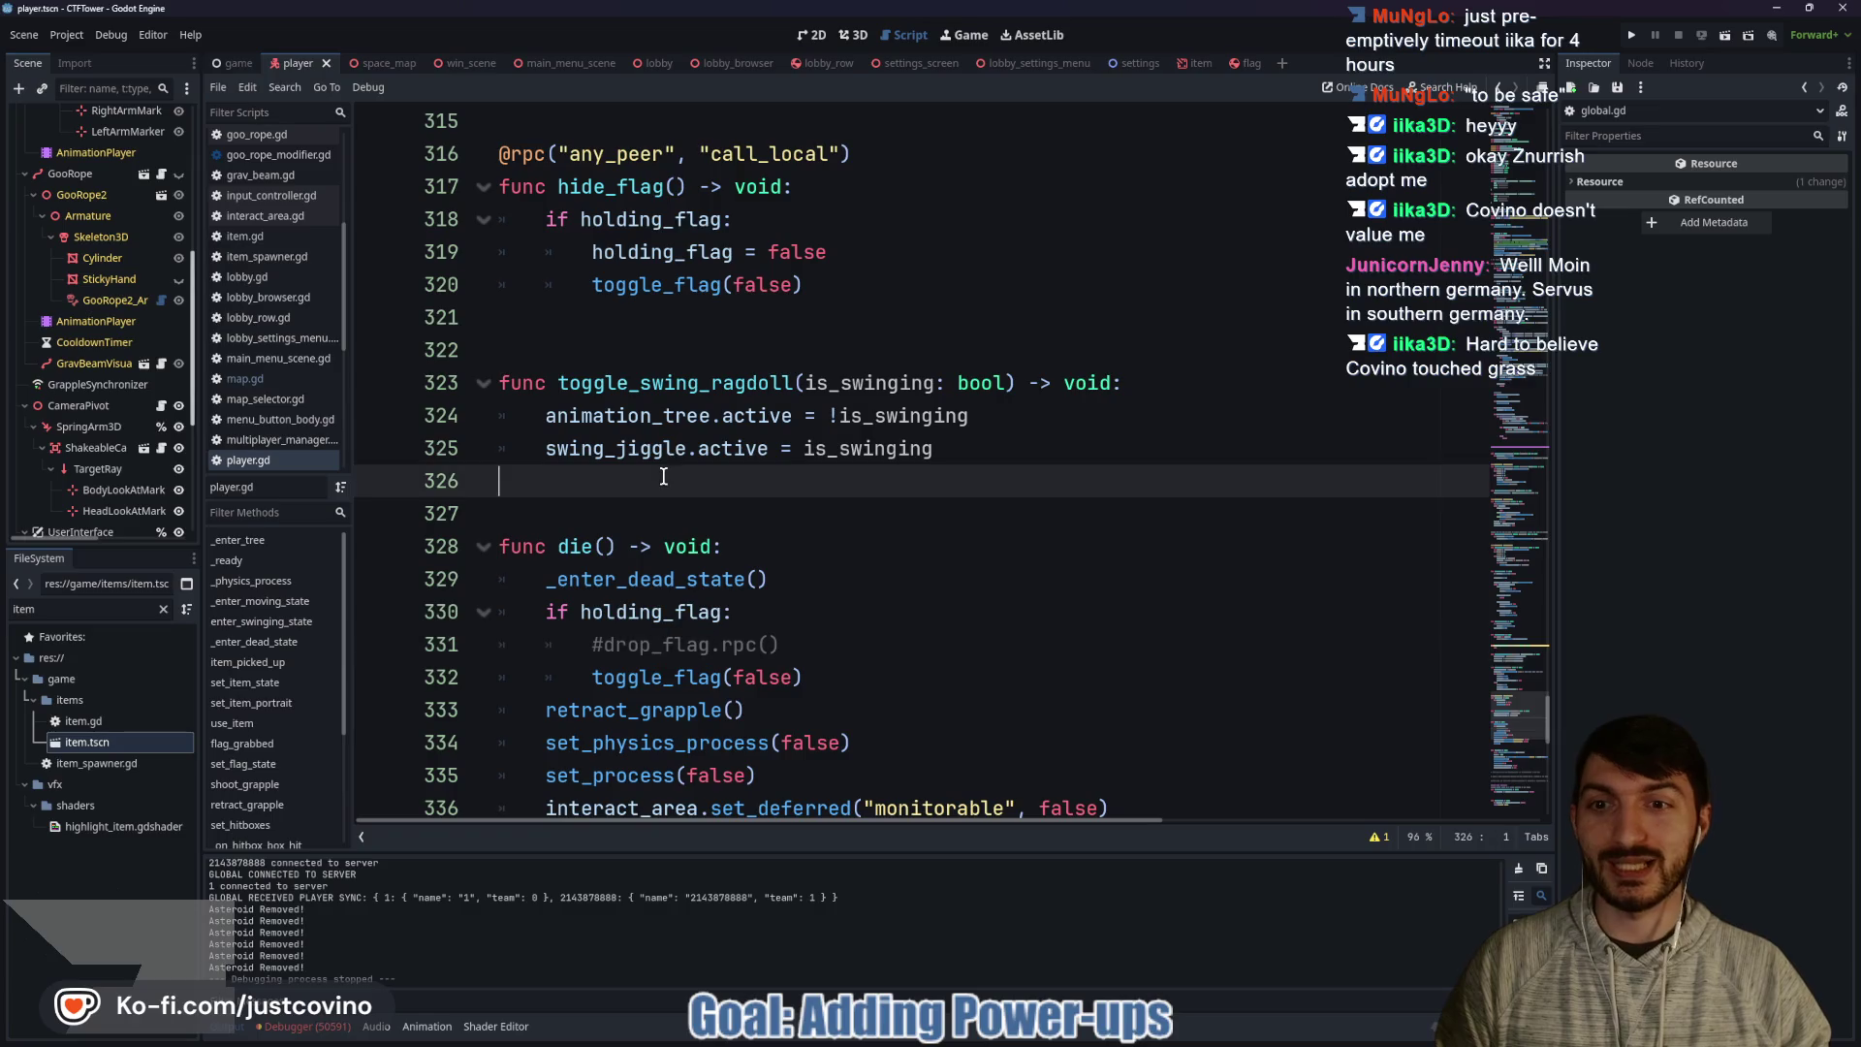
click(704, 350)
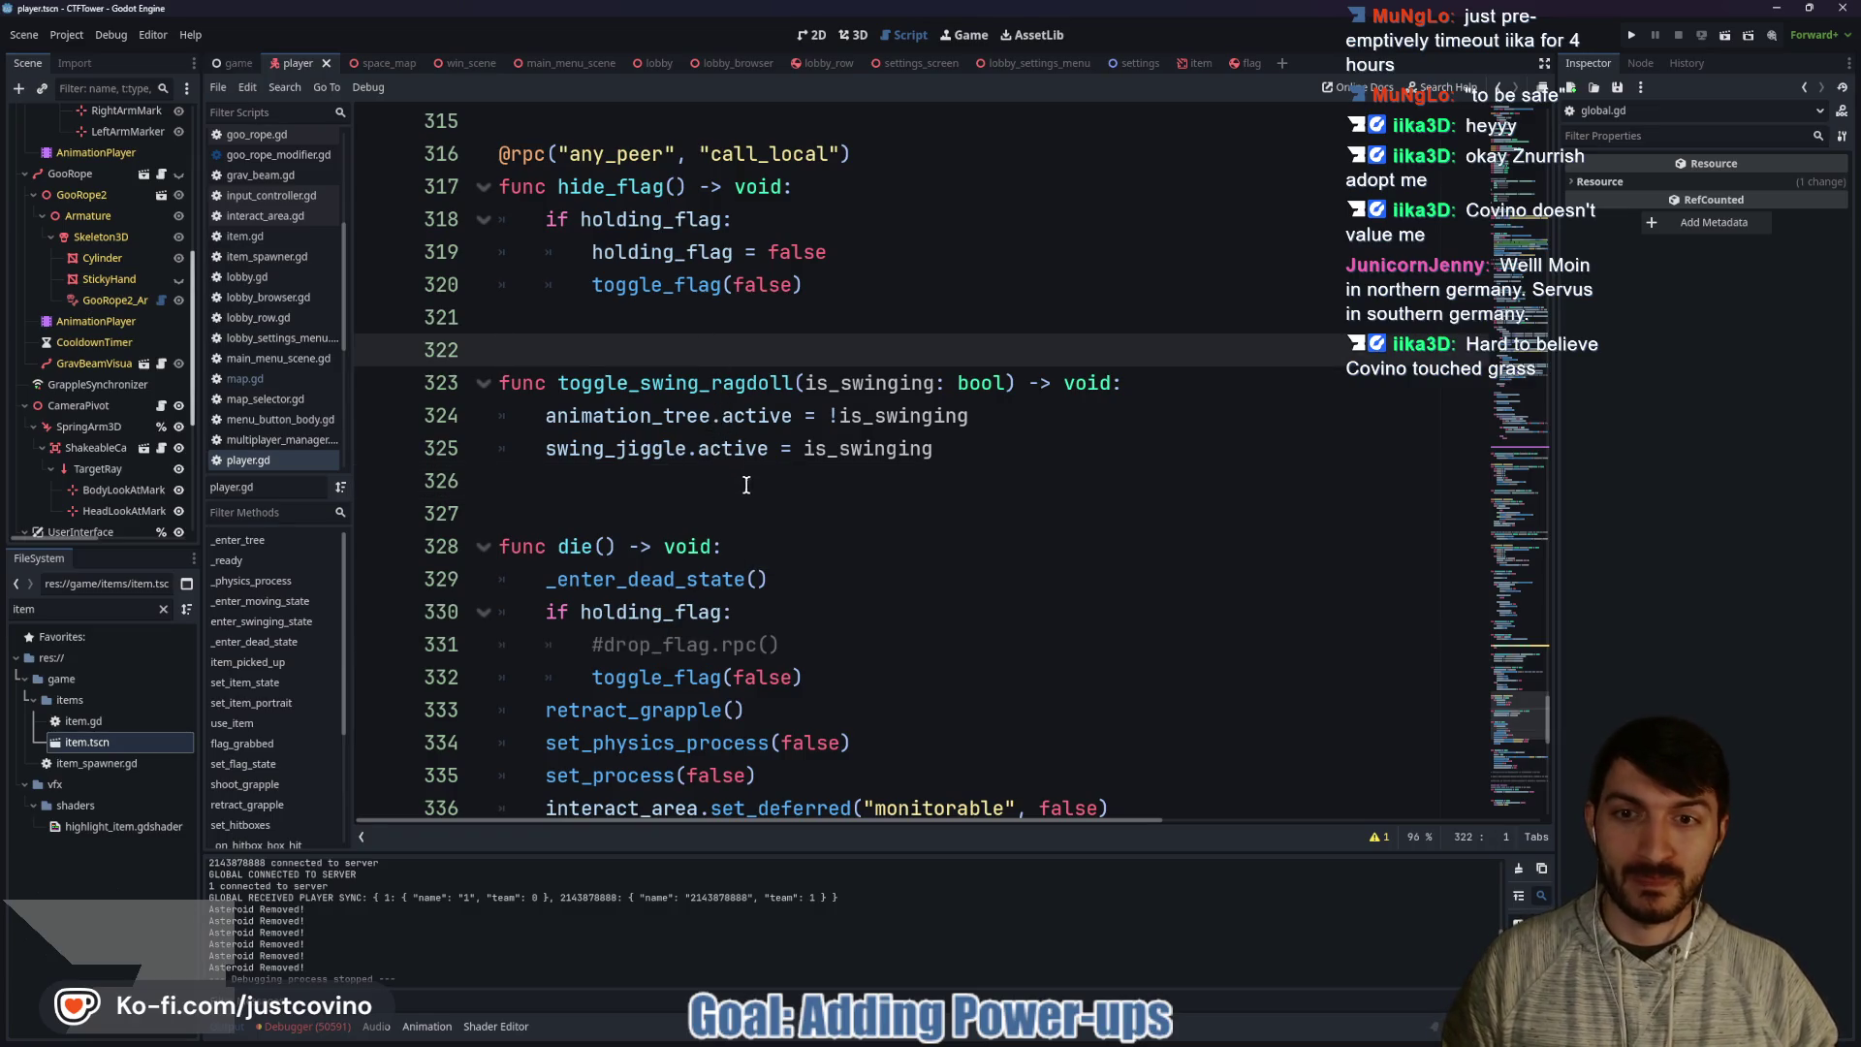
scroll(746, 480, up, 1)
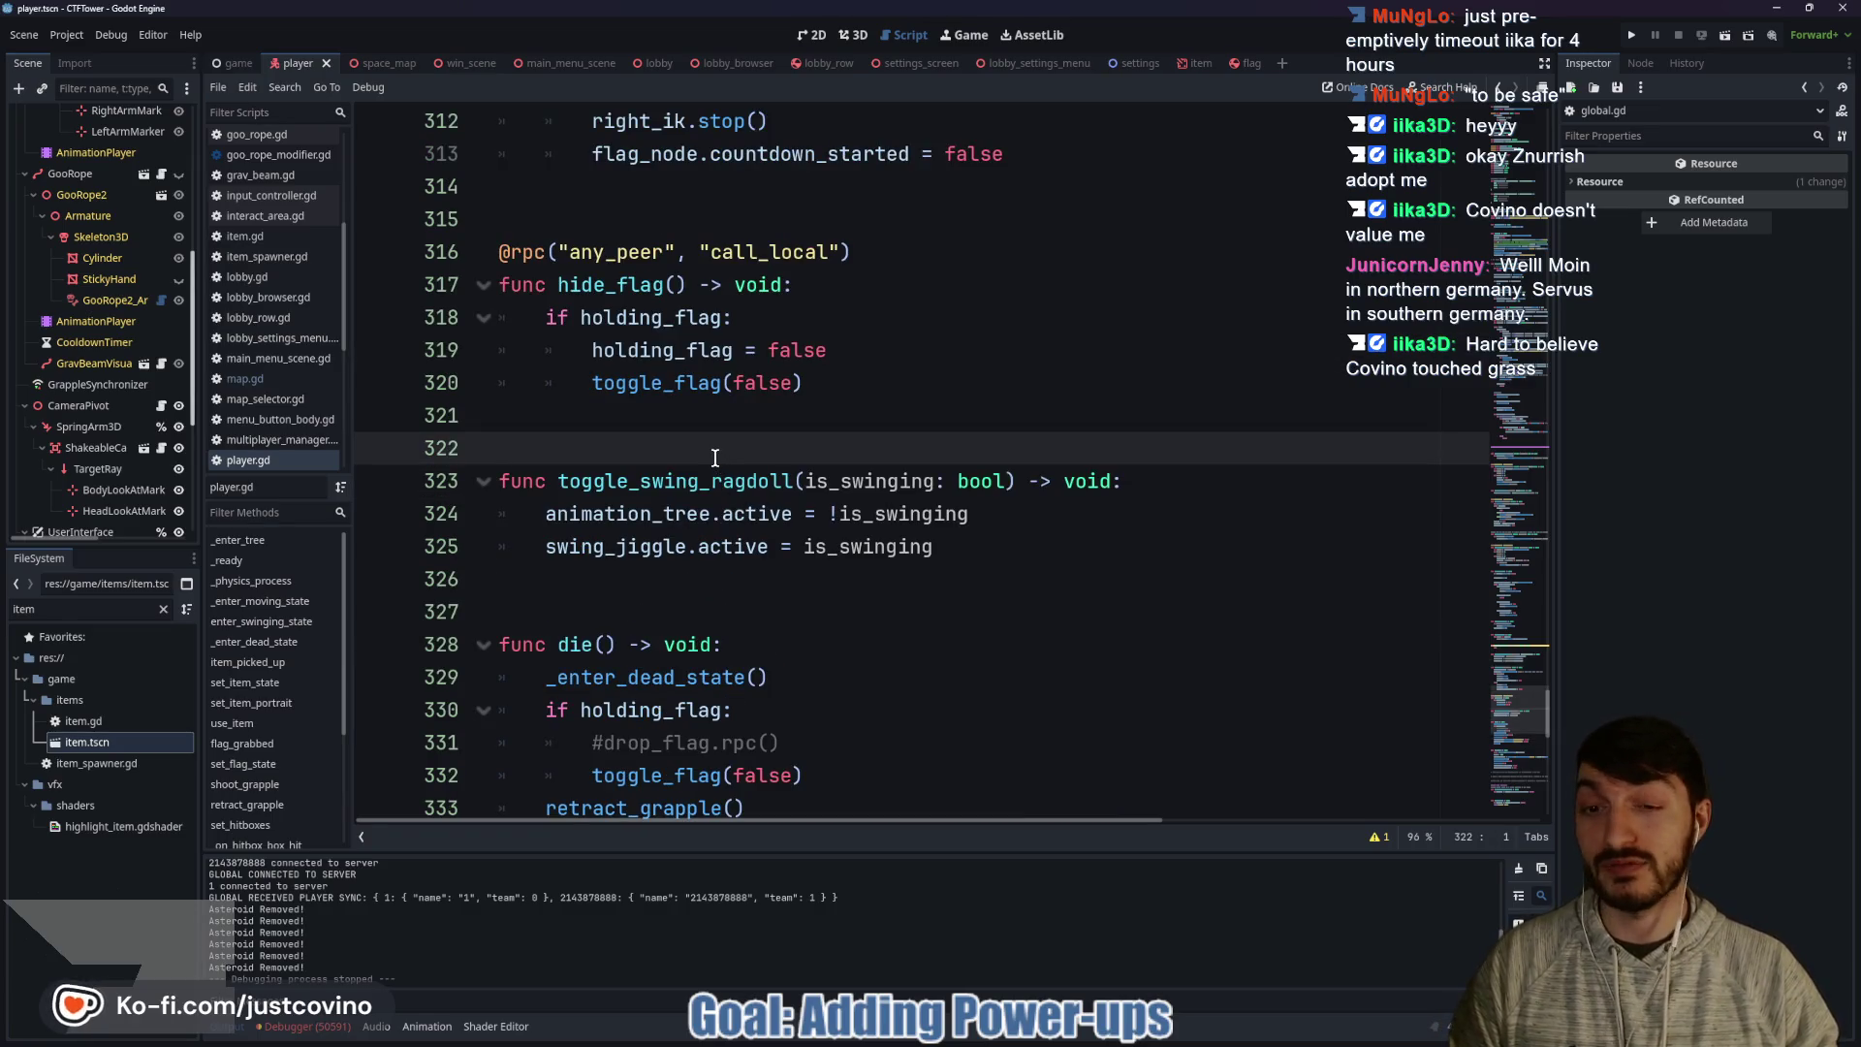
scroll(611, 562, down, 13)
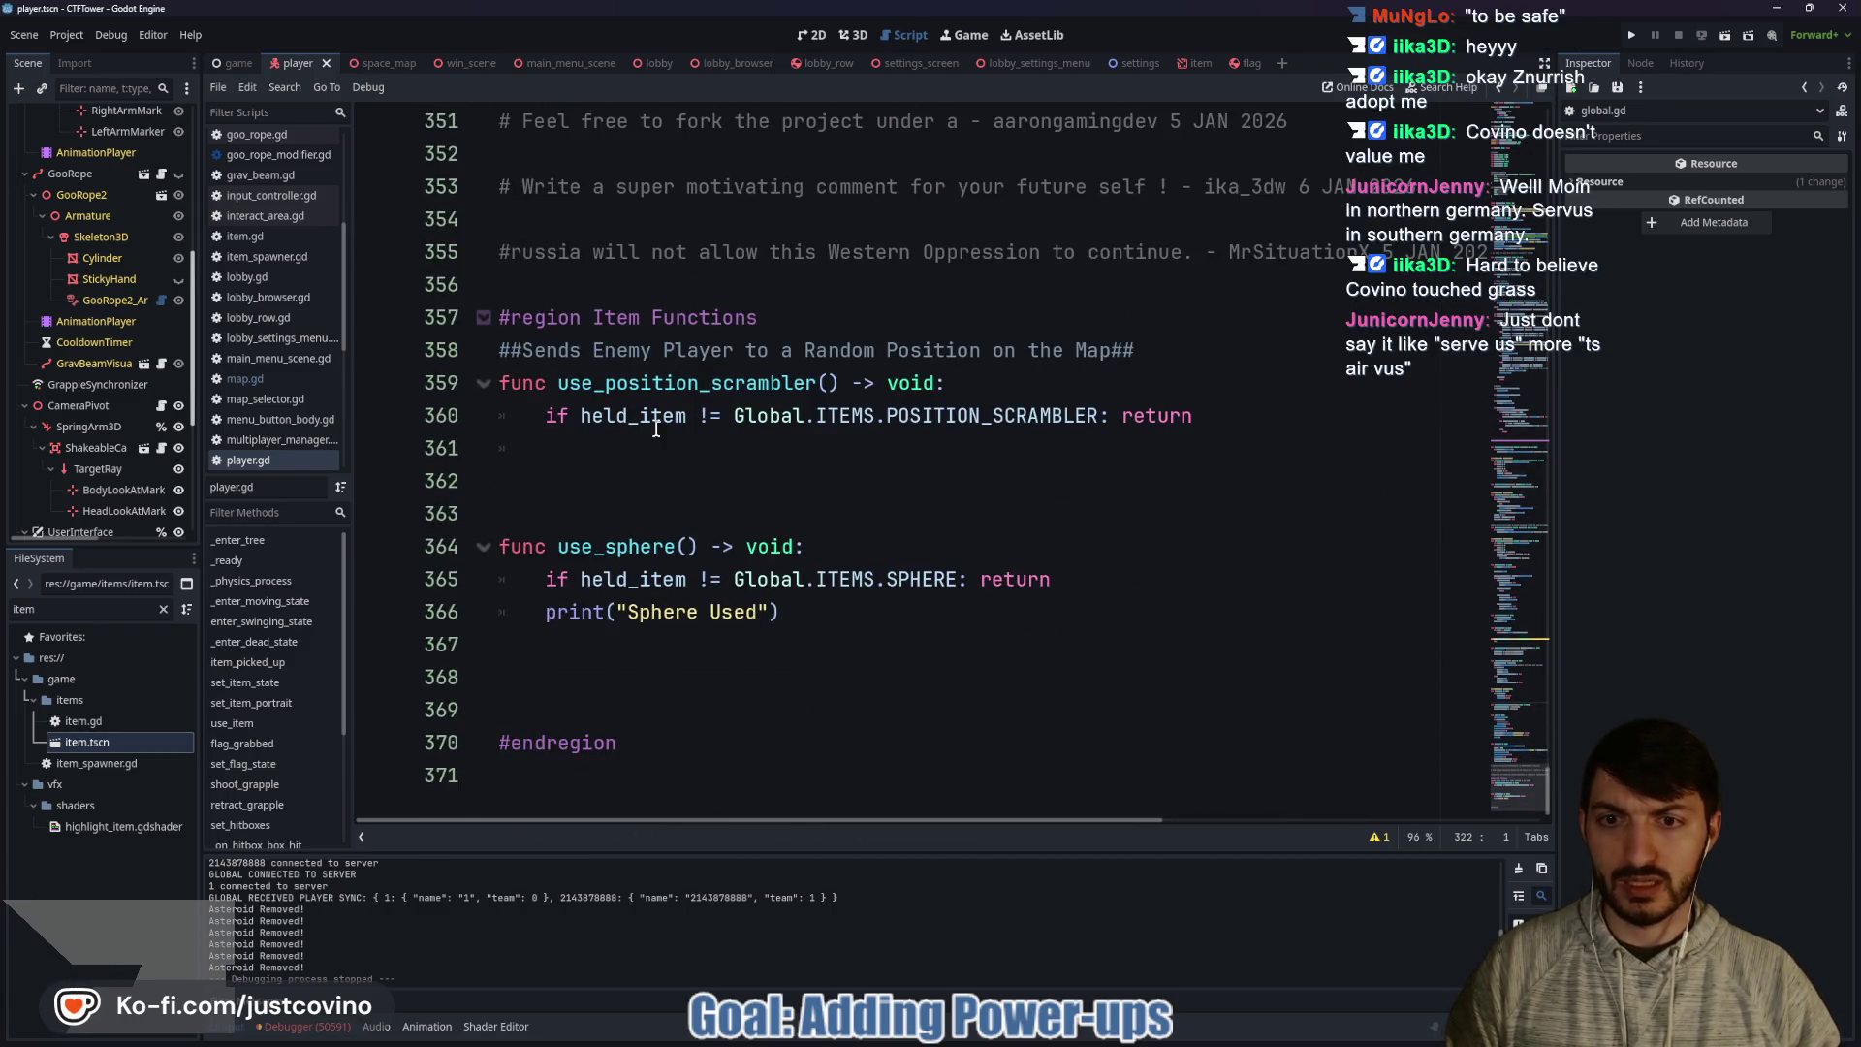
- Add print("position scrambled") to the body of use_position_scrambler
click(731, 448)
key(Tab)
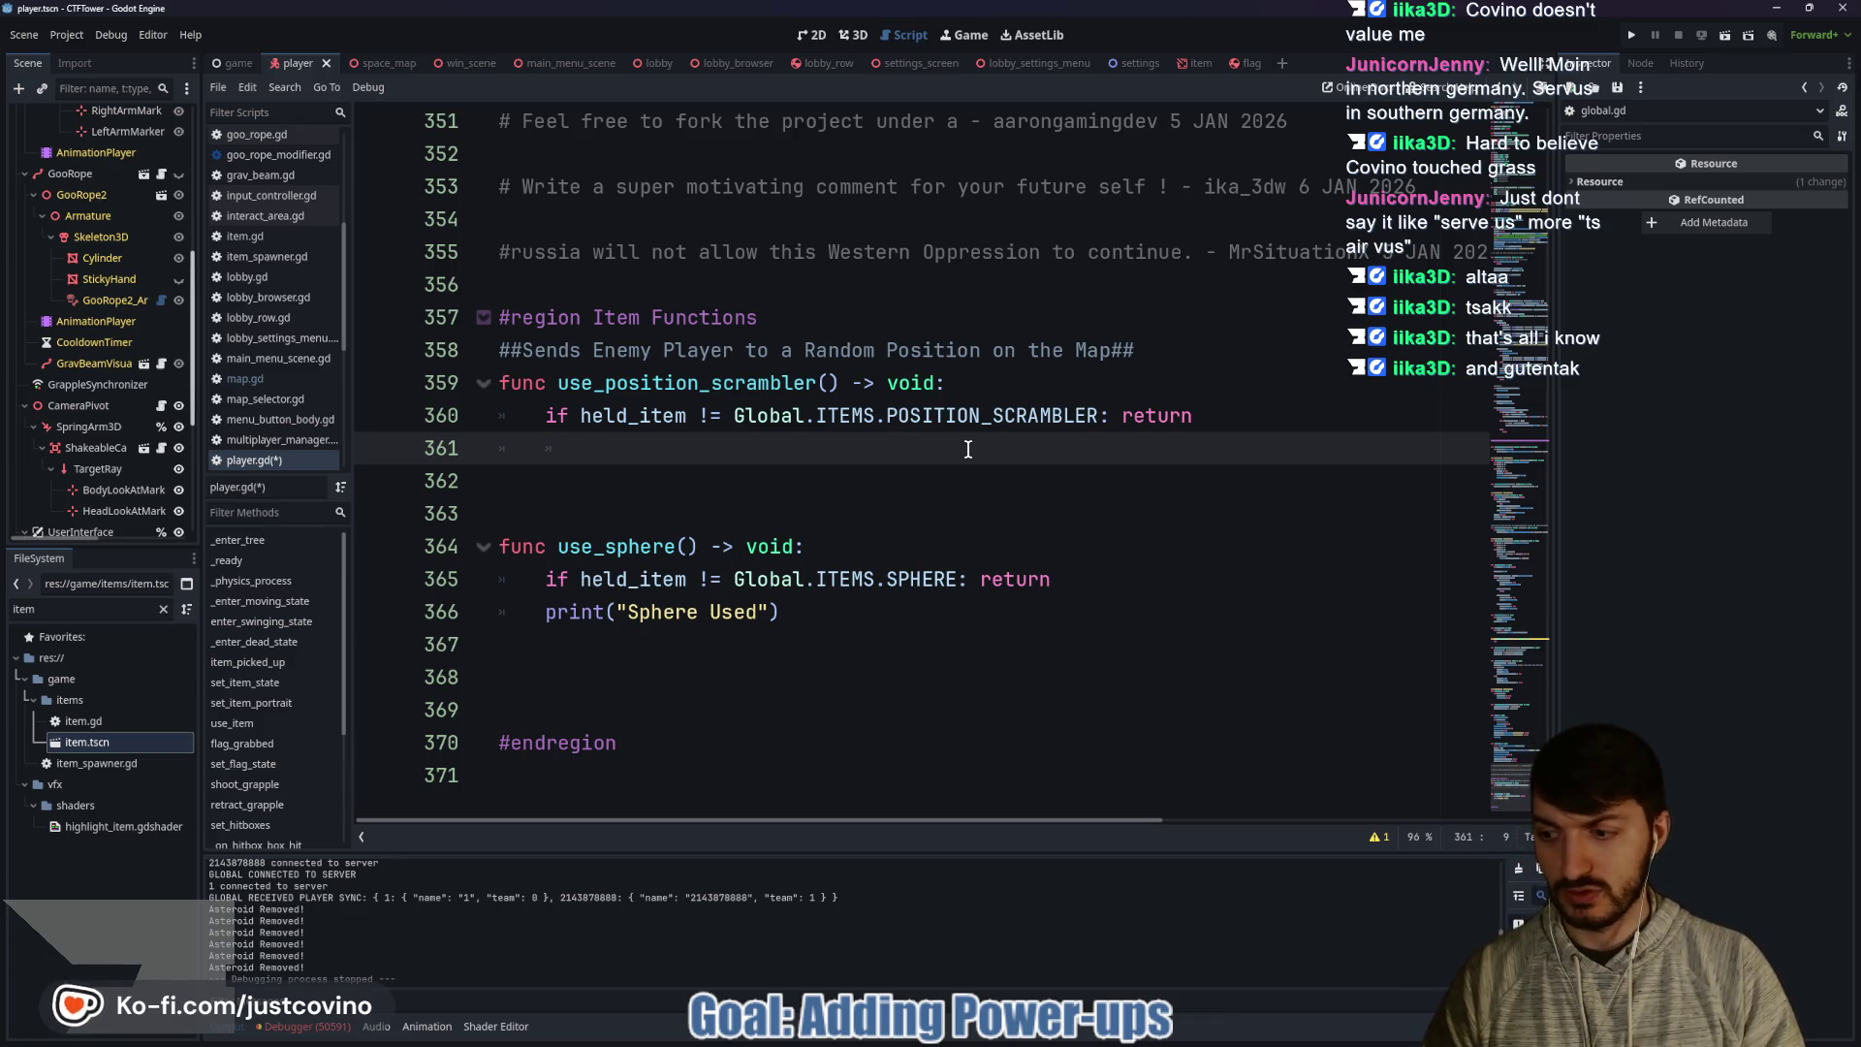
text(print(")
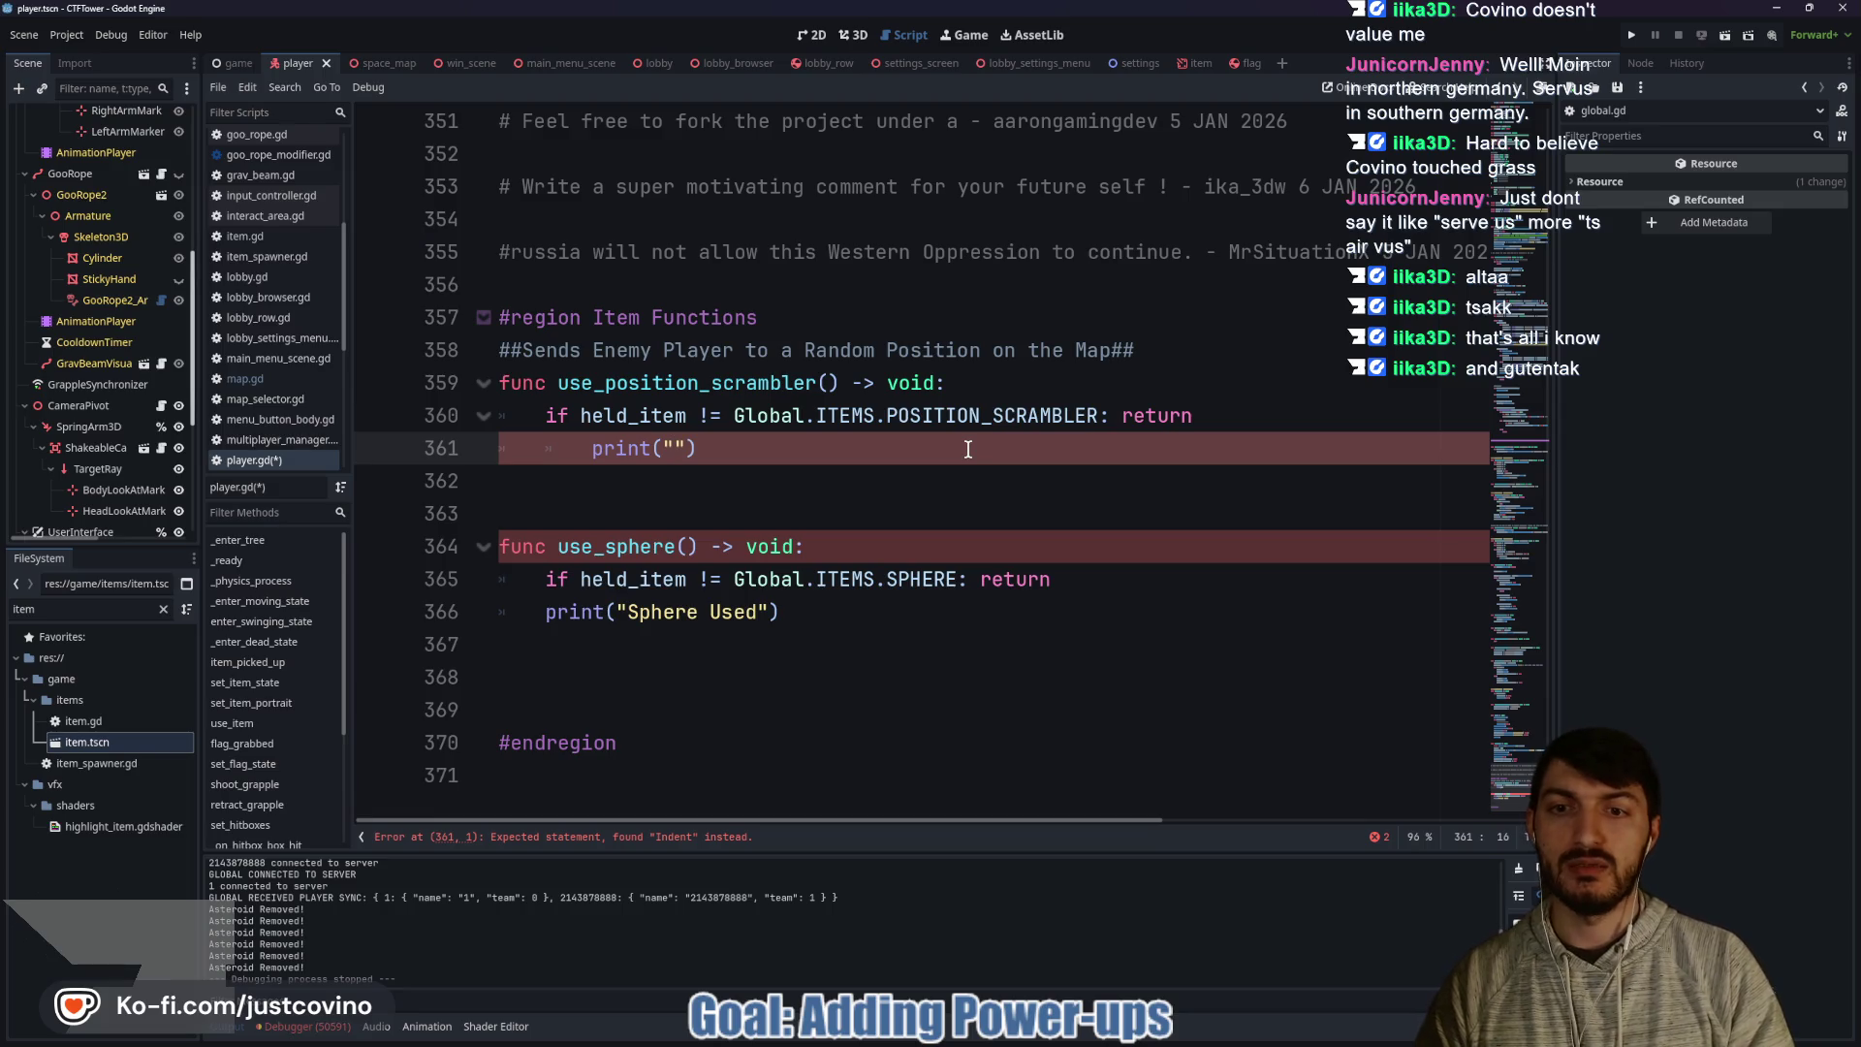
text(position)
key(BackSpace)
key(BackSpace)
key(BackSpace)
text(ition scrambled)
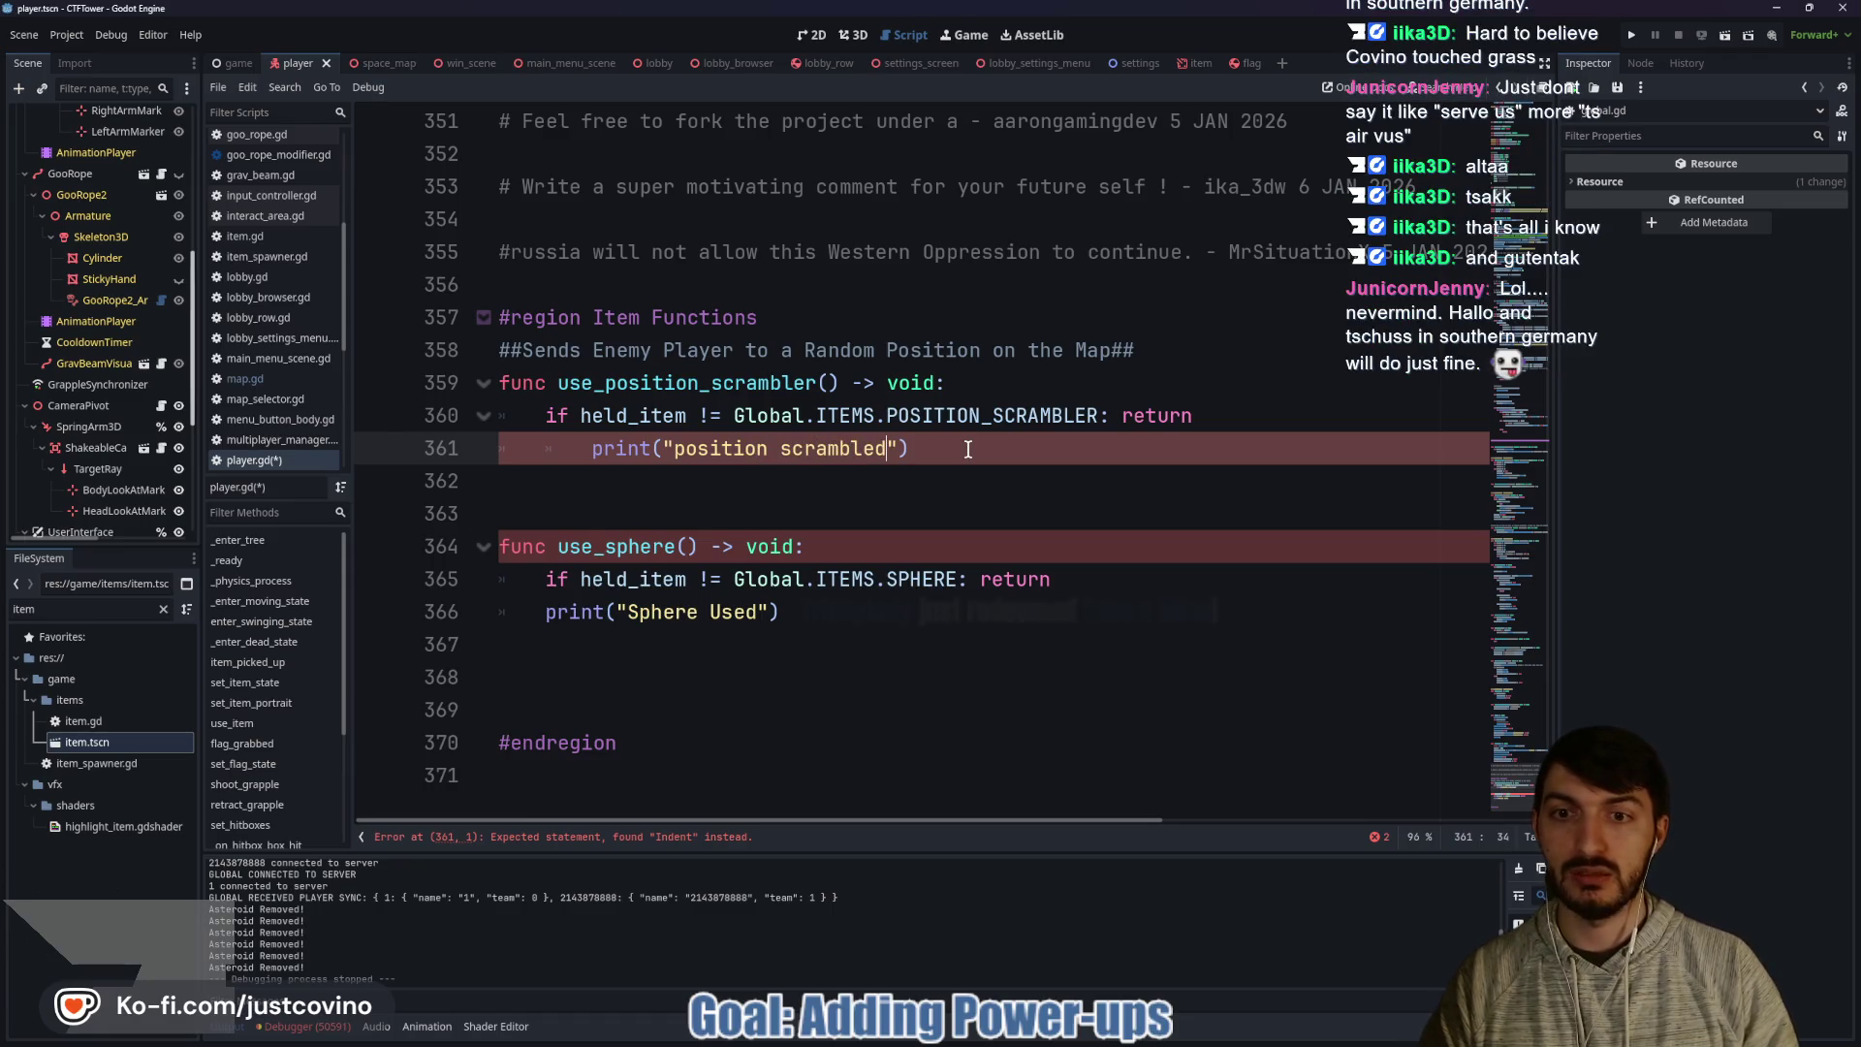
- Fix the print line's indentation so it follows the POSITION_SCRAMBLER guard without parse errors
click(583, 447)
key(BackSpace)
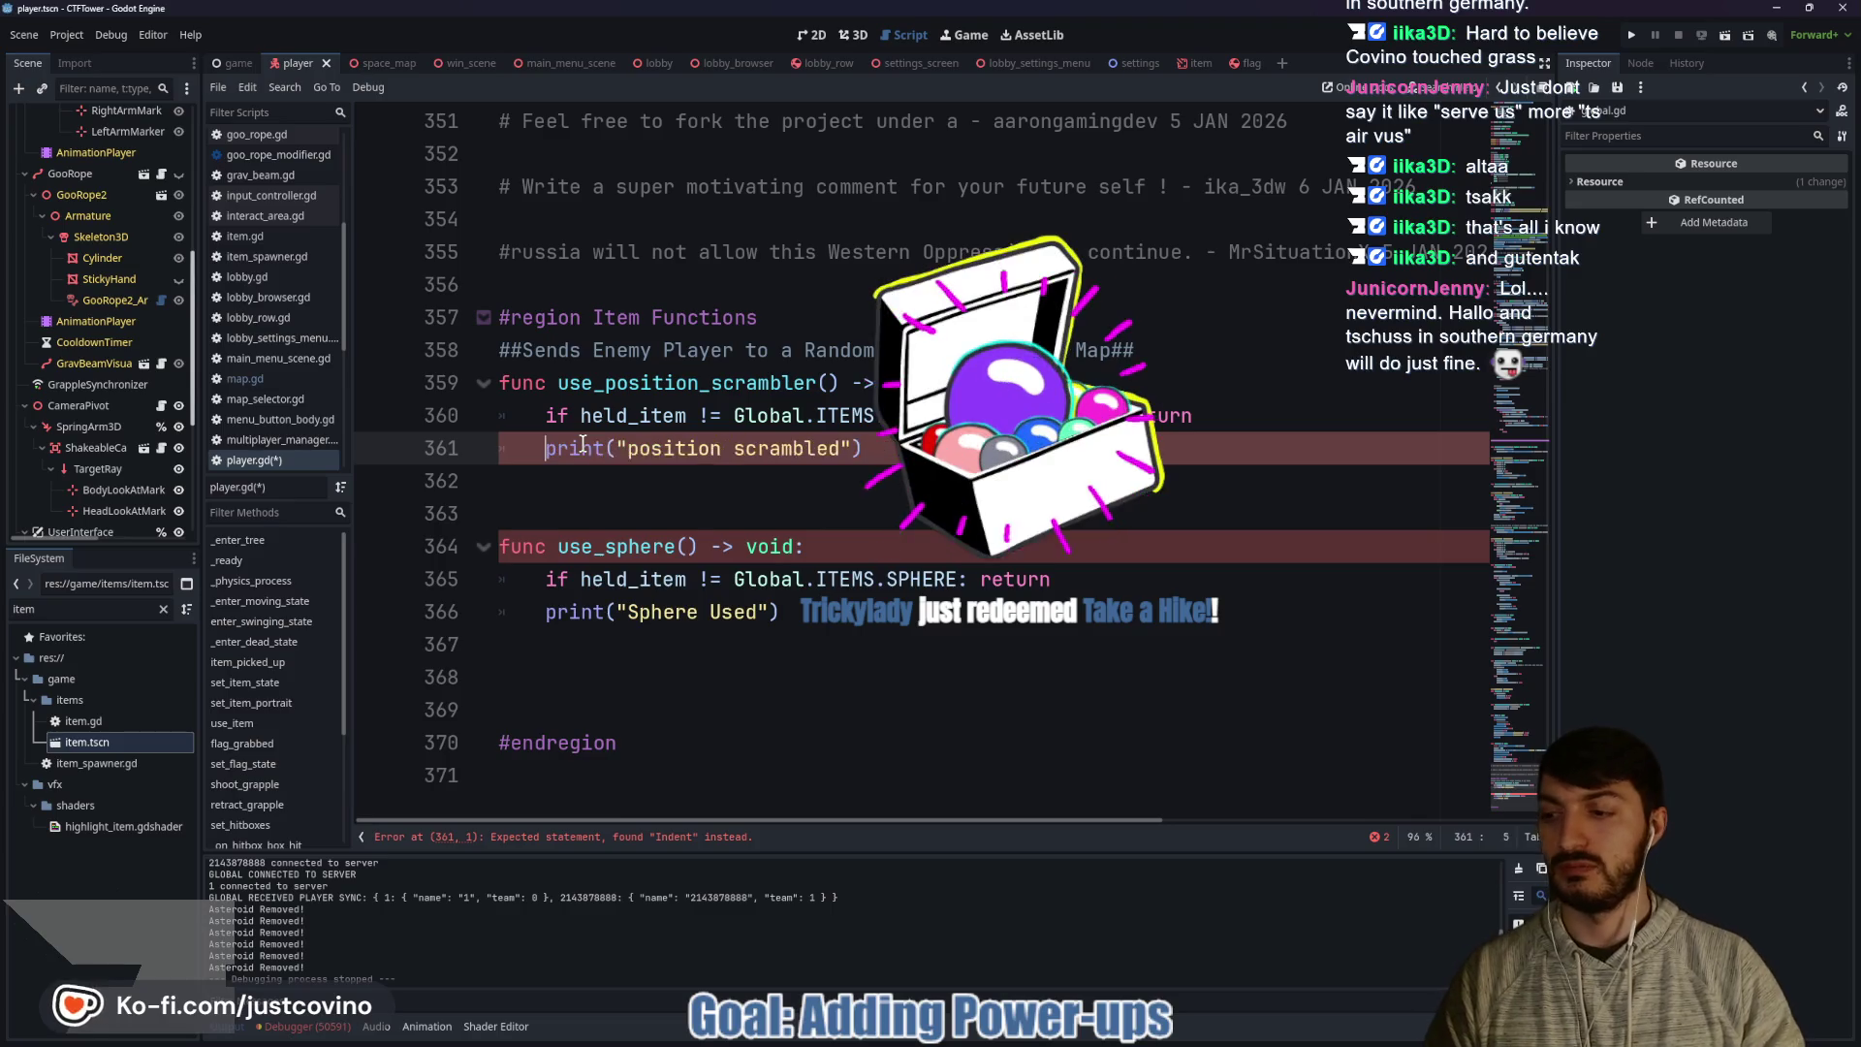
click(882, 429)
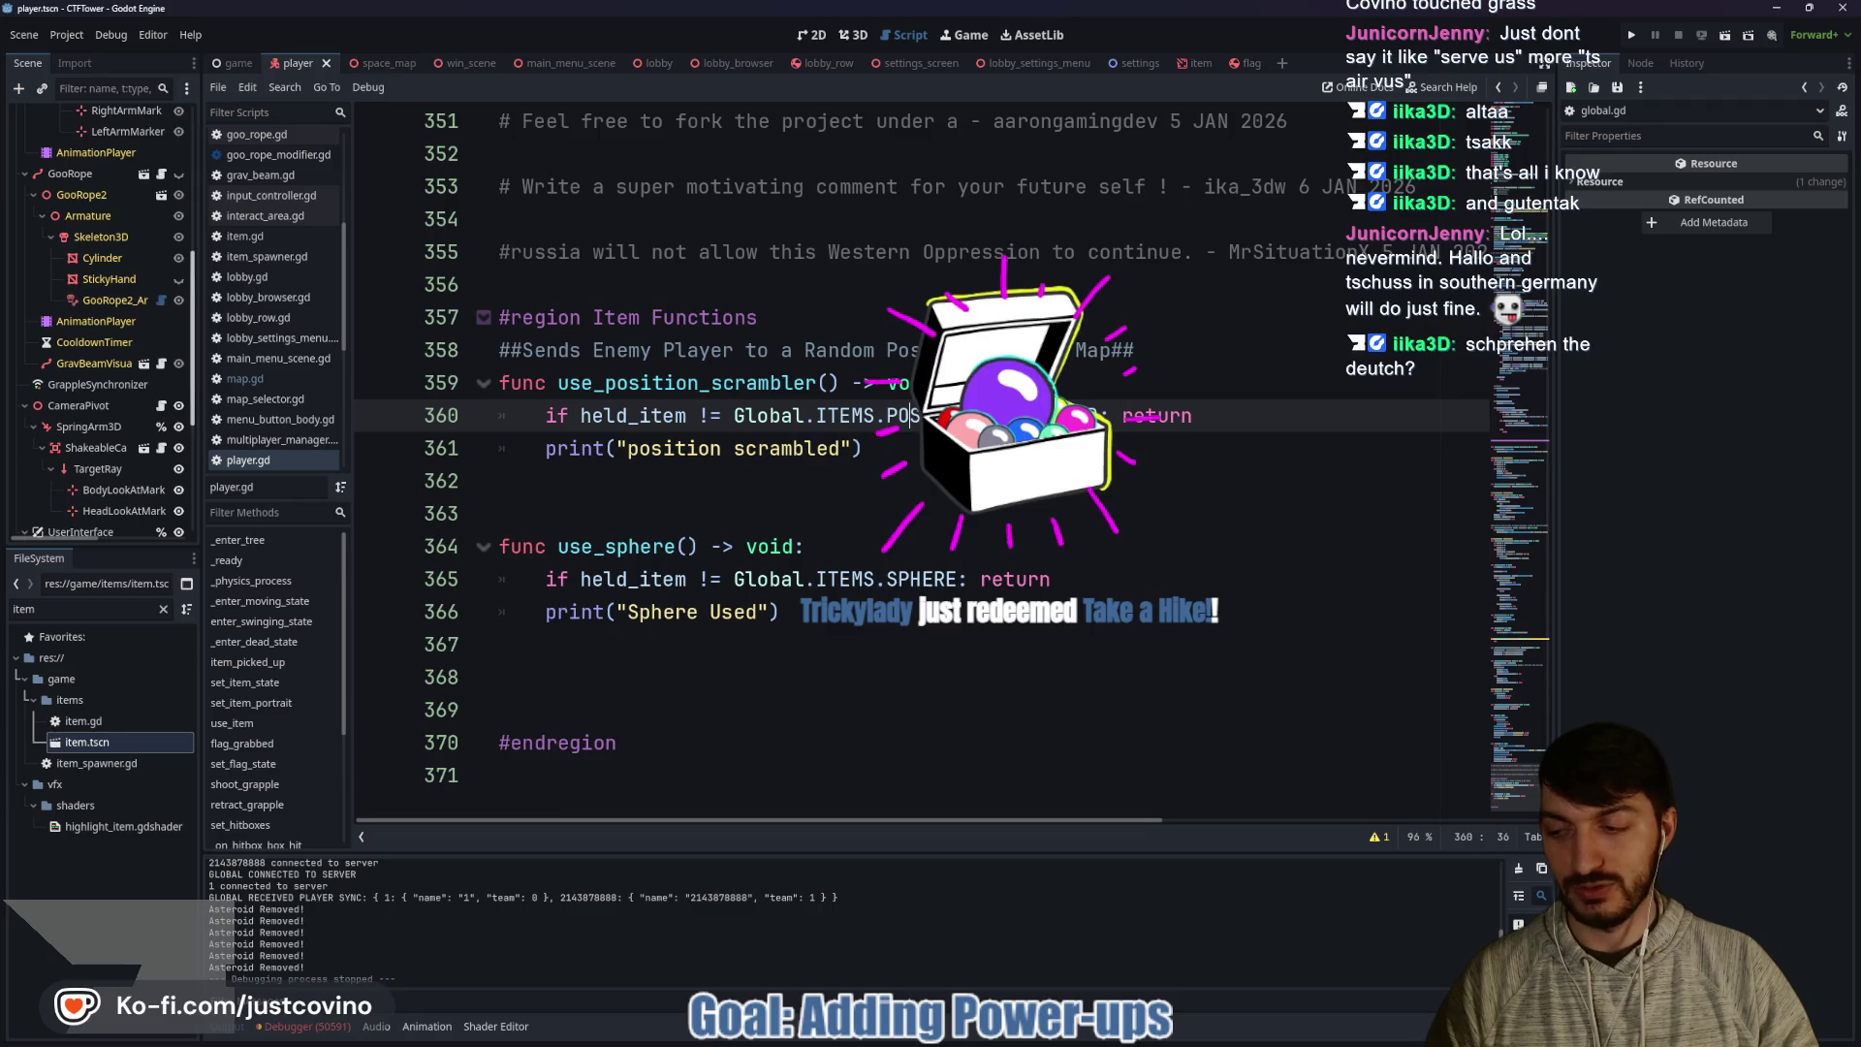
mouse_move(1096, 419)
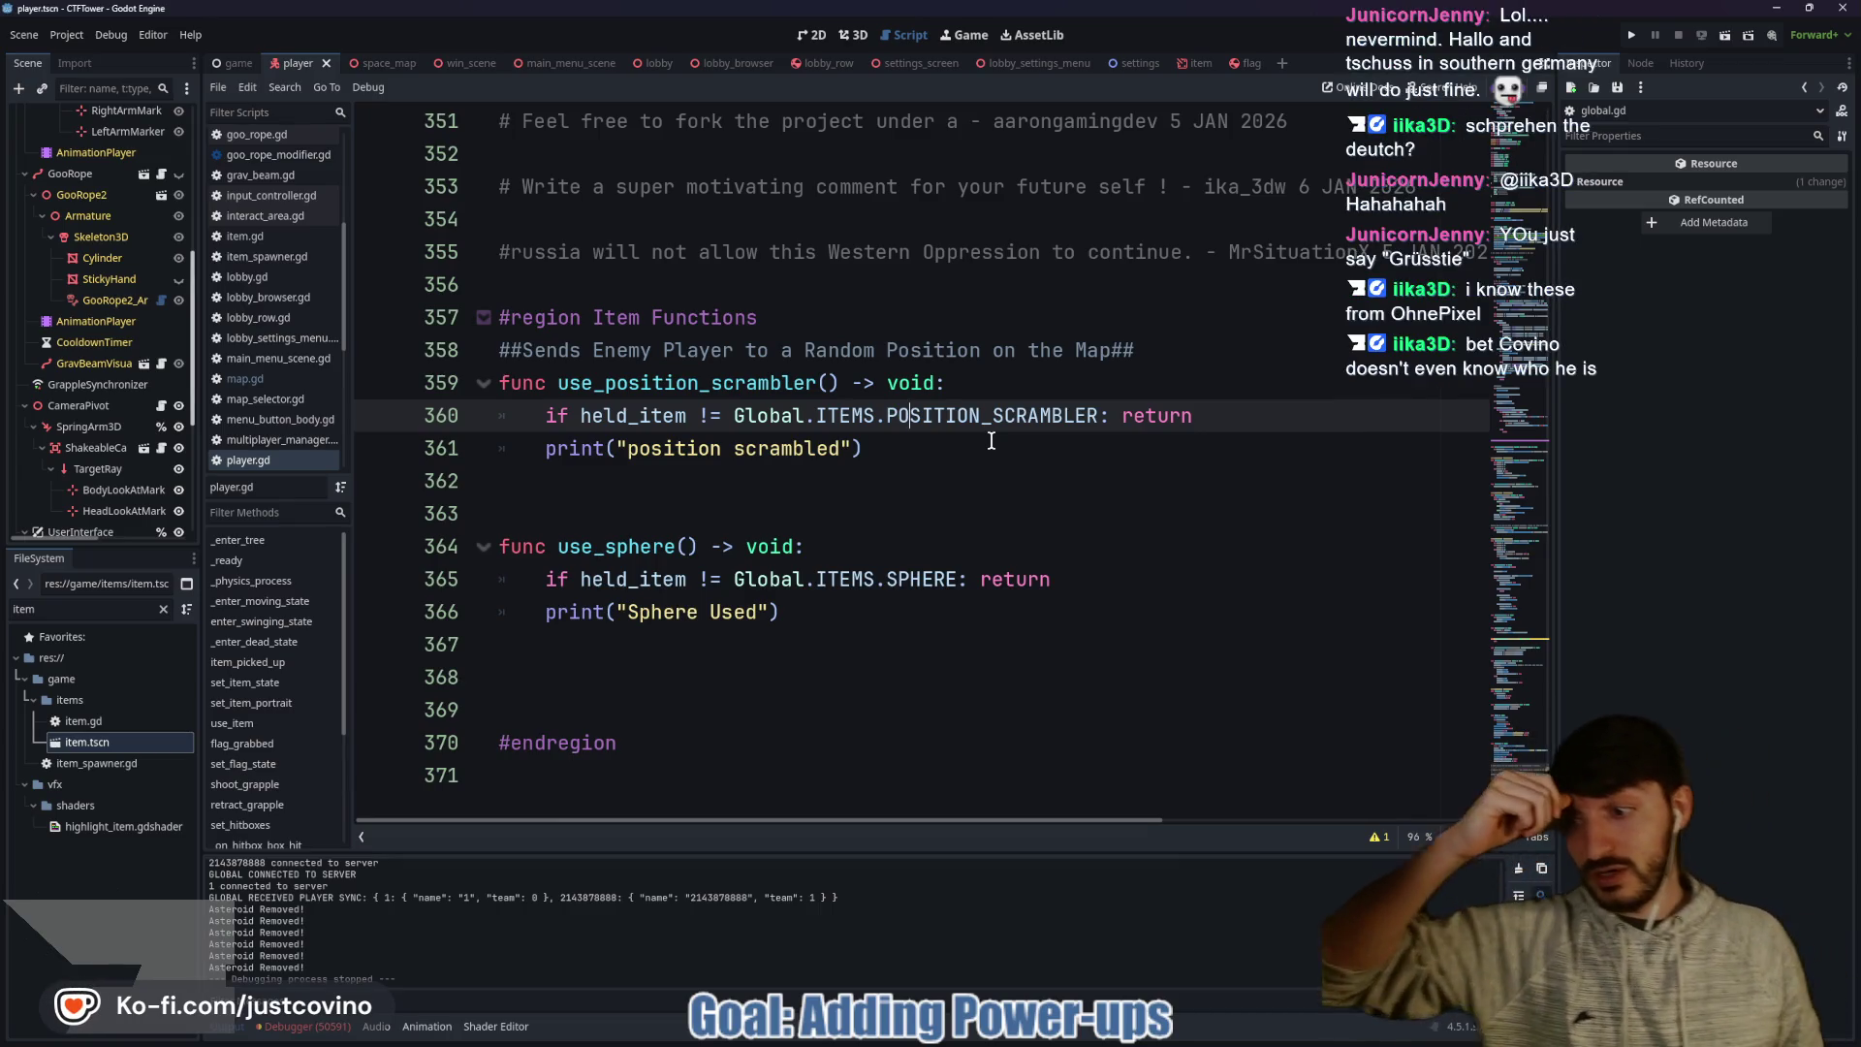
click(846, 492)
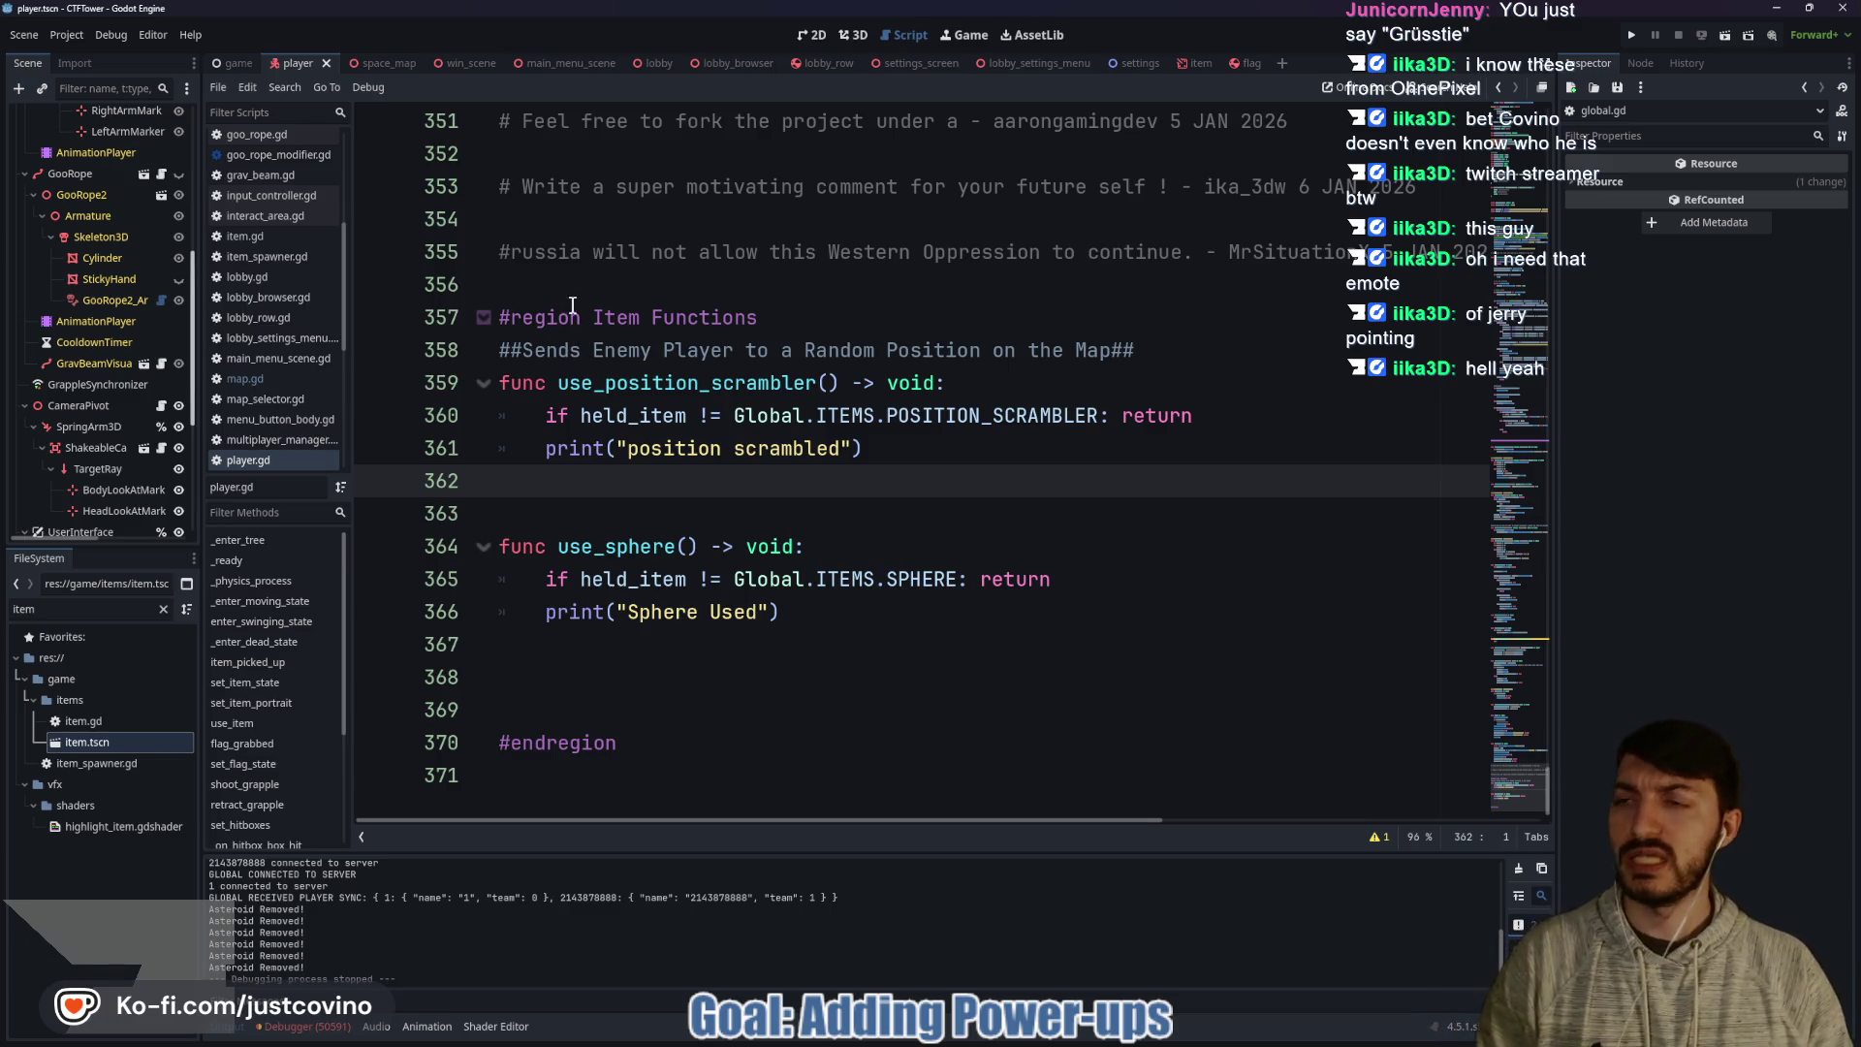
- In the space_map scene, open player_spawner.gd from the PlayerSpawner node's script icon
click(360, 63)
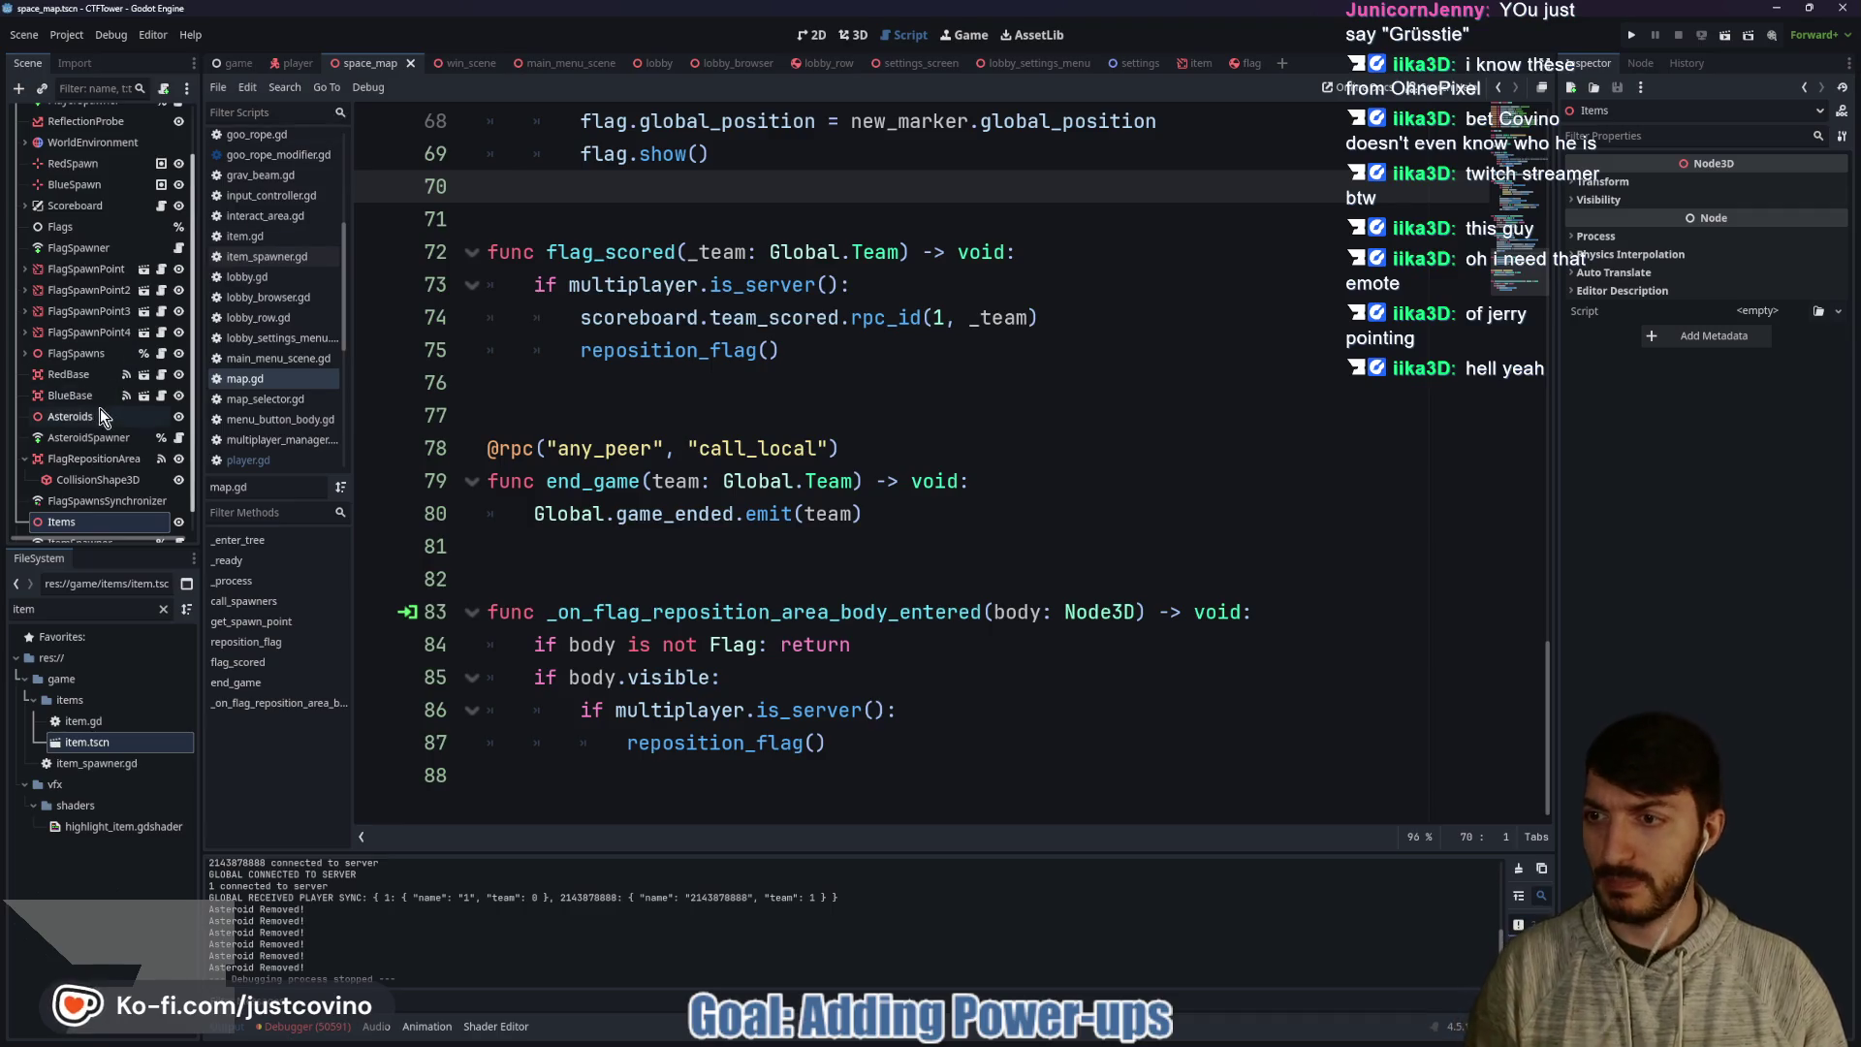
scroll(96, 411, up, 2)
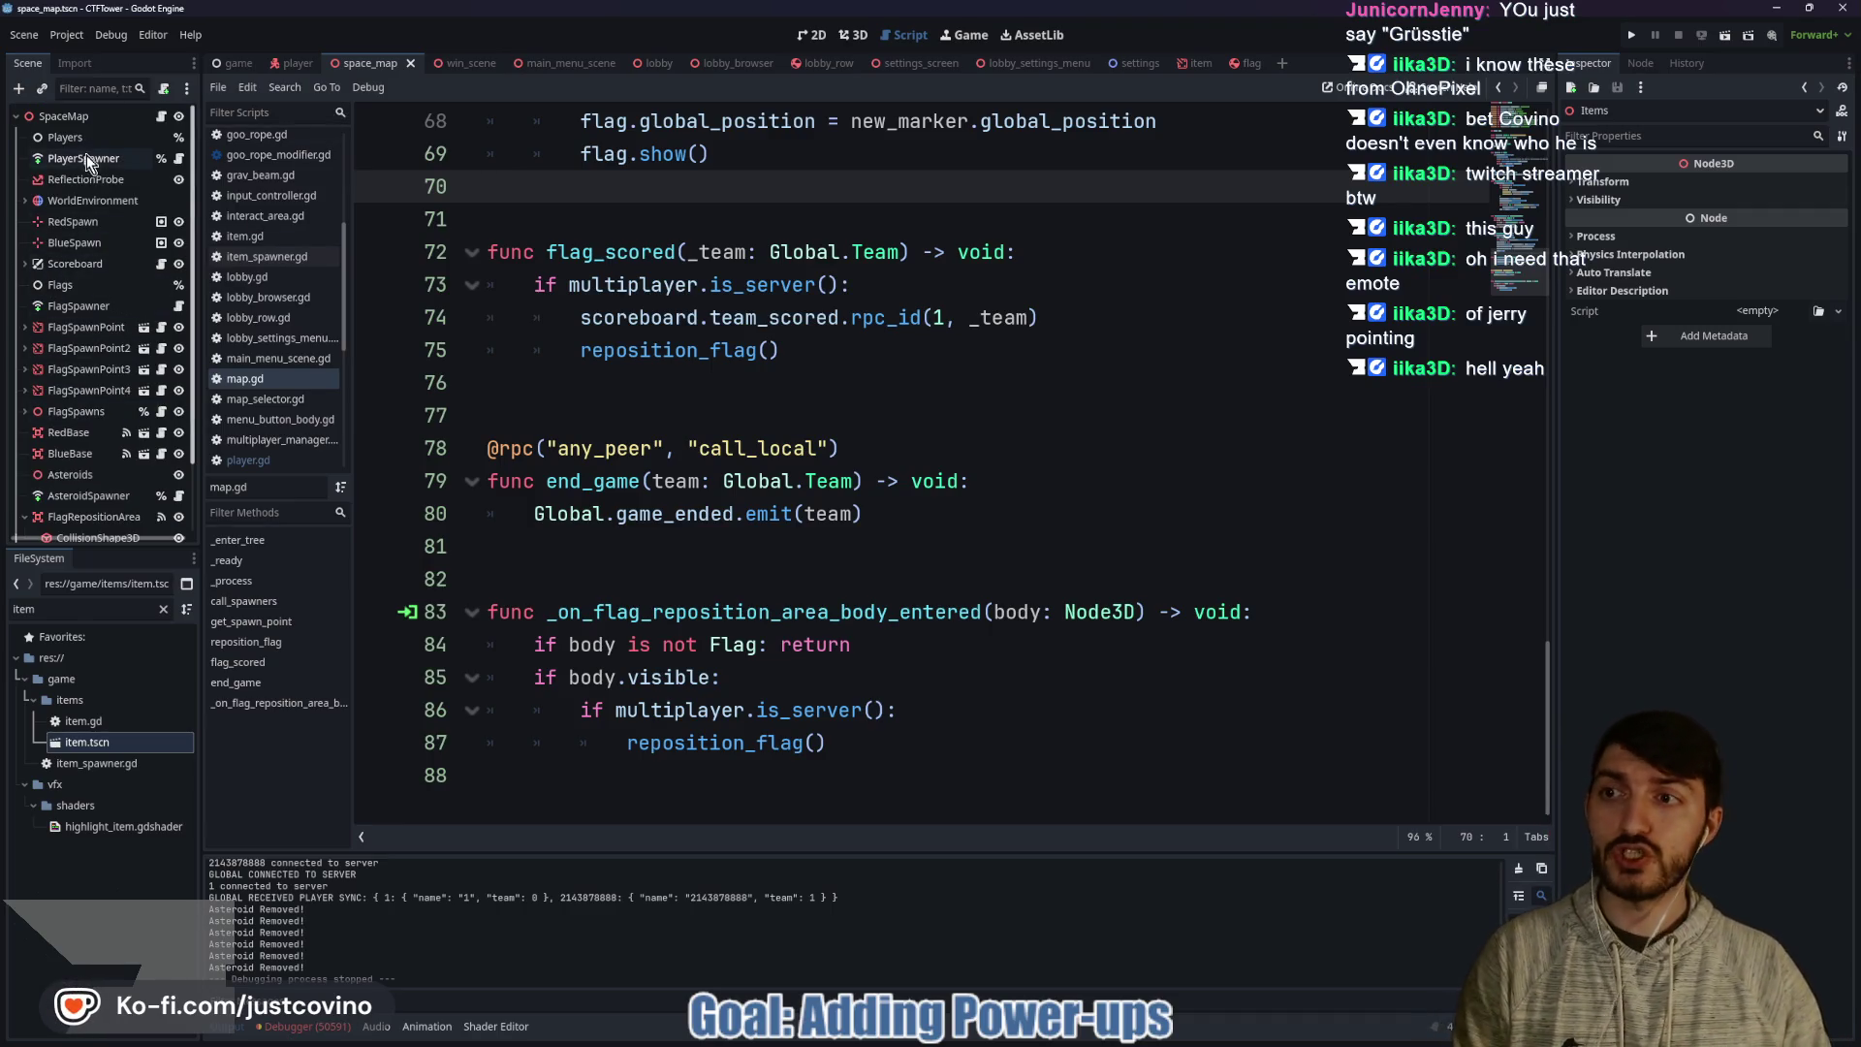
drag(53, 142, 52, 146)
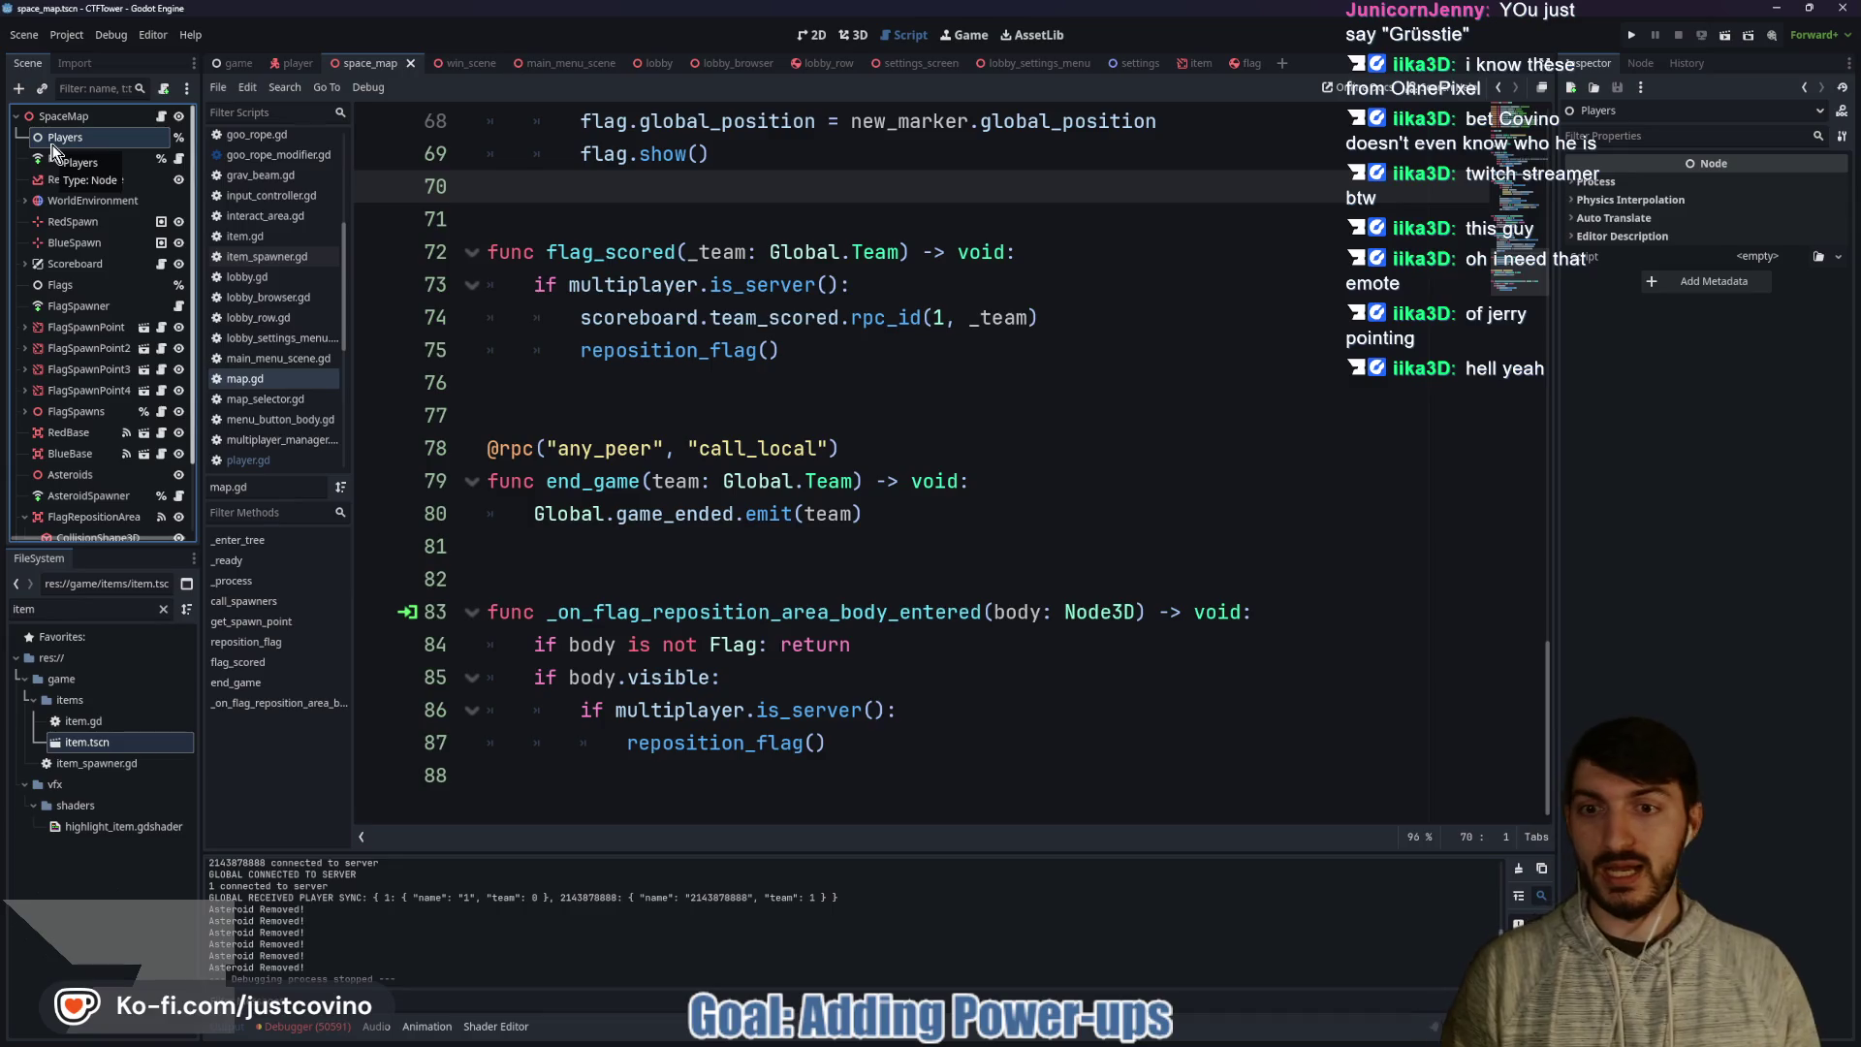
drag(52, 145, 52, 145)
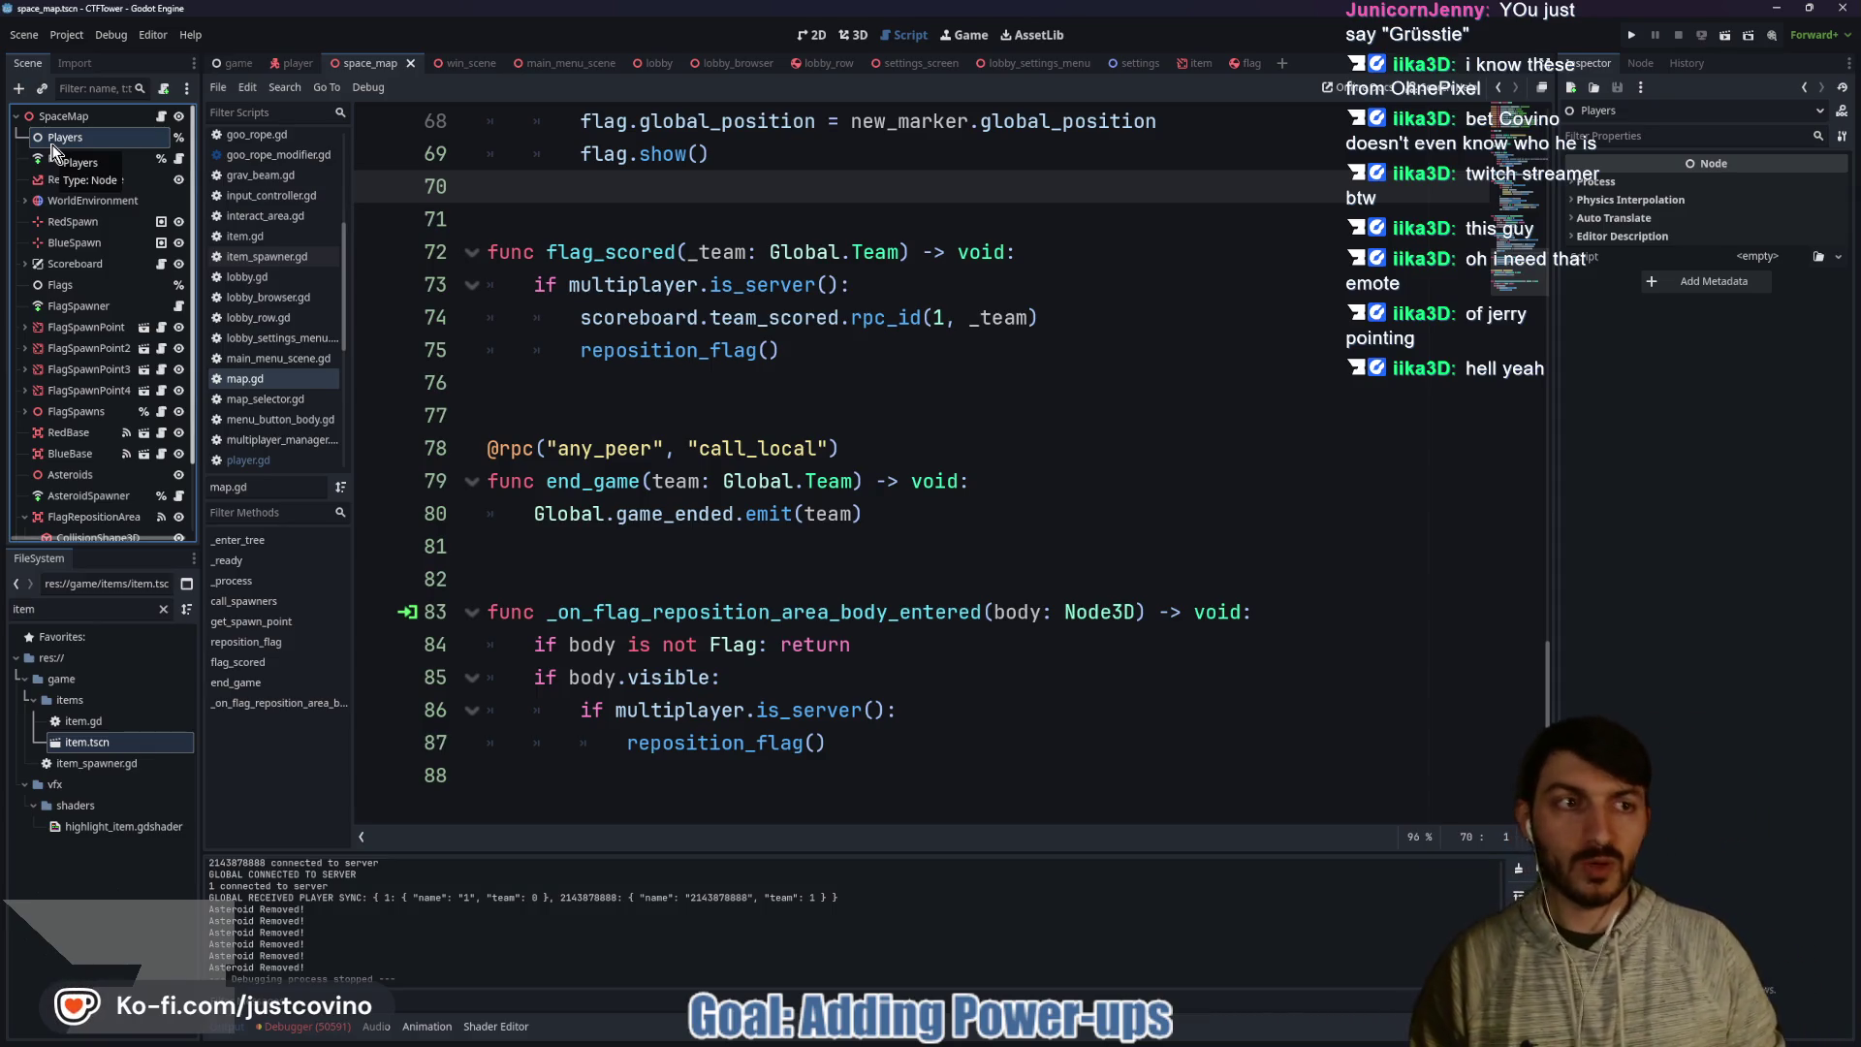
drag(53, 146, 52, 145)
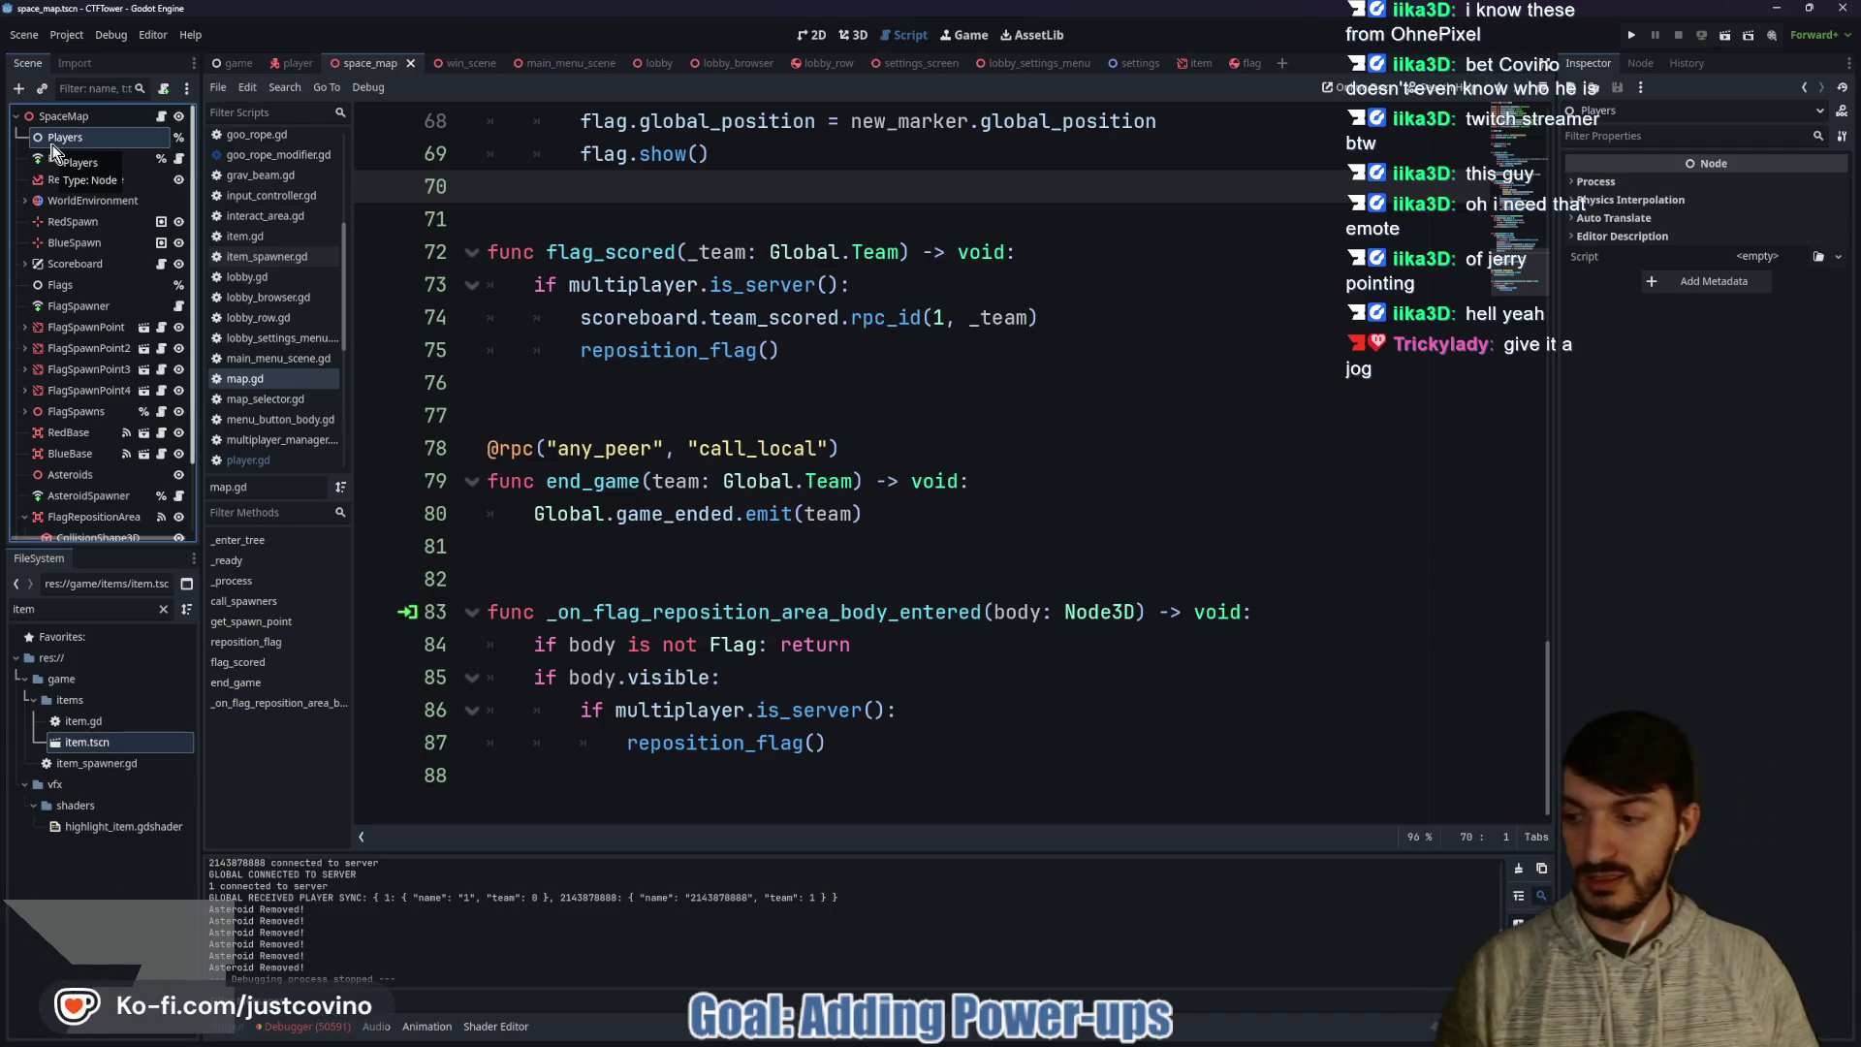
drag(52, 145, 53, 145)
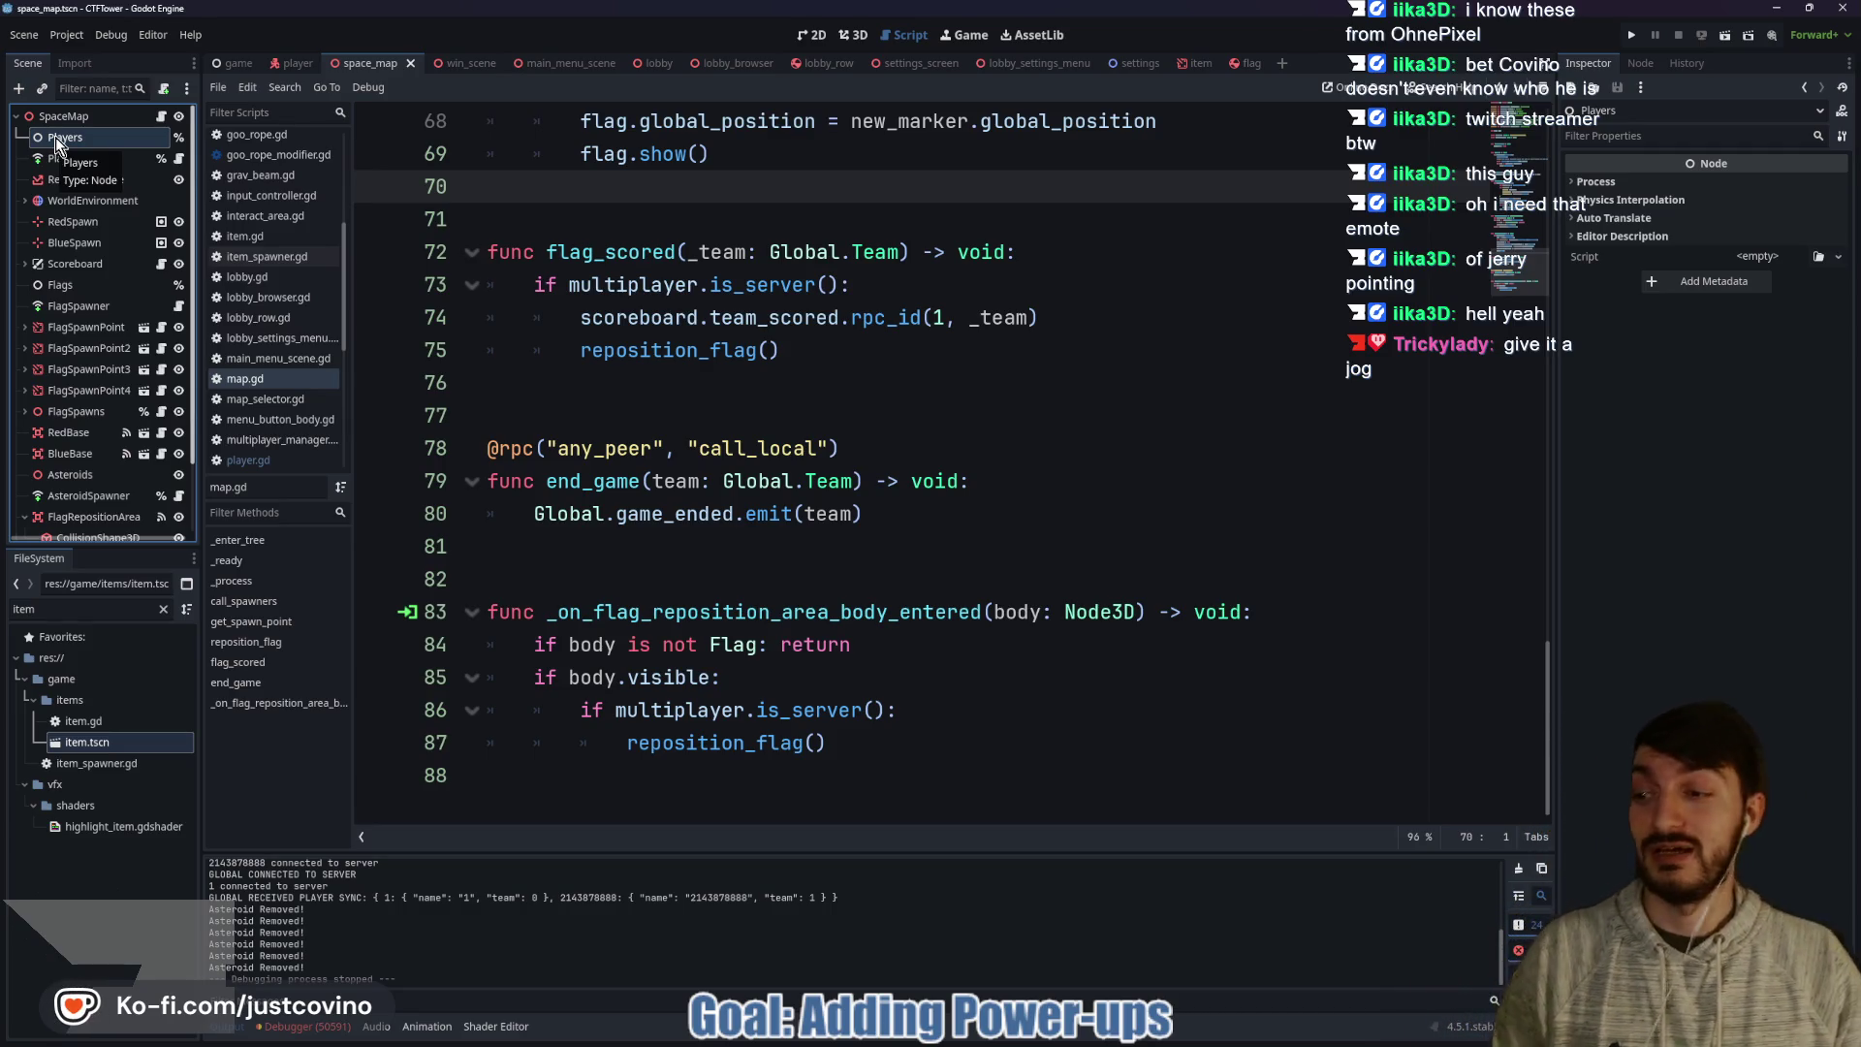
click(766, 379)
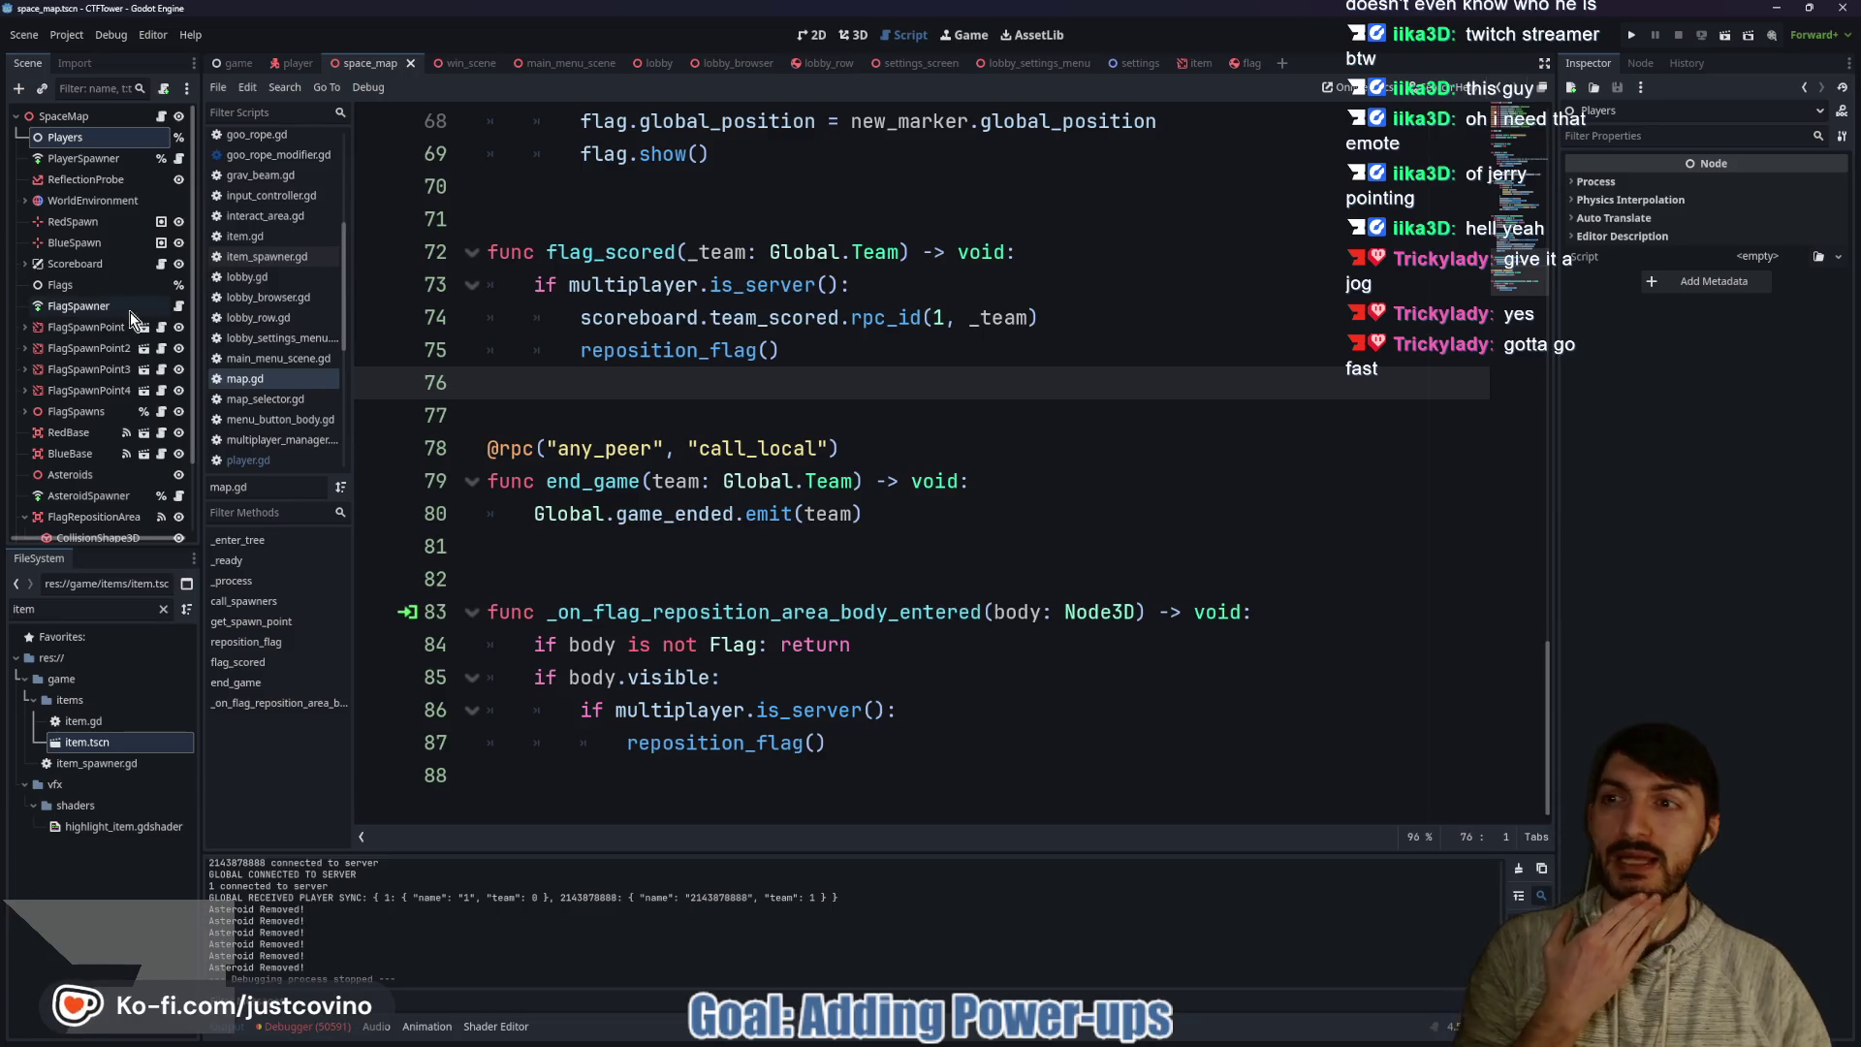
click(179, 158)
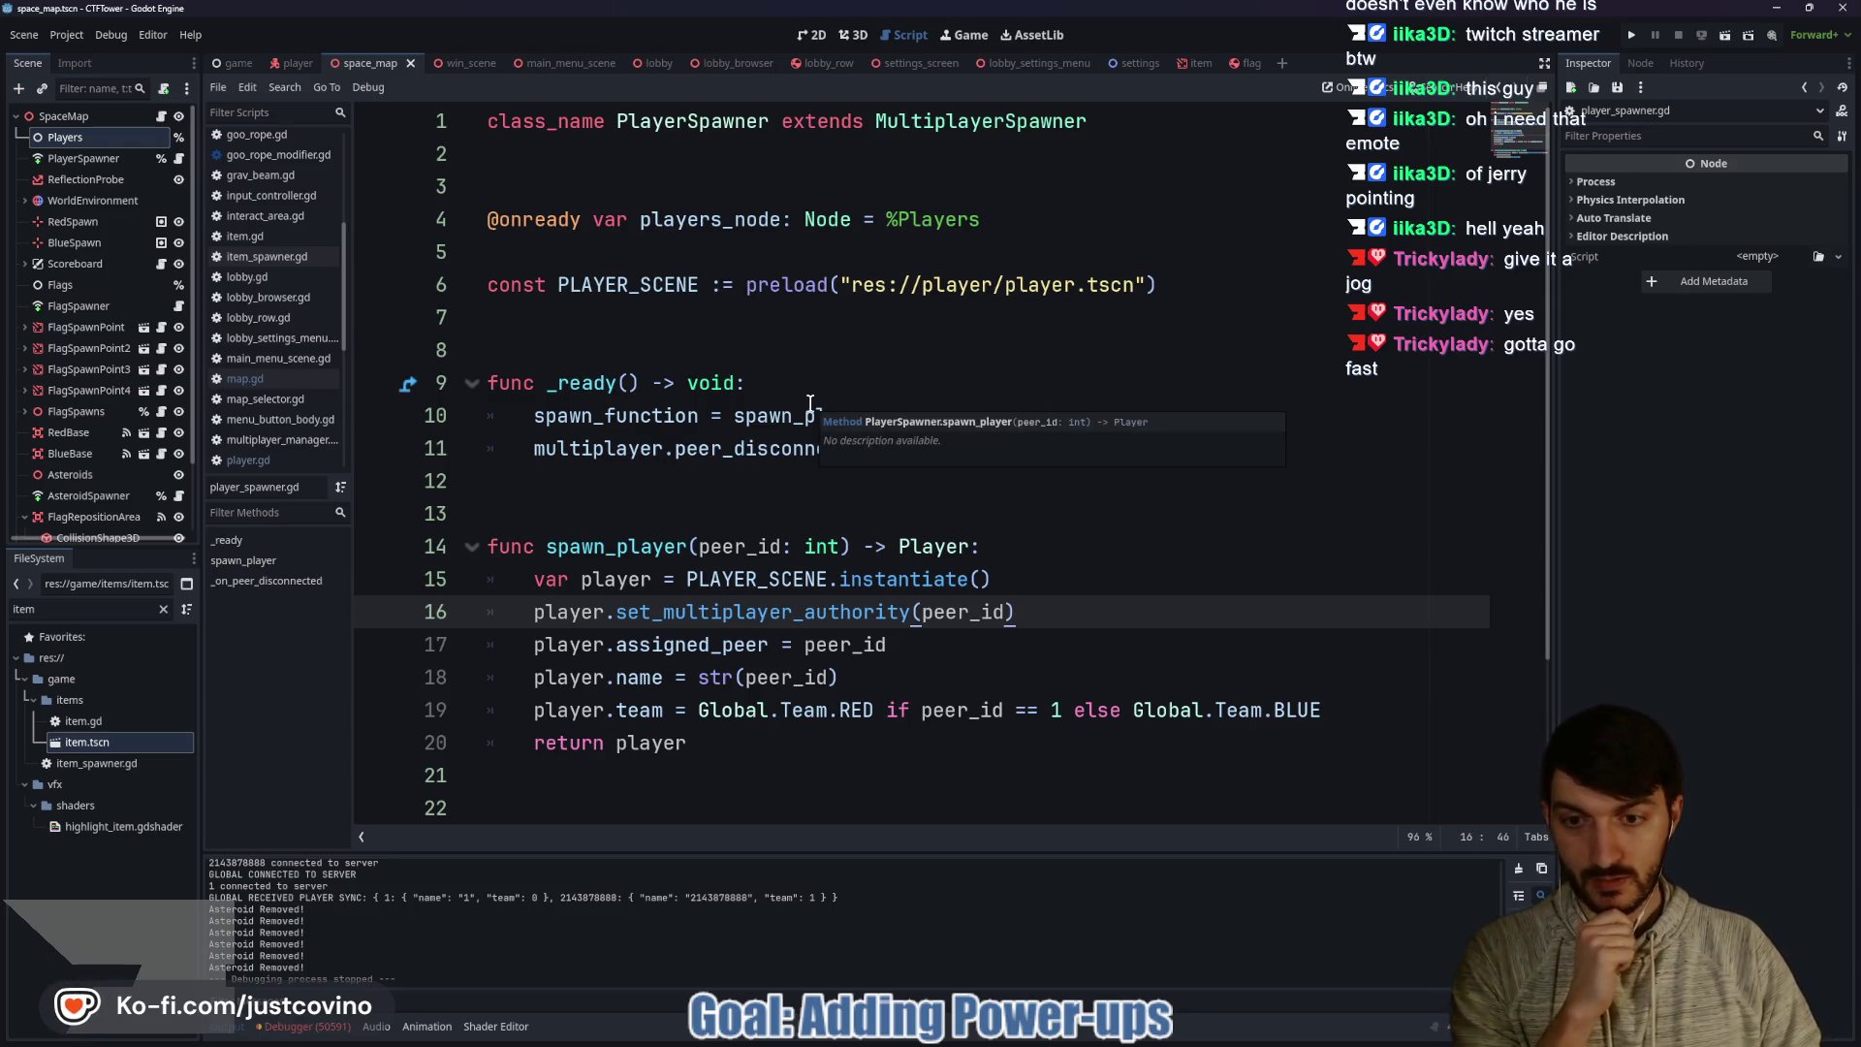
click(585, 172)
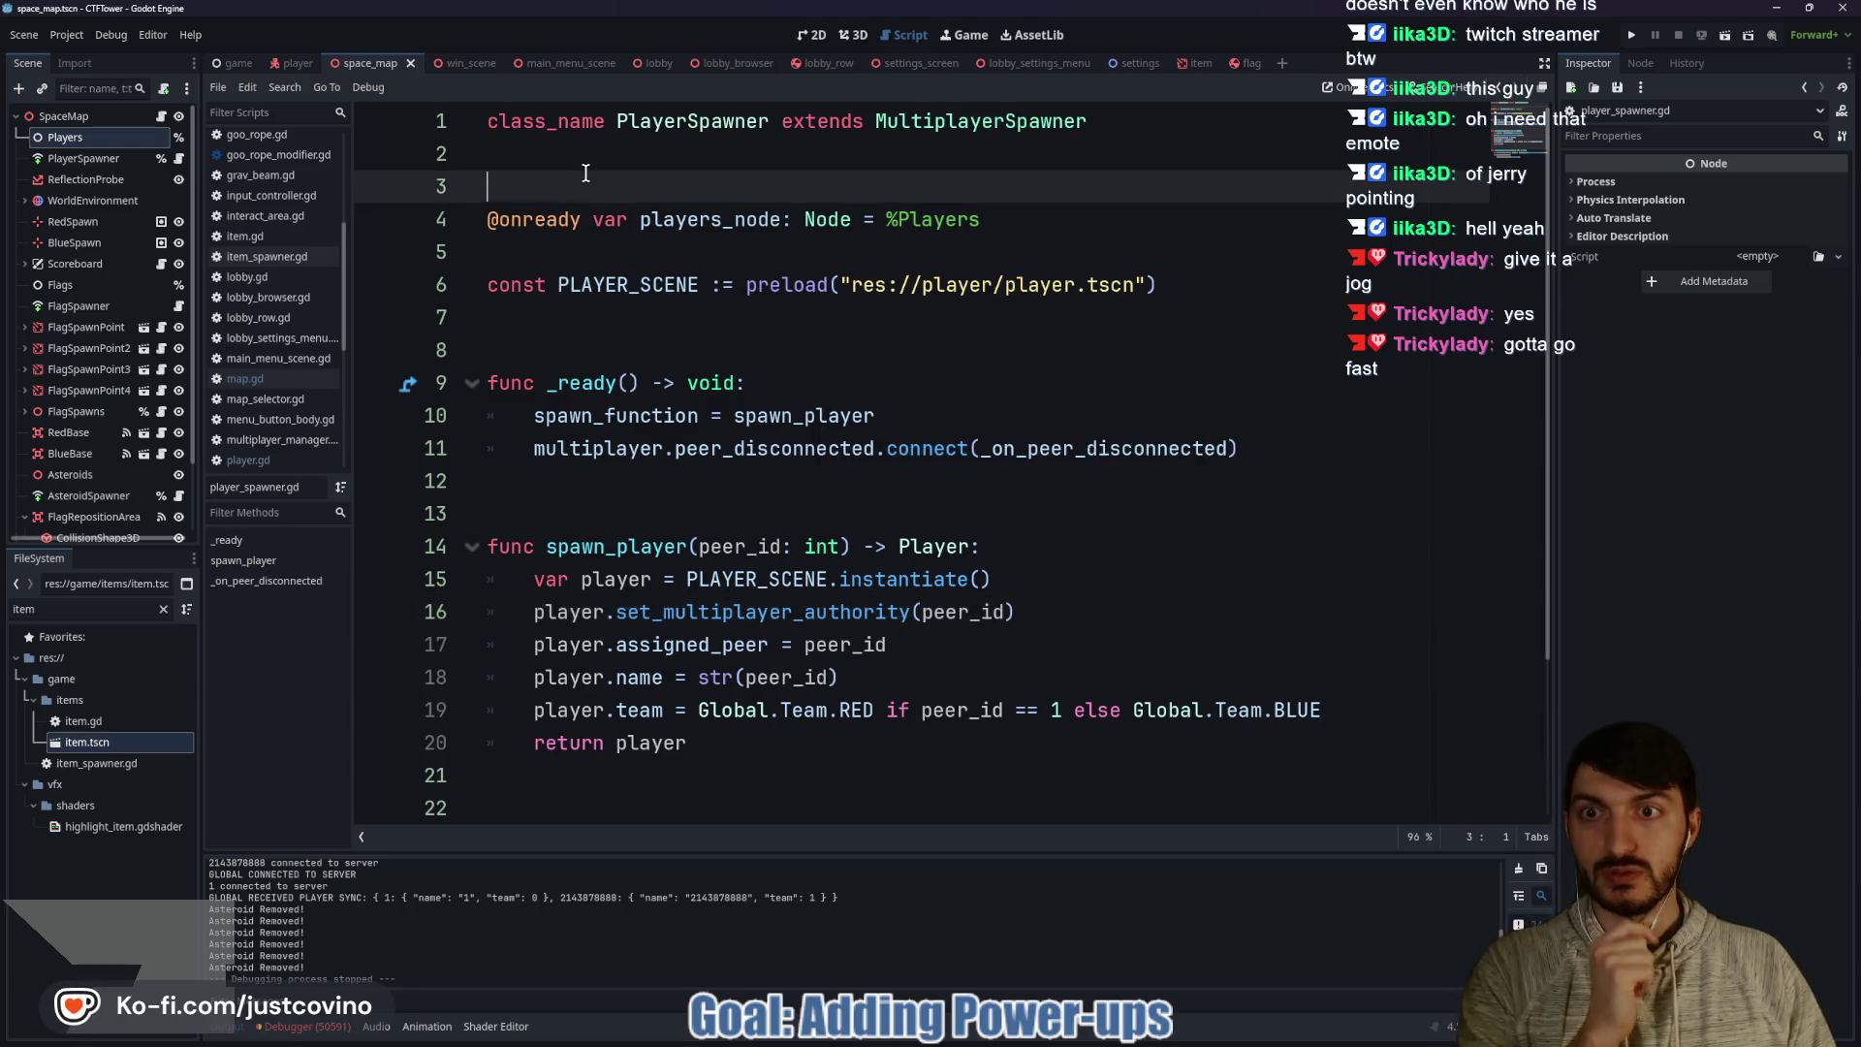
key(Return)
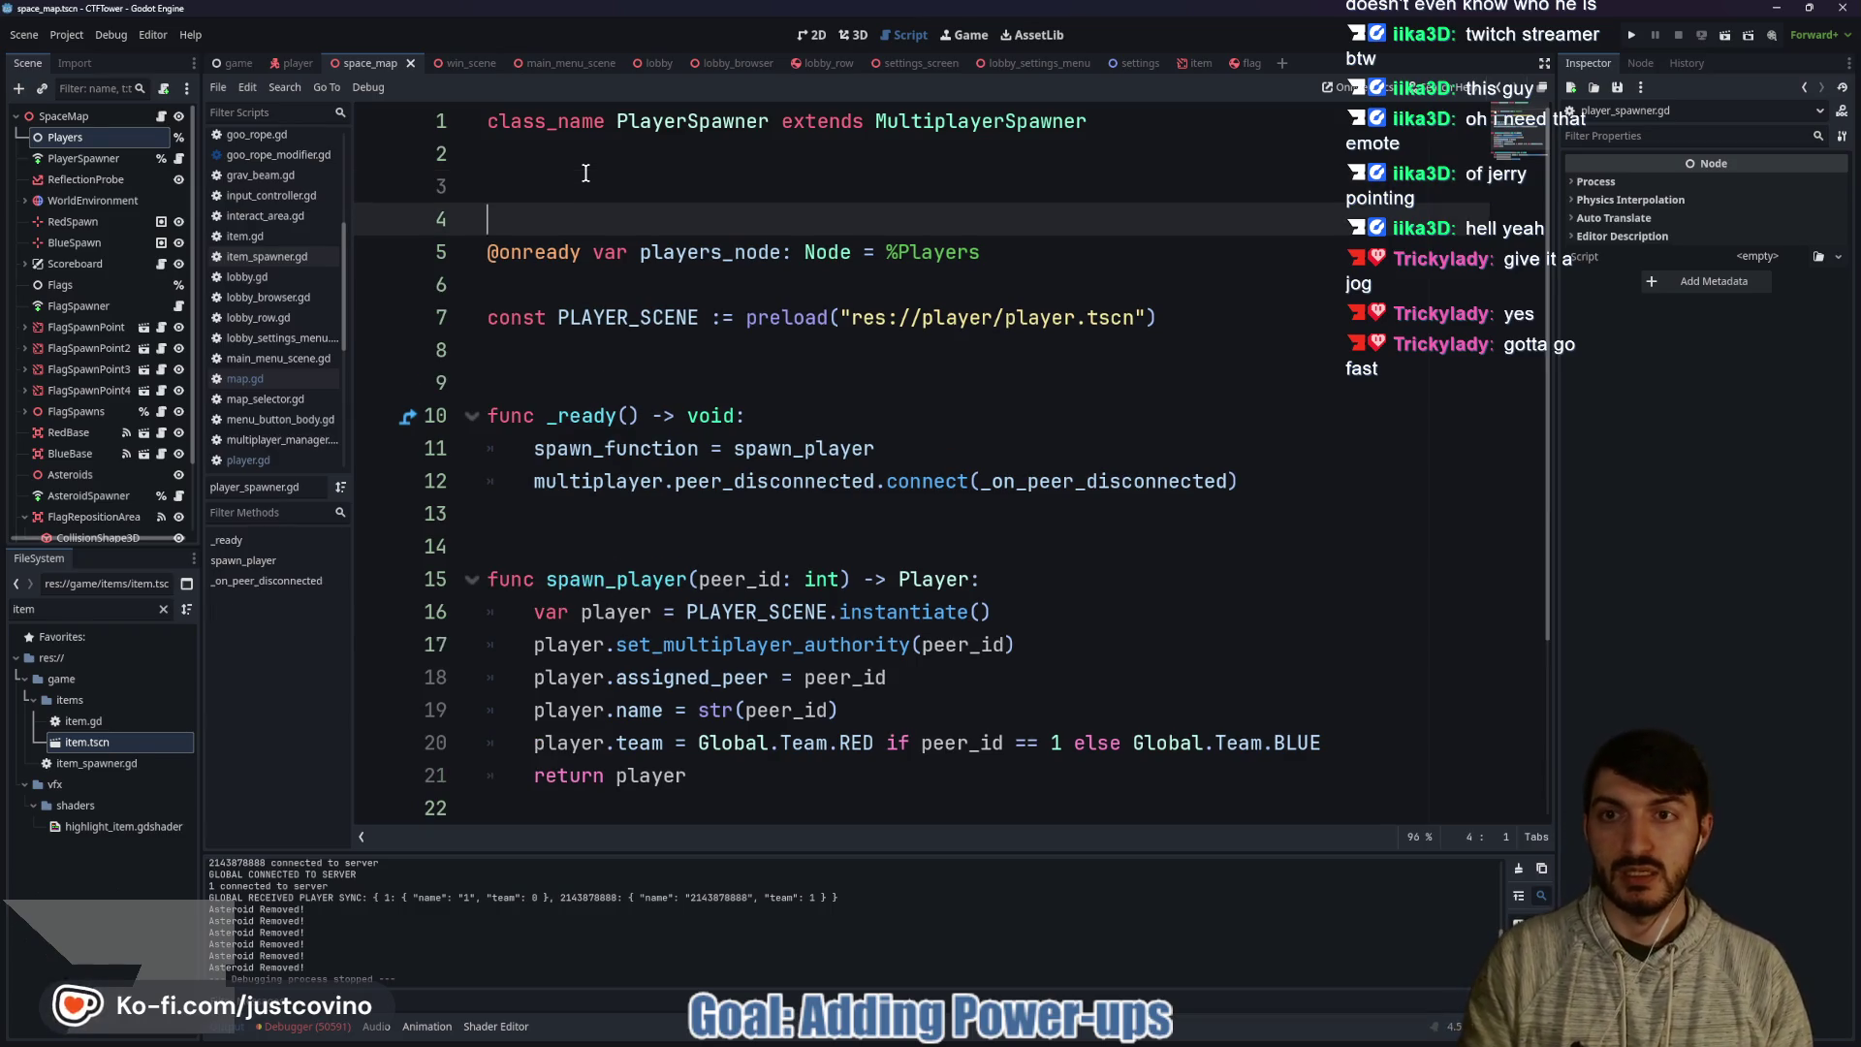
key(Up)
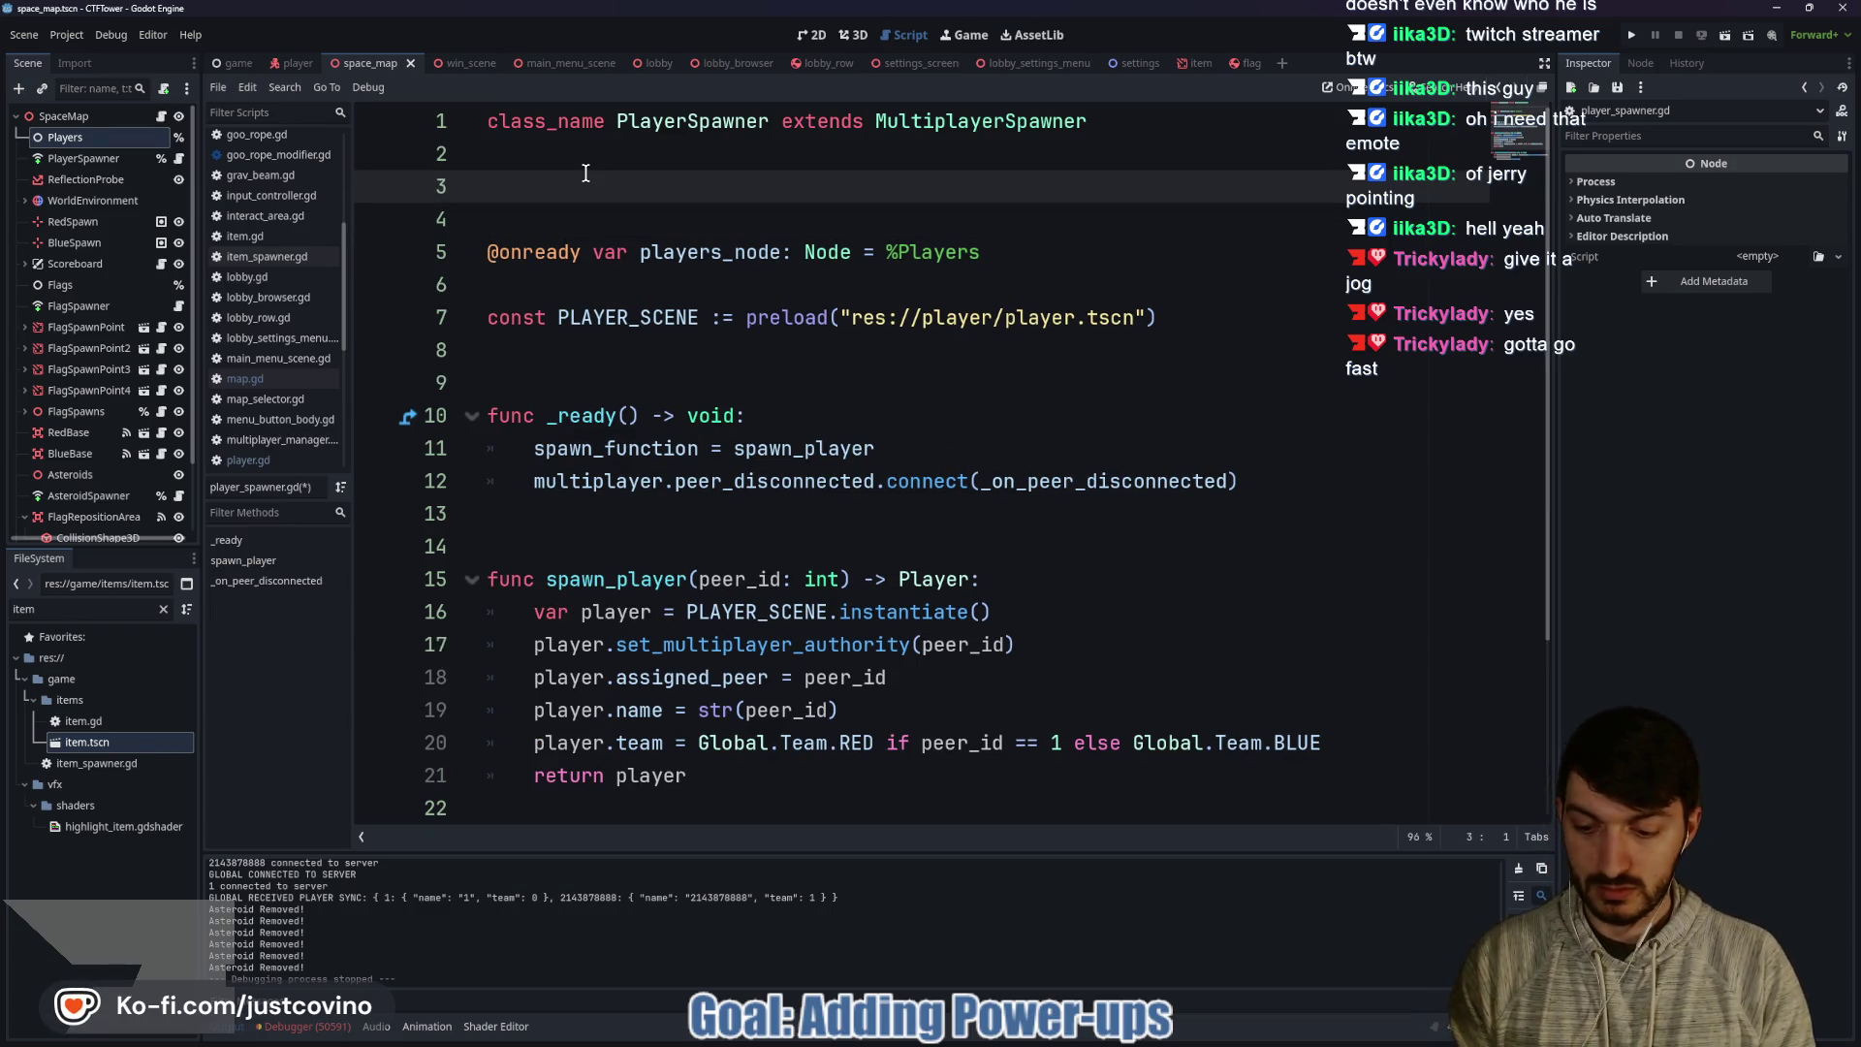
text(@export var)
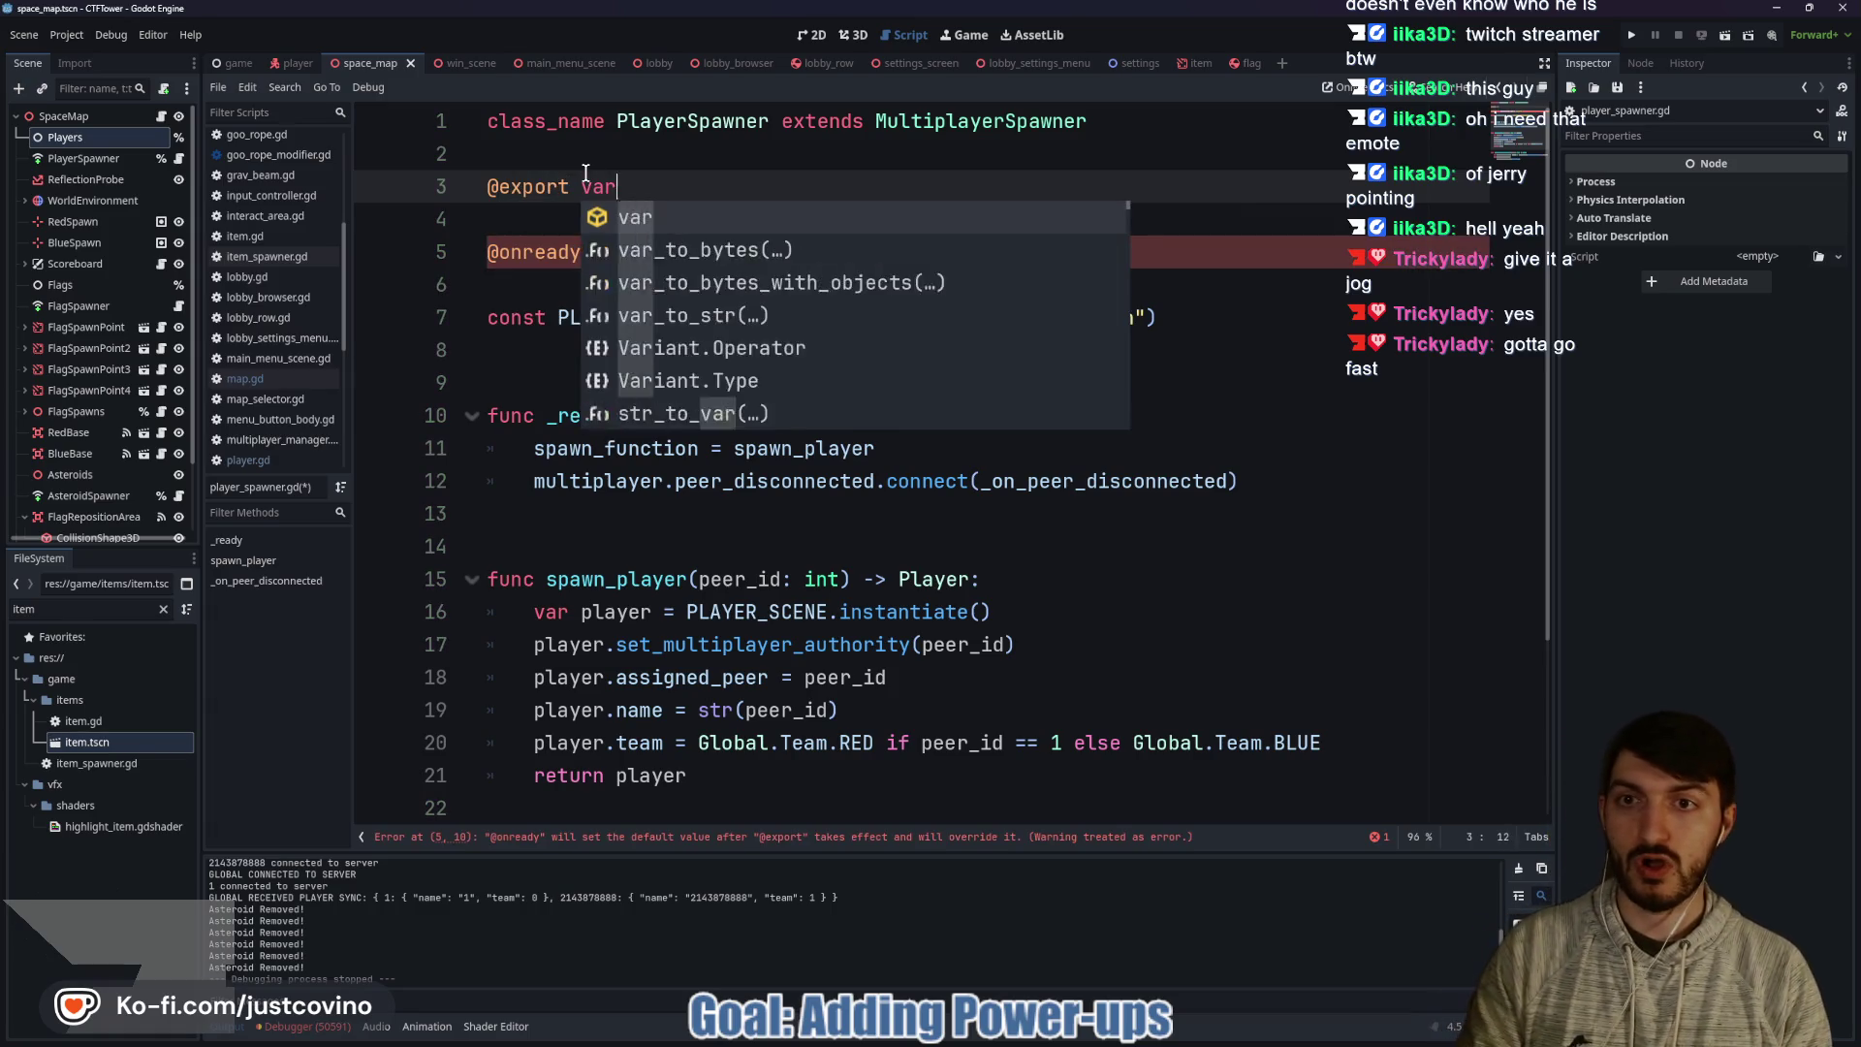
text( map: Map)
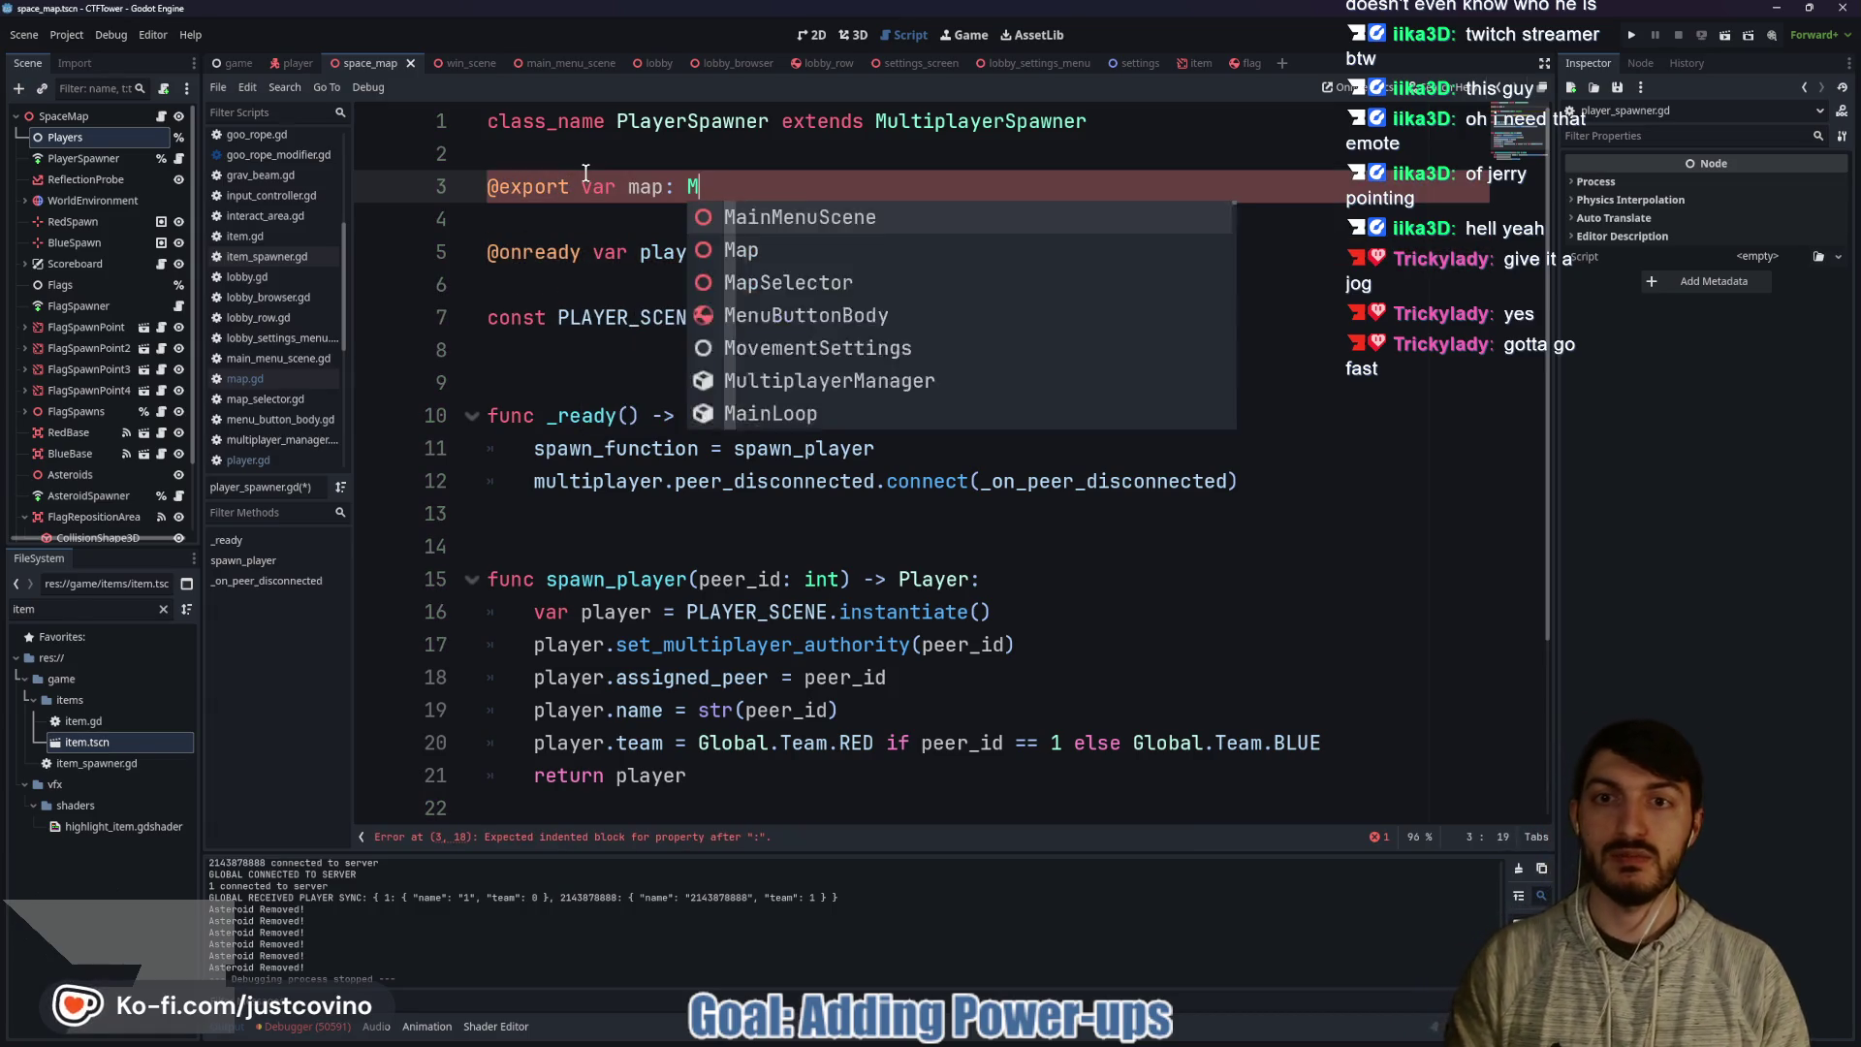
click(594, 224)
- Assign SpaceMap to PlayerSpawner's Map property in the Inspector and save the script
click(67, 160)
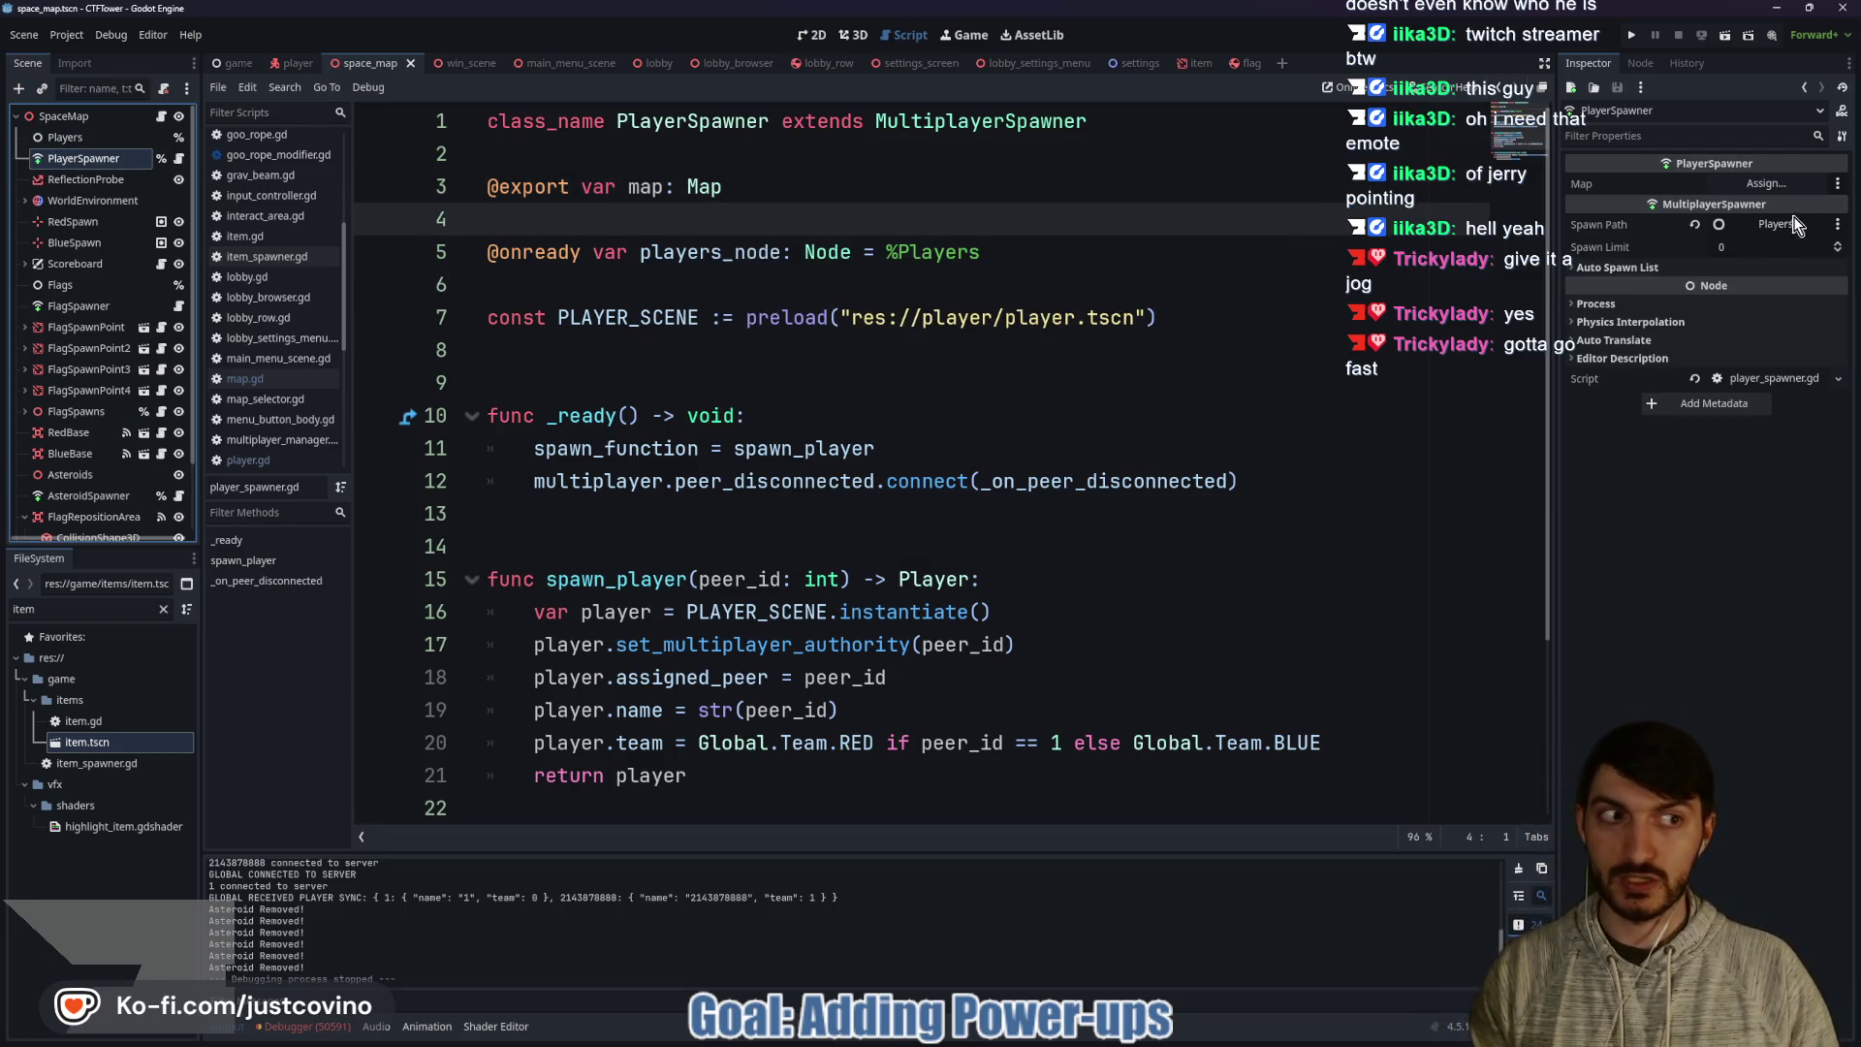
click(1766, 183)
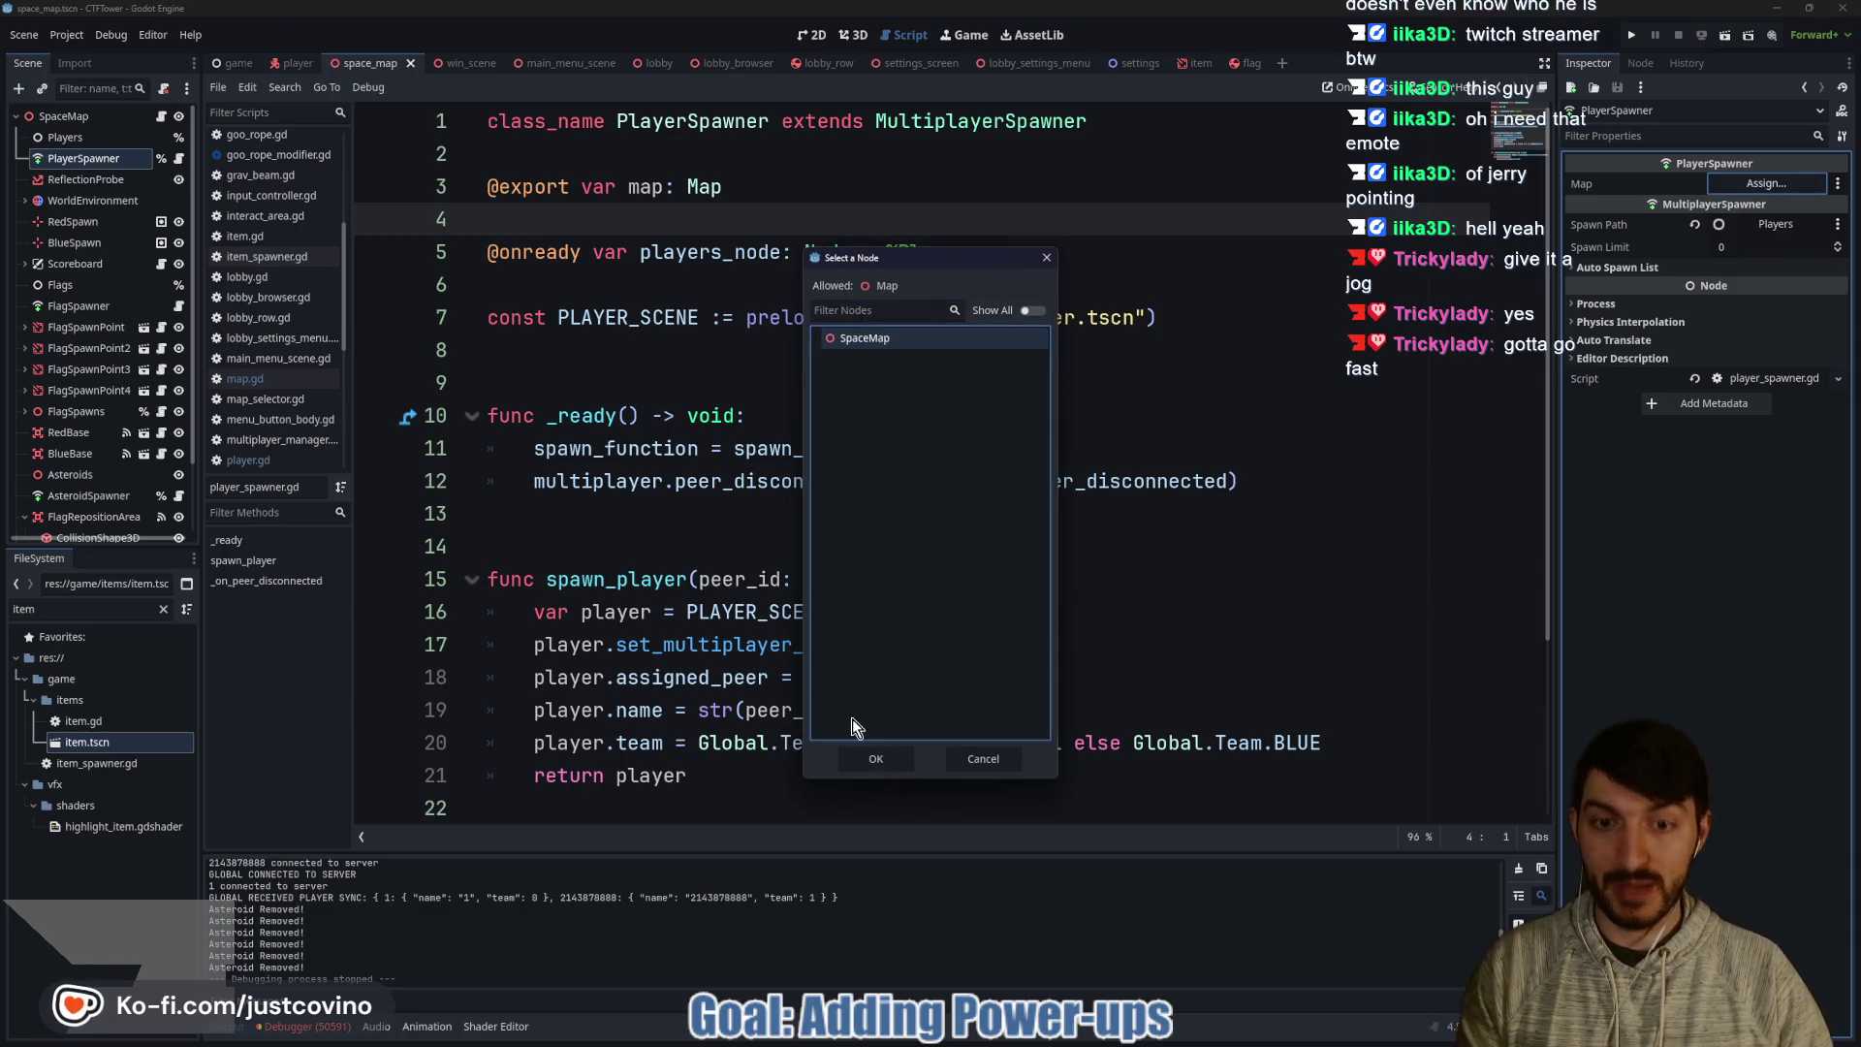
click(875, 758)
click(936, 414)
key(ctrl+s)
- Add 'player.map = map' after the team assignment in spawn_player and save
scroll(1138, 679, down, 1)
click(1369, 644)
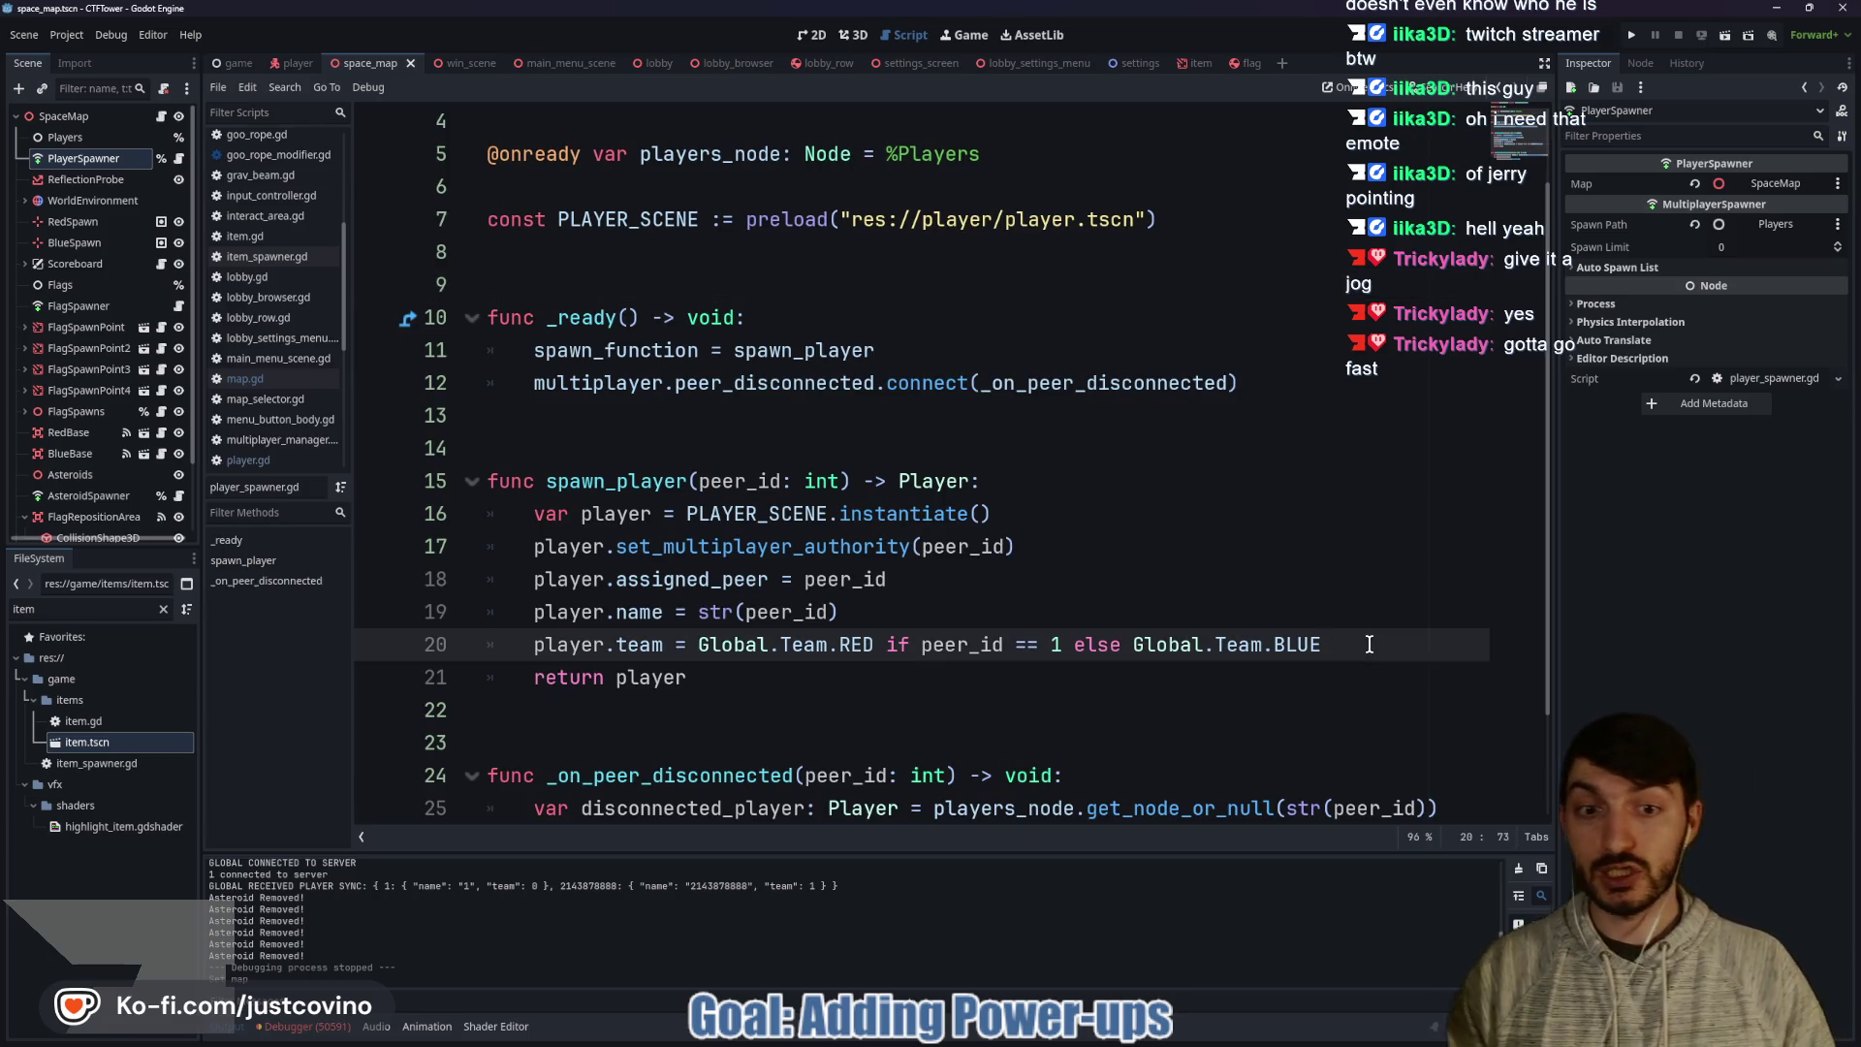
key(Return)
text(player.)
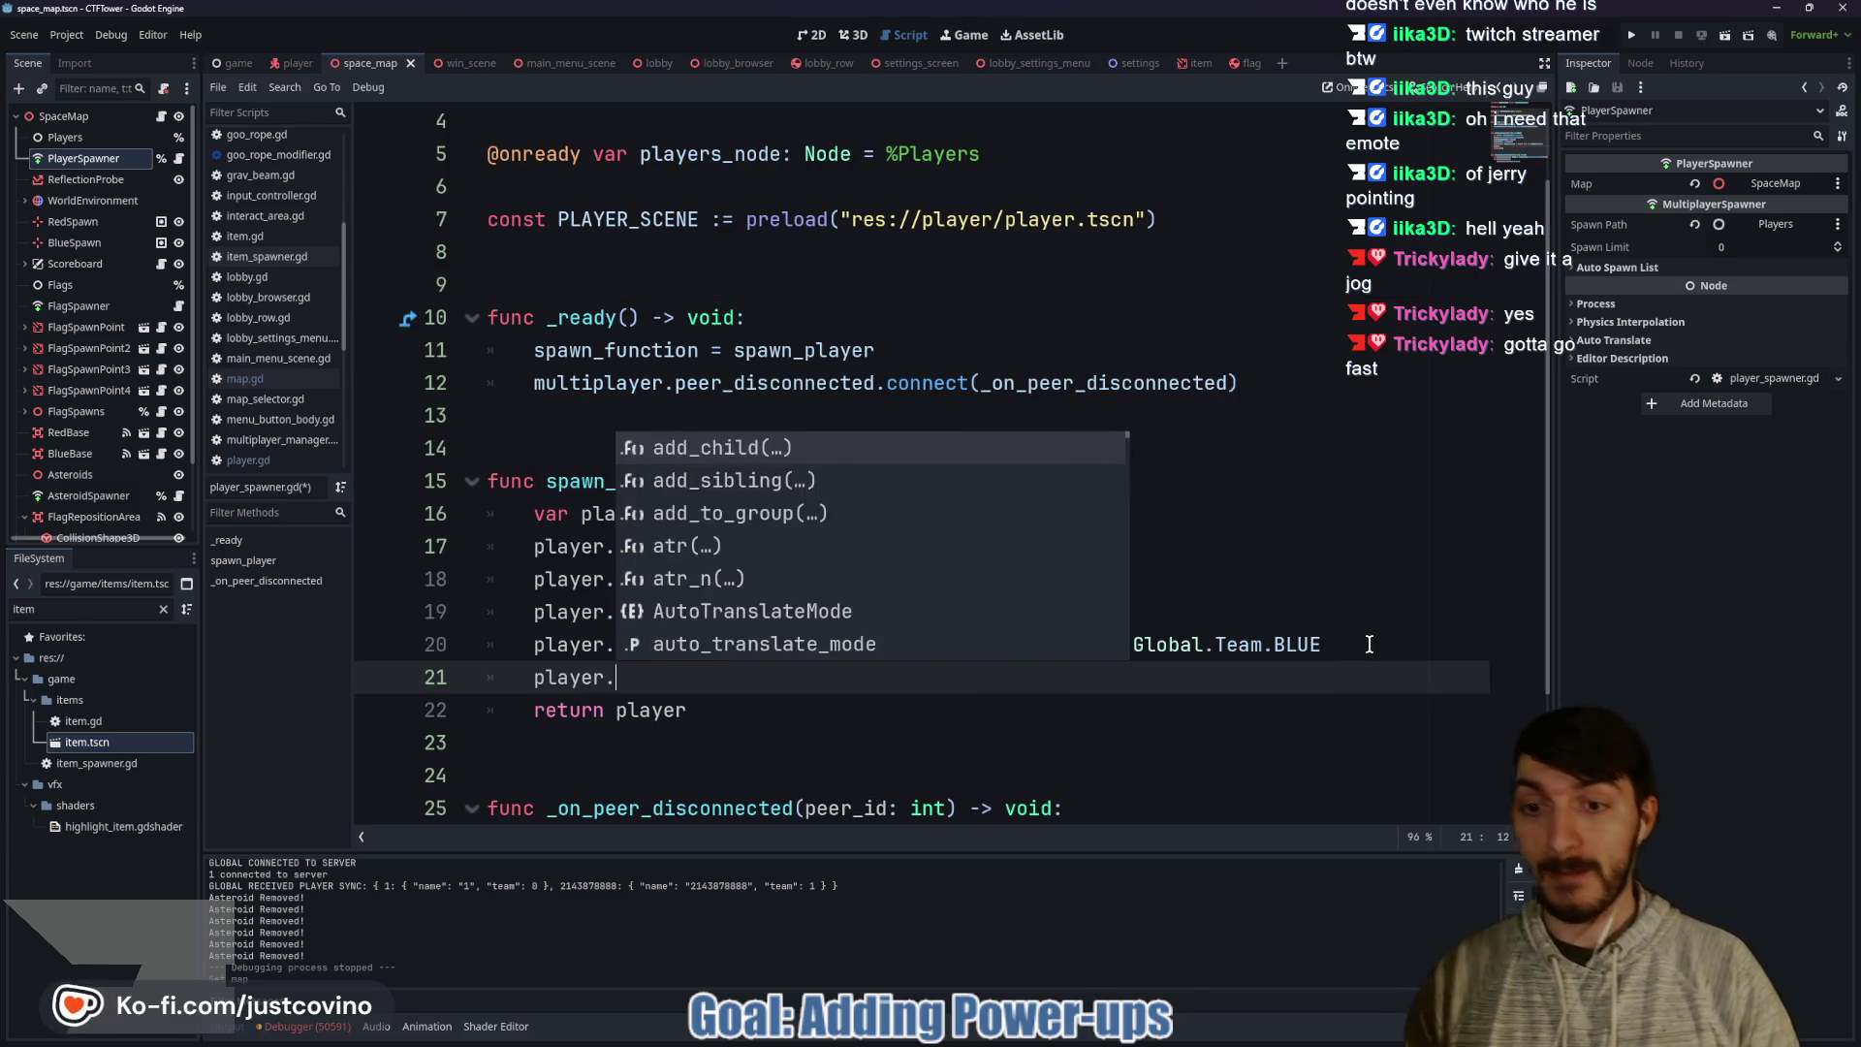
text(map = map)
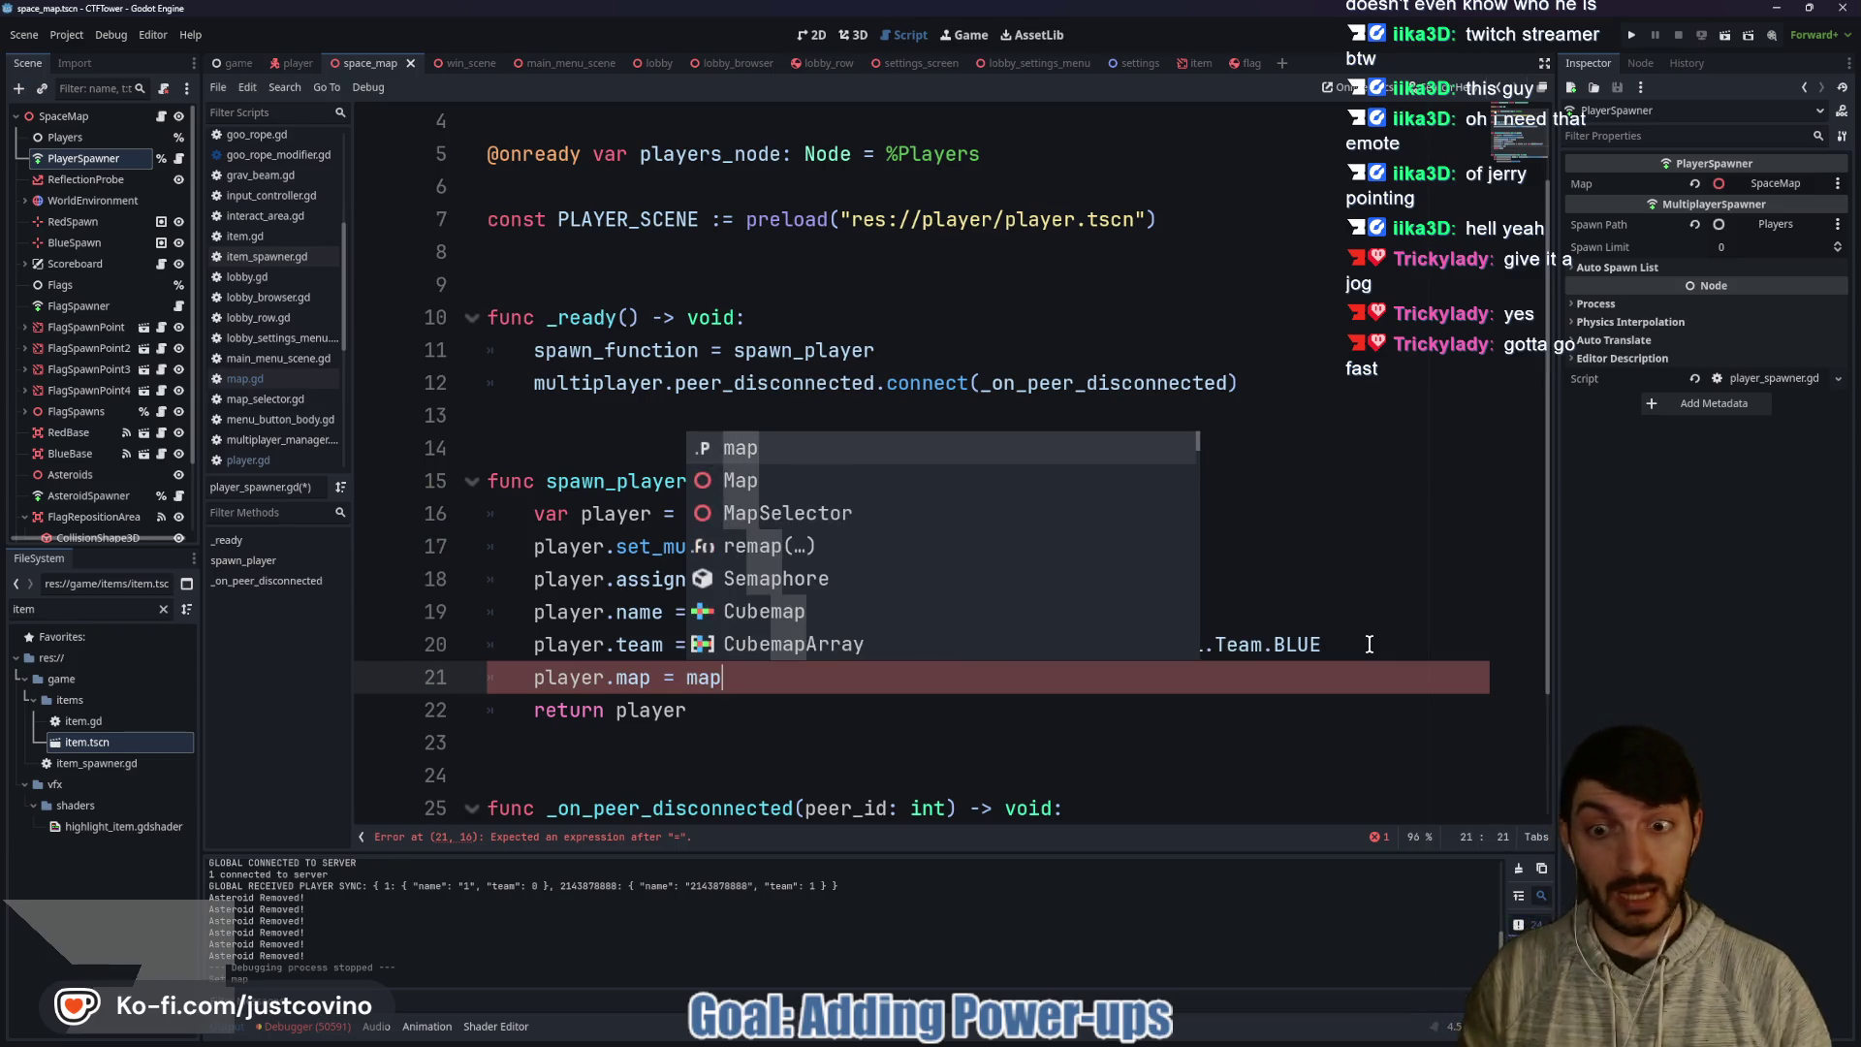
click(810, 708)
key(ctrl+s)
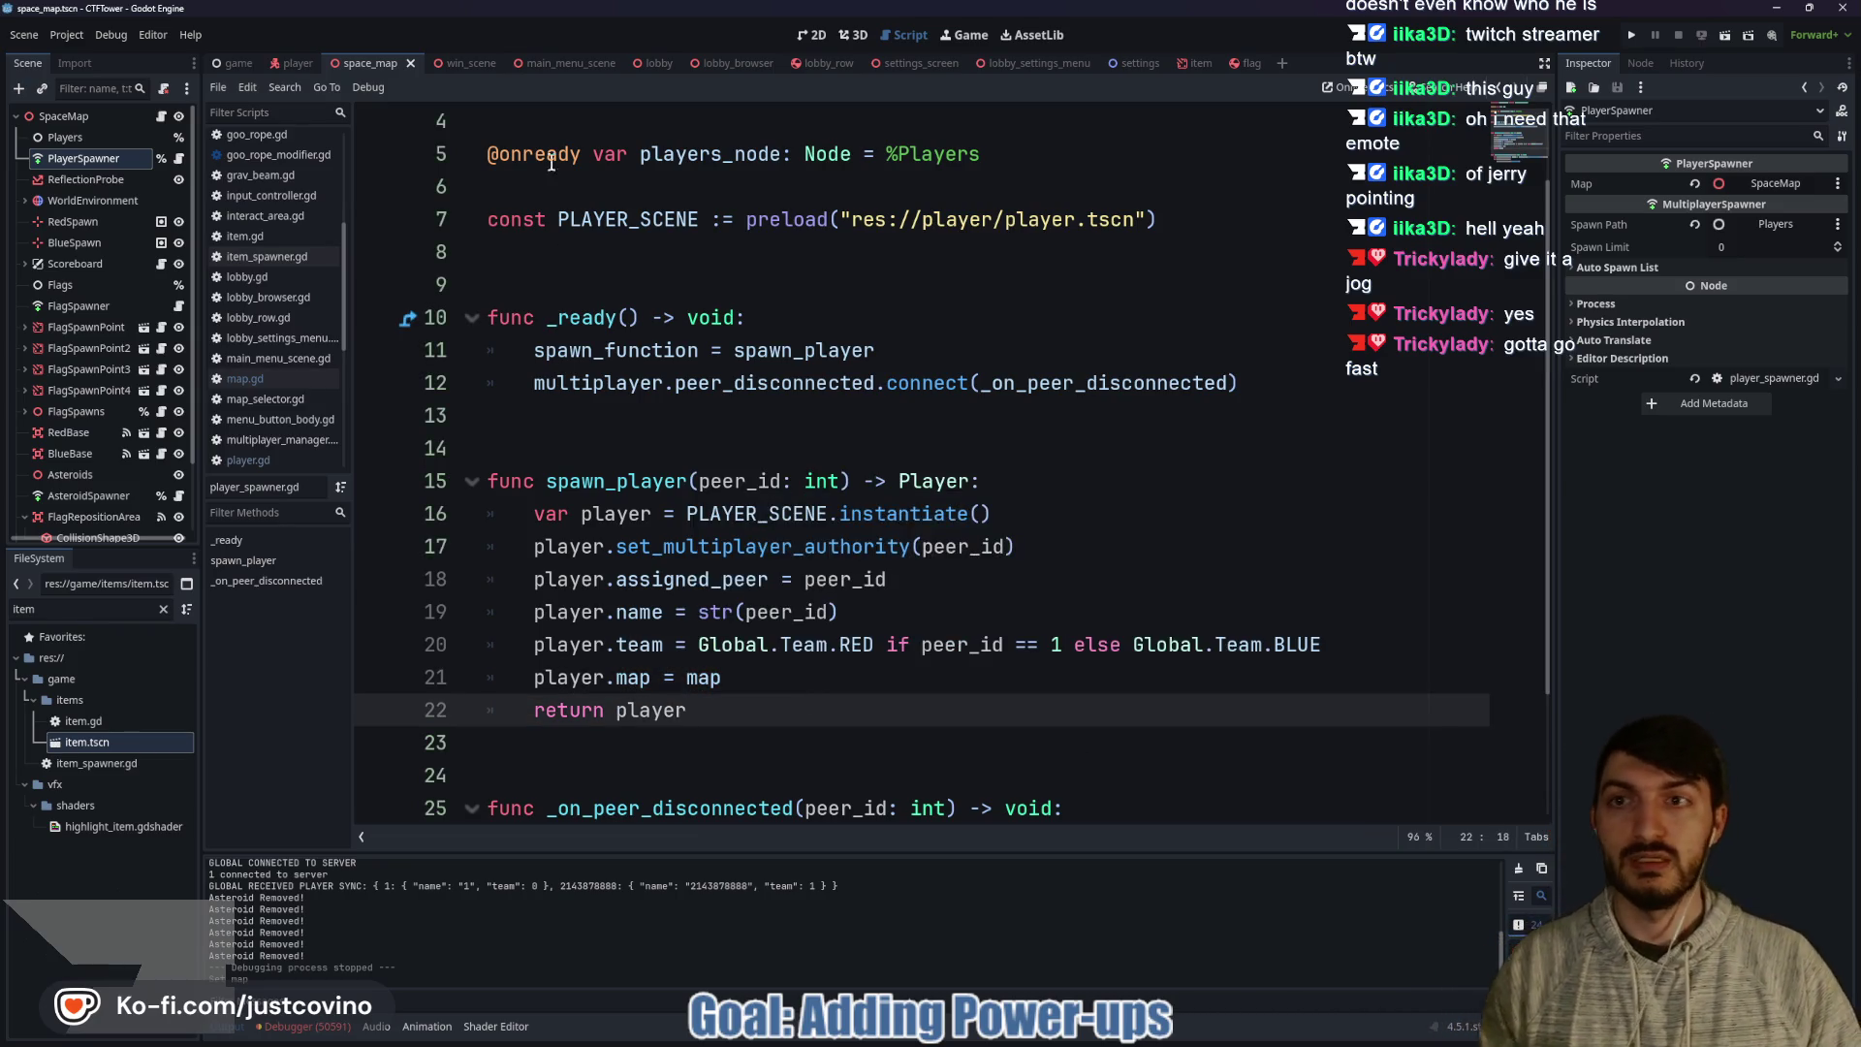
- Switch to player.gd and scroll up to its variable declarations
click(295, 63)
scroll(773, 423, up, 10)
scroll(772, 423, up, 20)
- Add 'var map: Map' on a new line after the state variable and save player.gd
scroll(750, 408, up, 20)
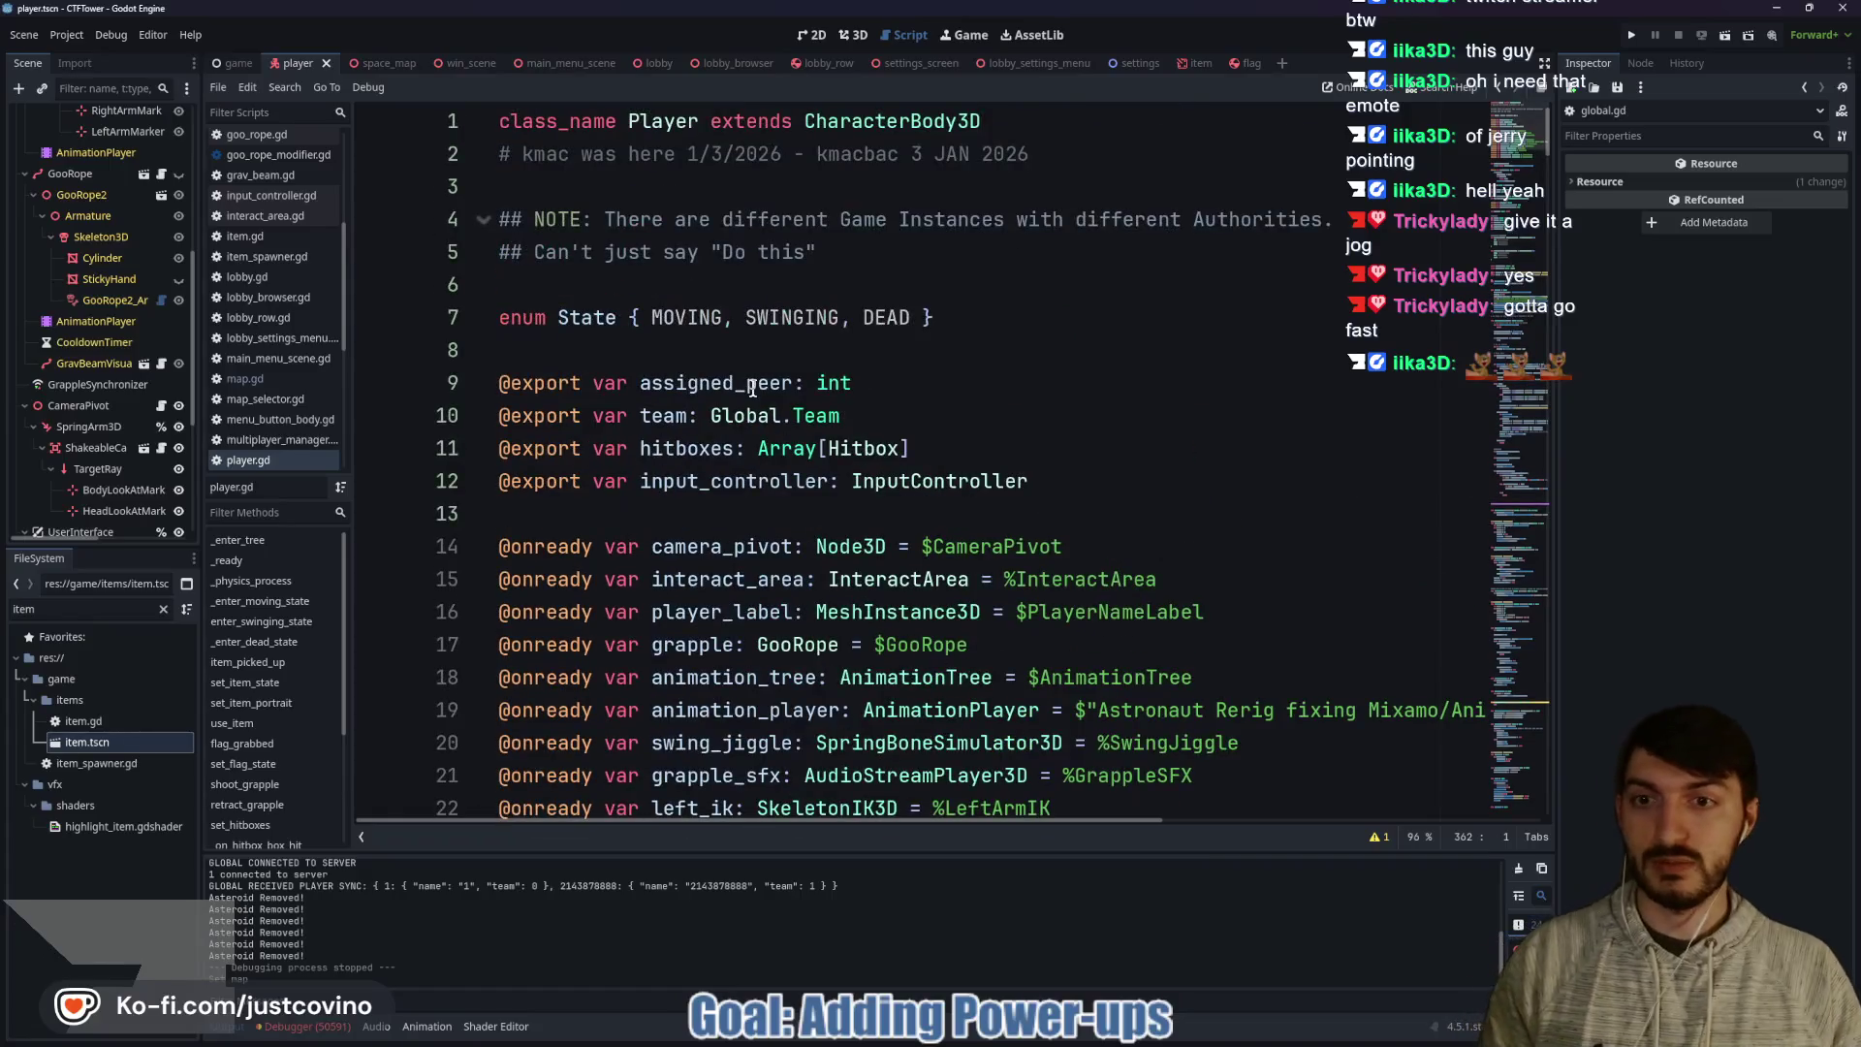
scroll(640, 378, down, 10)
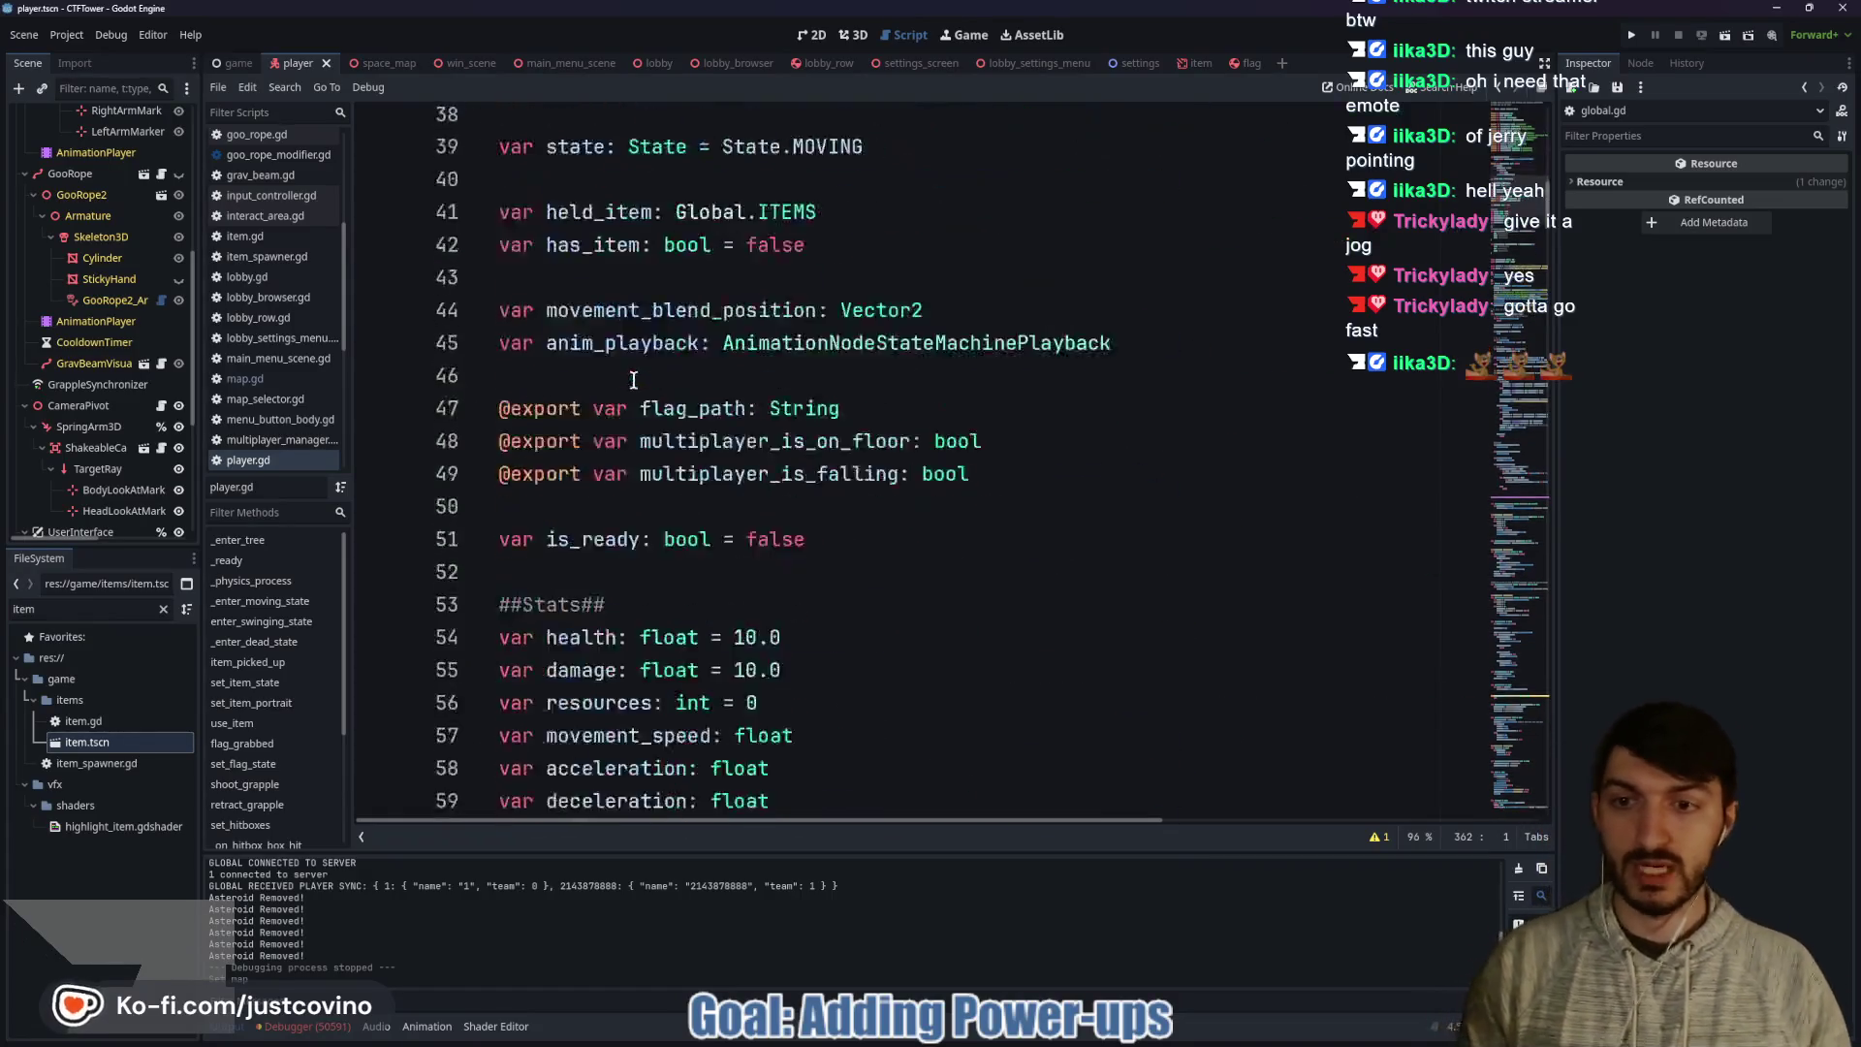
scroll(654, 388, up, 1)
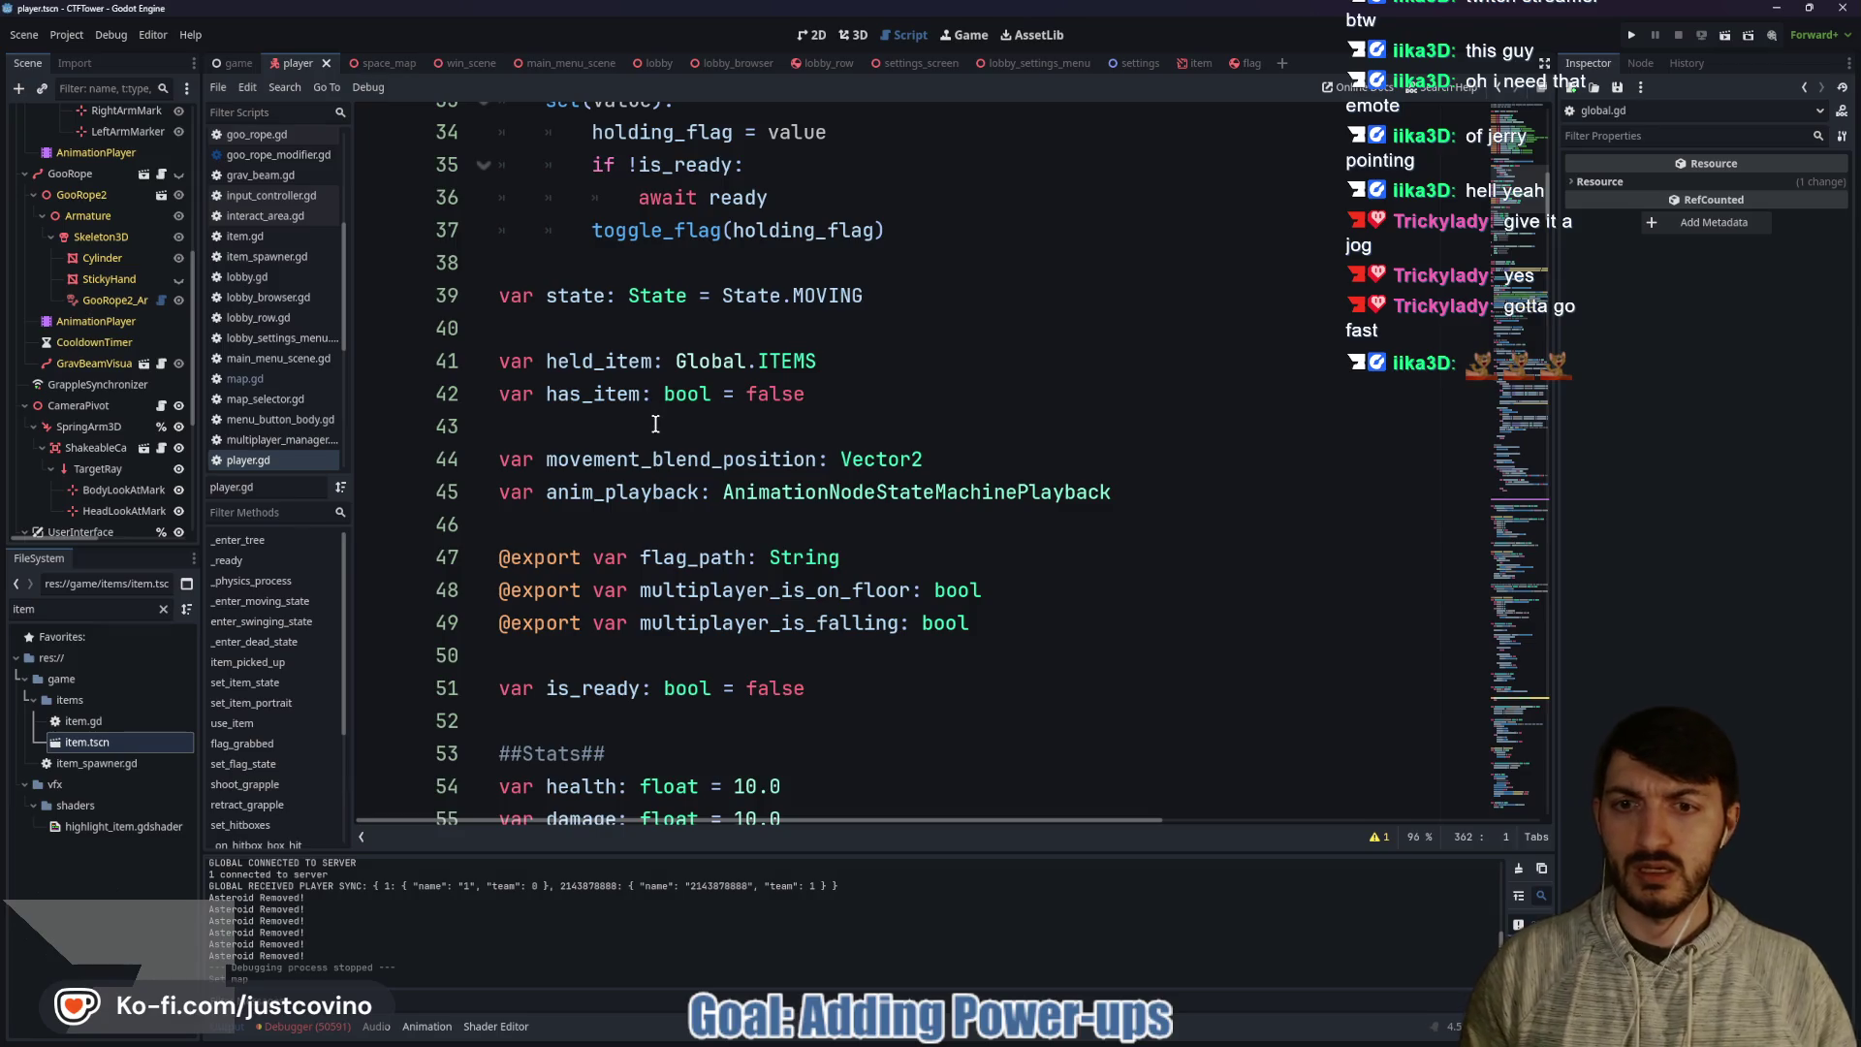
scroll(723, 426, down, 1)
scroll(737, 407, up, 1)
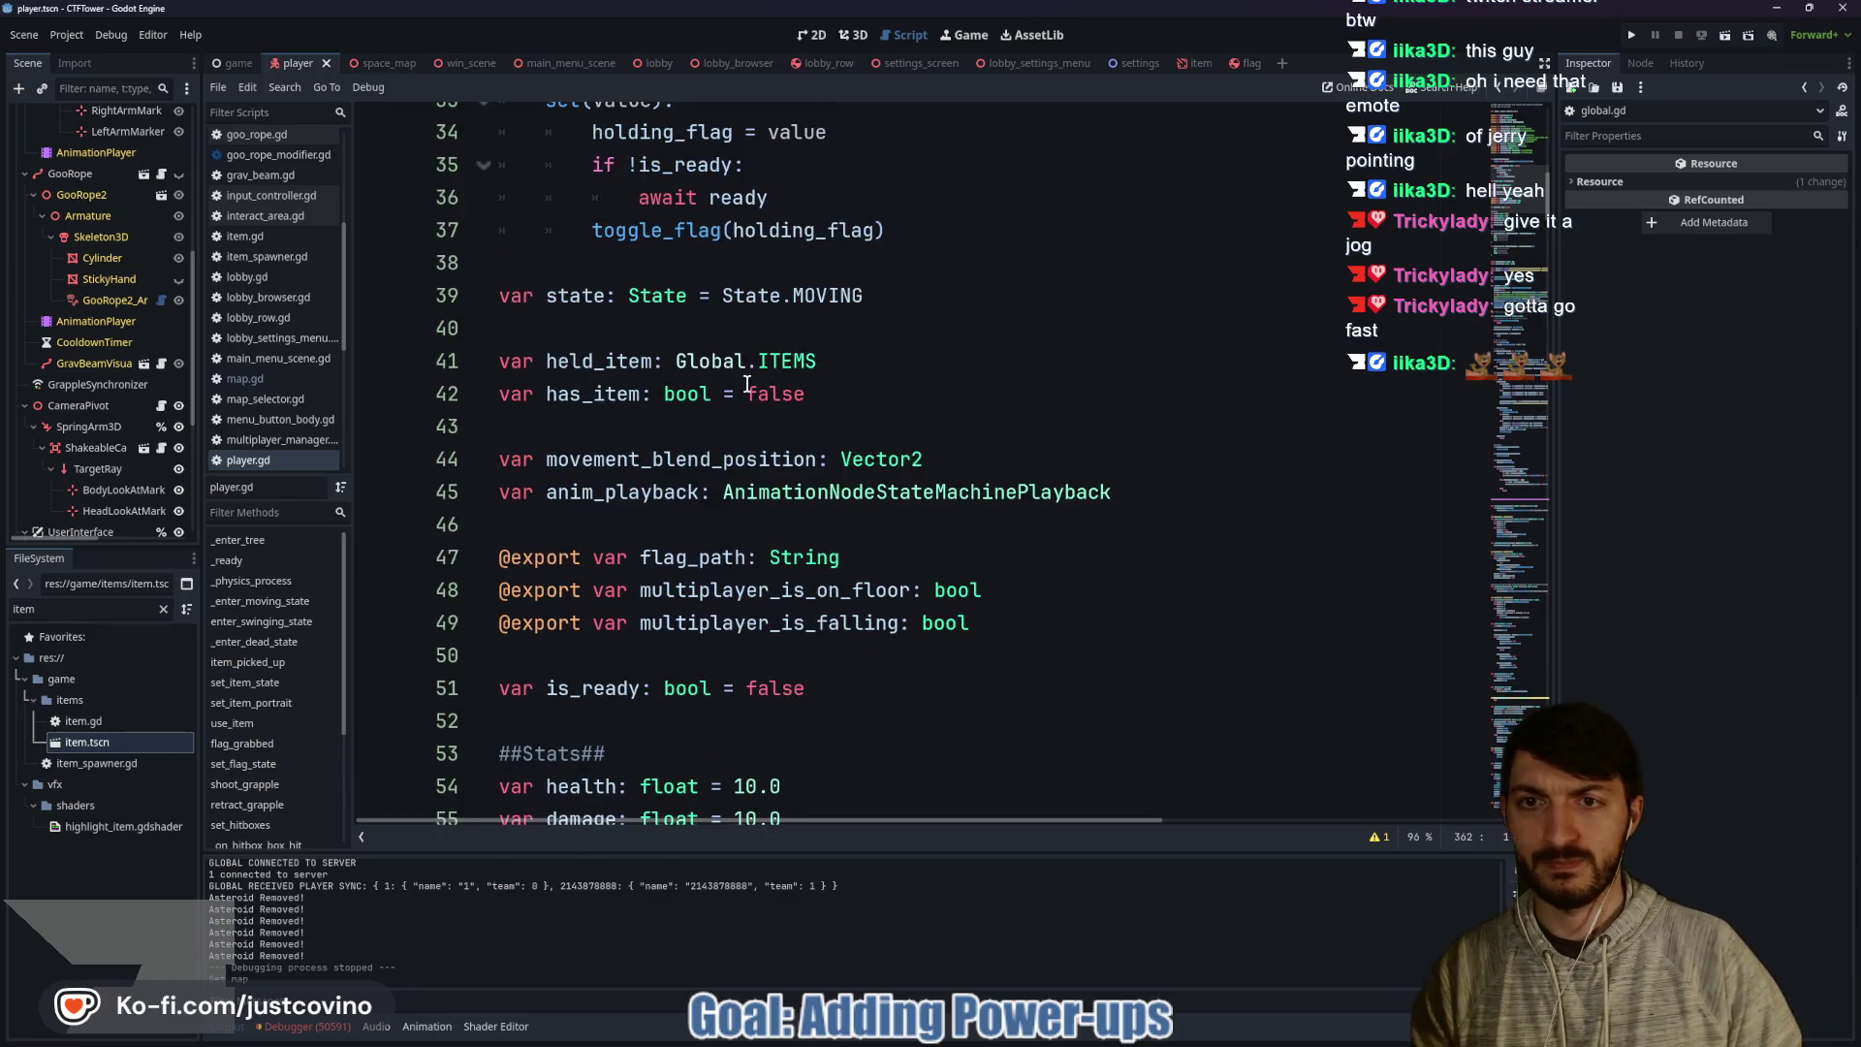
click(882, 293)
key(Return)
text(var map: Map)
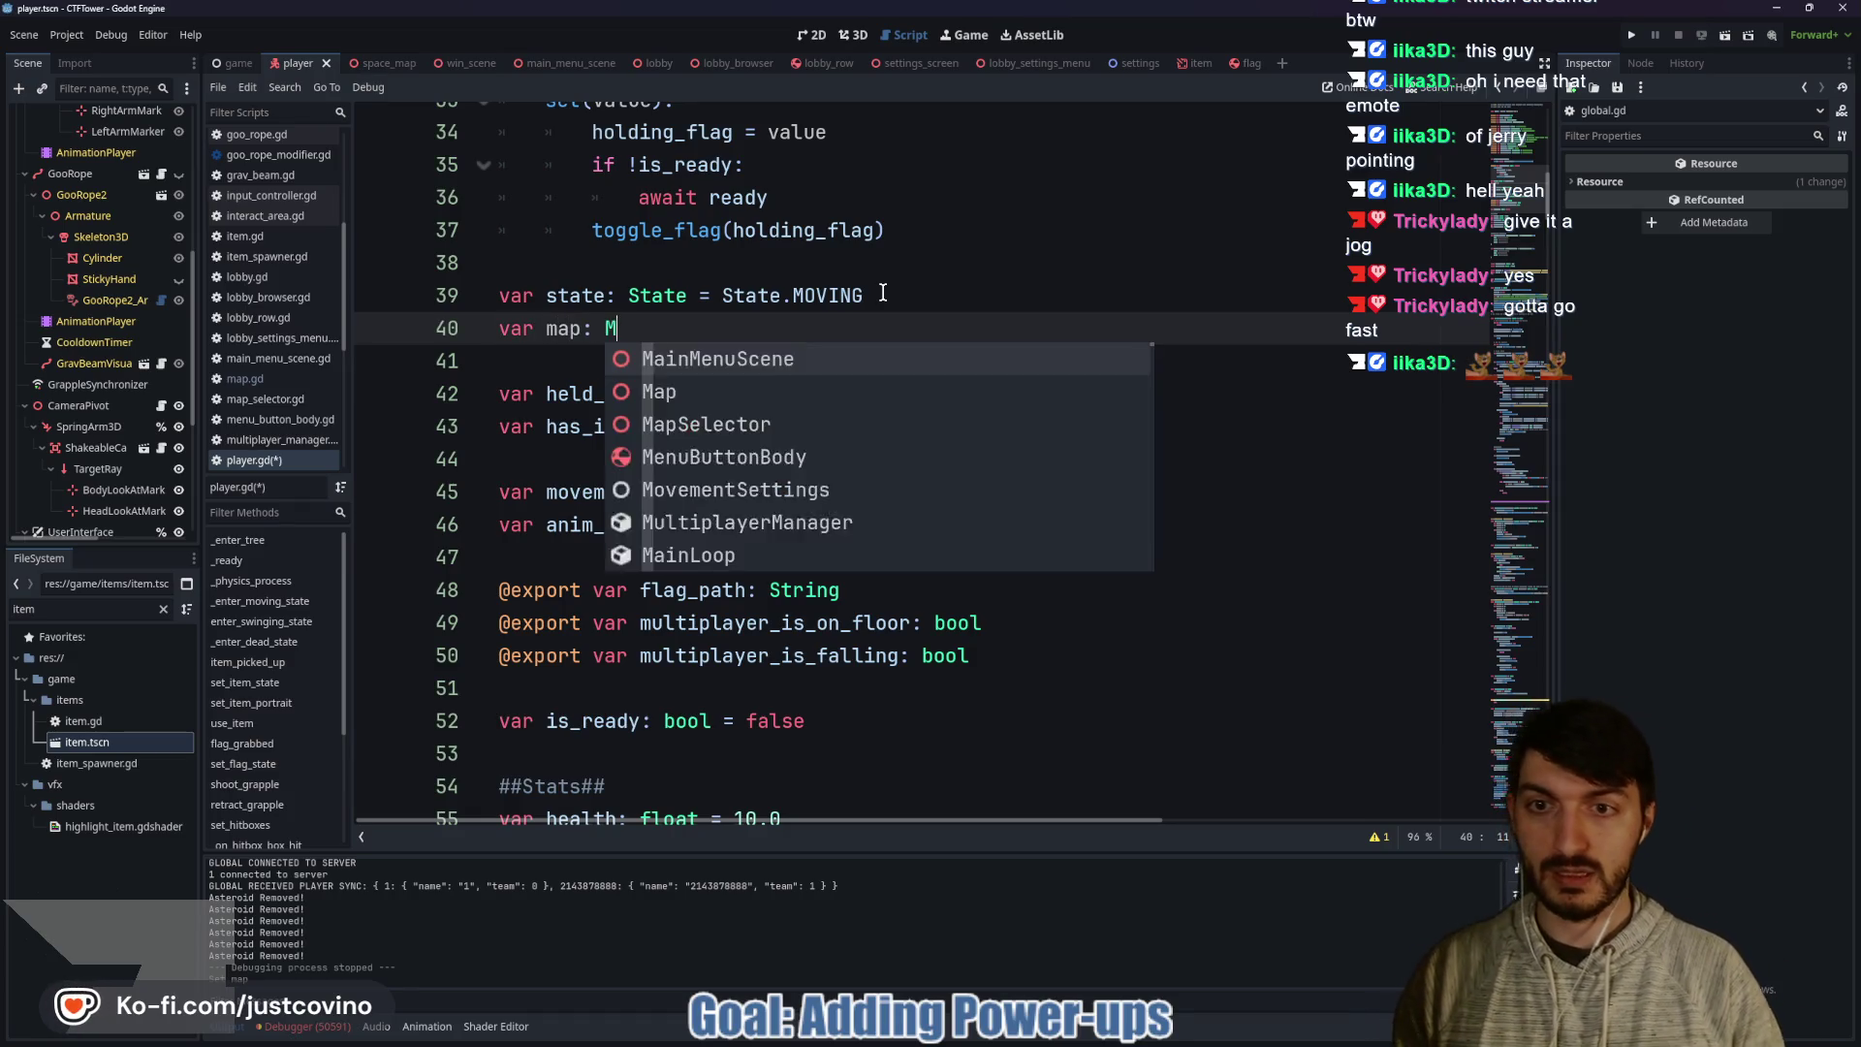
click(818, 300)
key(ctrl+s)
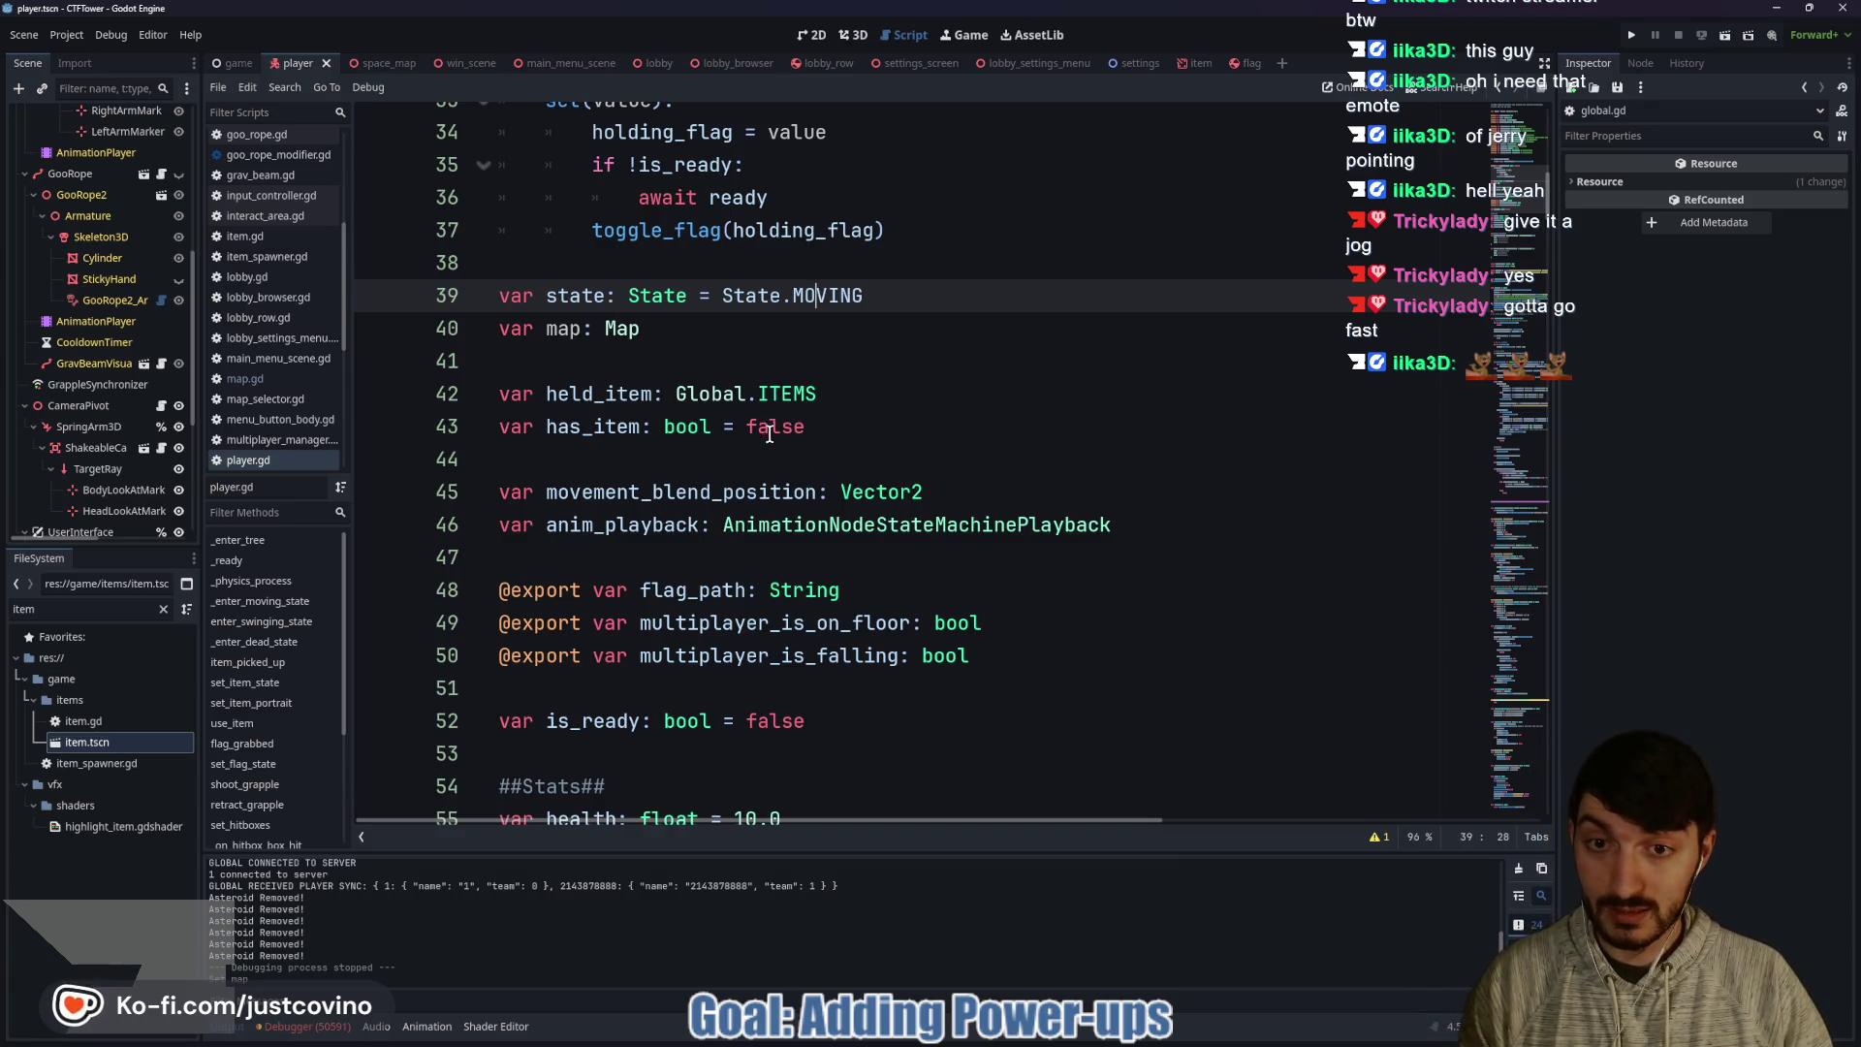
- Go to the empty line 363 in use_position_scrambler, then switch script tabs
scroll(775, 436, down, 20)
scroll(769, 491, down, 20)
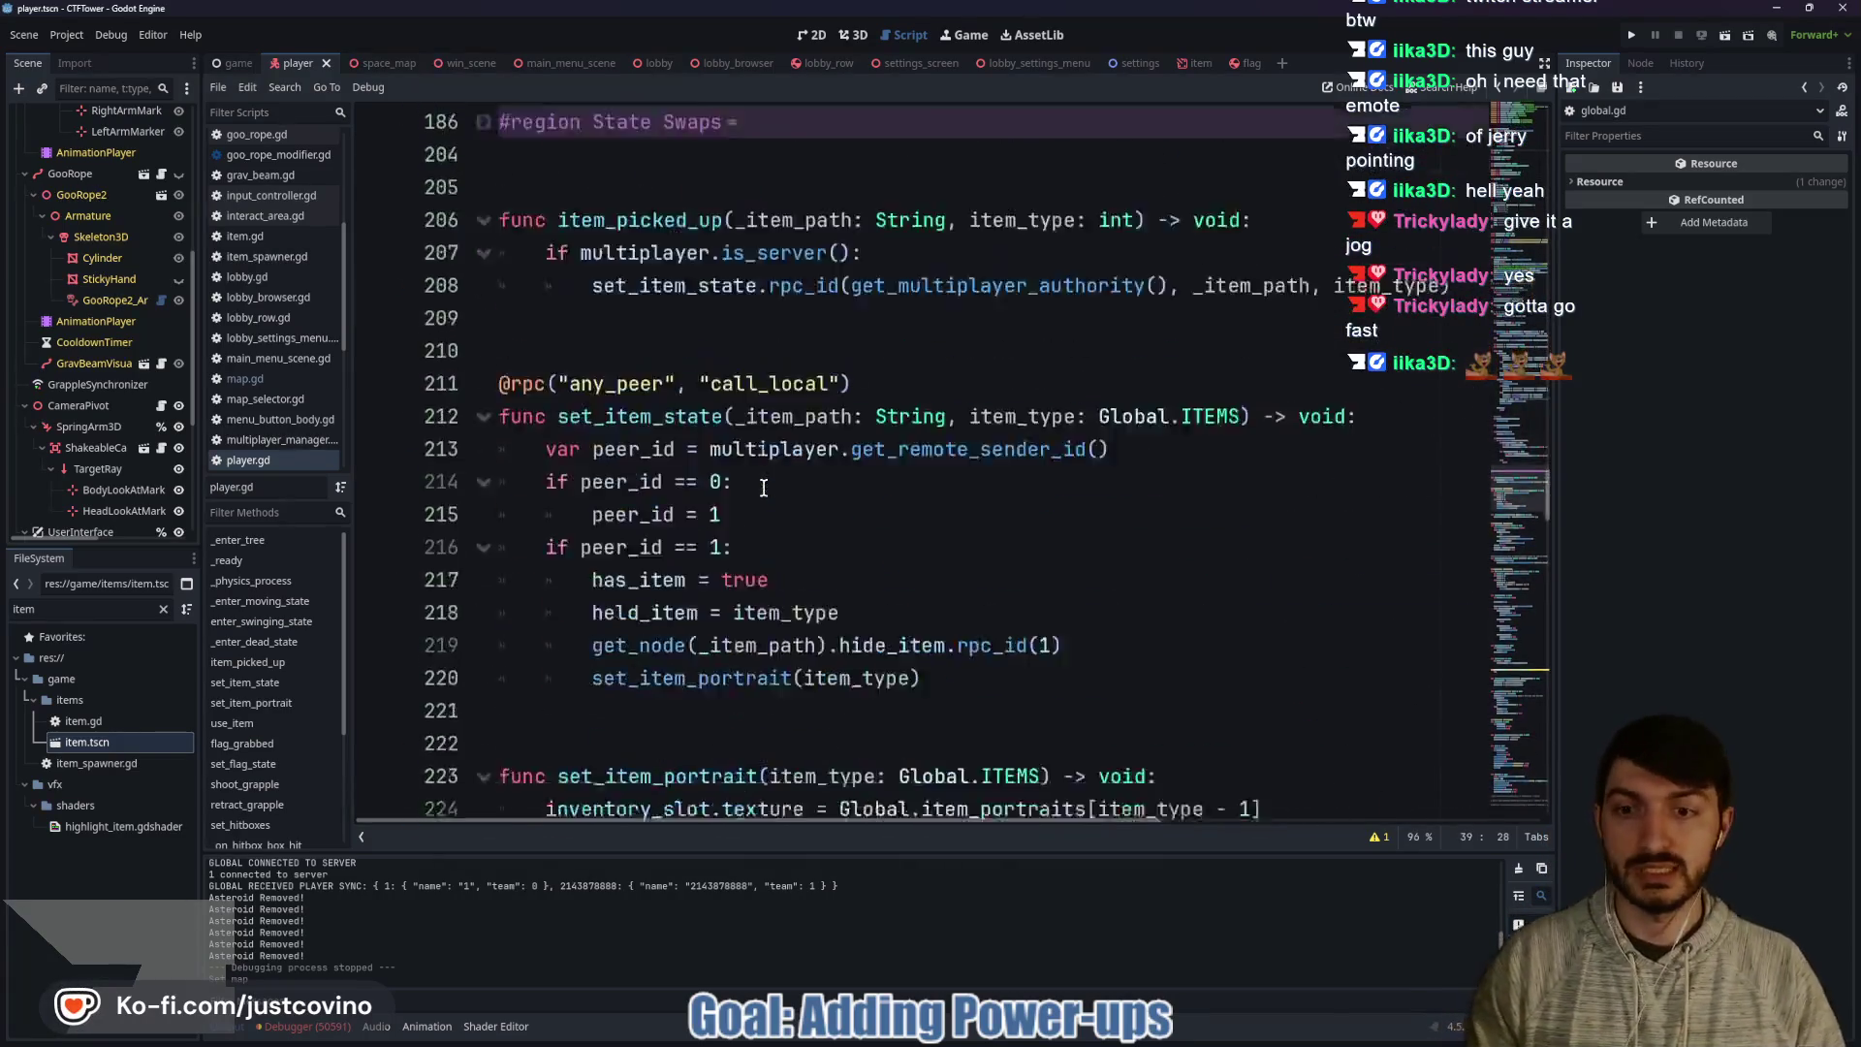
scroll(754, 484, down, 7)
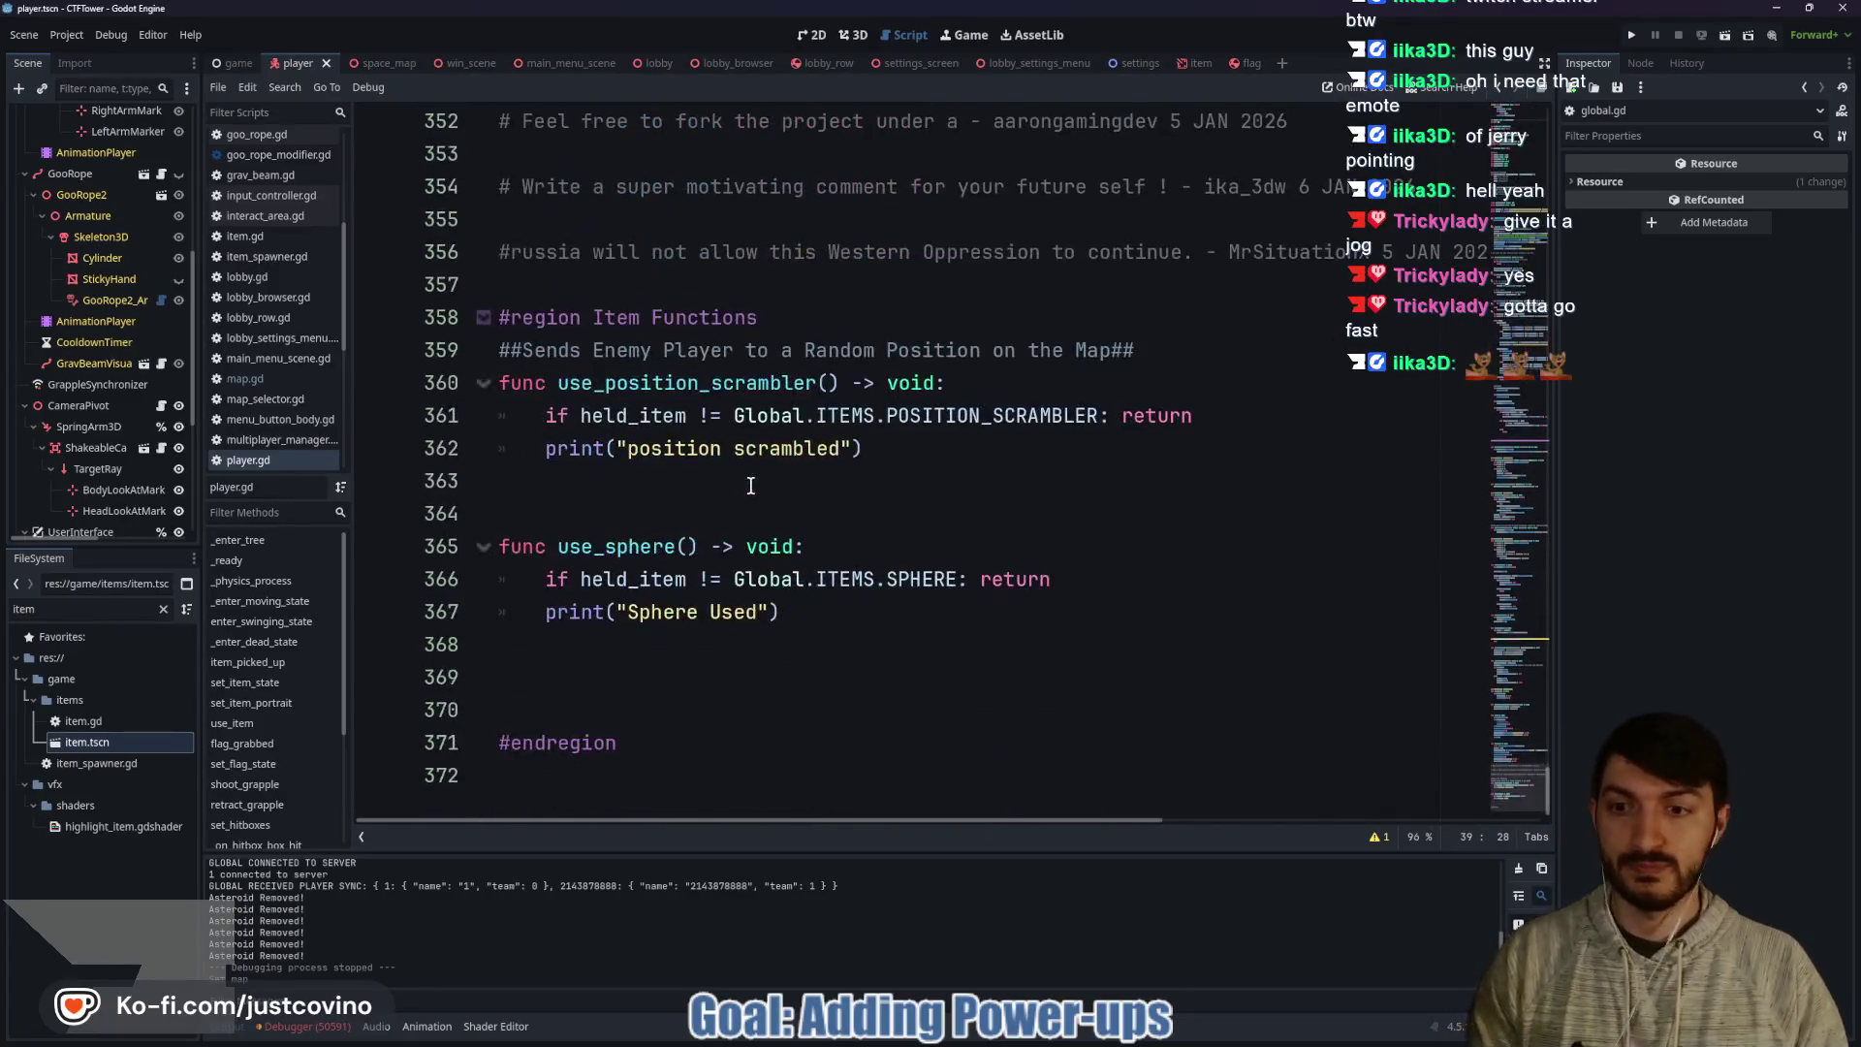
click(709, 475)
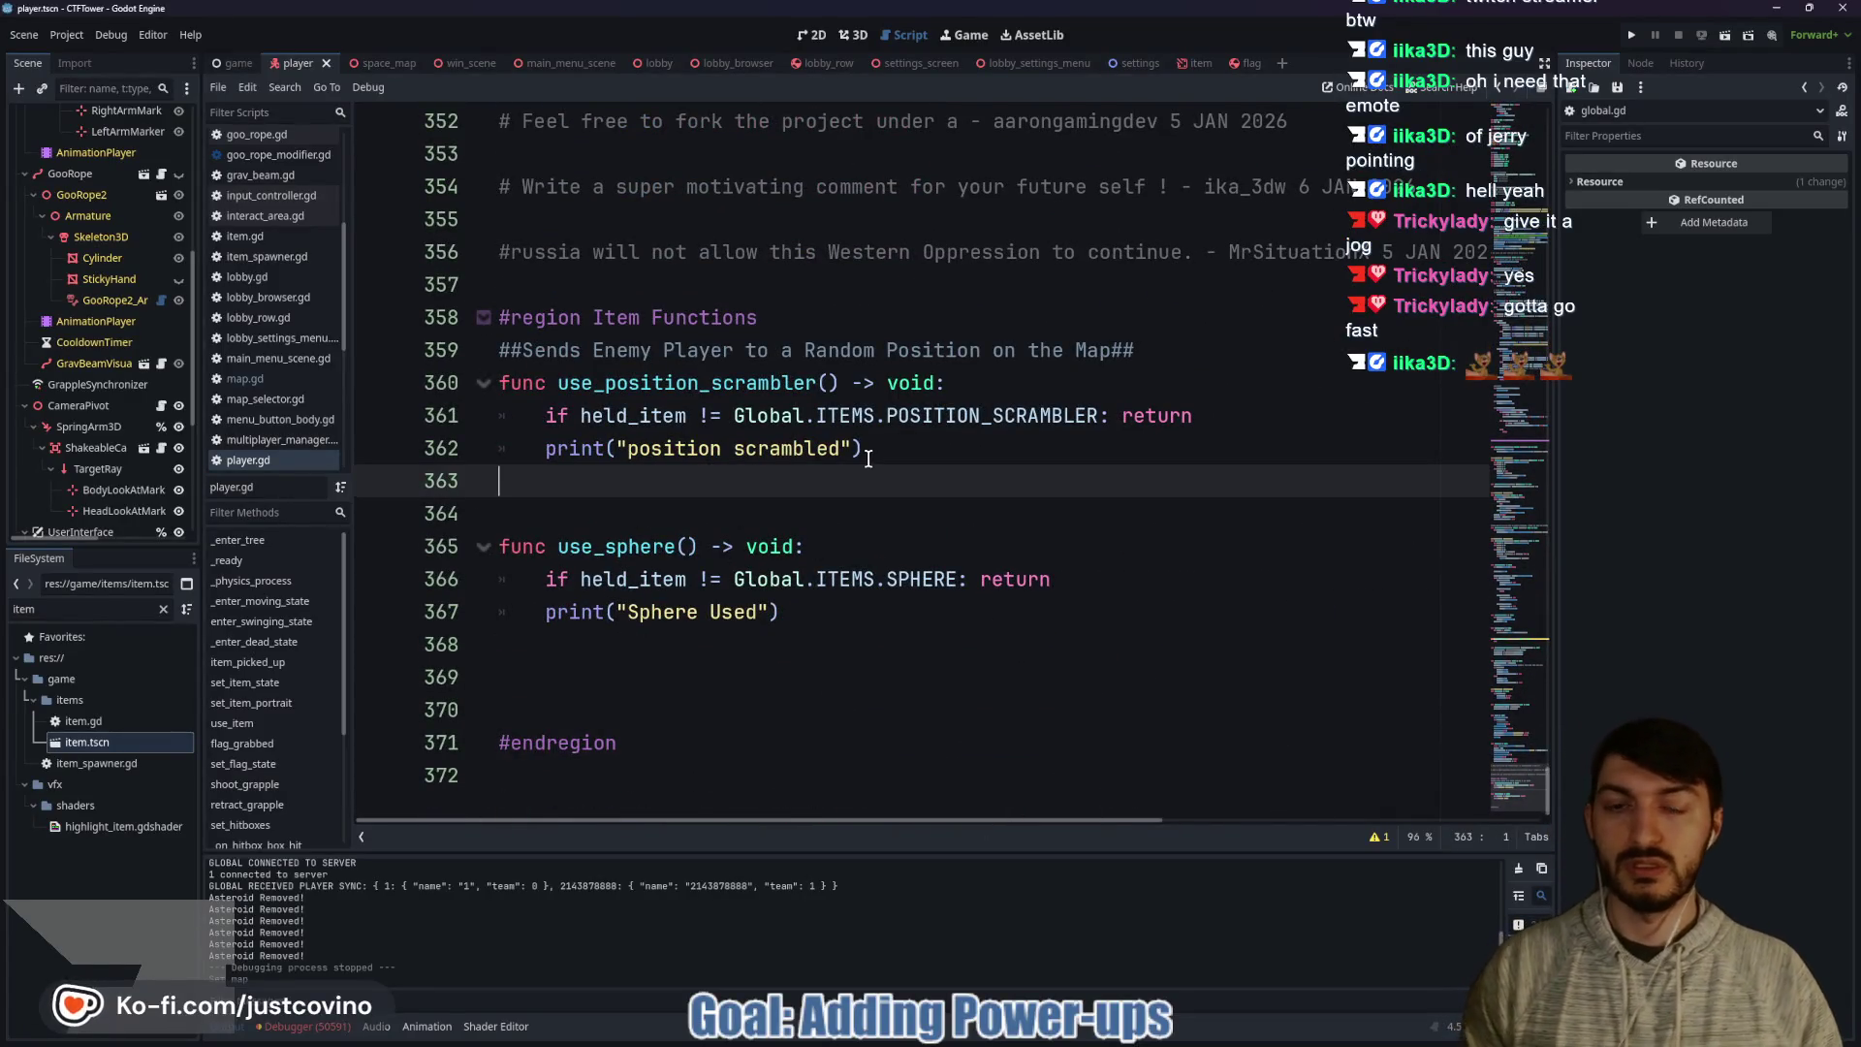
scroll(81, 384, up, 5)
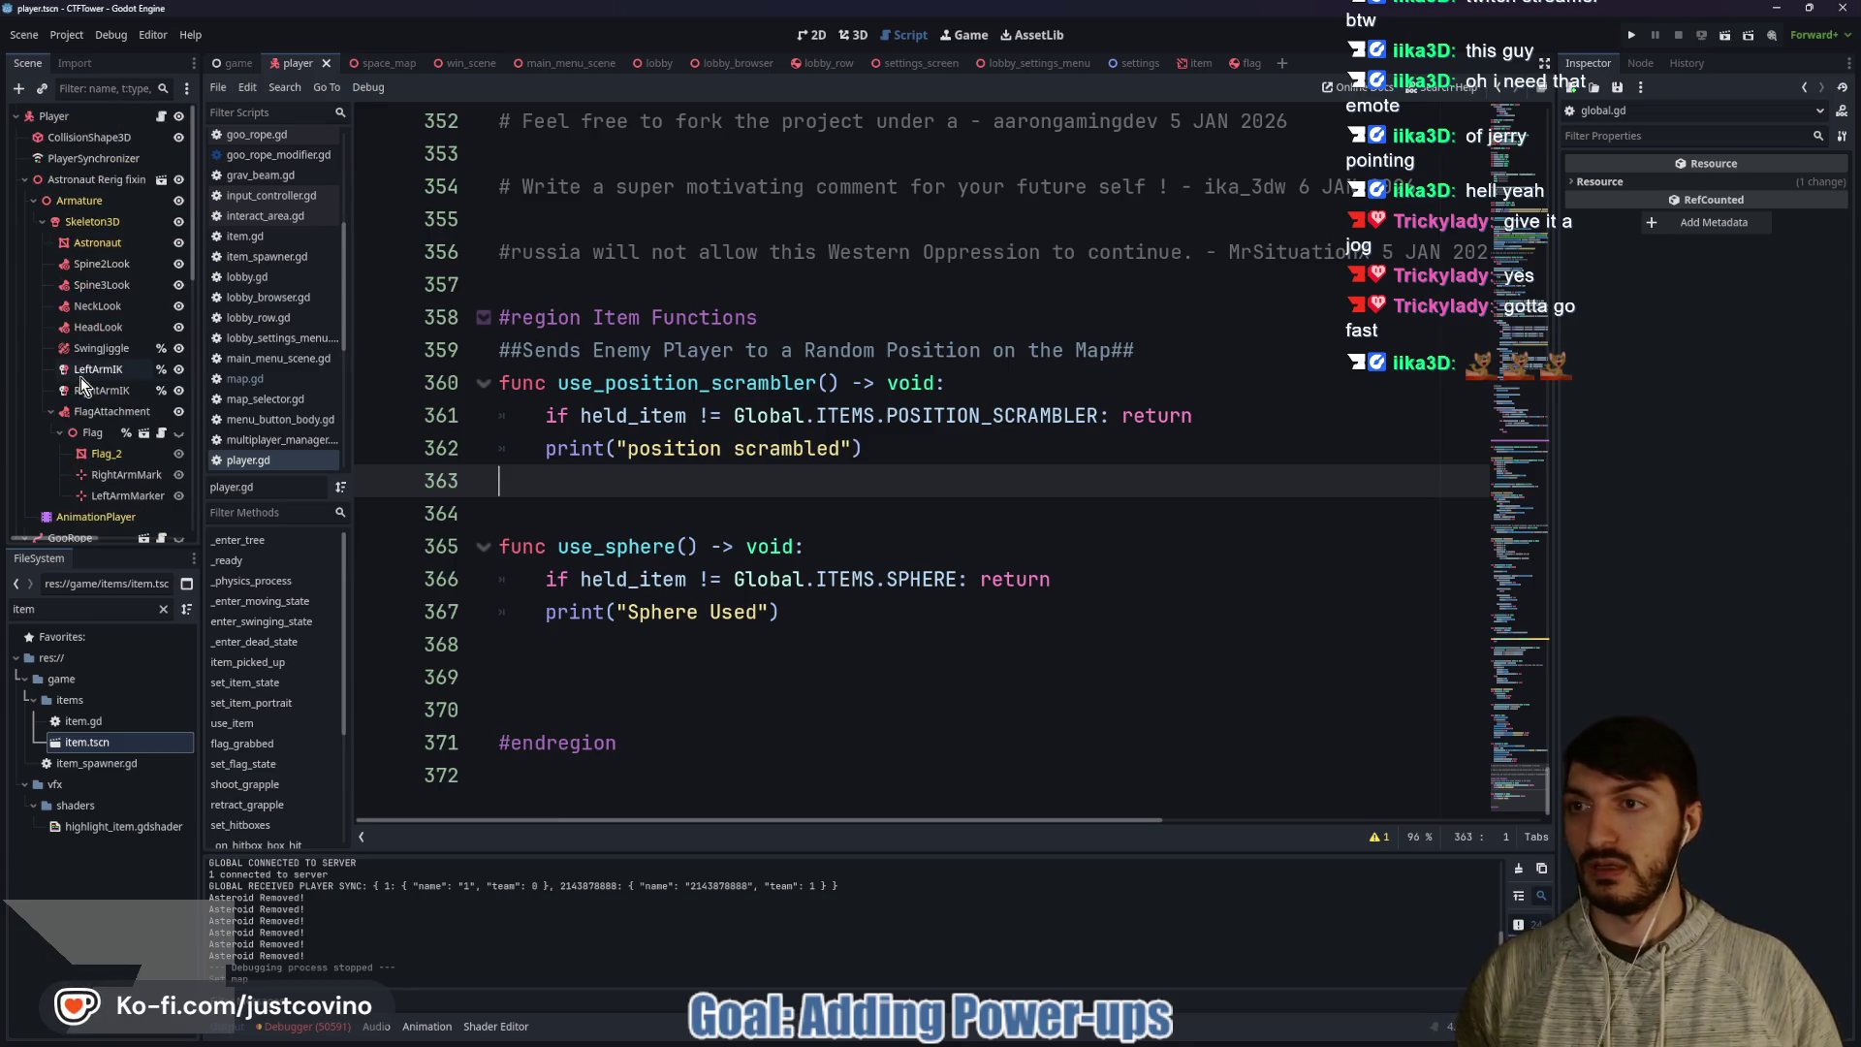
click(160, 115)
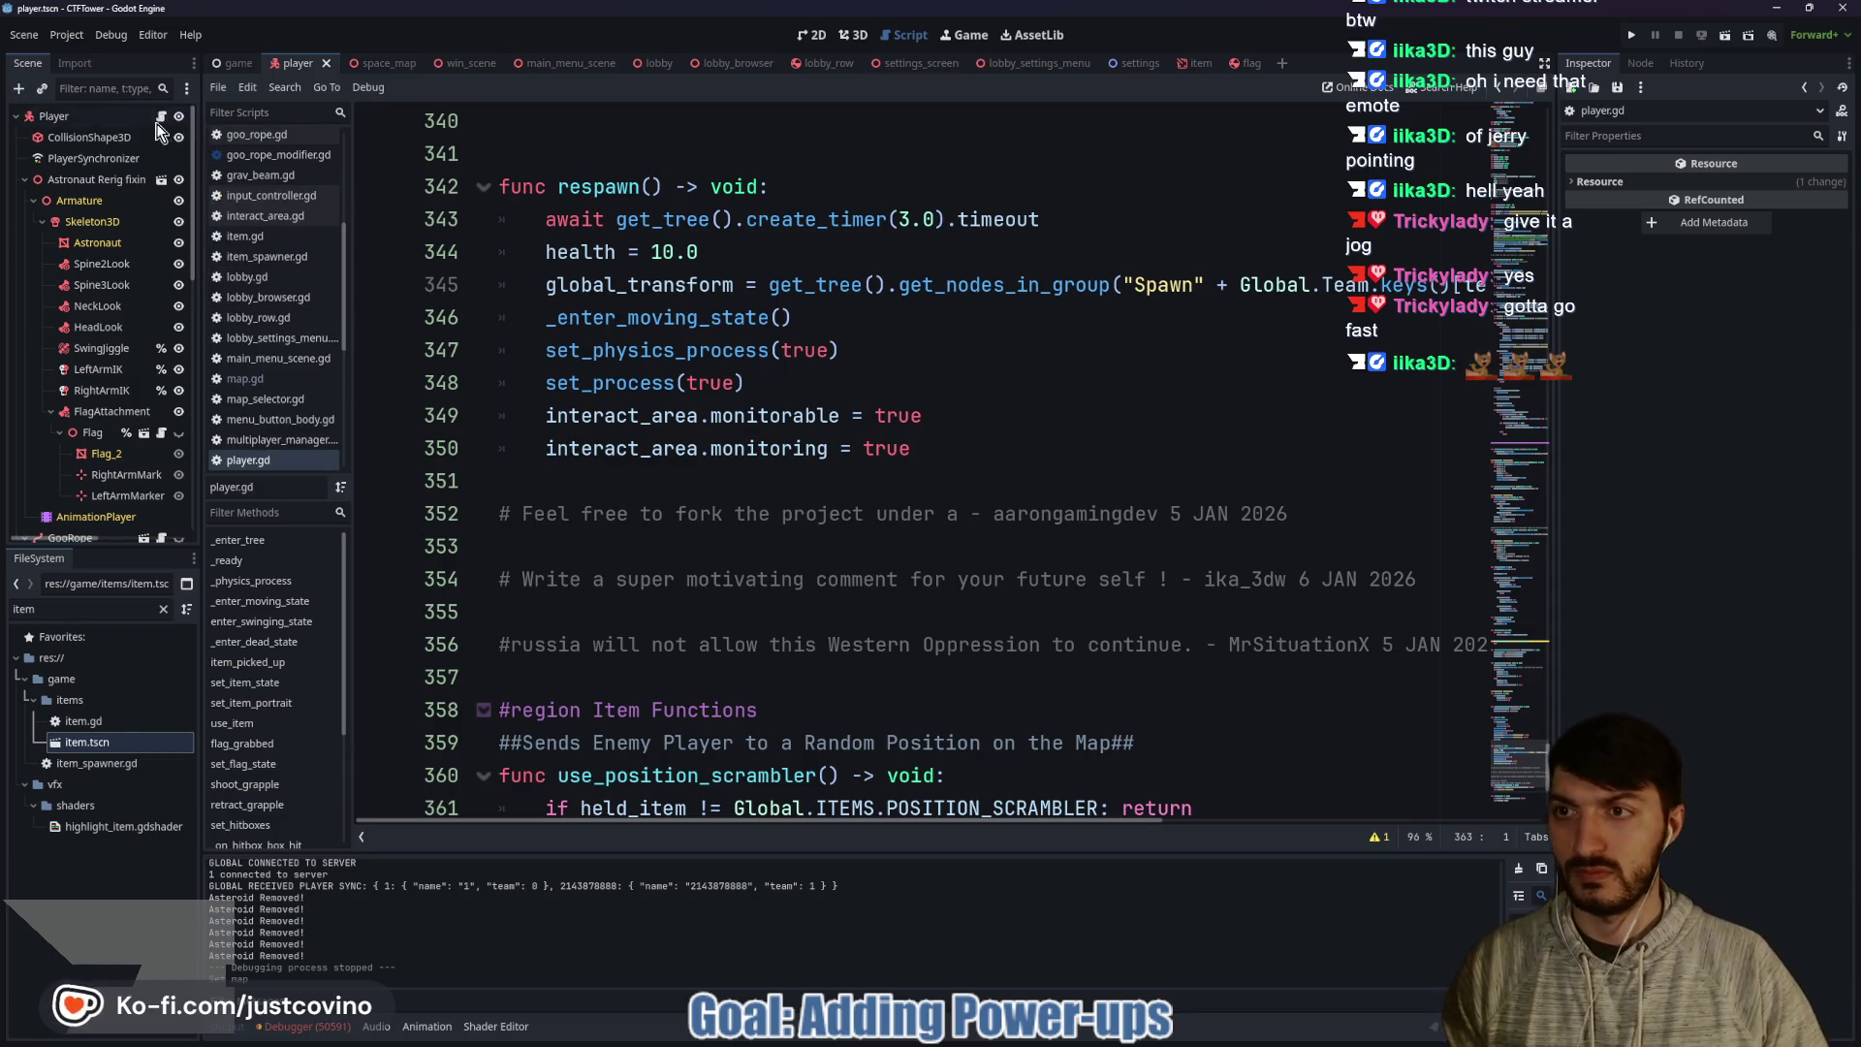
click(370, 63)
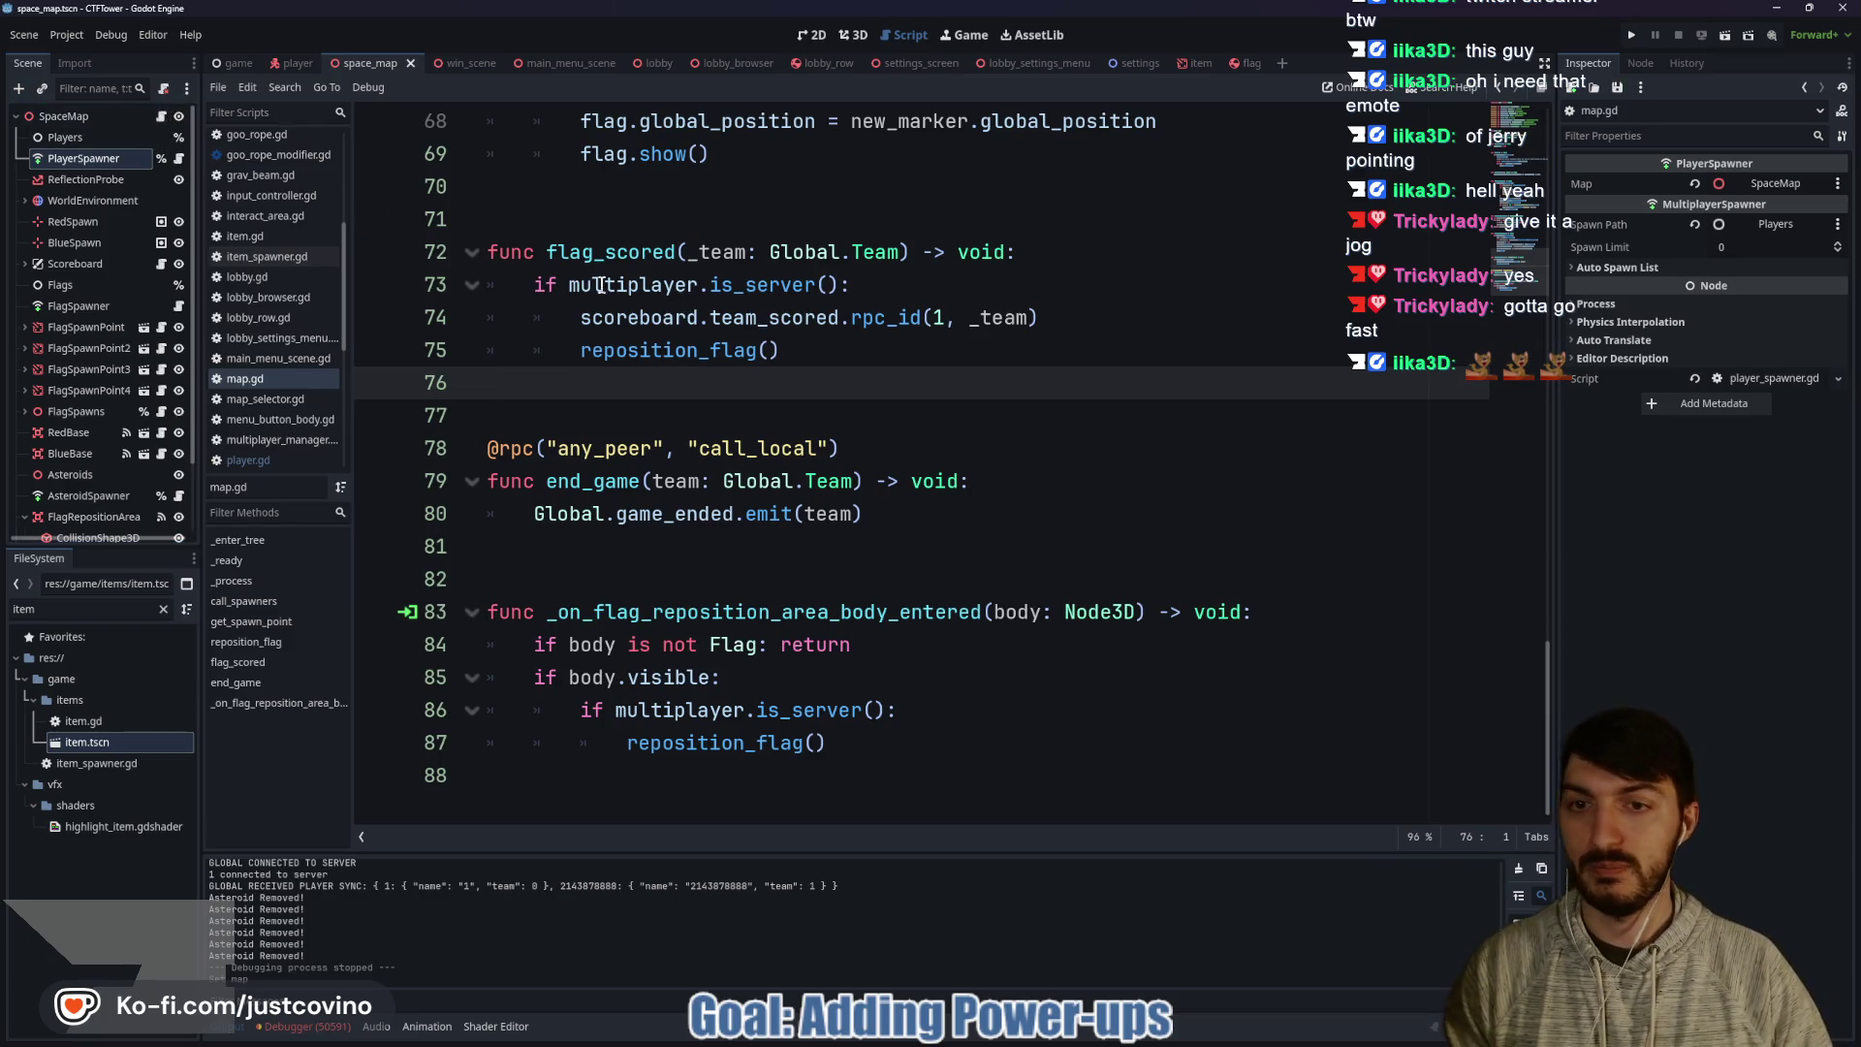
scroll(702, 368, up, 5)
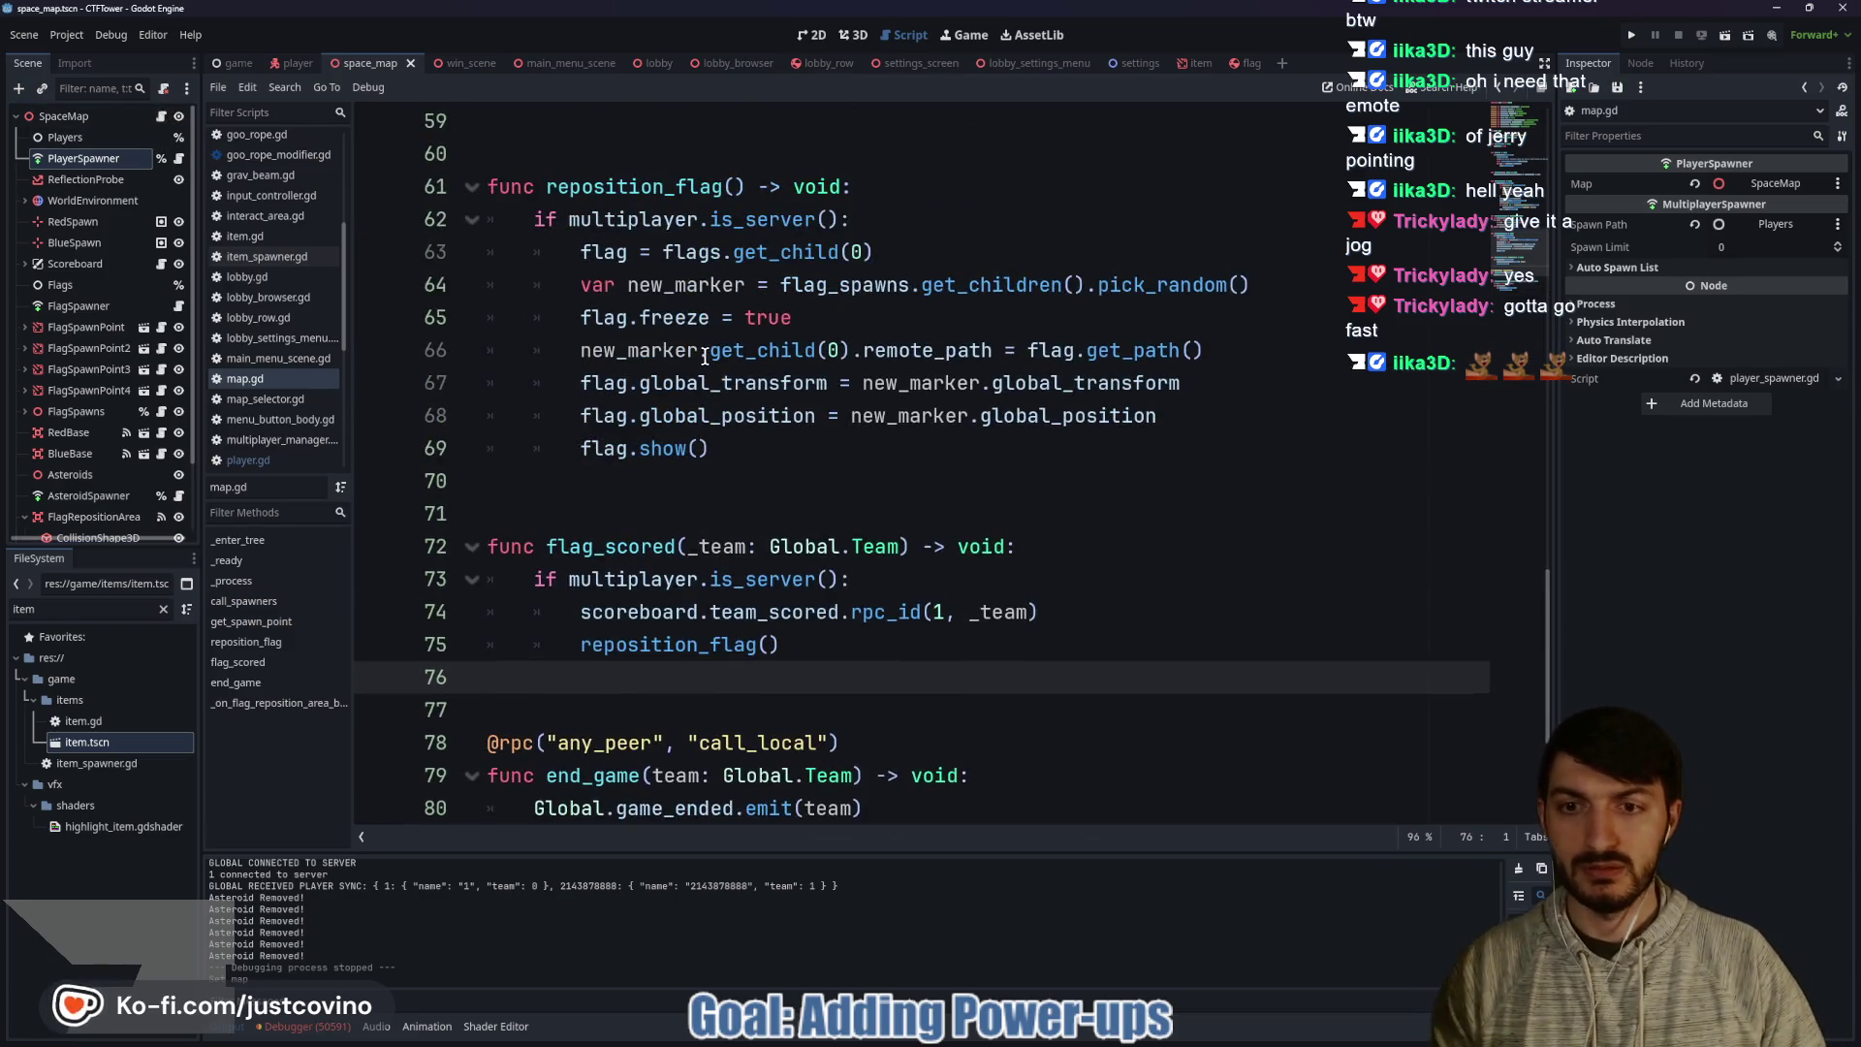
scroll(693, 368, up, 7)
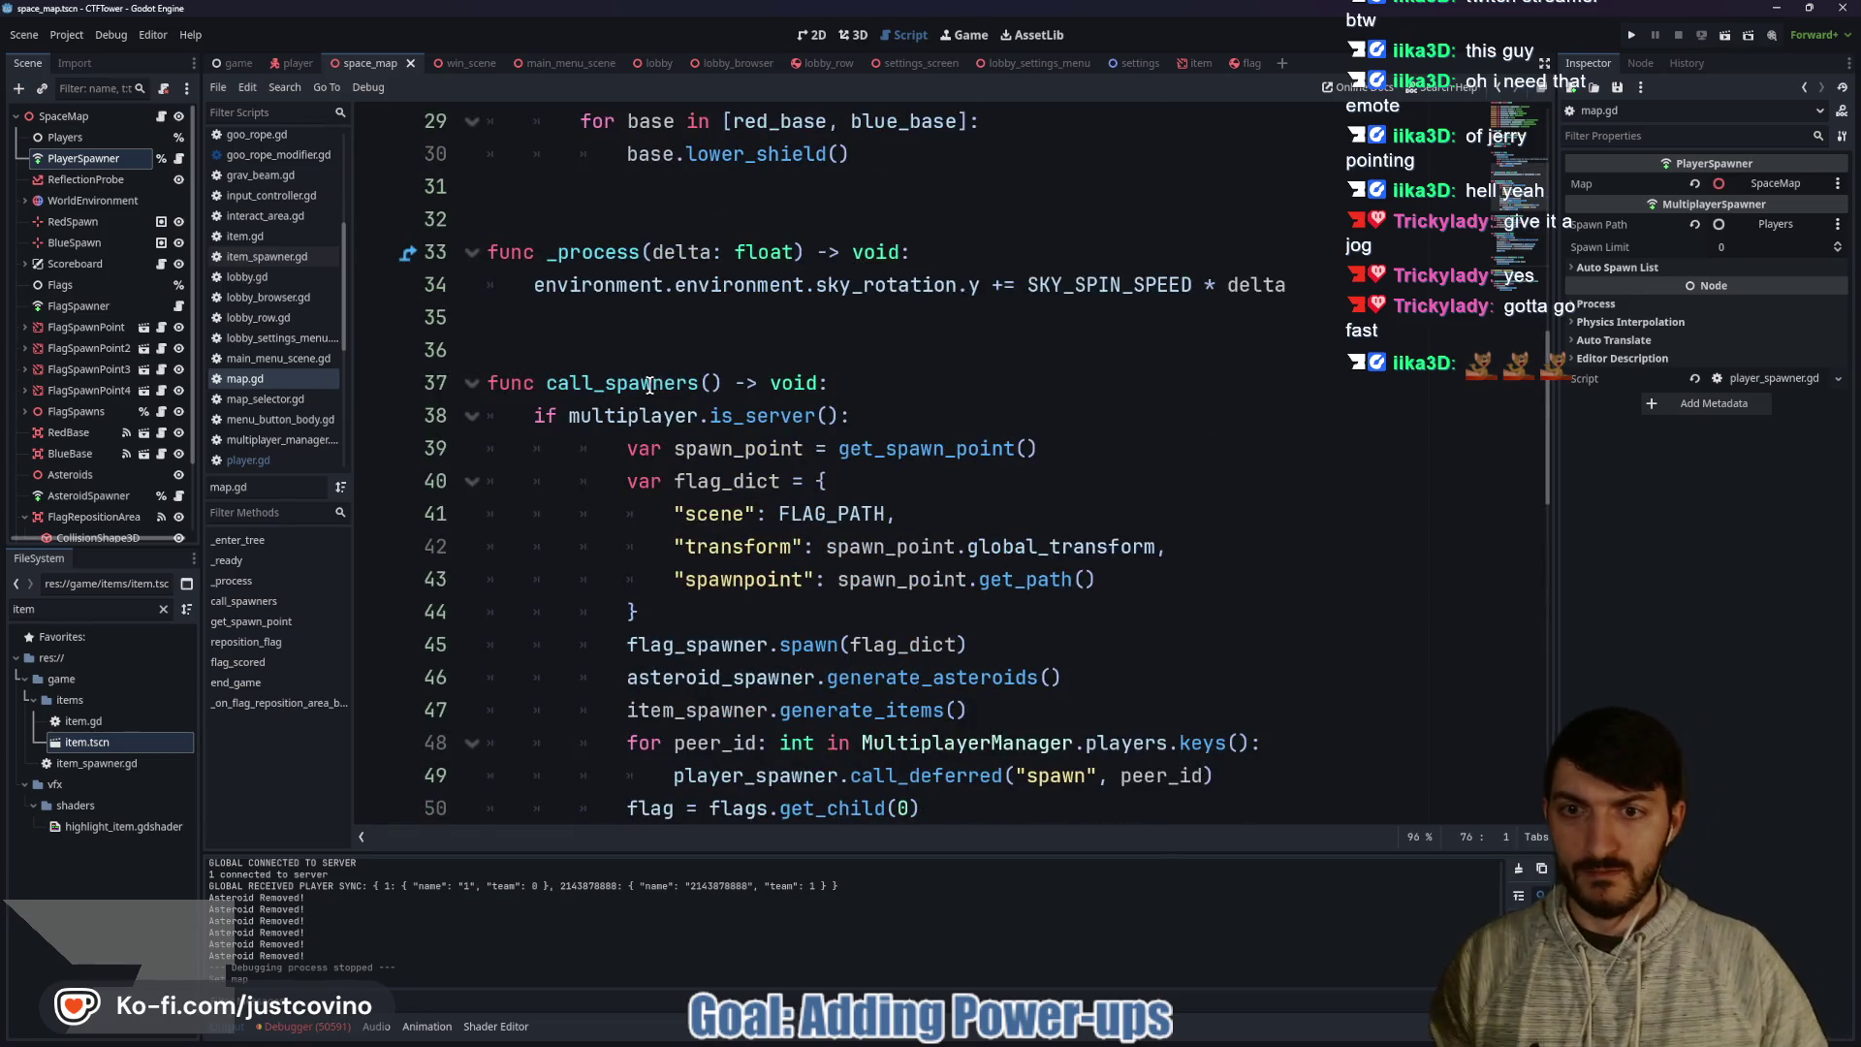
scroll(648, 383, up, 2)
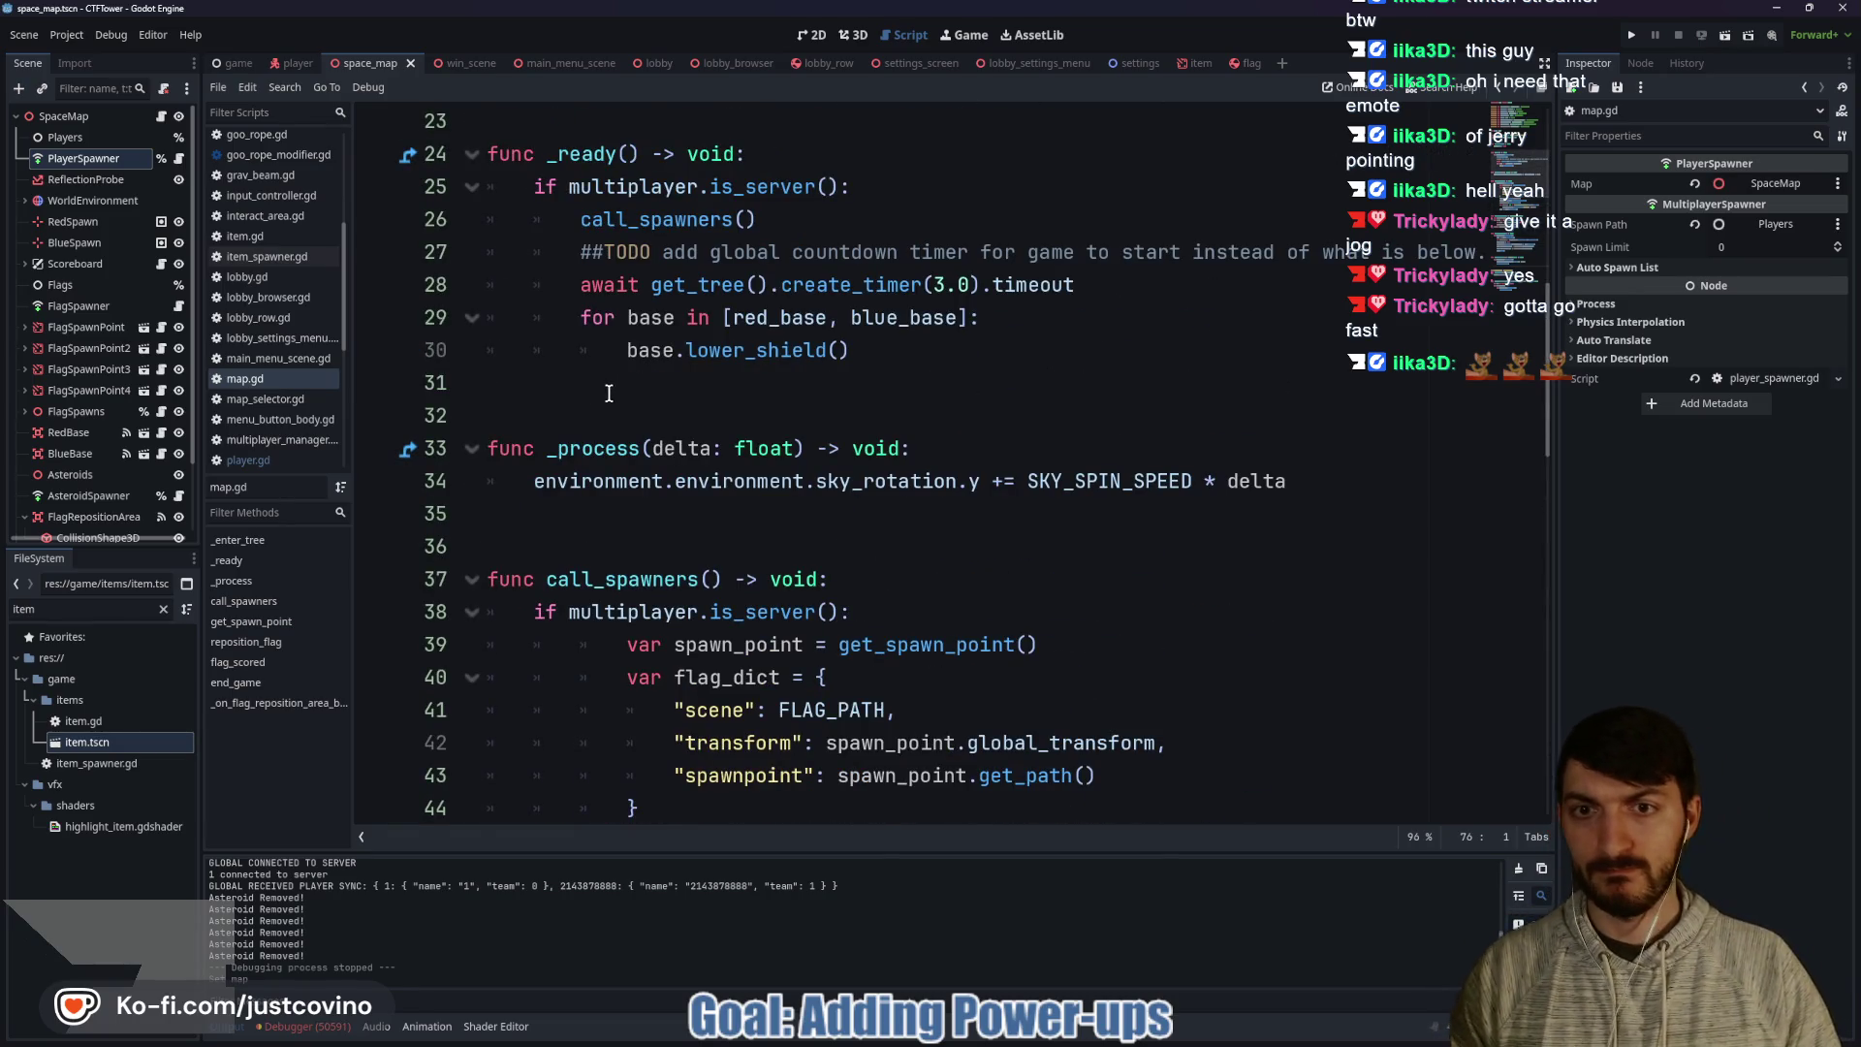
scroll(609, 392, down, 4)
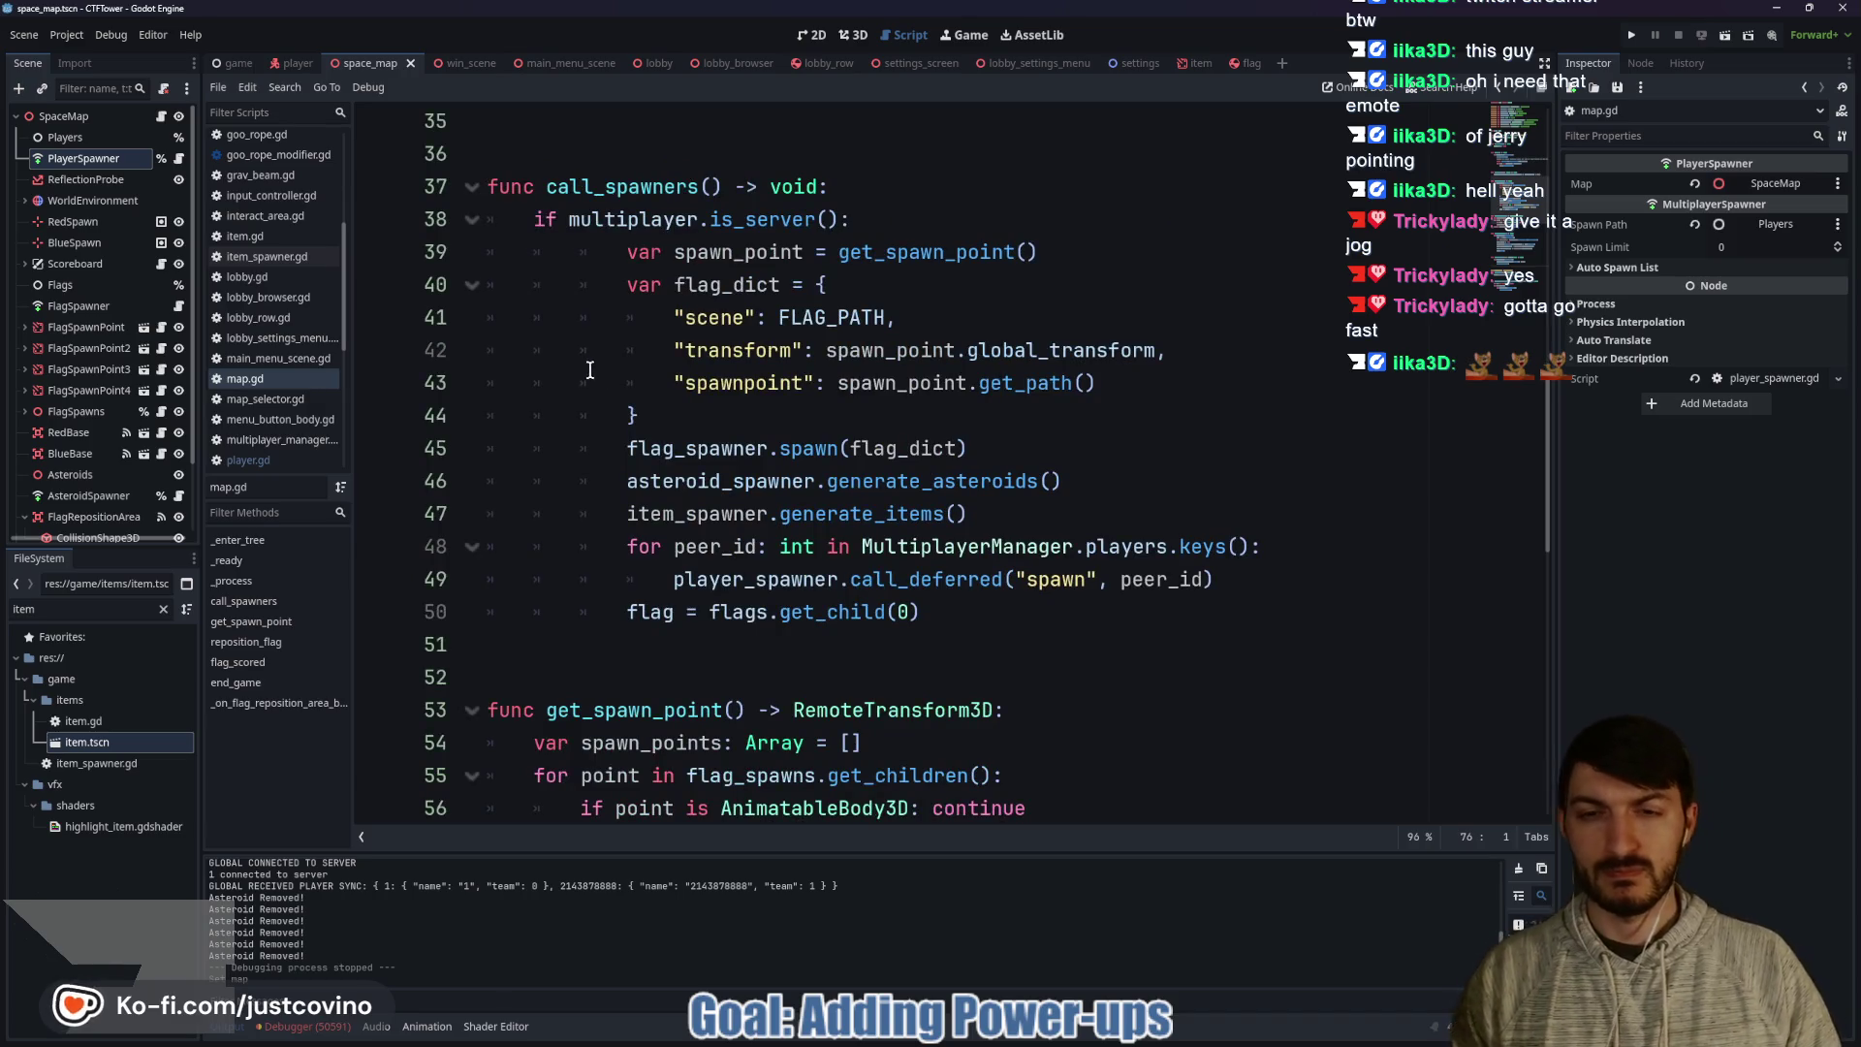
scroll(589, 378, up, 7)
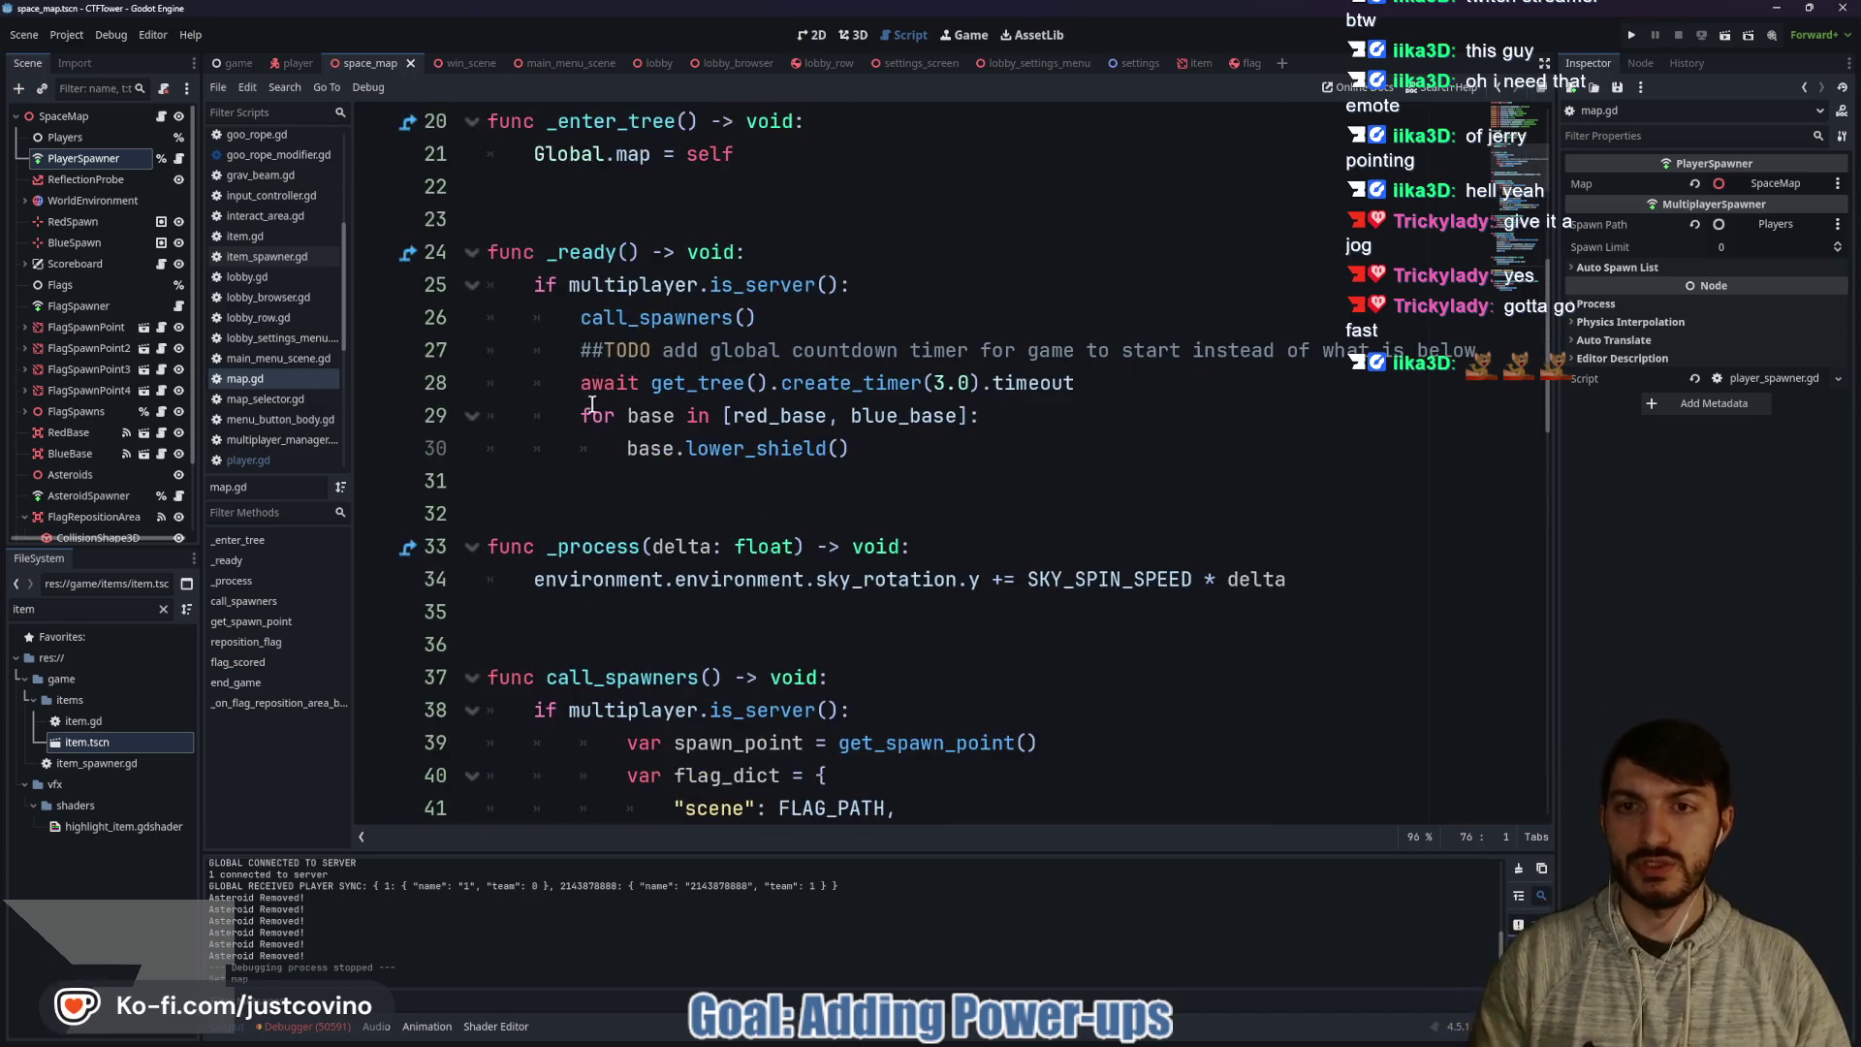
scroll(581, 417, up, 1)
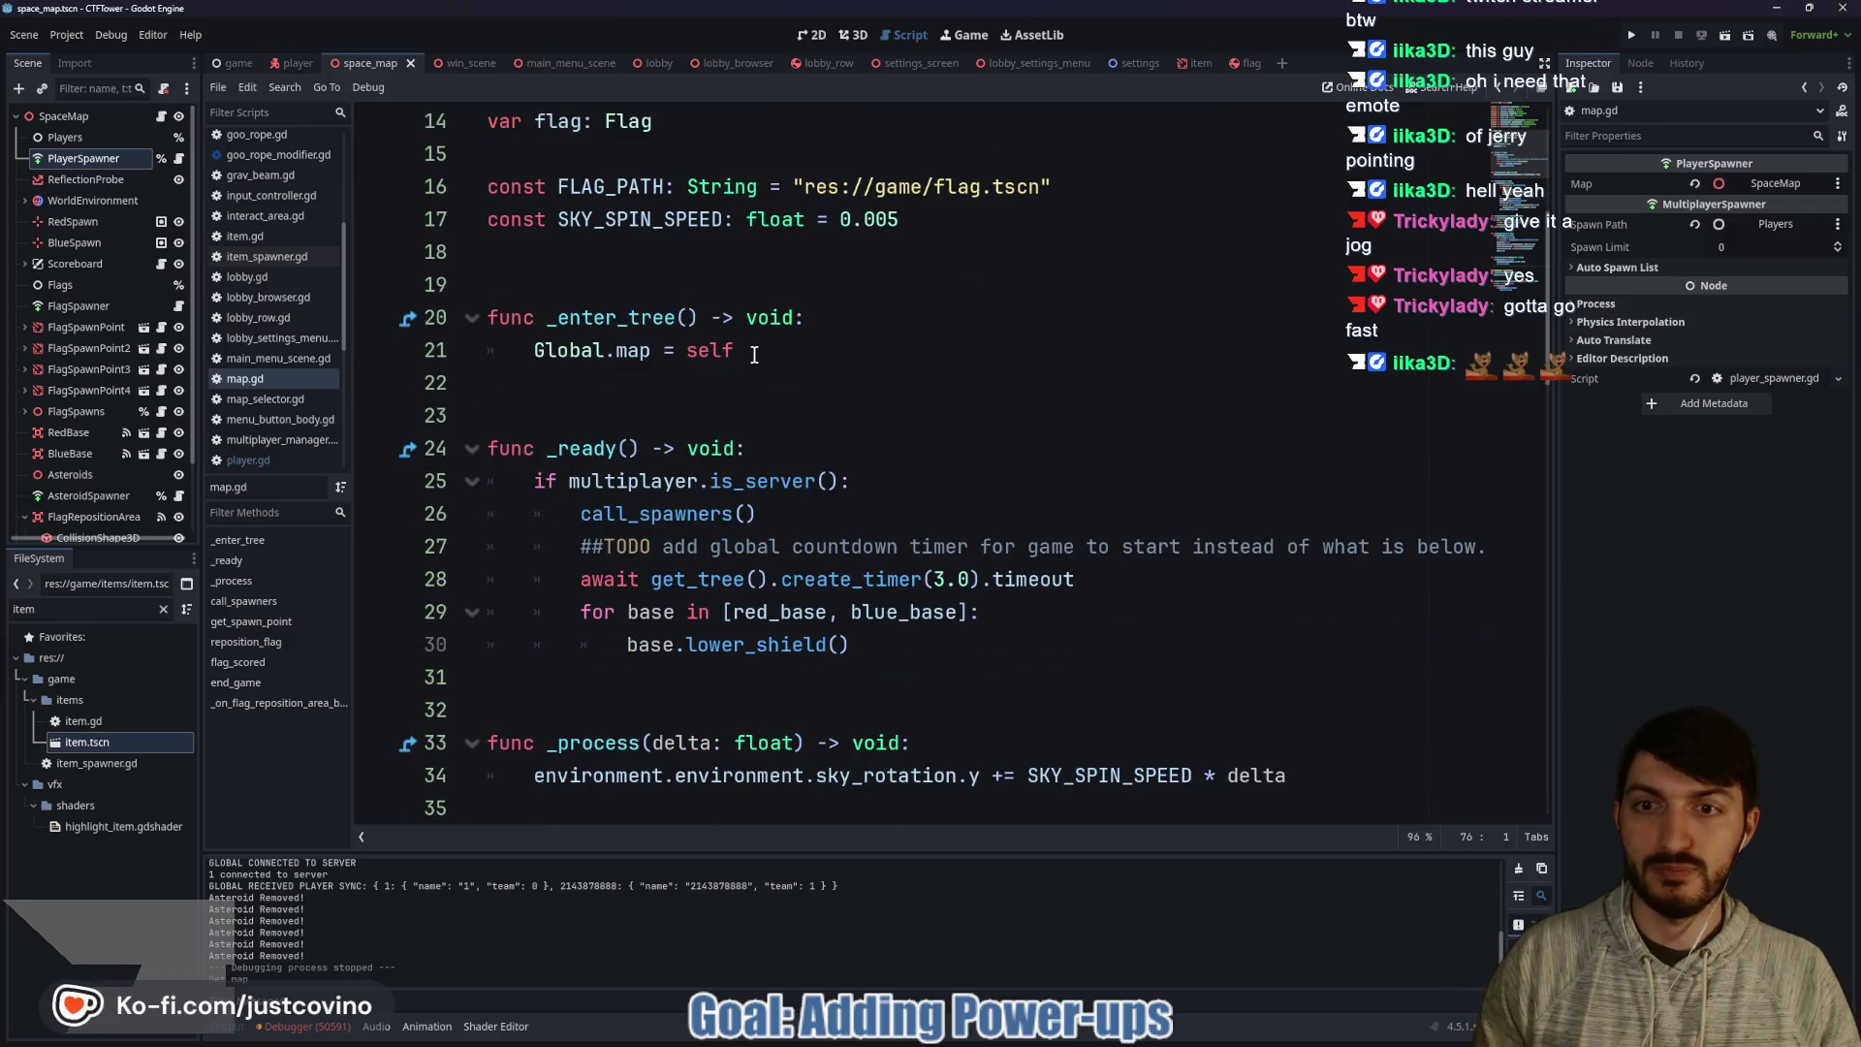
click(635, 350)
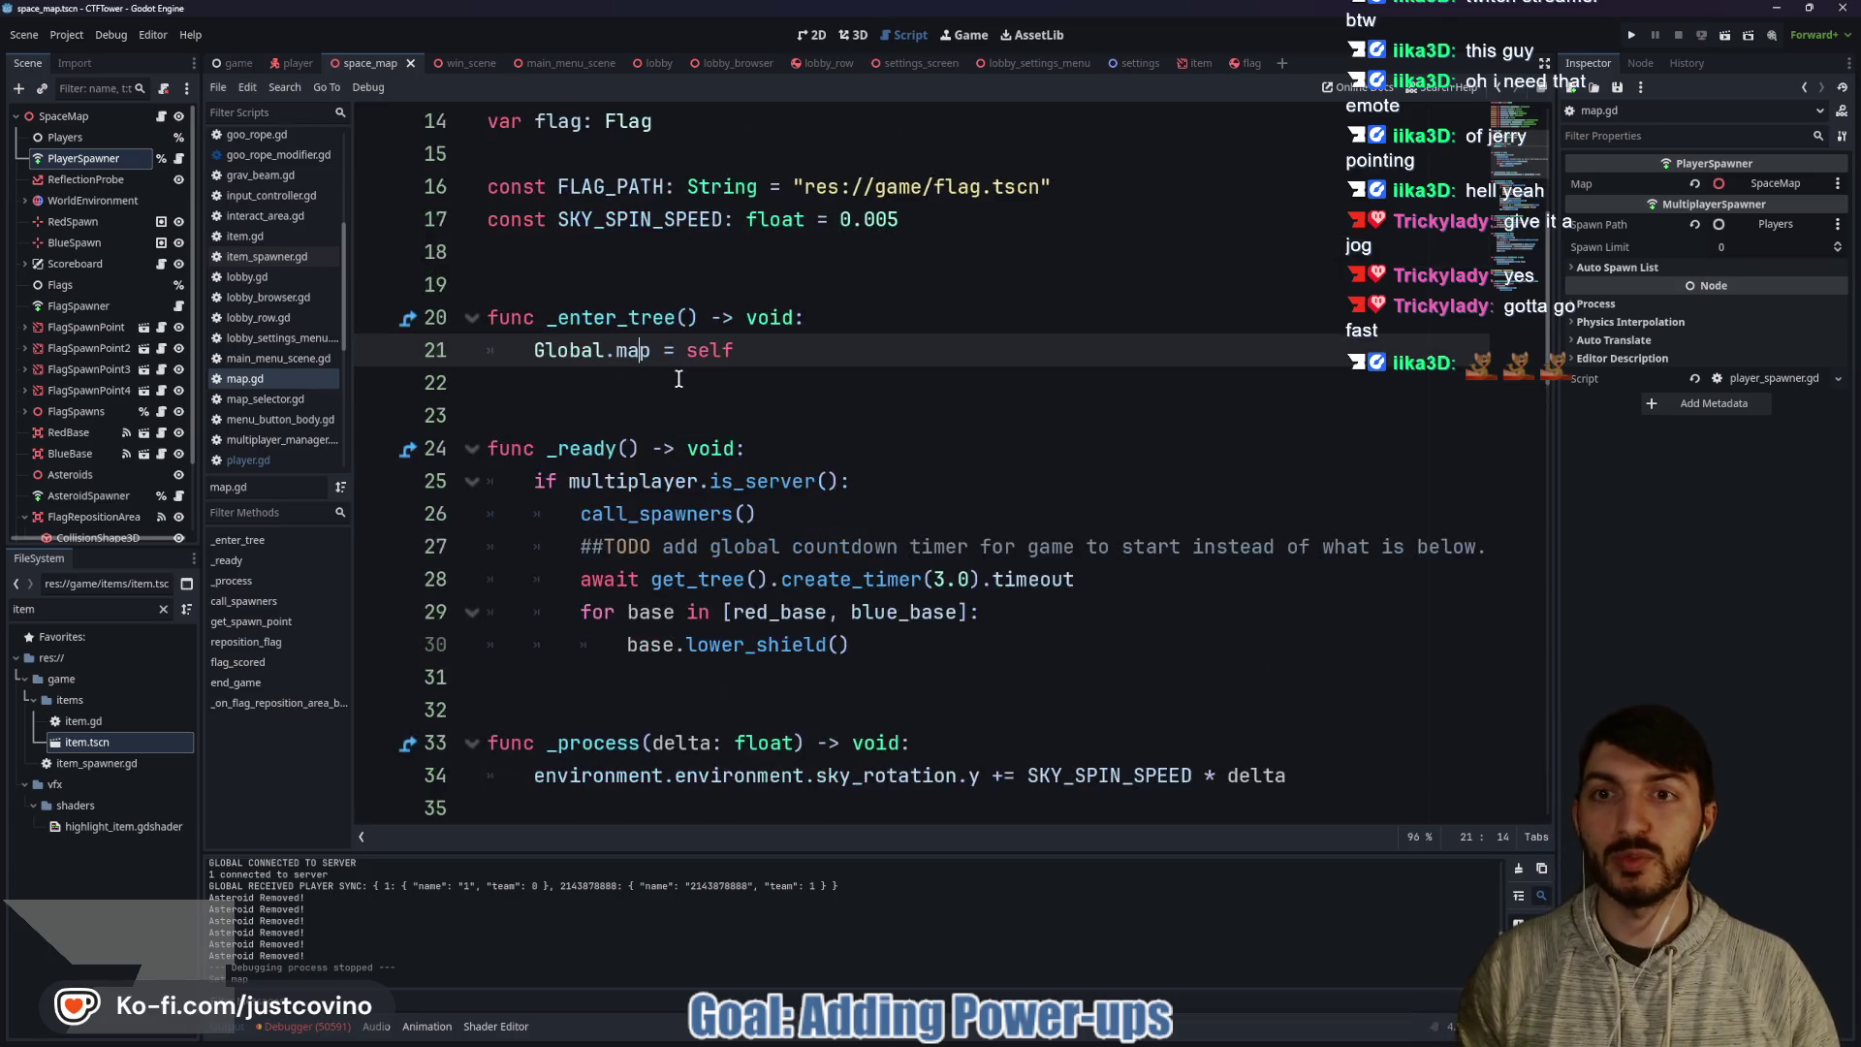
scroll(675, 375, up, 3)
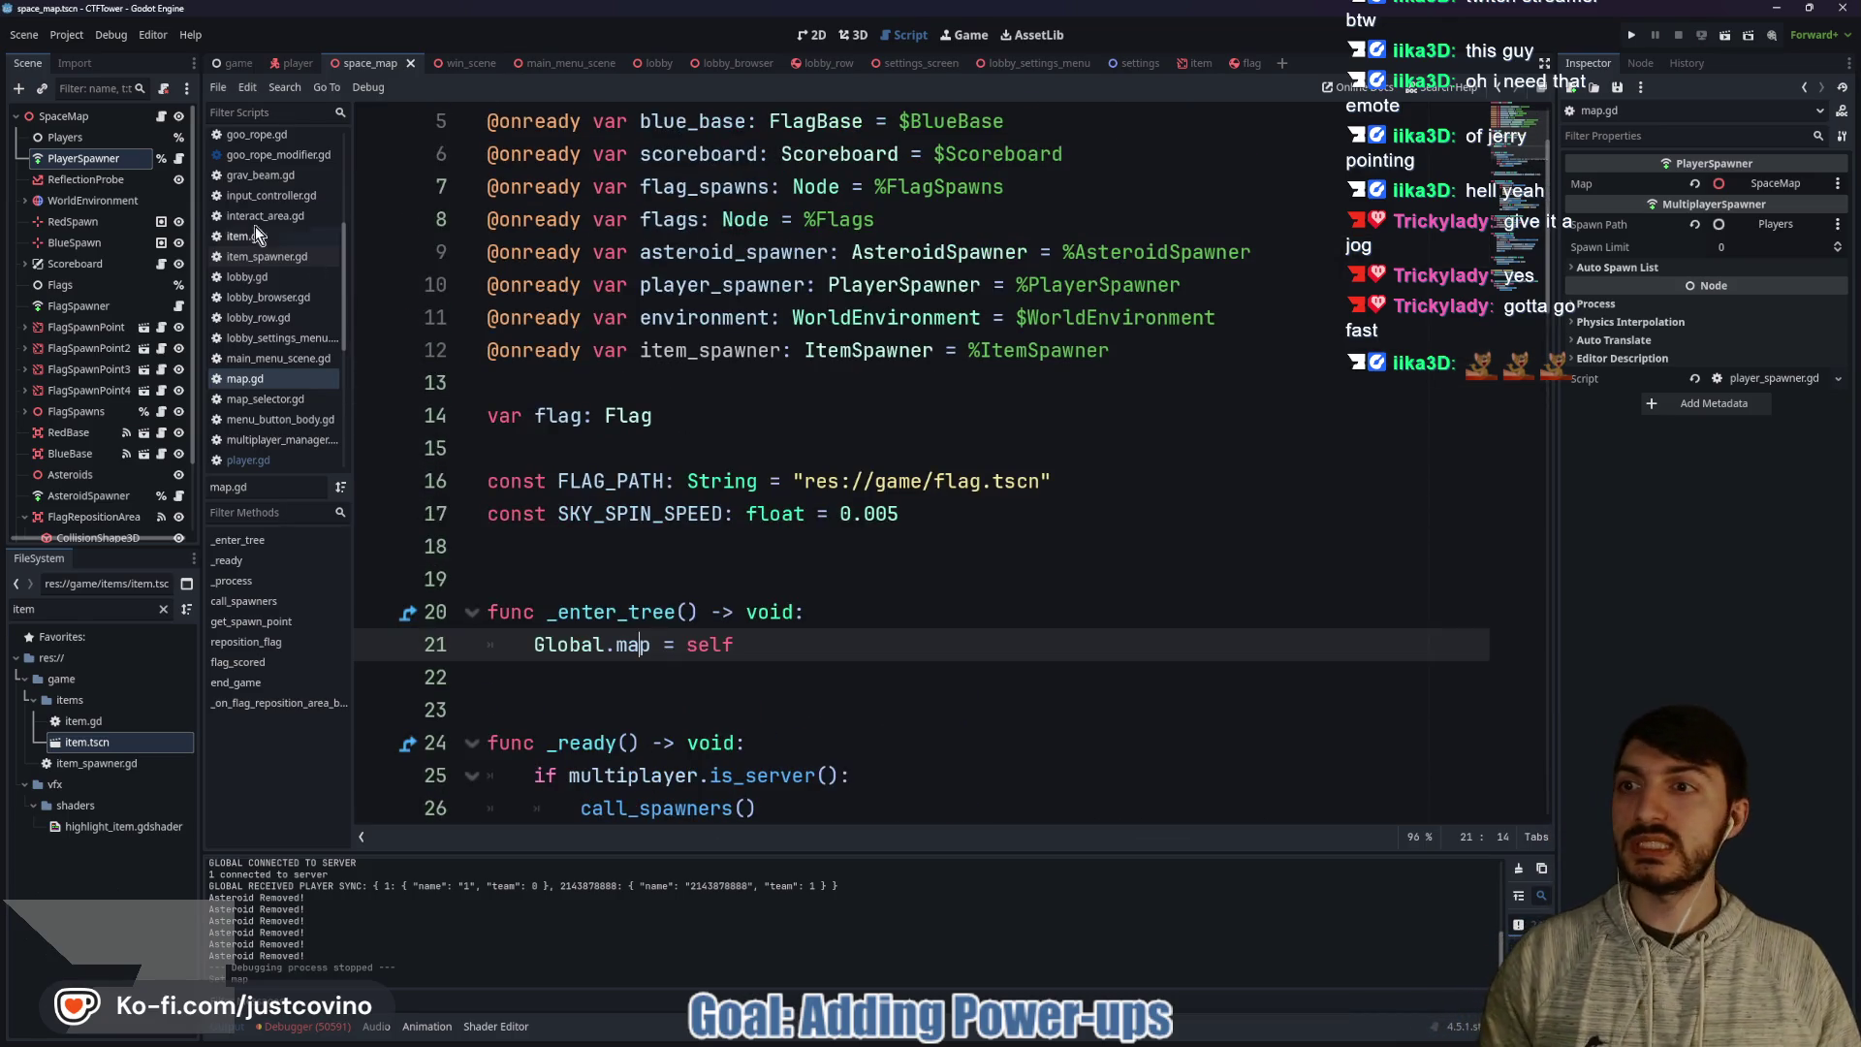
click(178, 158)
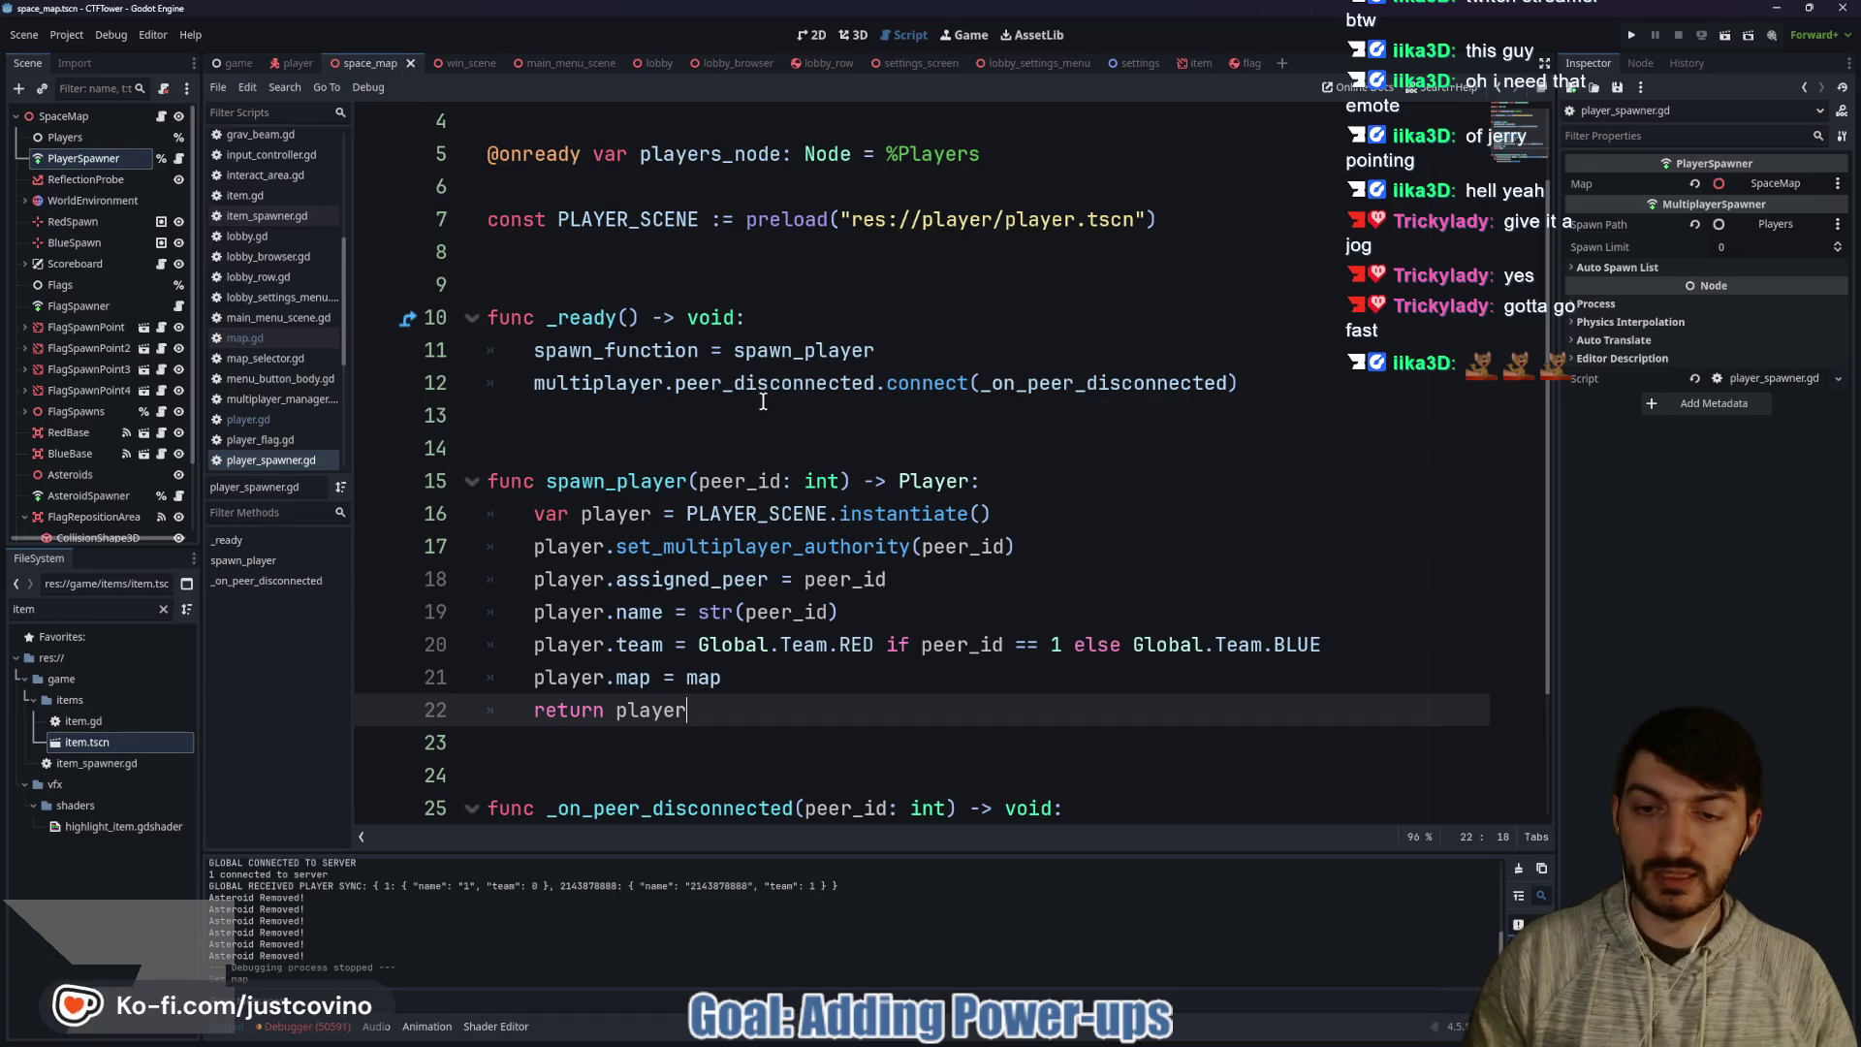
drag(742, 679, 443, 668)
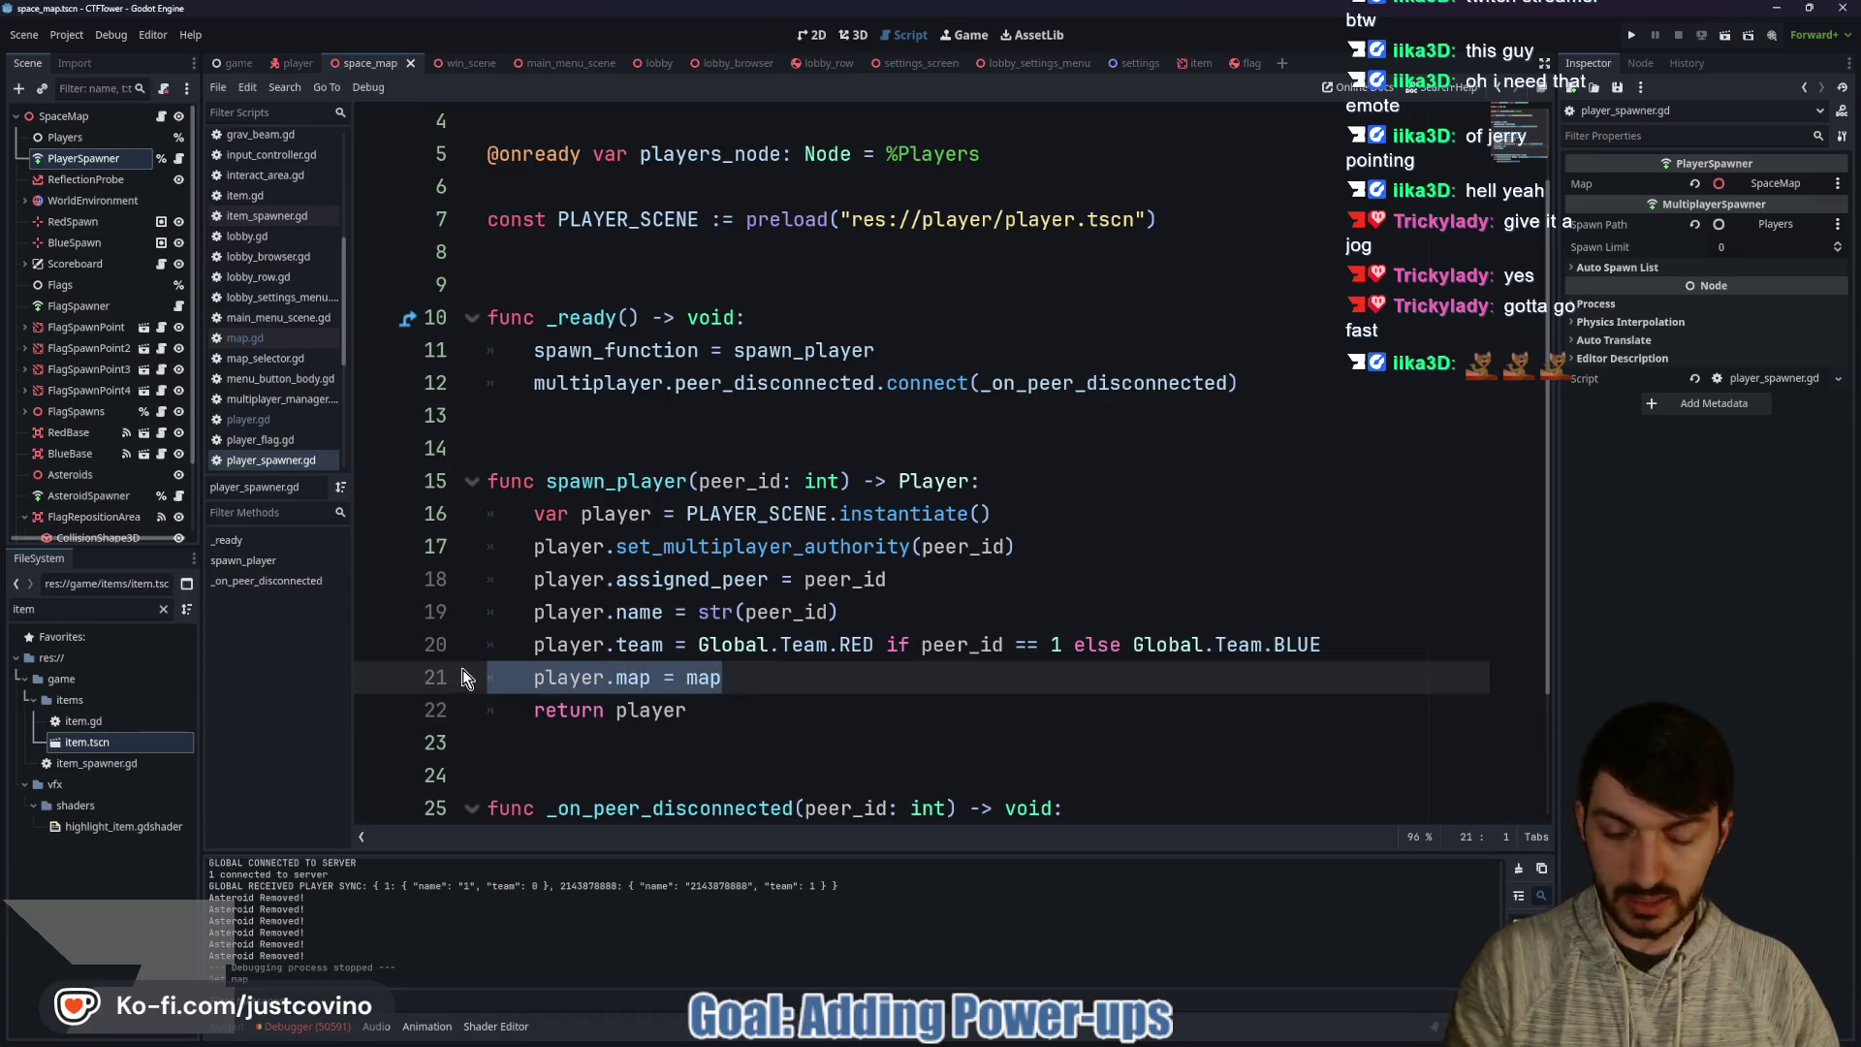
key(BackSpace)
key(BackSpace)
scroll(1087, 153, up, 3)
drag(671, 190, 428, 190)
key(BackSpace)
key(BackSpace)
key(ctrl+s)
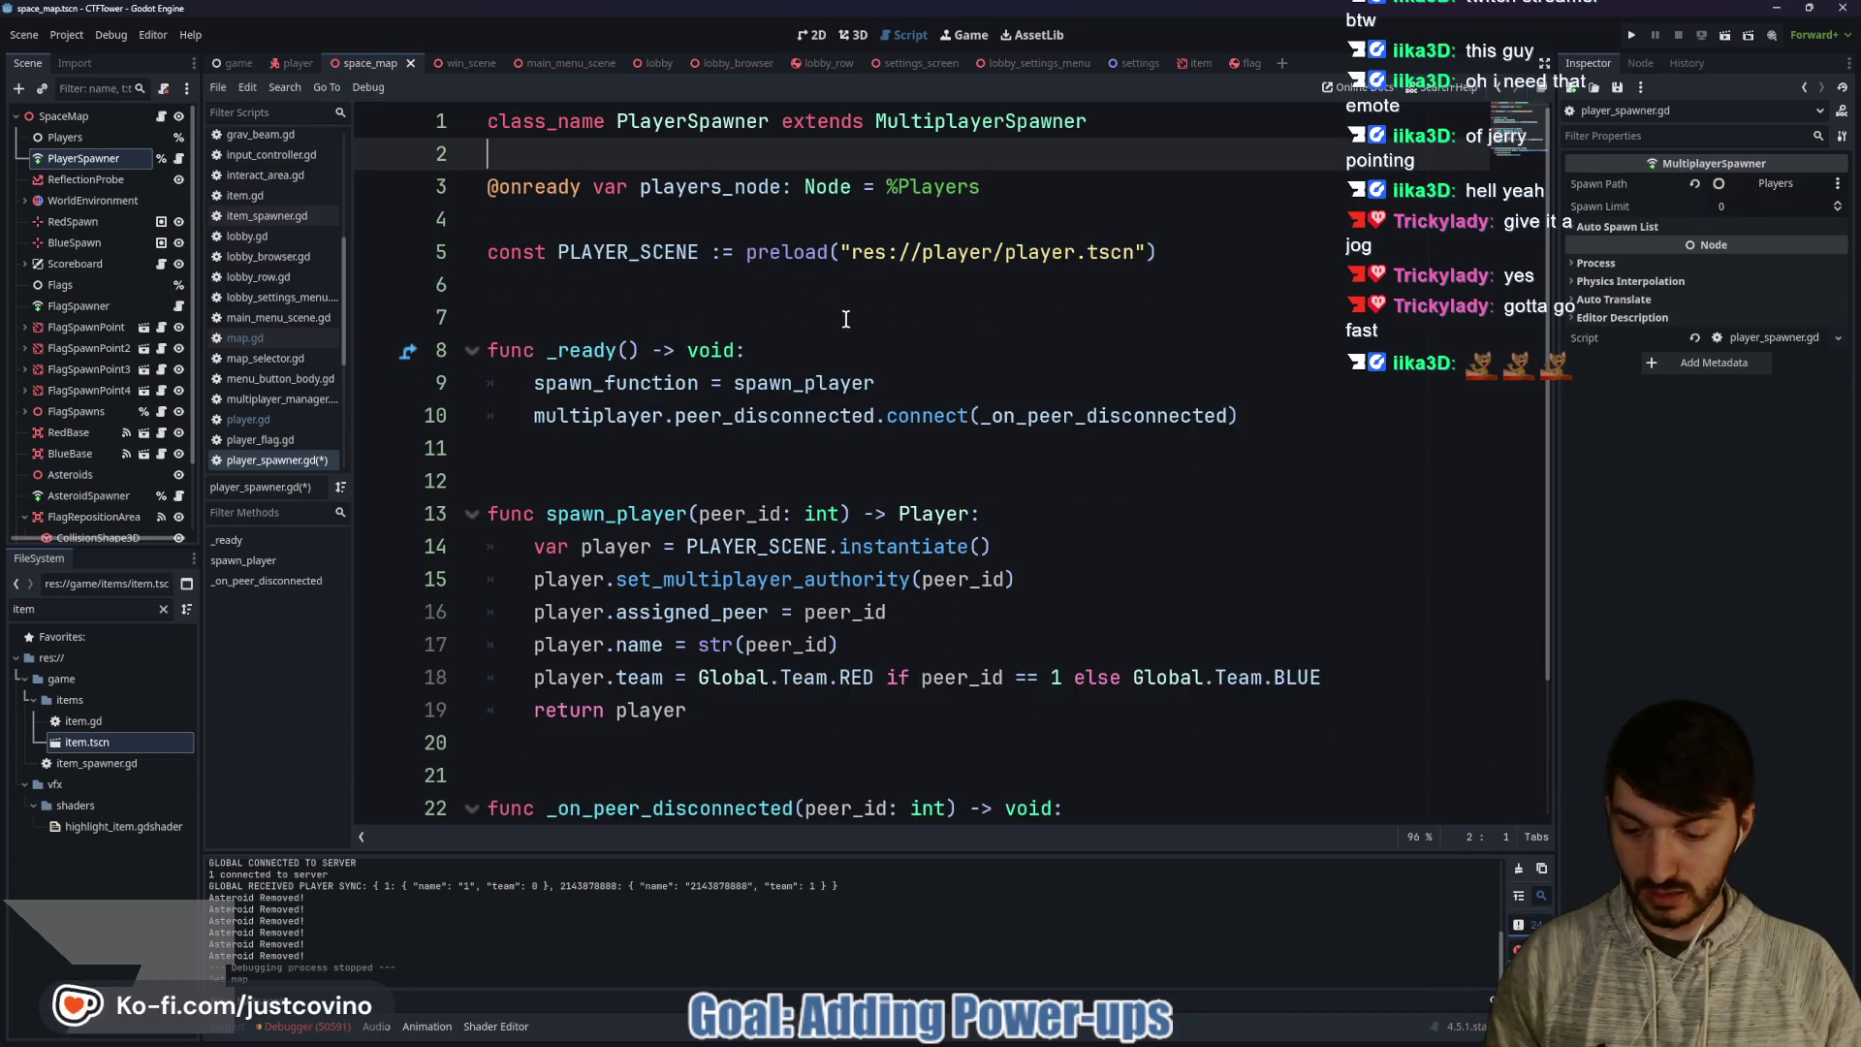
- Switch back to map.gd, then to player.gd at its item functions
scroll(898, 393, down, 2)
click(649, 586)
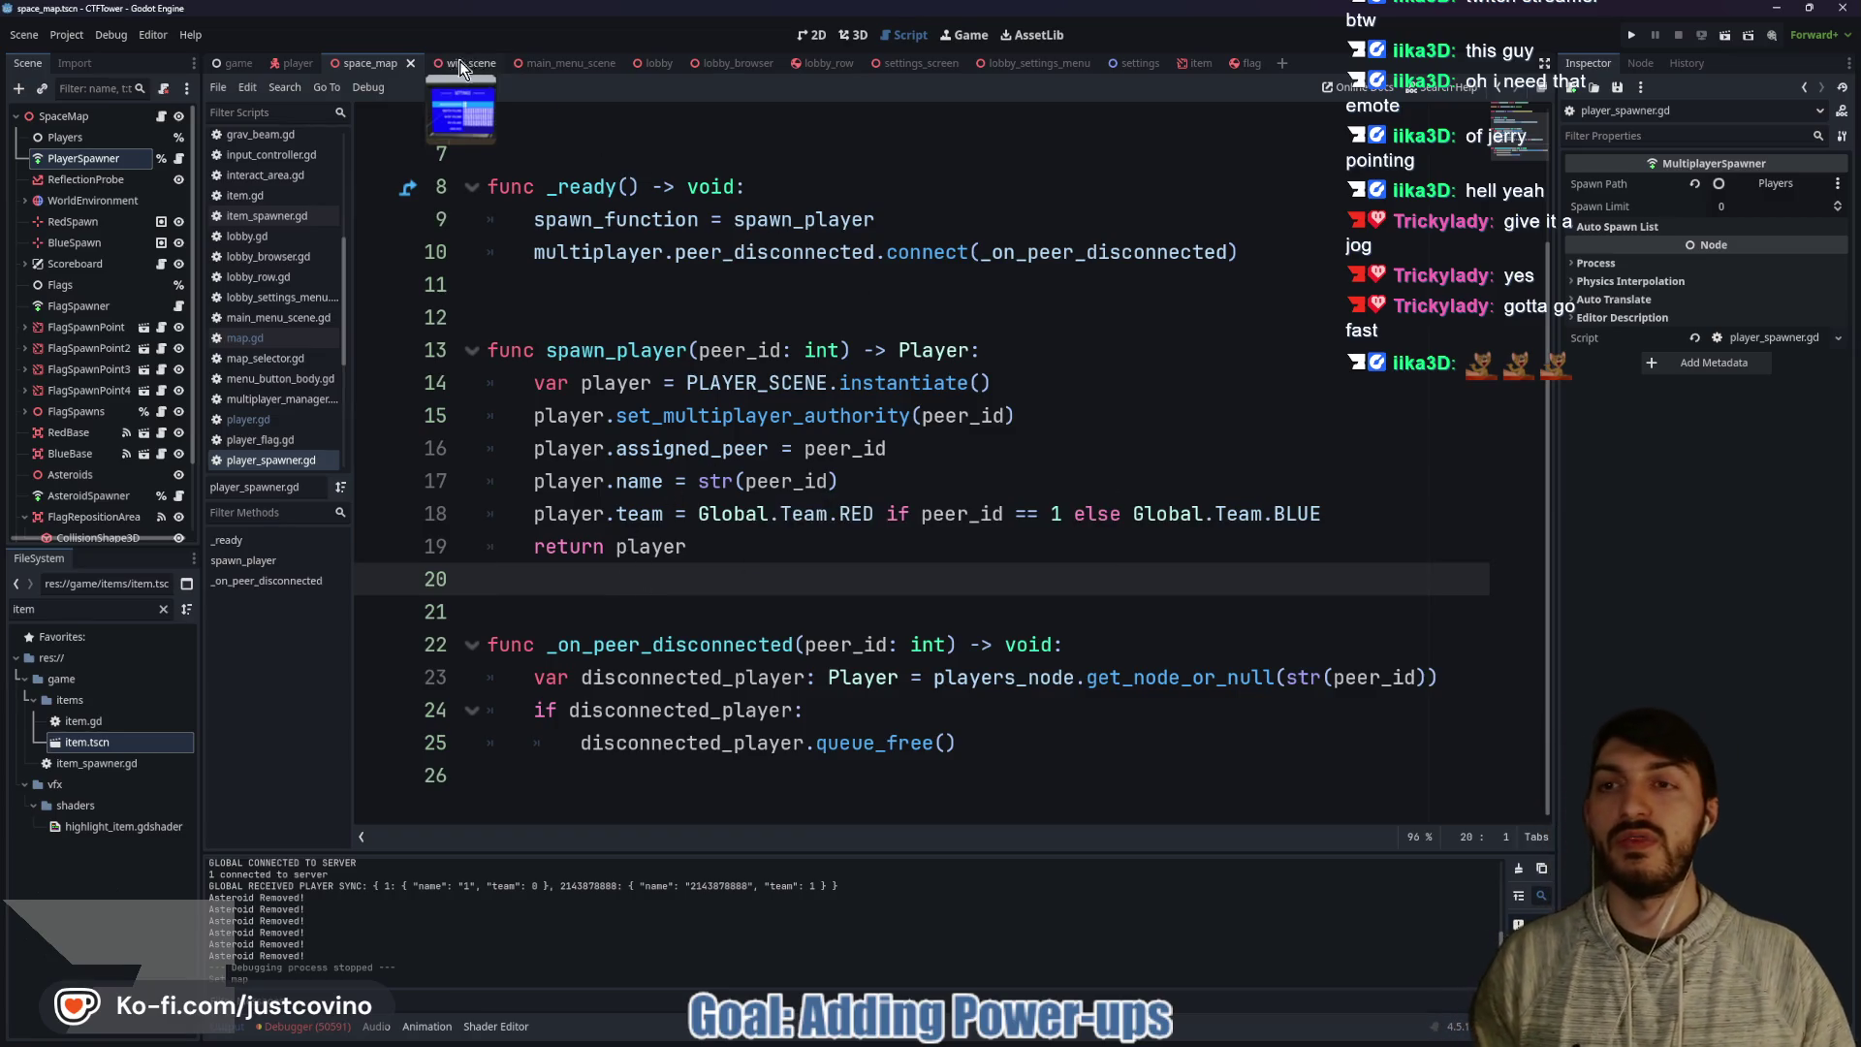
click(161, 115)
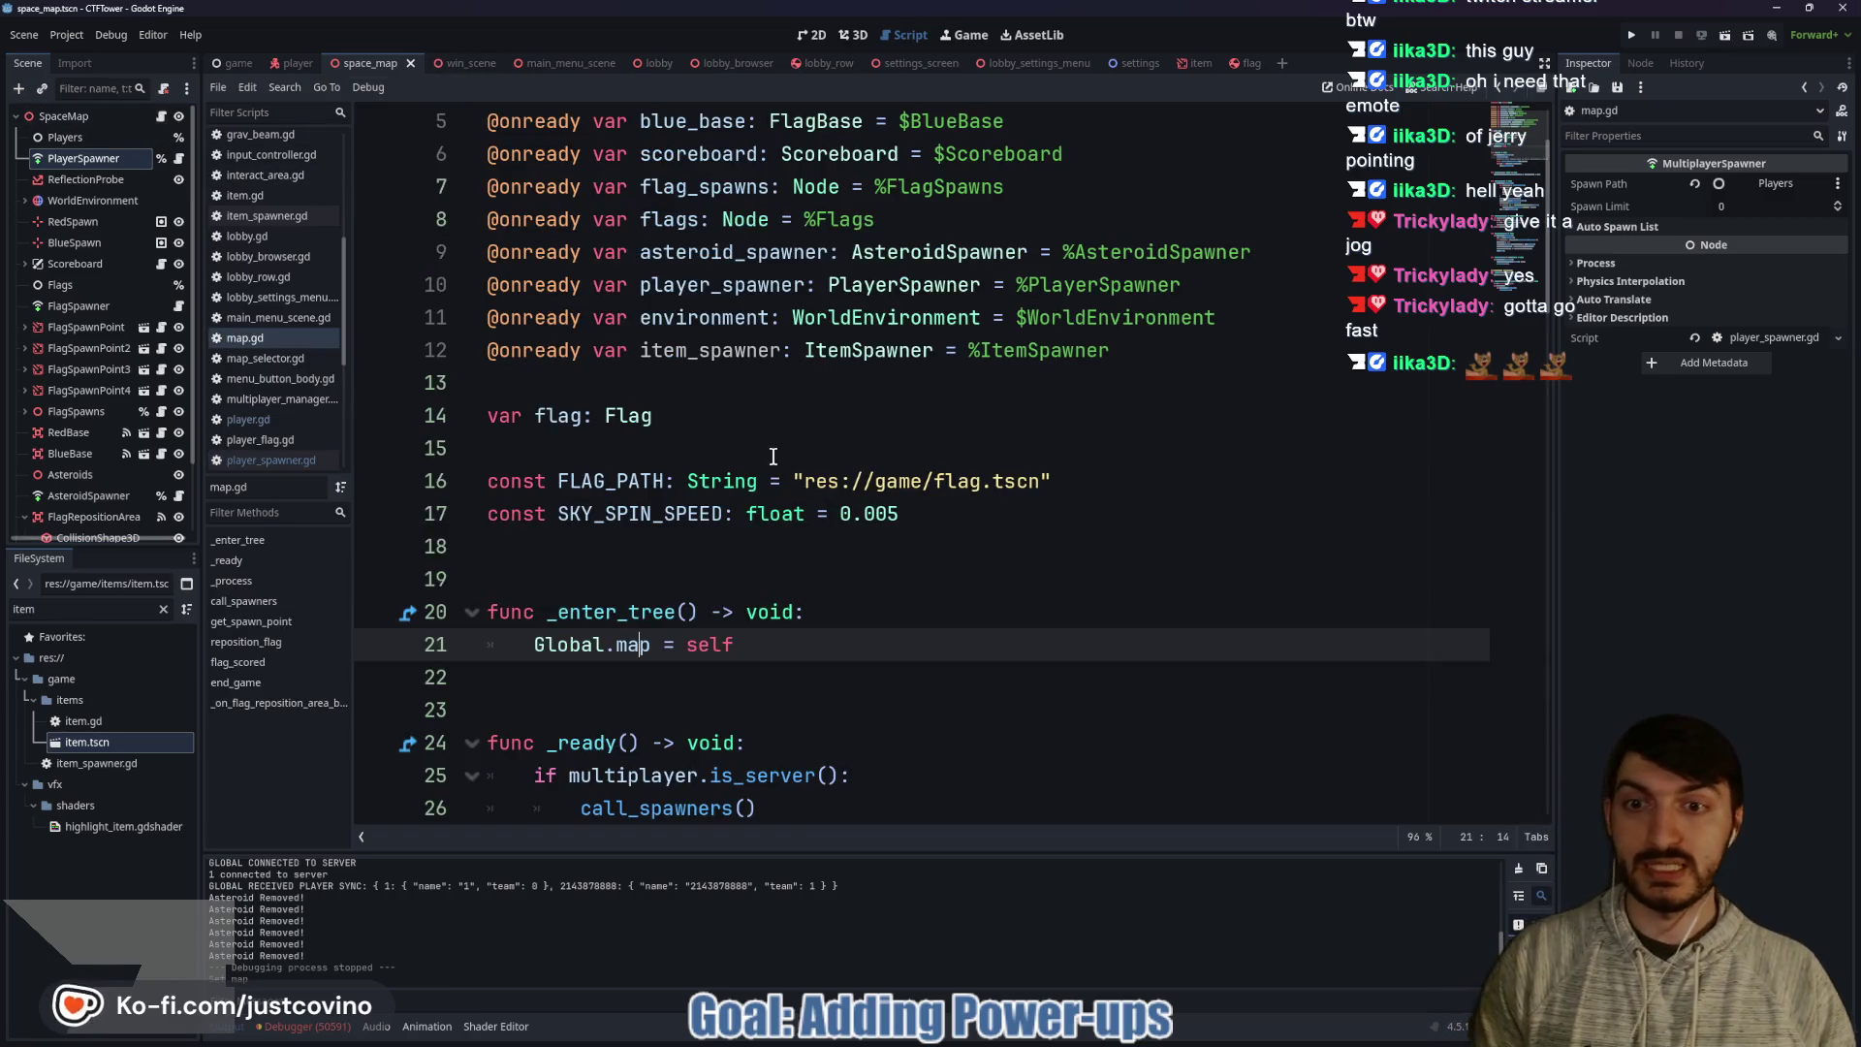
click(288, 76)
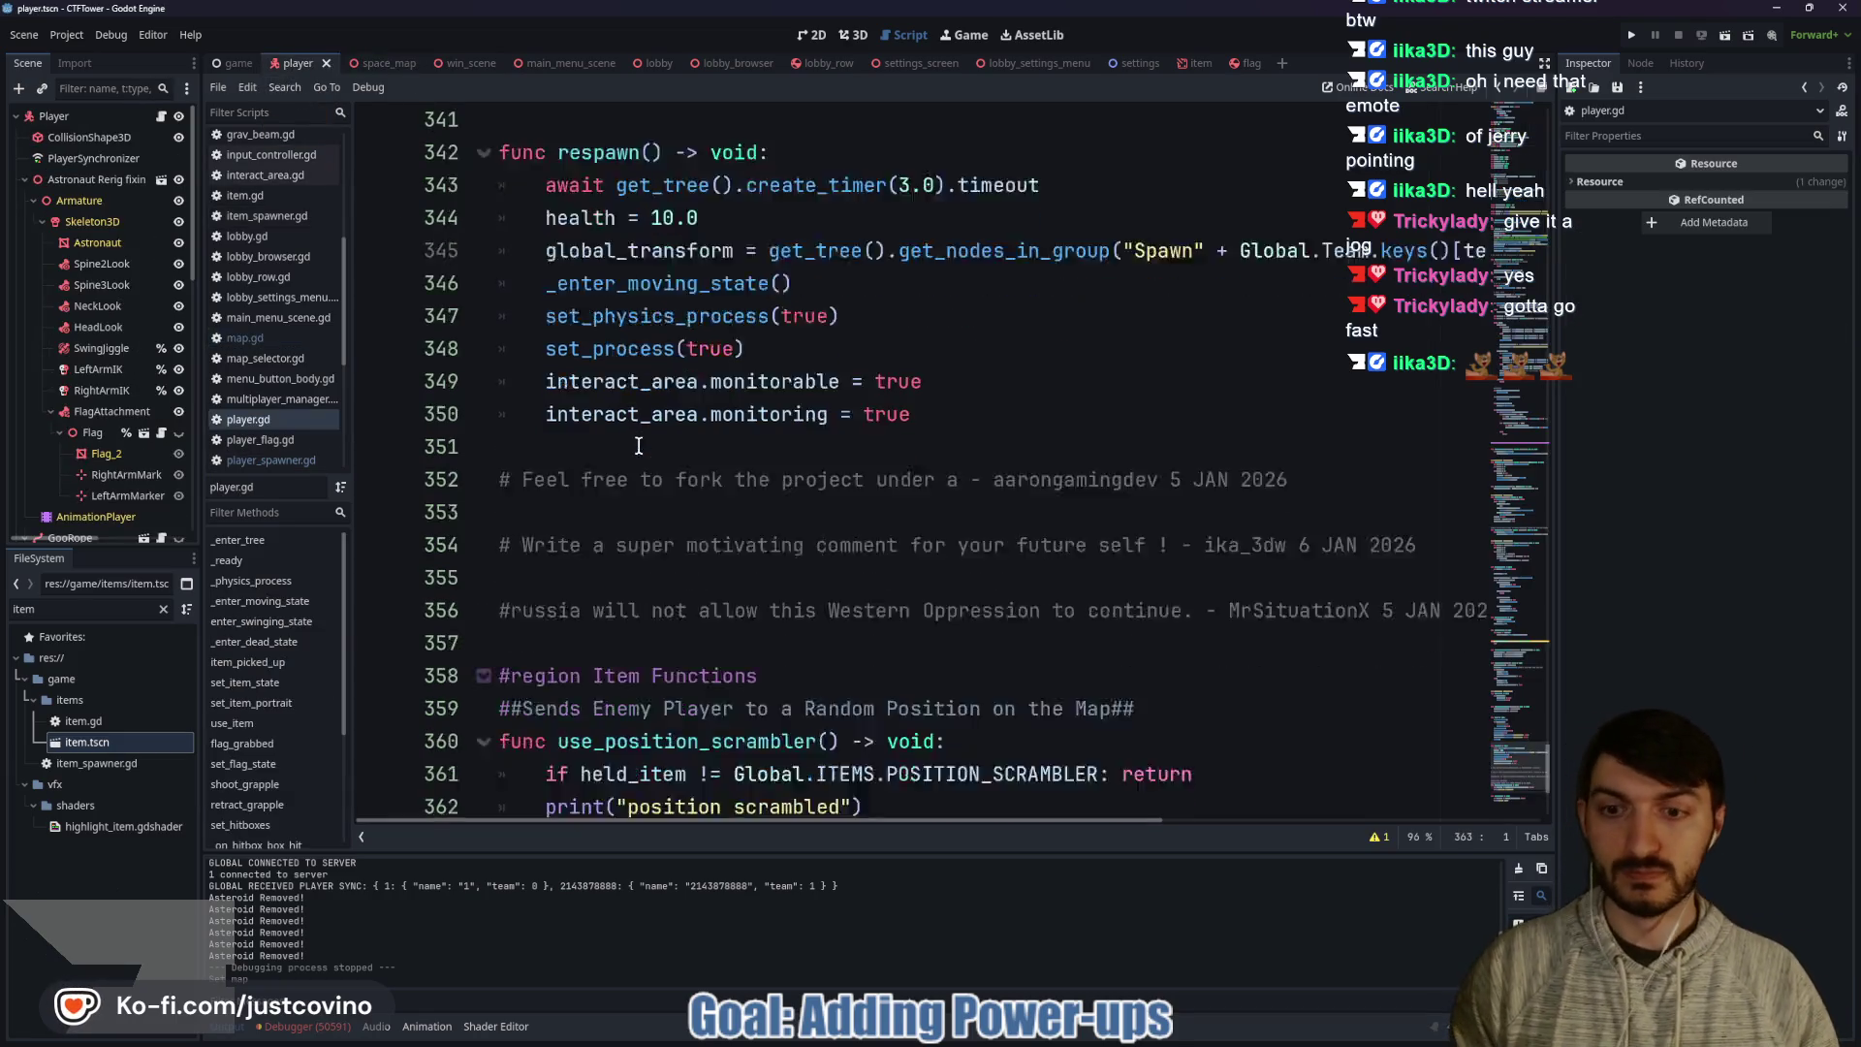
- Change the scrambler's print to "position scrambled on %s" %Global.map and save player.gd
click(634, 471)
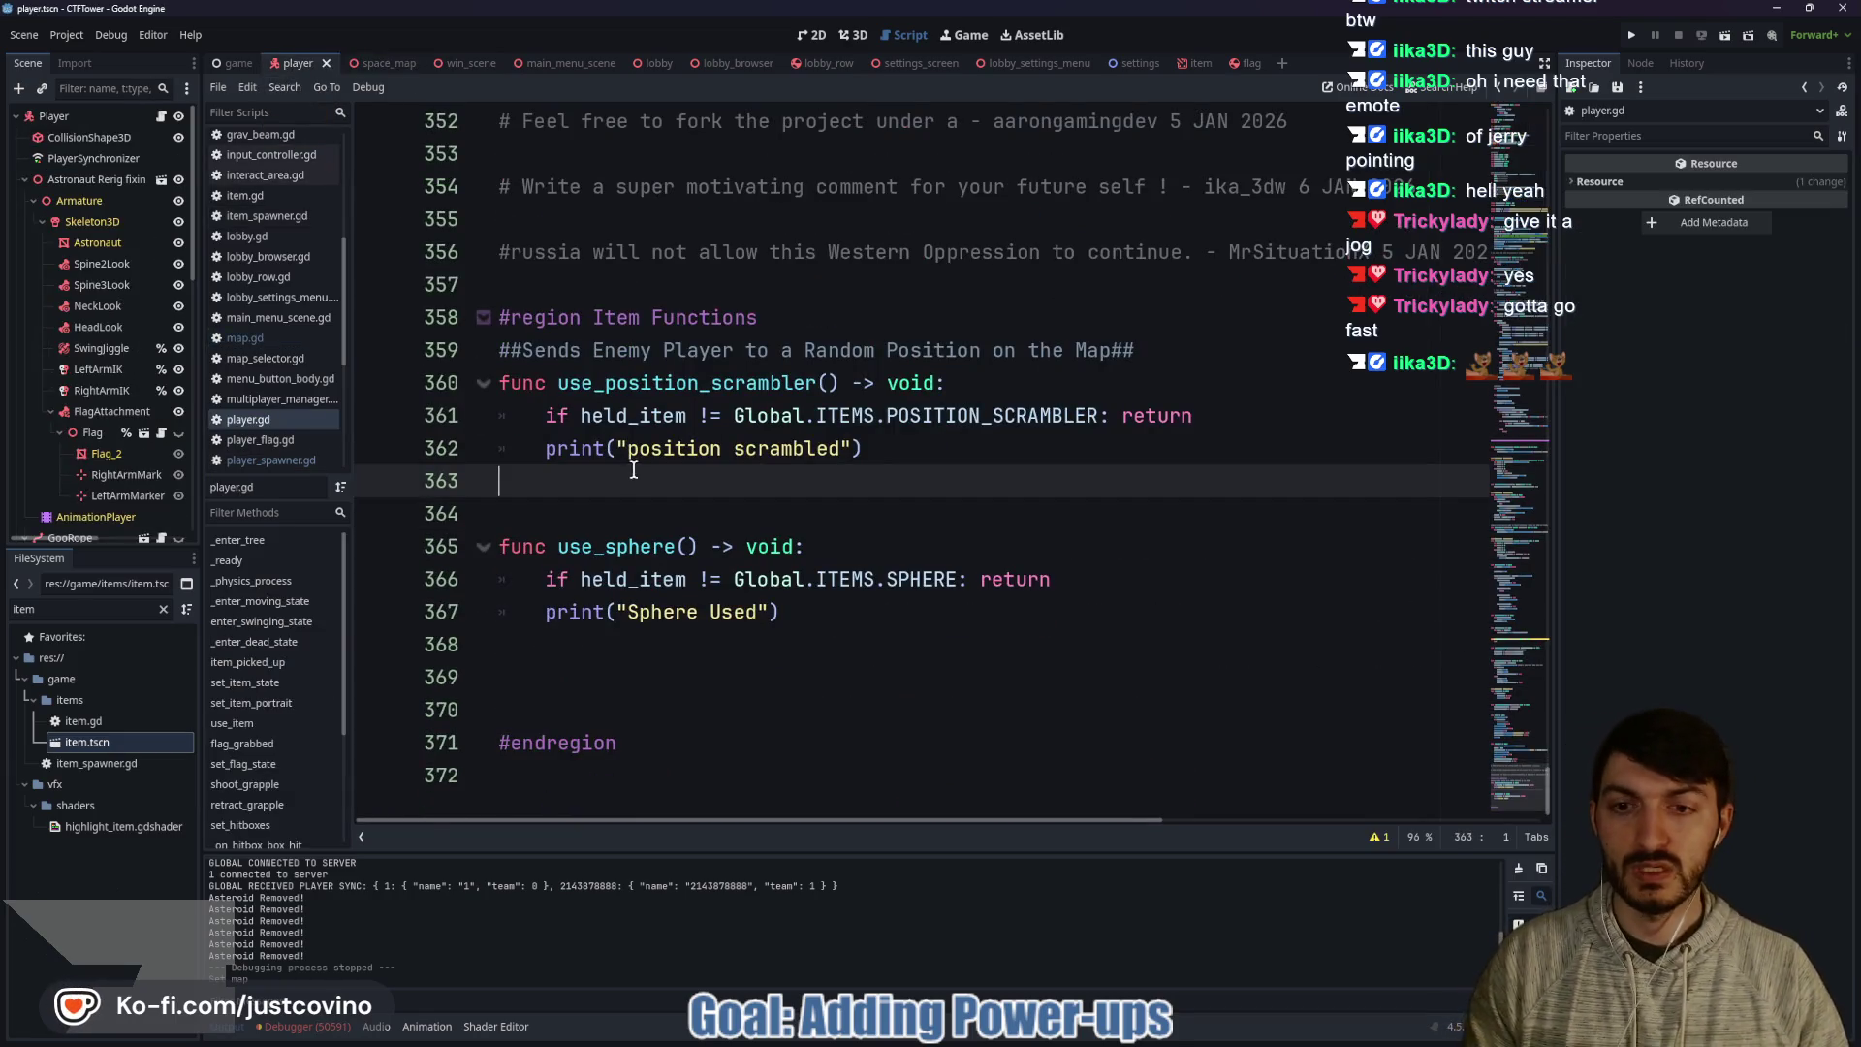
click(840, 448)
text(on %s" )
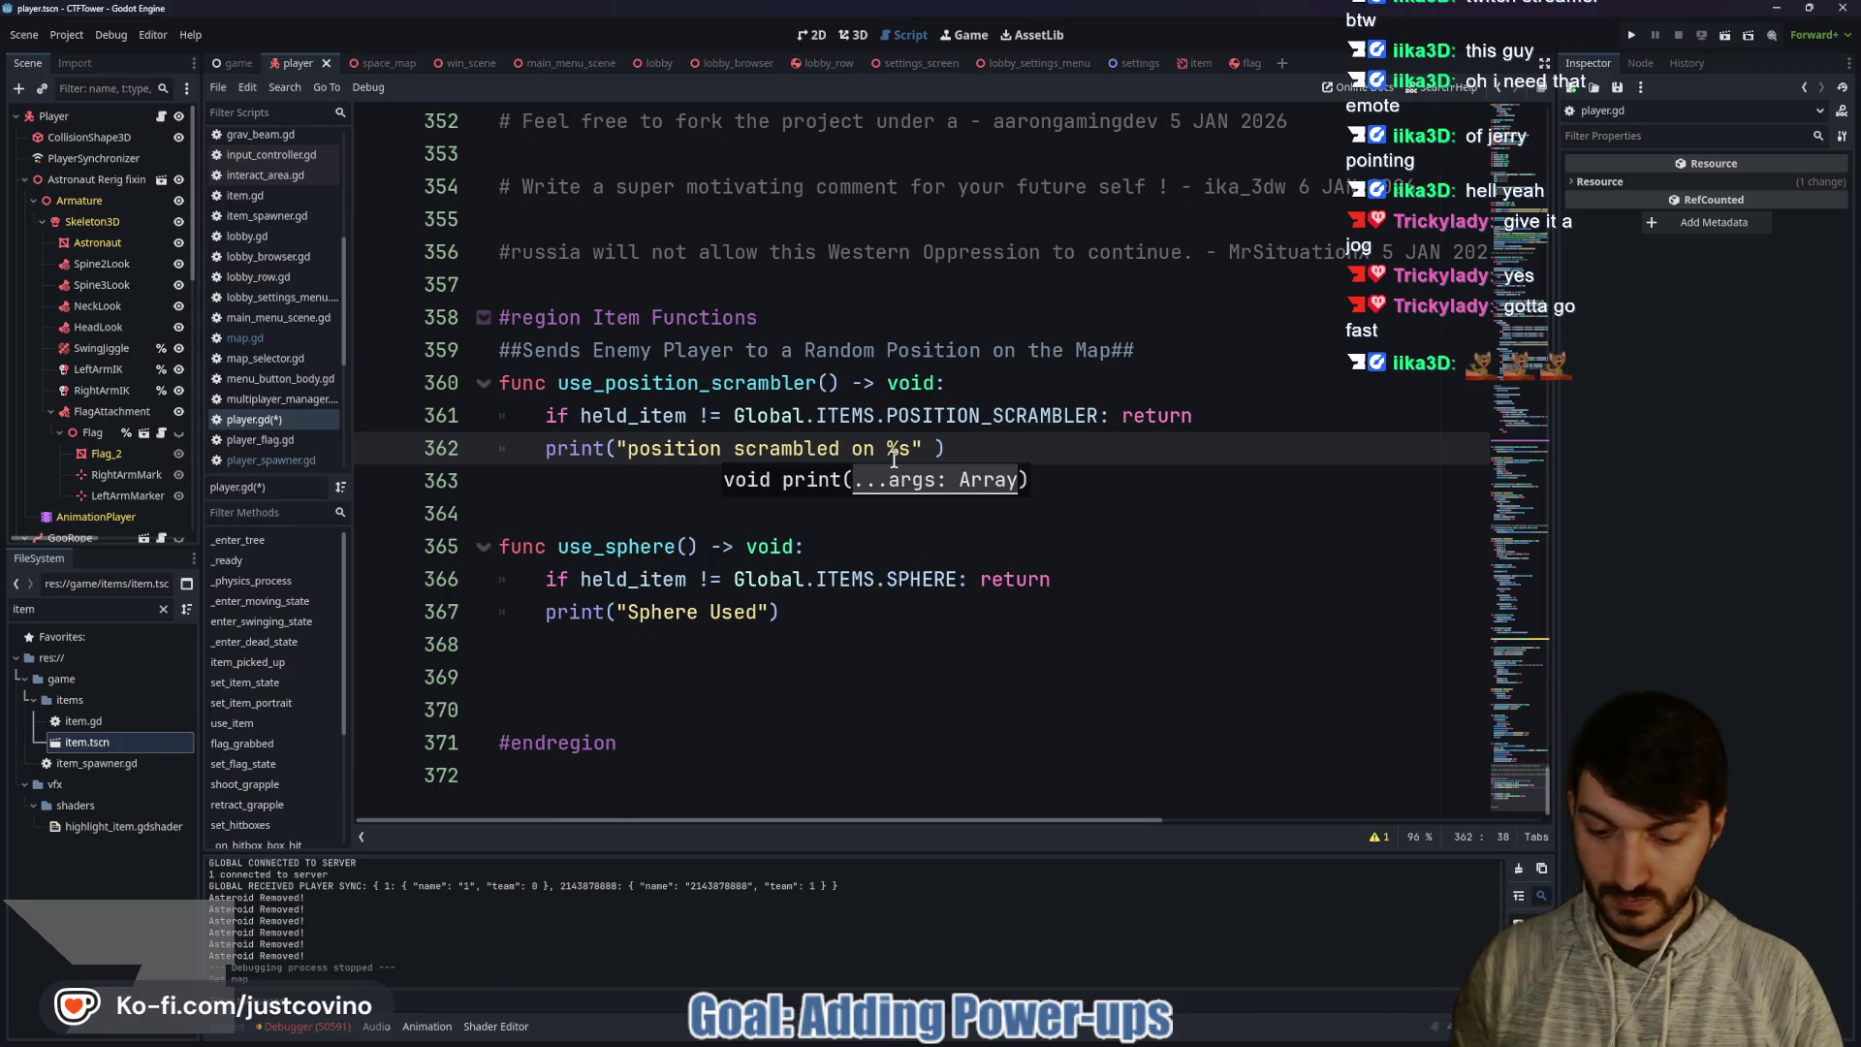
text(%Global.map)
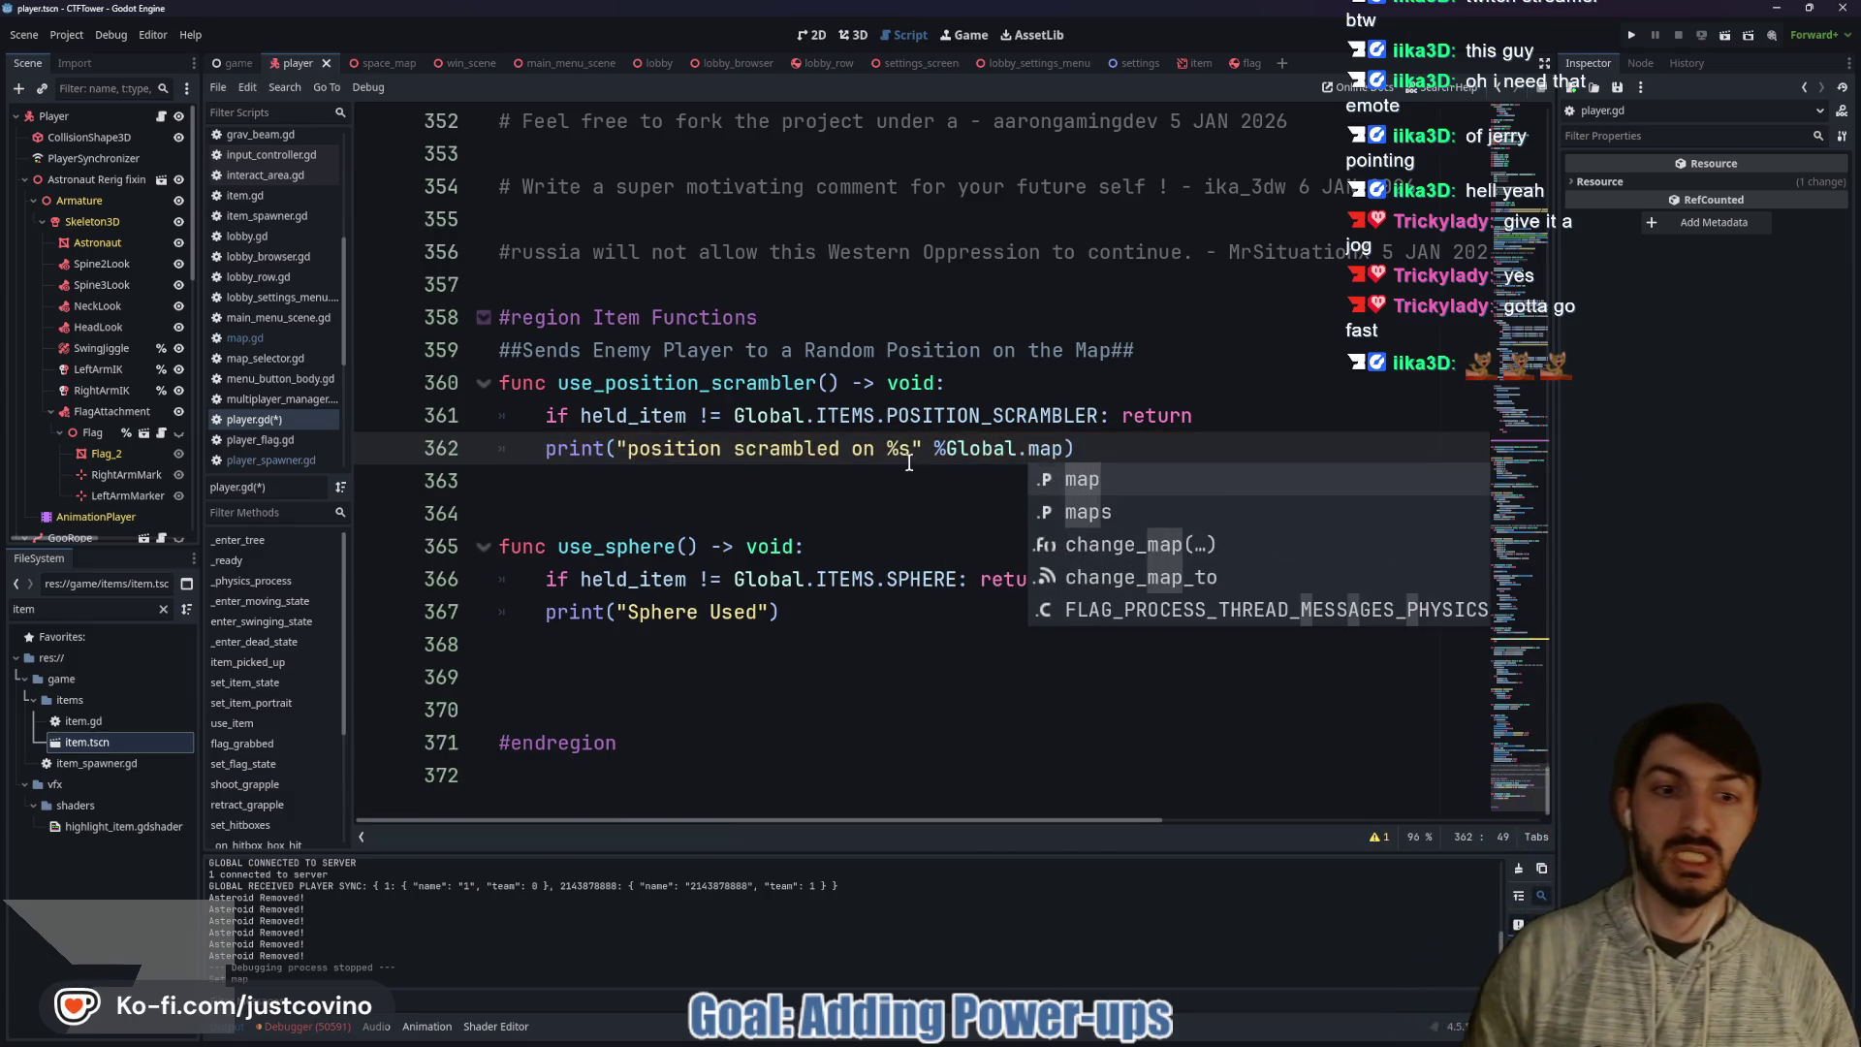
click(909, 455)
key(ctrl+s)
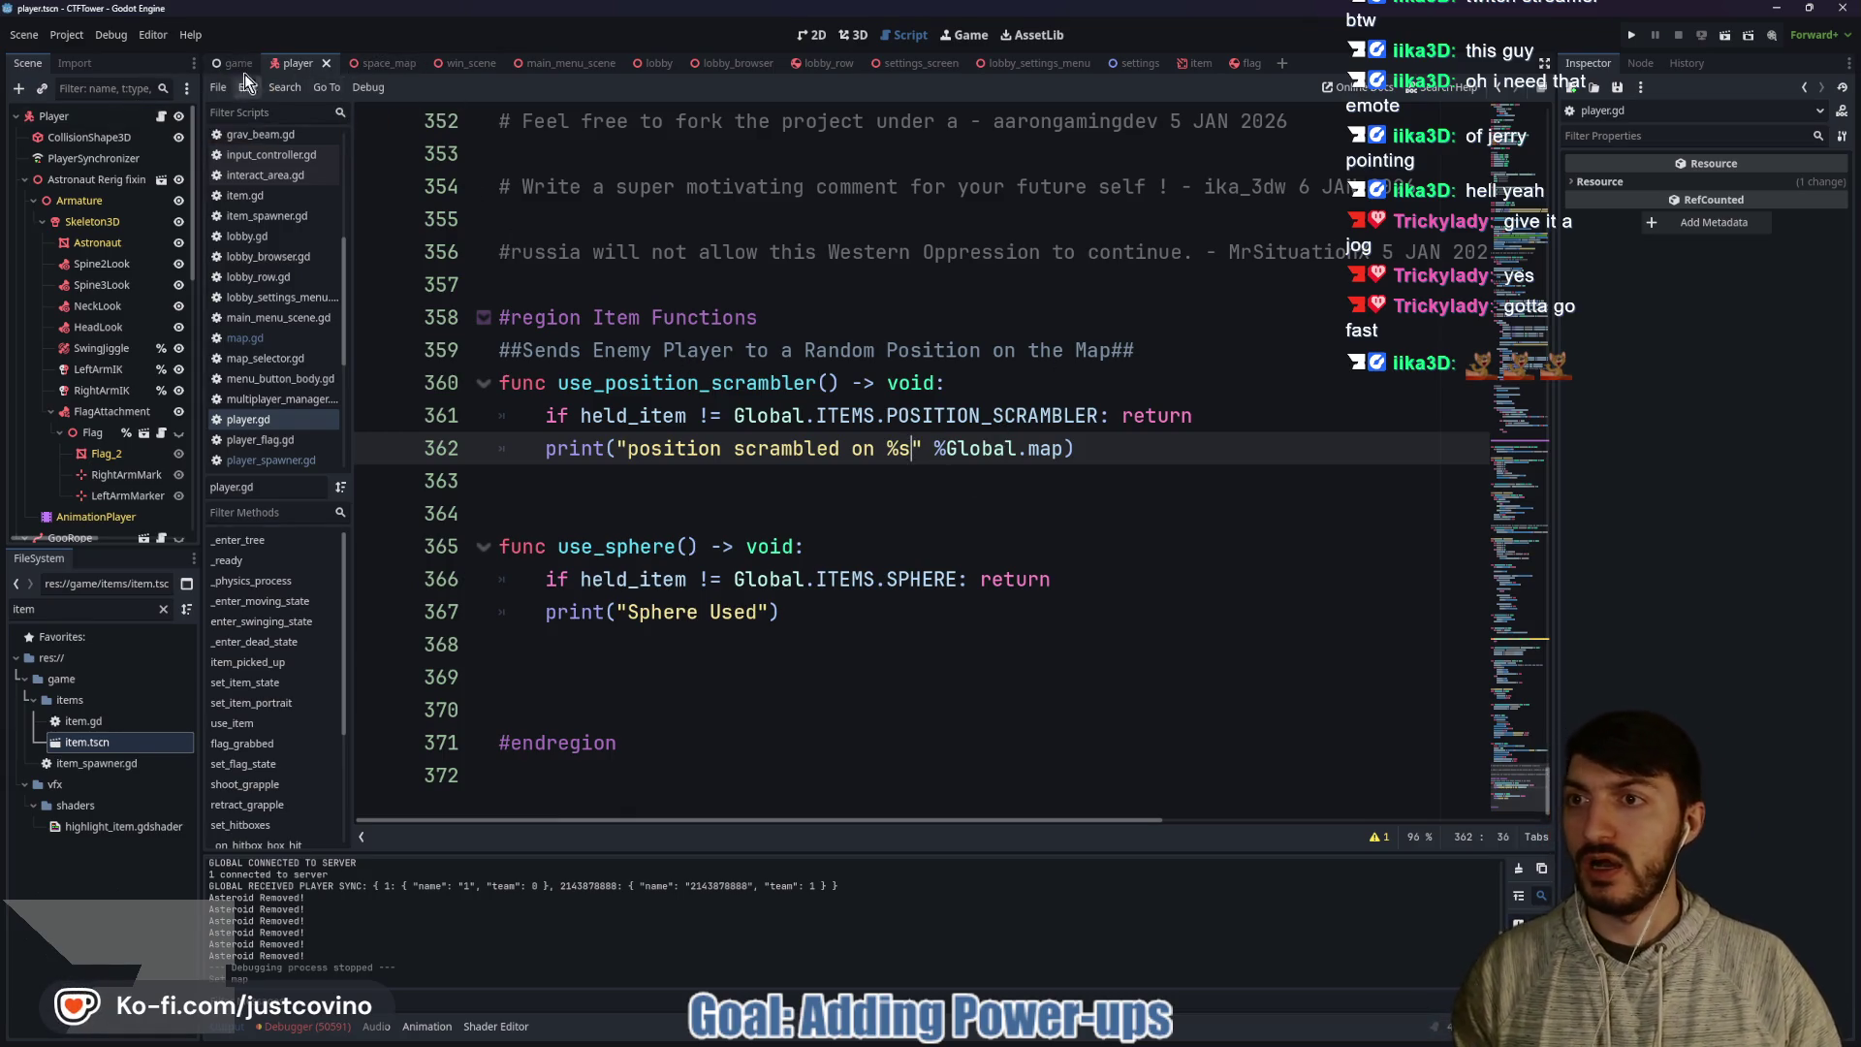
- Open map.gd and make room for a new function after flag_scored
click(371, 63)
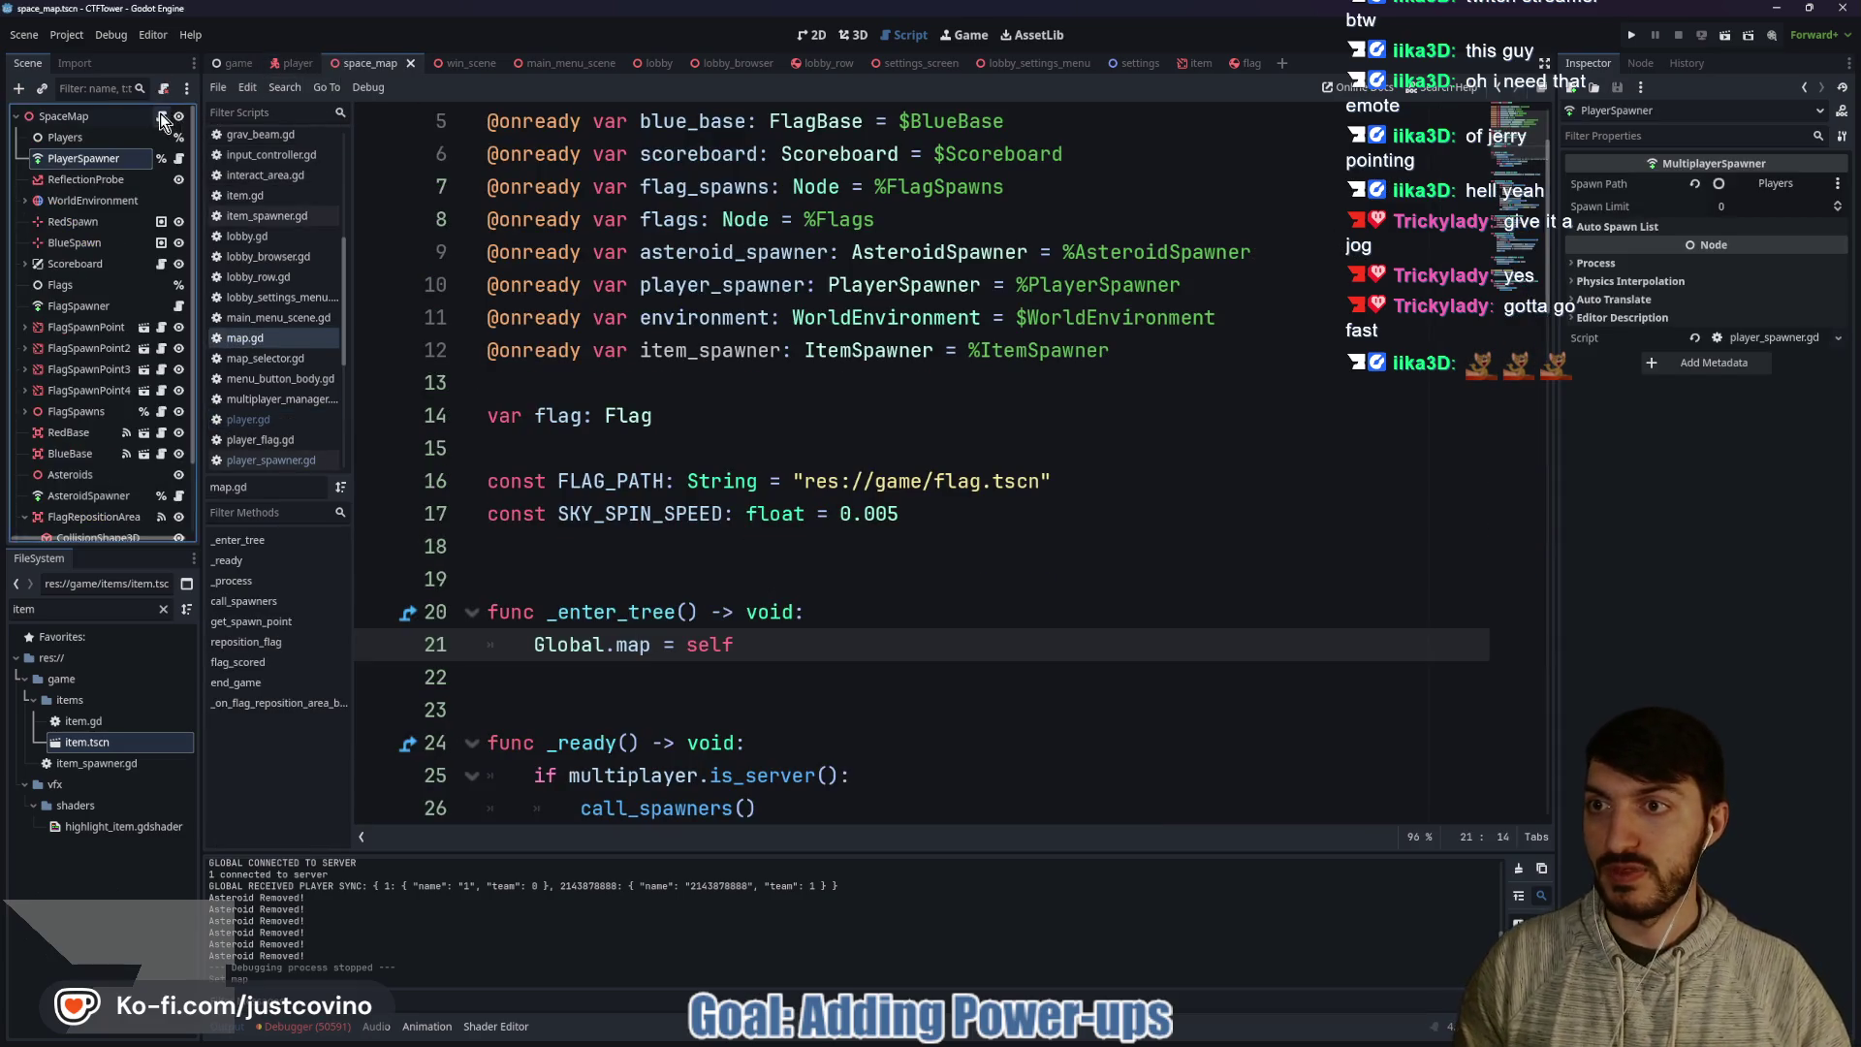
scroll(826, 470, down, 2)
scroll(826, 470, down, 2)
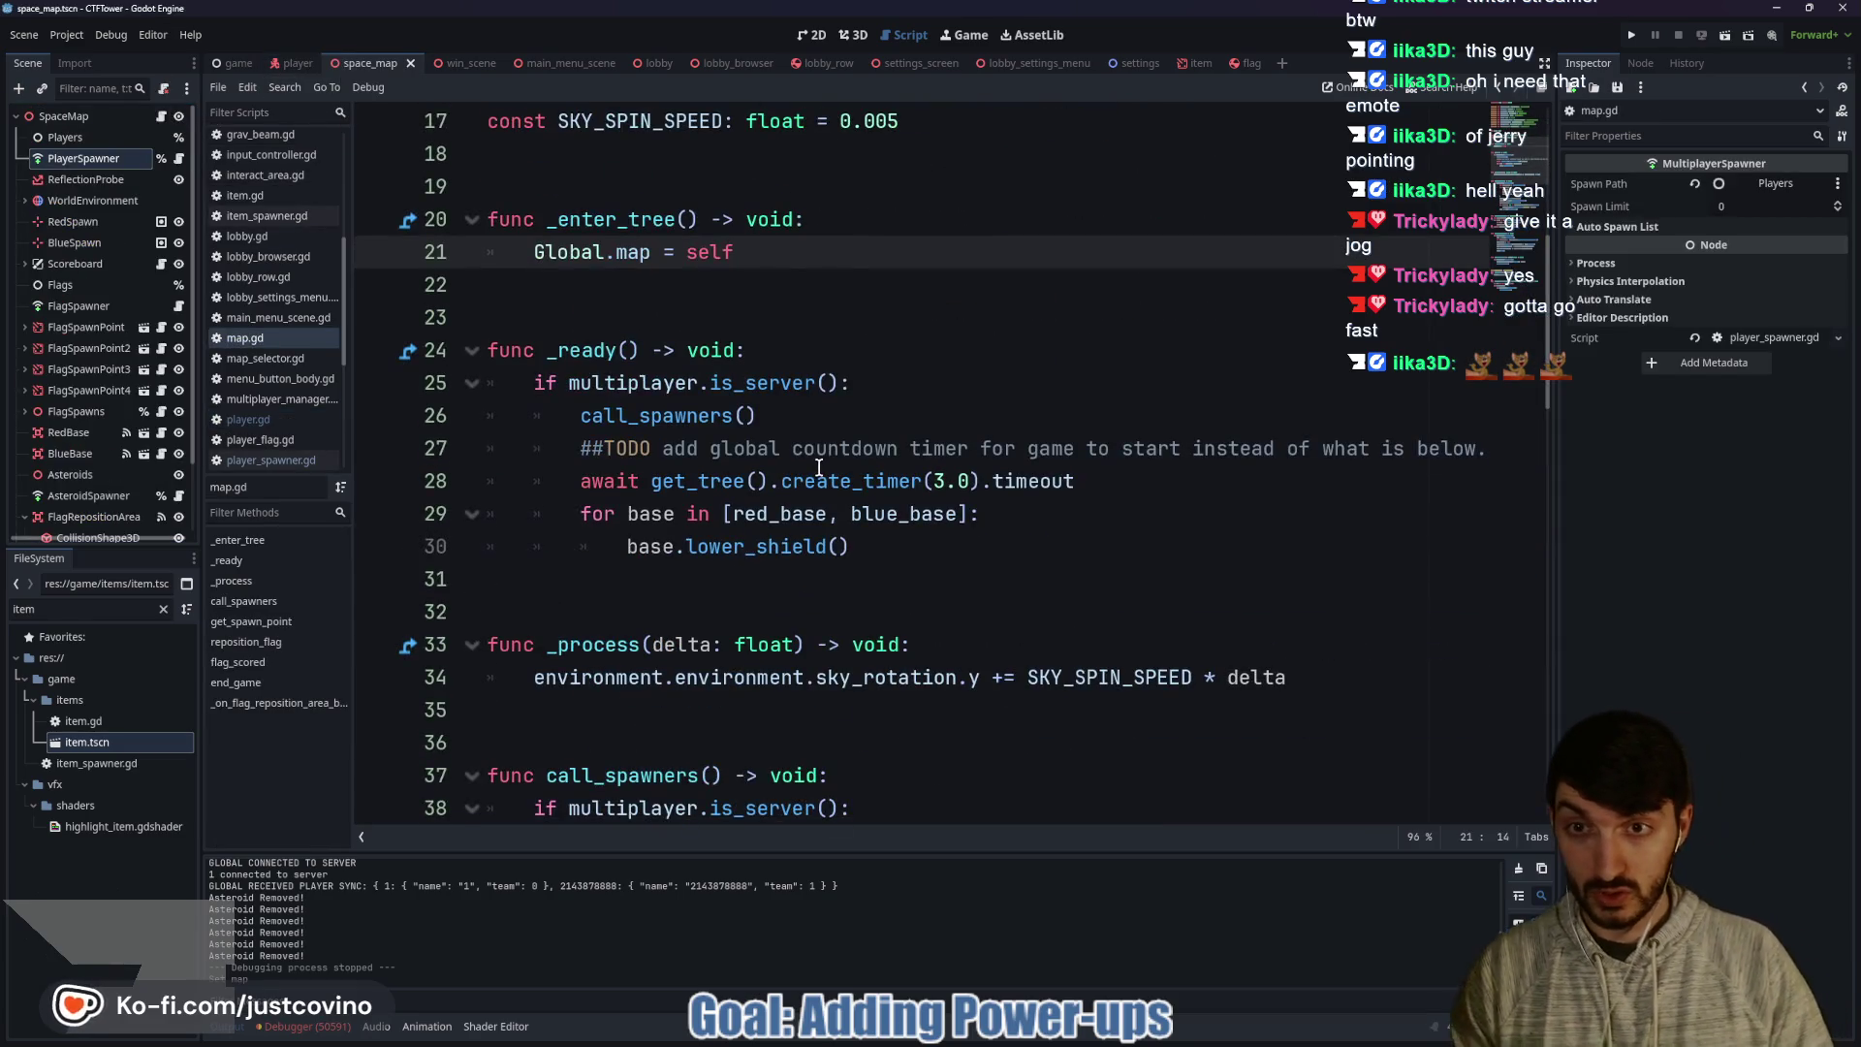
scroll(819, 460, down, 5)
scroll(817, 455, down, 9)
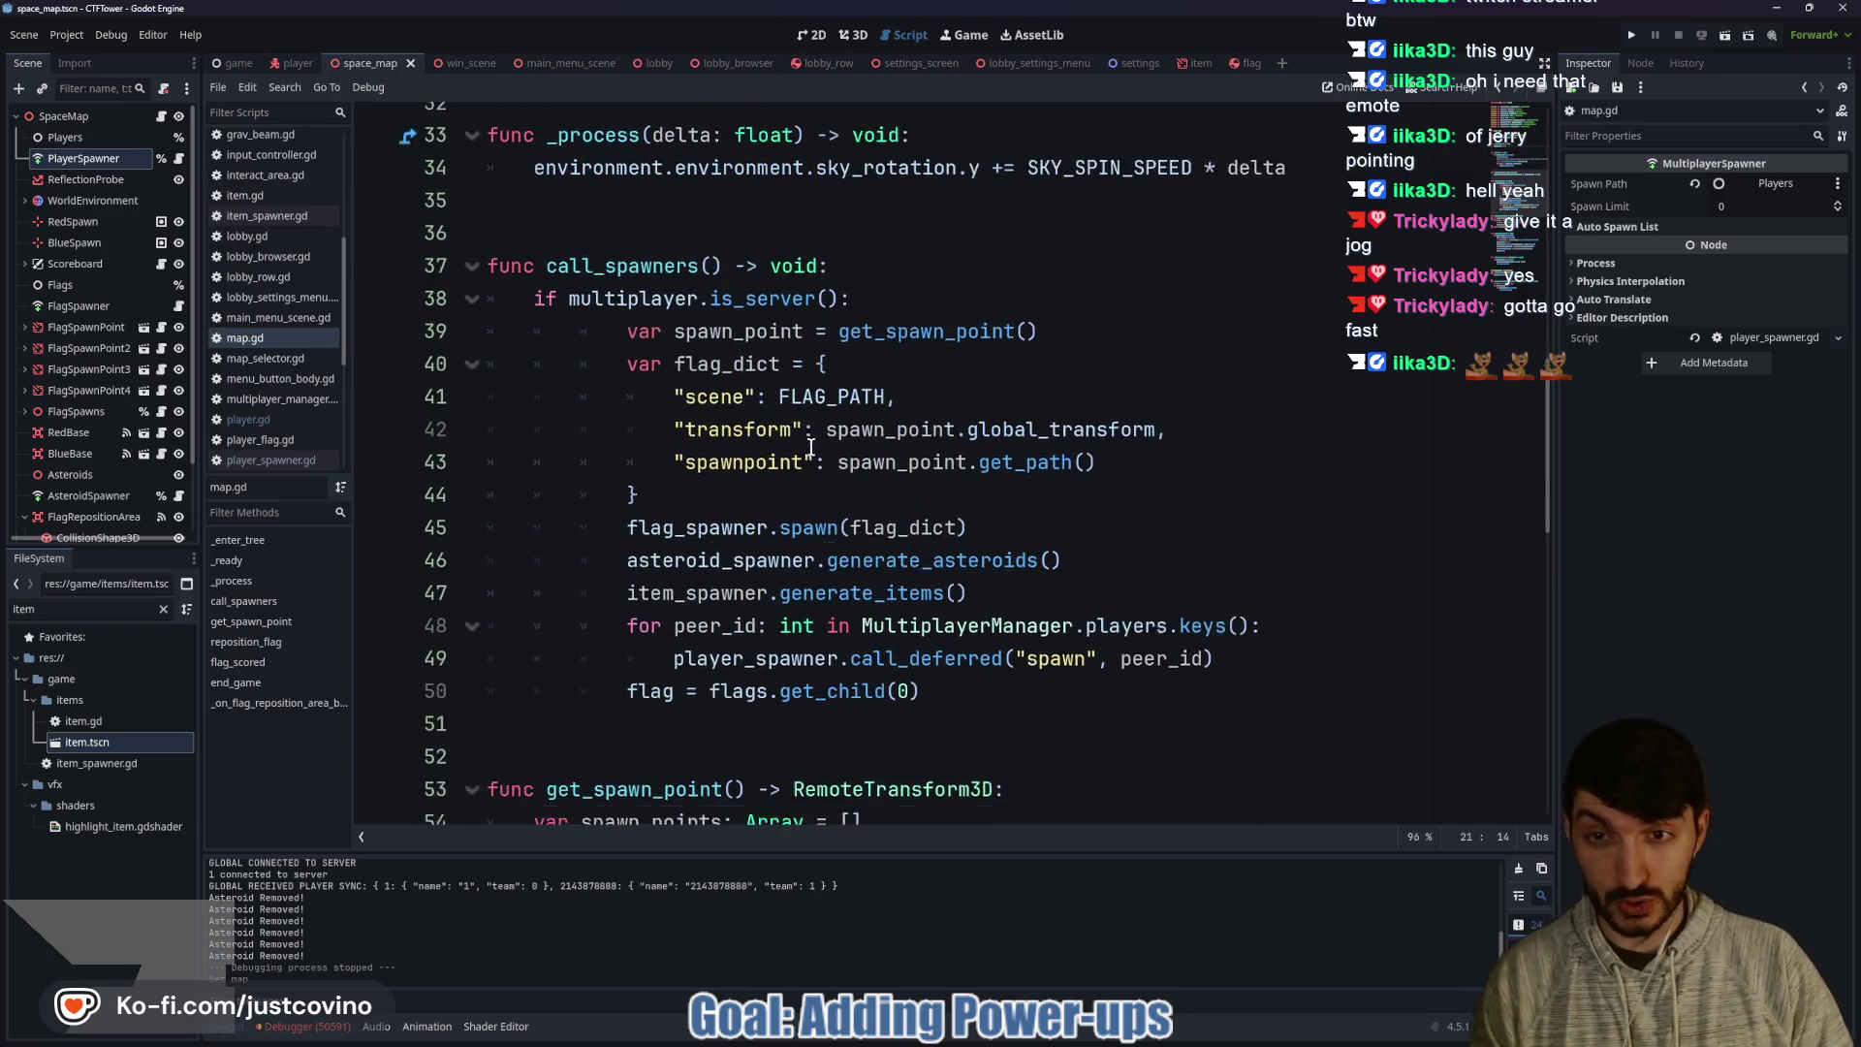
scroll(791, 441, down, 3)
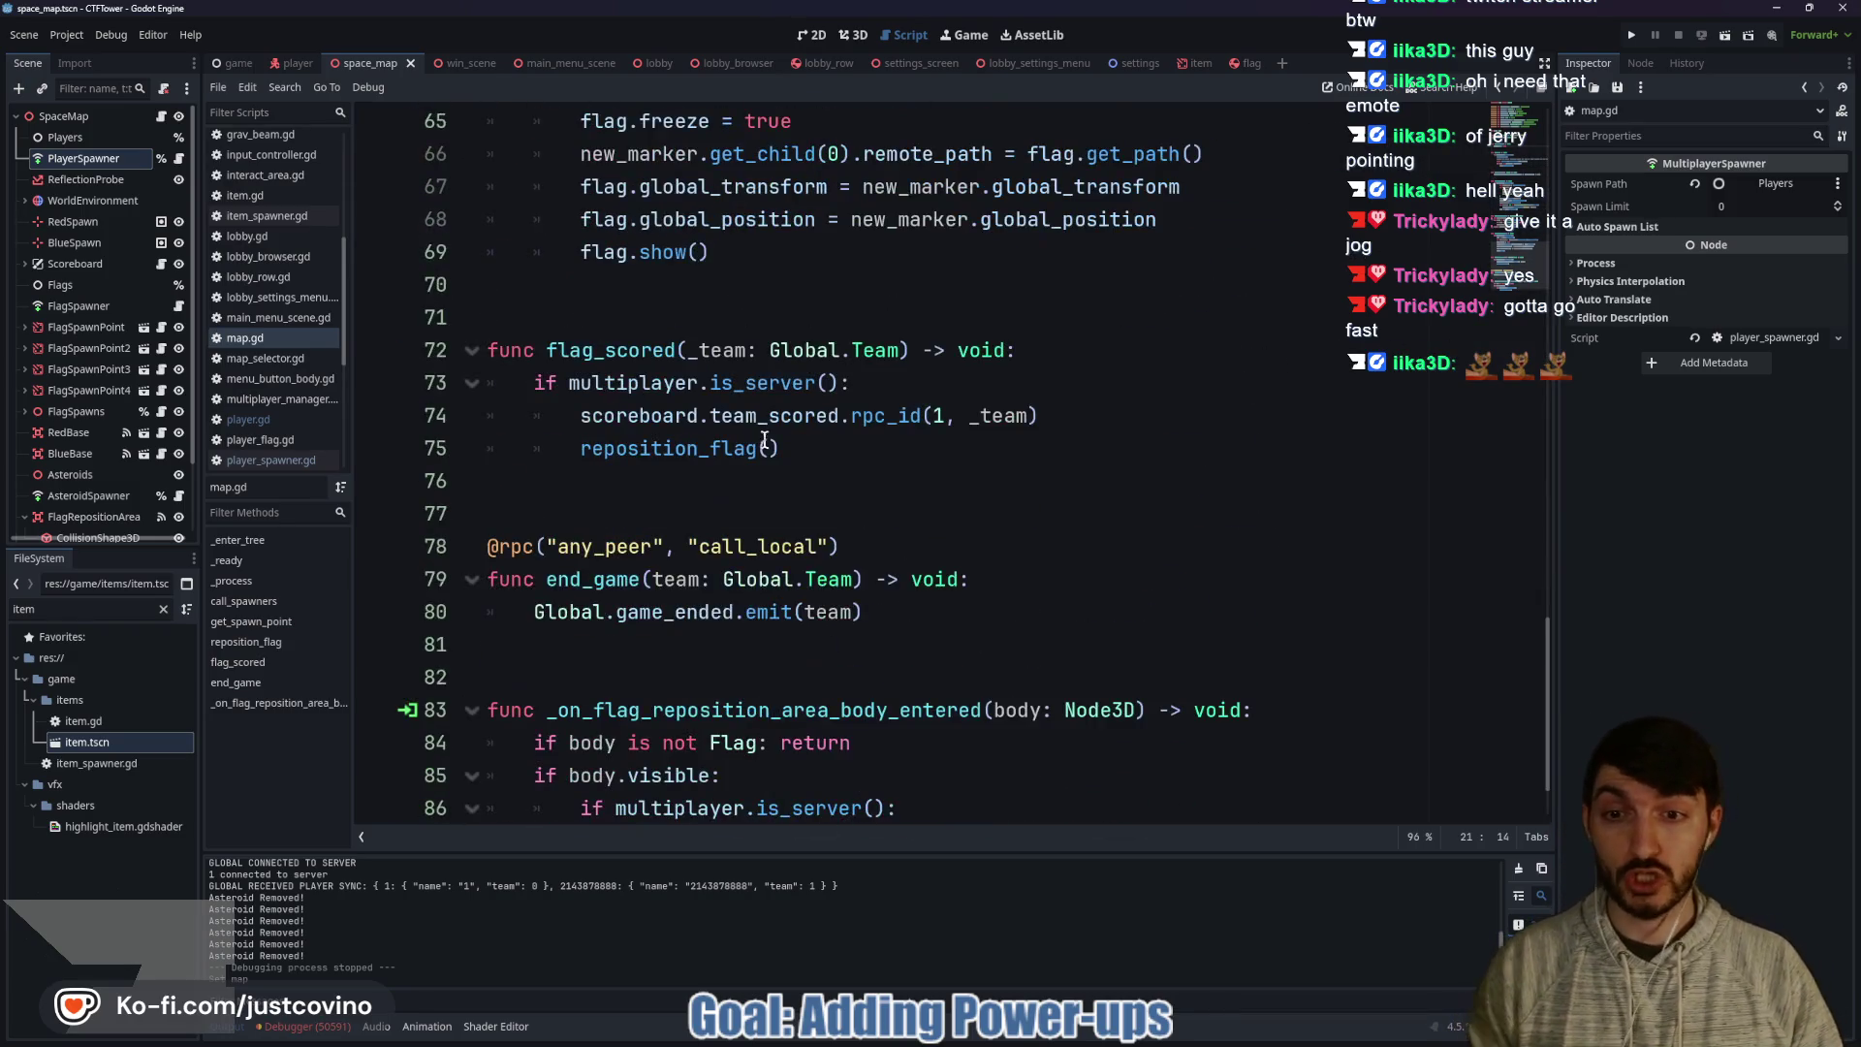
click(577, 547)
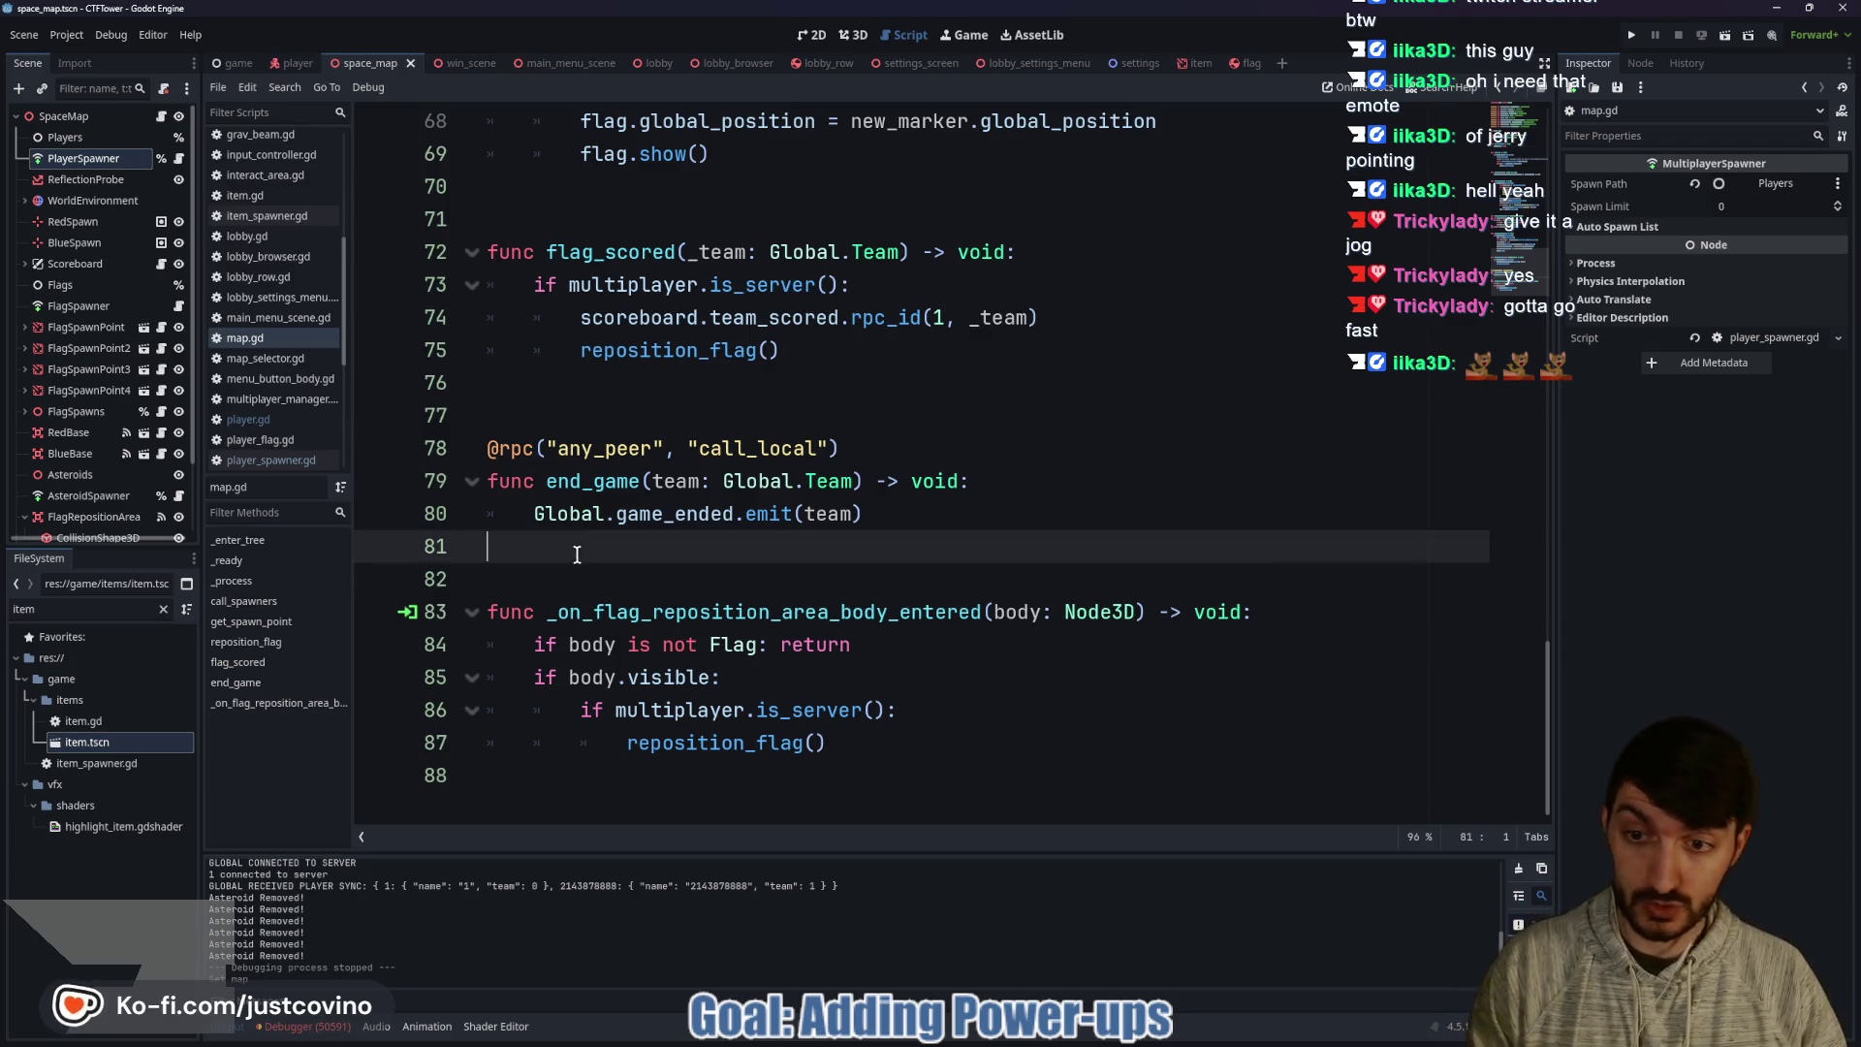
key(Return)
key(Return)
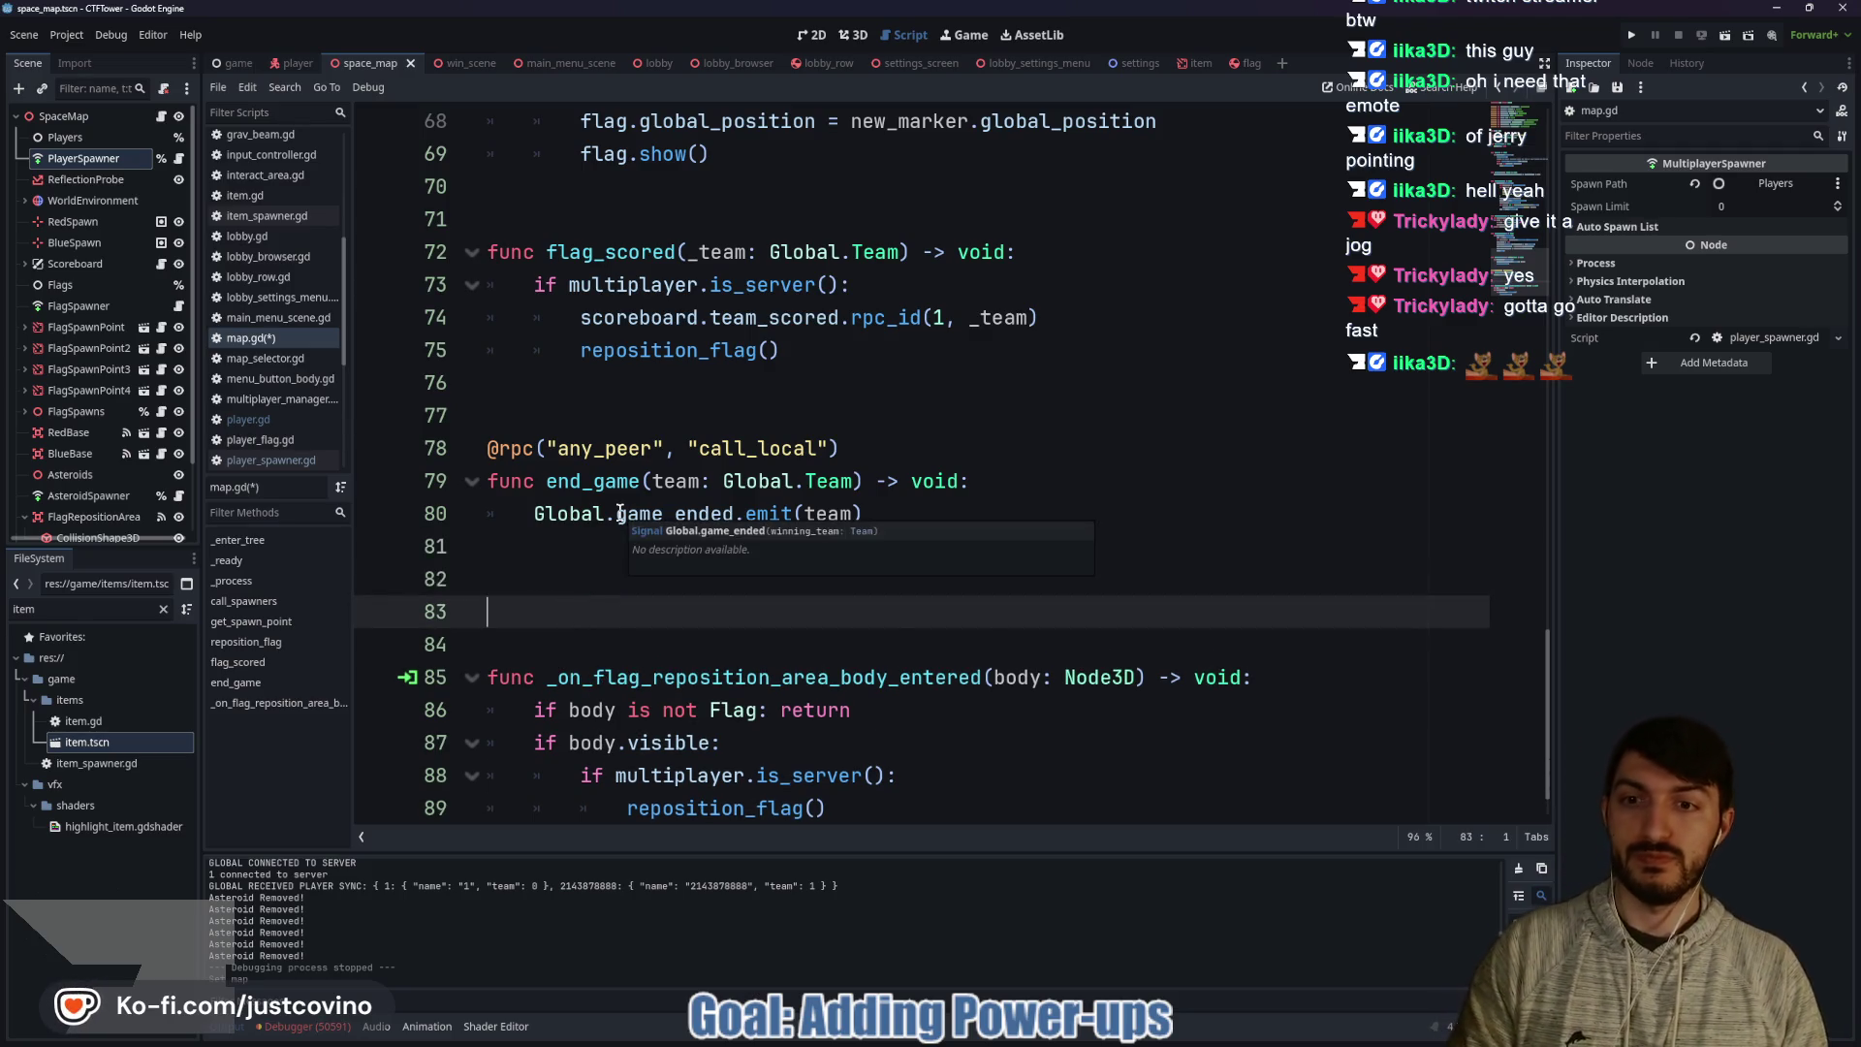
key(BackSpace)
key(BackSpace)
click(550, 394)
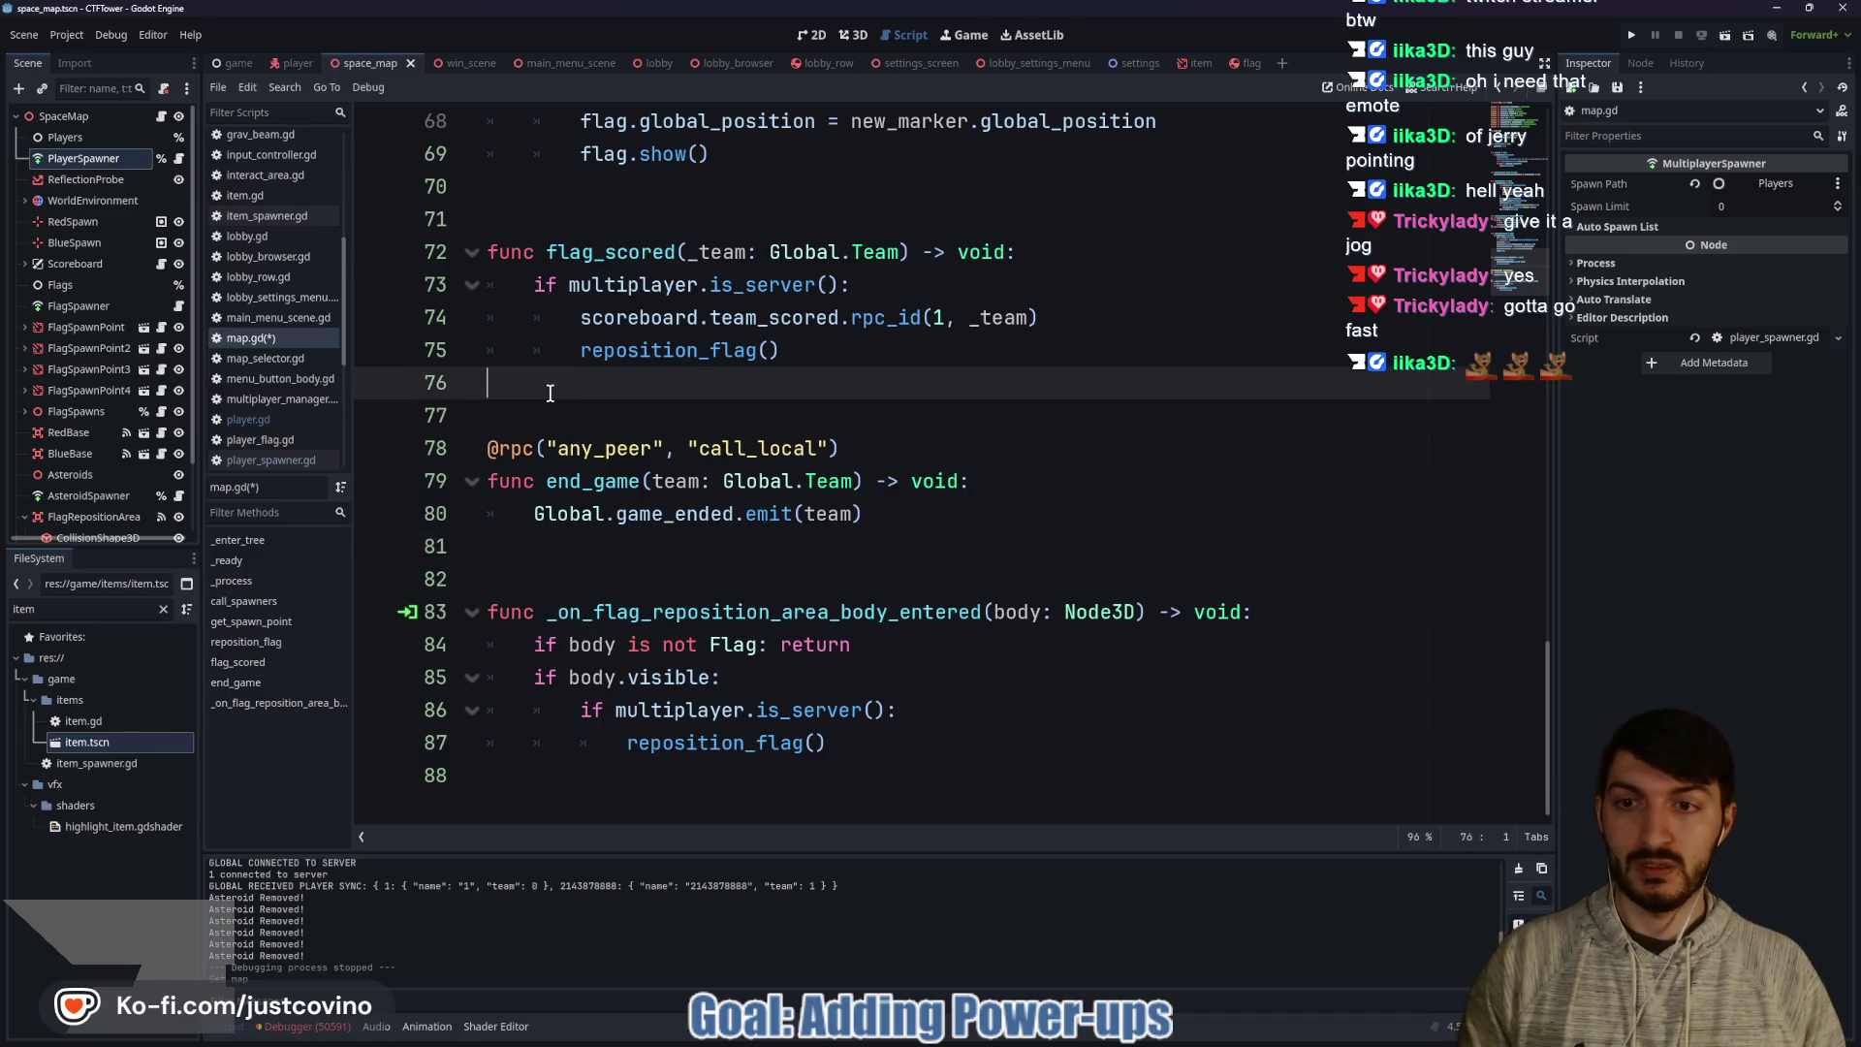
key(Return)
key(Return)
key(Return)
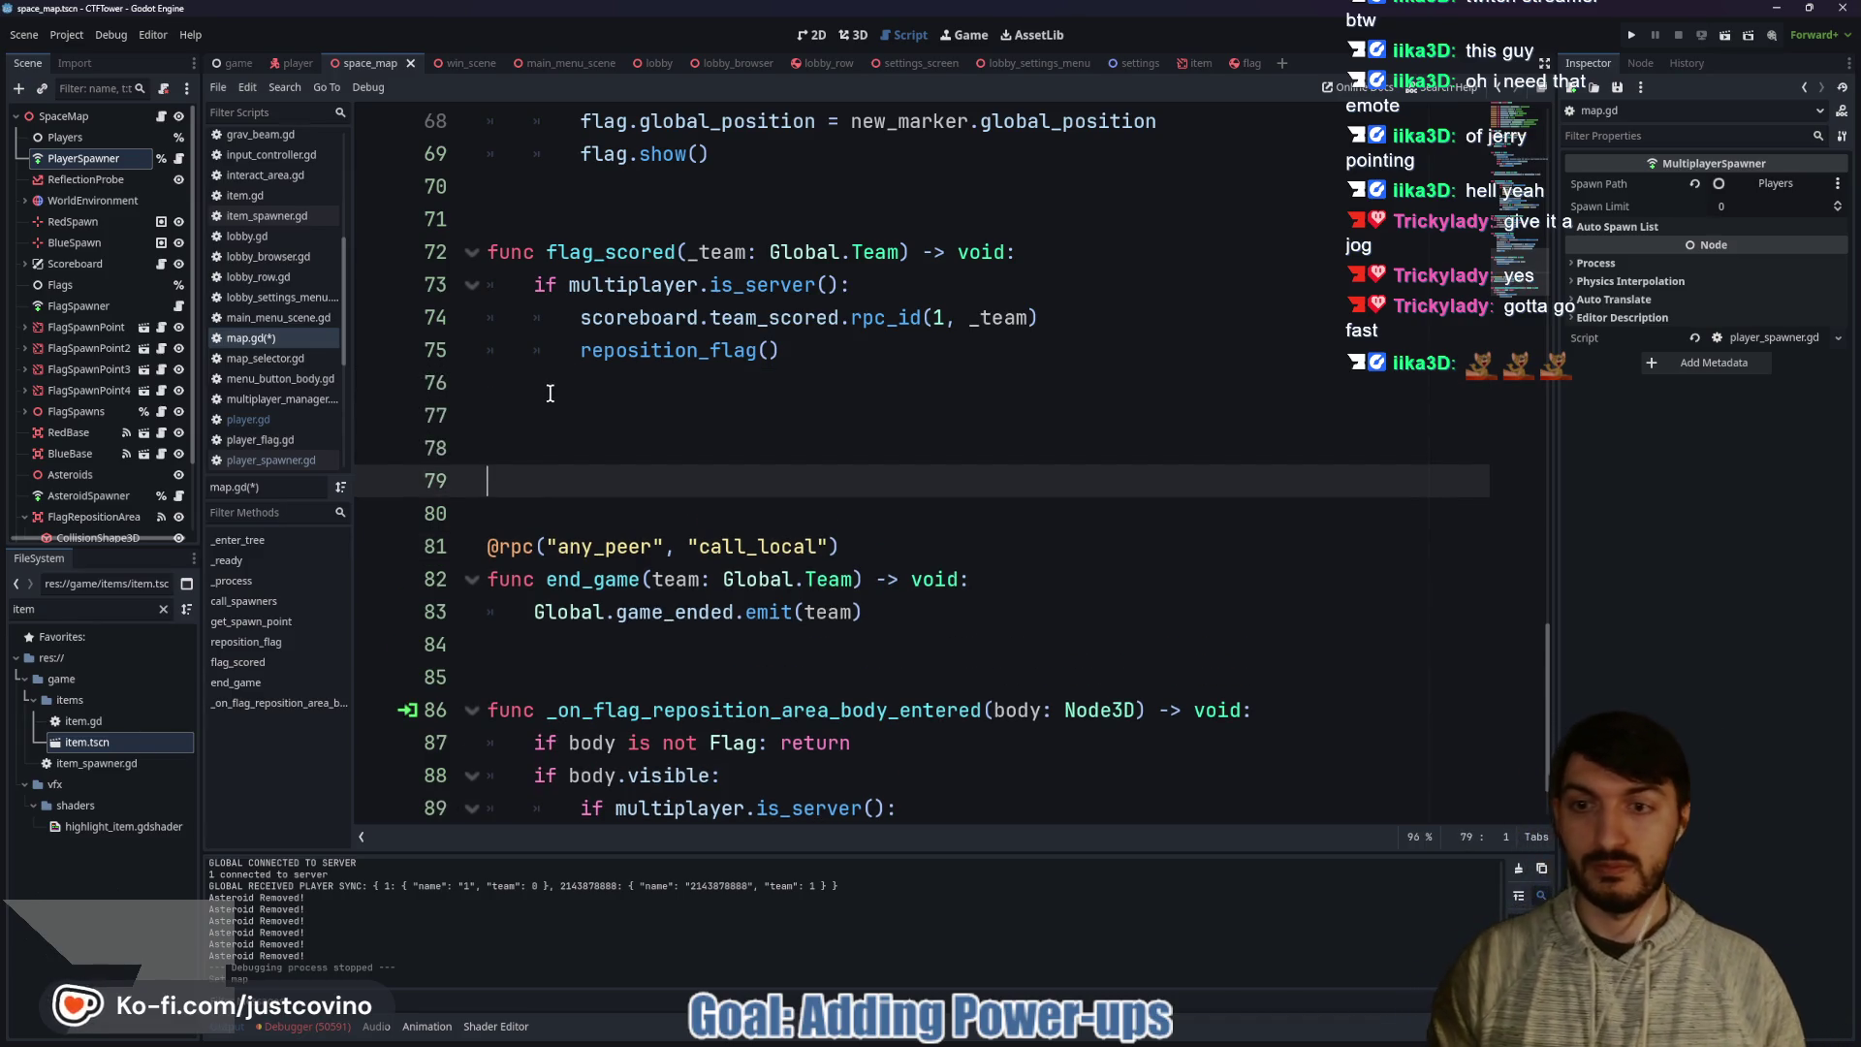
key(Up)
- Write 'func get_players() -> Array:' with a body returning %Players.get_children
text(func get_pl)
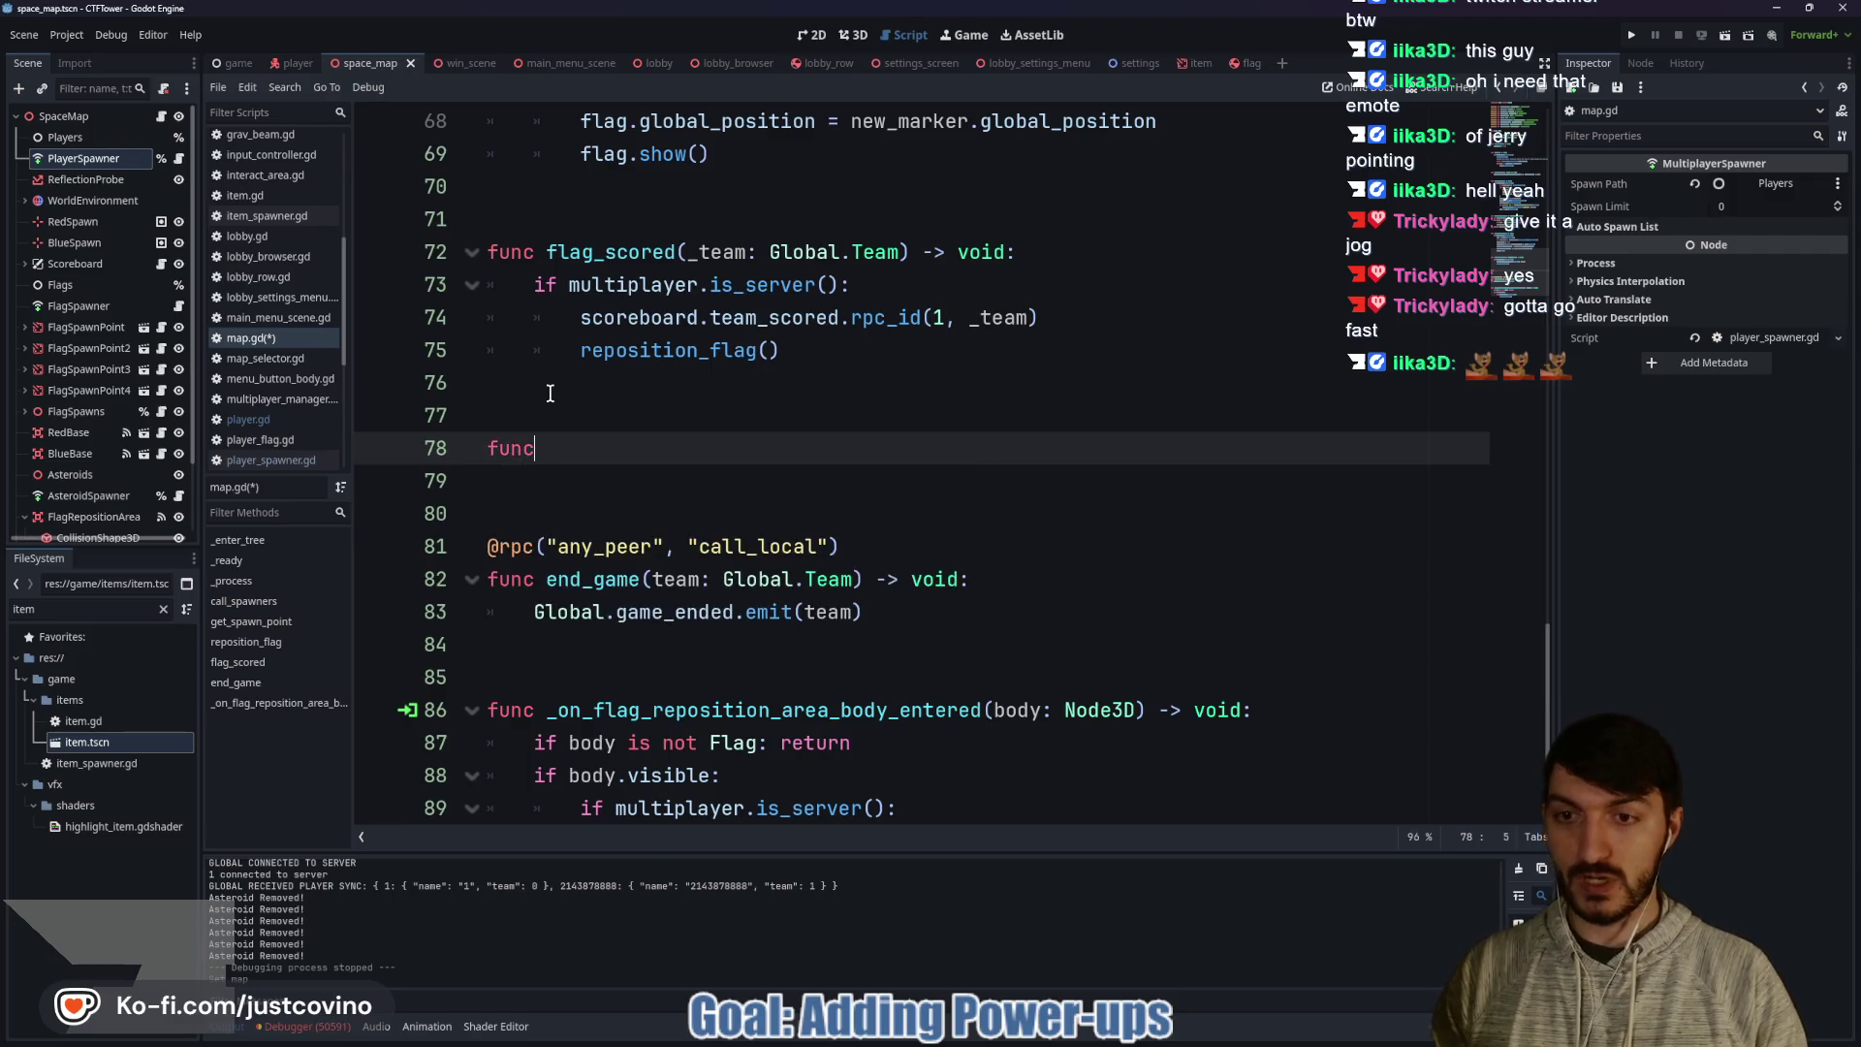
text(ayers()
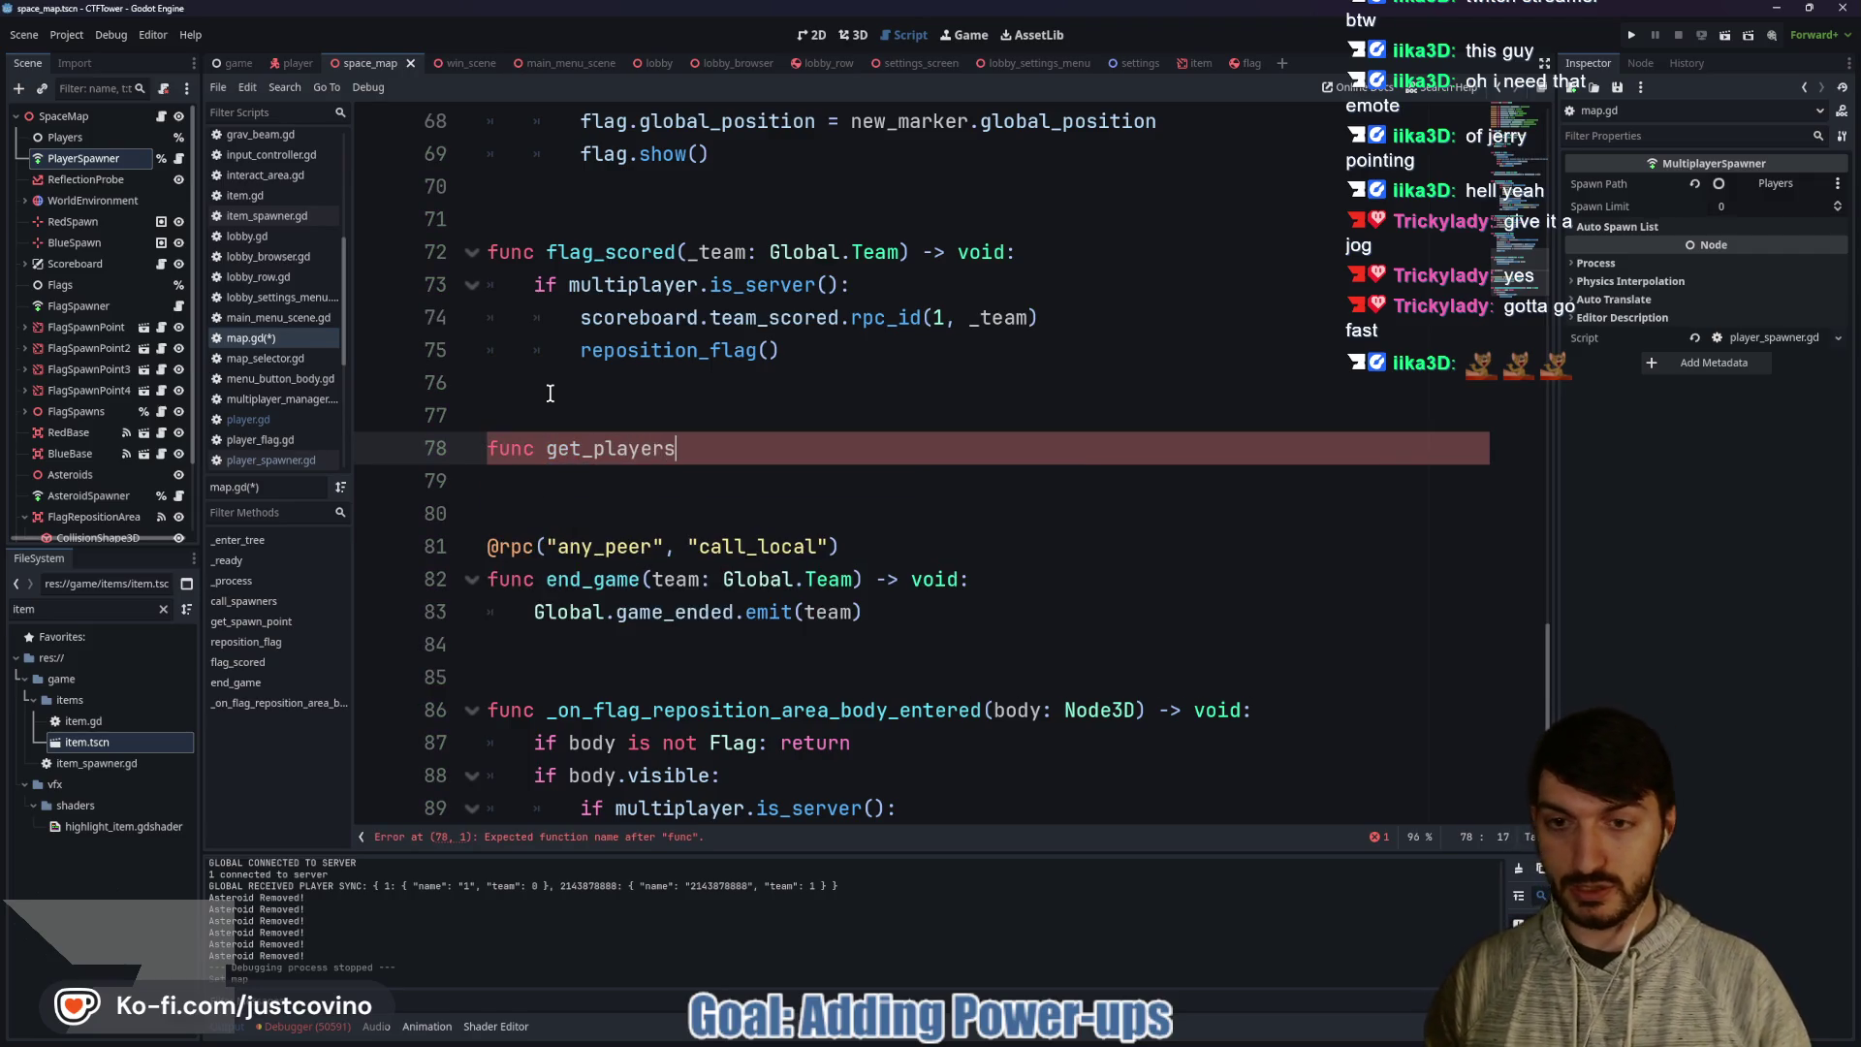
text() -> )
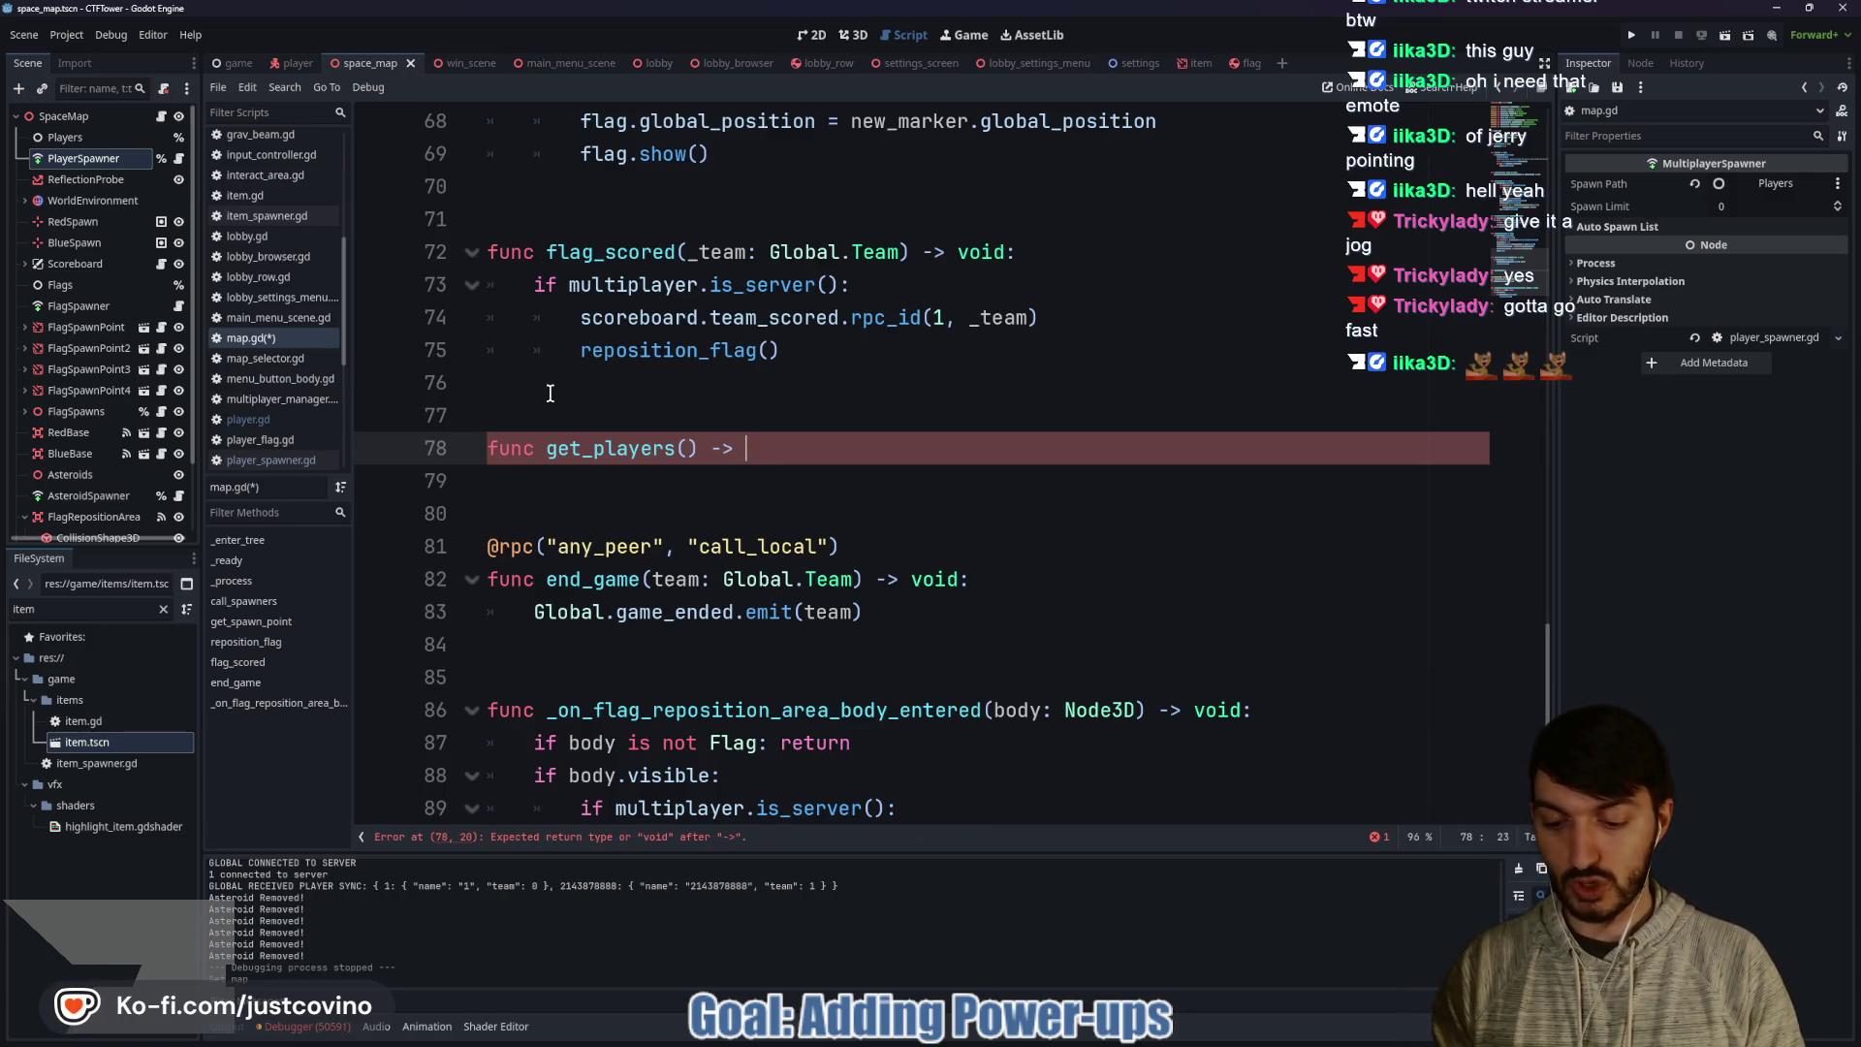
text(Array)
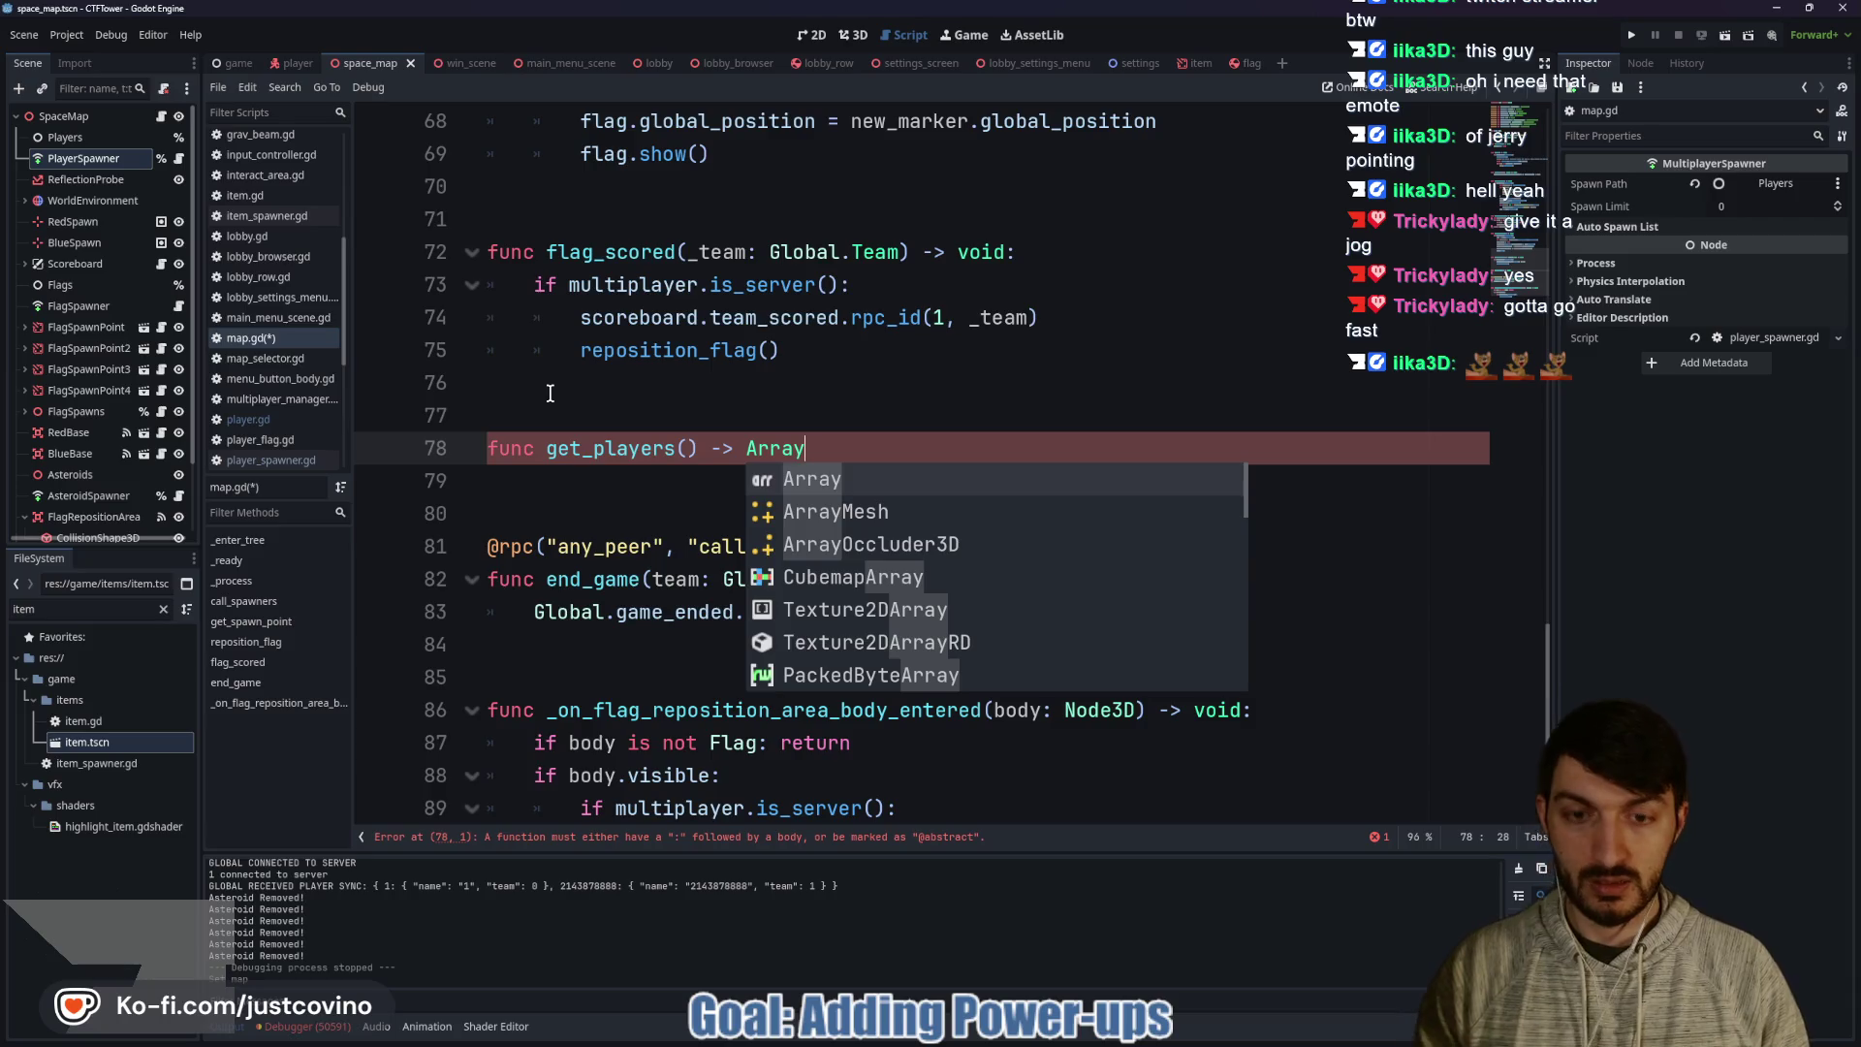
text(:)
key(Return)
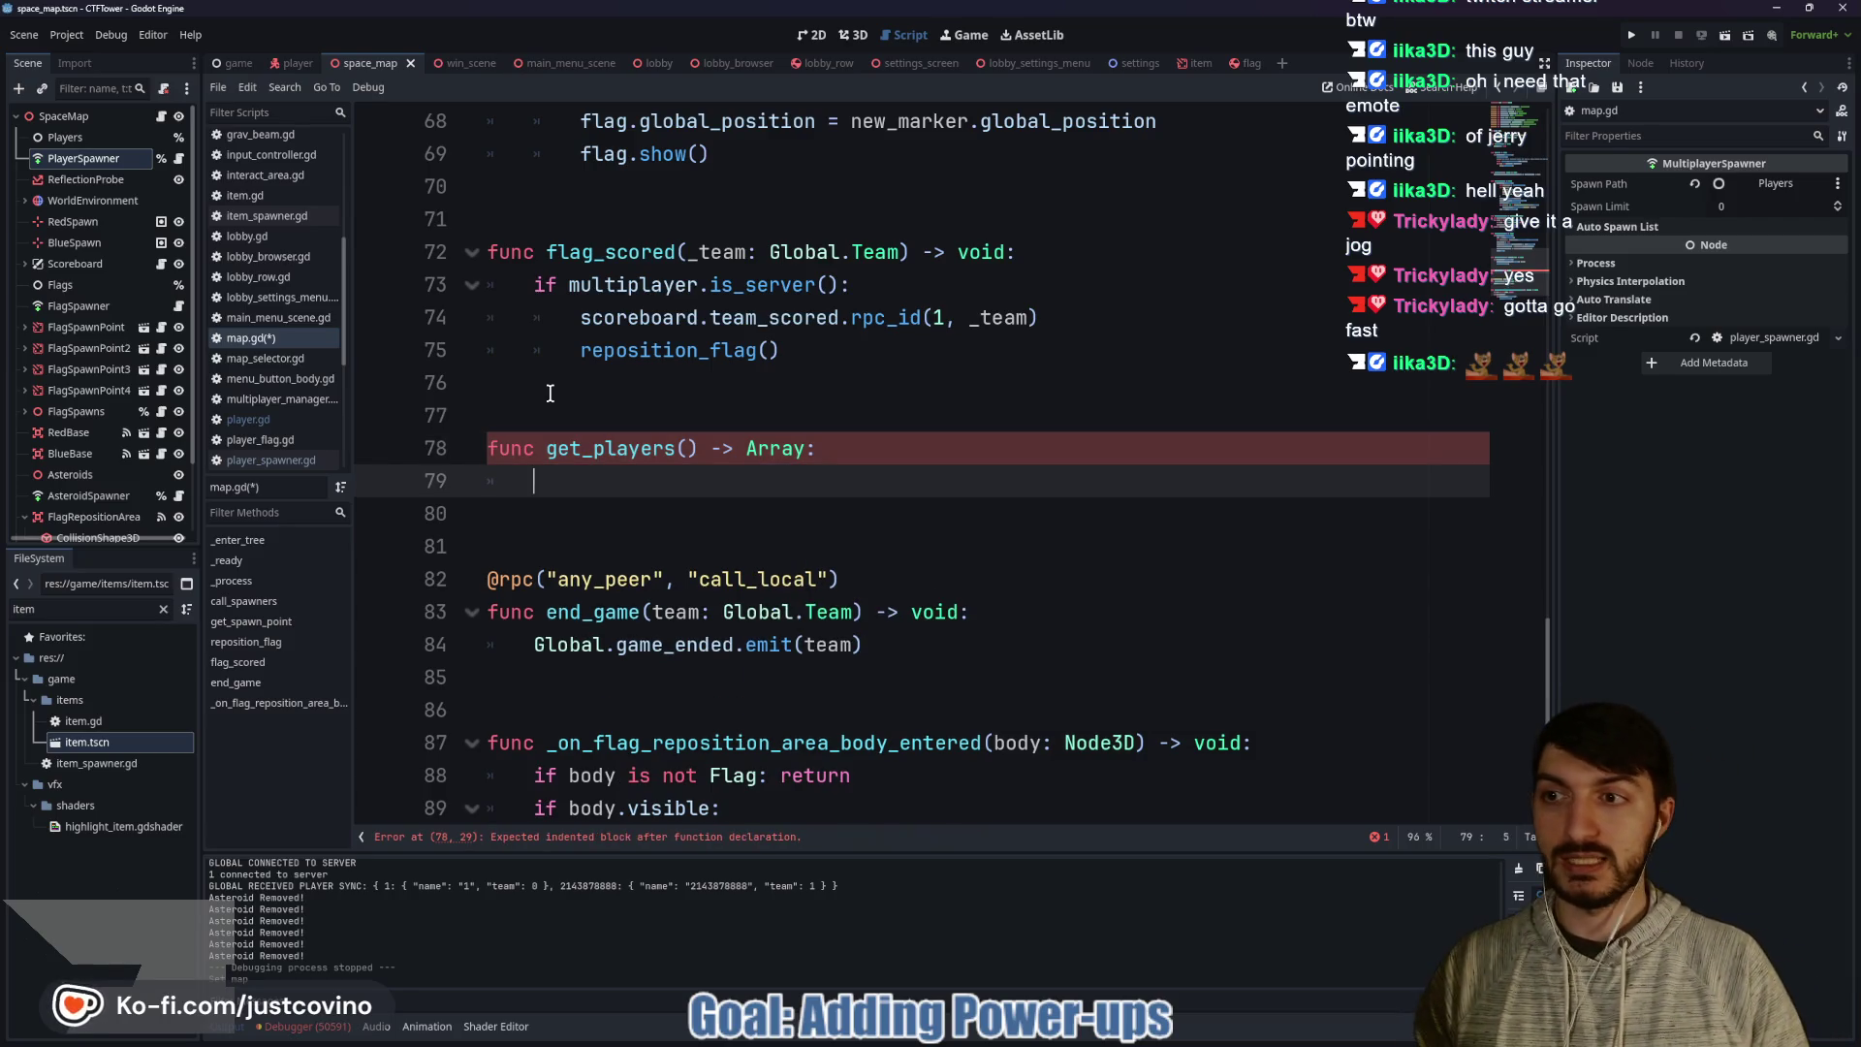
text(laye)
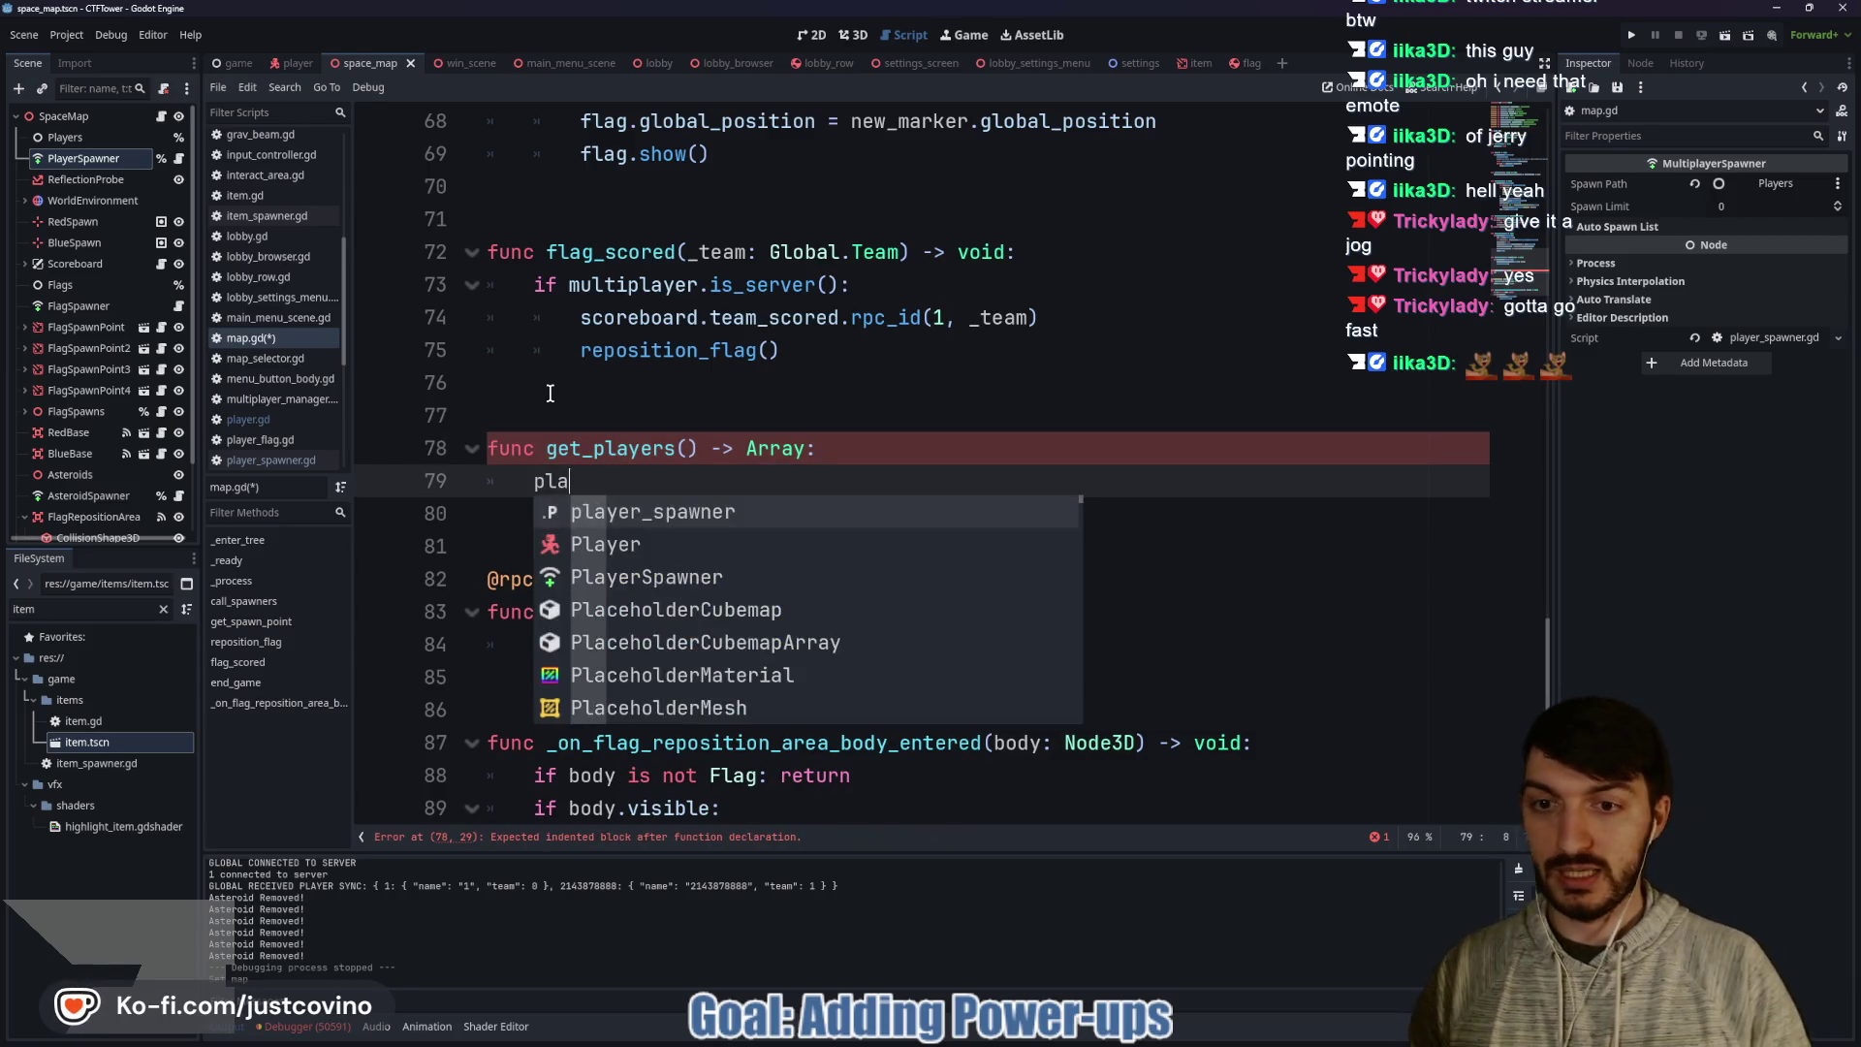
key(BackSpace)
key(BackSpace)
key(BackSpace)
key(BackSpace)
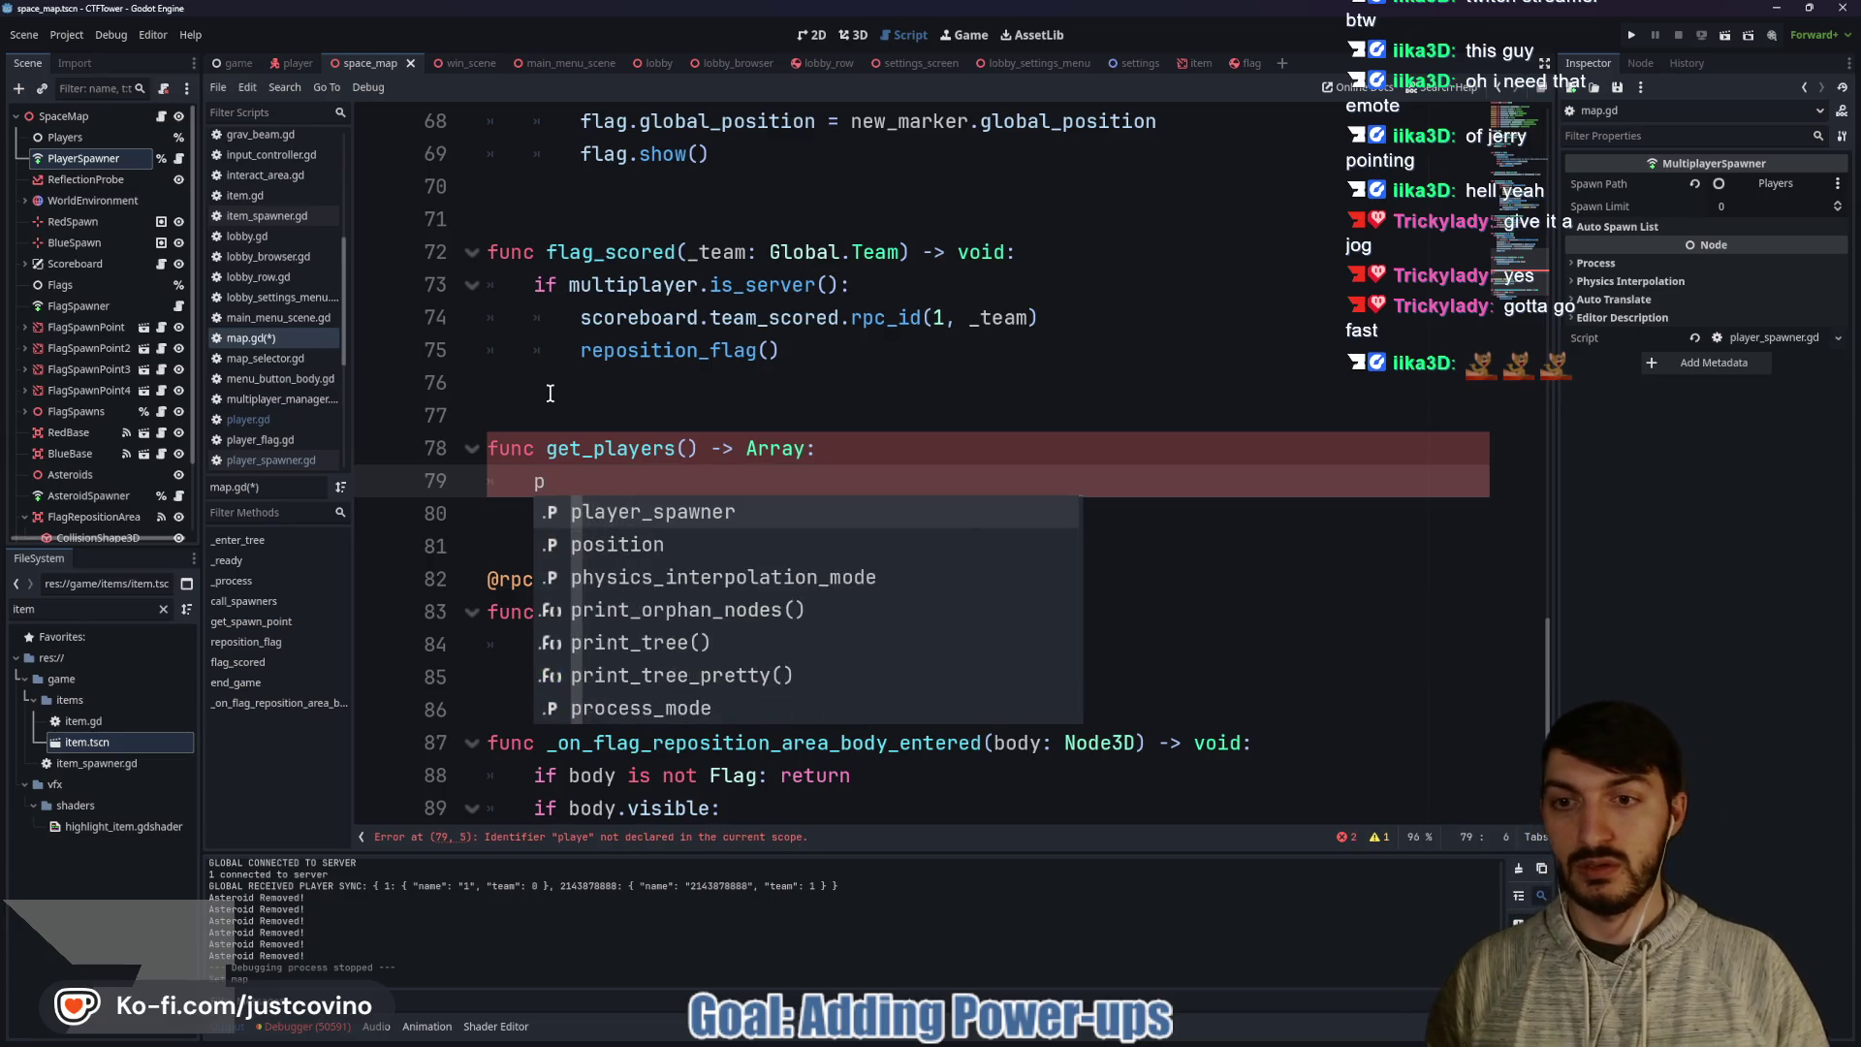
text($Pla)
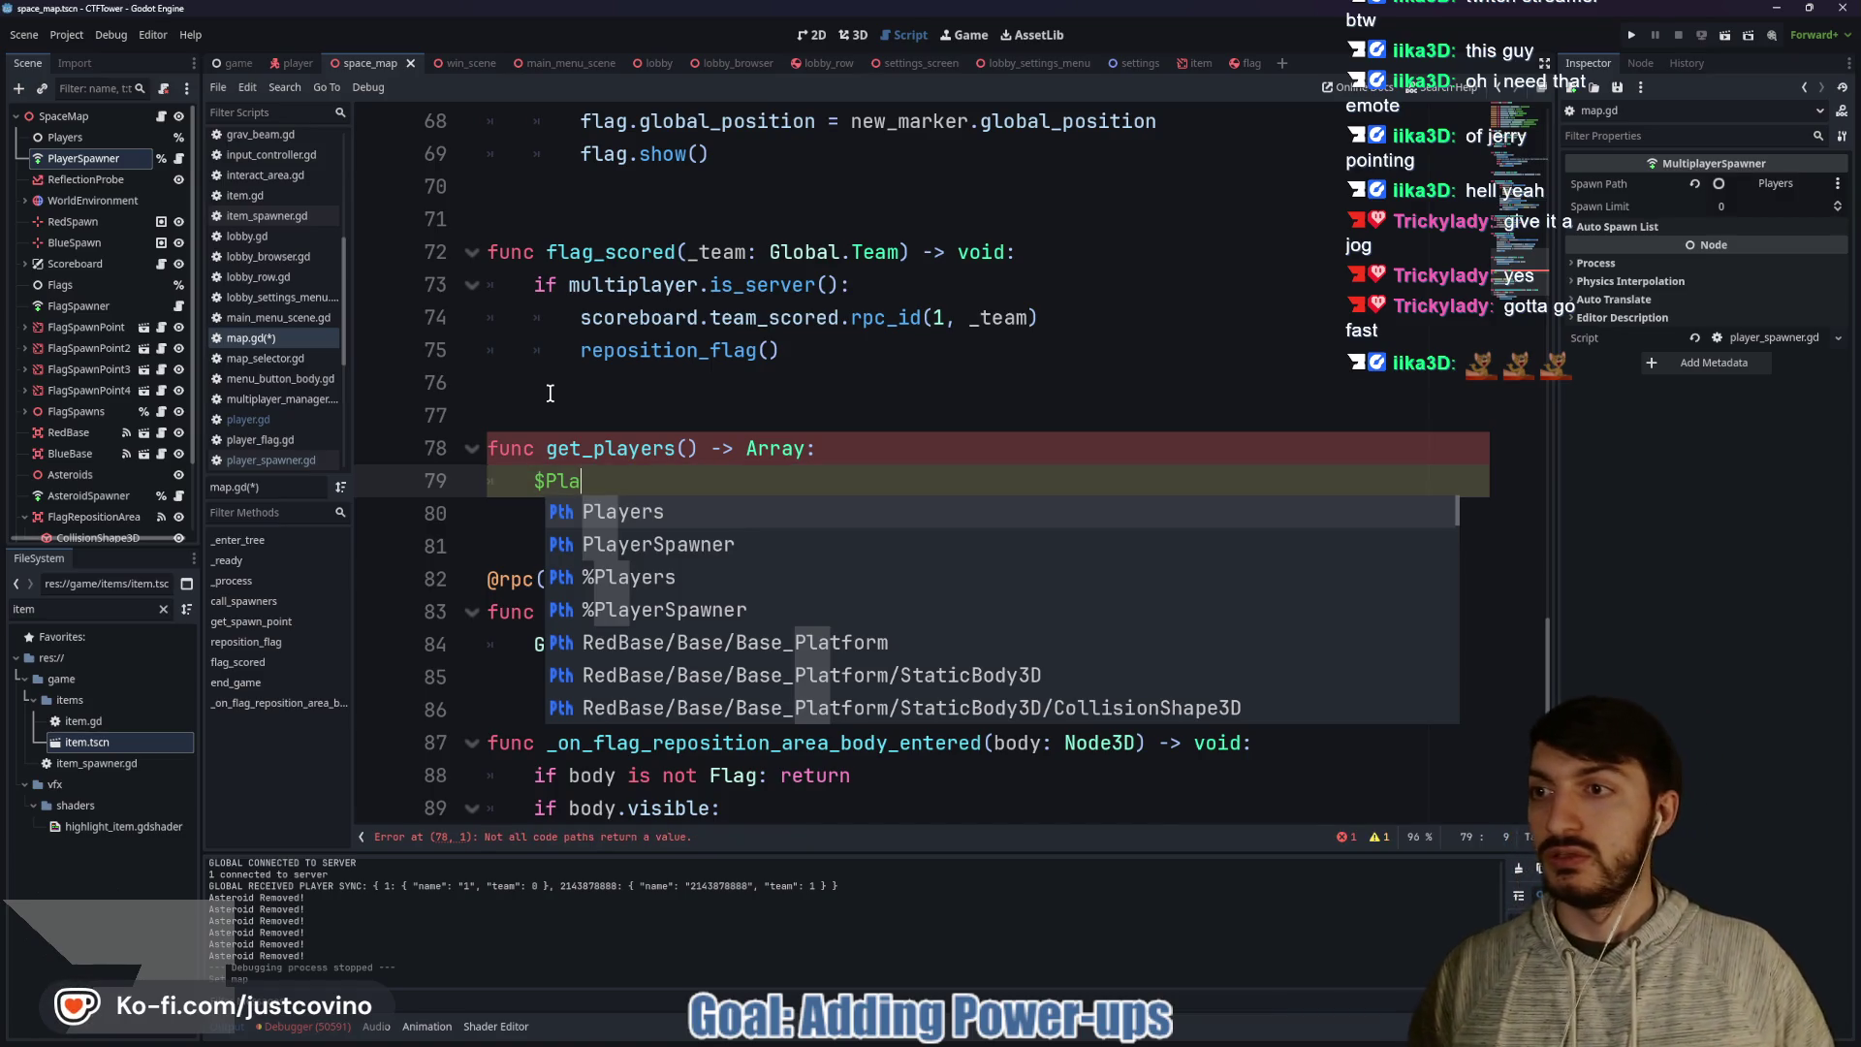
key(Down)
key(Down)
key(Return)
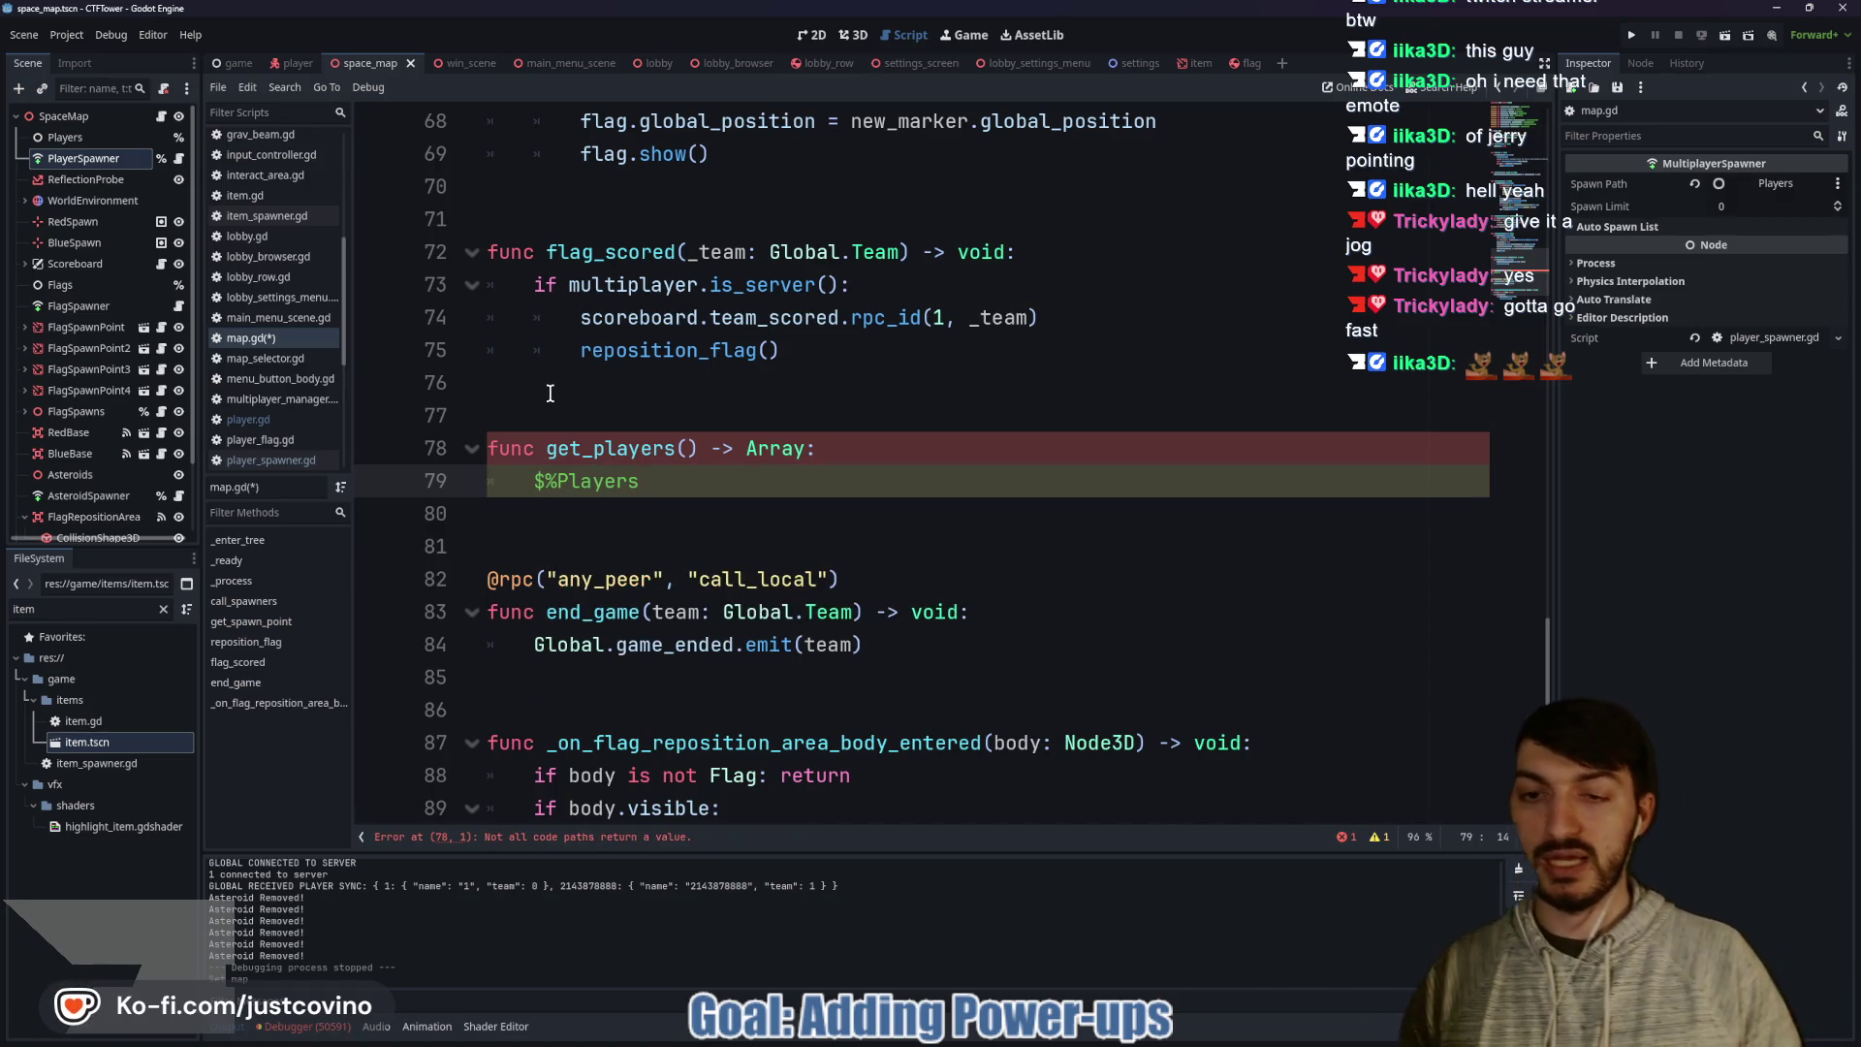
text(.get_)
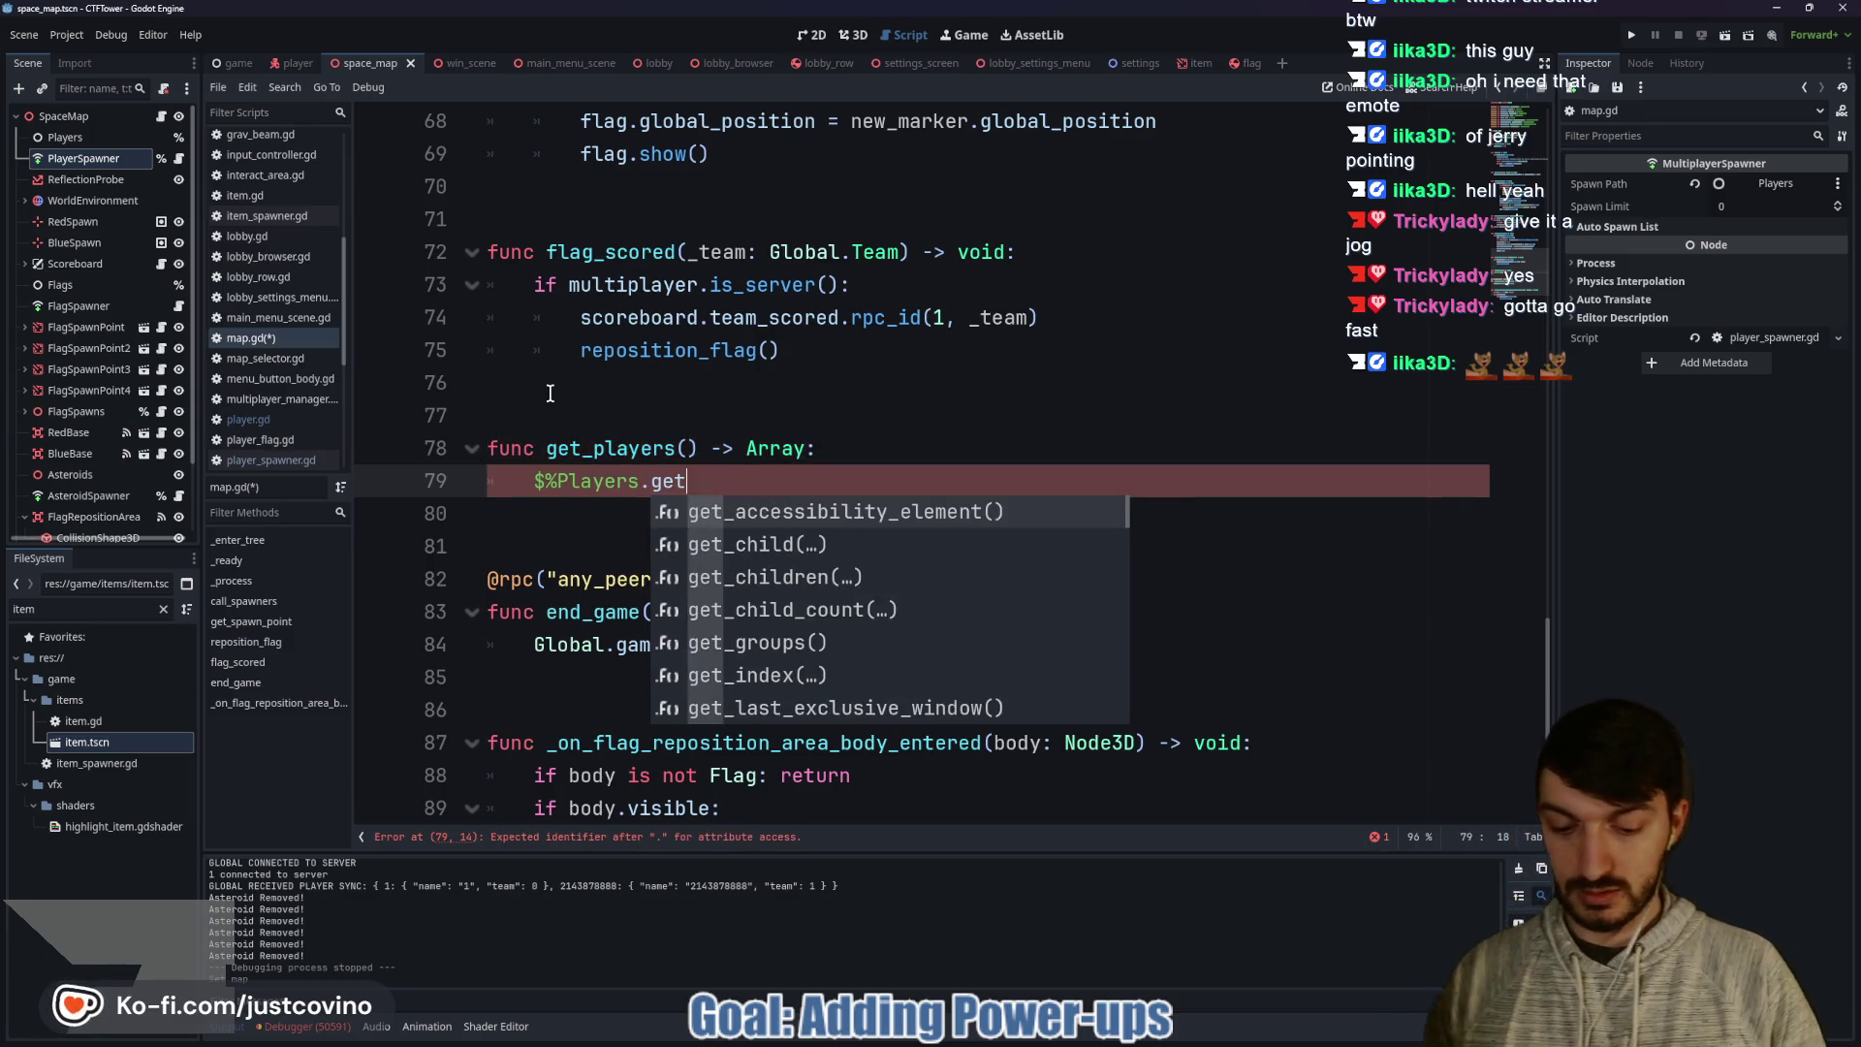
text(chidlren)
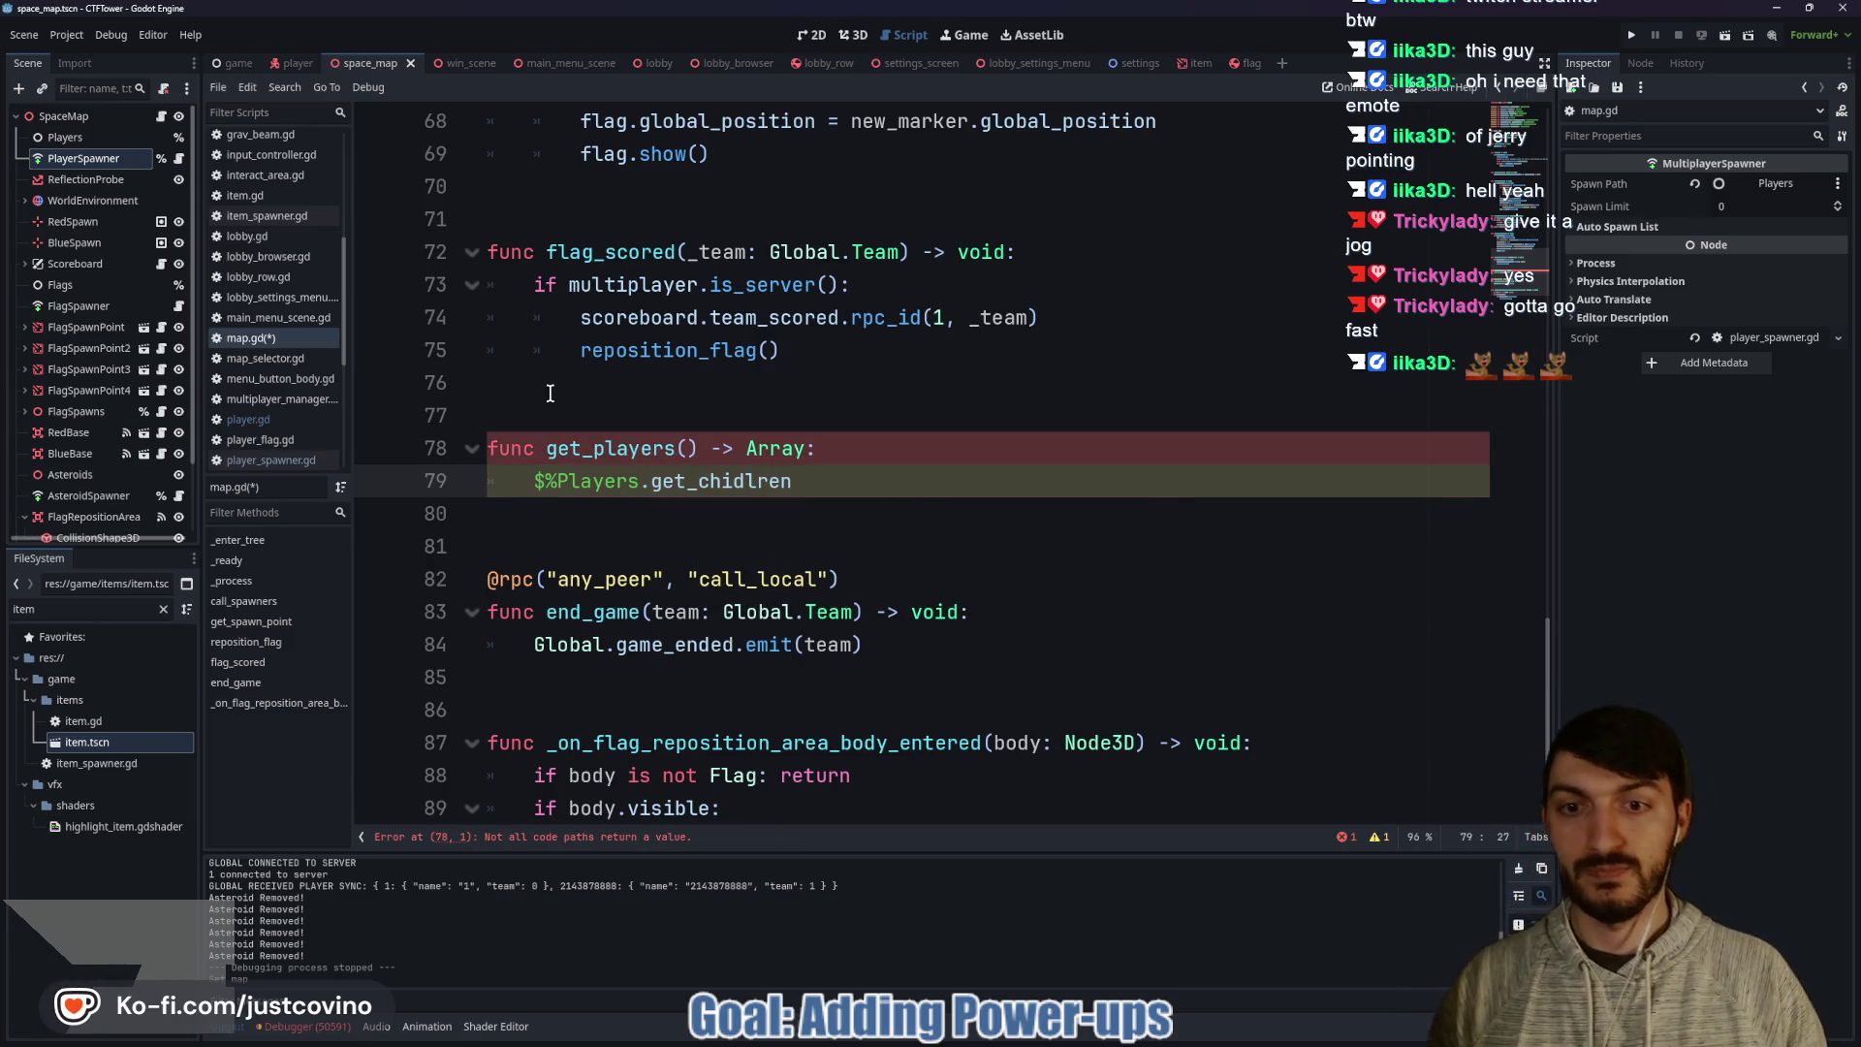
text(return)
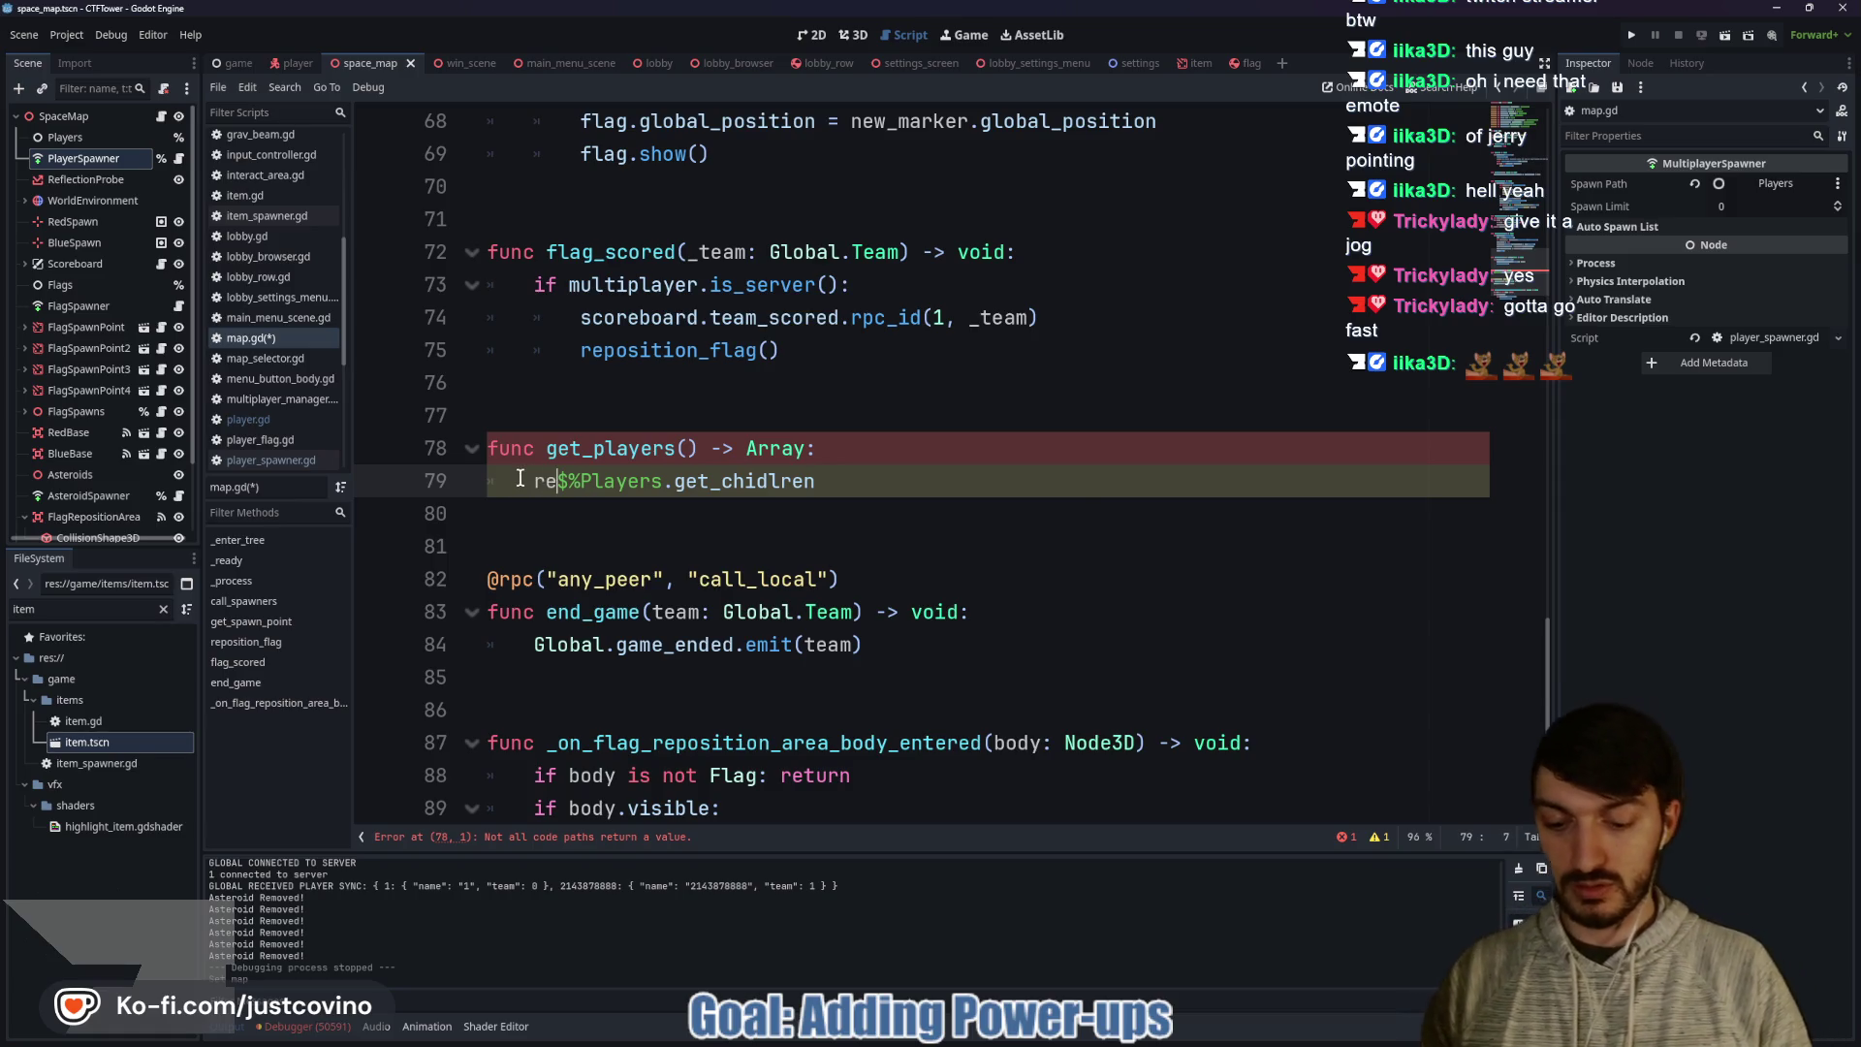
- Remove the stray $, add the parentheses, correct get_chidlren to get_children, and save
click(939, 482)
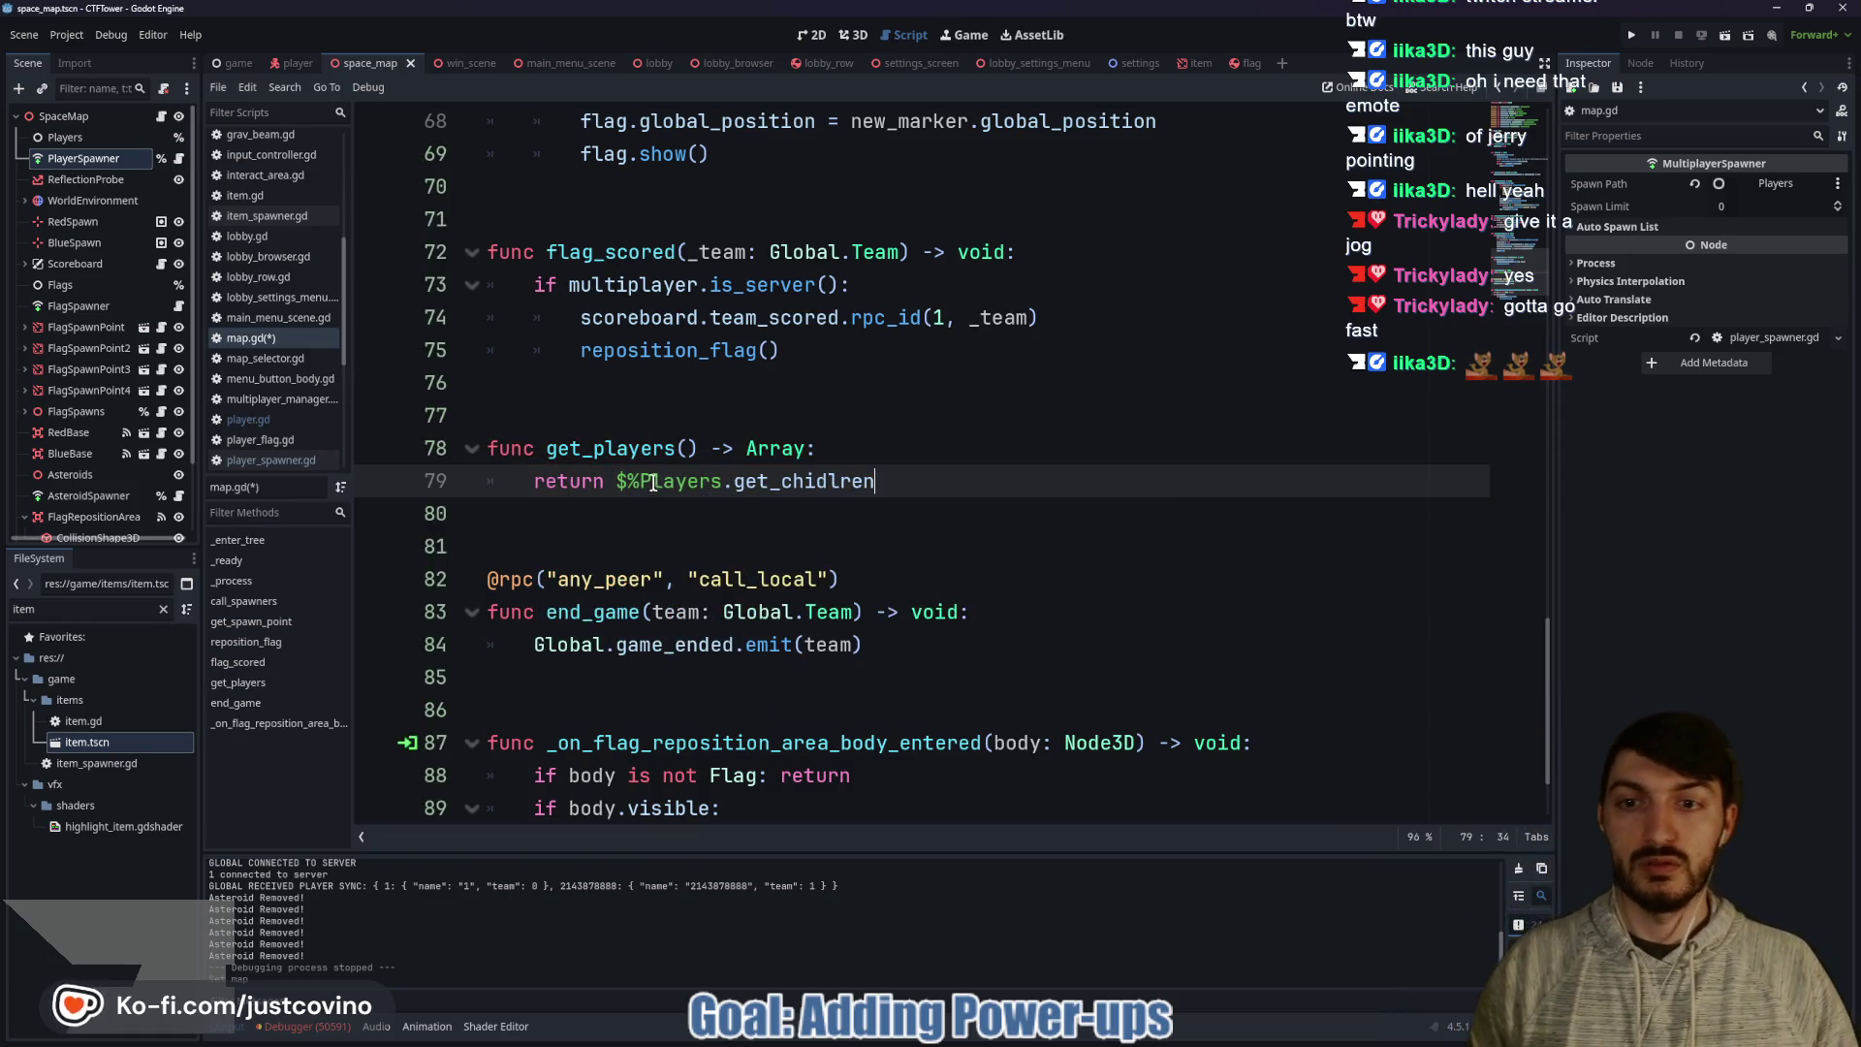
click(626, 474)
key(BackSpace)
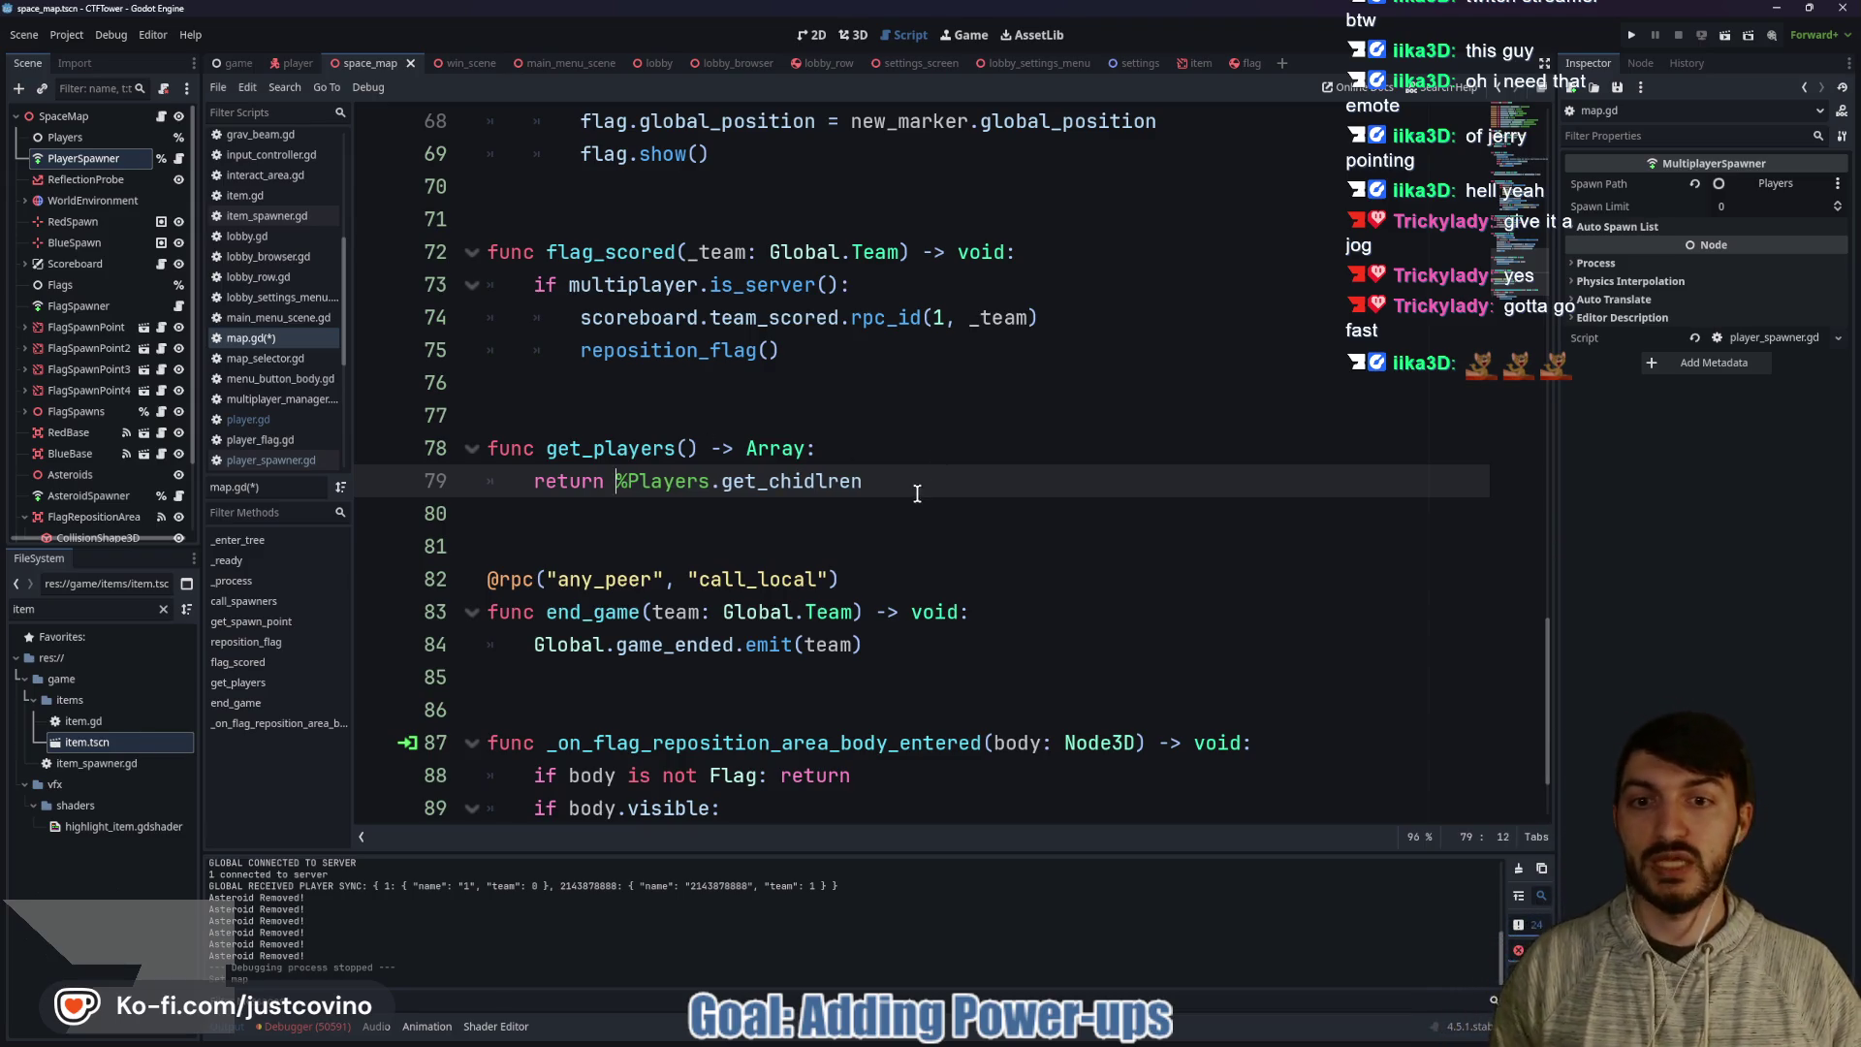
click(902, 485)
key(ctrl+s)
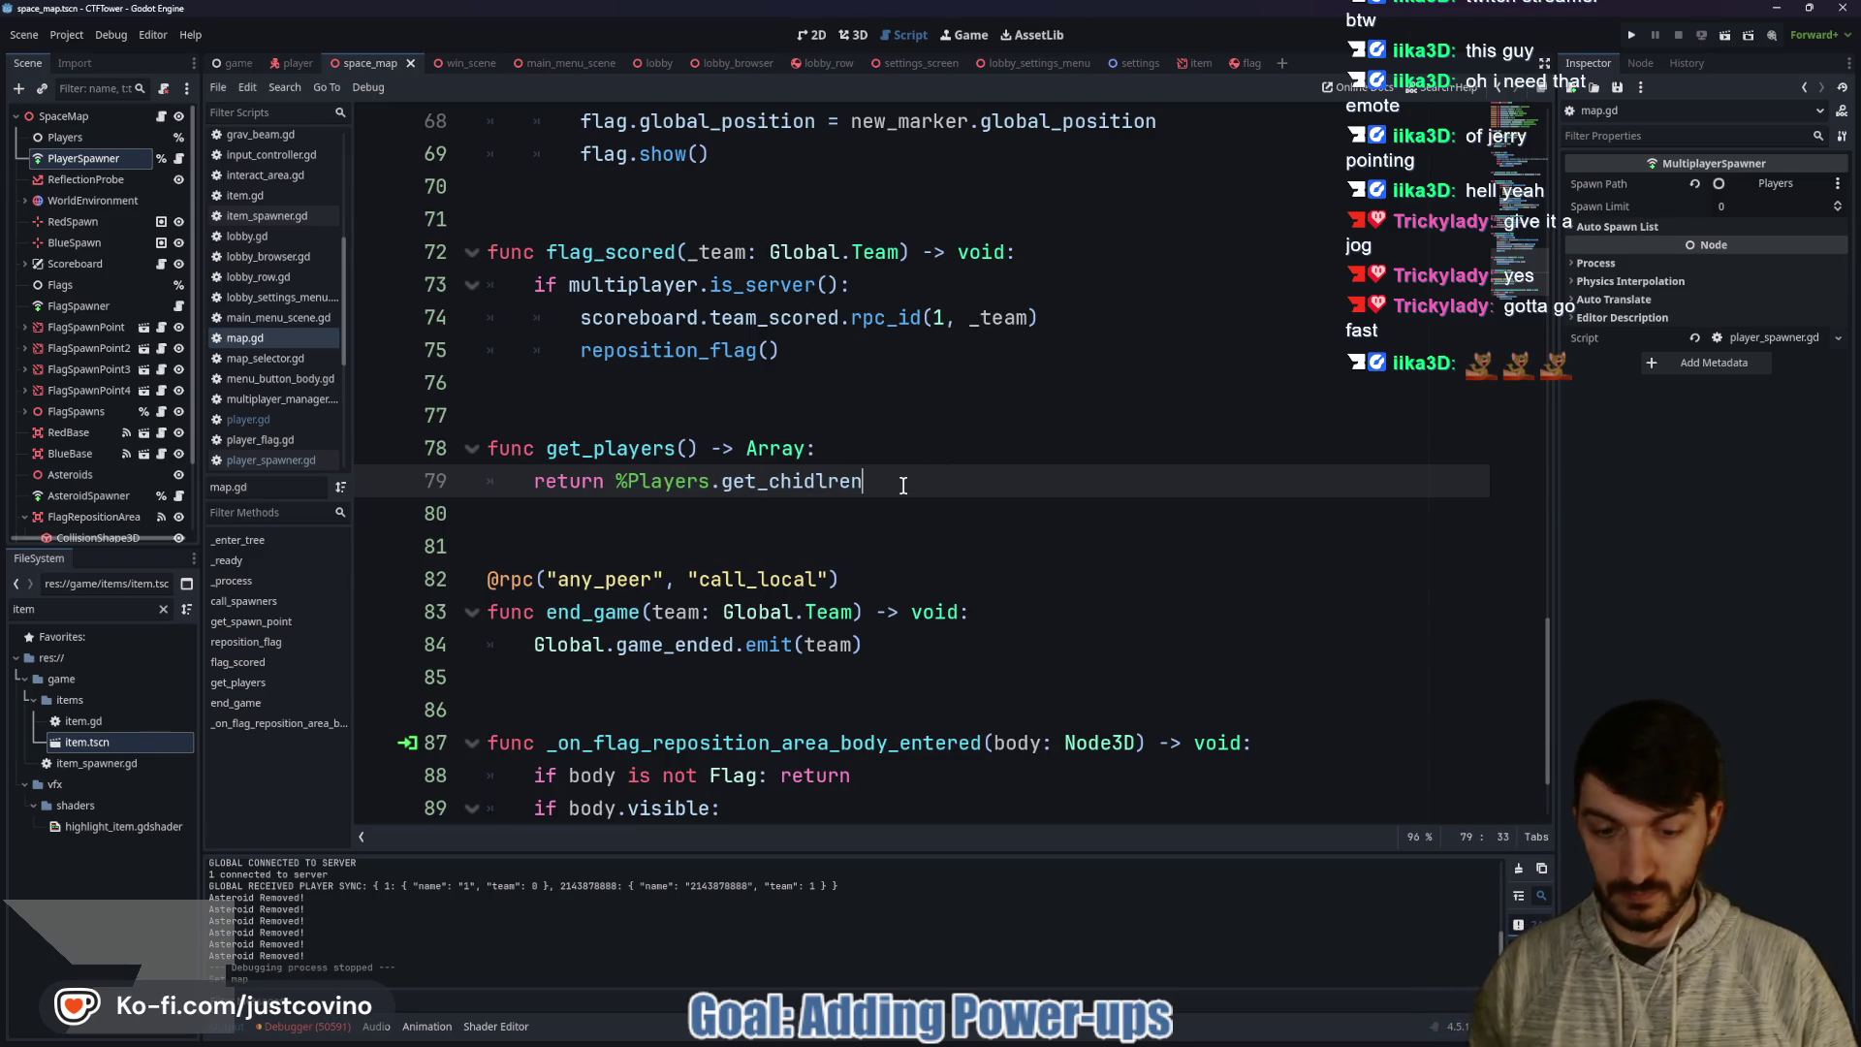
text(())
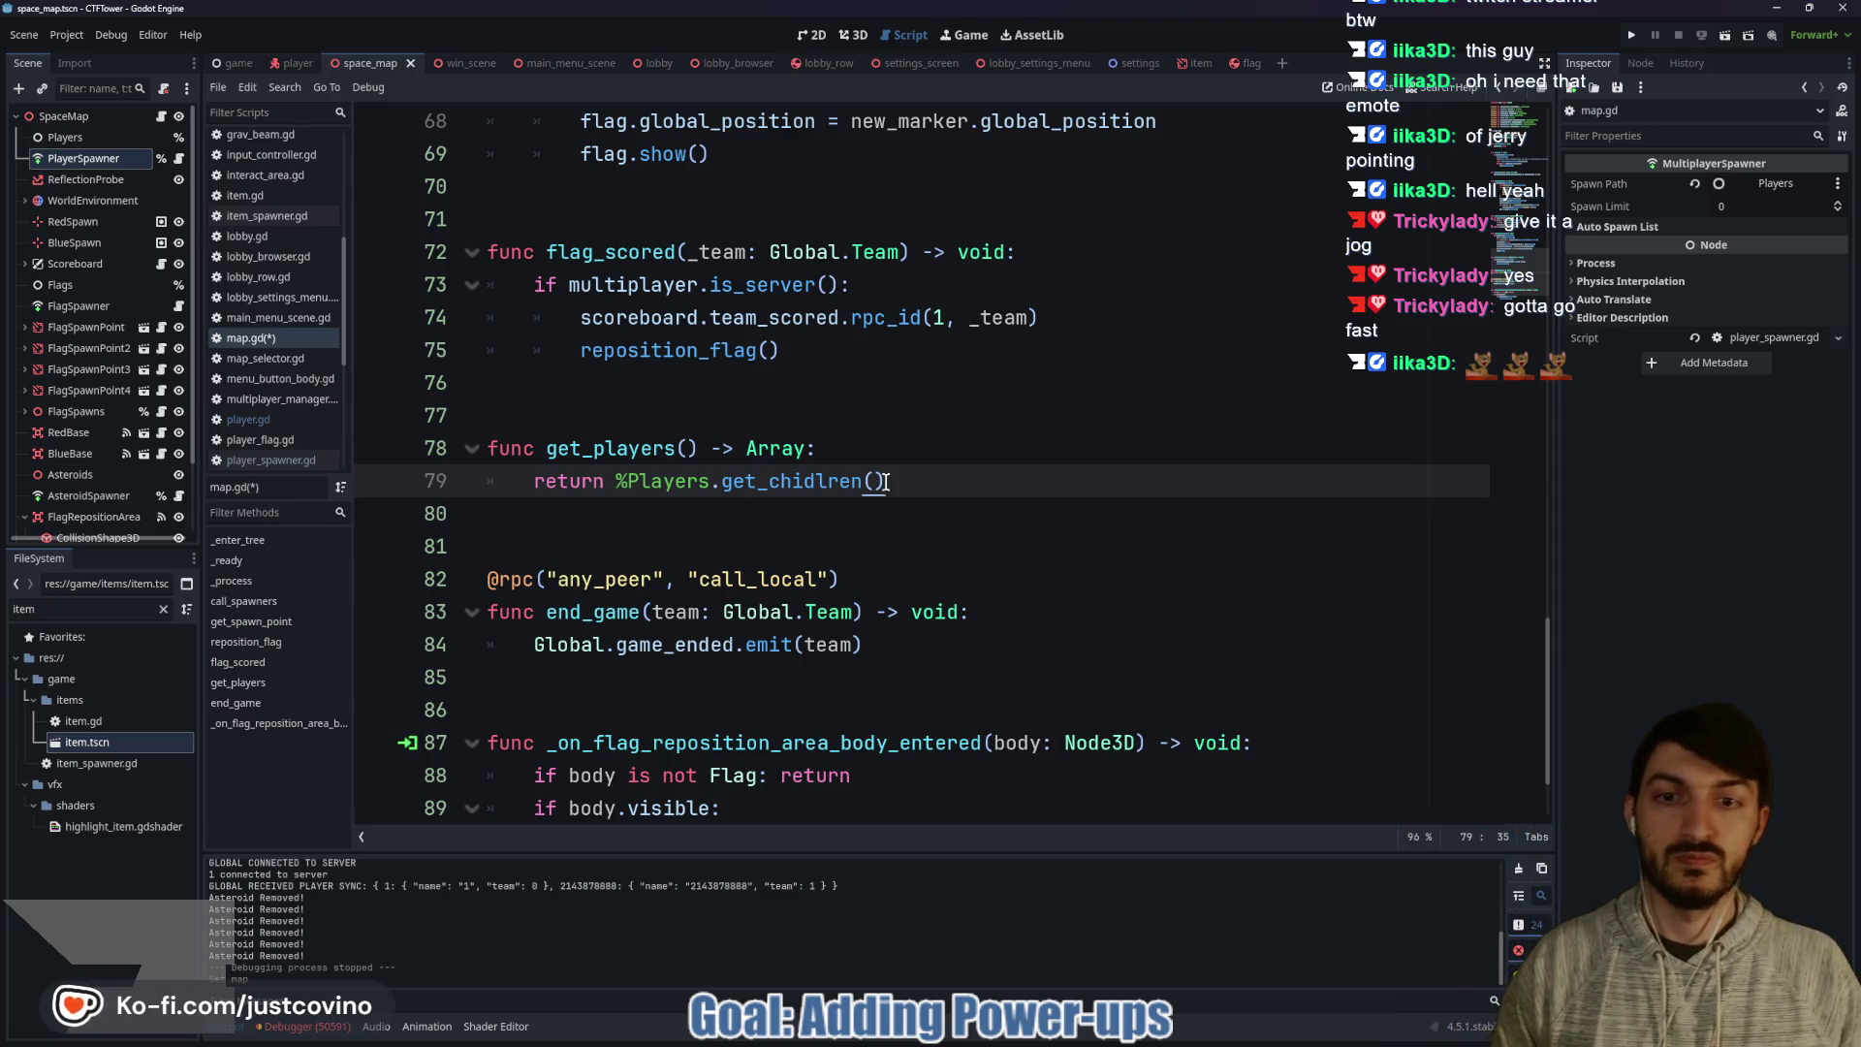
click(829, 482)
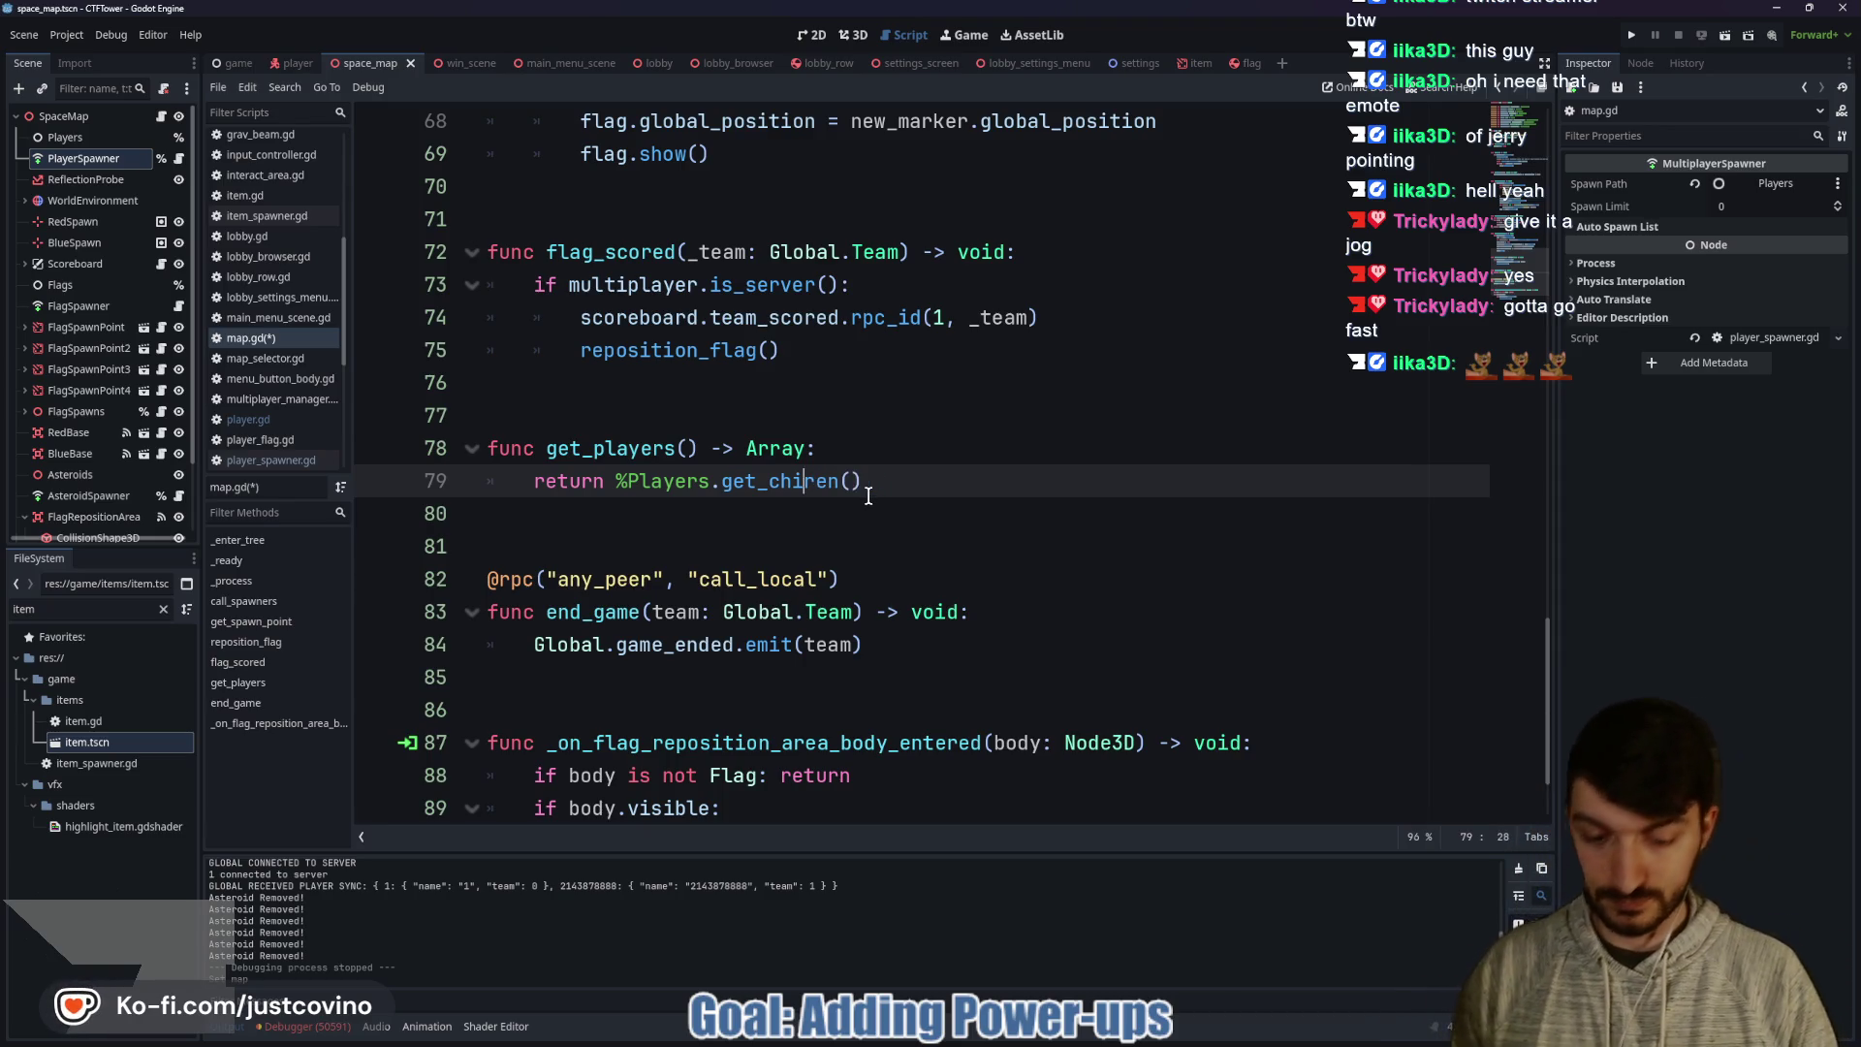
text(ld)
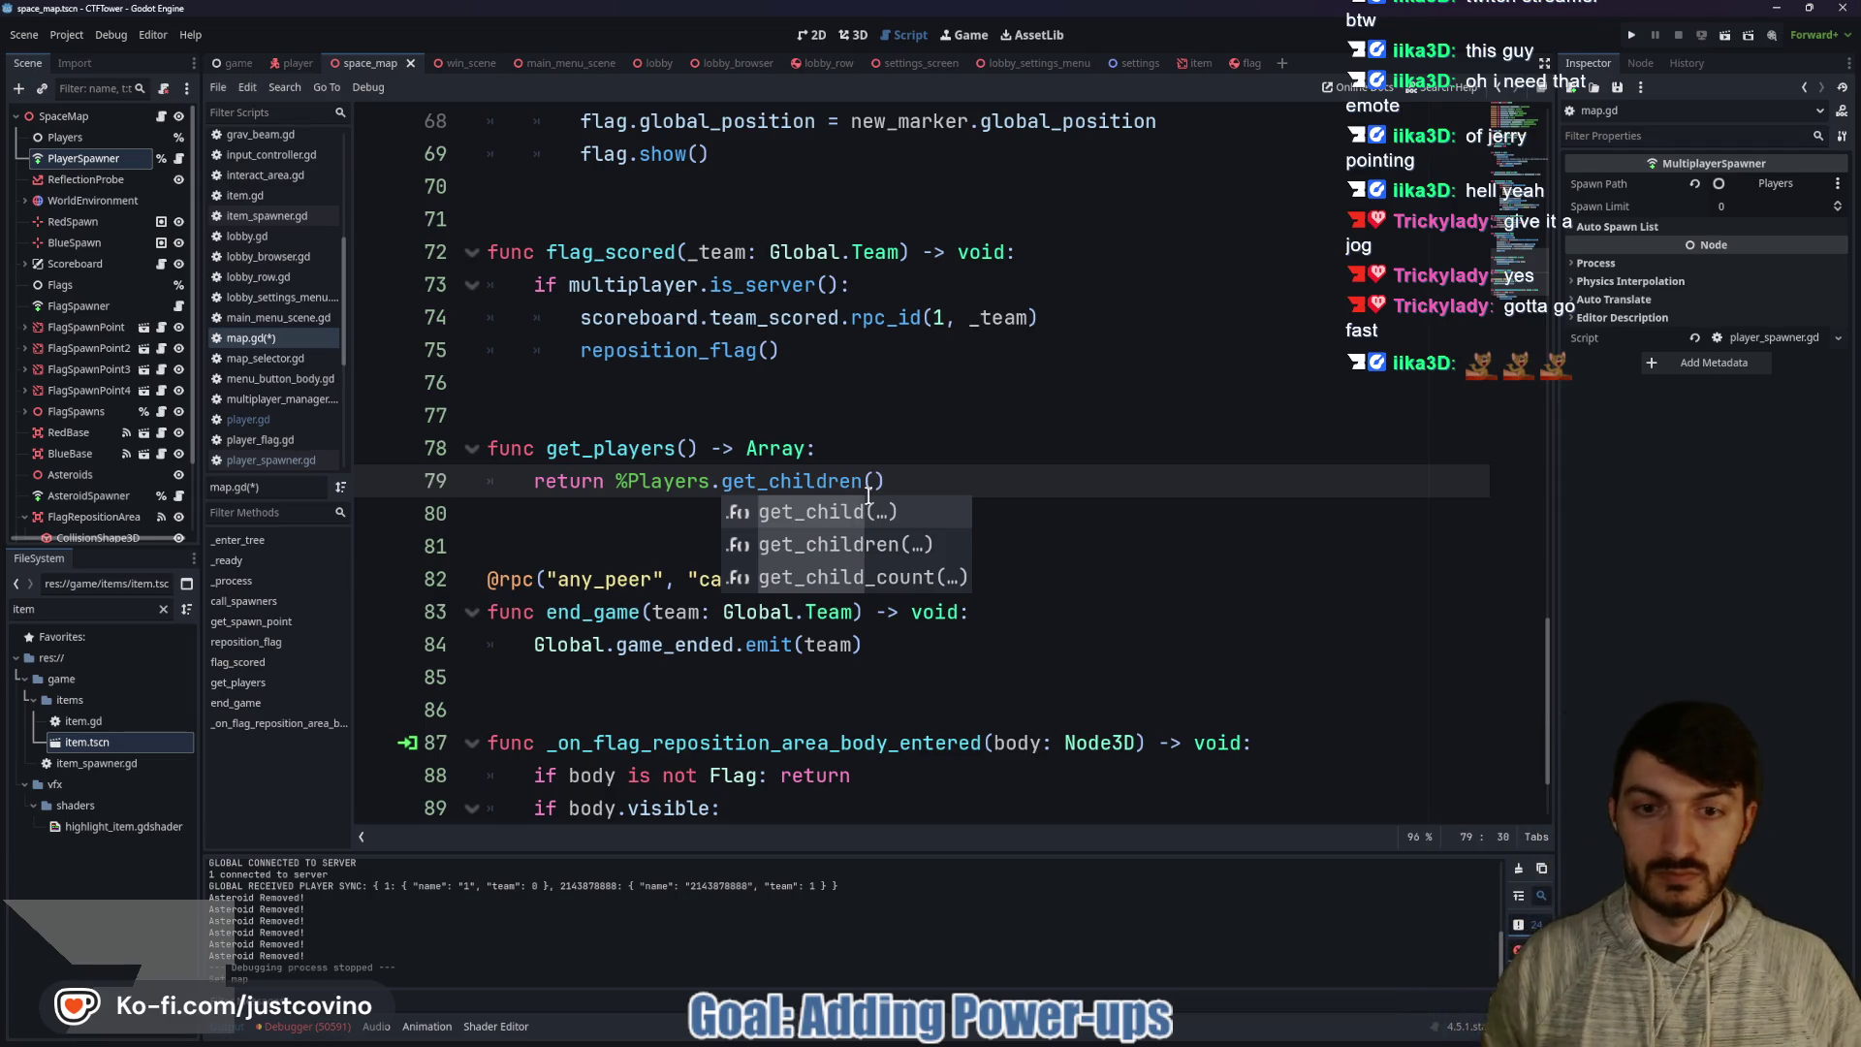
click(872, 482)
key(End)
key(ctrl+s)
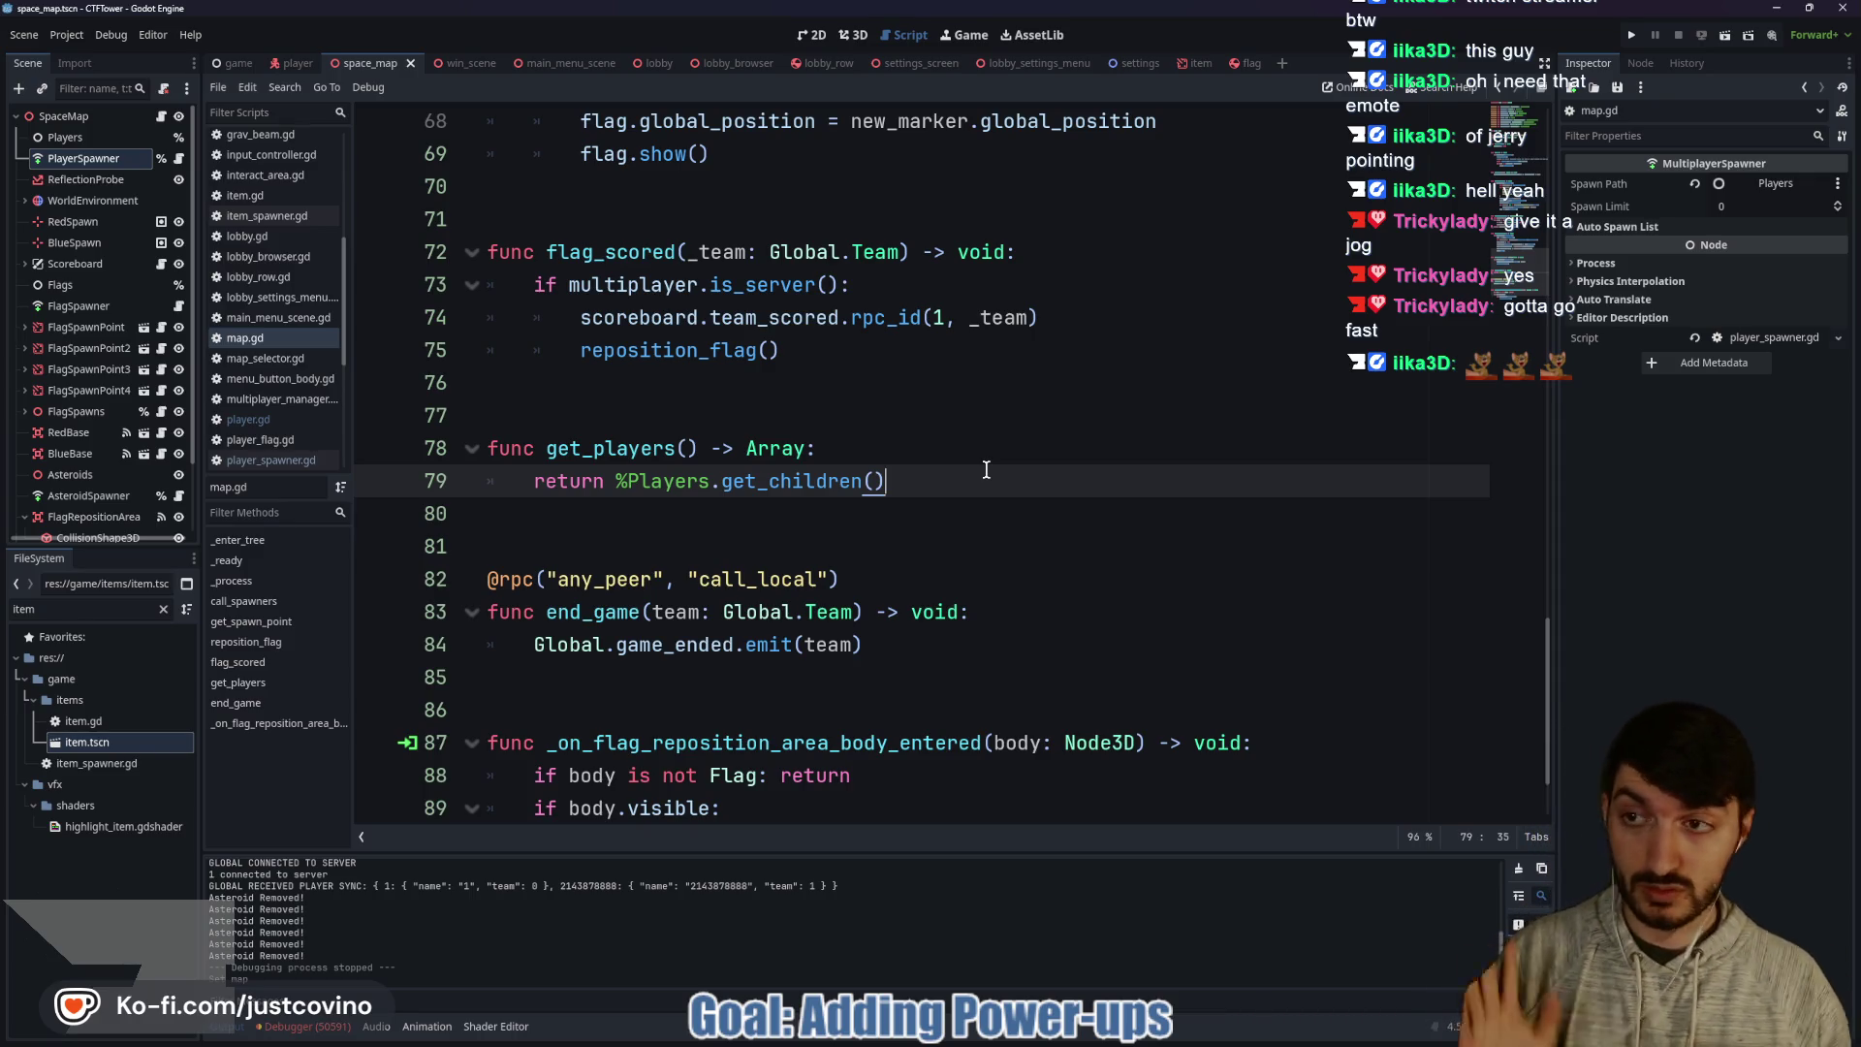
- Add 'var players = Global.map.get_players()' below the held-item check in use_position_scrambler
click(290, 65)
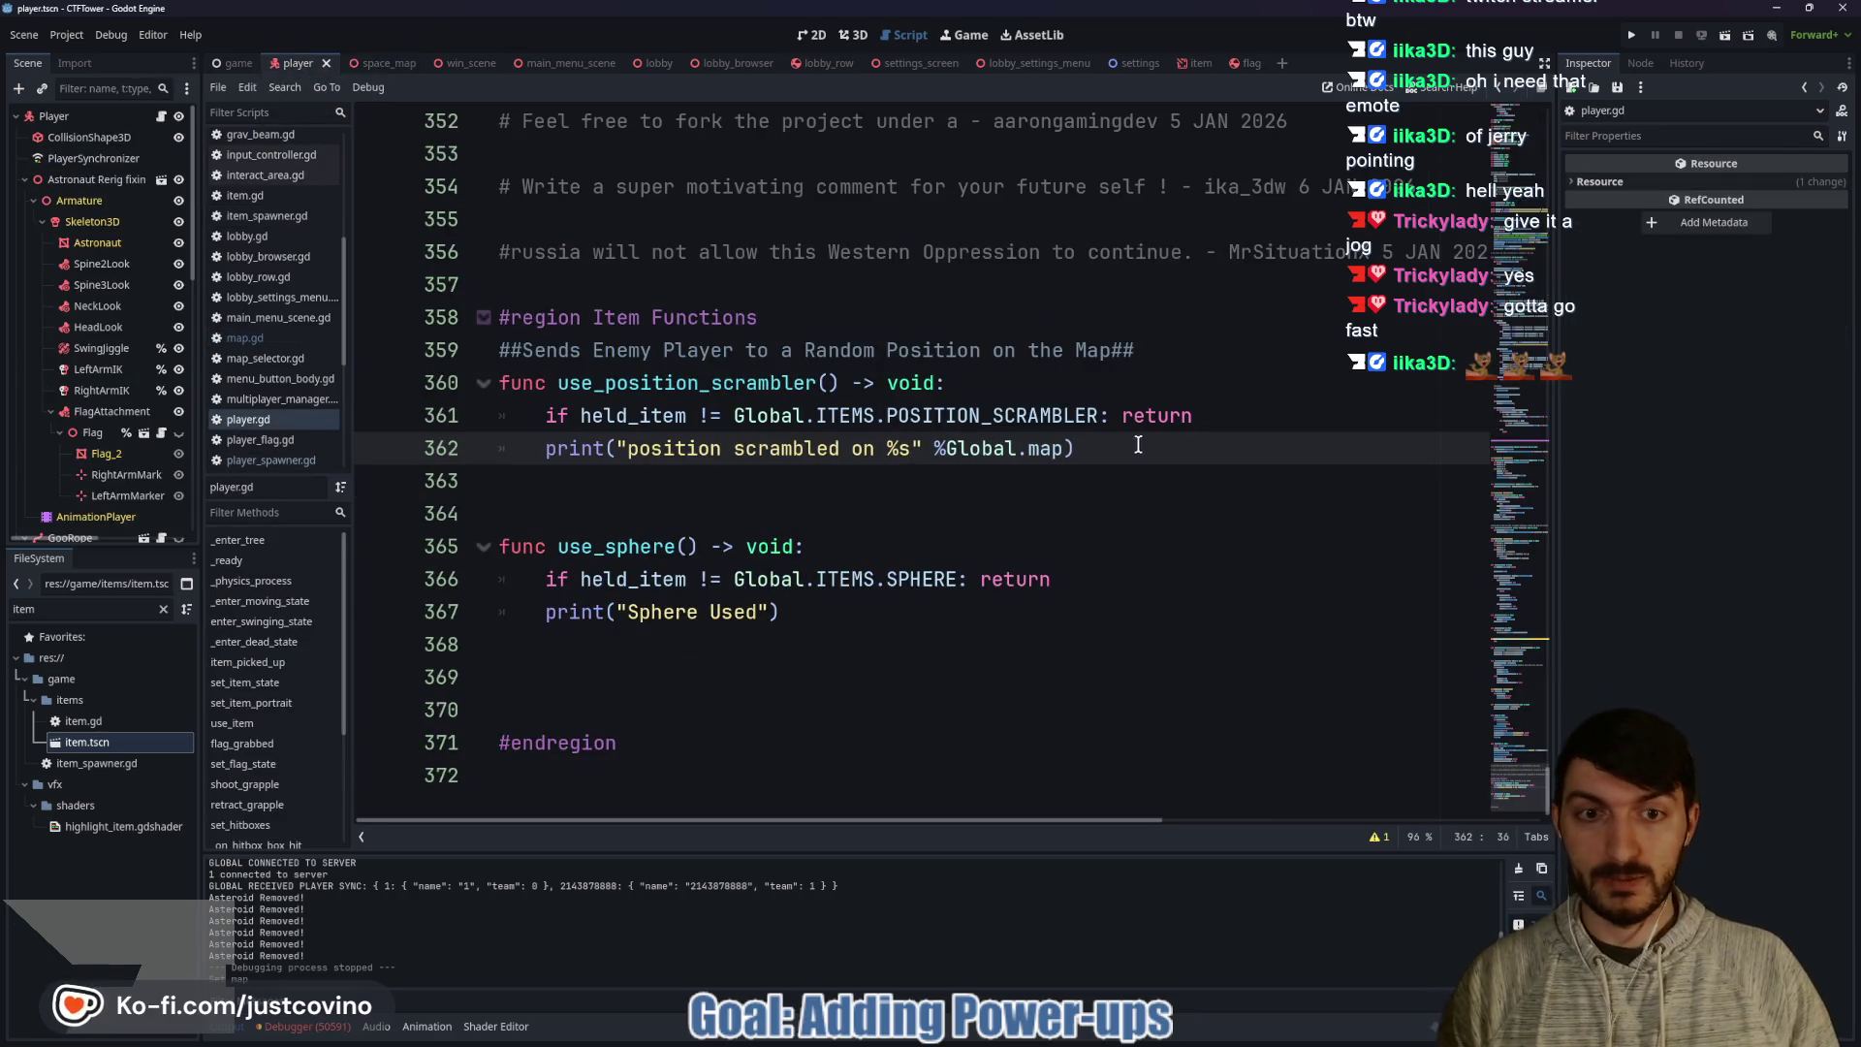
click(1216, 430)
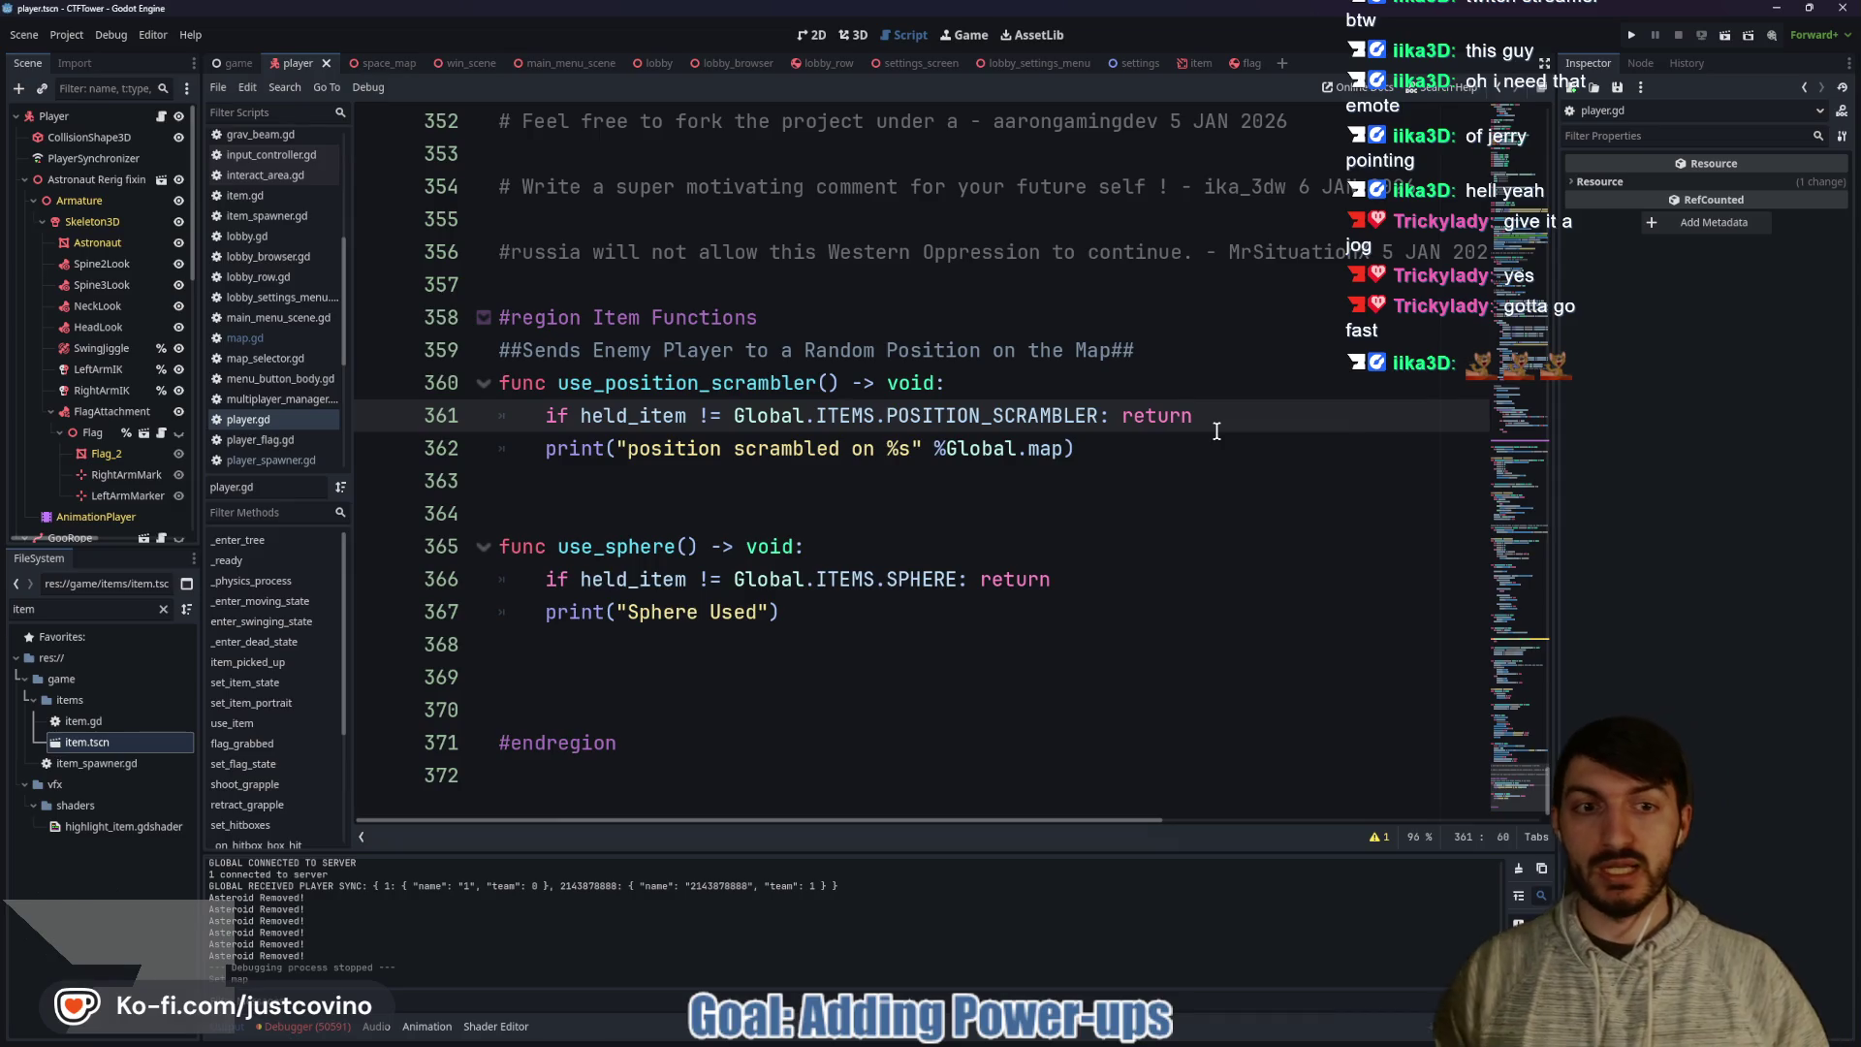
key(Return)
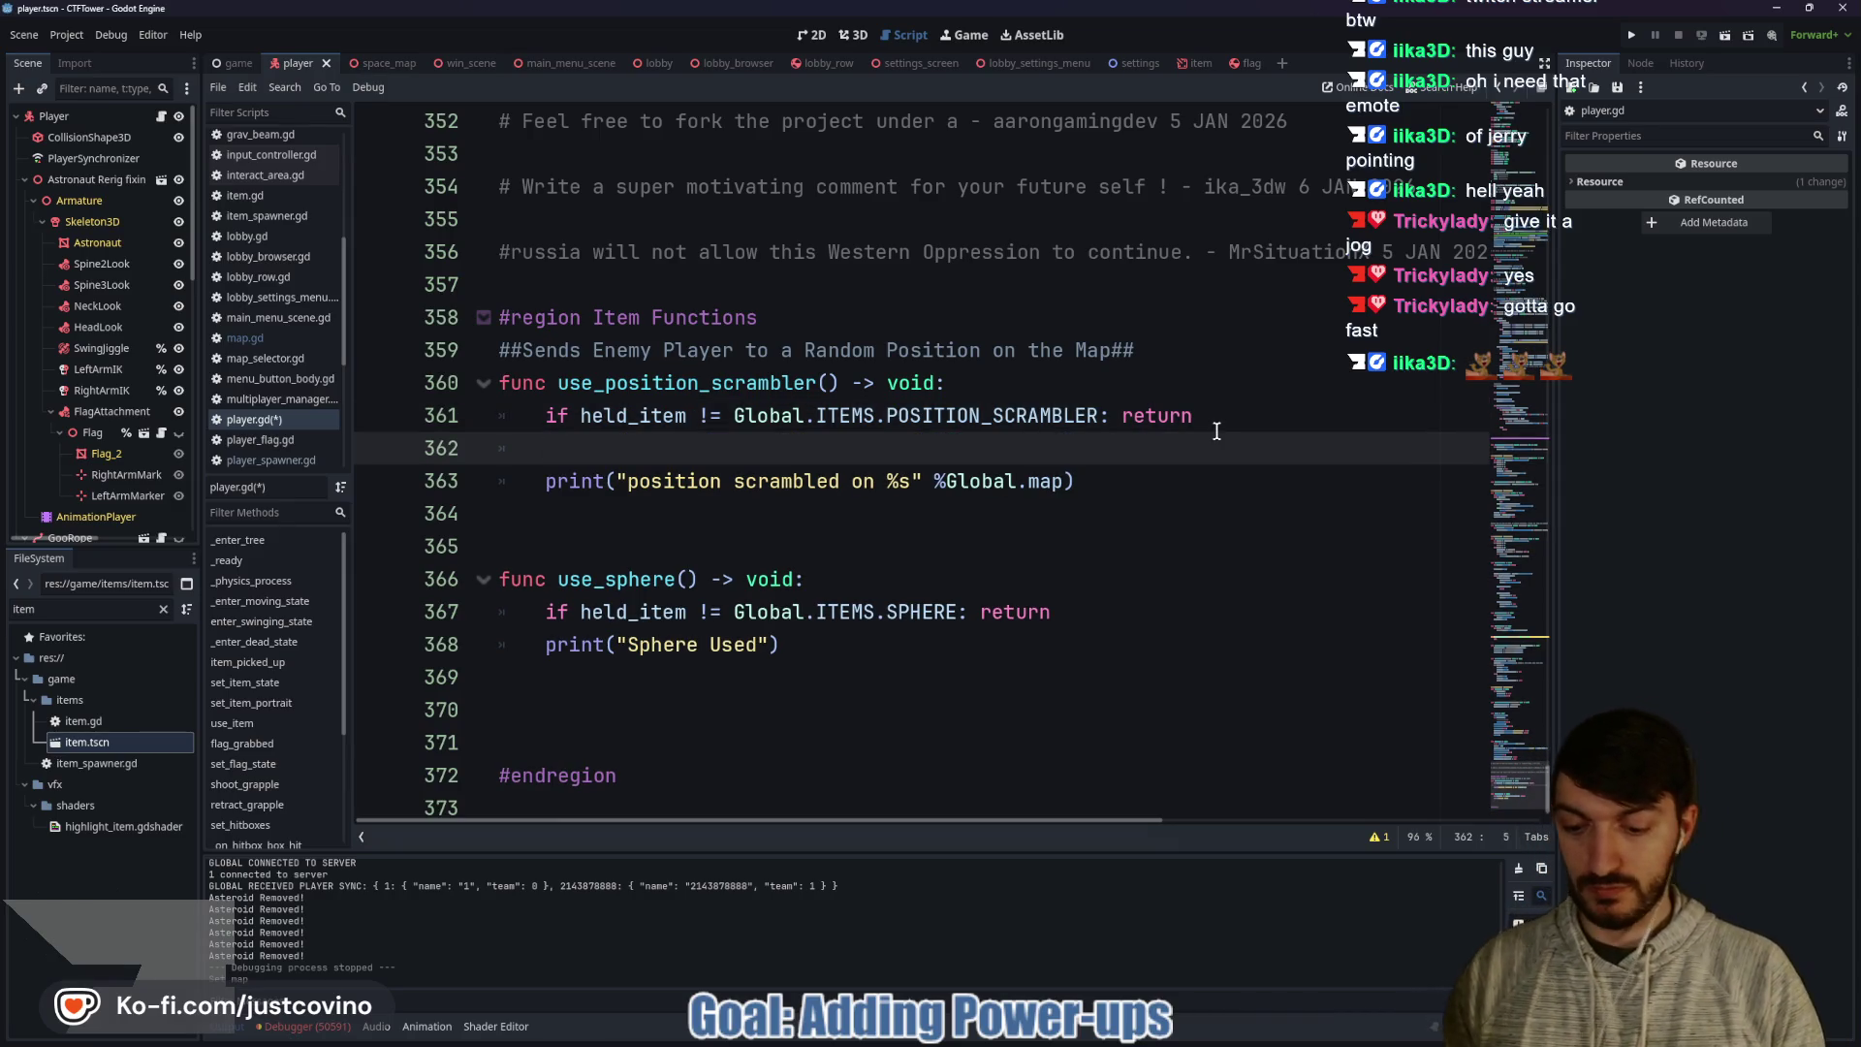
text(var players)
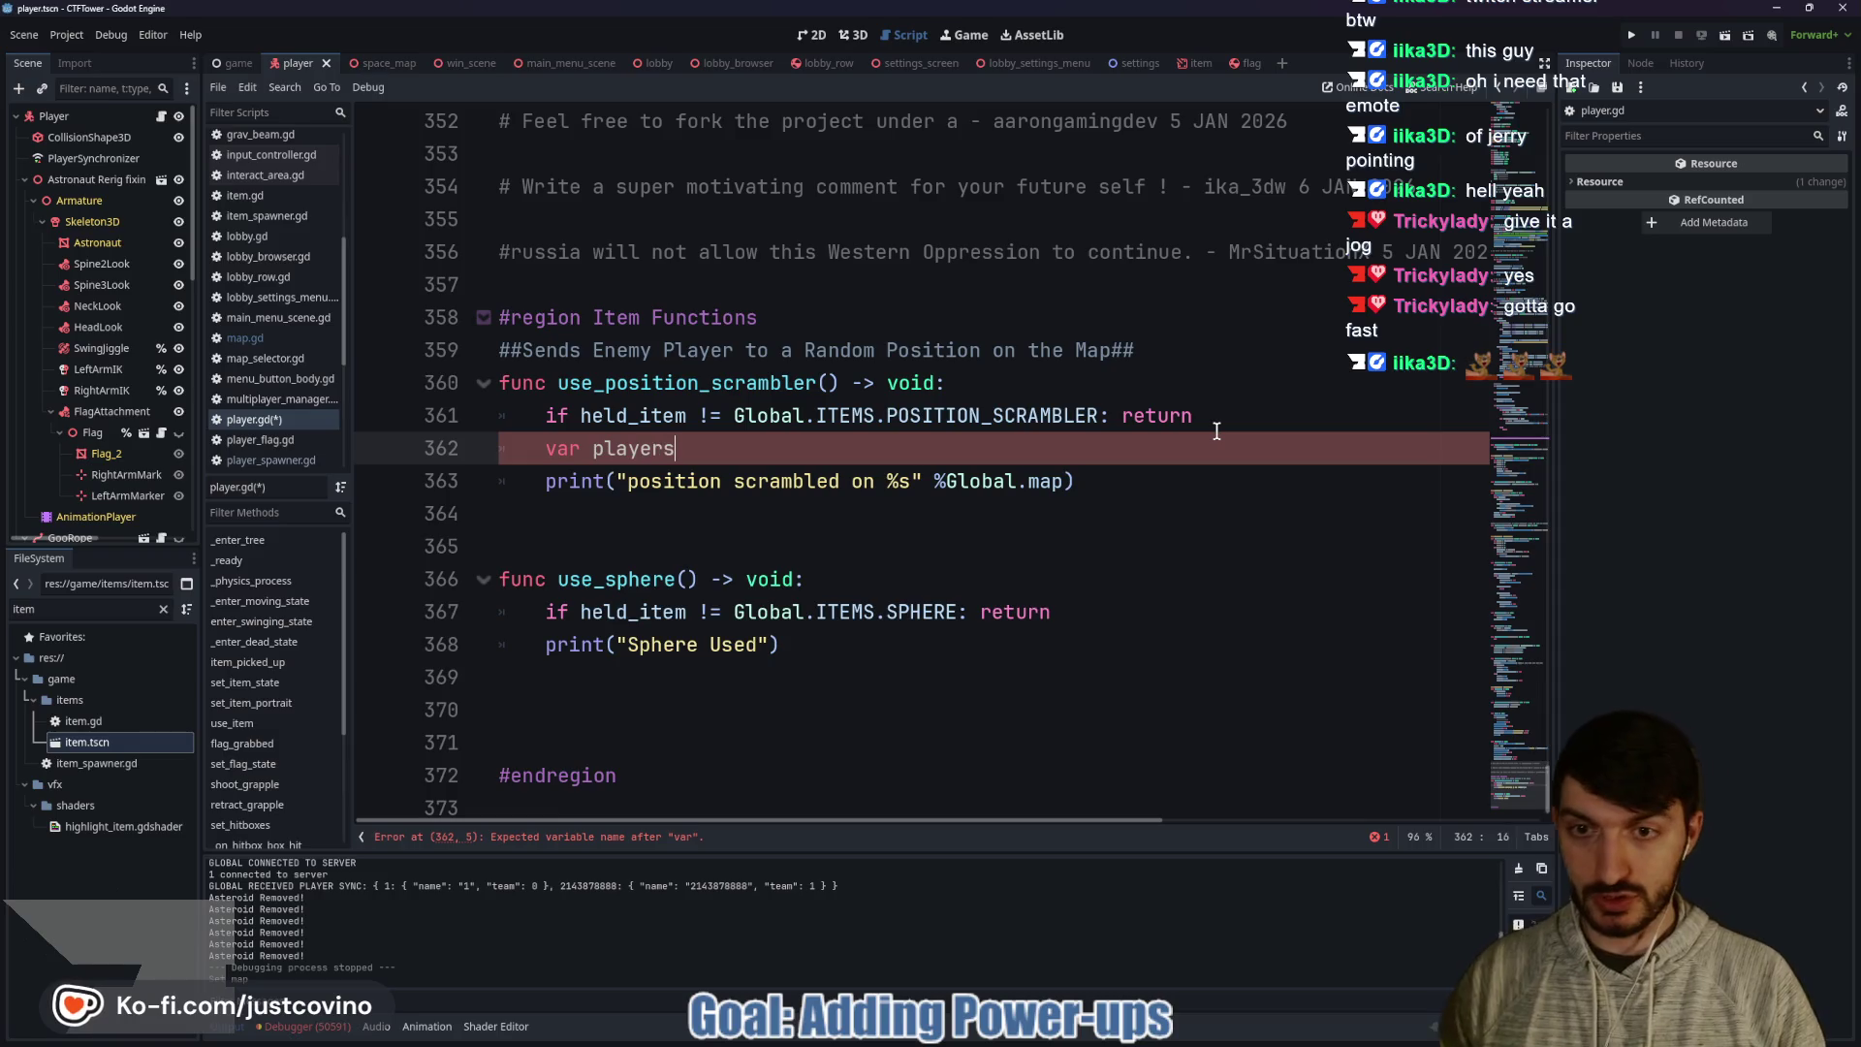
text( = )
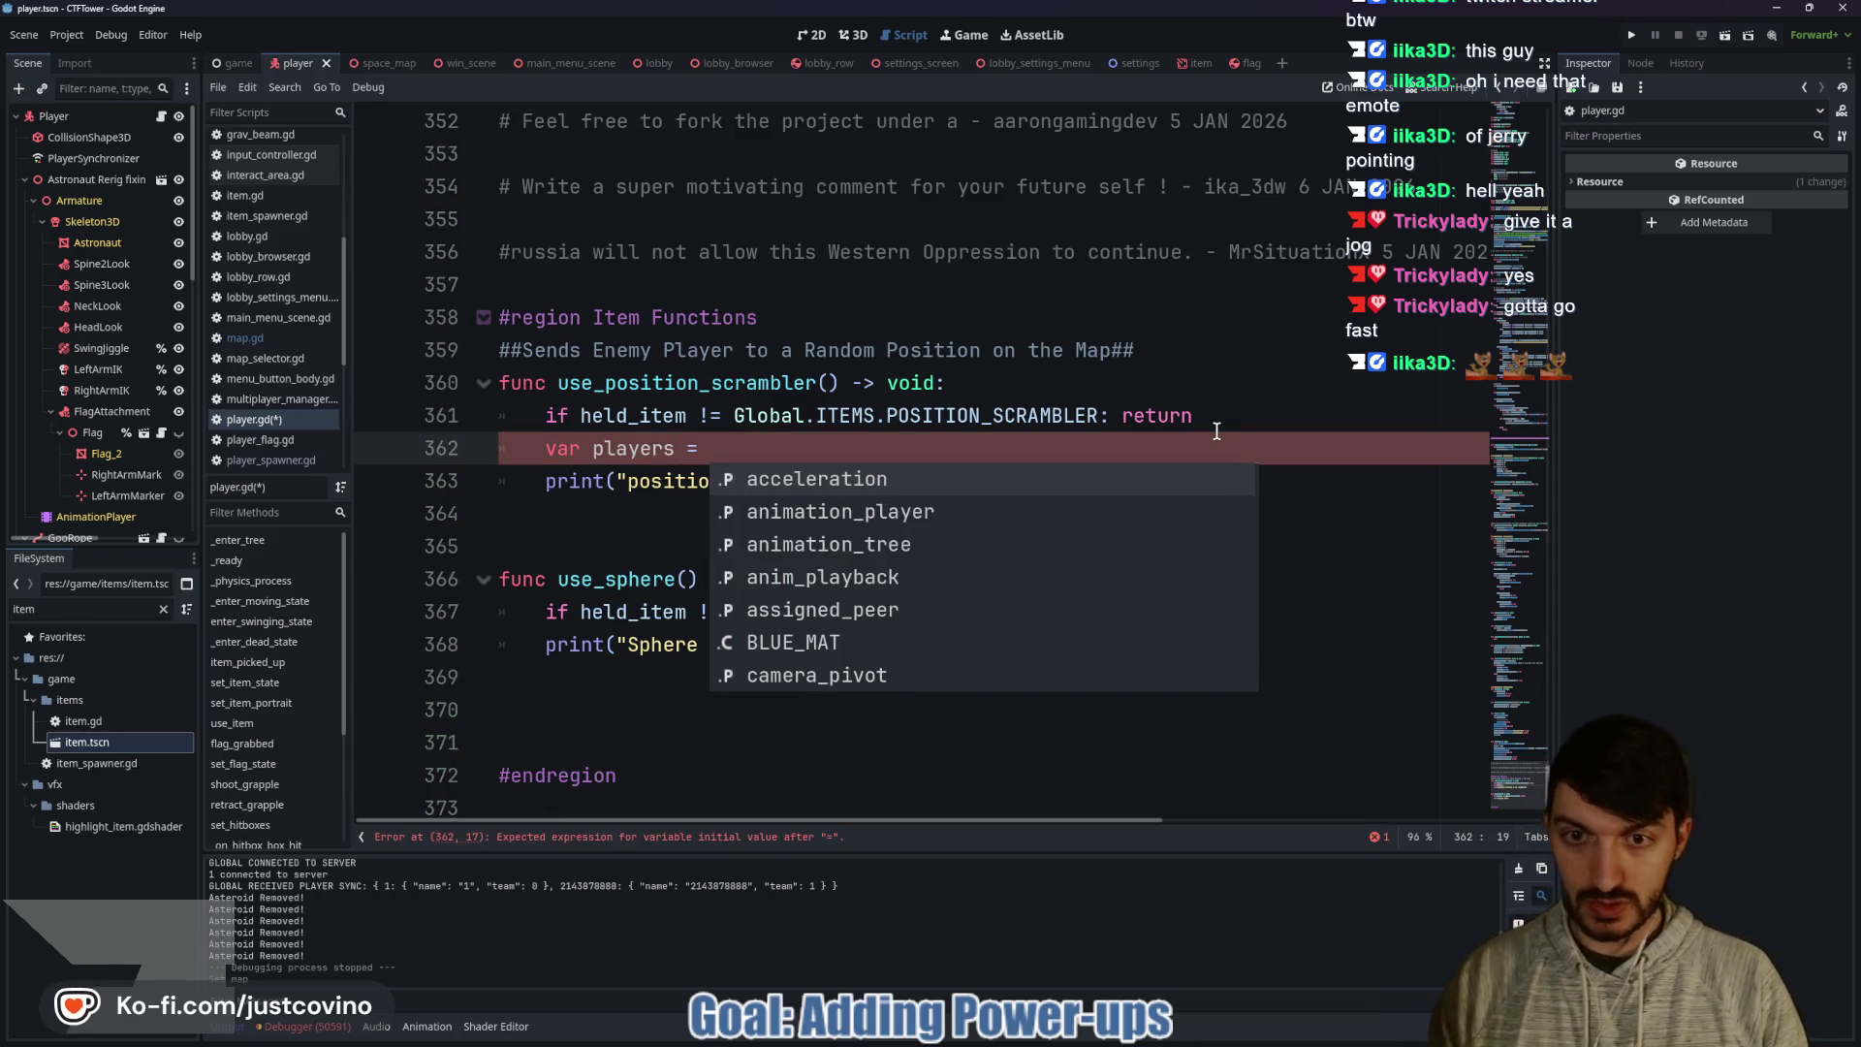
text(Global.map.get)
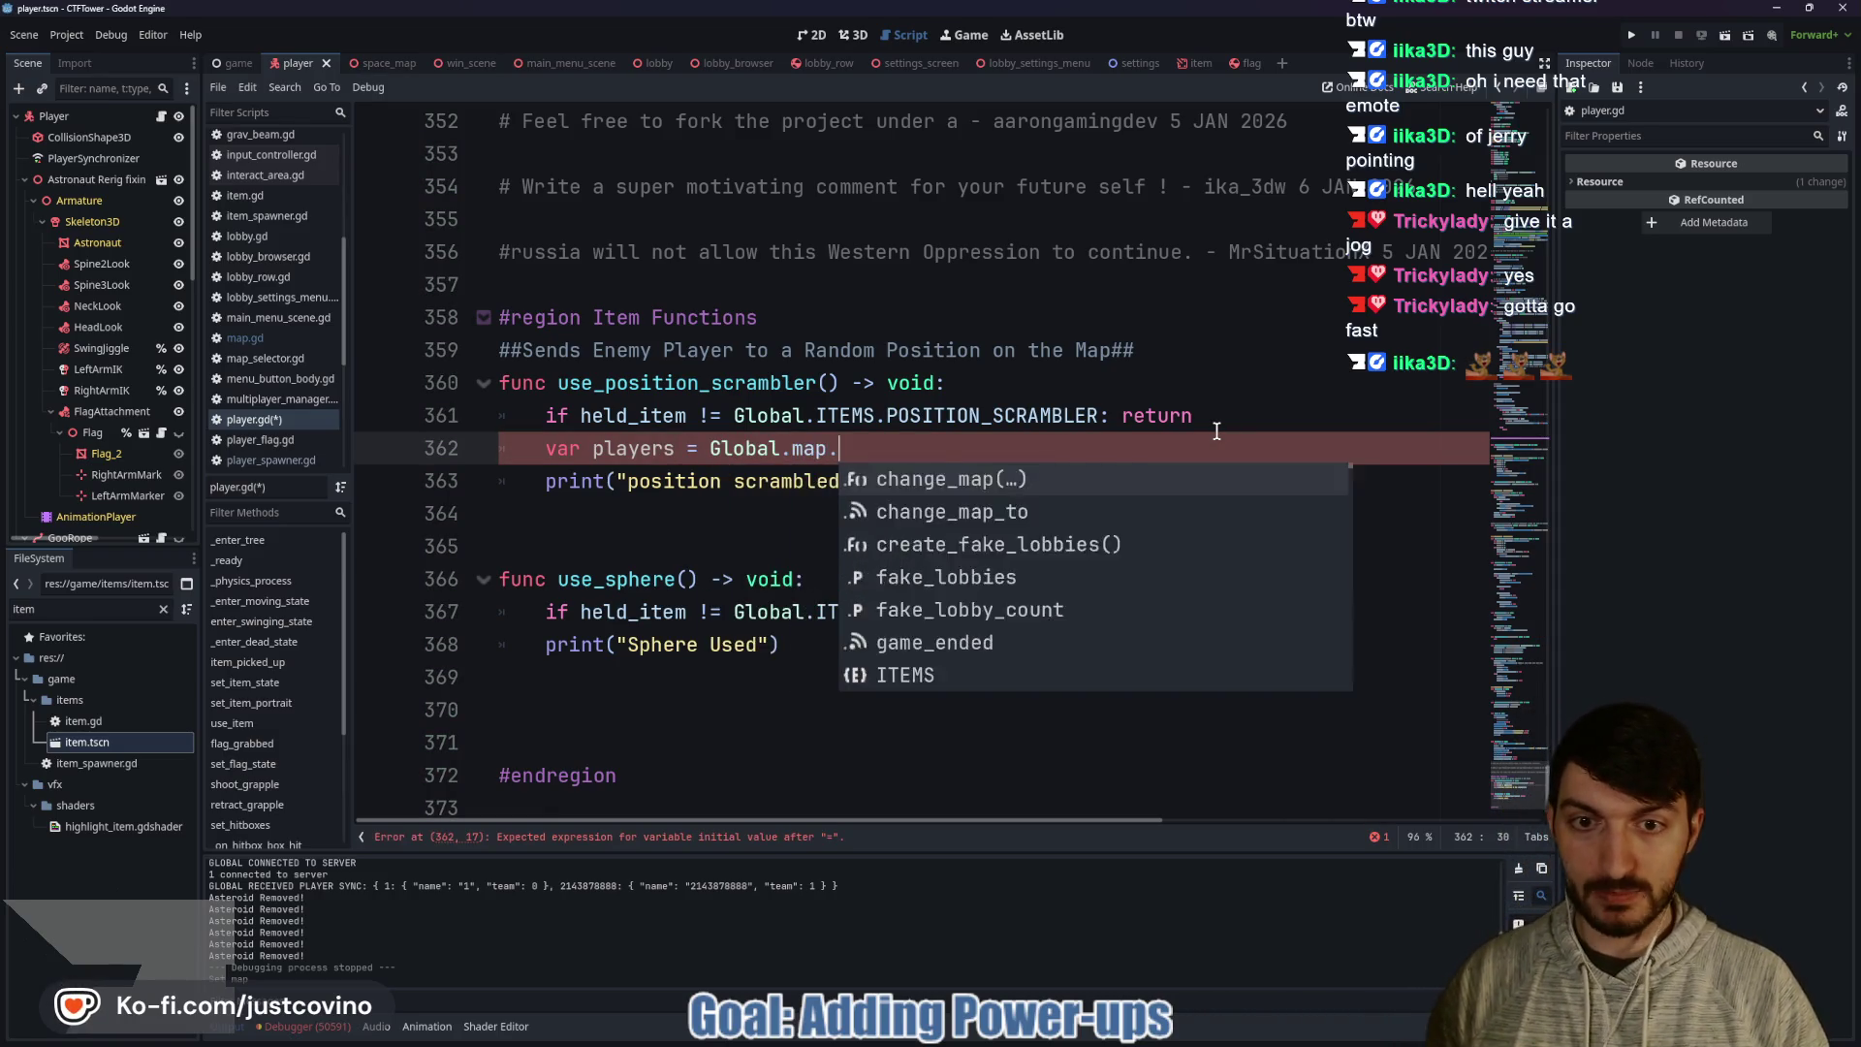
key(Return)
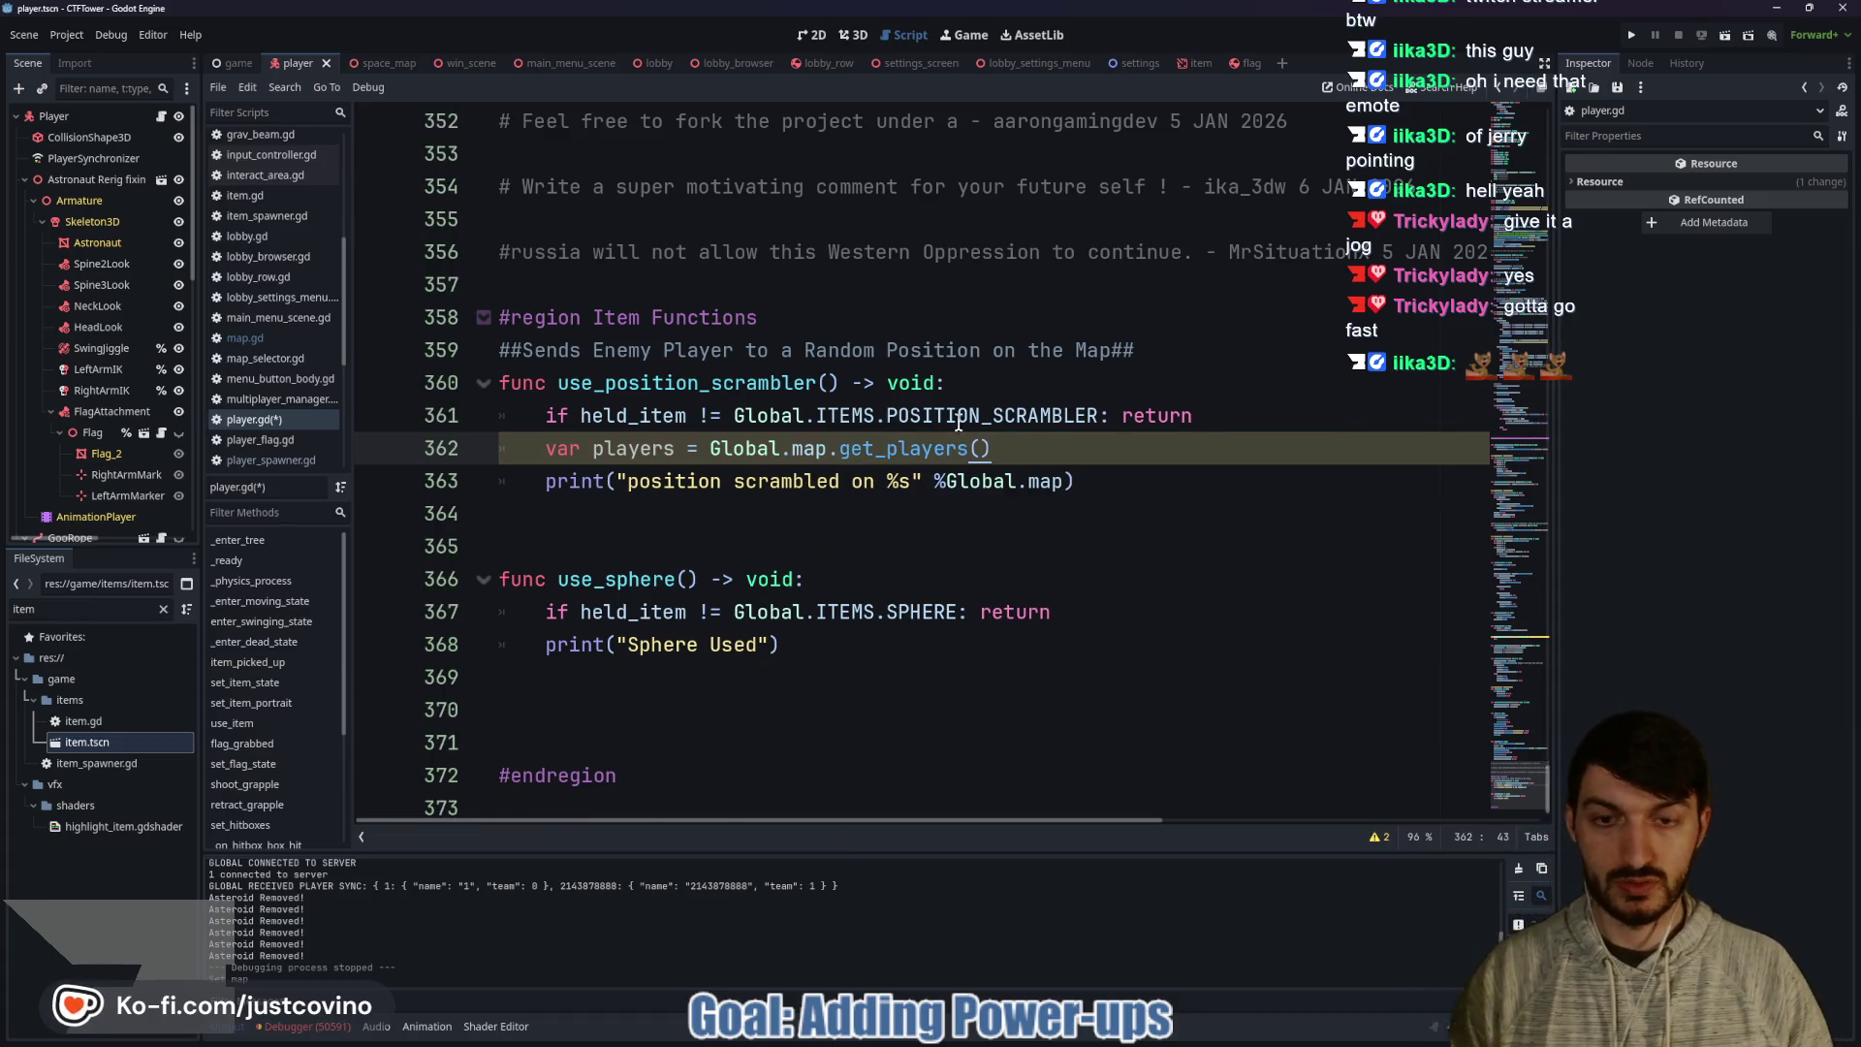
- Replace the print with 'for player in players:' and 'if player == self: continue'
drag(1114, 480, 545, 486)
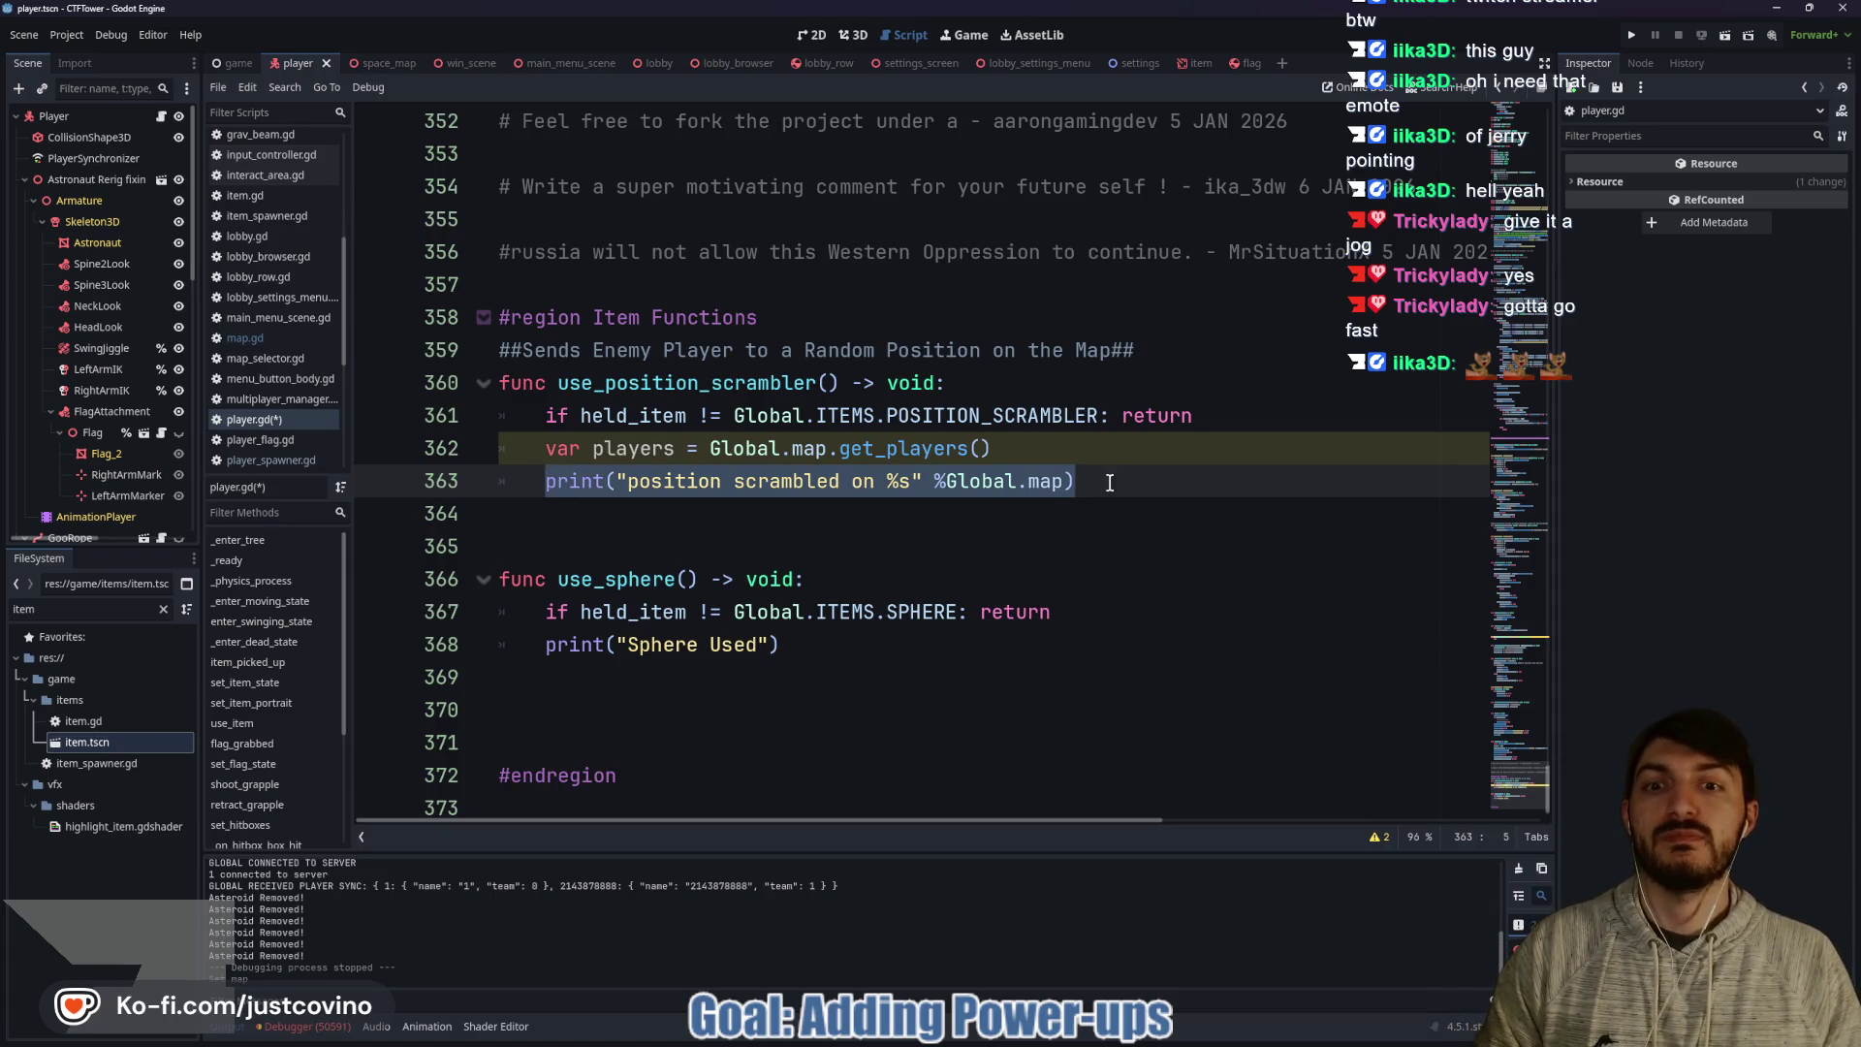
key(BackSpace)
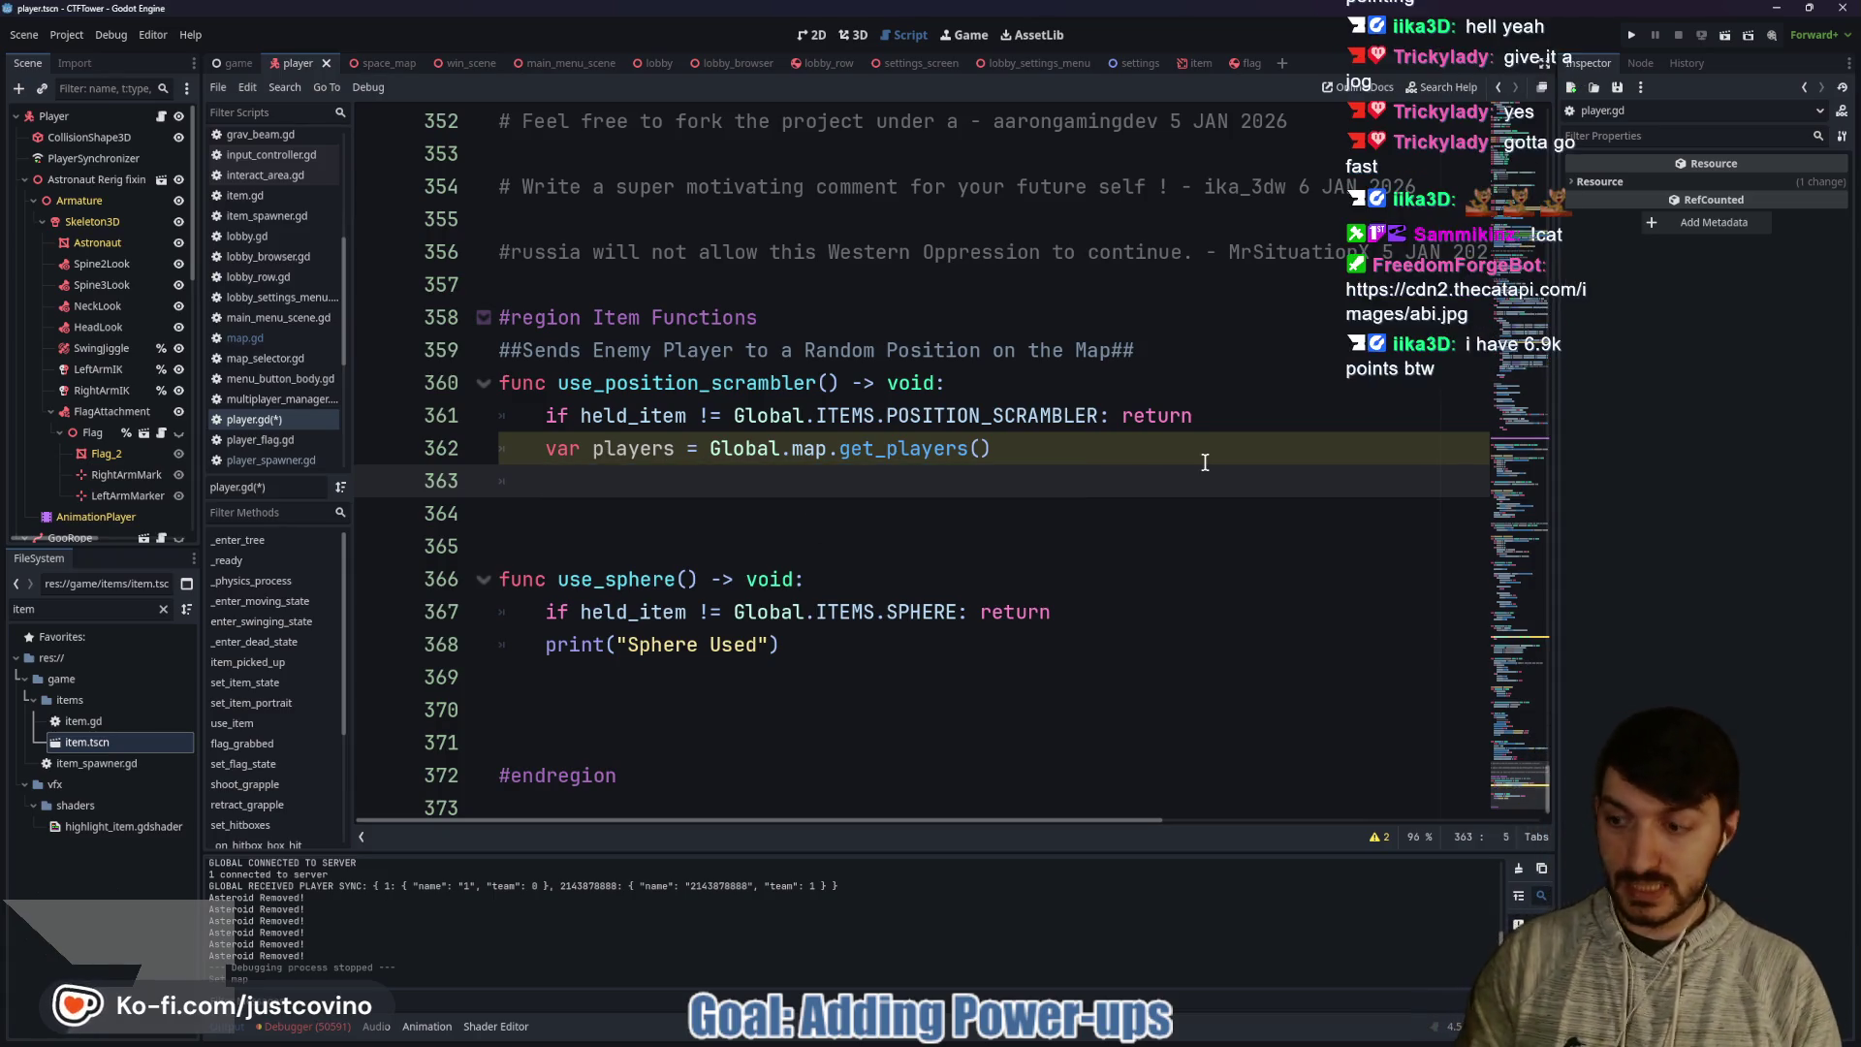
text(for player in playe)
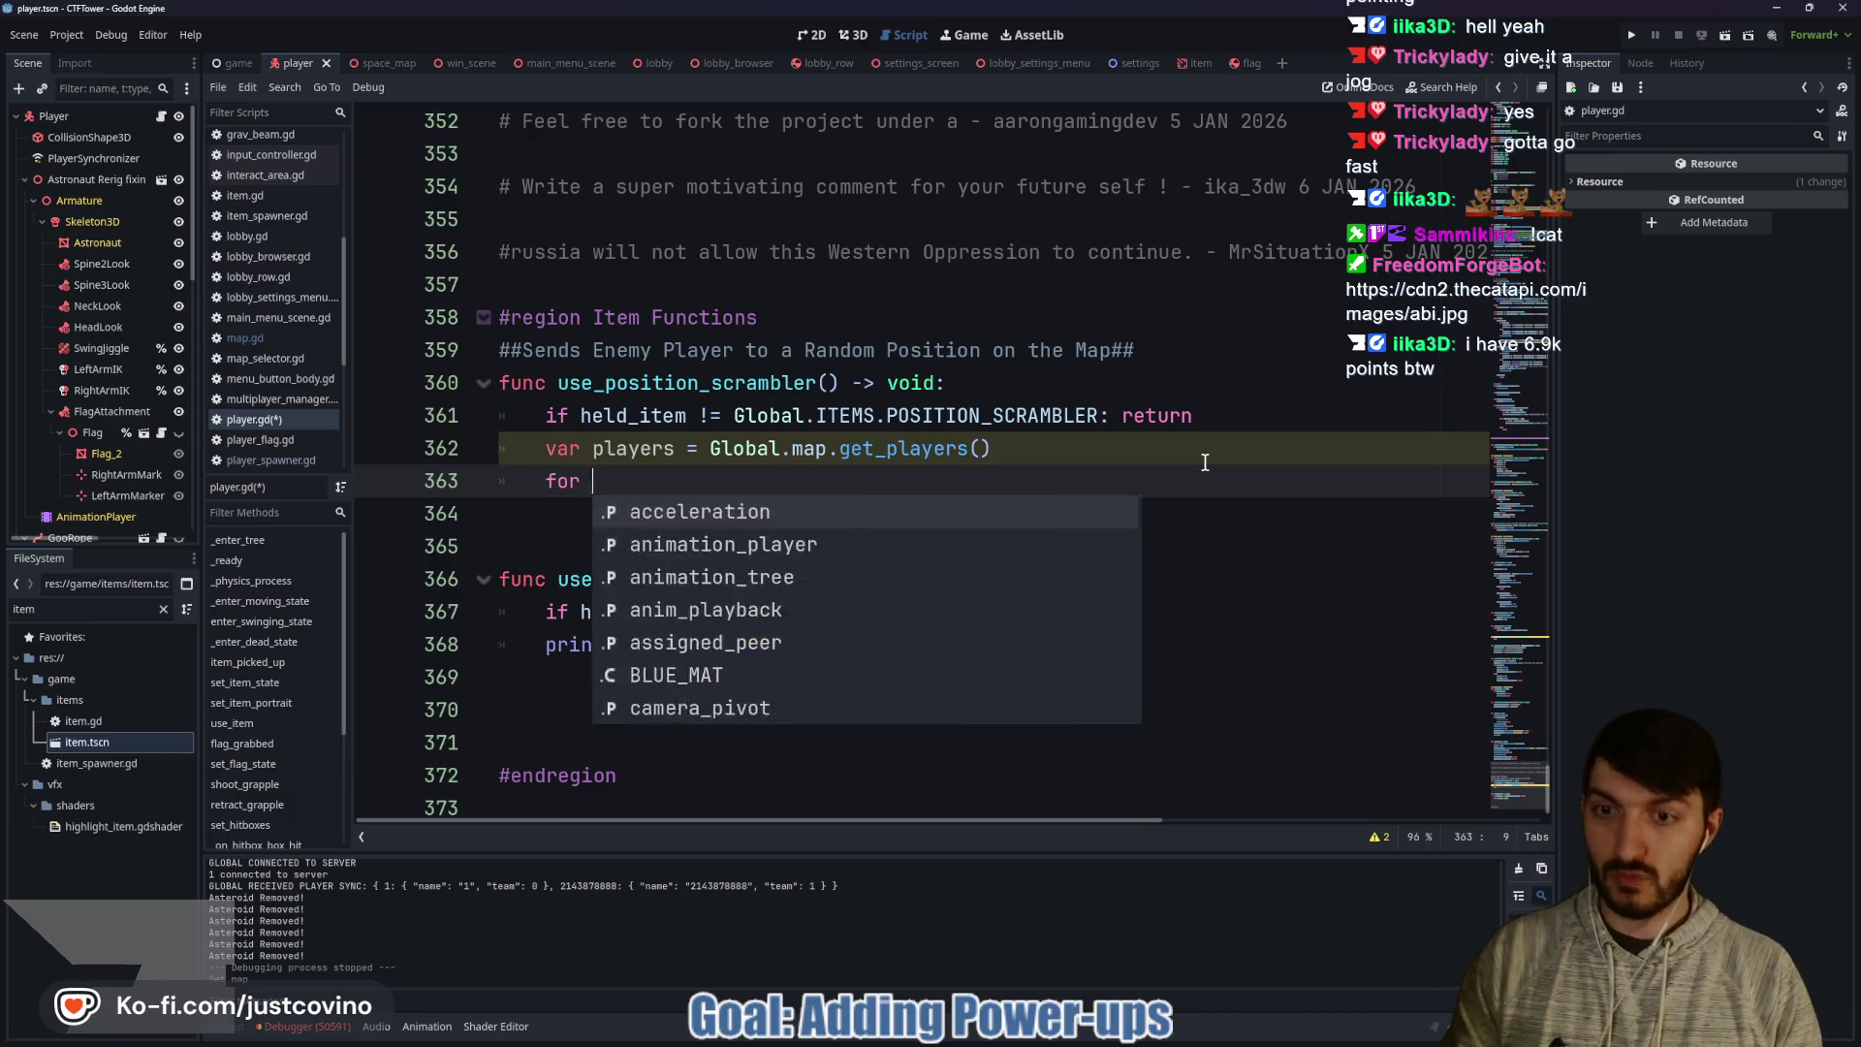
text(rs)
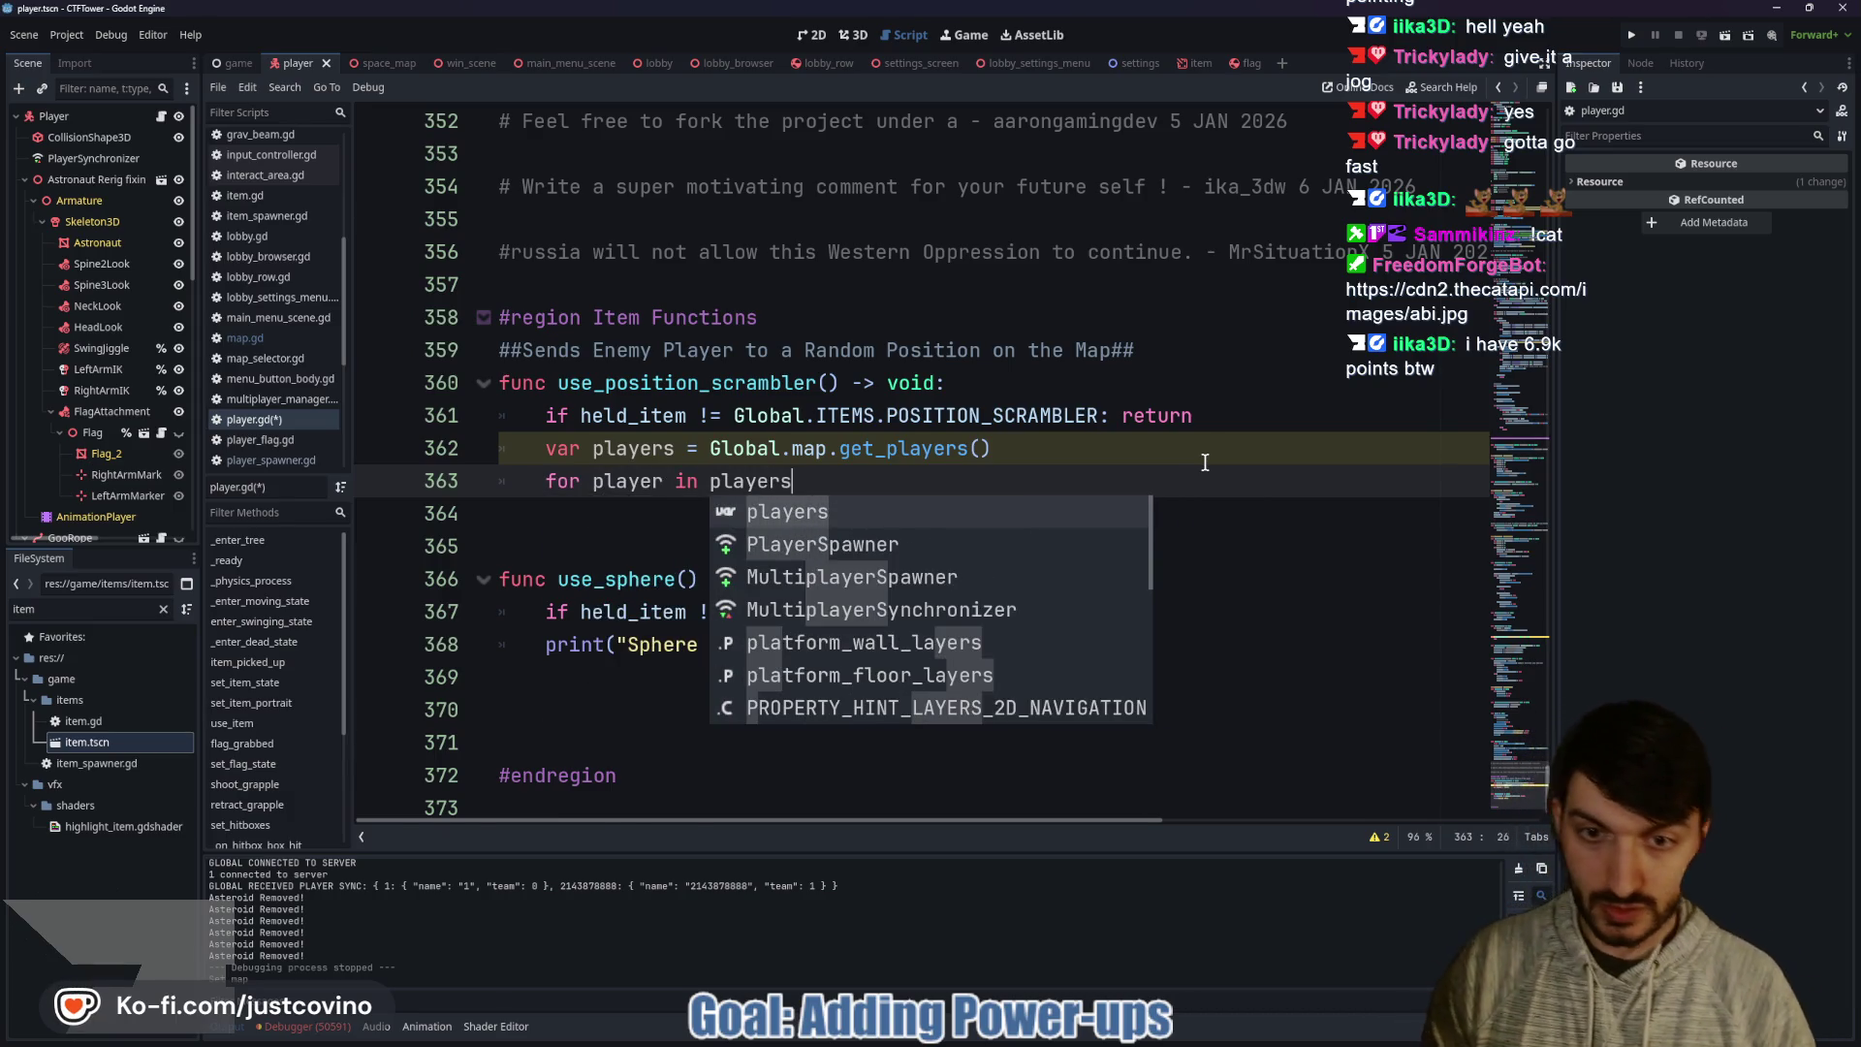
text(:)
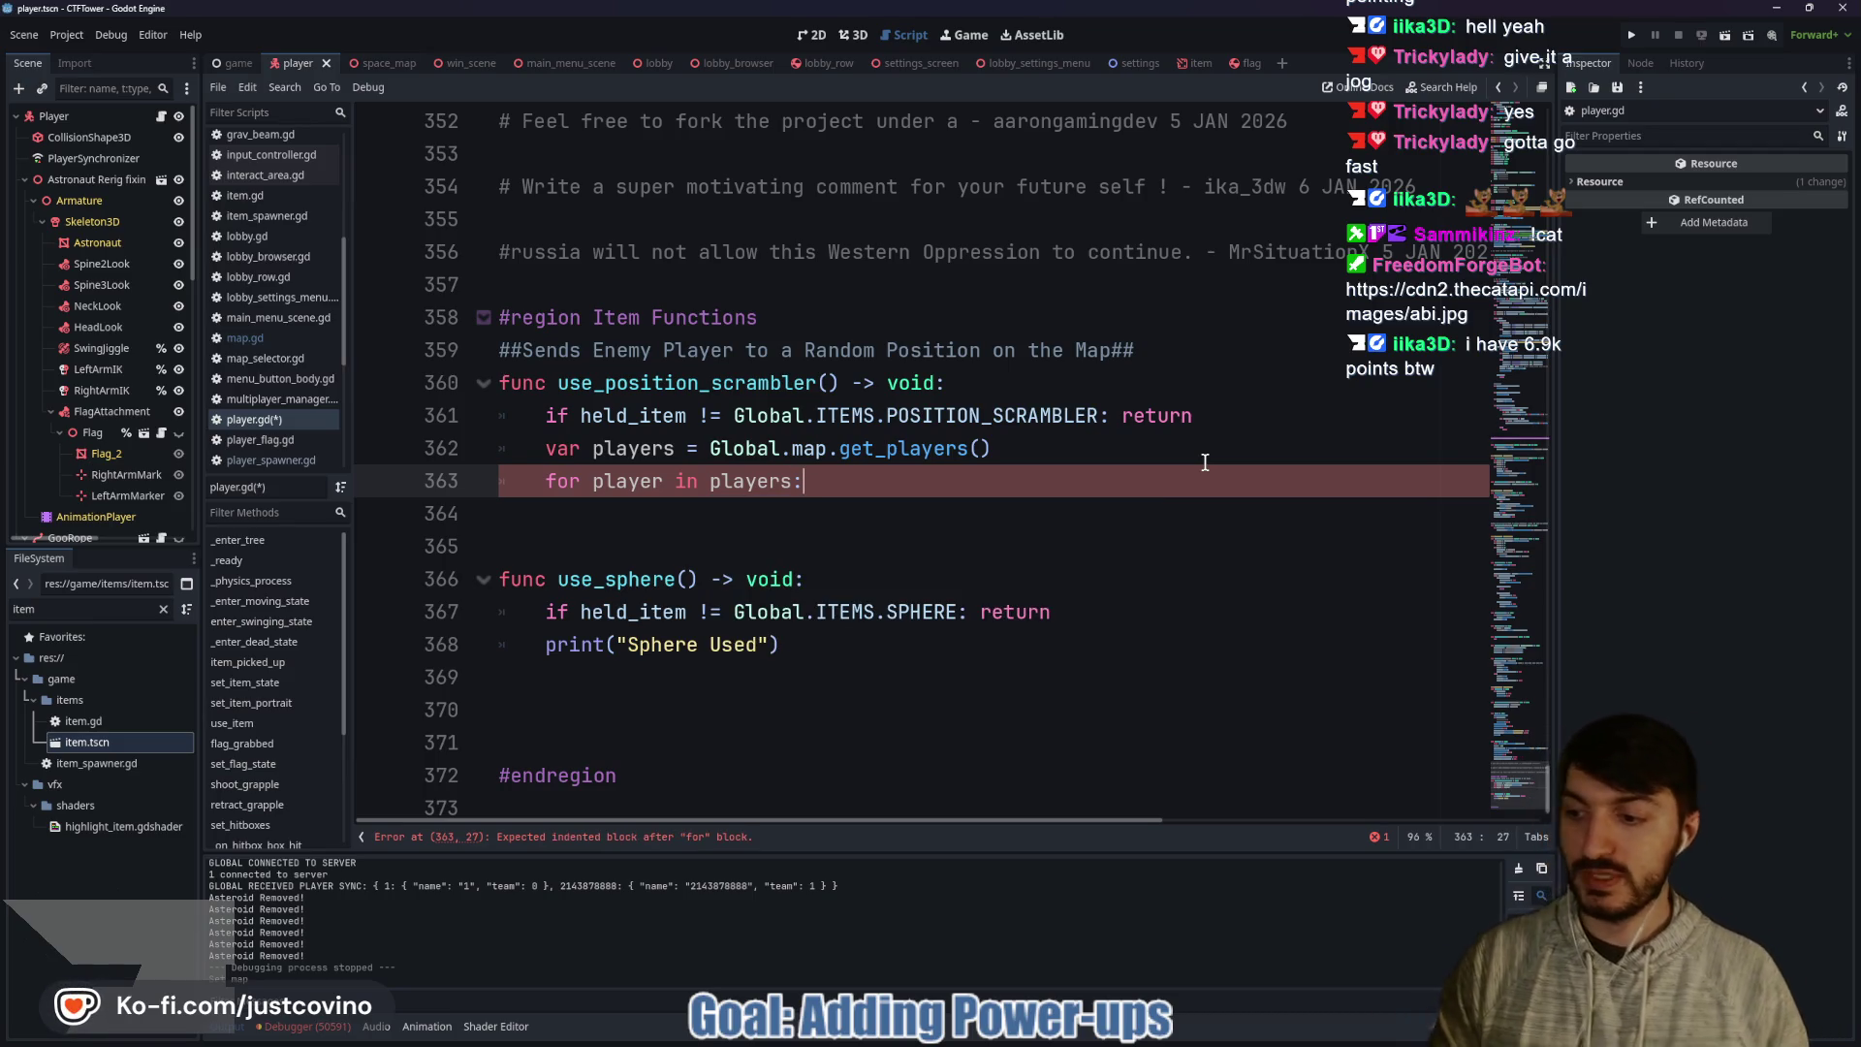
key(Return)
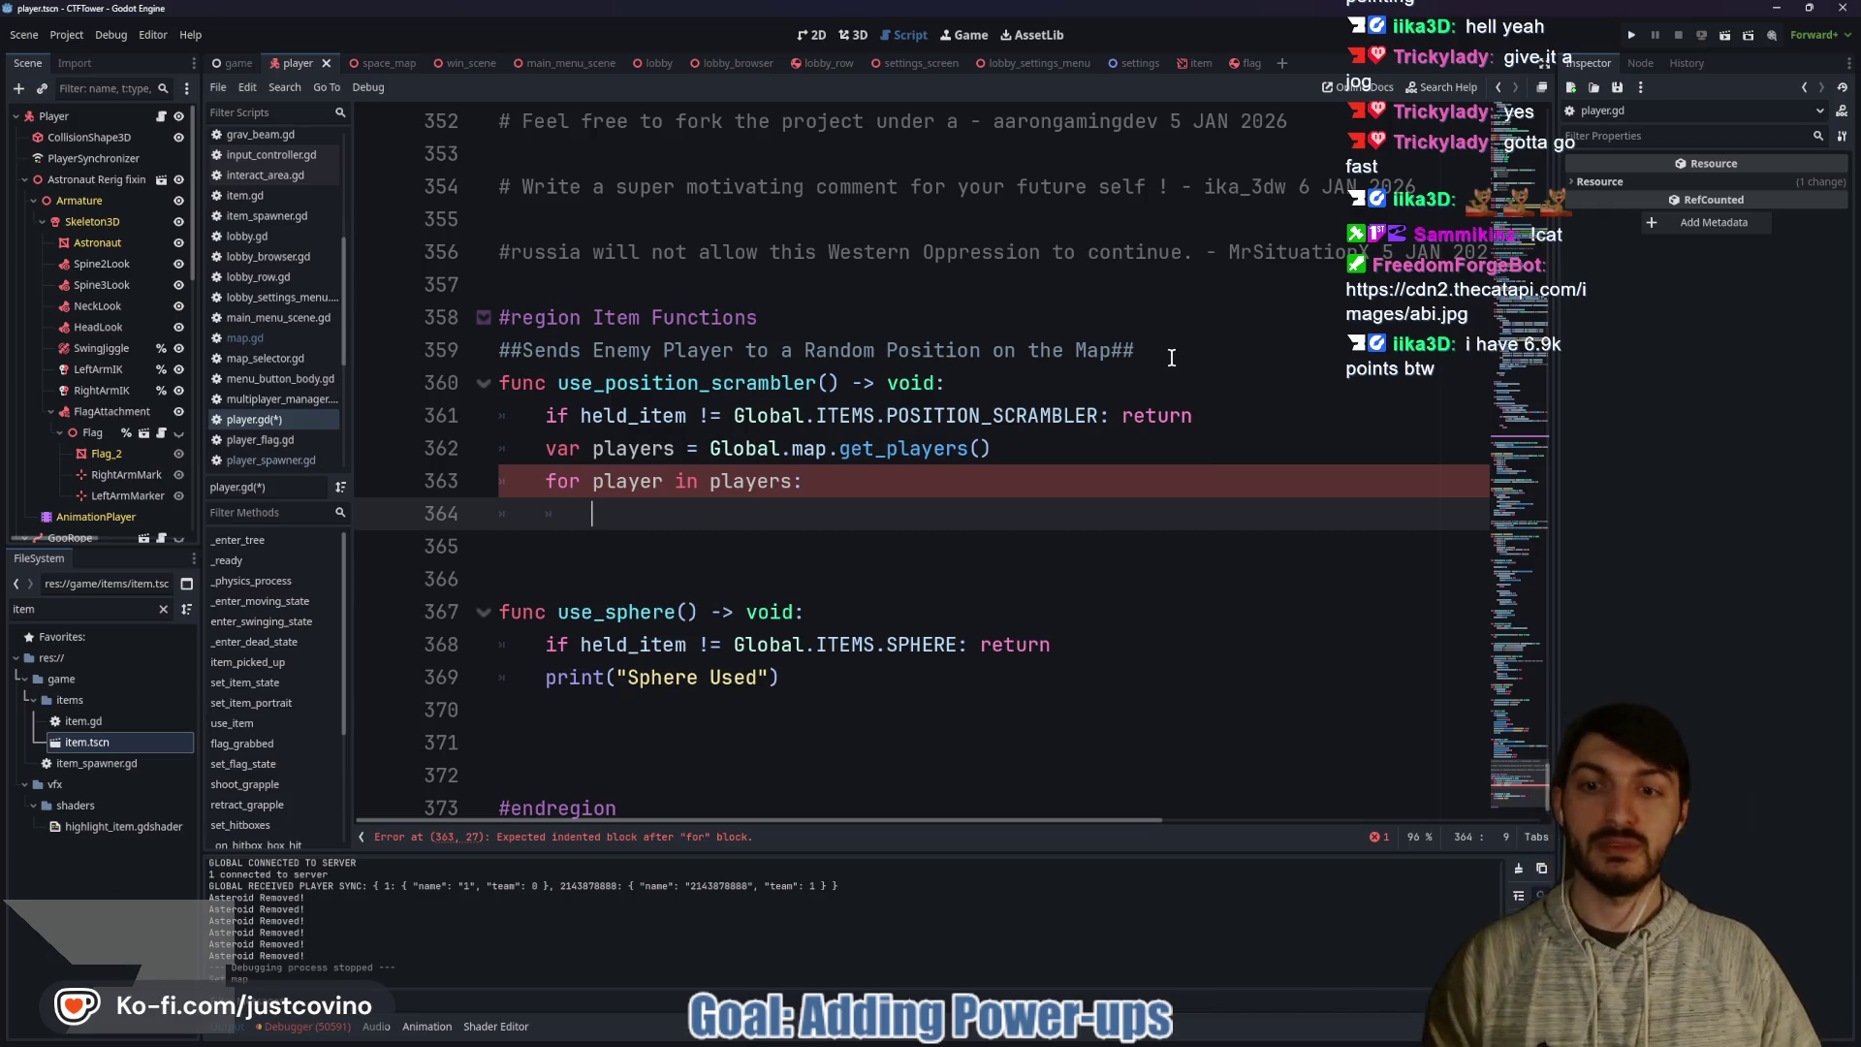
text(if play)
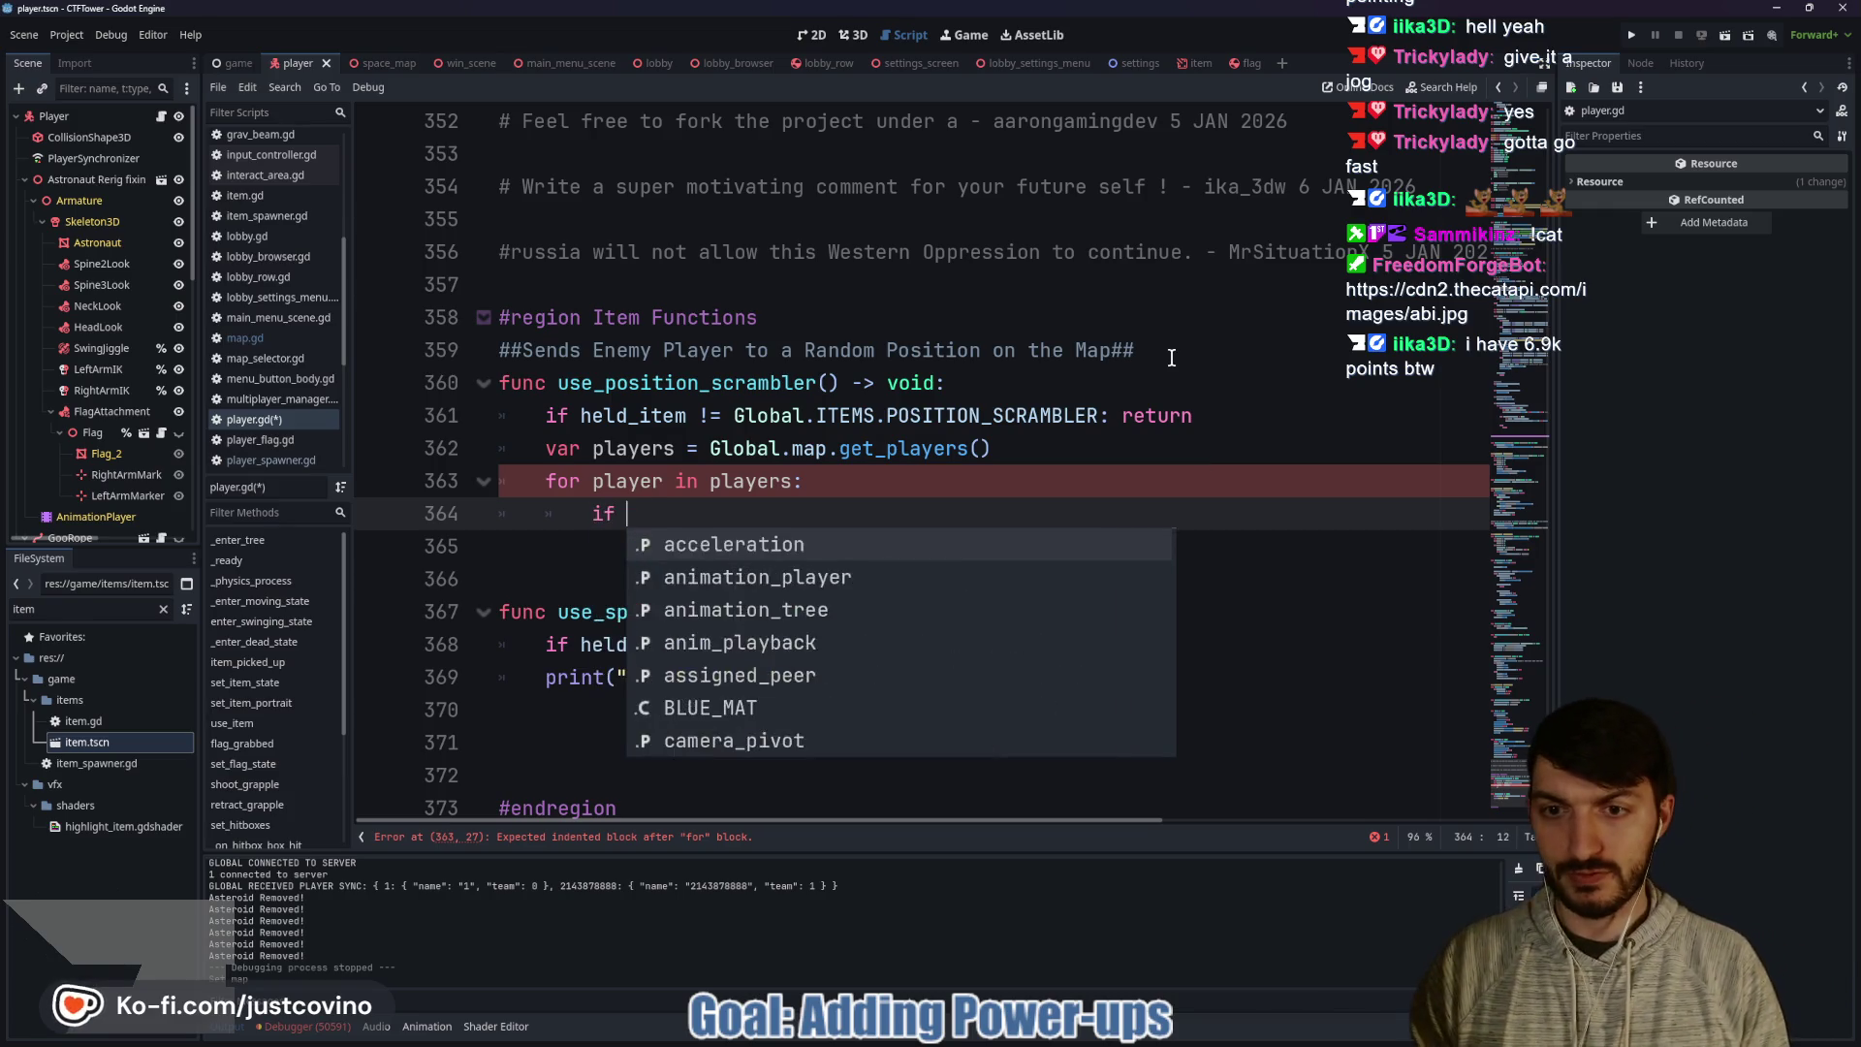
text(er)
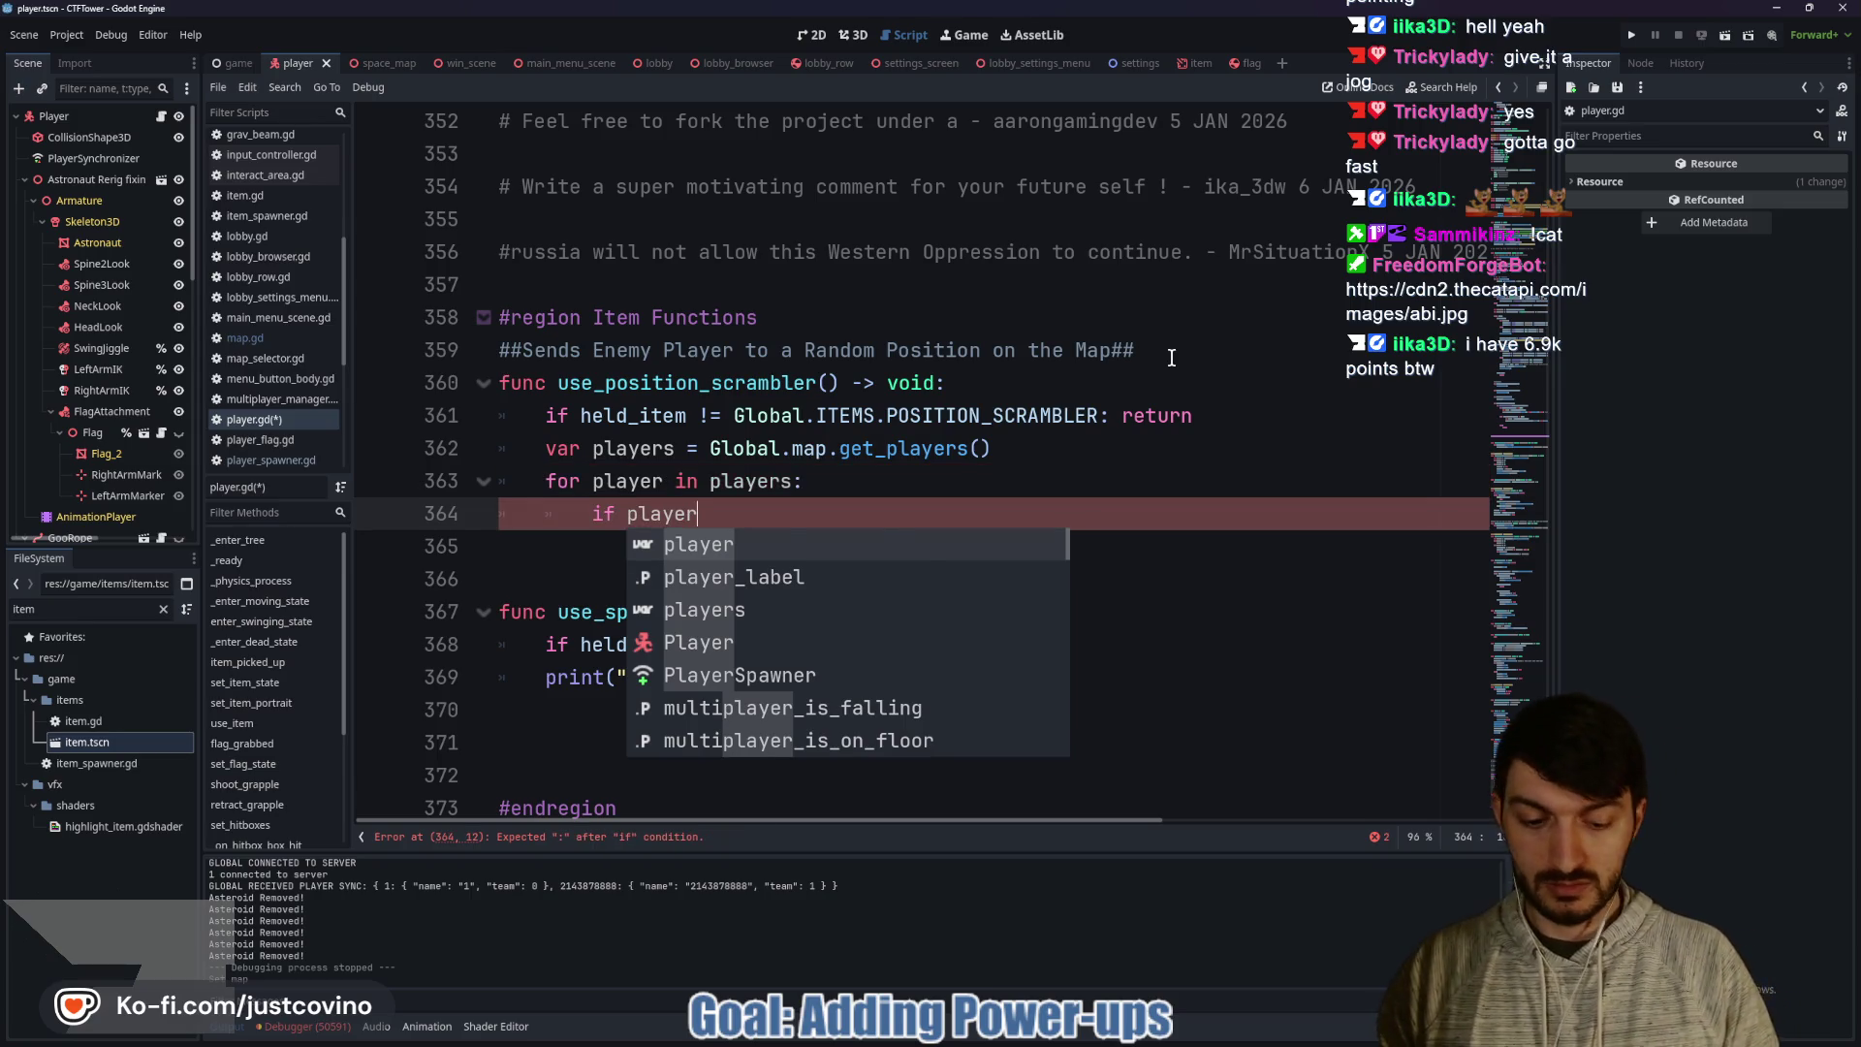
text( == self)
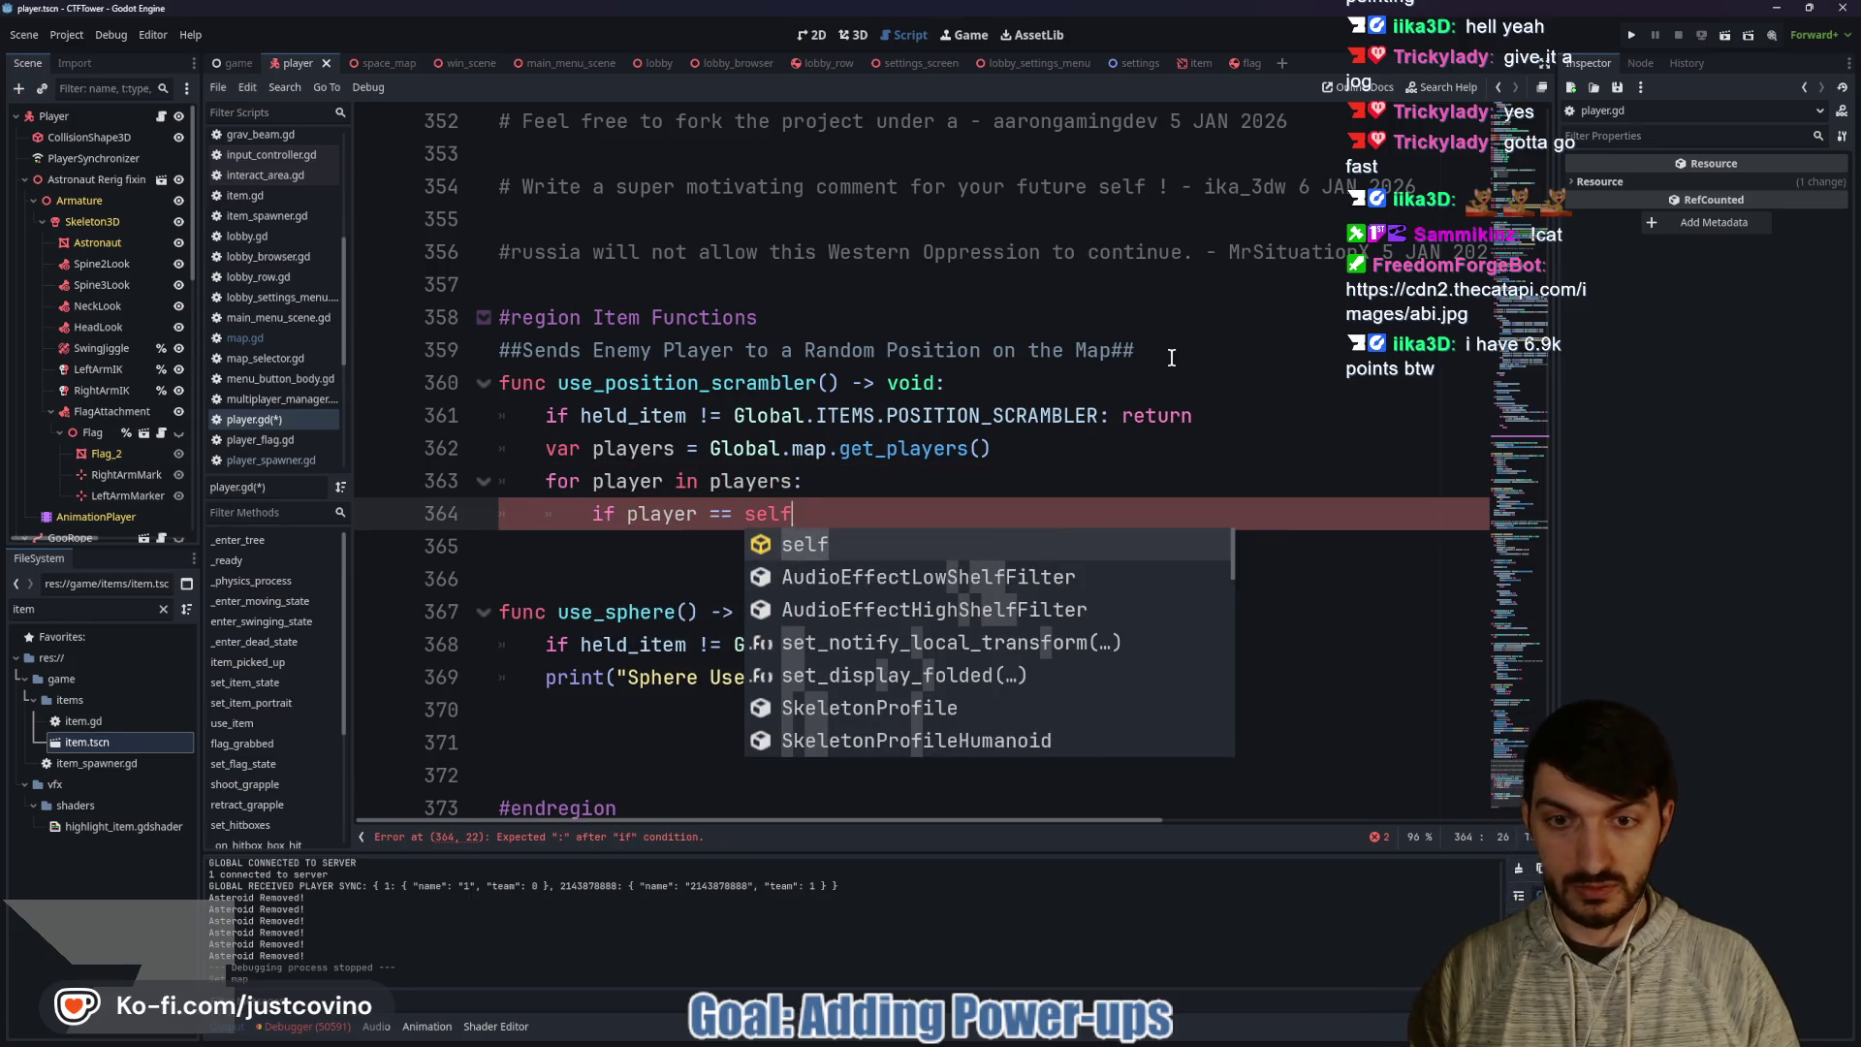
text(: continu)
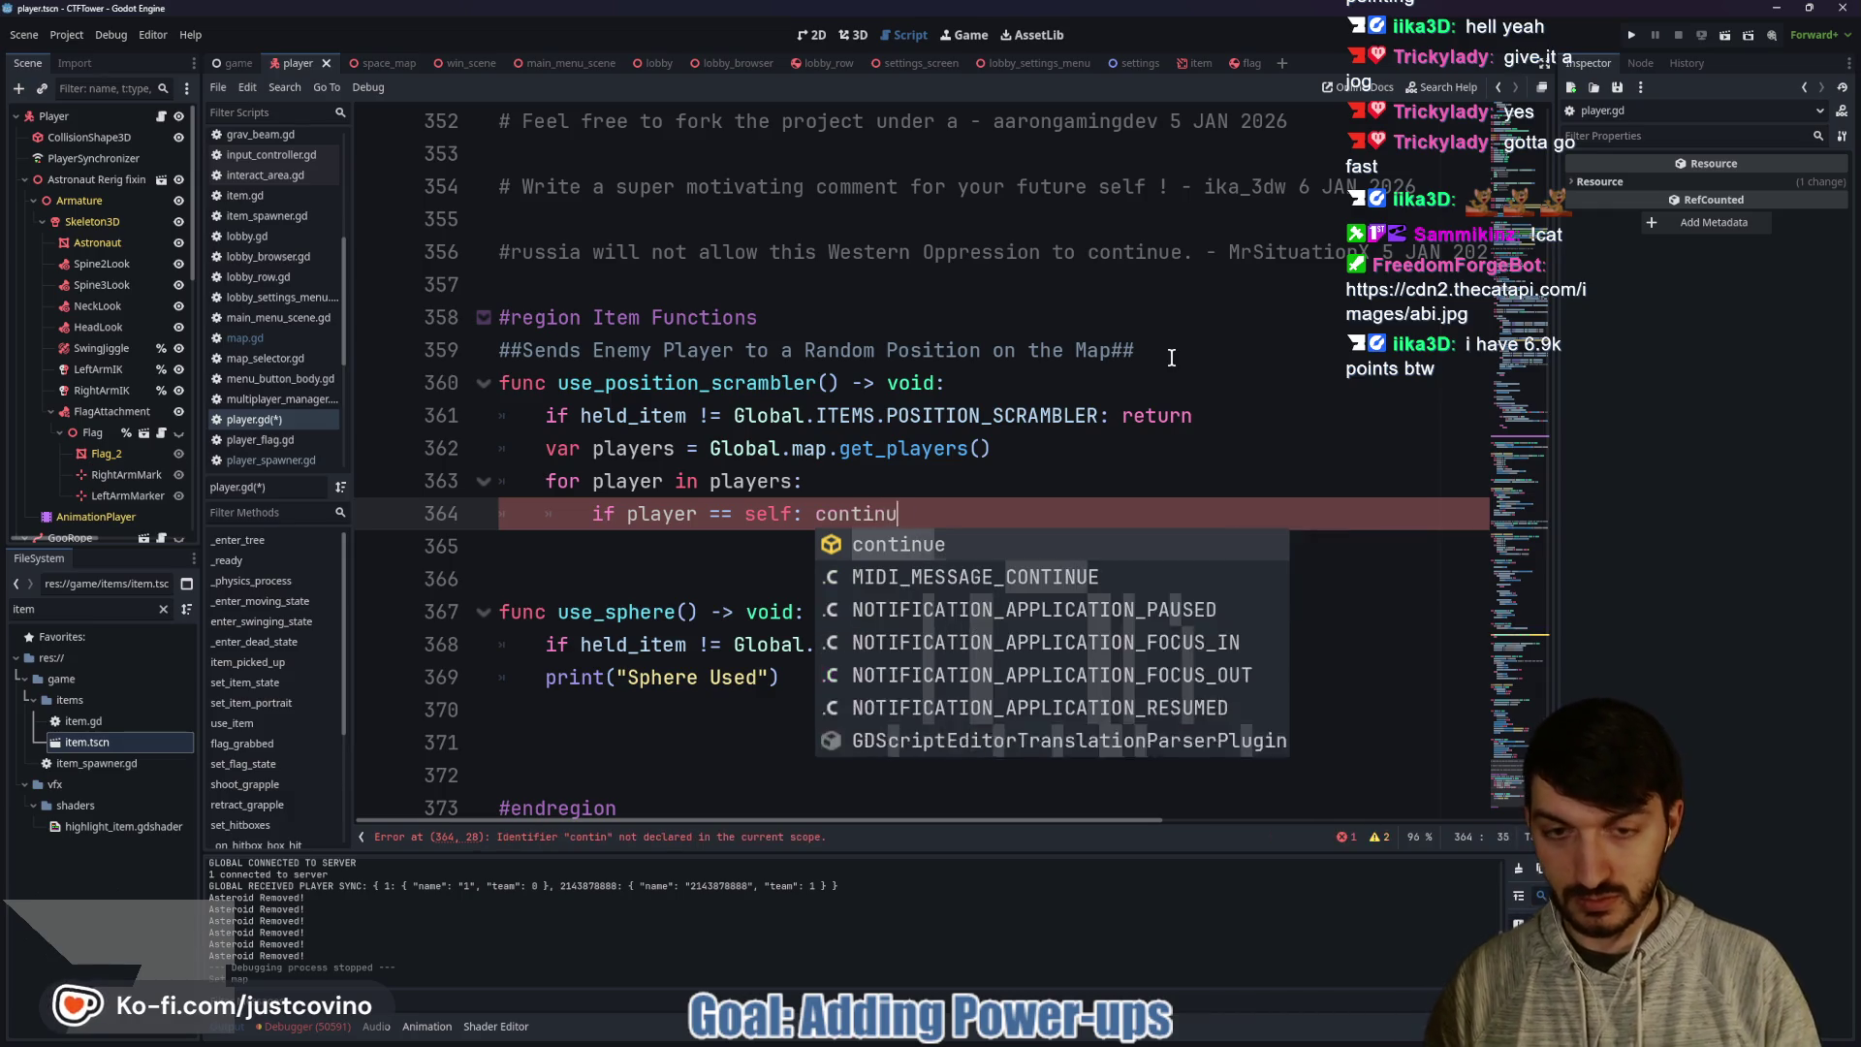
key(Return)
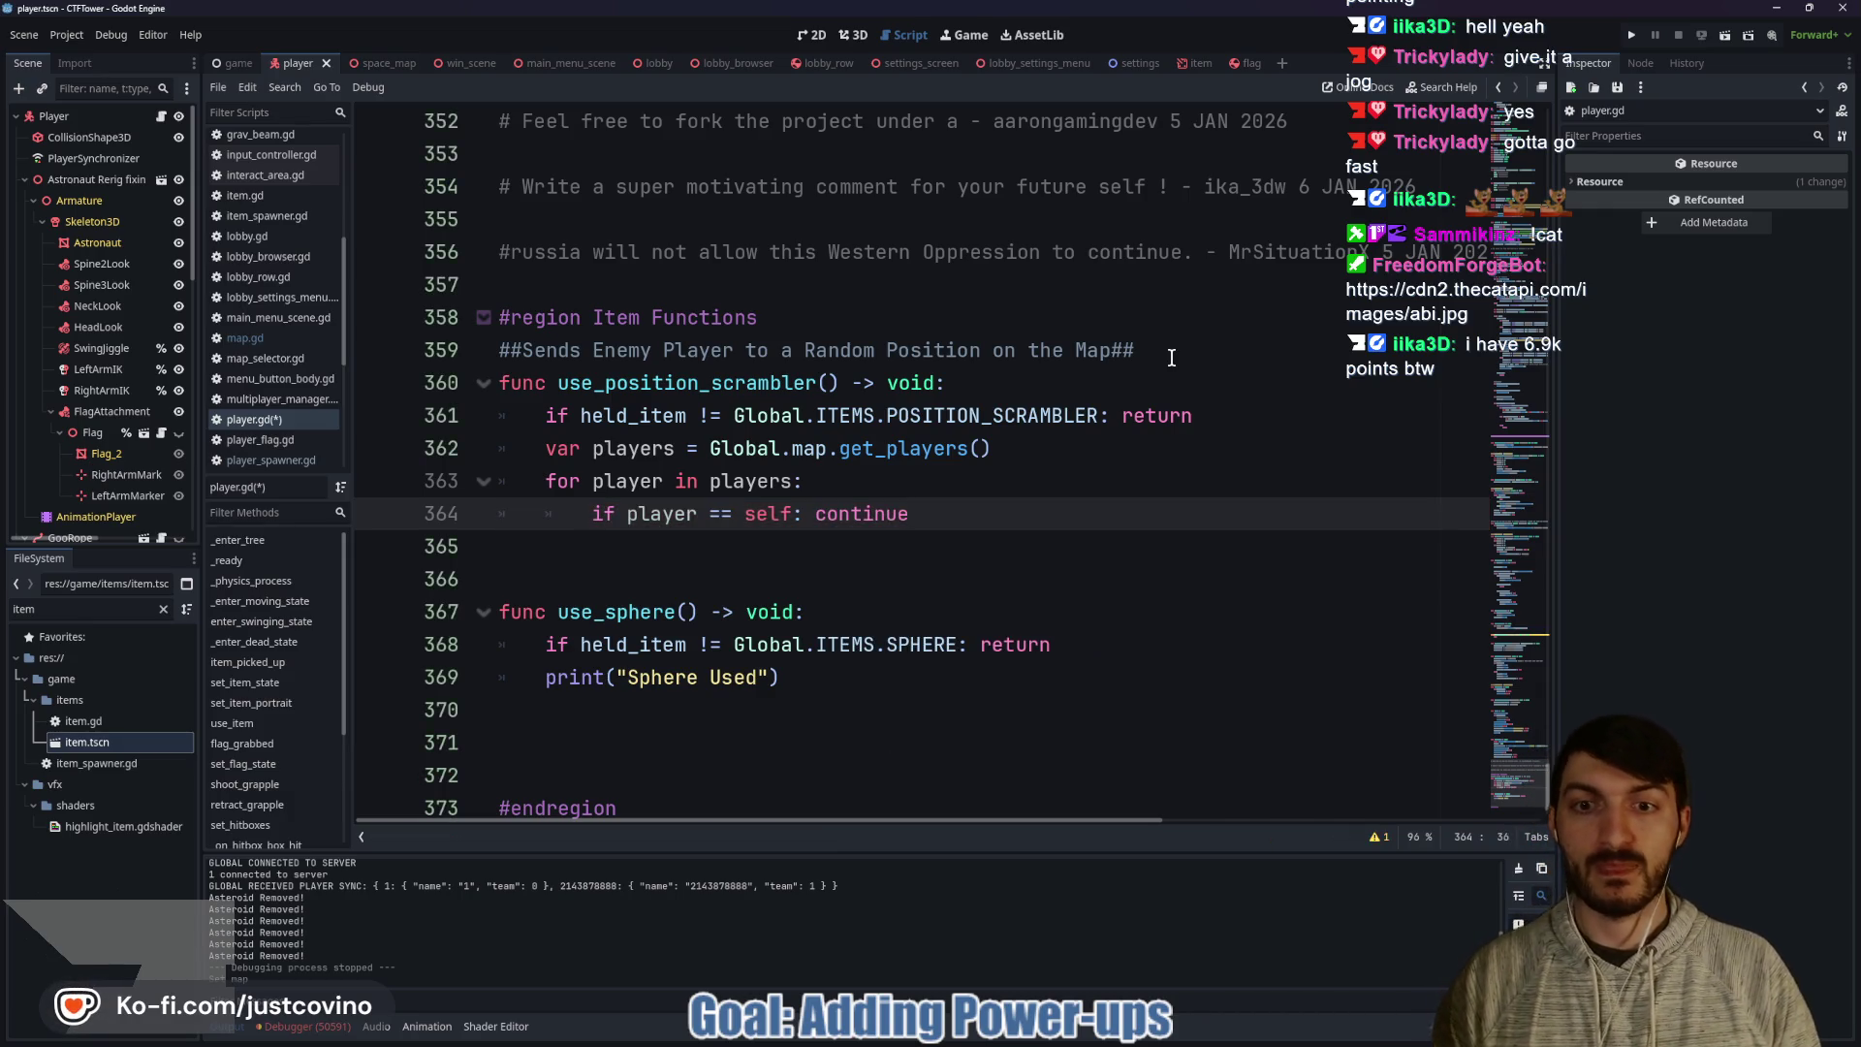
key(BackSpace)
key(BackSpace)
key(BackSpace)
key(BackSpace)
key(BackSpace)
key(BackSpace)
- Add 'if player.team == team: continue' so the loop skips teammates
text(.t)
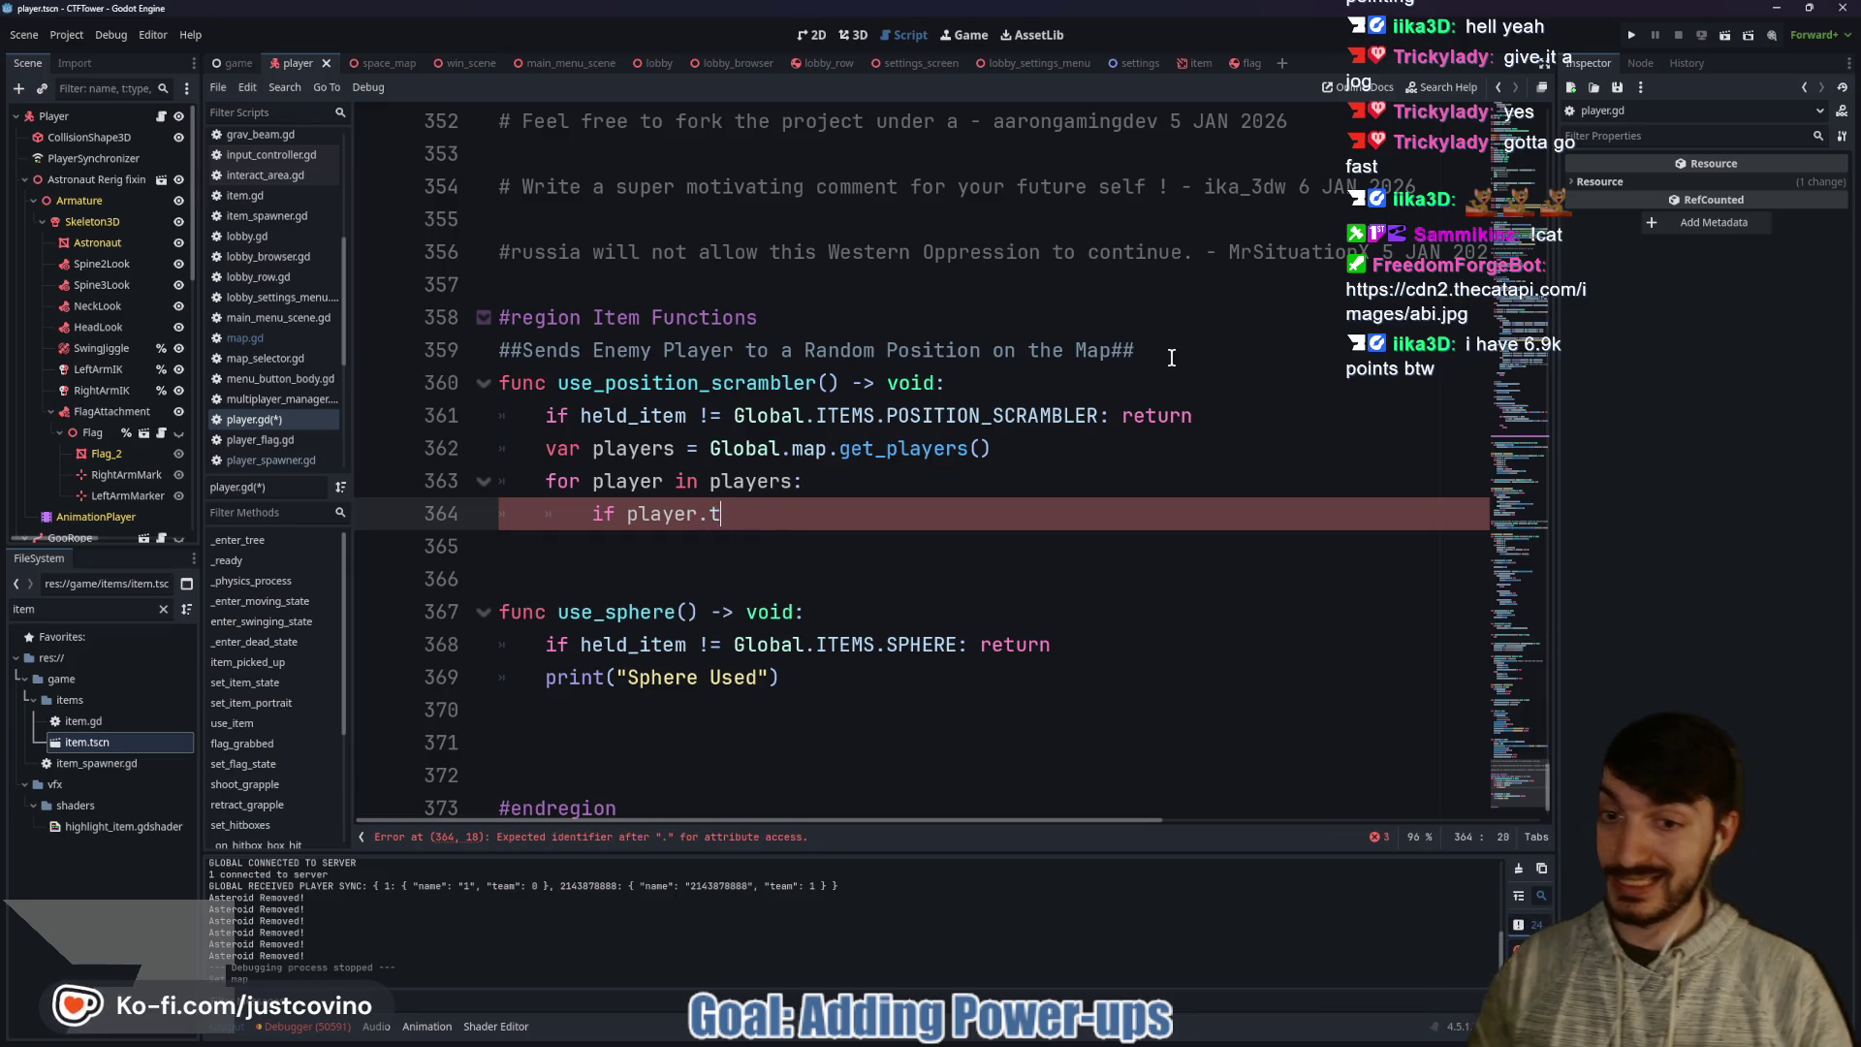
text(eam)
text(= team)
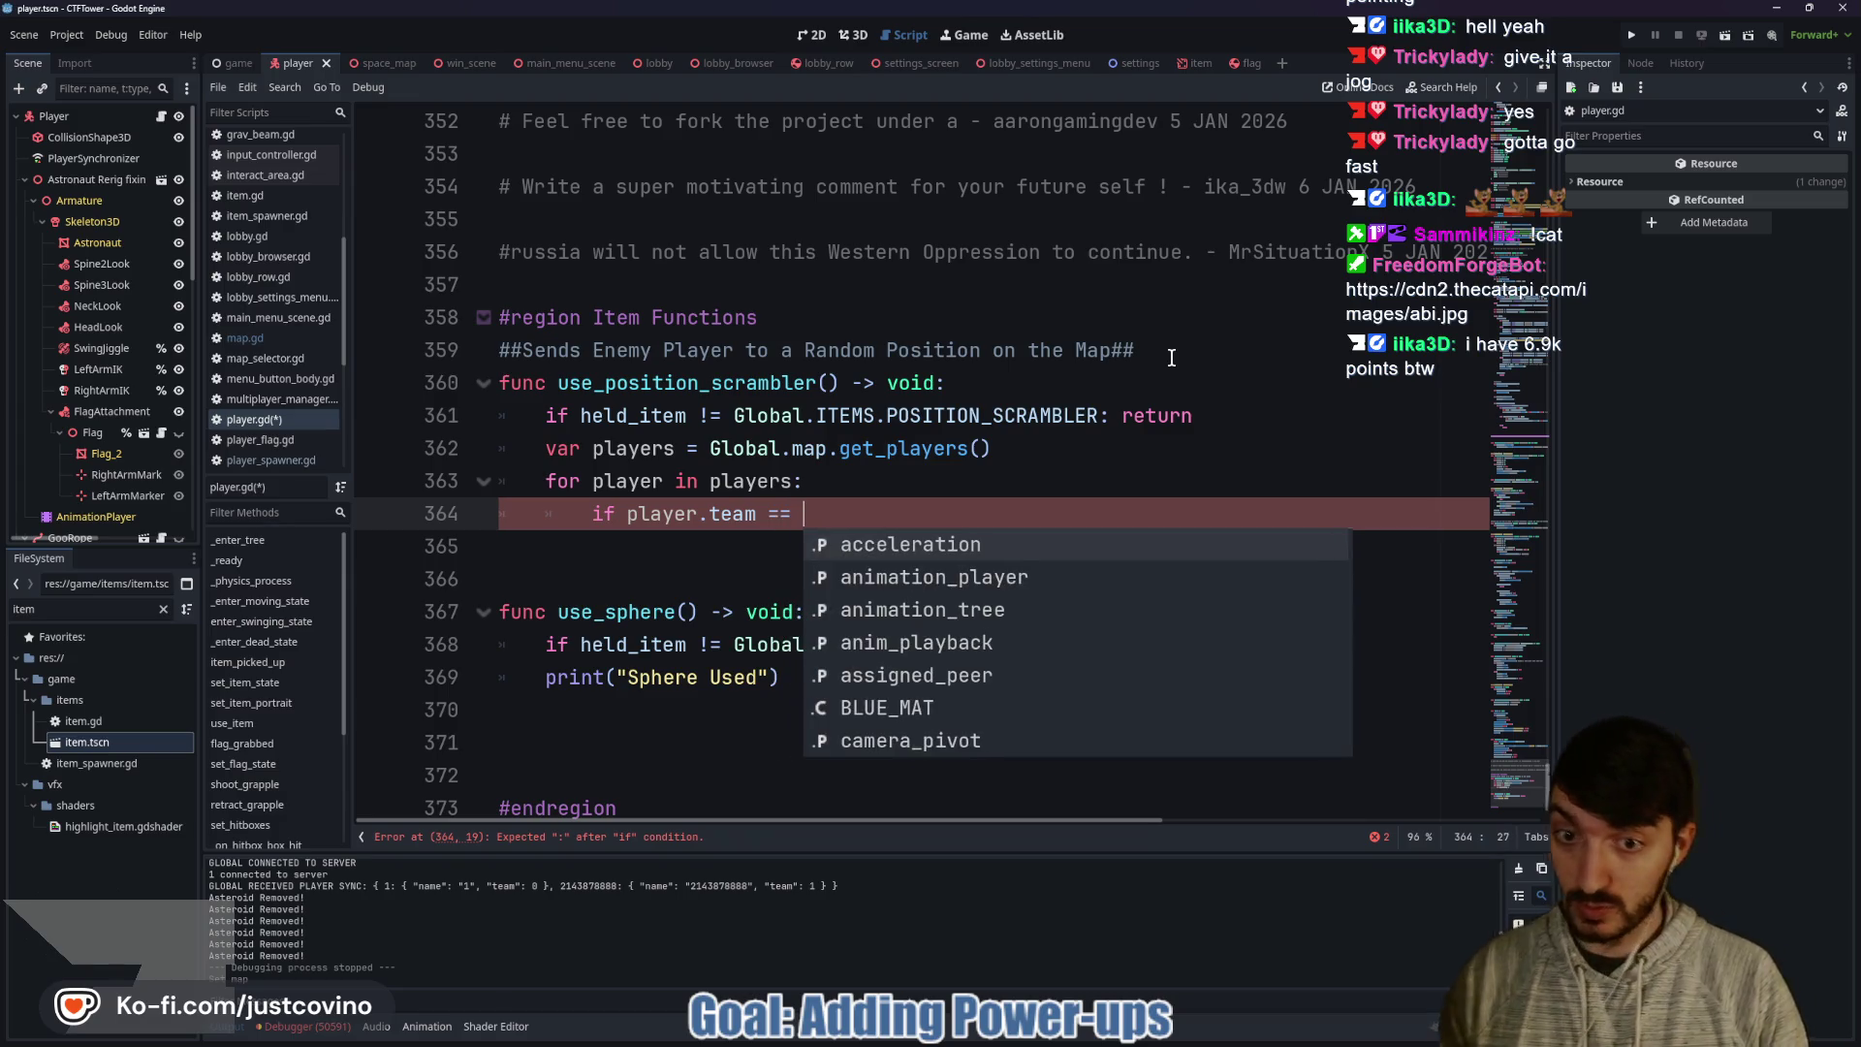
text(: contun)
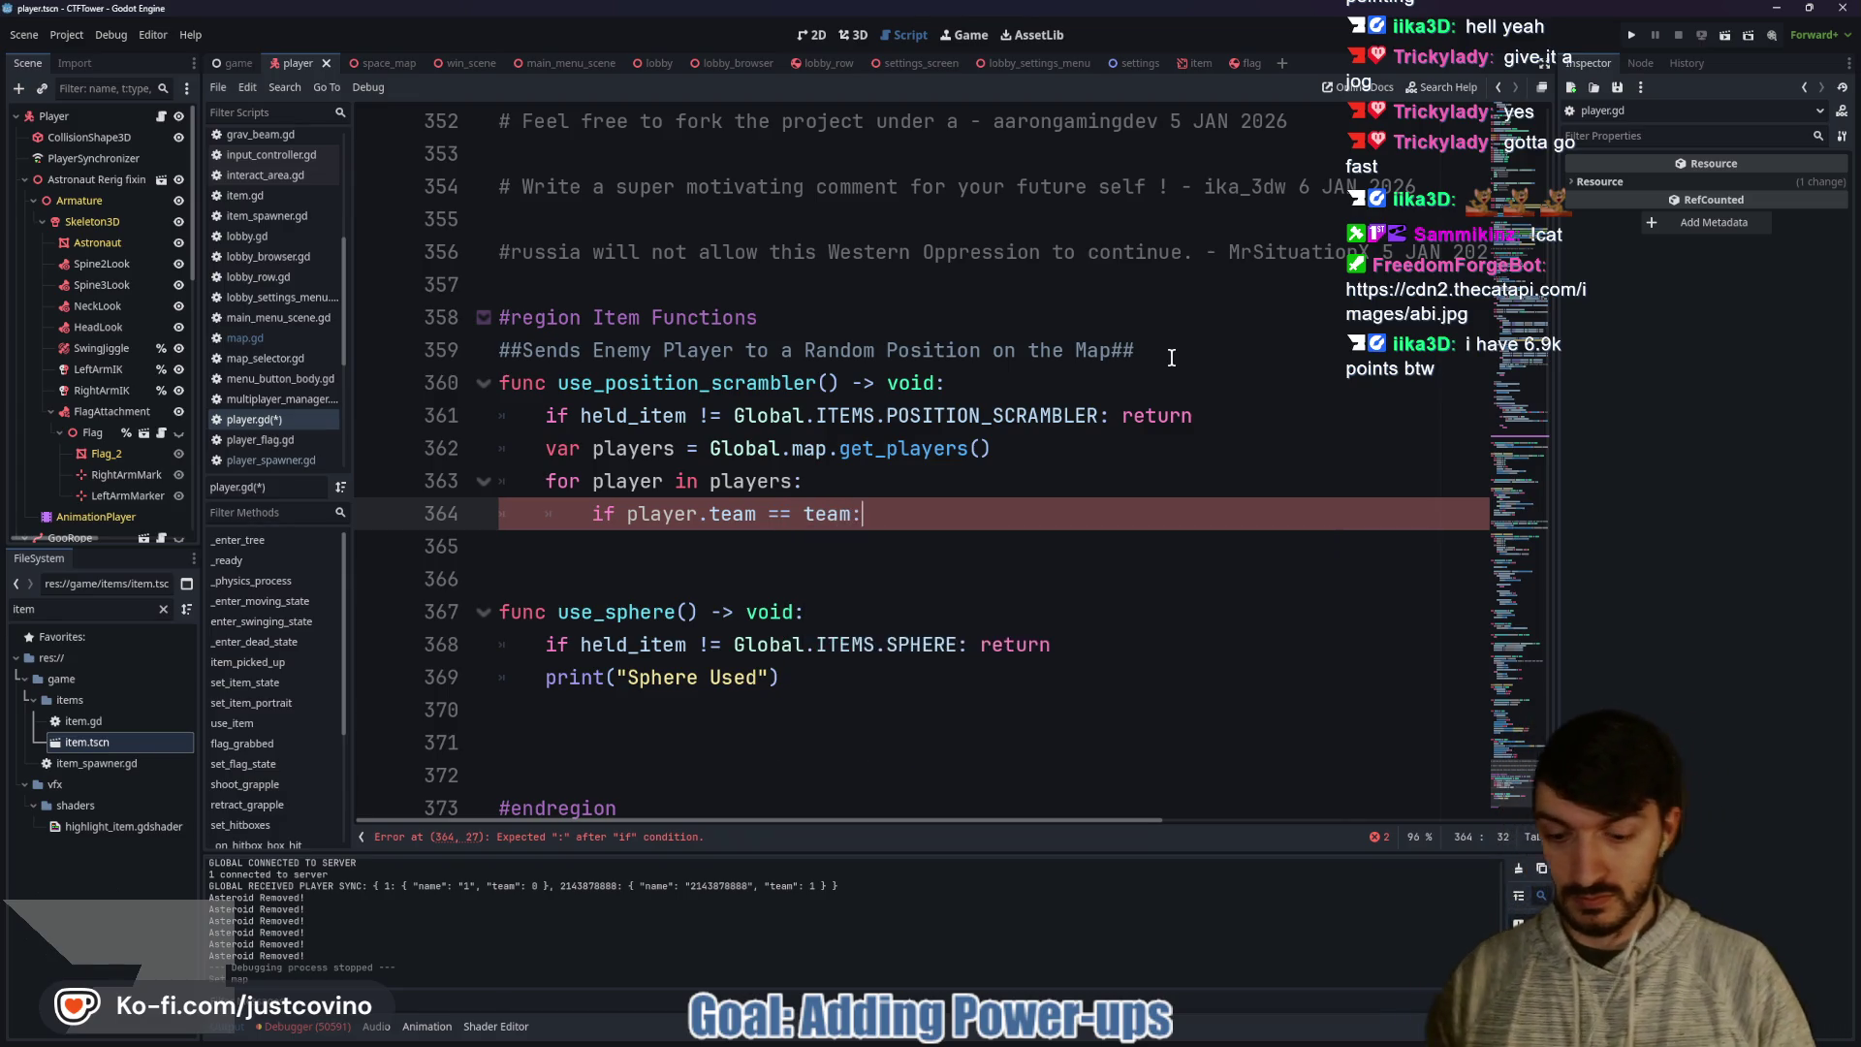
text(ue)
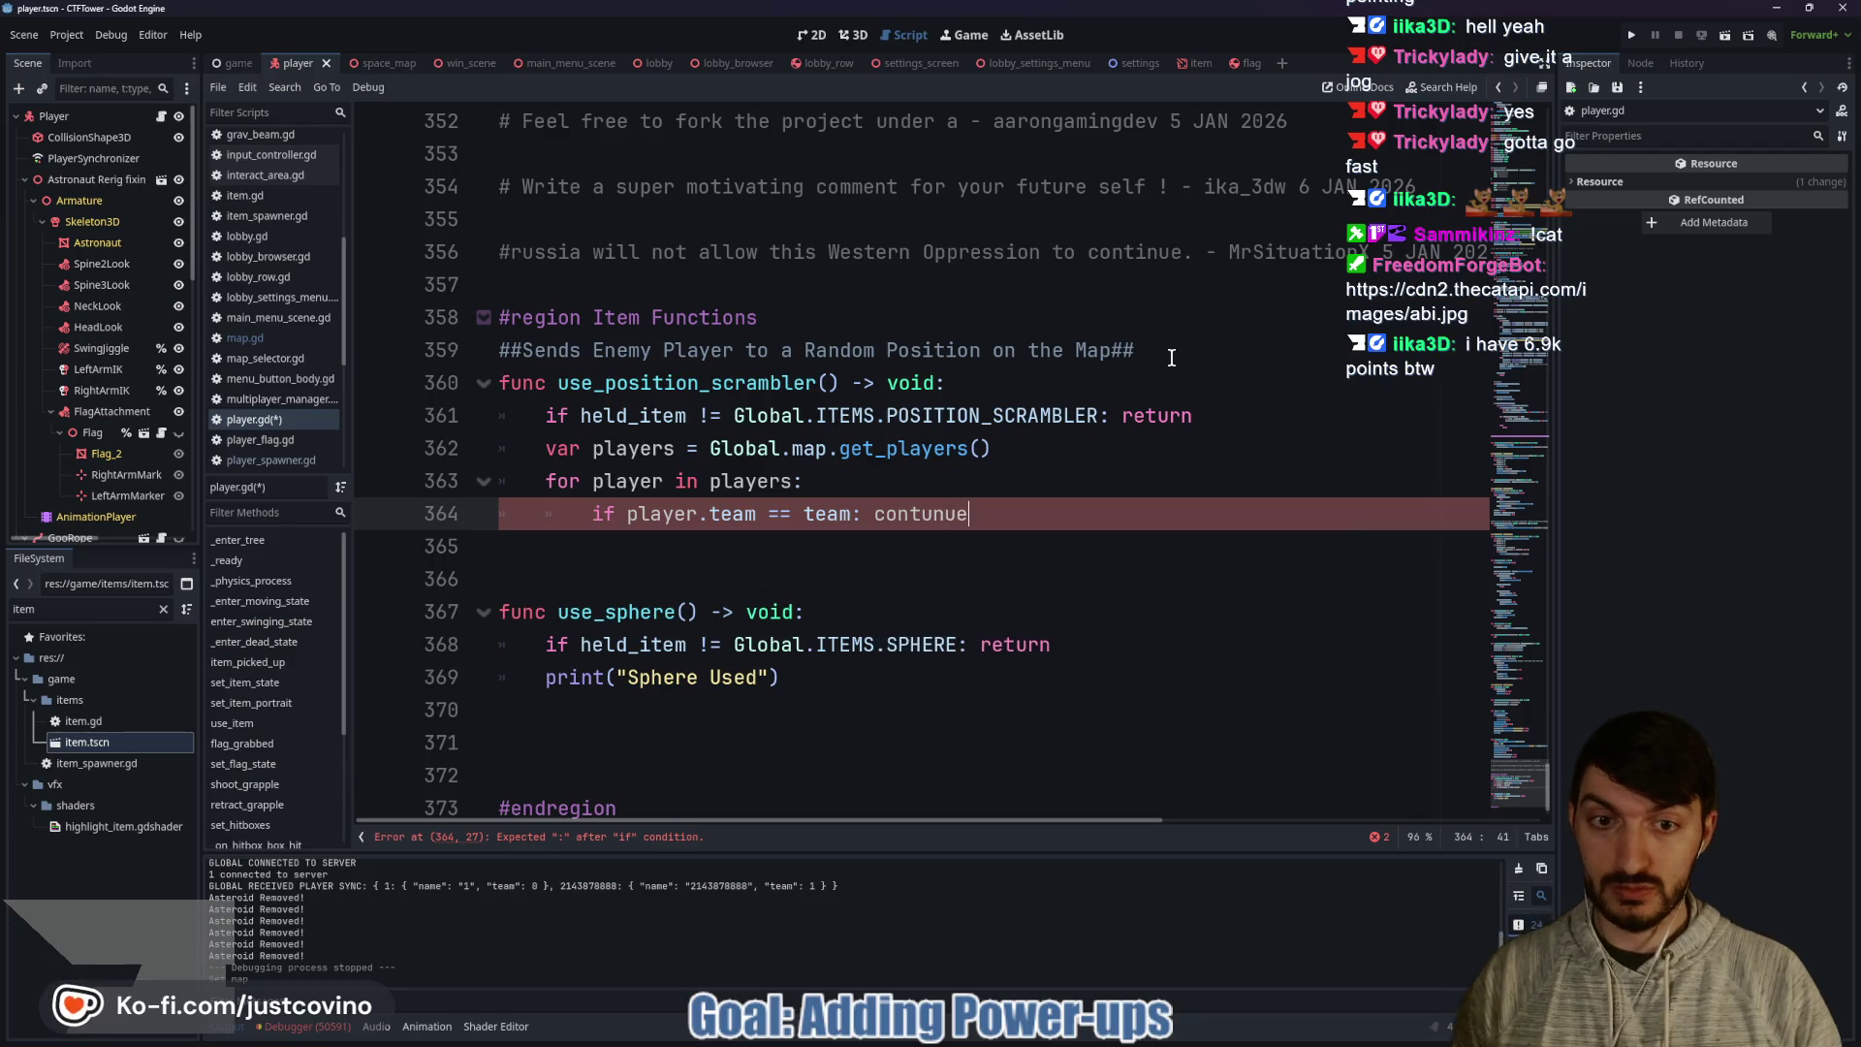
key(BackSpace)
key(BackSpace)
key(BackSpace)
text(inue)
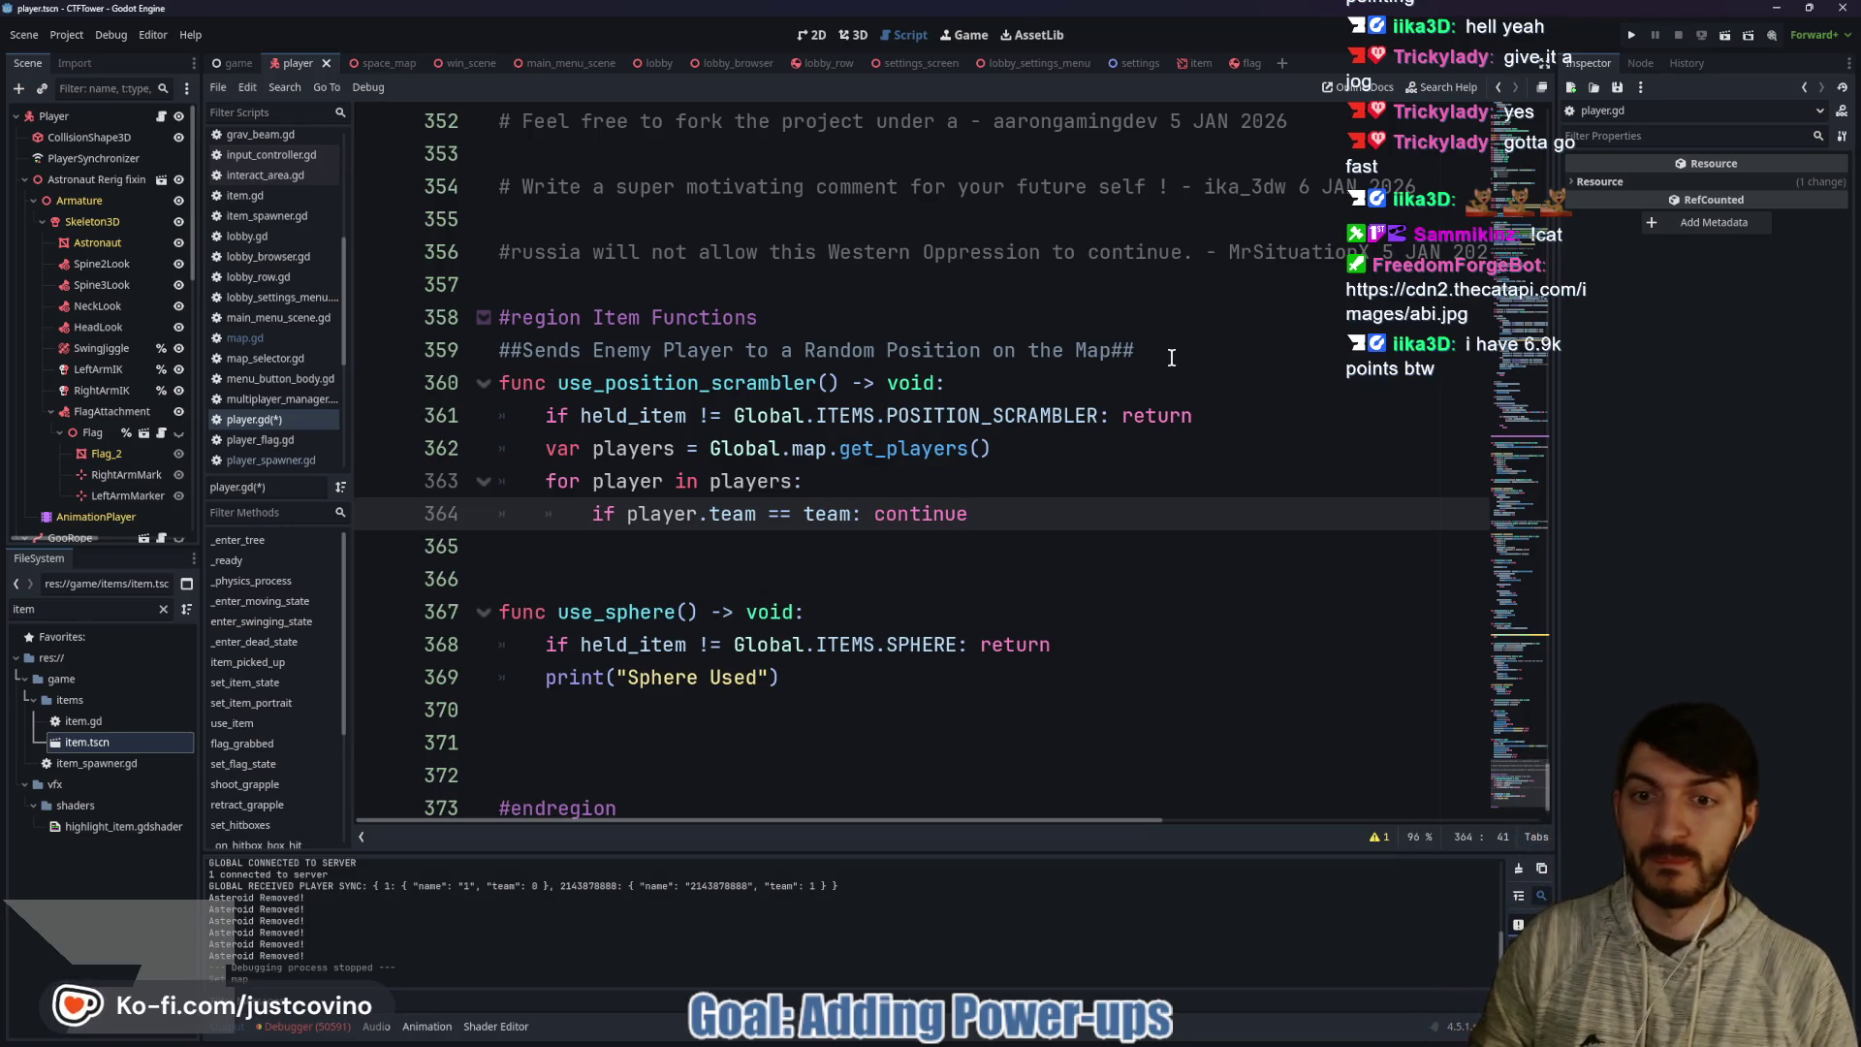
key(Return)
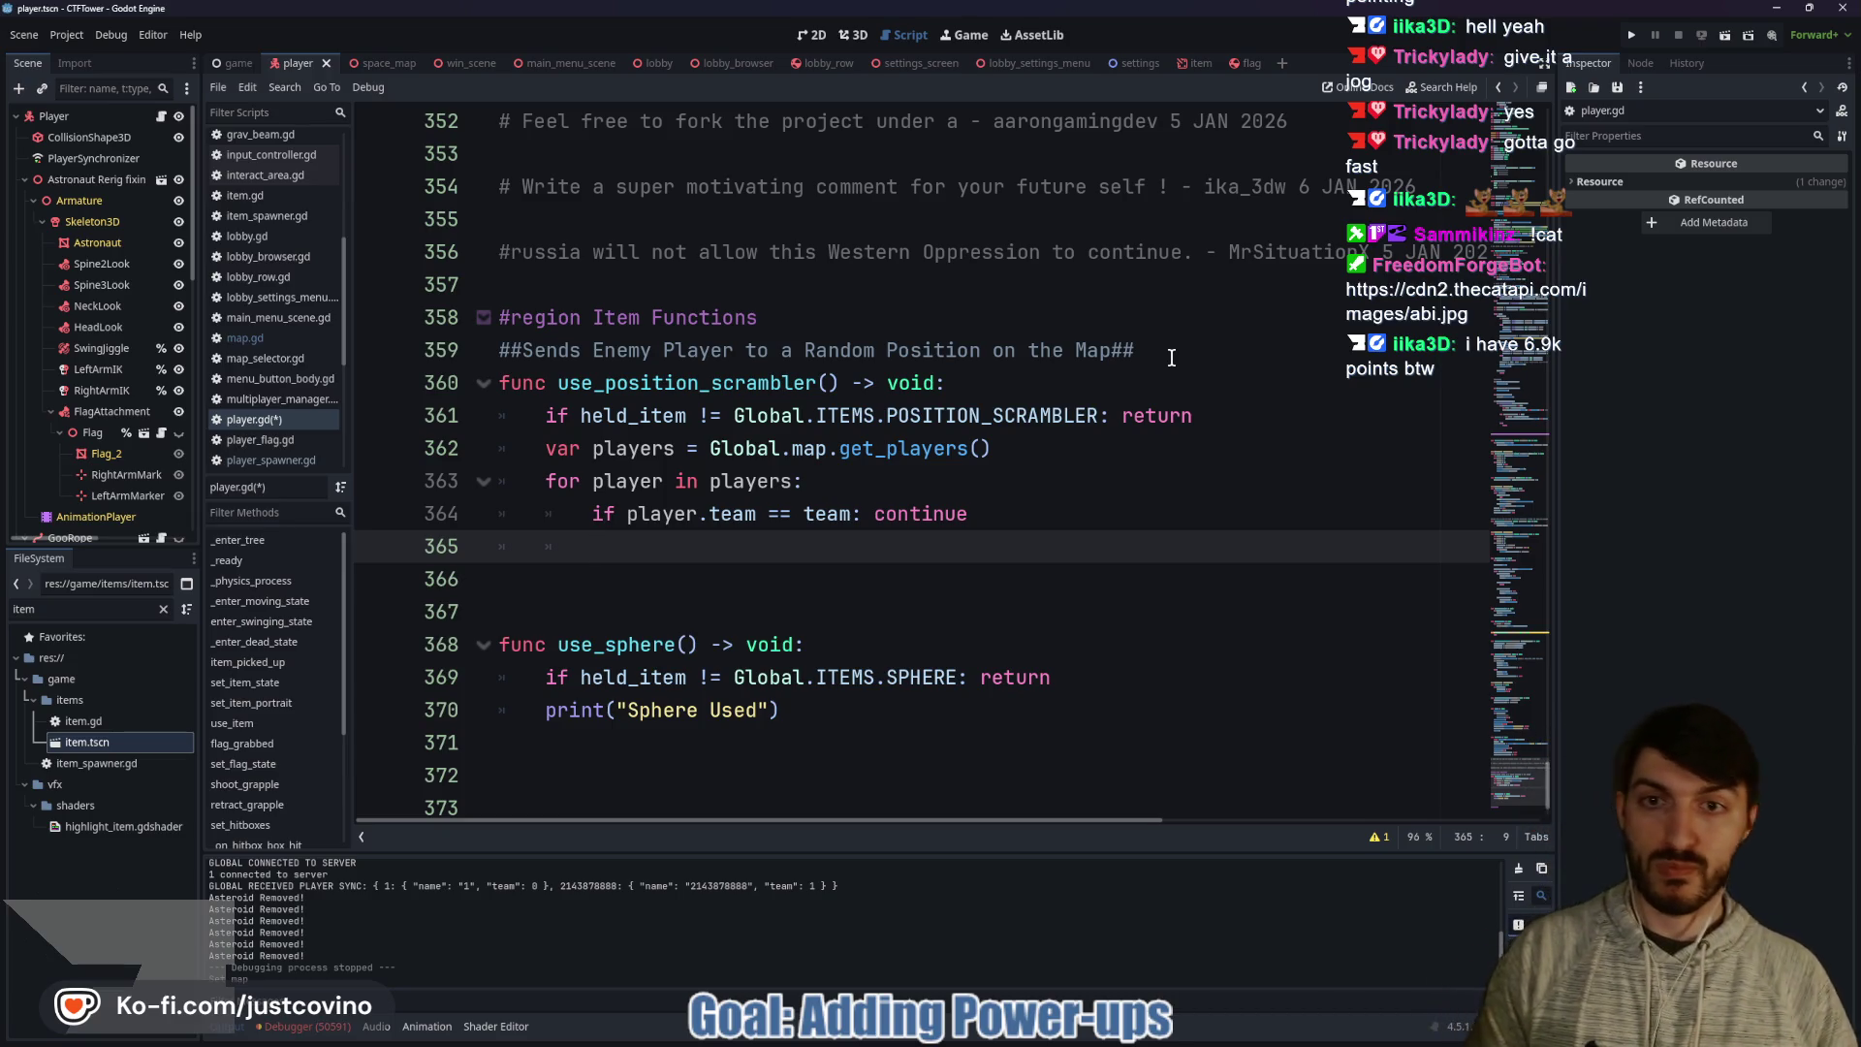
- Add the global_position += Vector3(randf()*20.0, randf()*4.0, randf()*20.0) offset line
text(player.global_position += Vector3(randf() * 2.0, randf() * 2.0, randf() * 20))
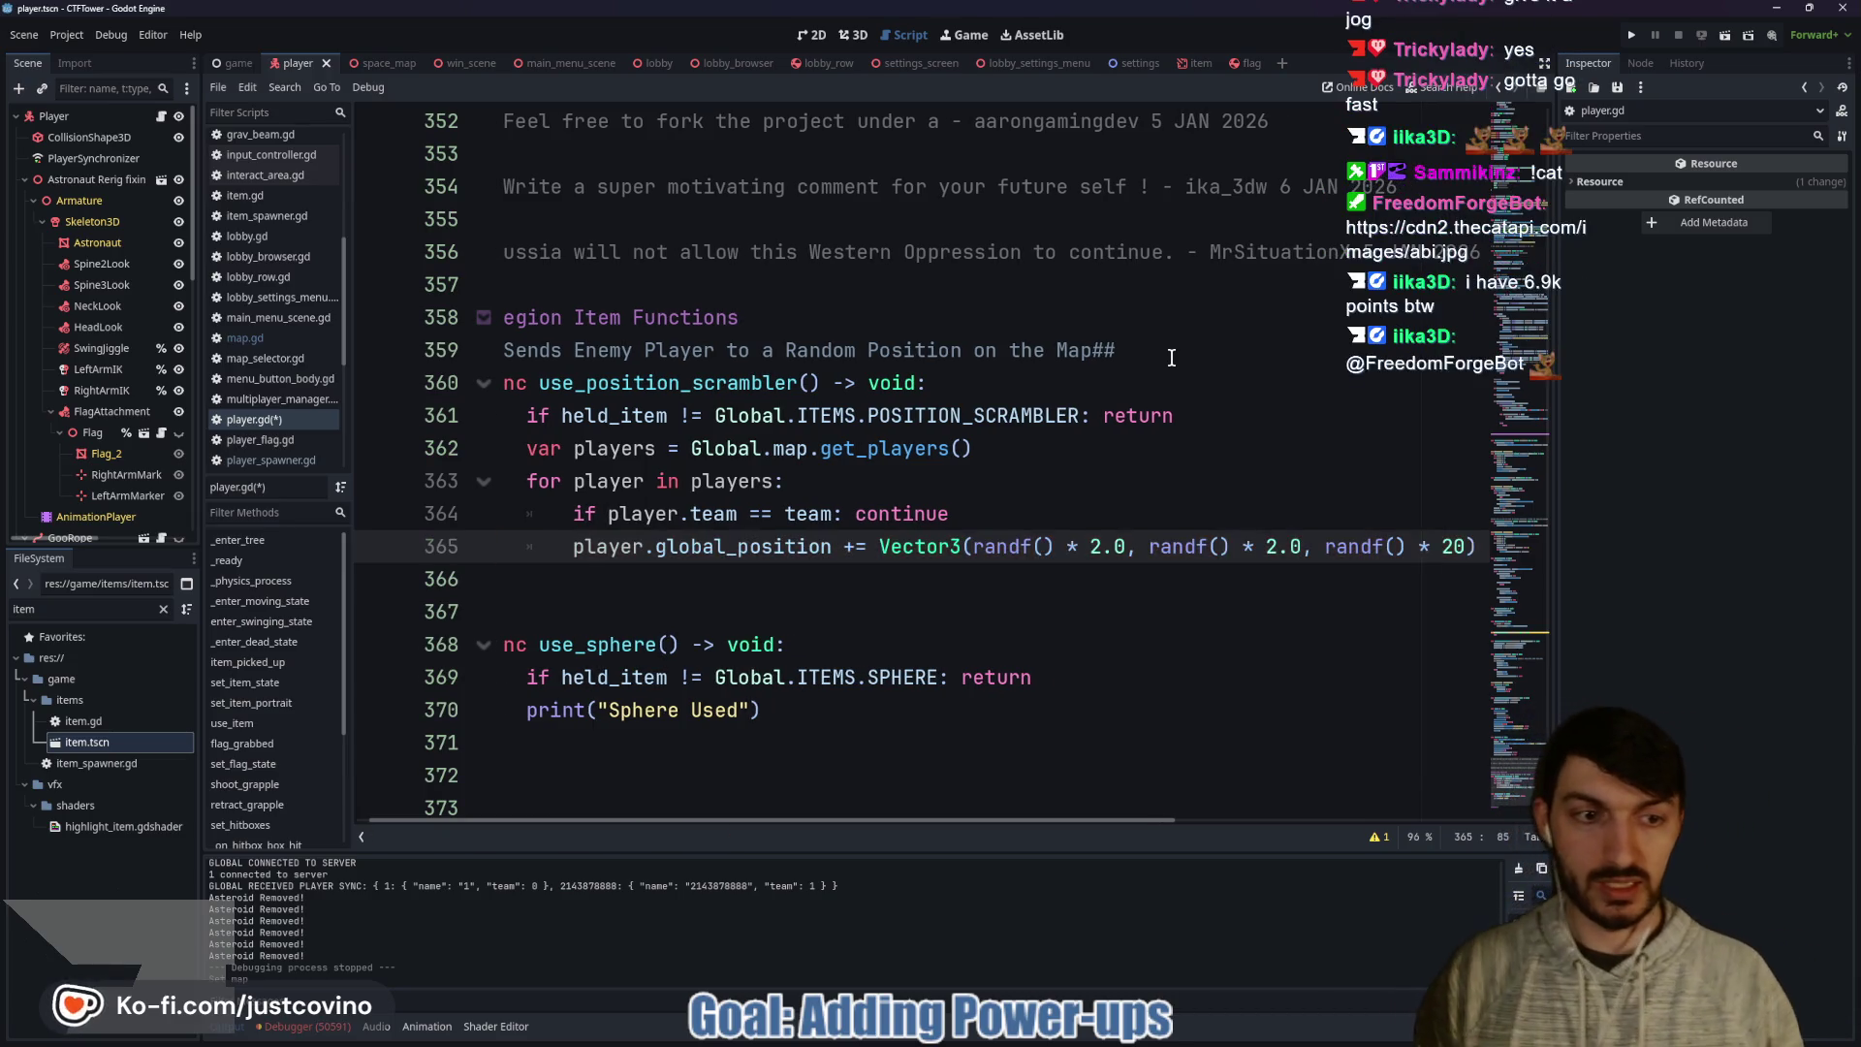
text(.0)
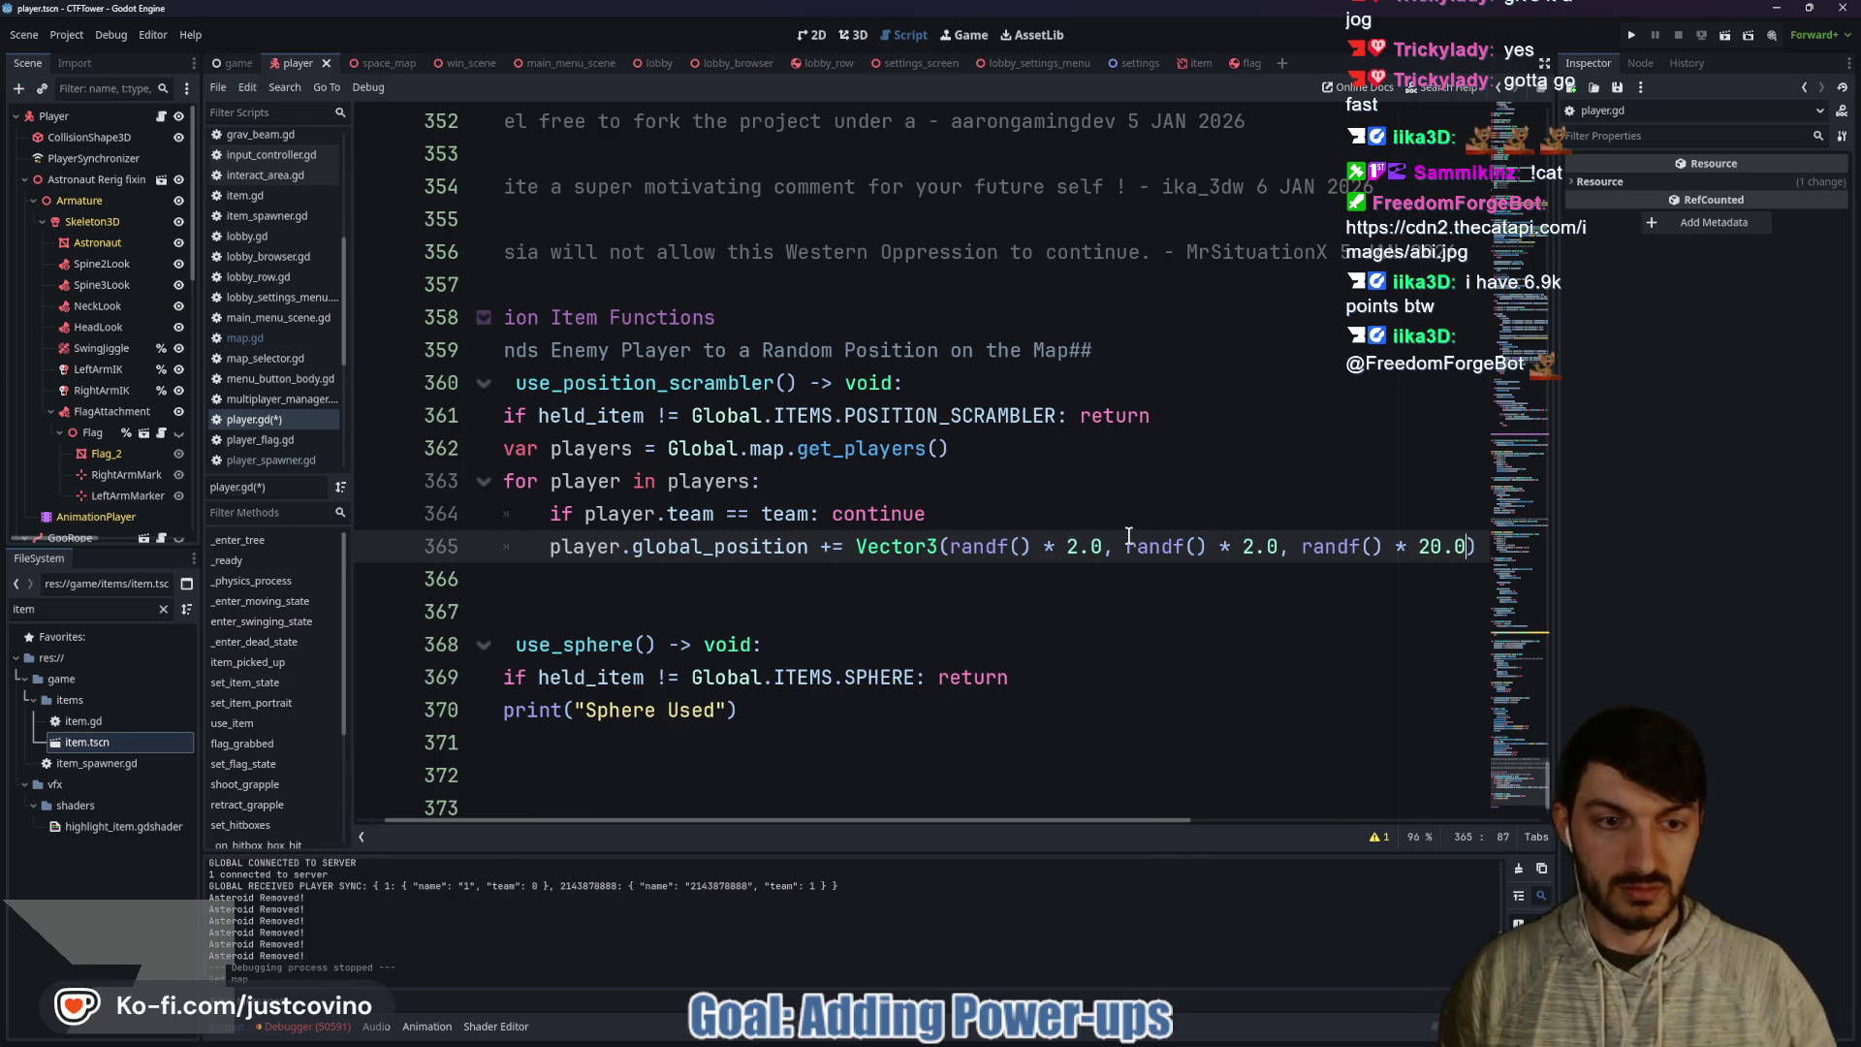
text(0)
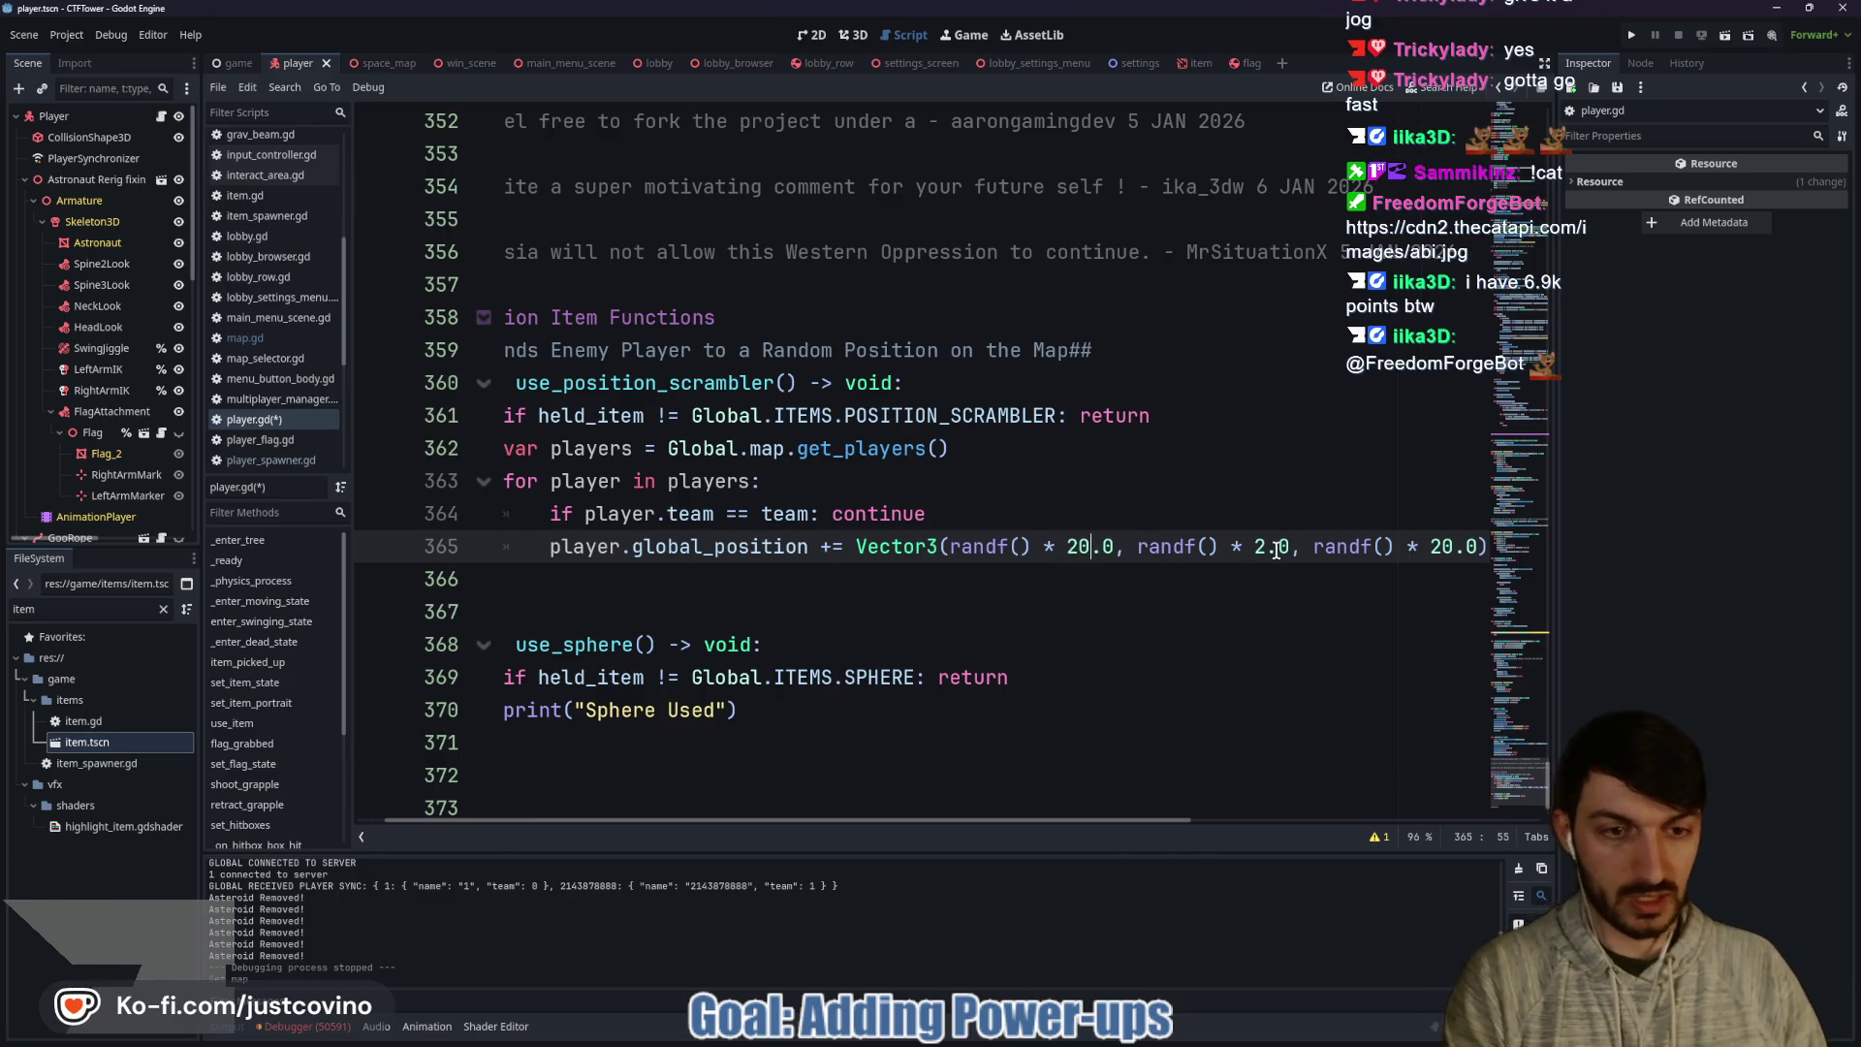
key(BackSpace)
text(4)
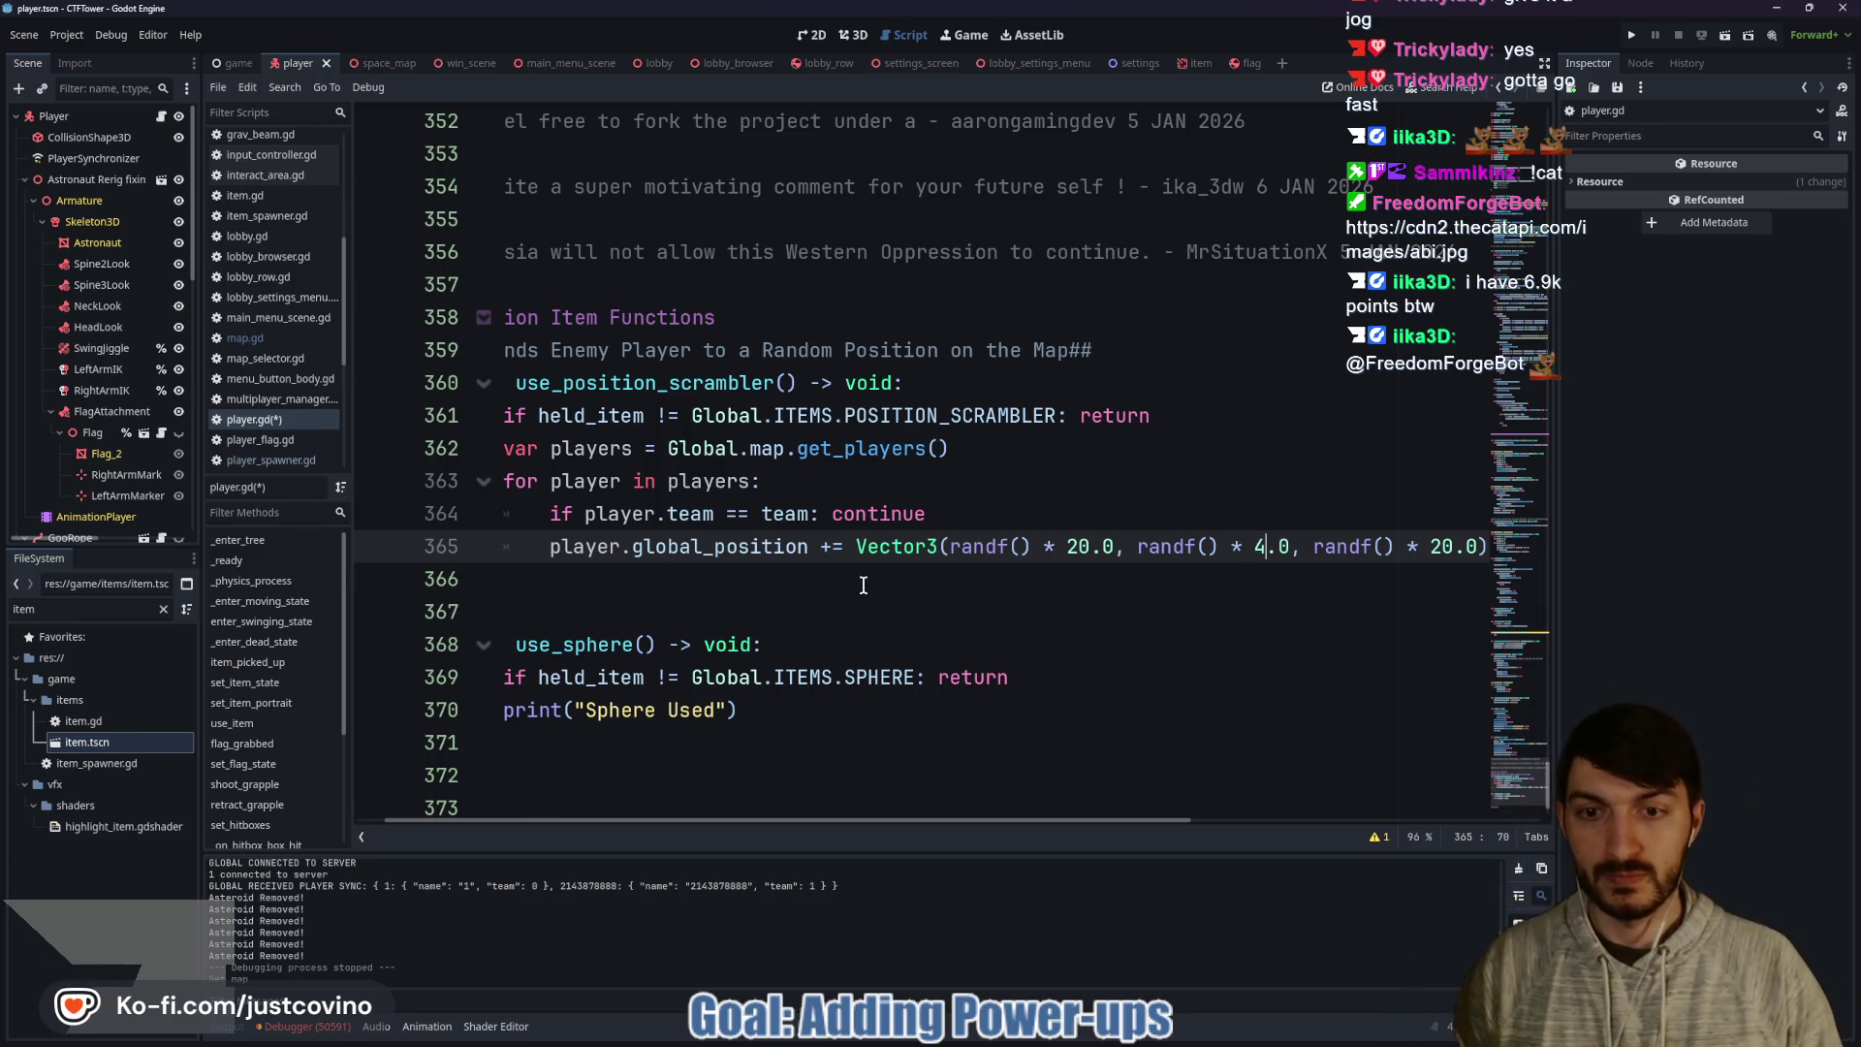
- End the function with an indented return, save, and add a blank line before use_sphere
click(791, 588)
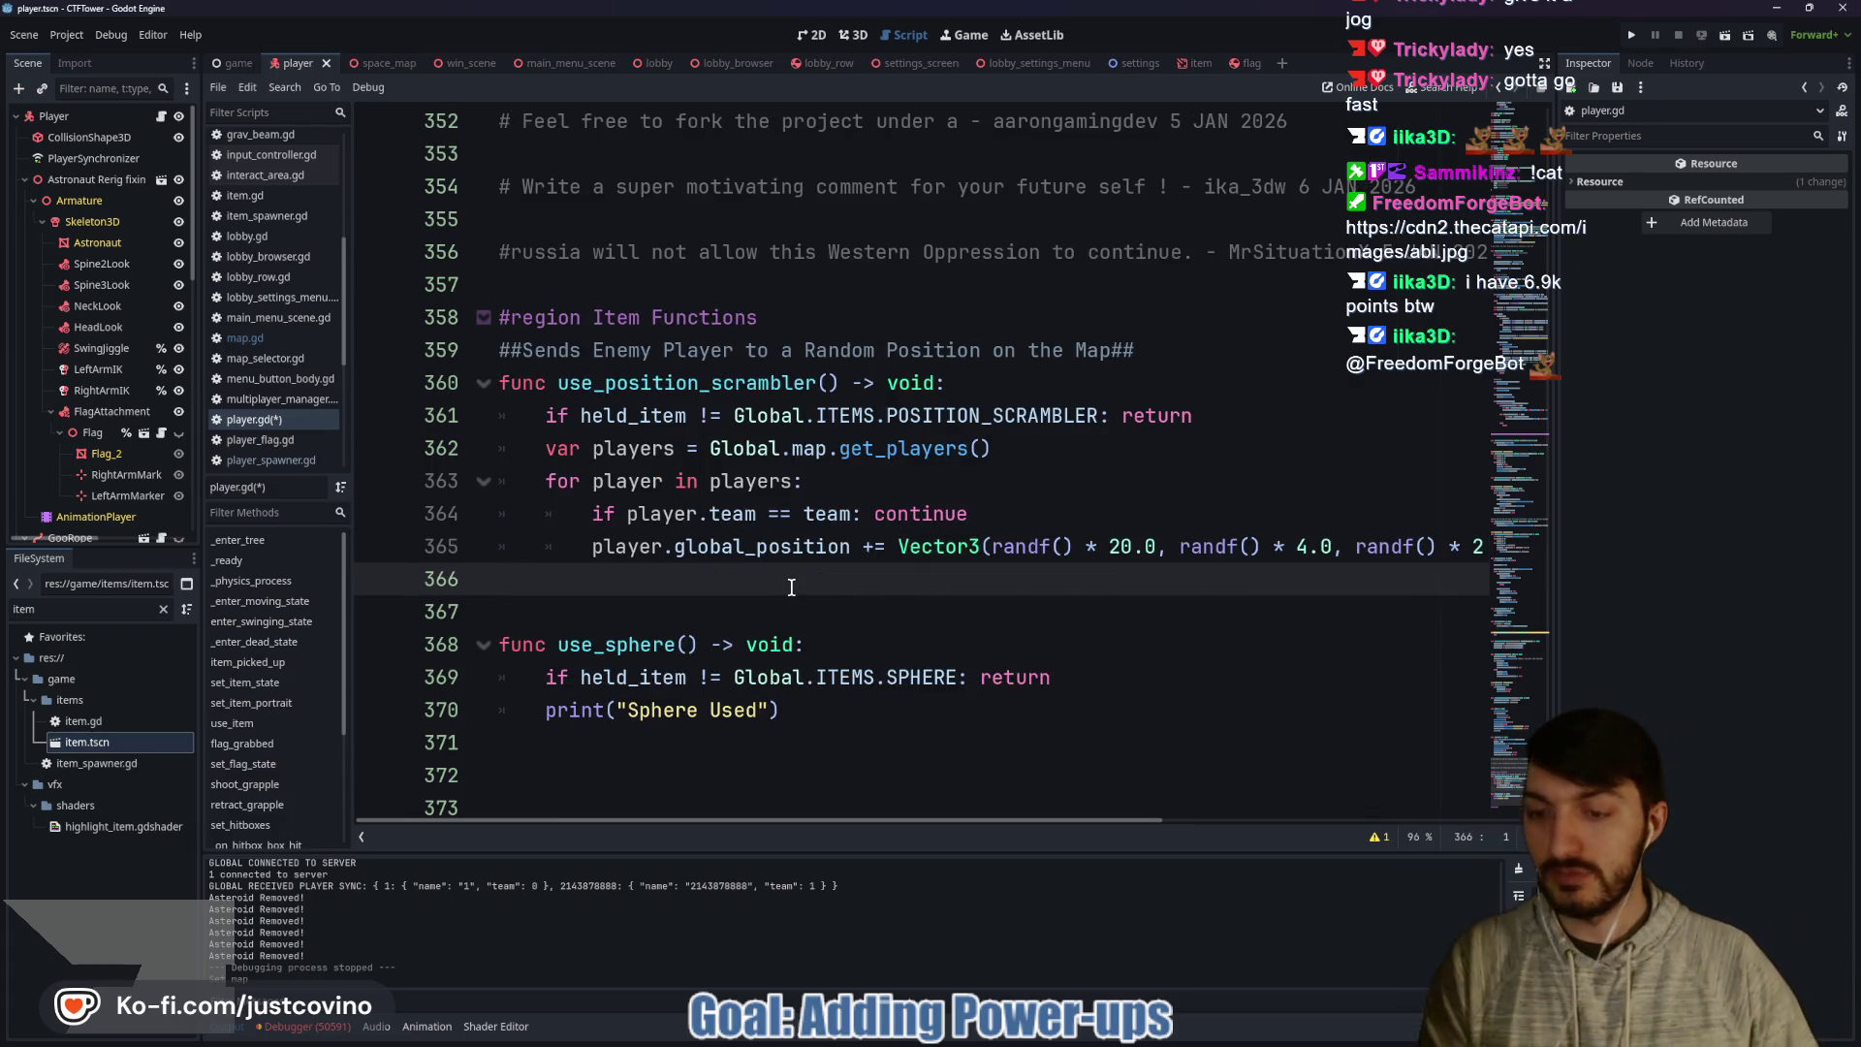
key(Tab)
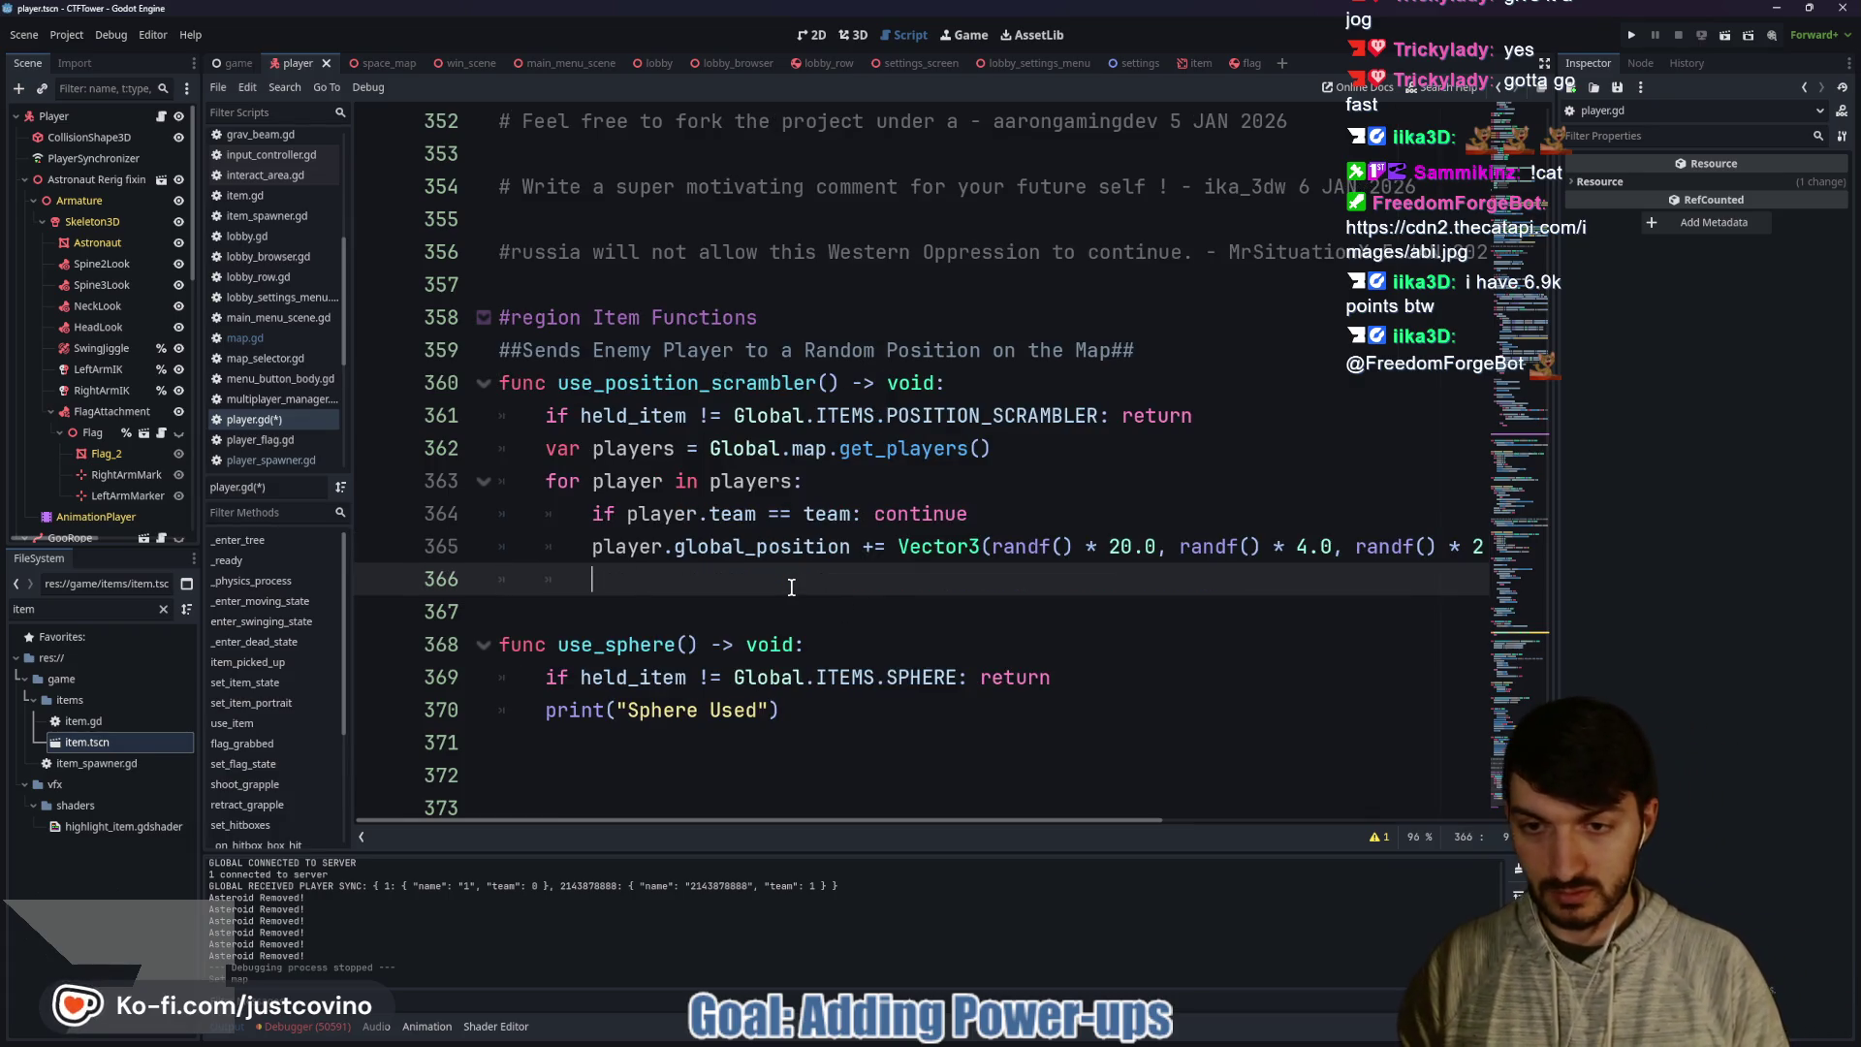
text(return)
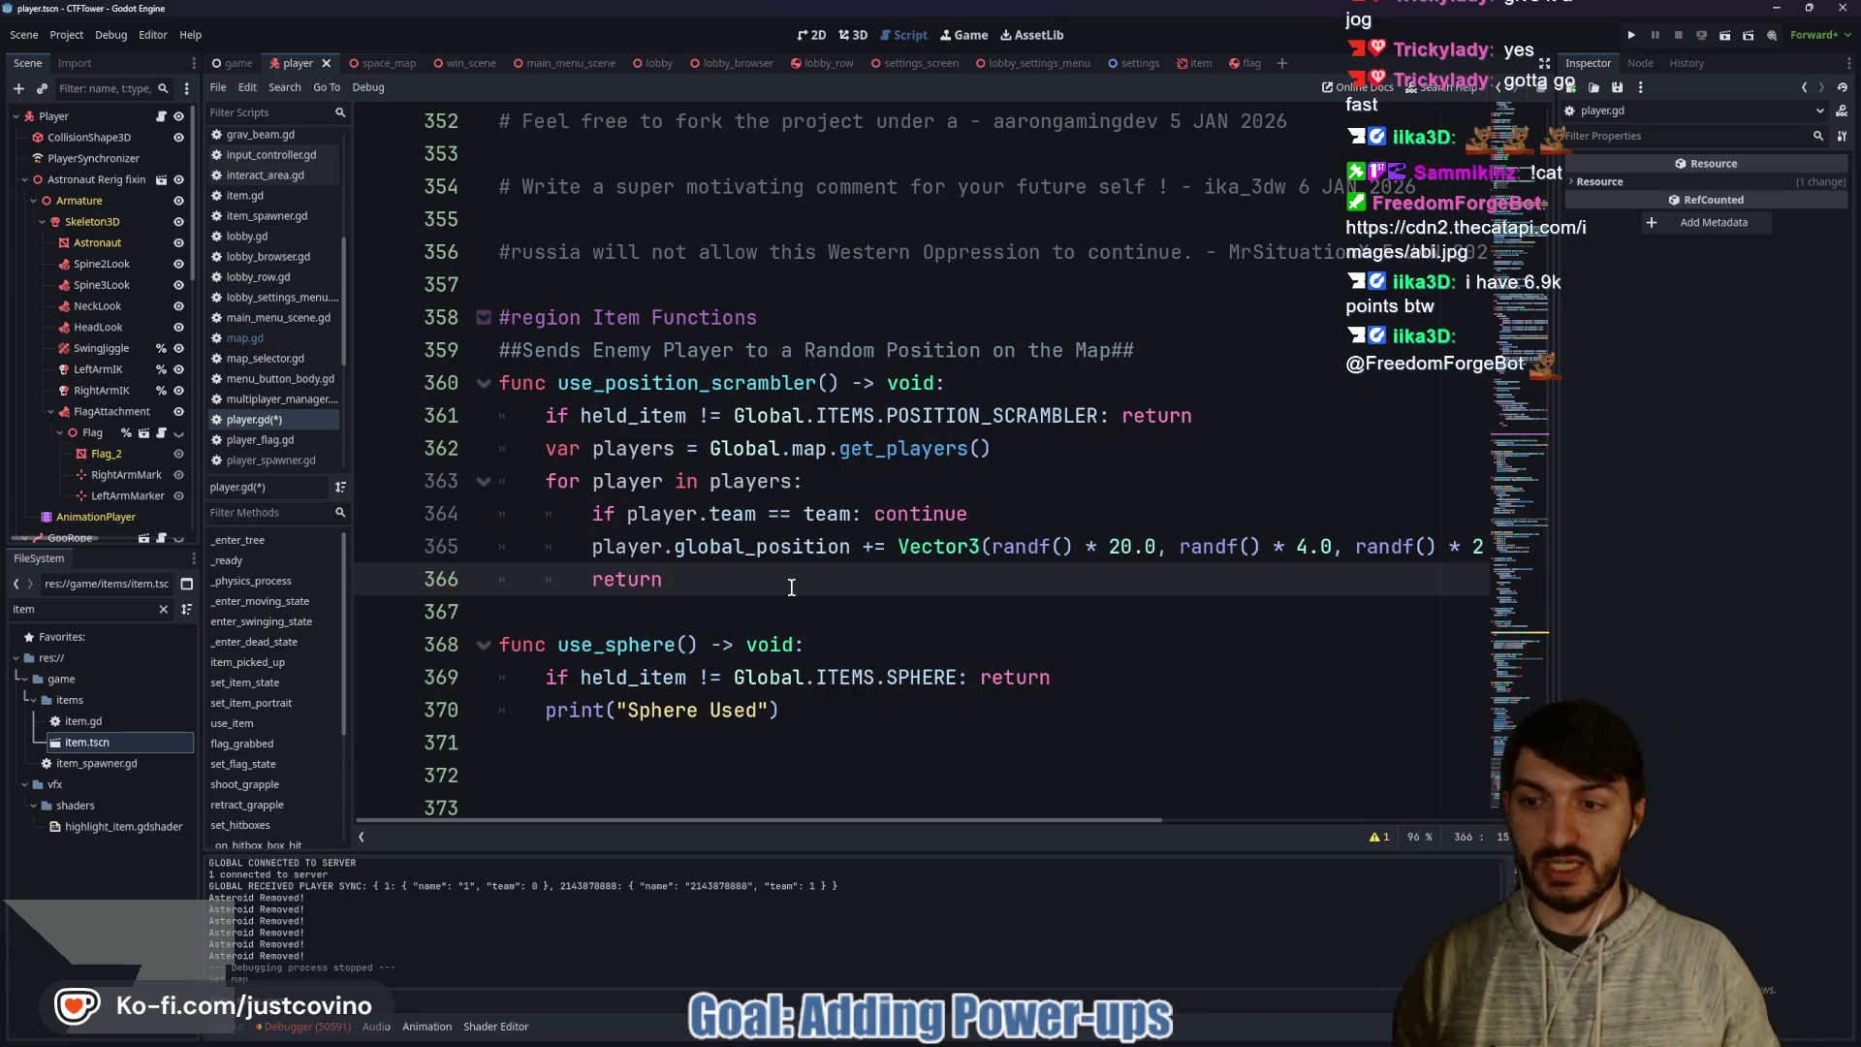
key(ctrl+s)
click(664, 625)
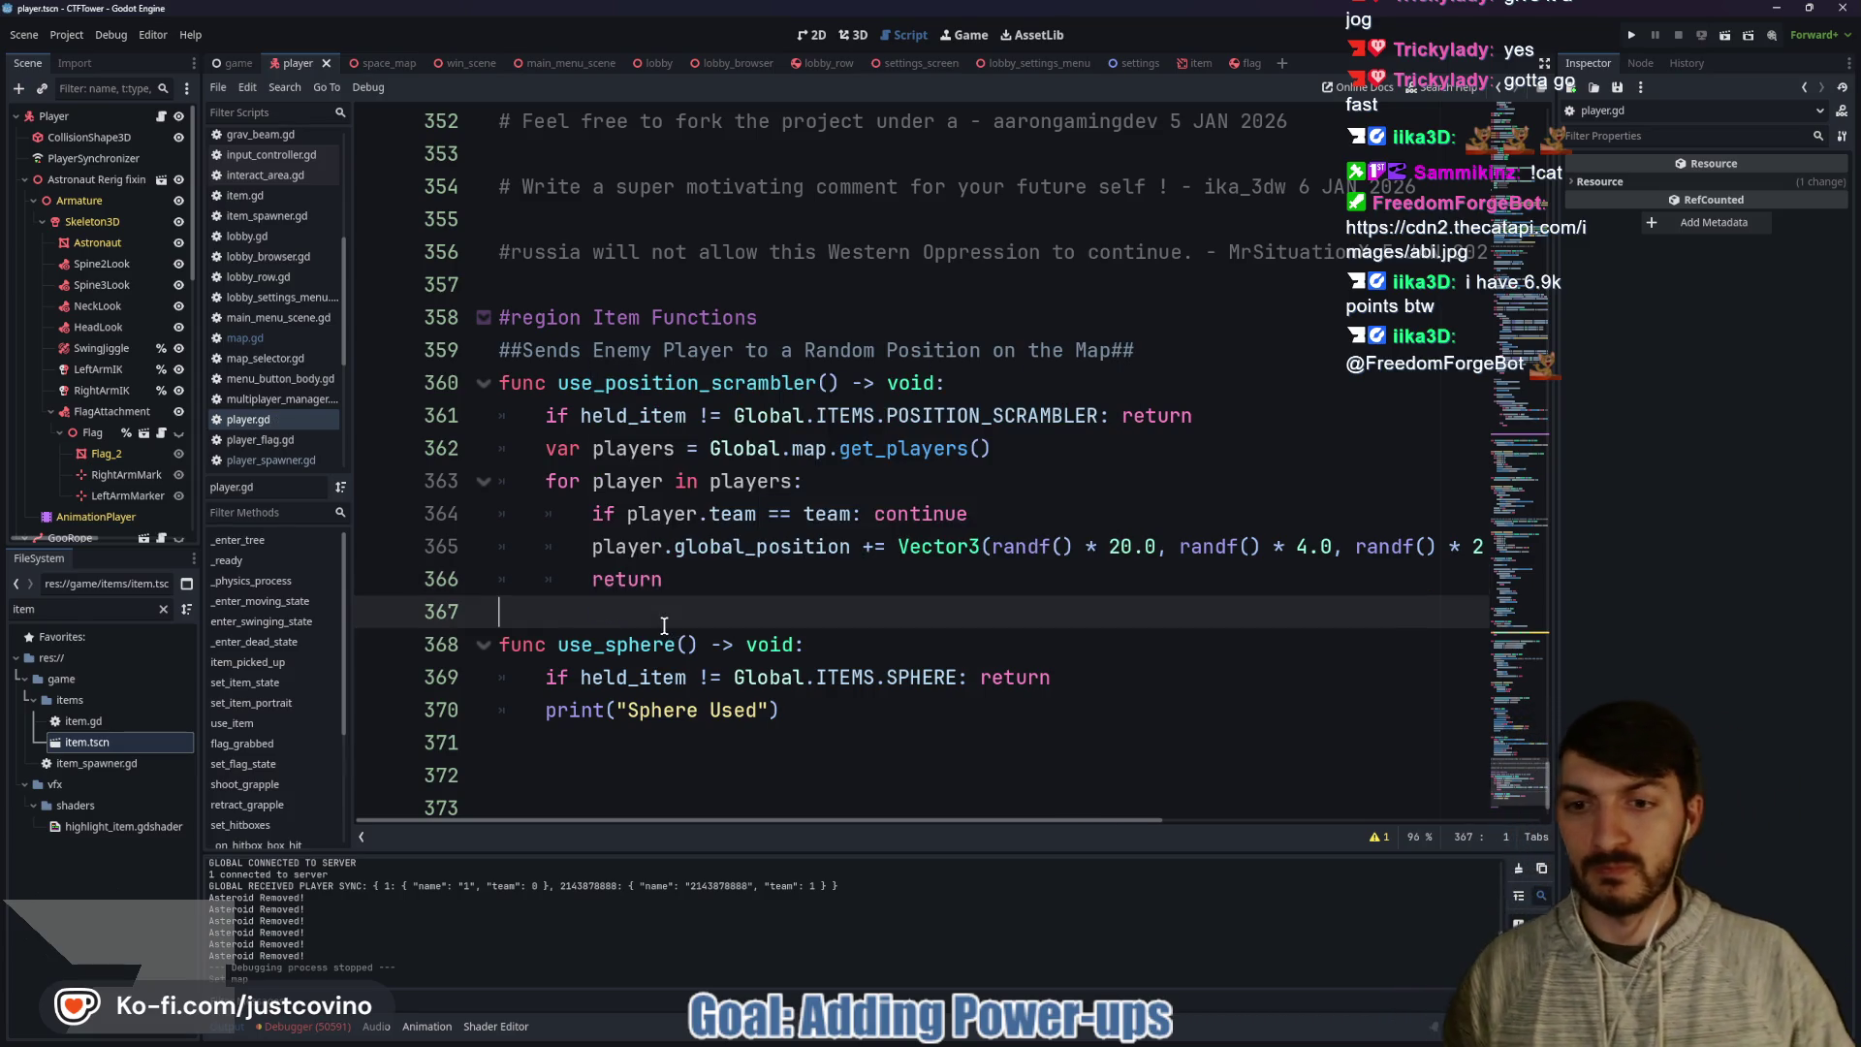
key(Return)
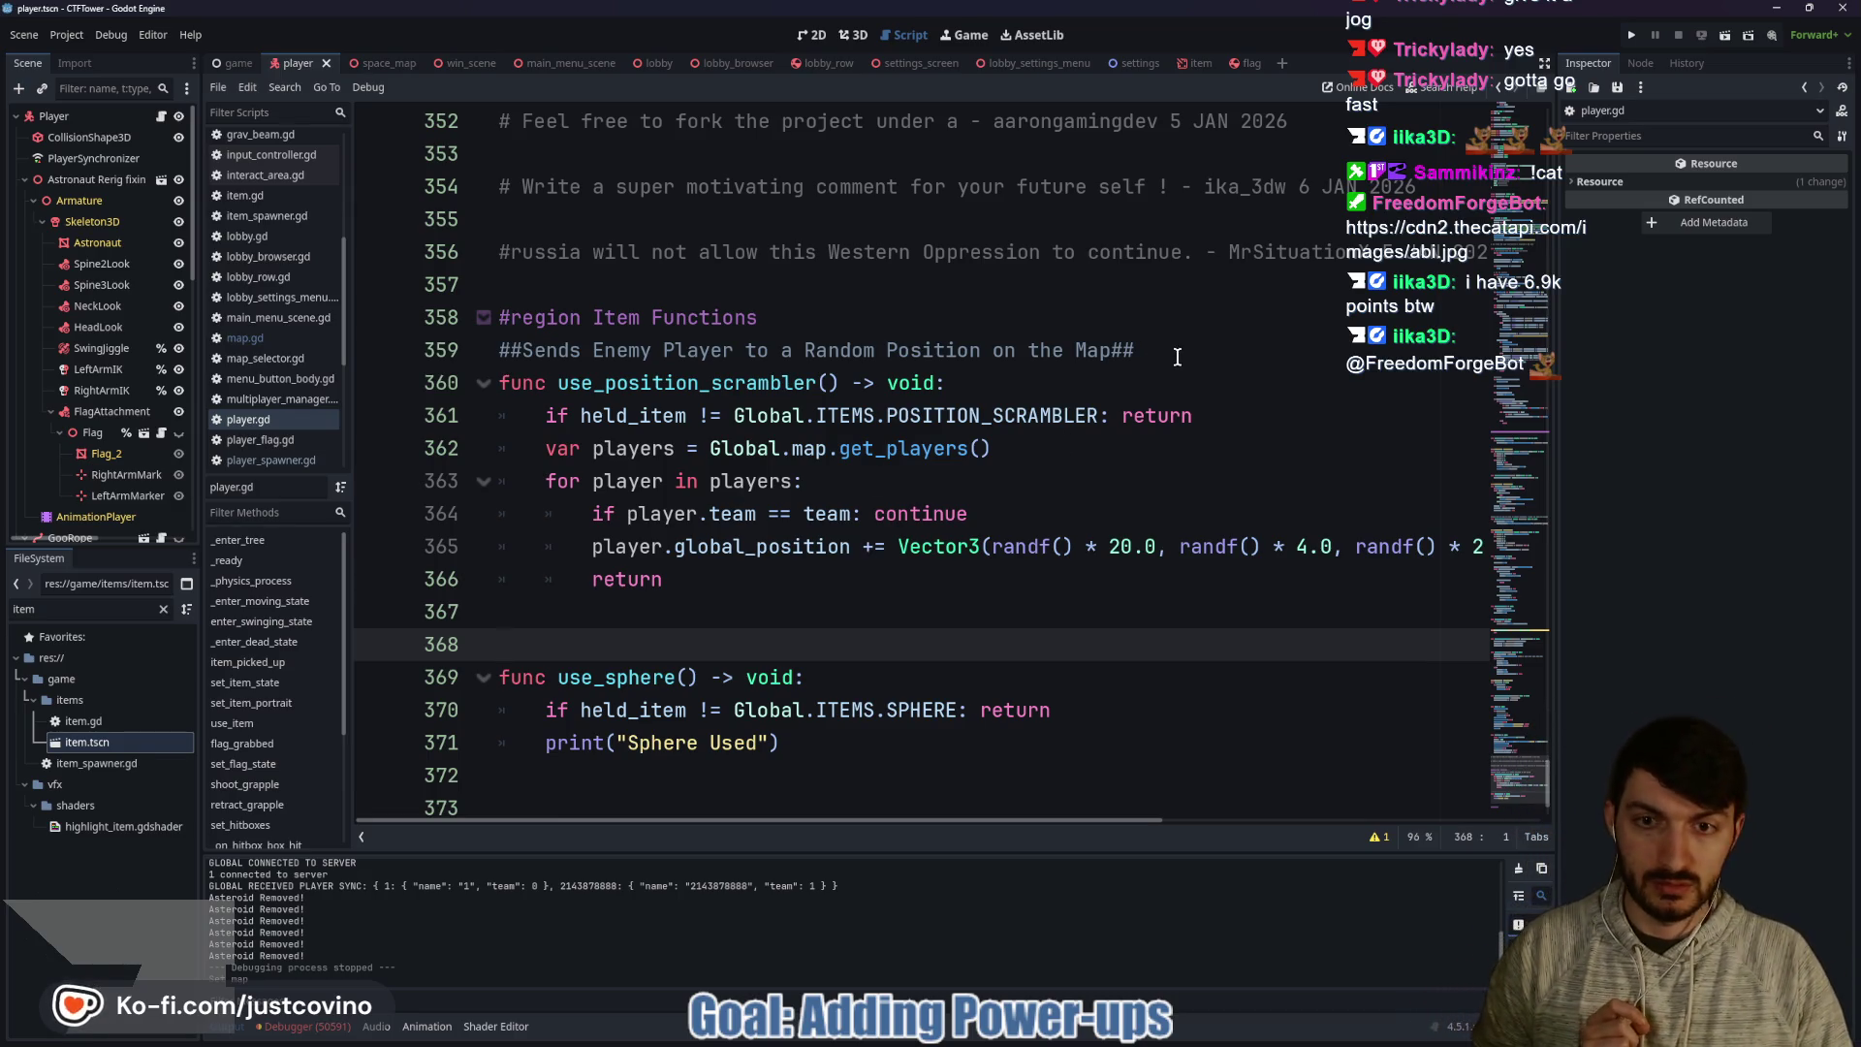
- Add a '##TODO need Server to do this' note to the scrambler header, save, and run the project
click(1074, 383)
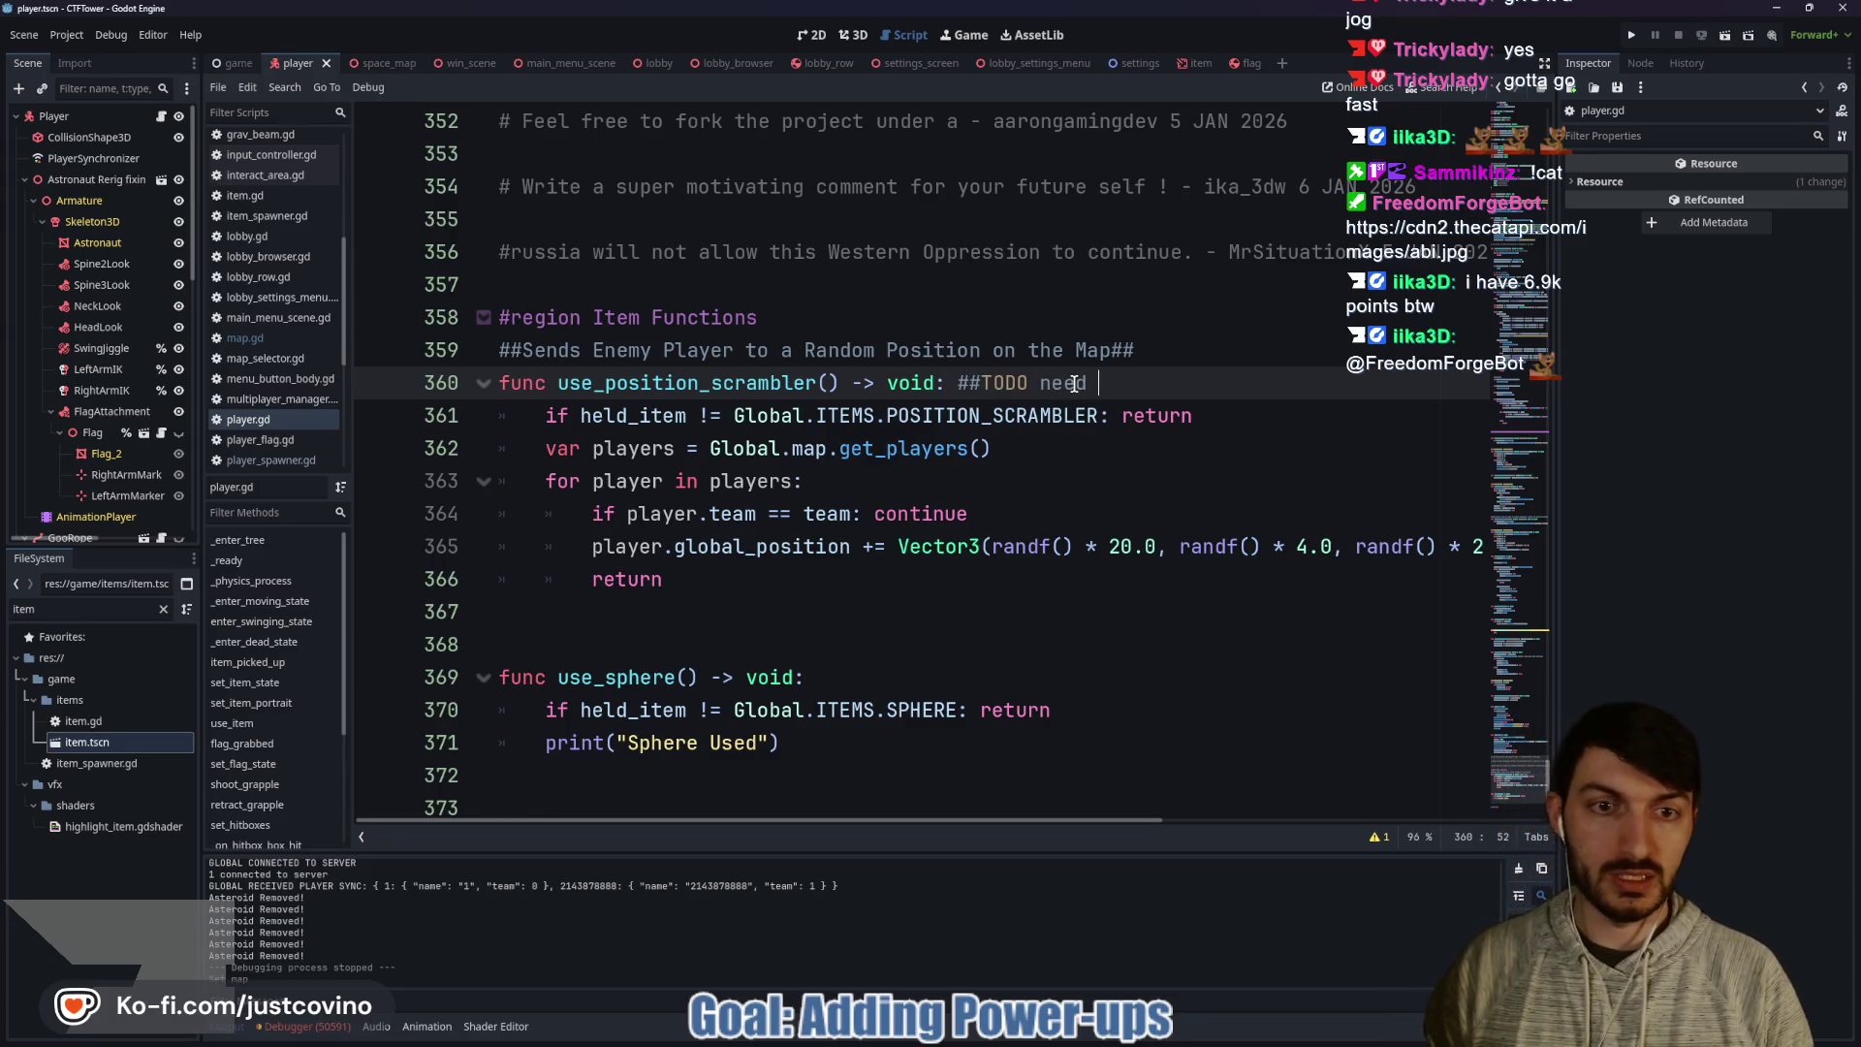
text(Server to do this)
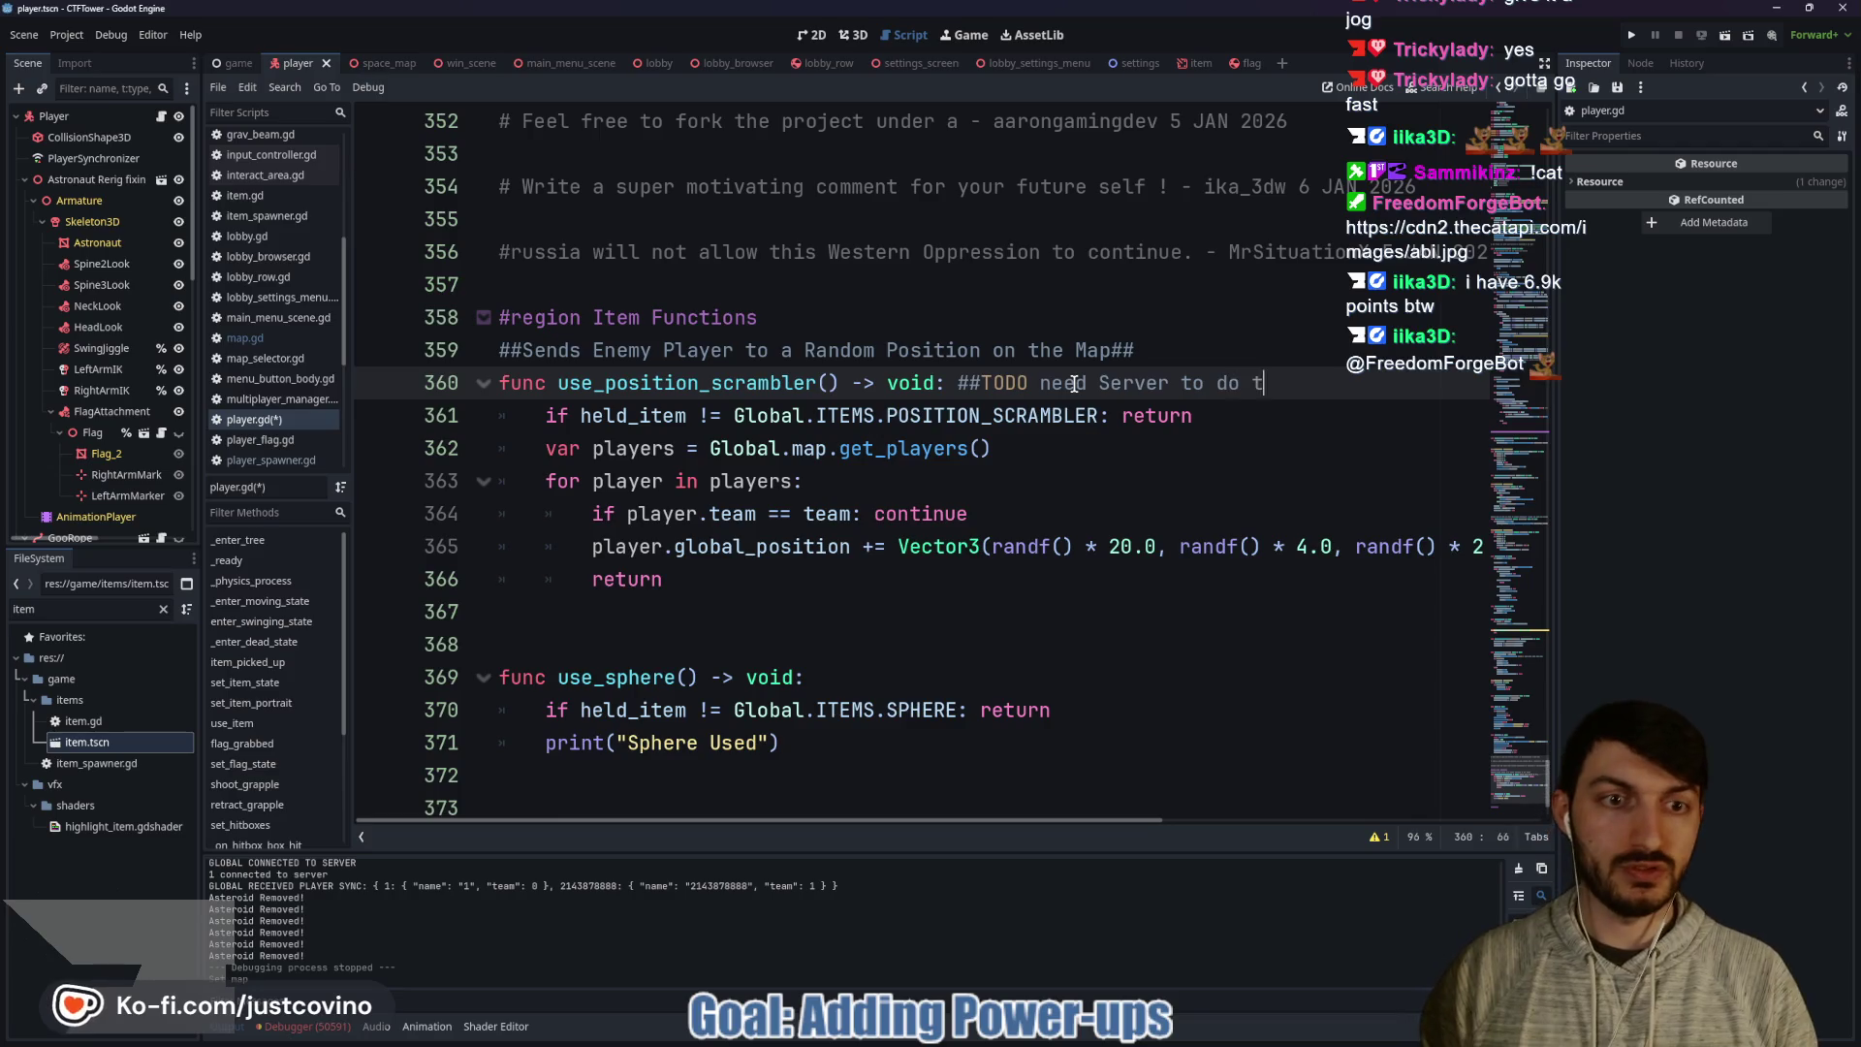
key(ctrl+s)
click(1633, 37)
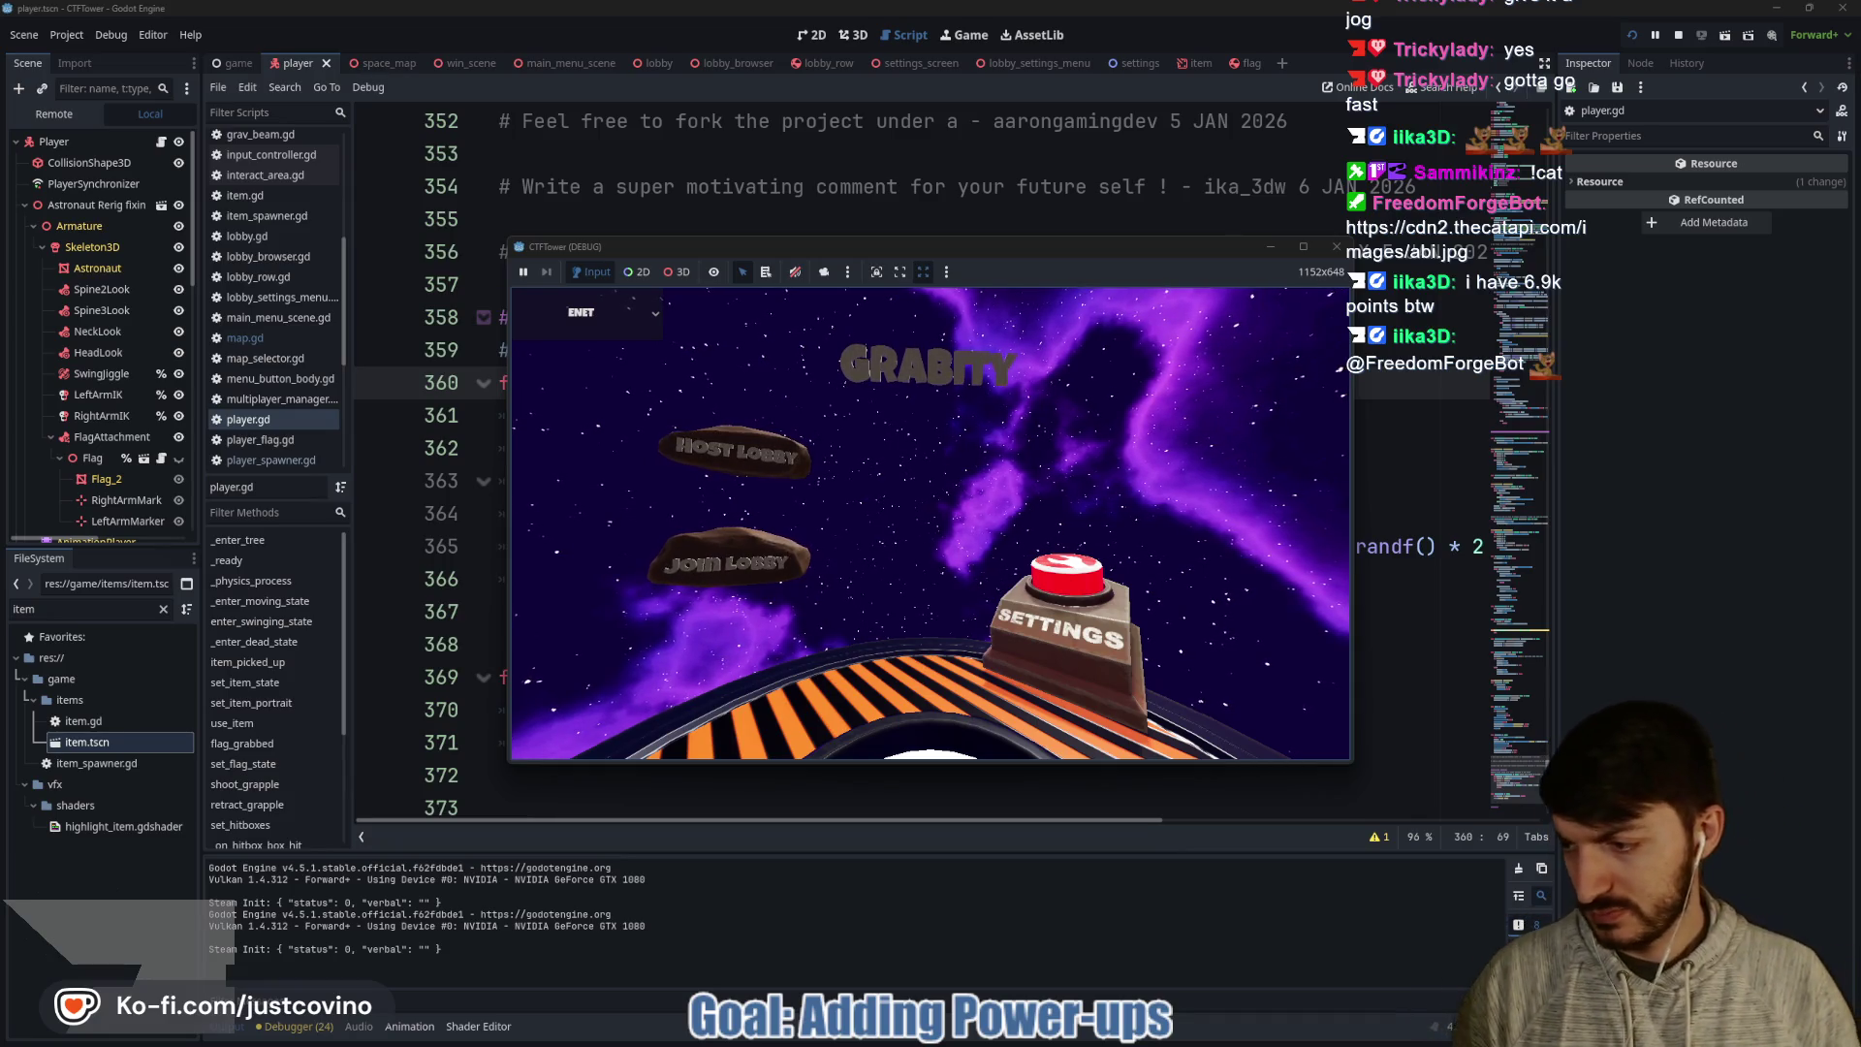
- Host a private lobby on the left, join Fake Lobby 52 on the right, ready both, and start
drag(871, 250, 406, 233)
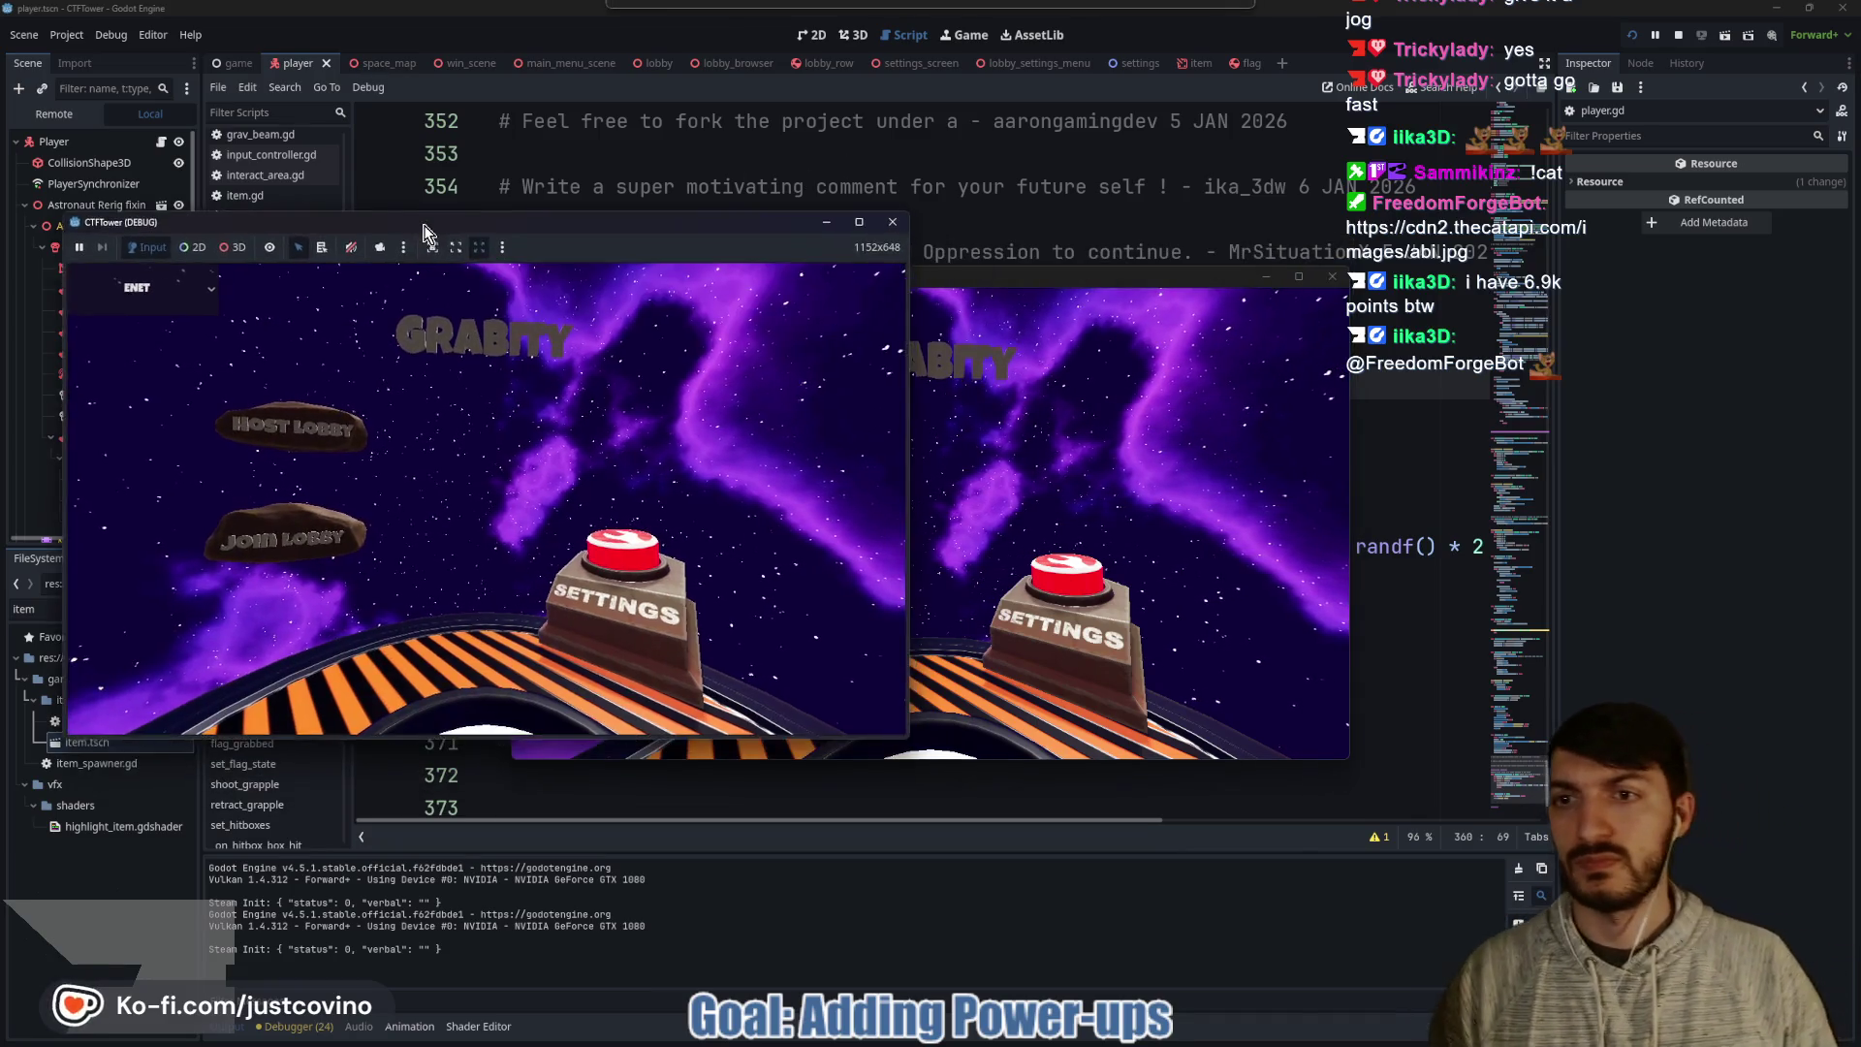
click(276, 441)
drag(1003, 283, 1468, 229)
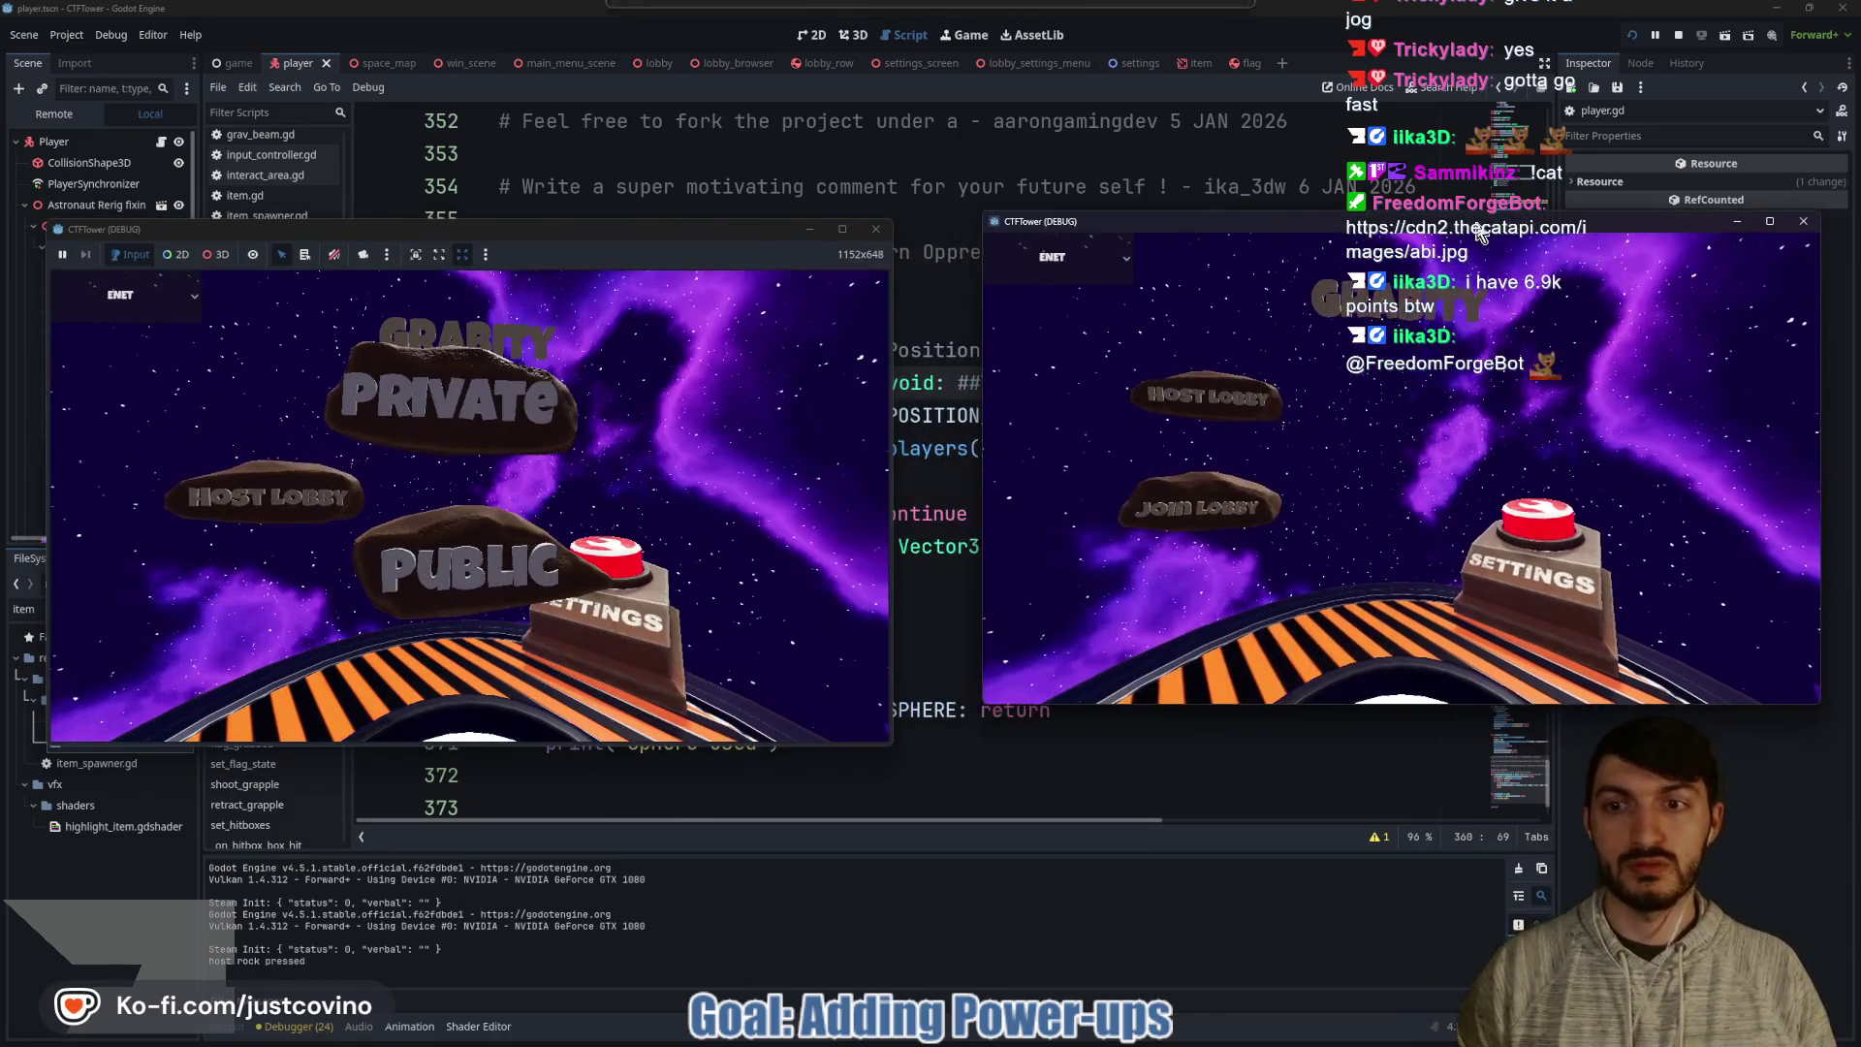
click(463, 415)
click(1109, 496)
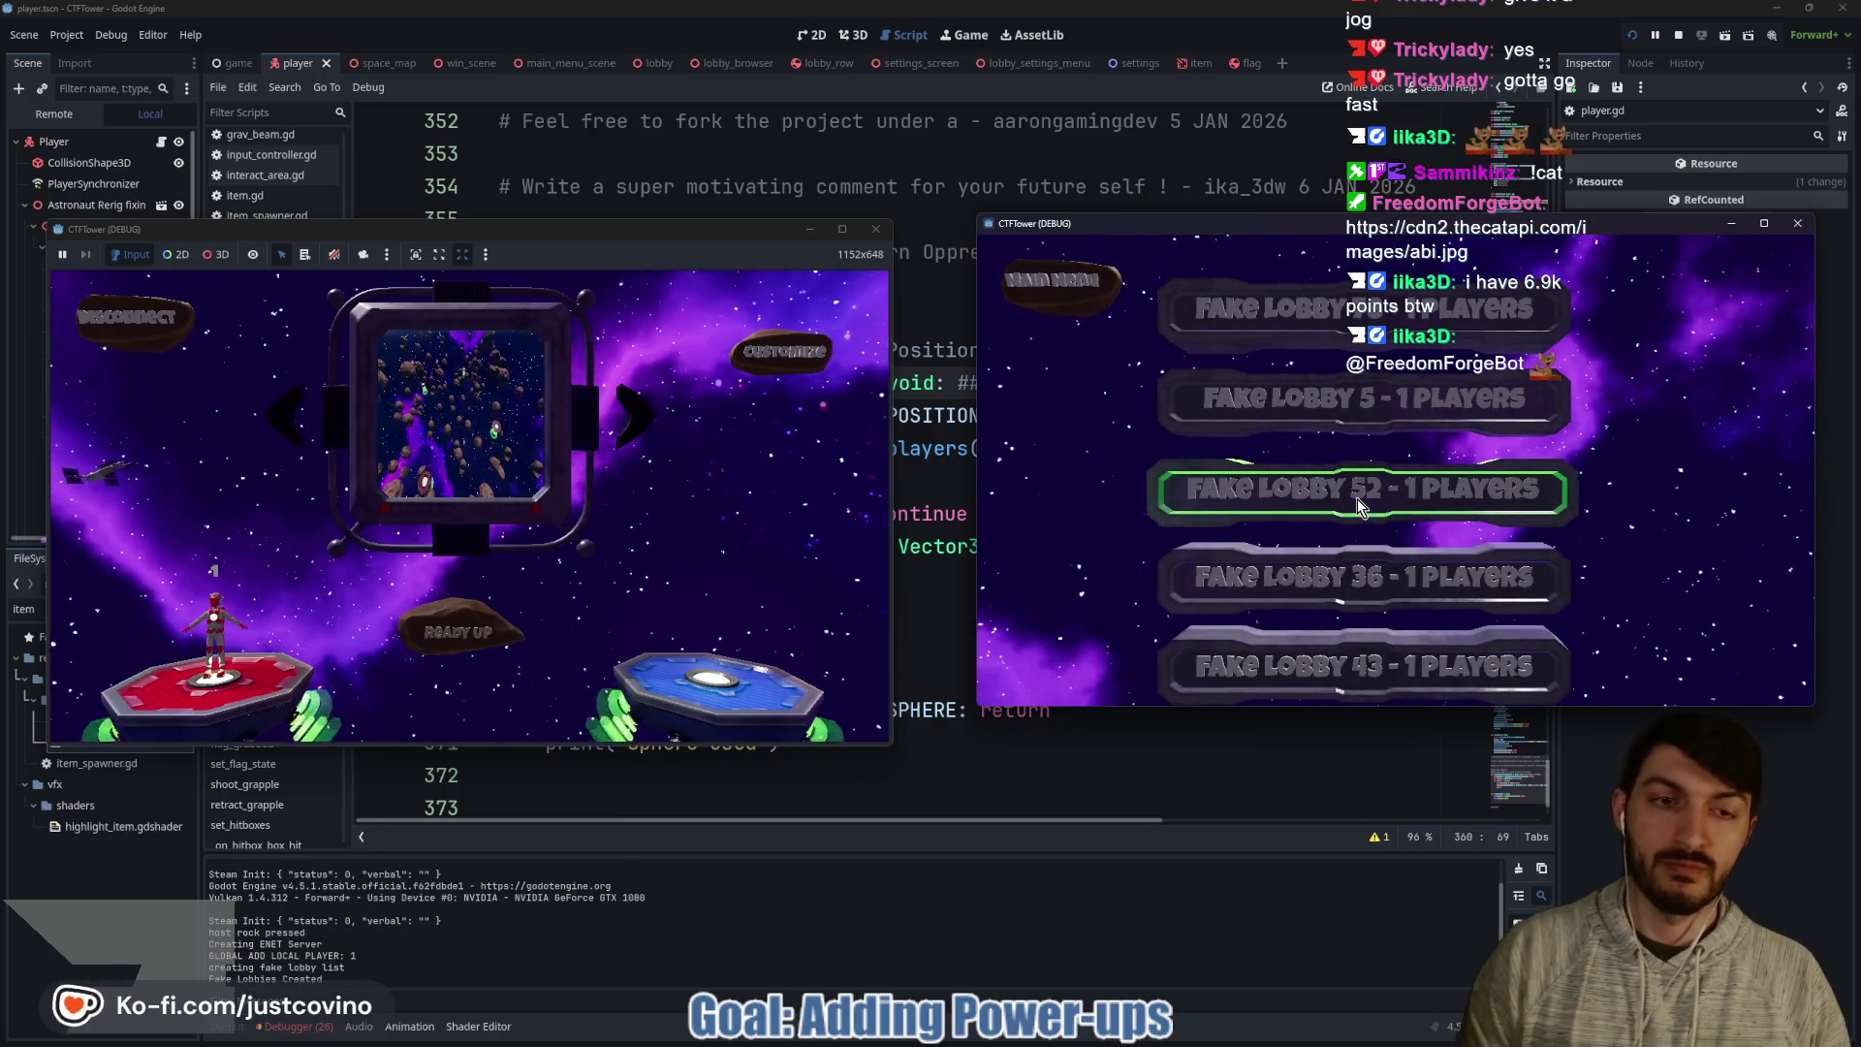
click(1357, 498)
click(1384, 593)
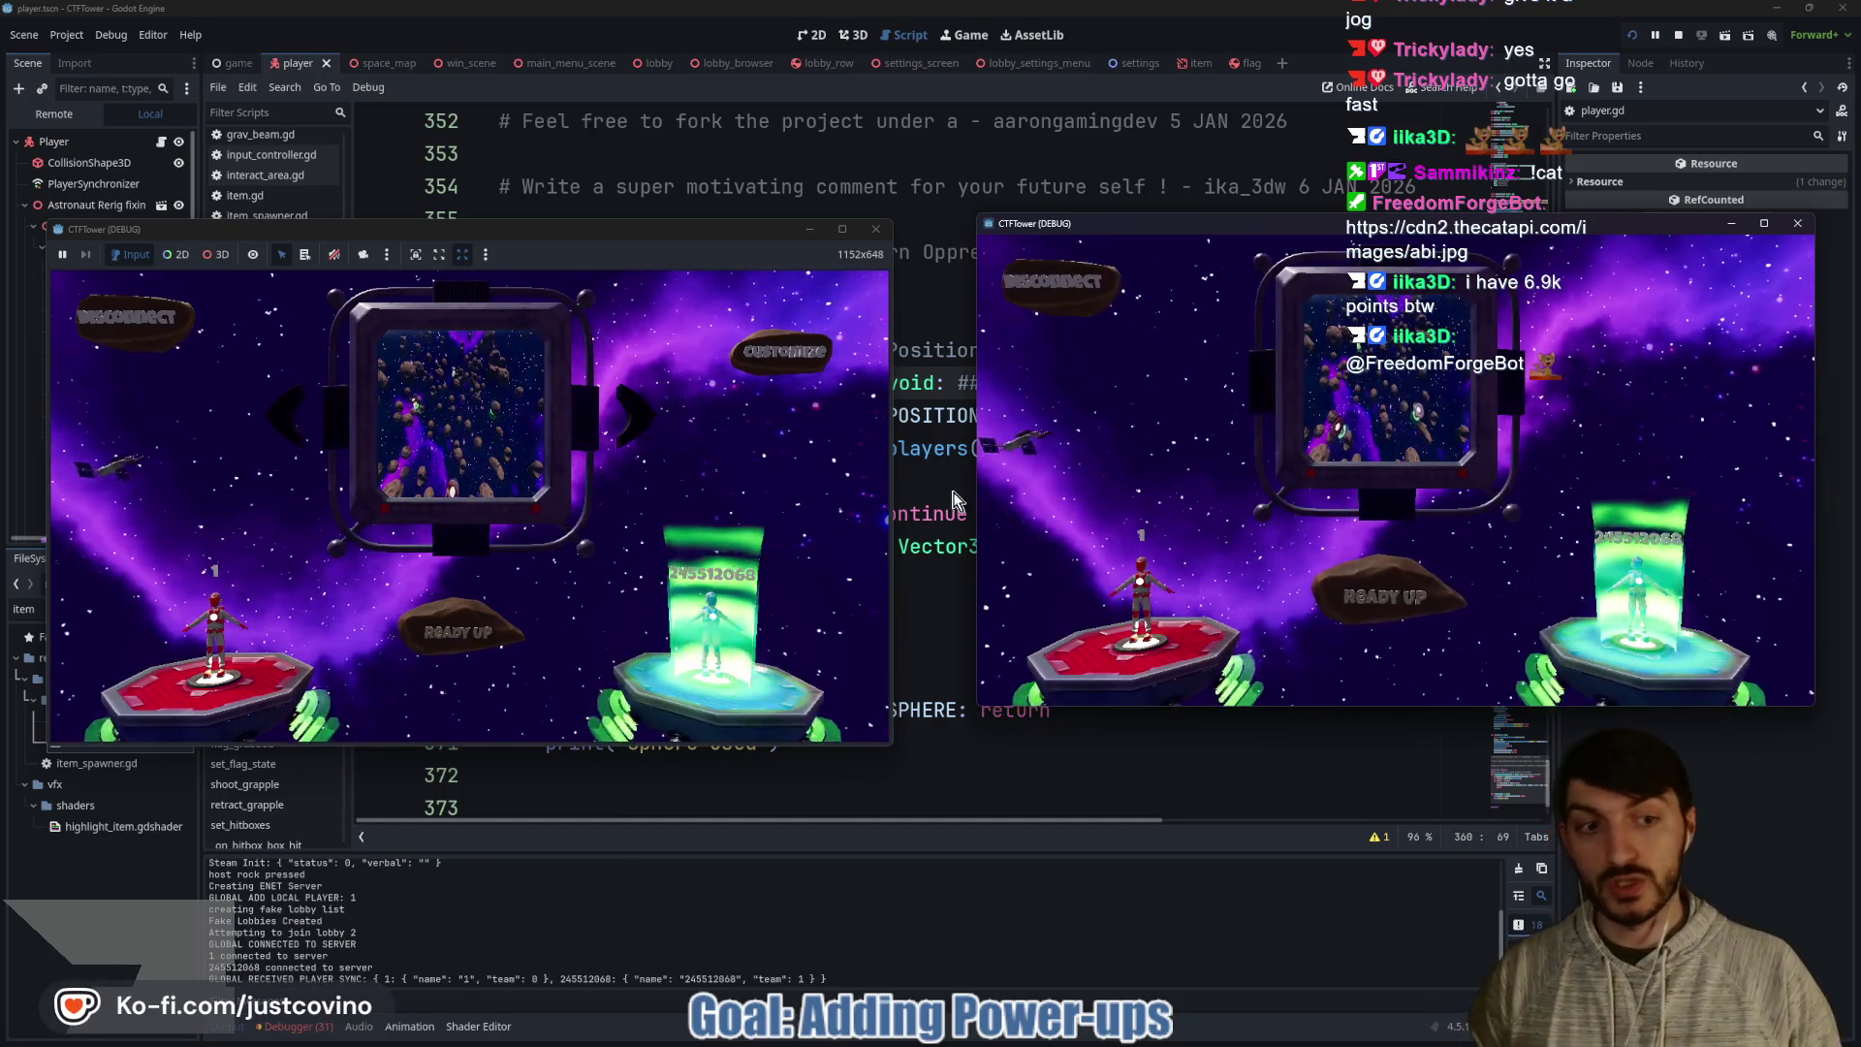
click(457, 628)
click(462, 591)
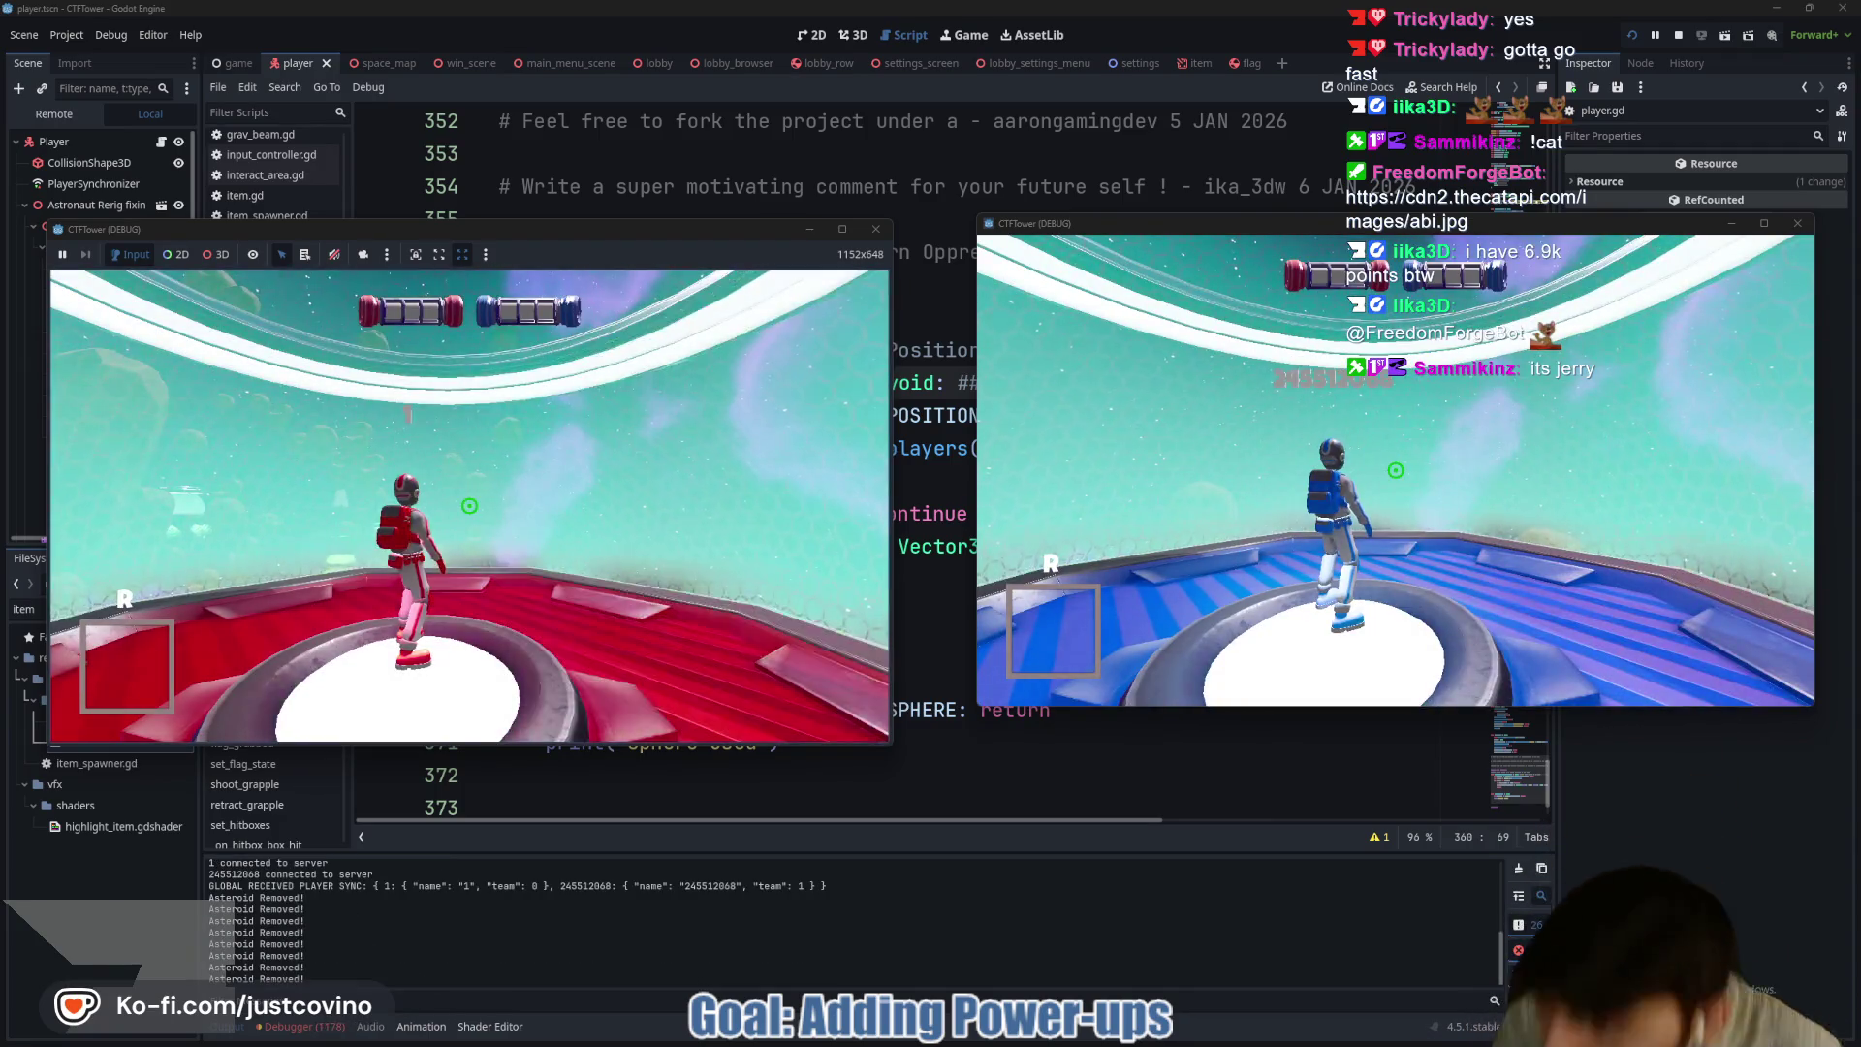
- Fly the red player off the pad, collect the green item, and grapple an asteroid
key(w)
key(super)
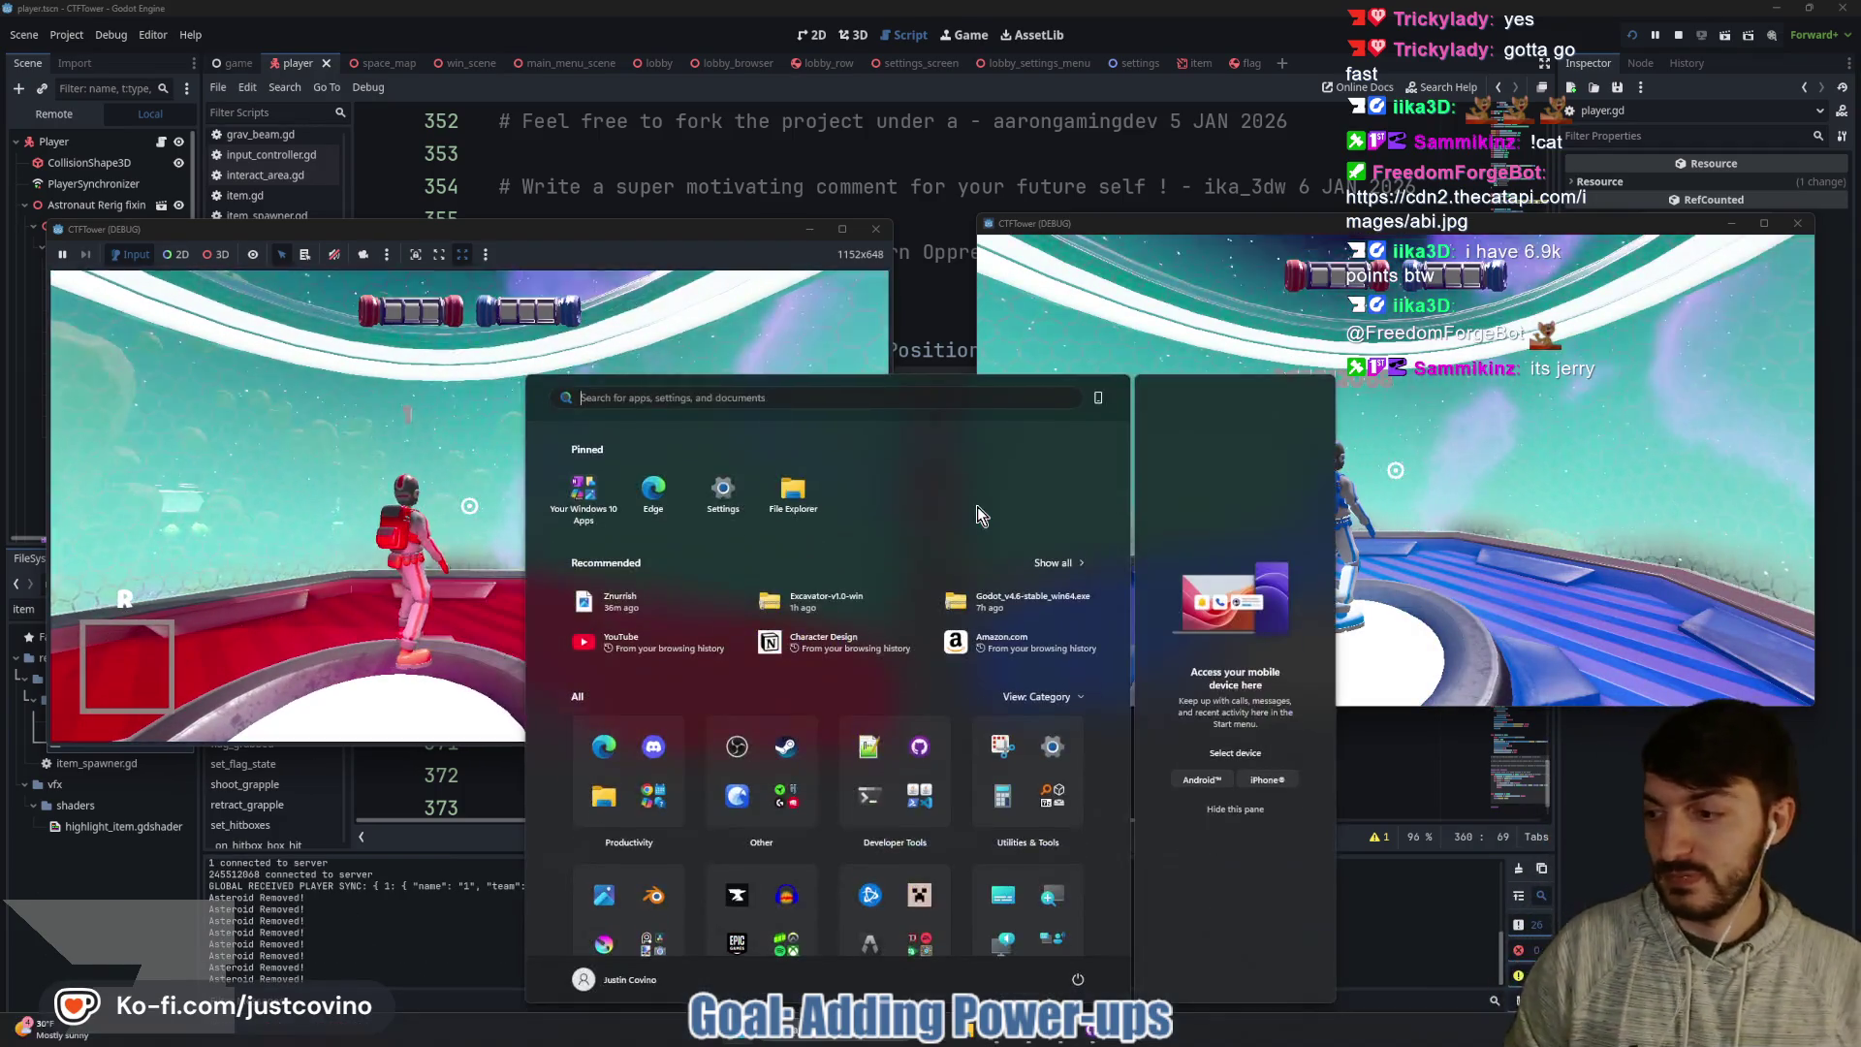
key(super)
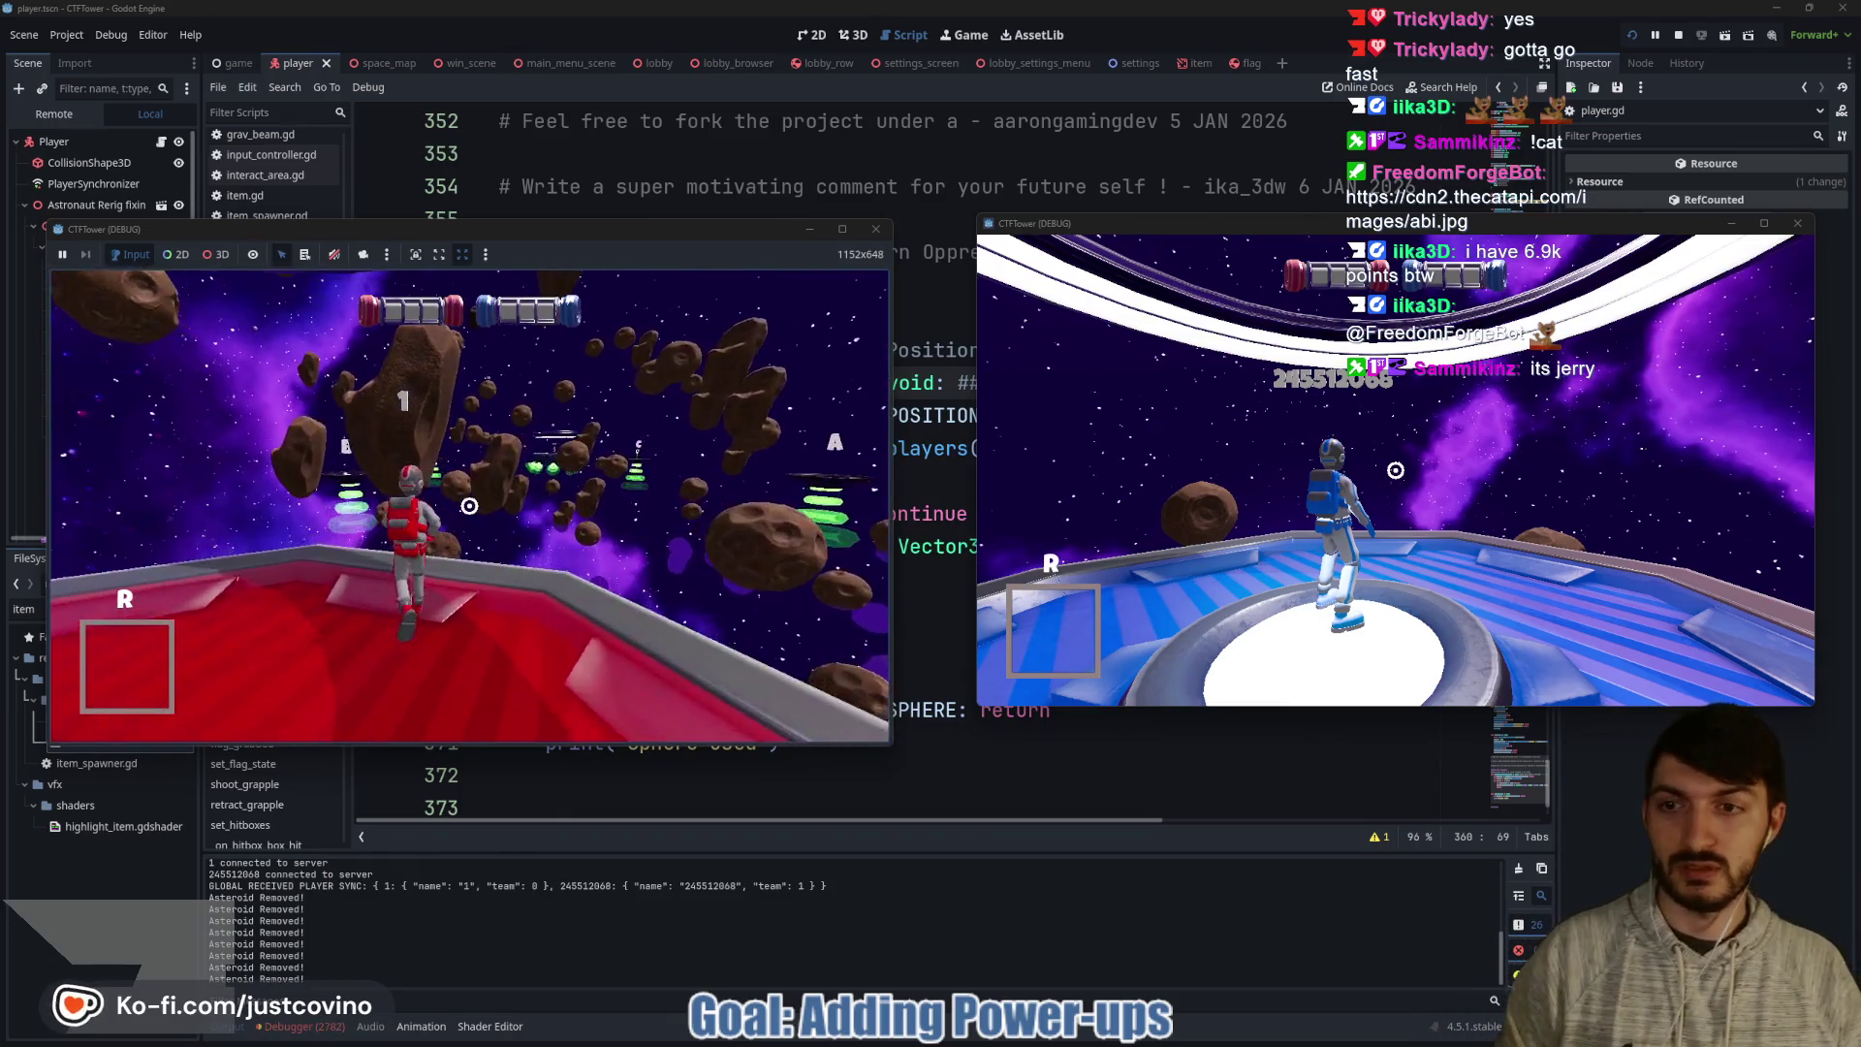
key(space)
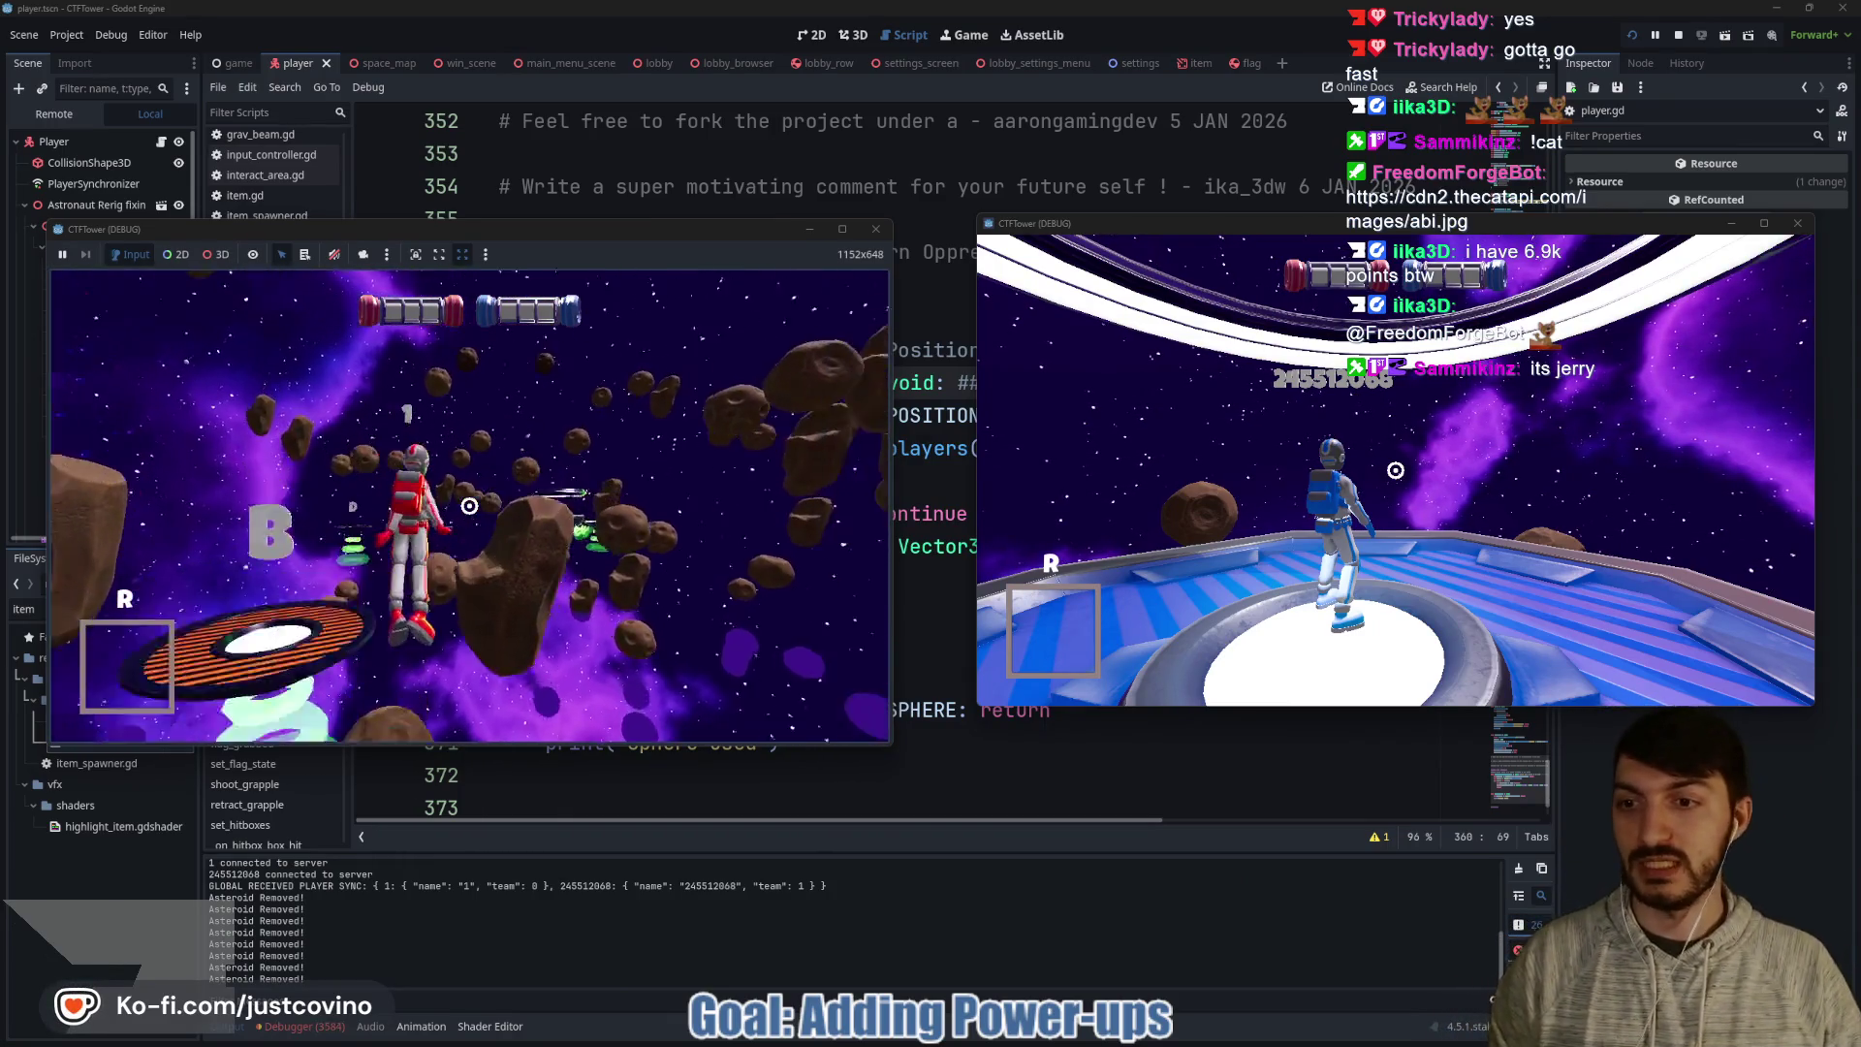
key(e)
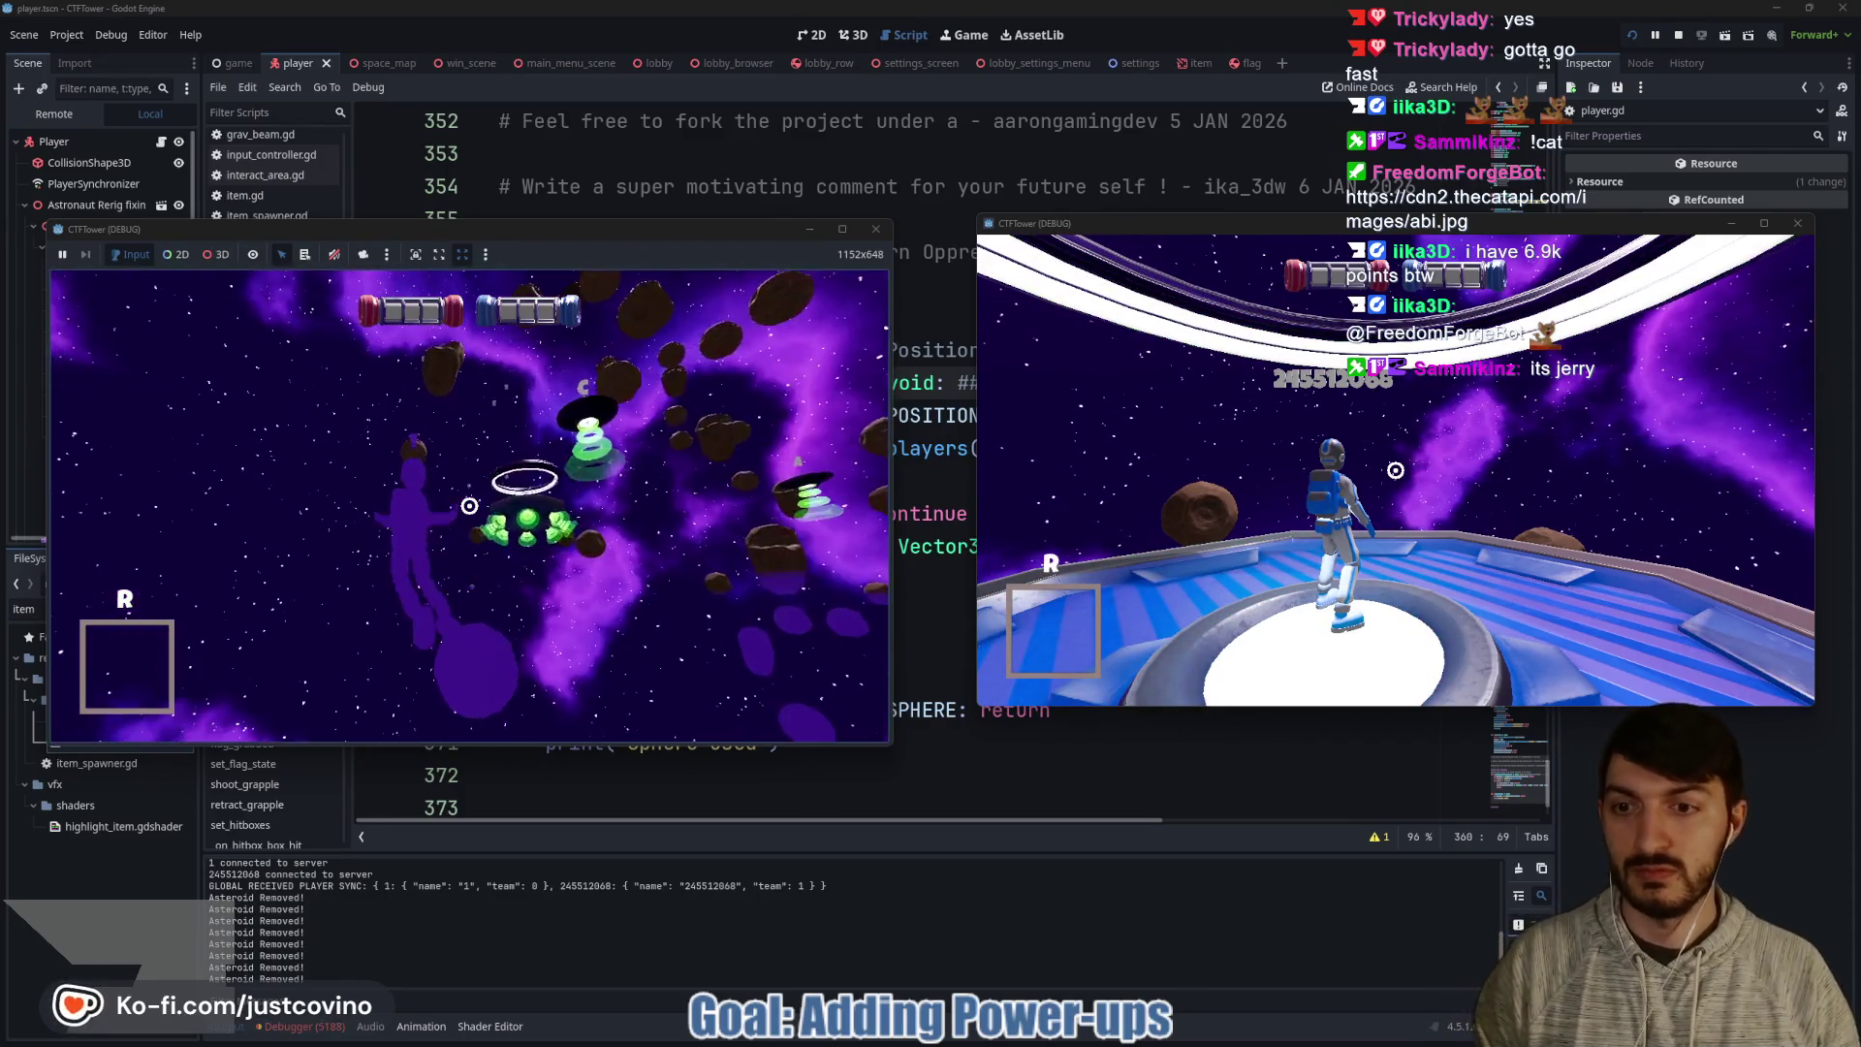
click(469, 505)
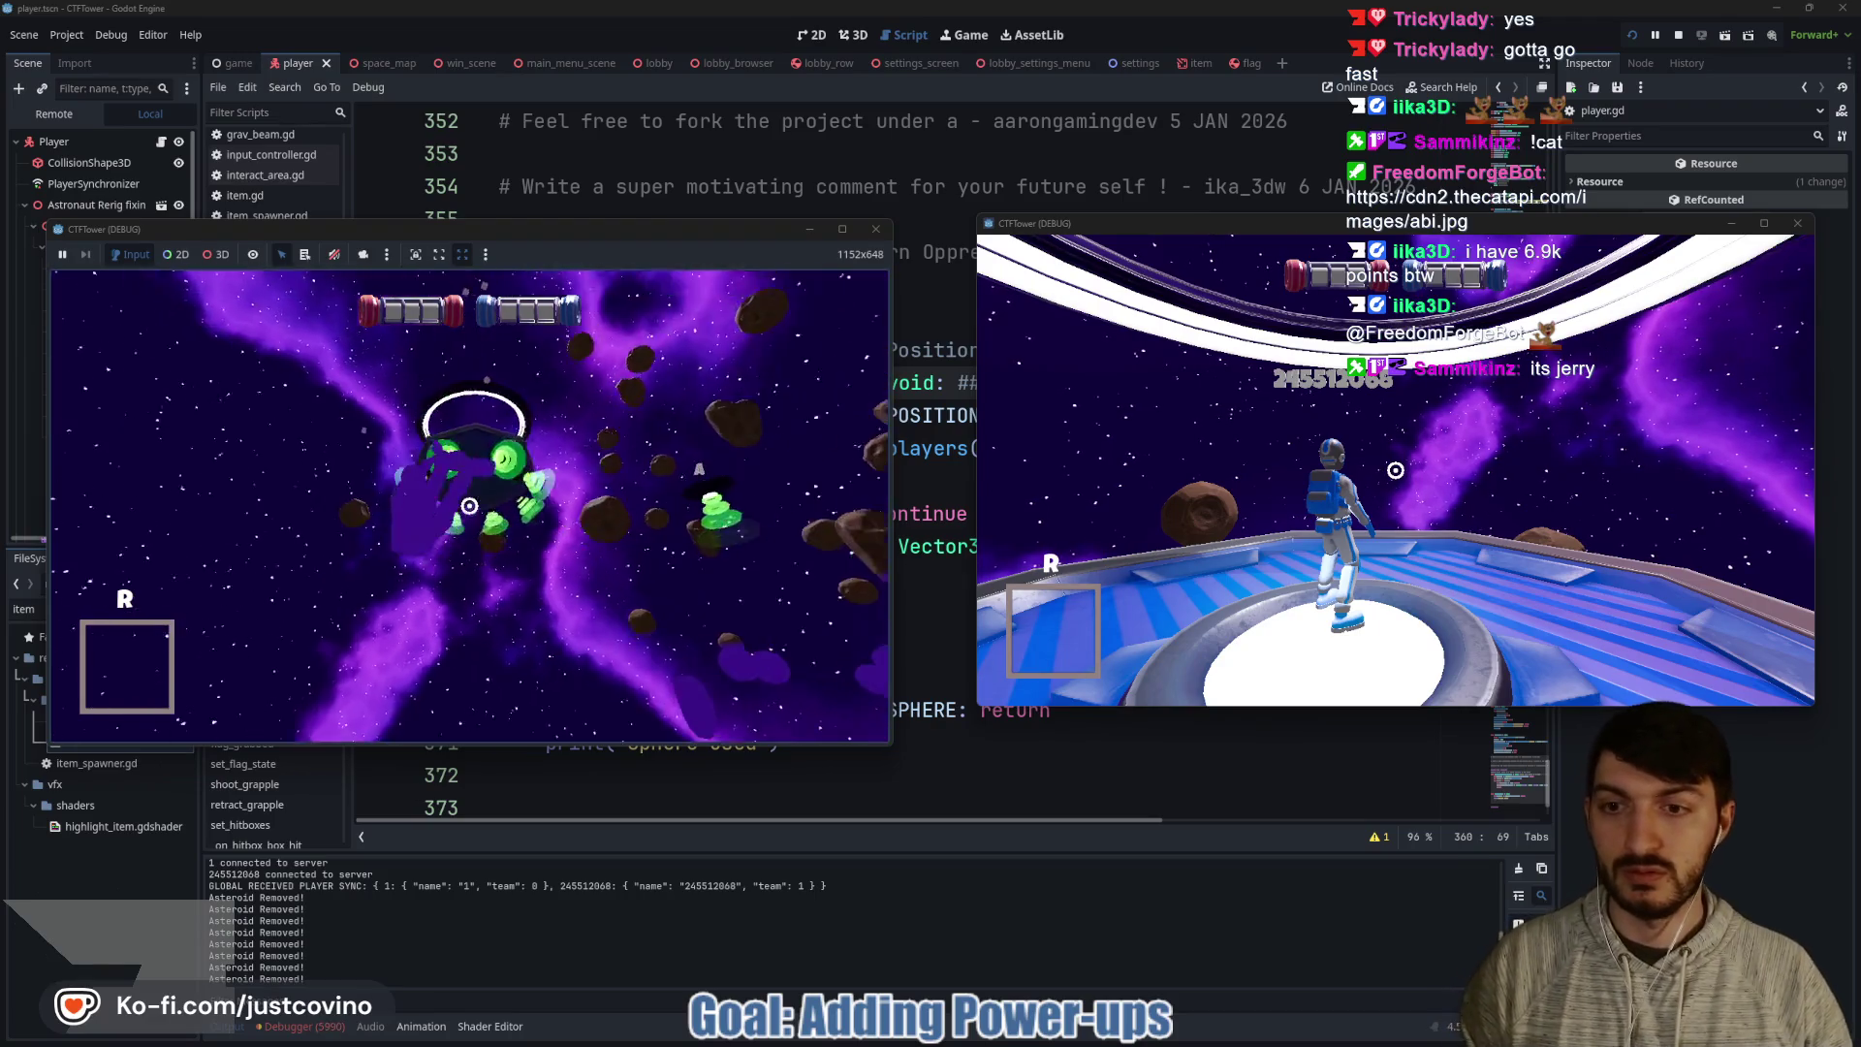
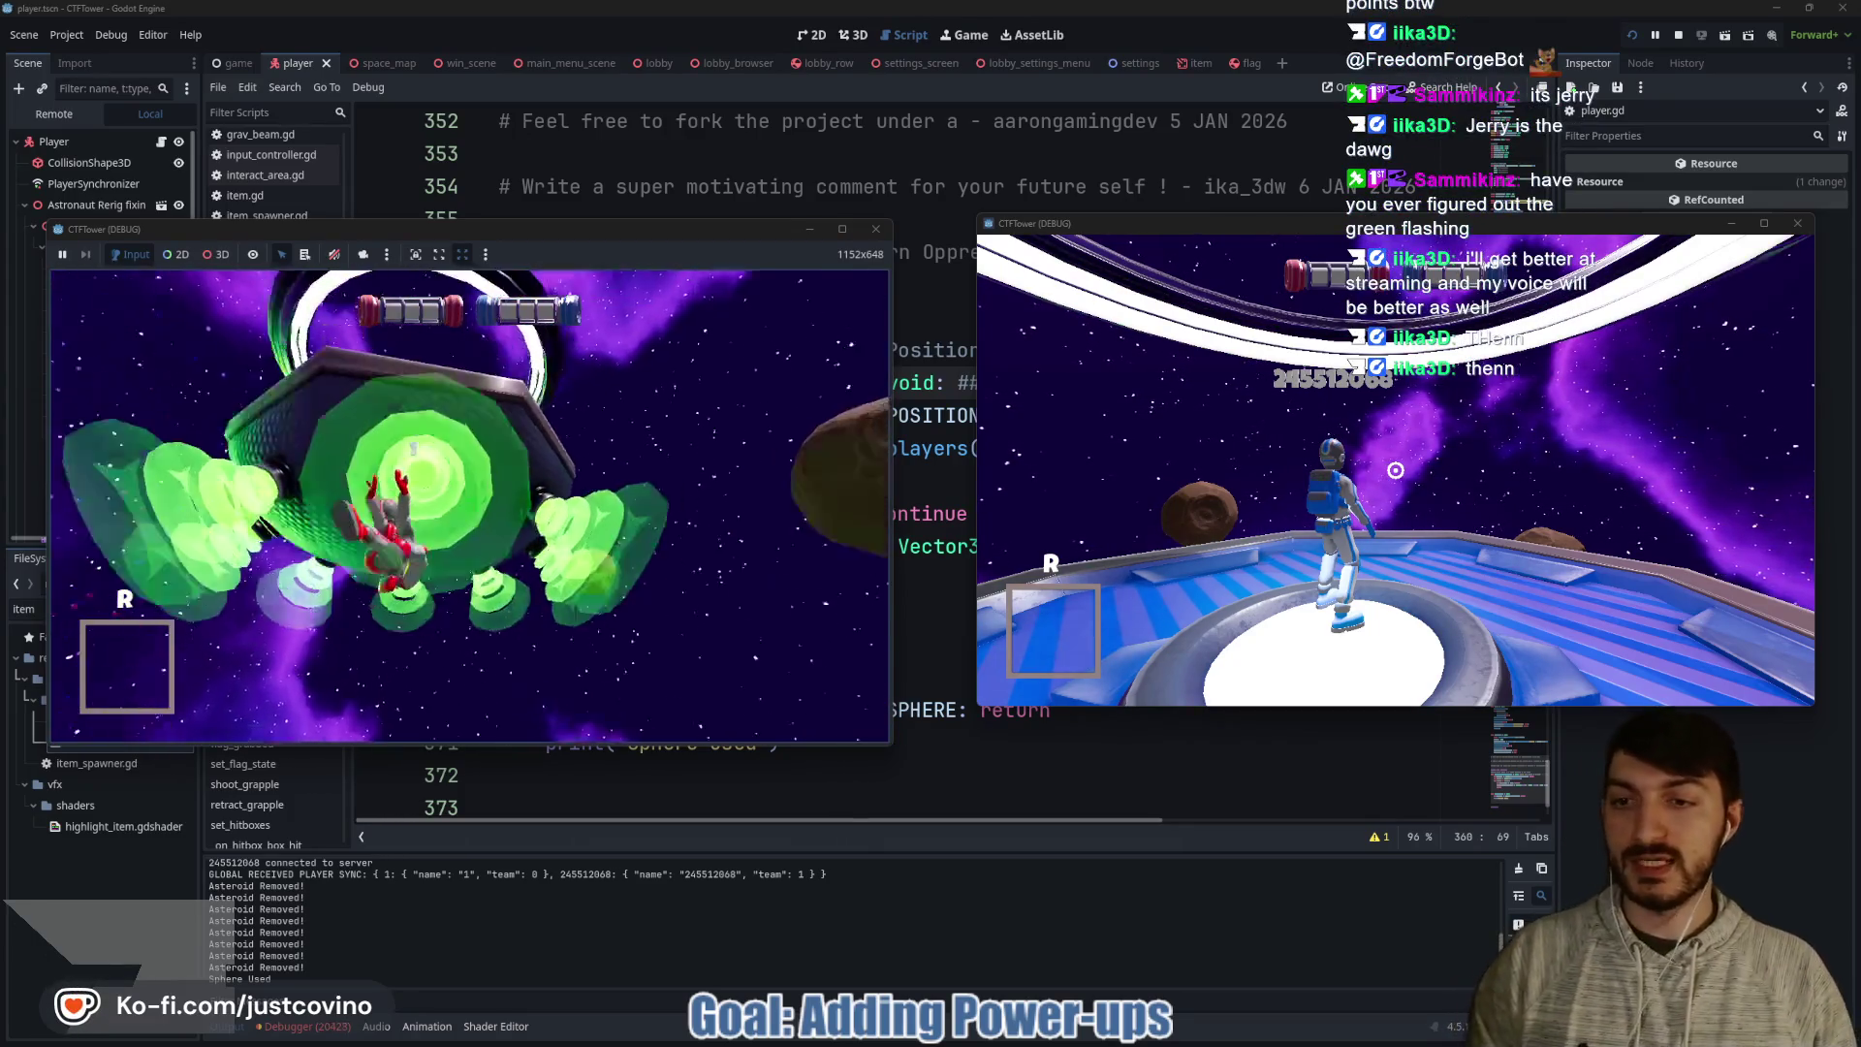
- Walk the red player across the platform, fire the grapple beam three times, then stop the game
click(469, 505)
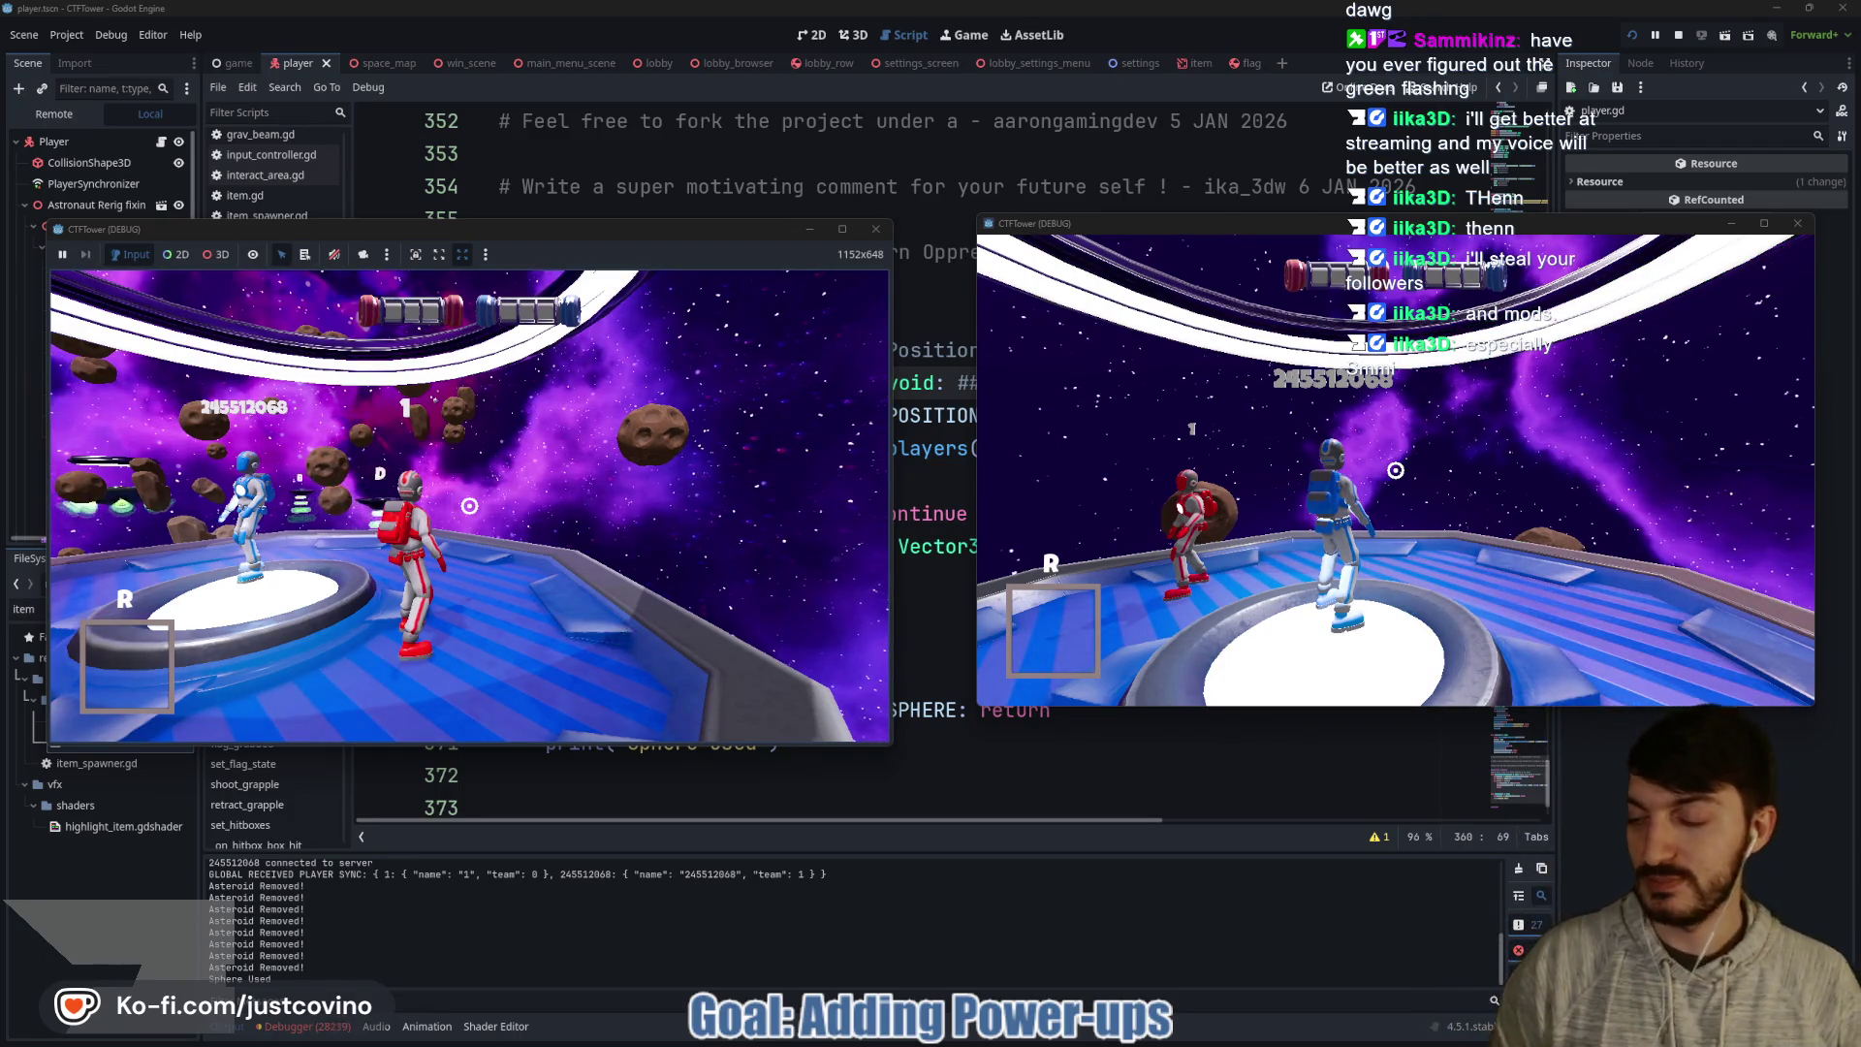
key(w)
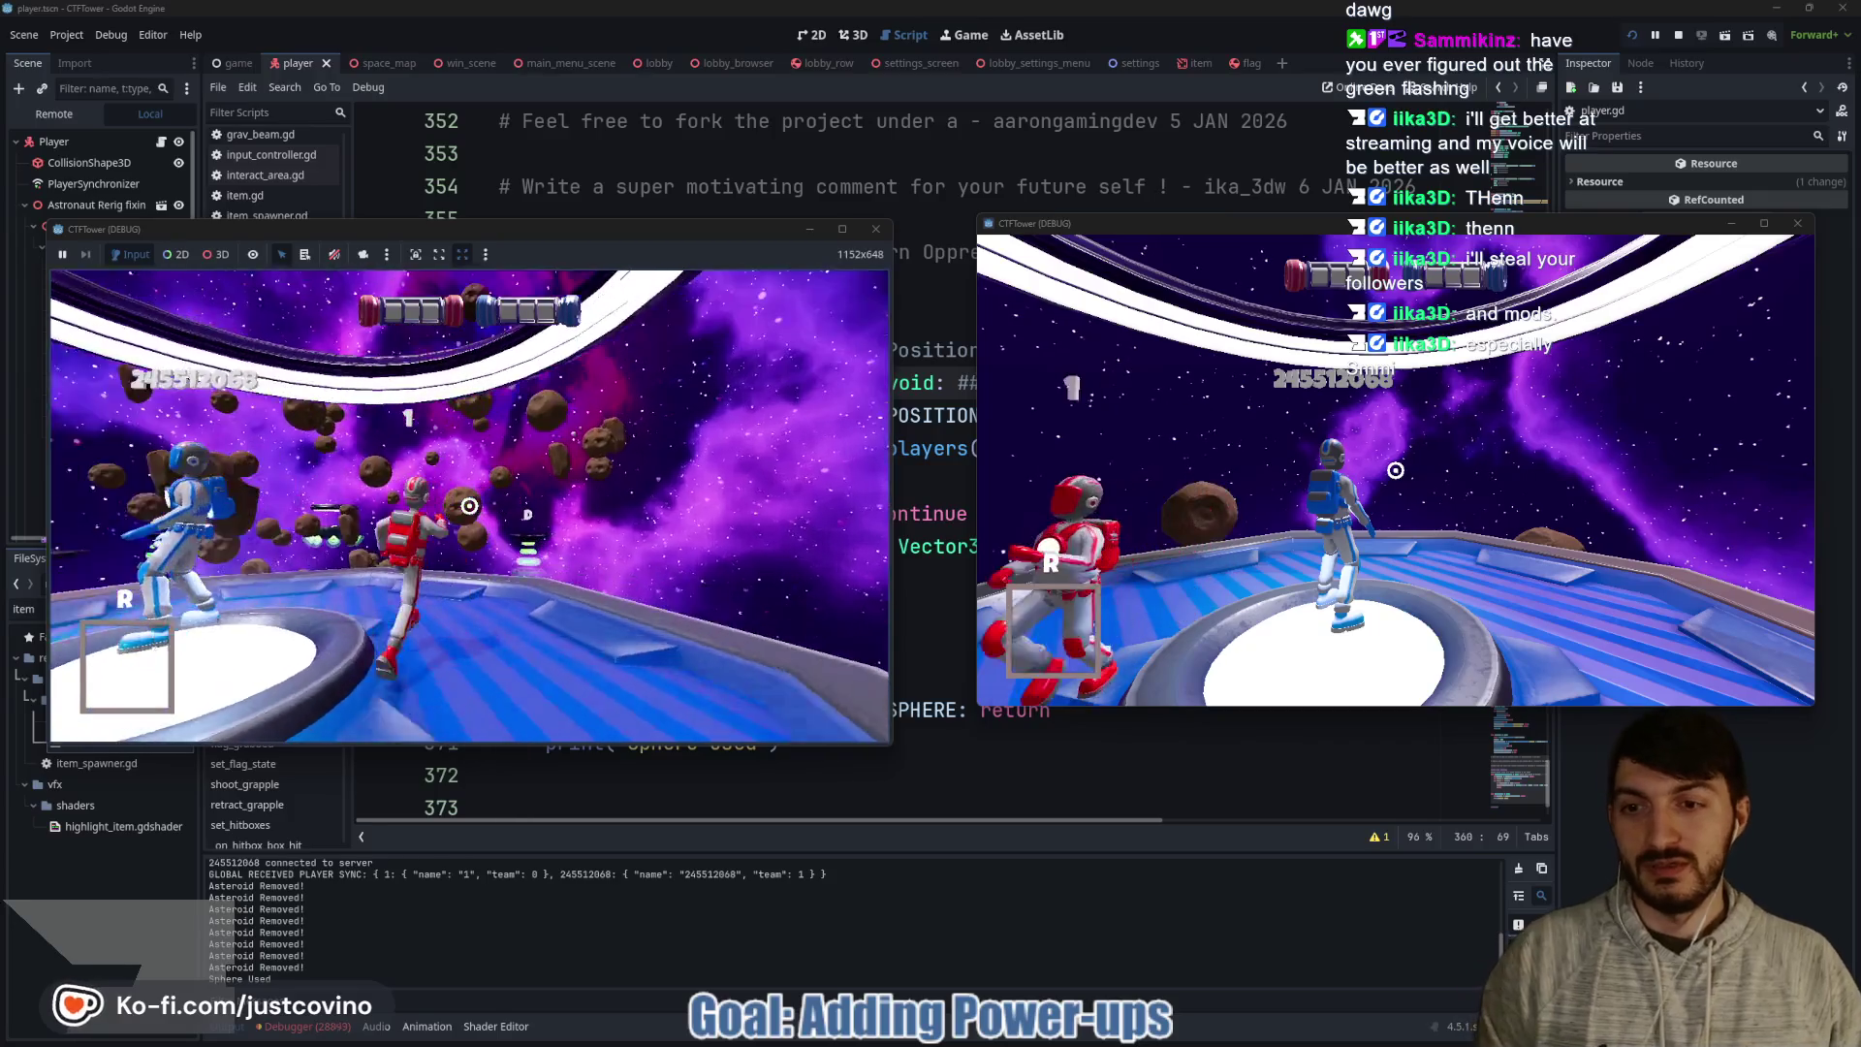
key(w)
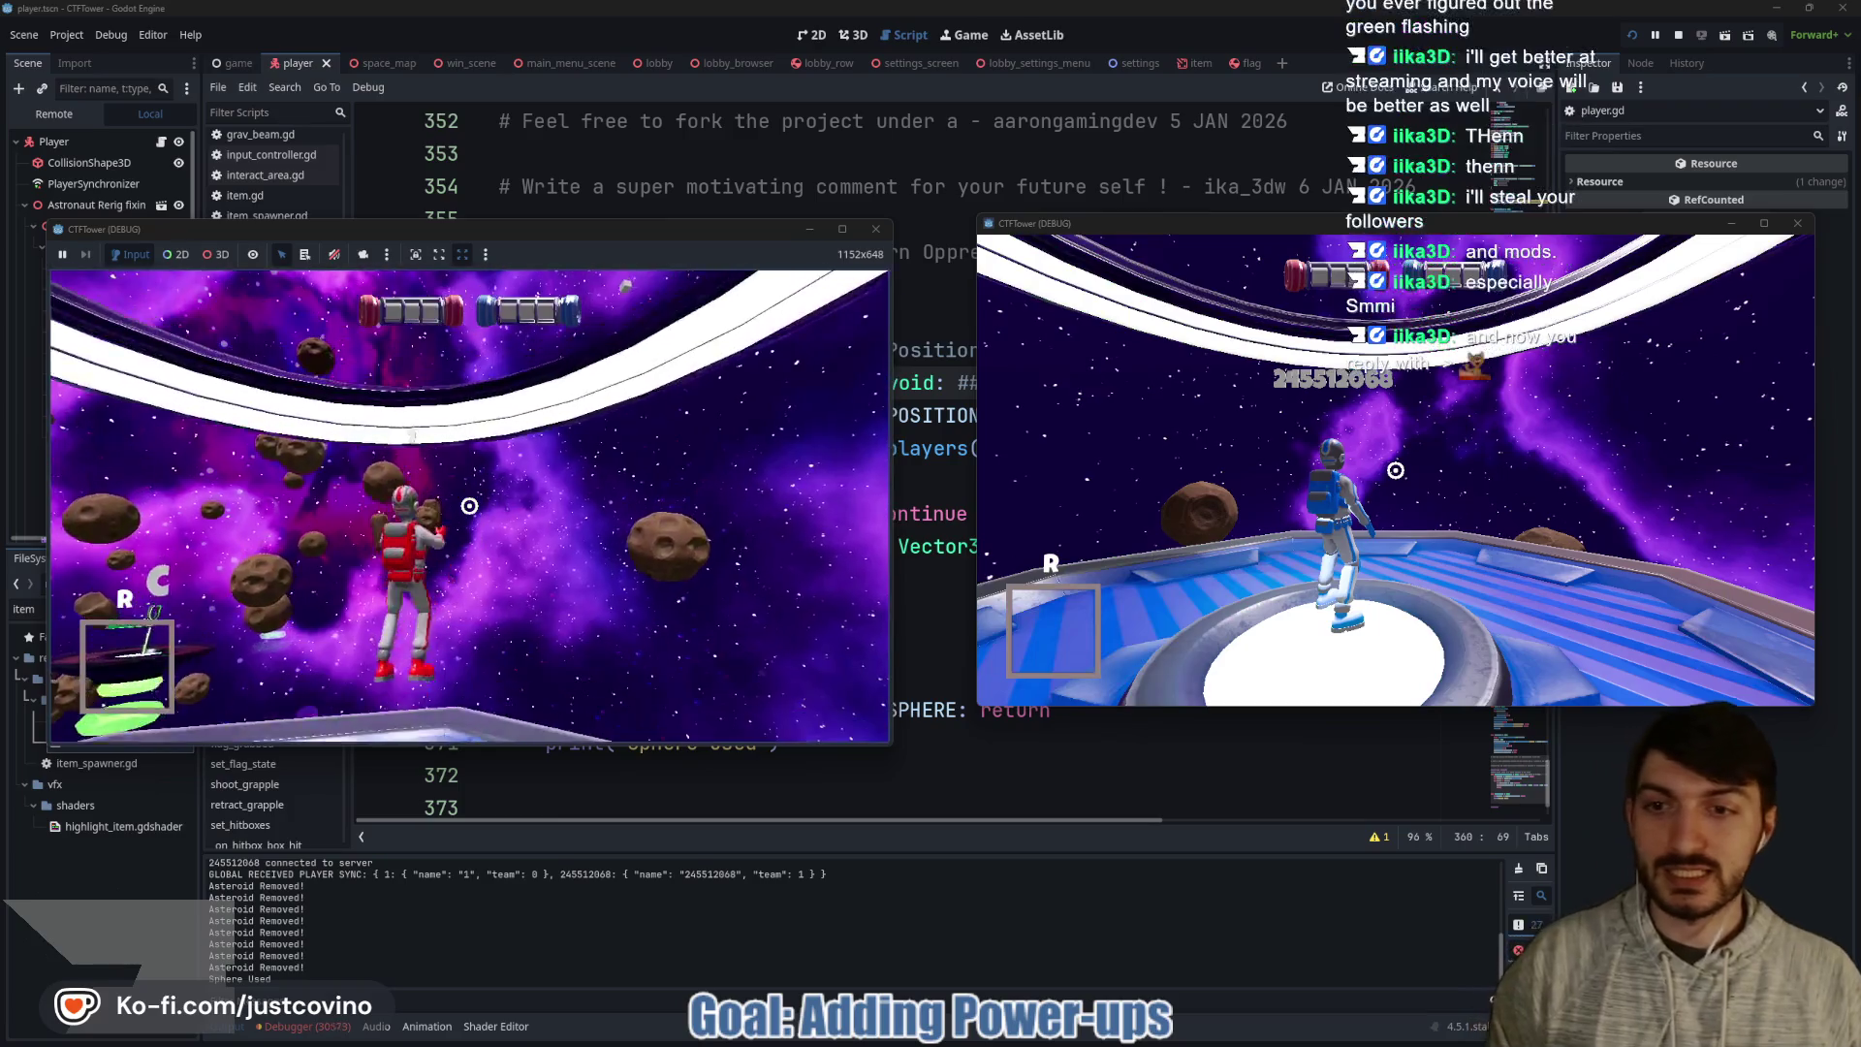
key(w)
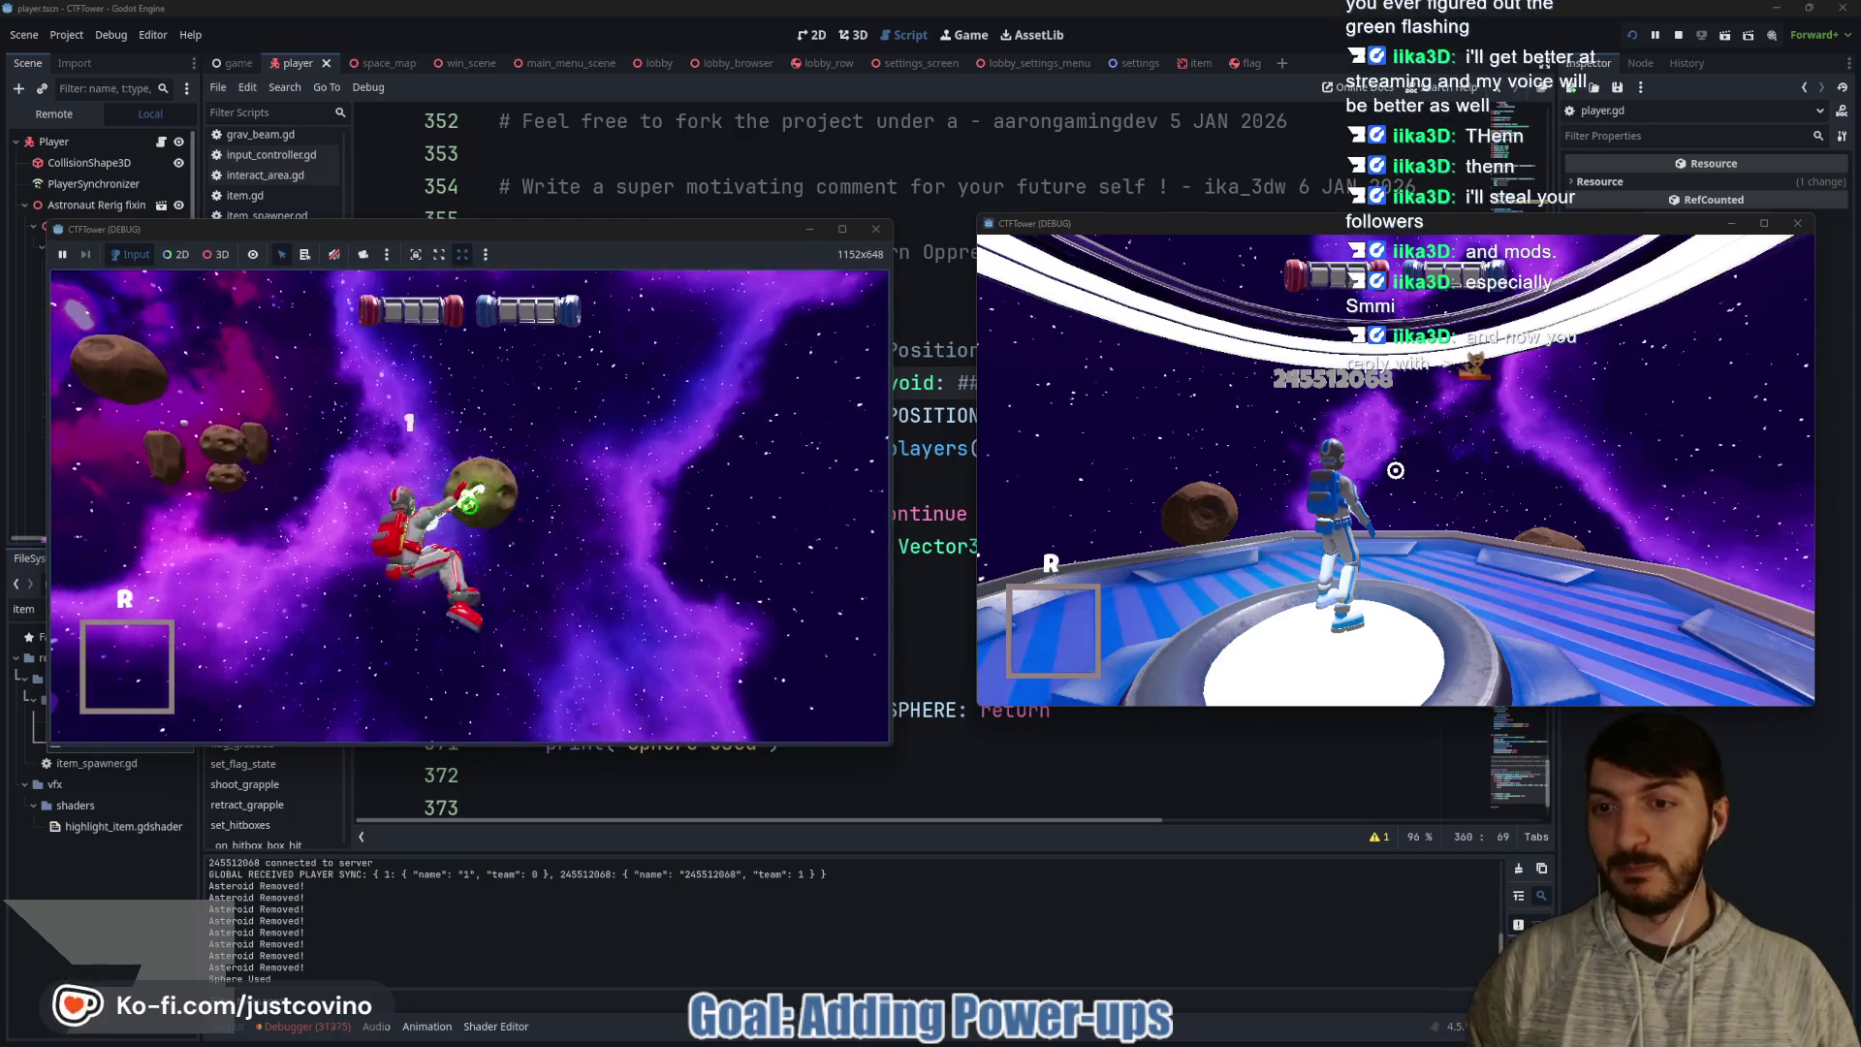
click(469, 504)
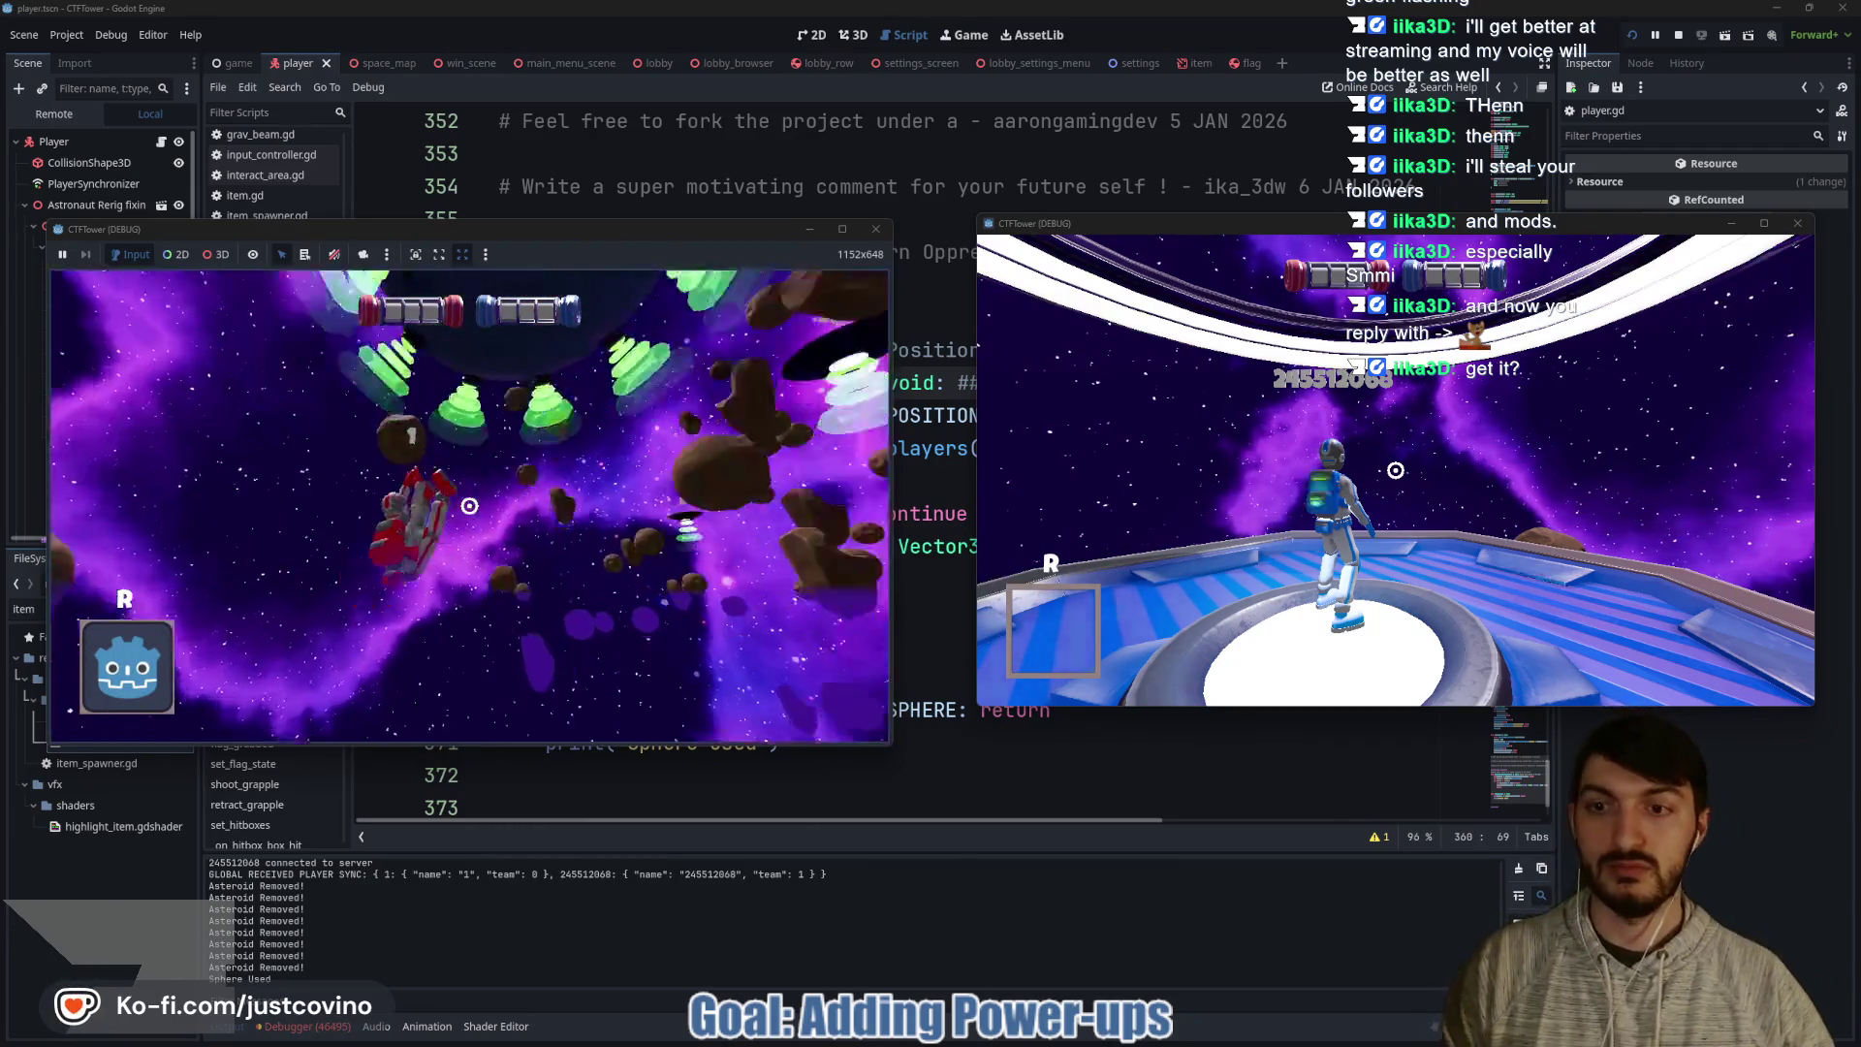
click(469, 504)
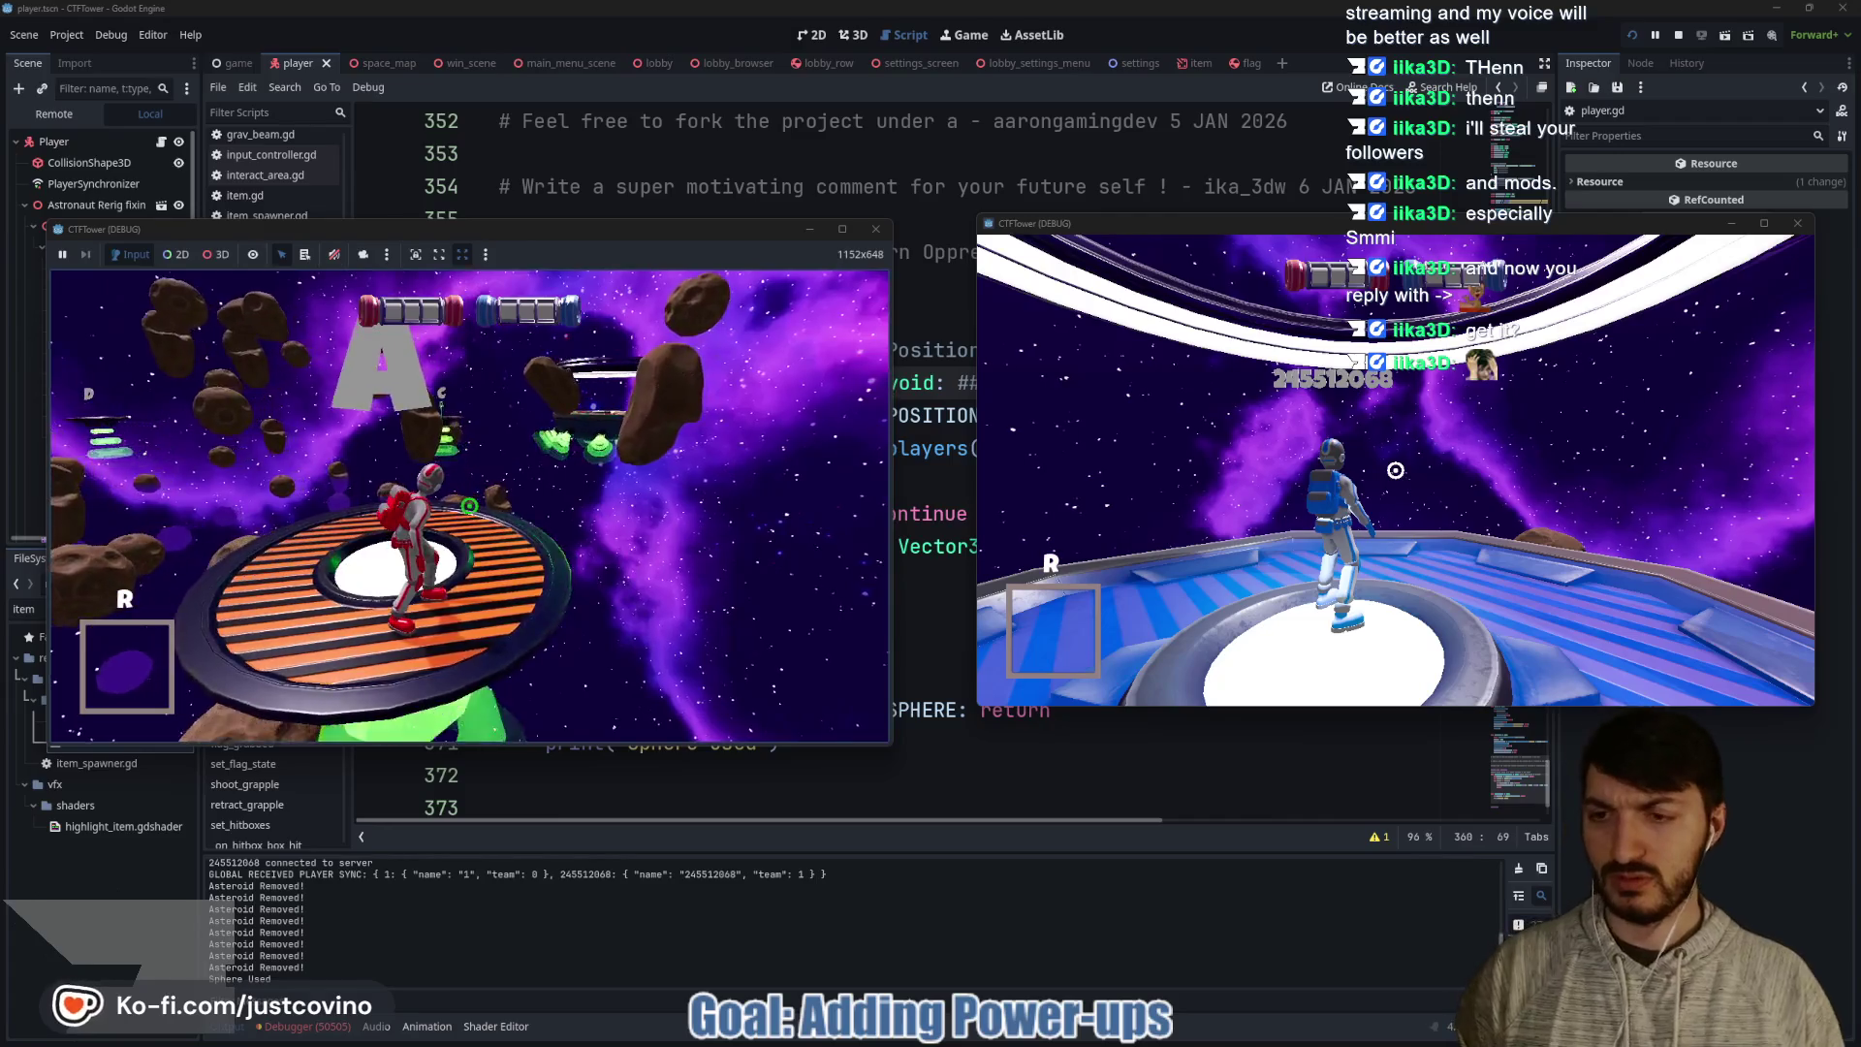
key(F8)
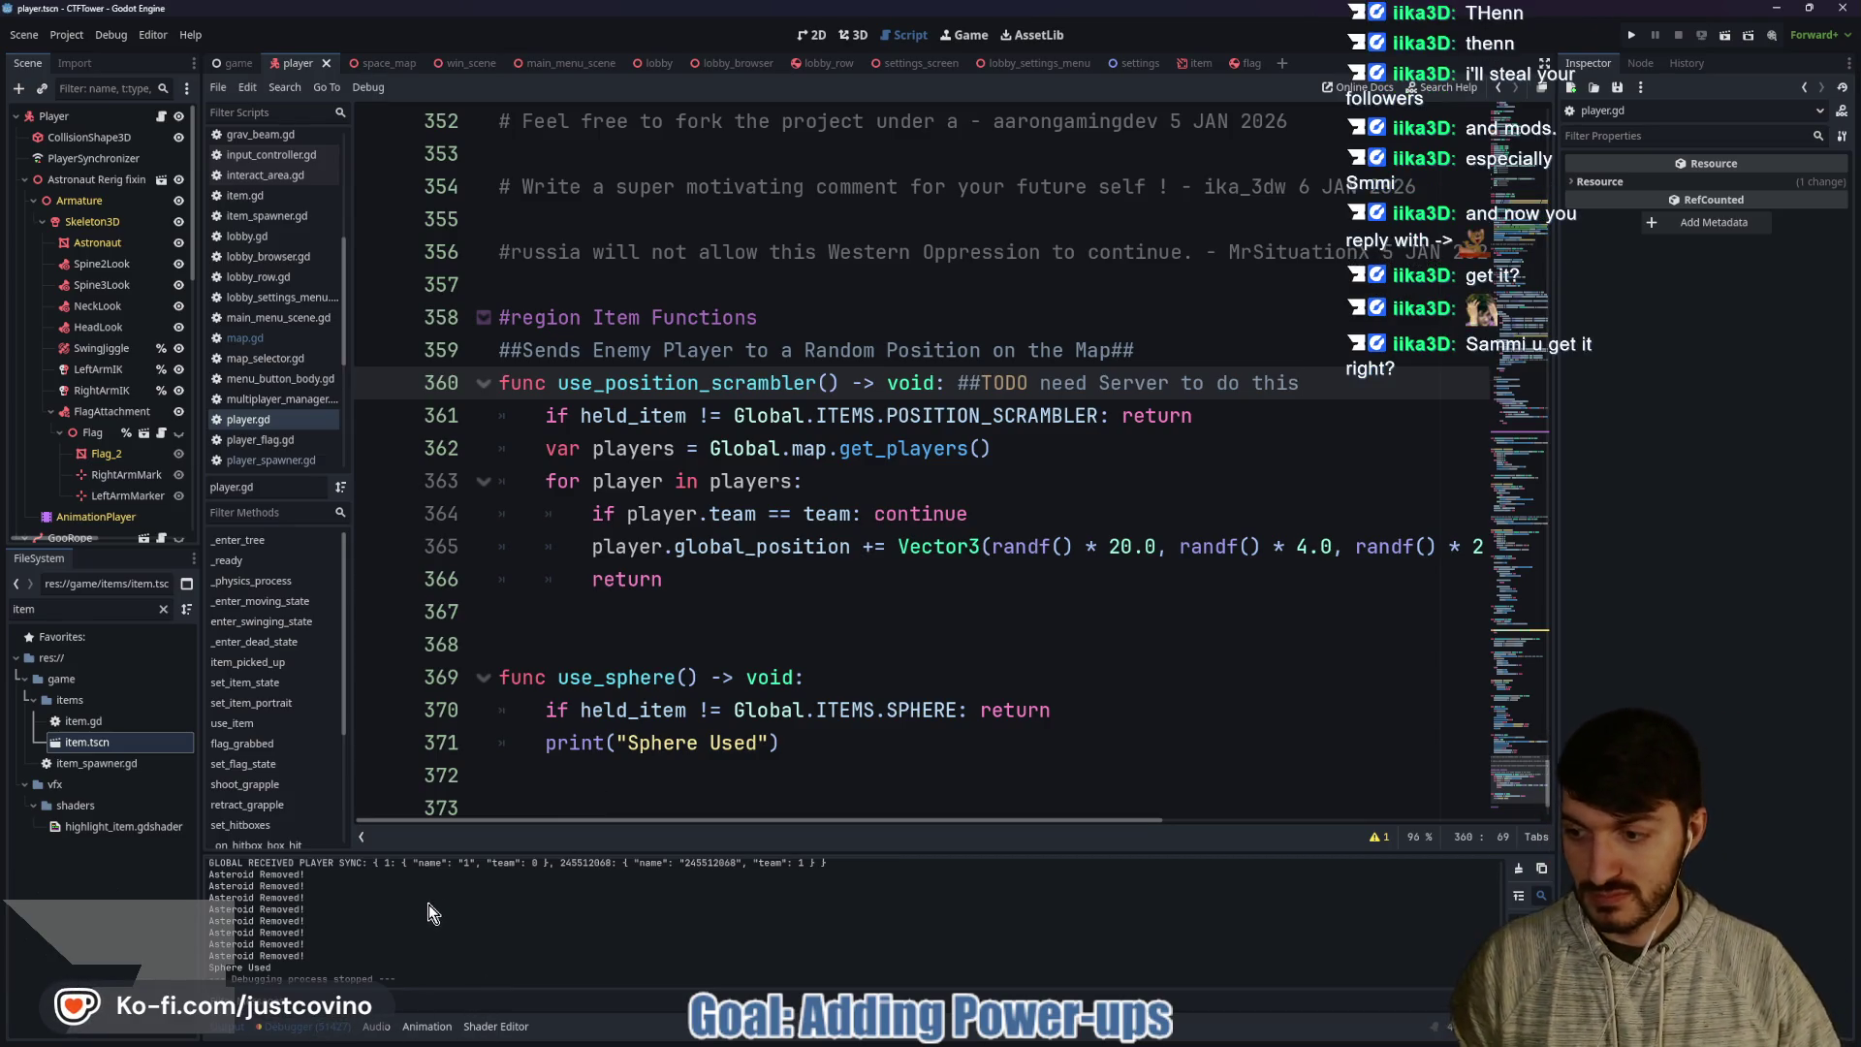
- Clear Session 2's error list in the Debugger and switch the bottom panel back to Output
click(308, 1026)
click(374, 709)
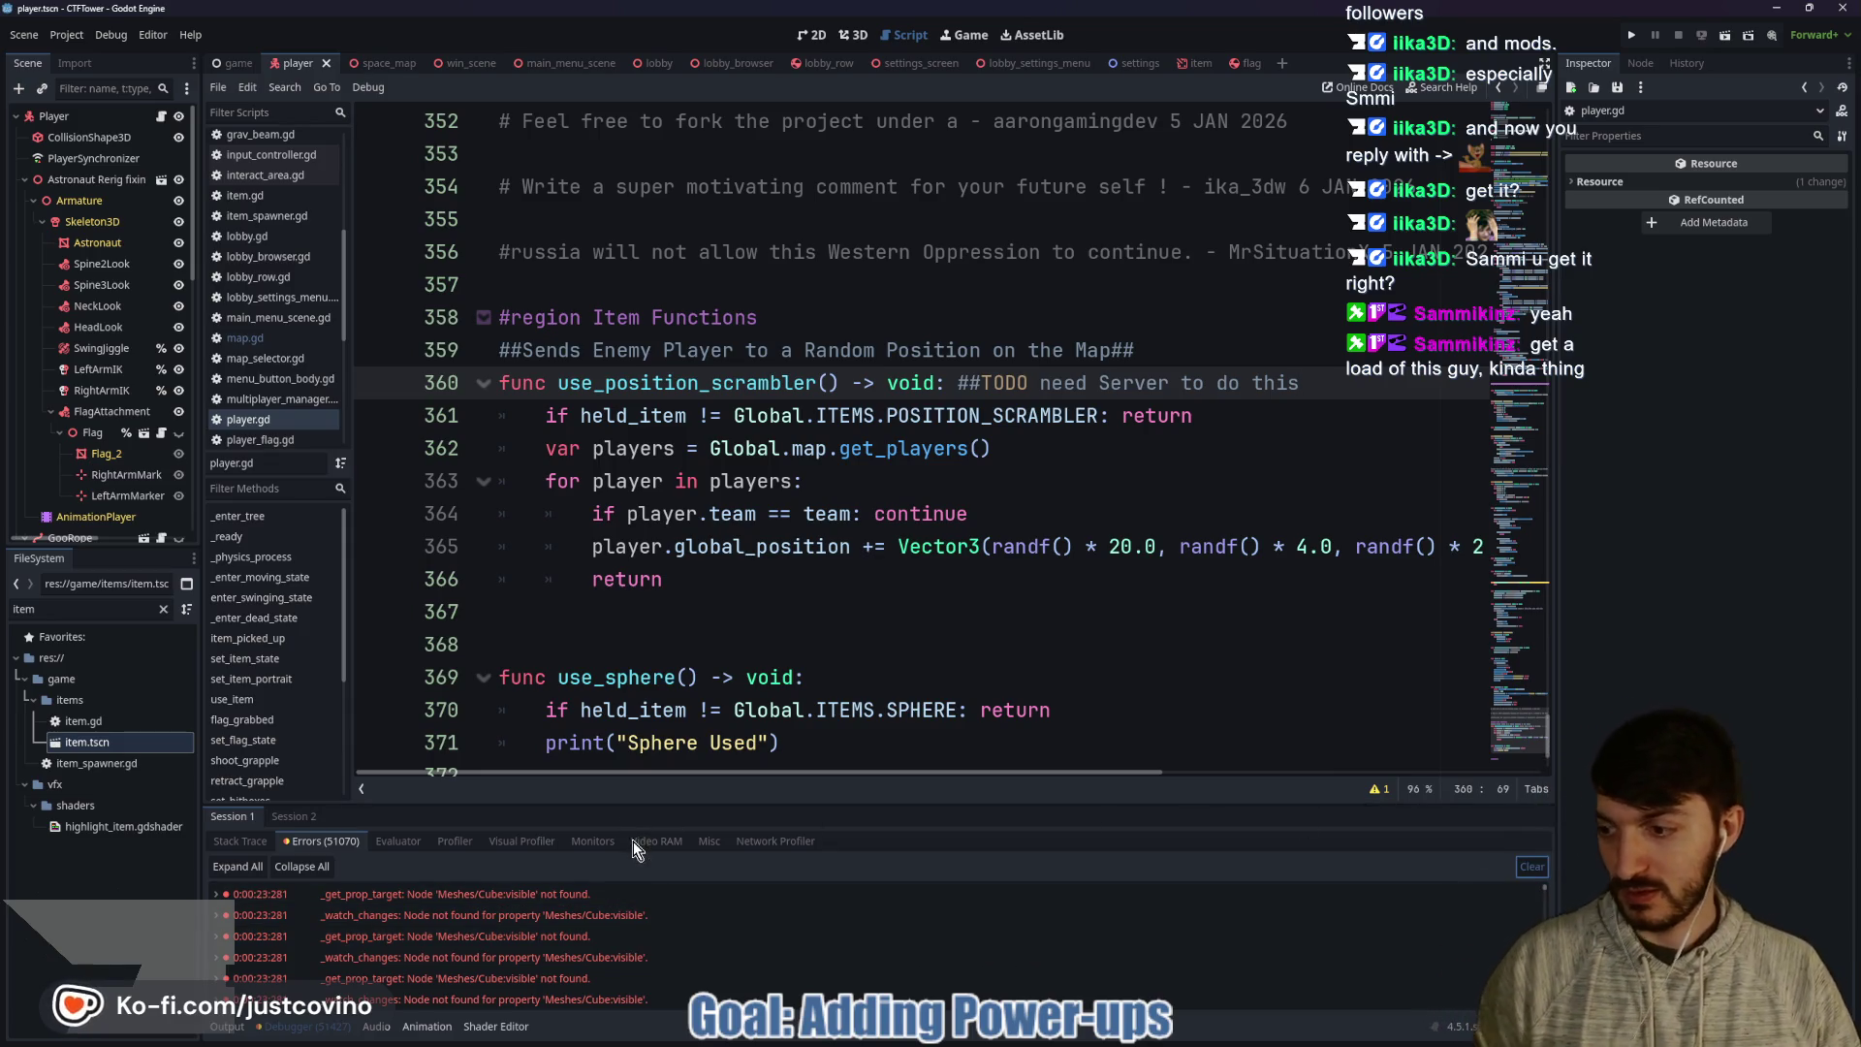
click(226, 1026)
click(301, 1026)
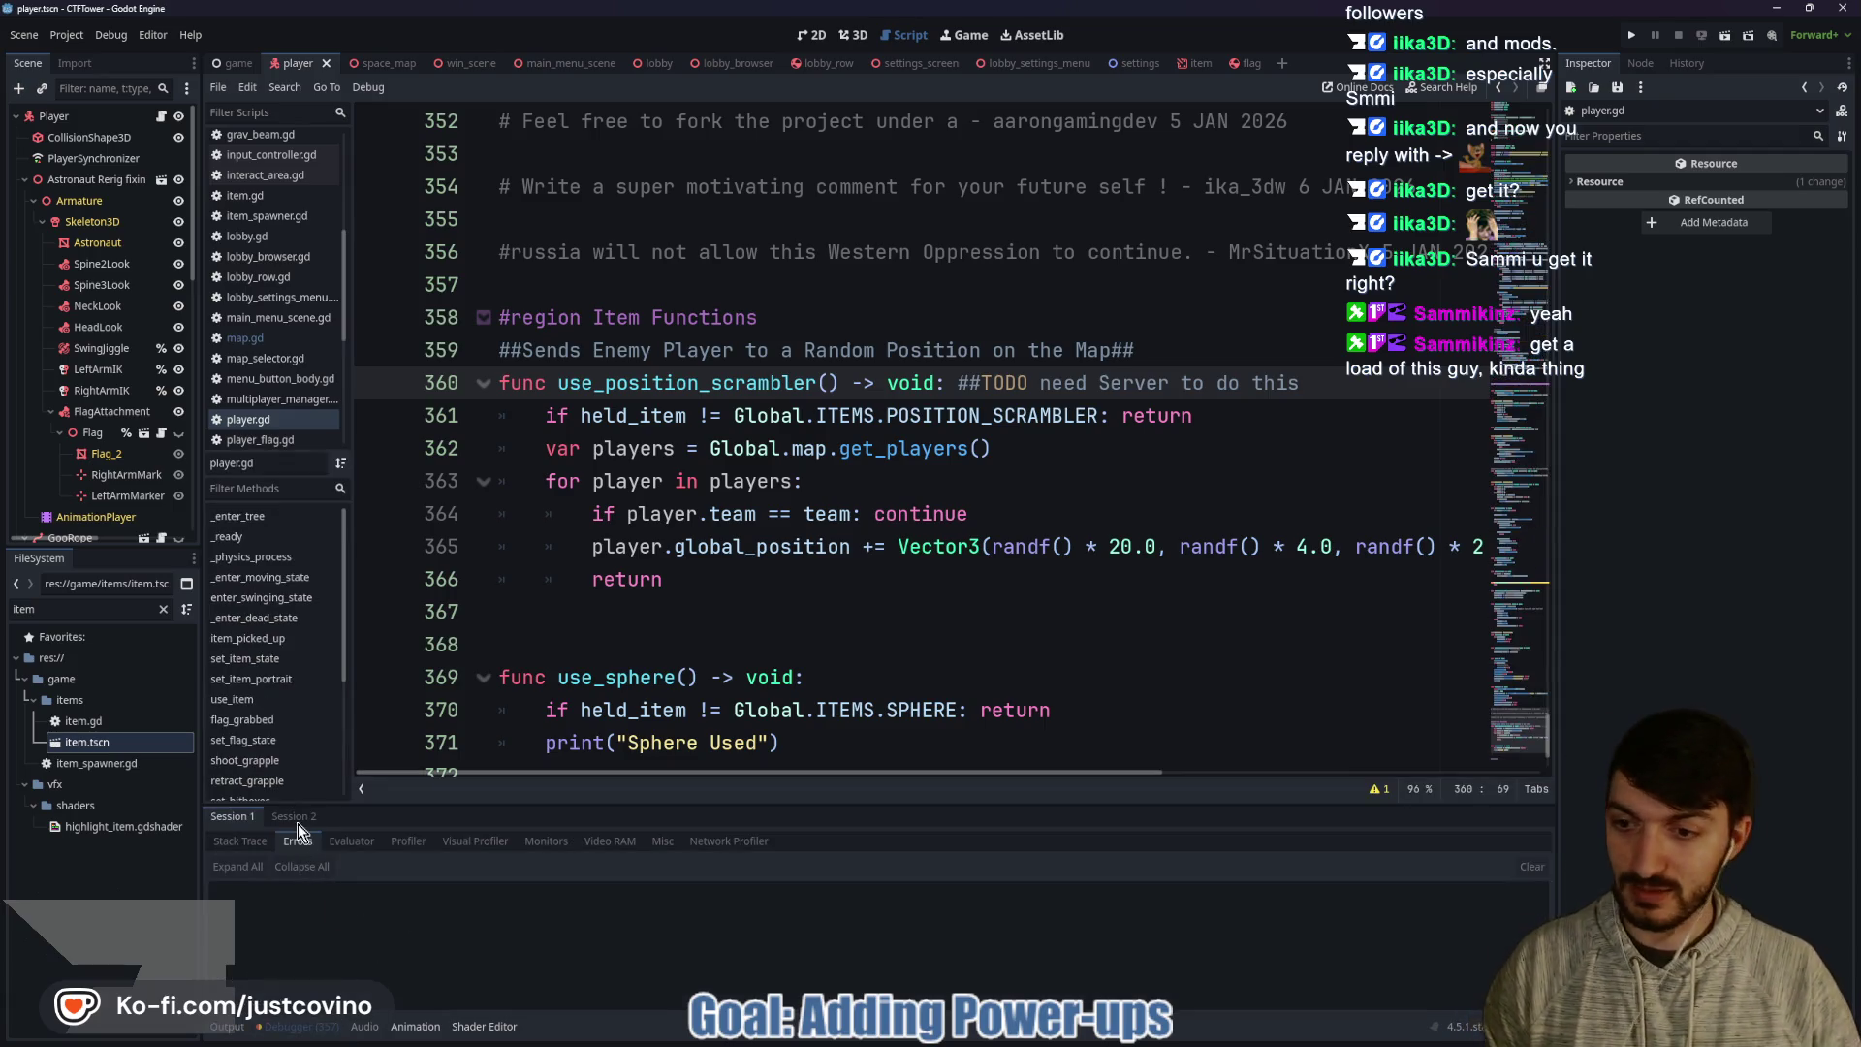
click(283, 820)
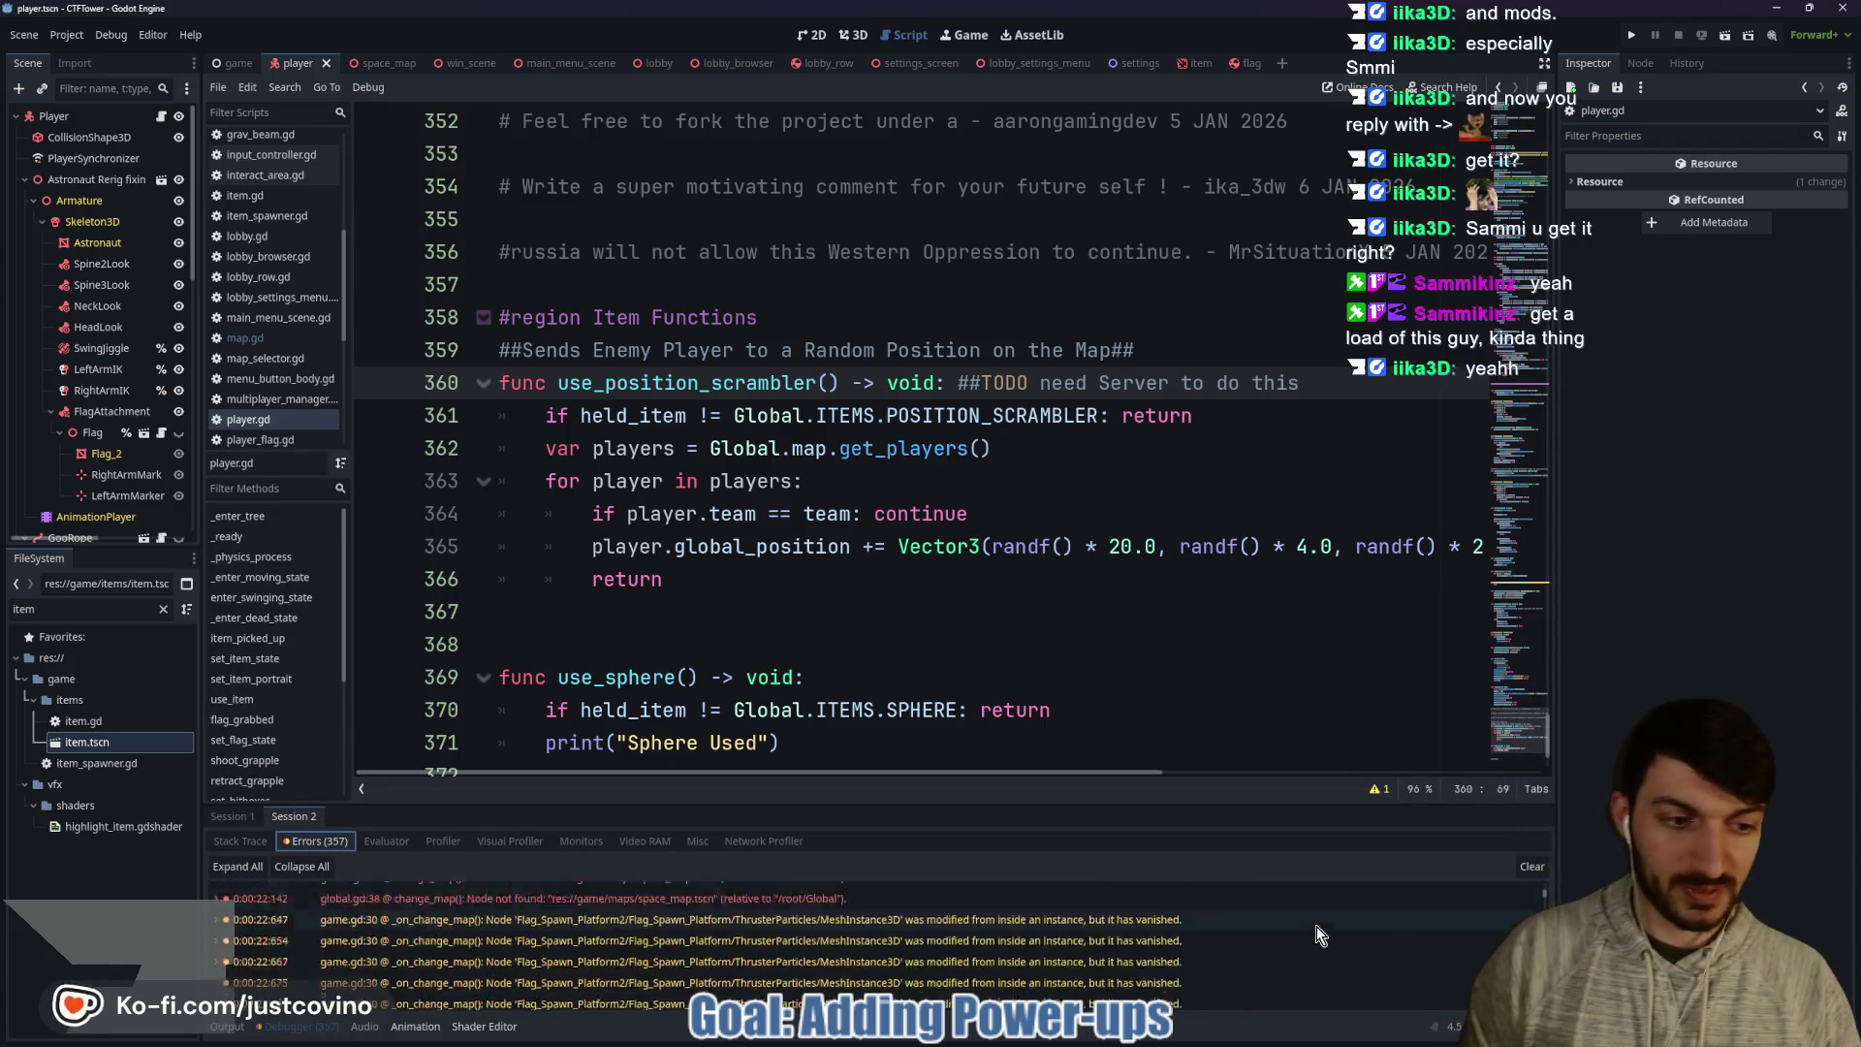
click(1532, 866)
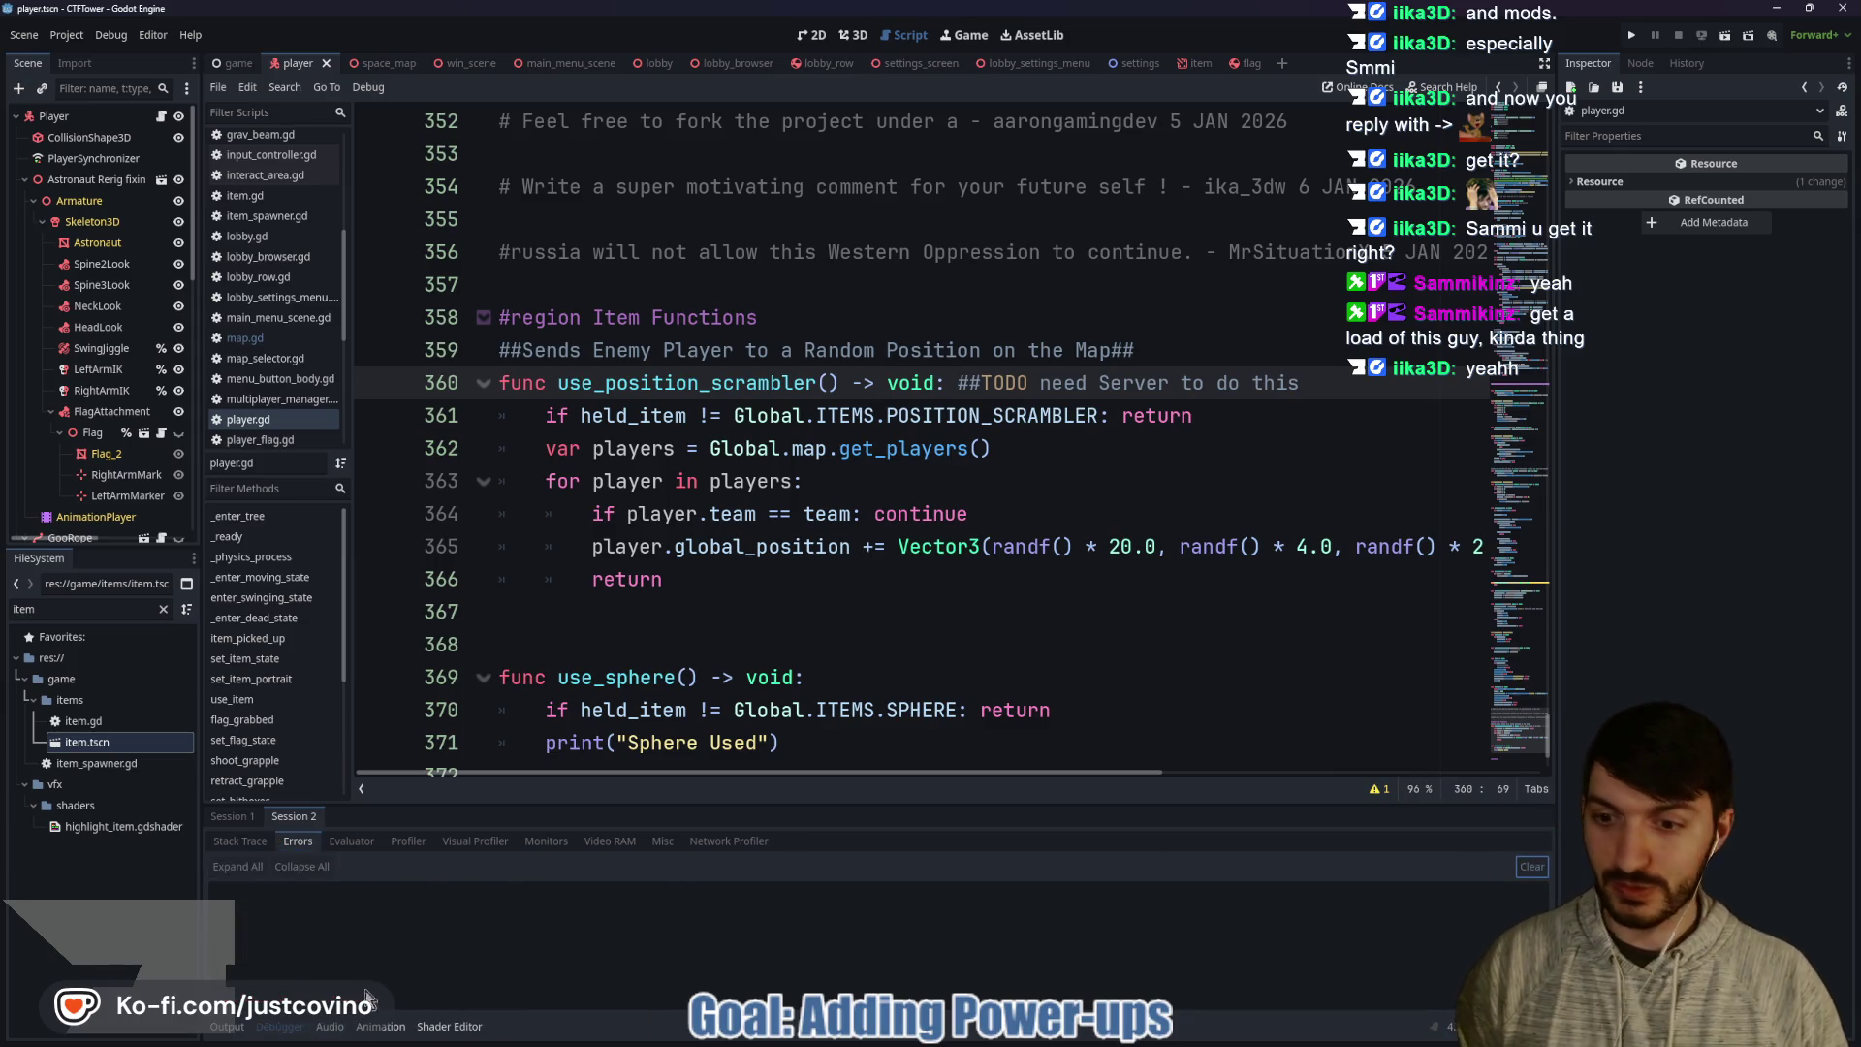
click(797, 700)
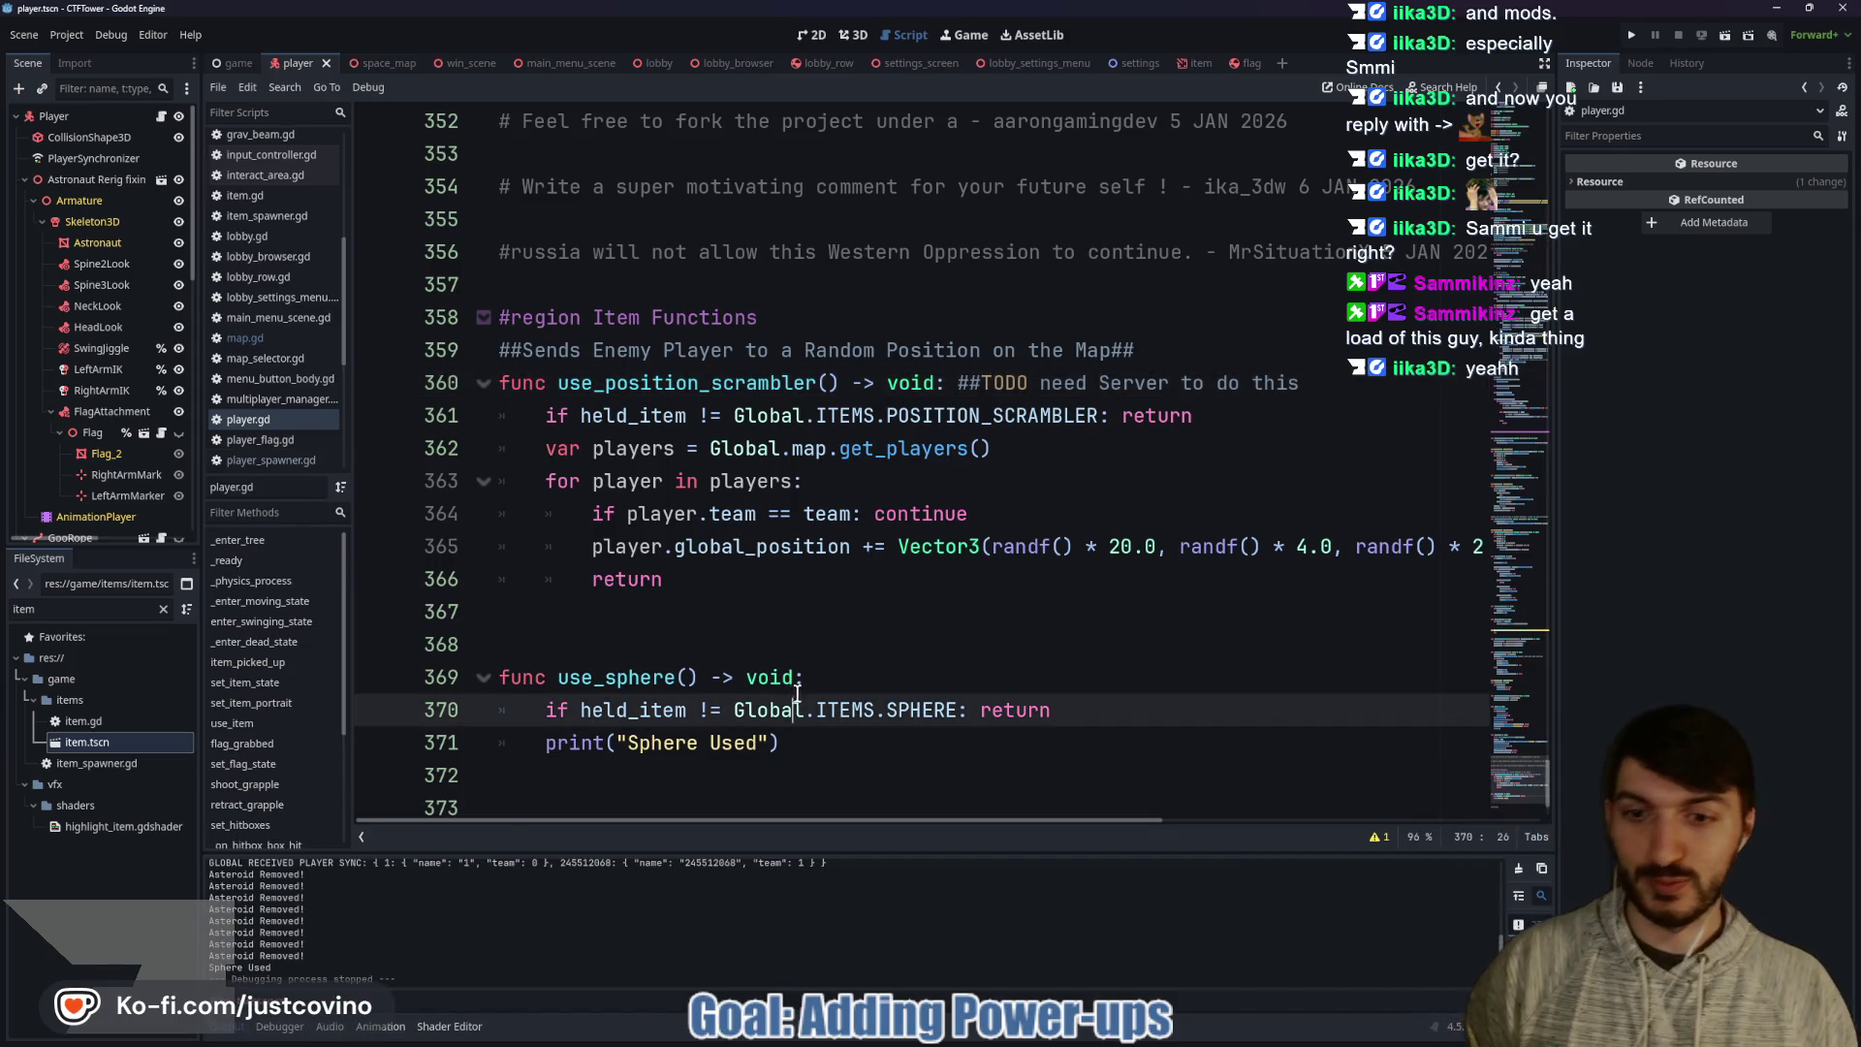
click(776, 613)
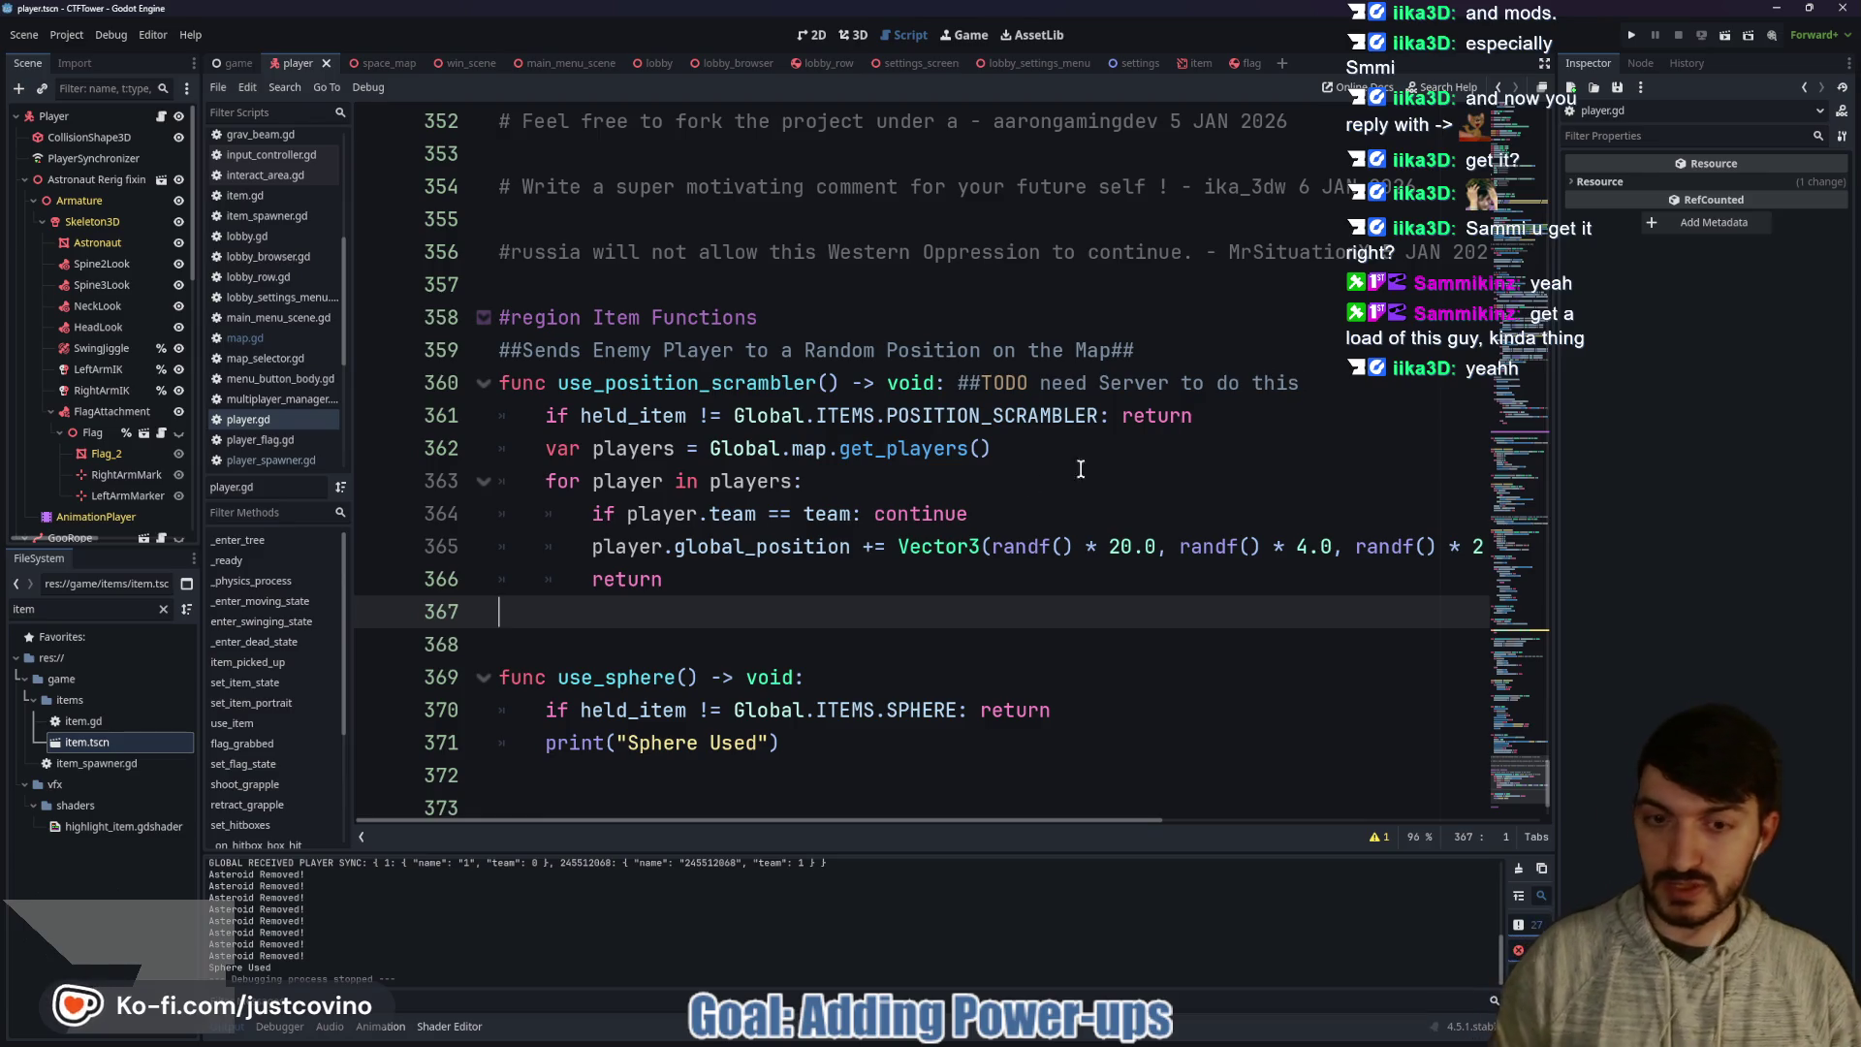
click(1019, 481)
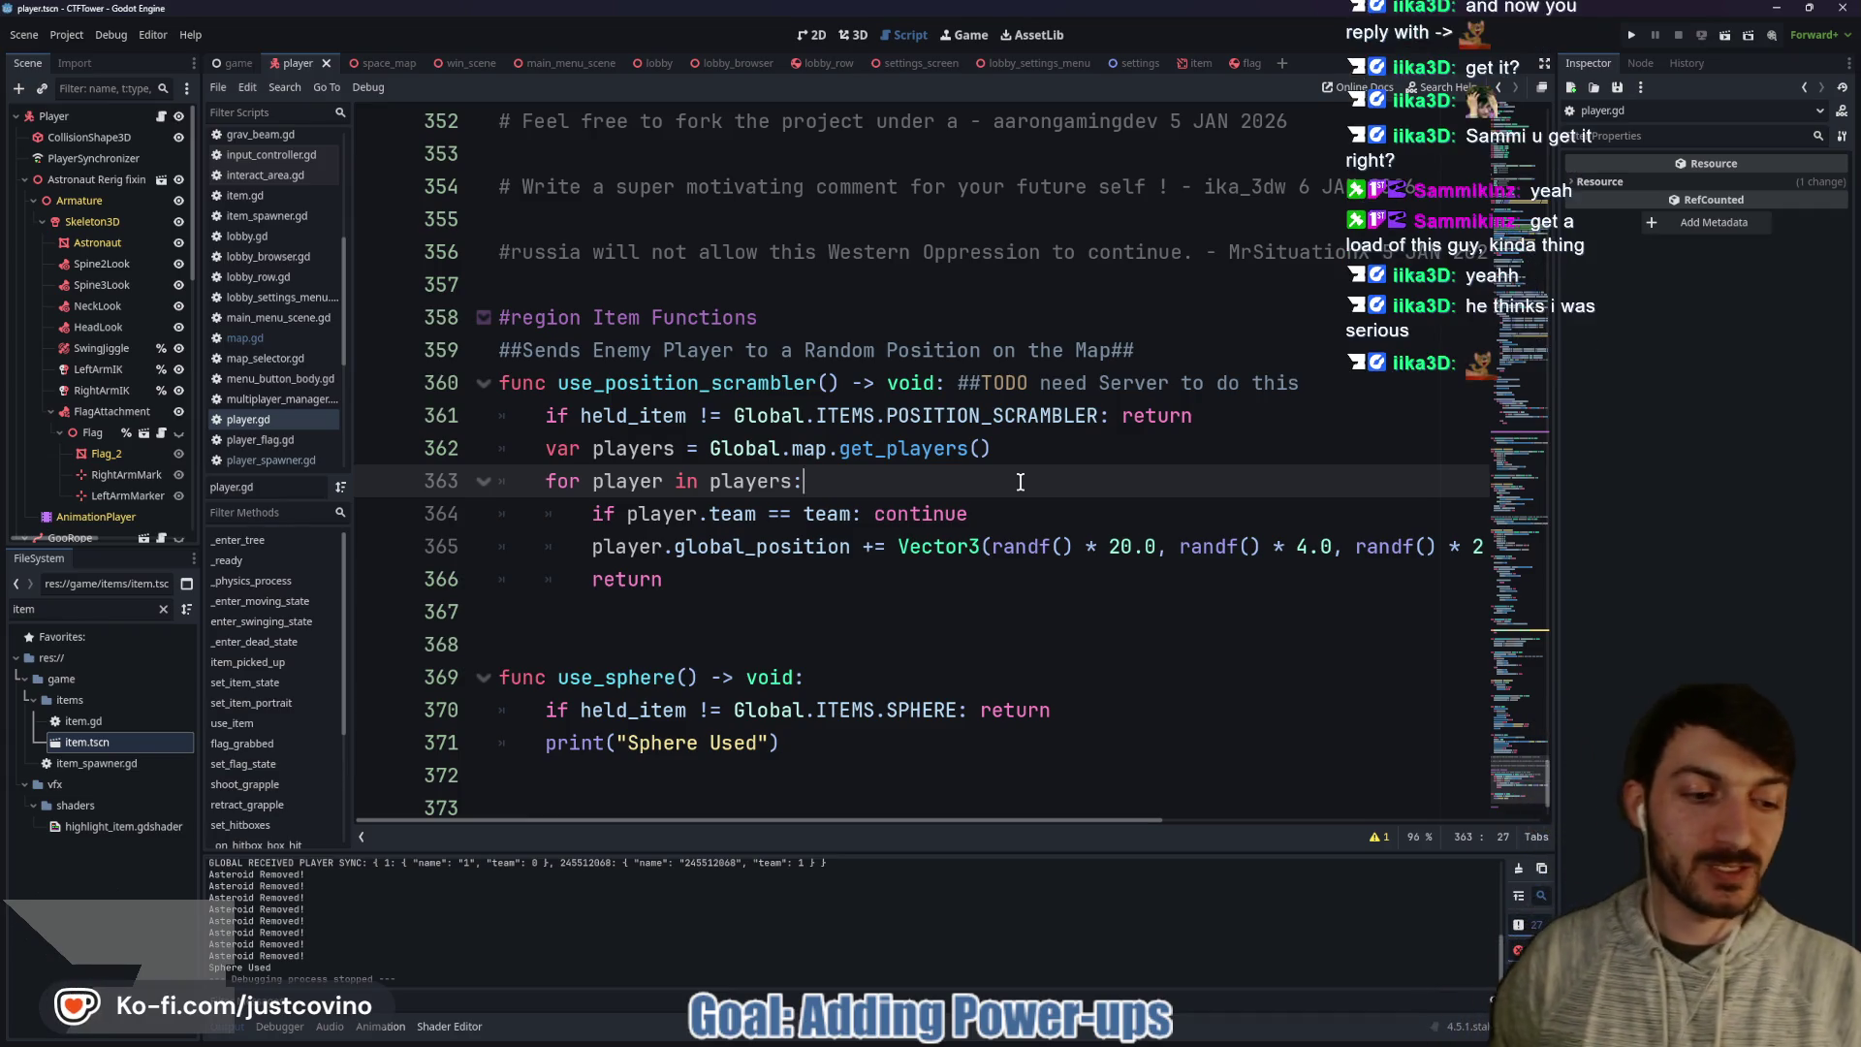
click(1096, 405)
click(1089, 446)
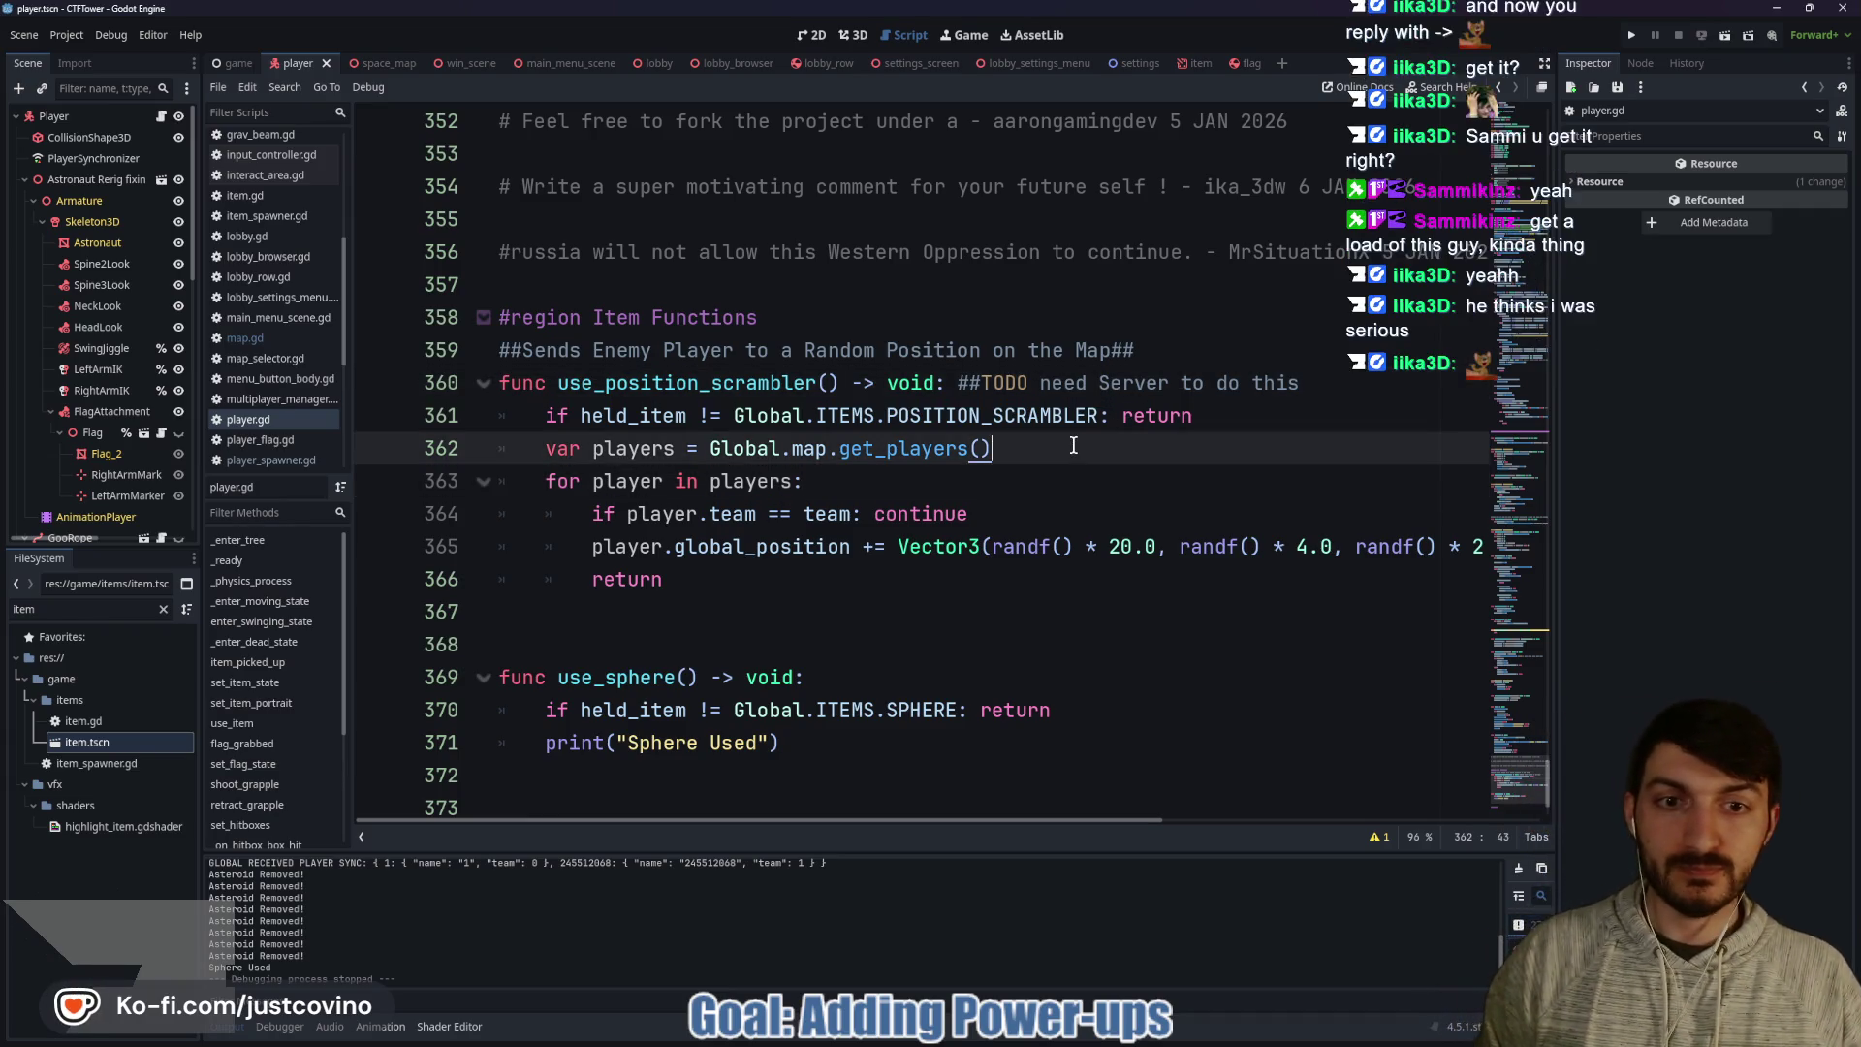
click(878, 484)
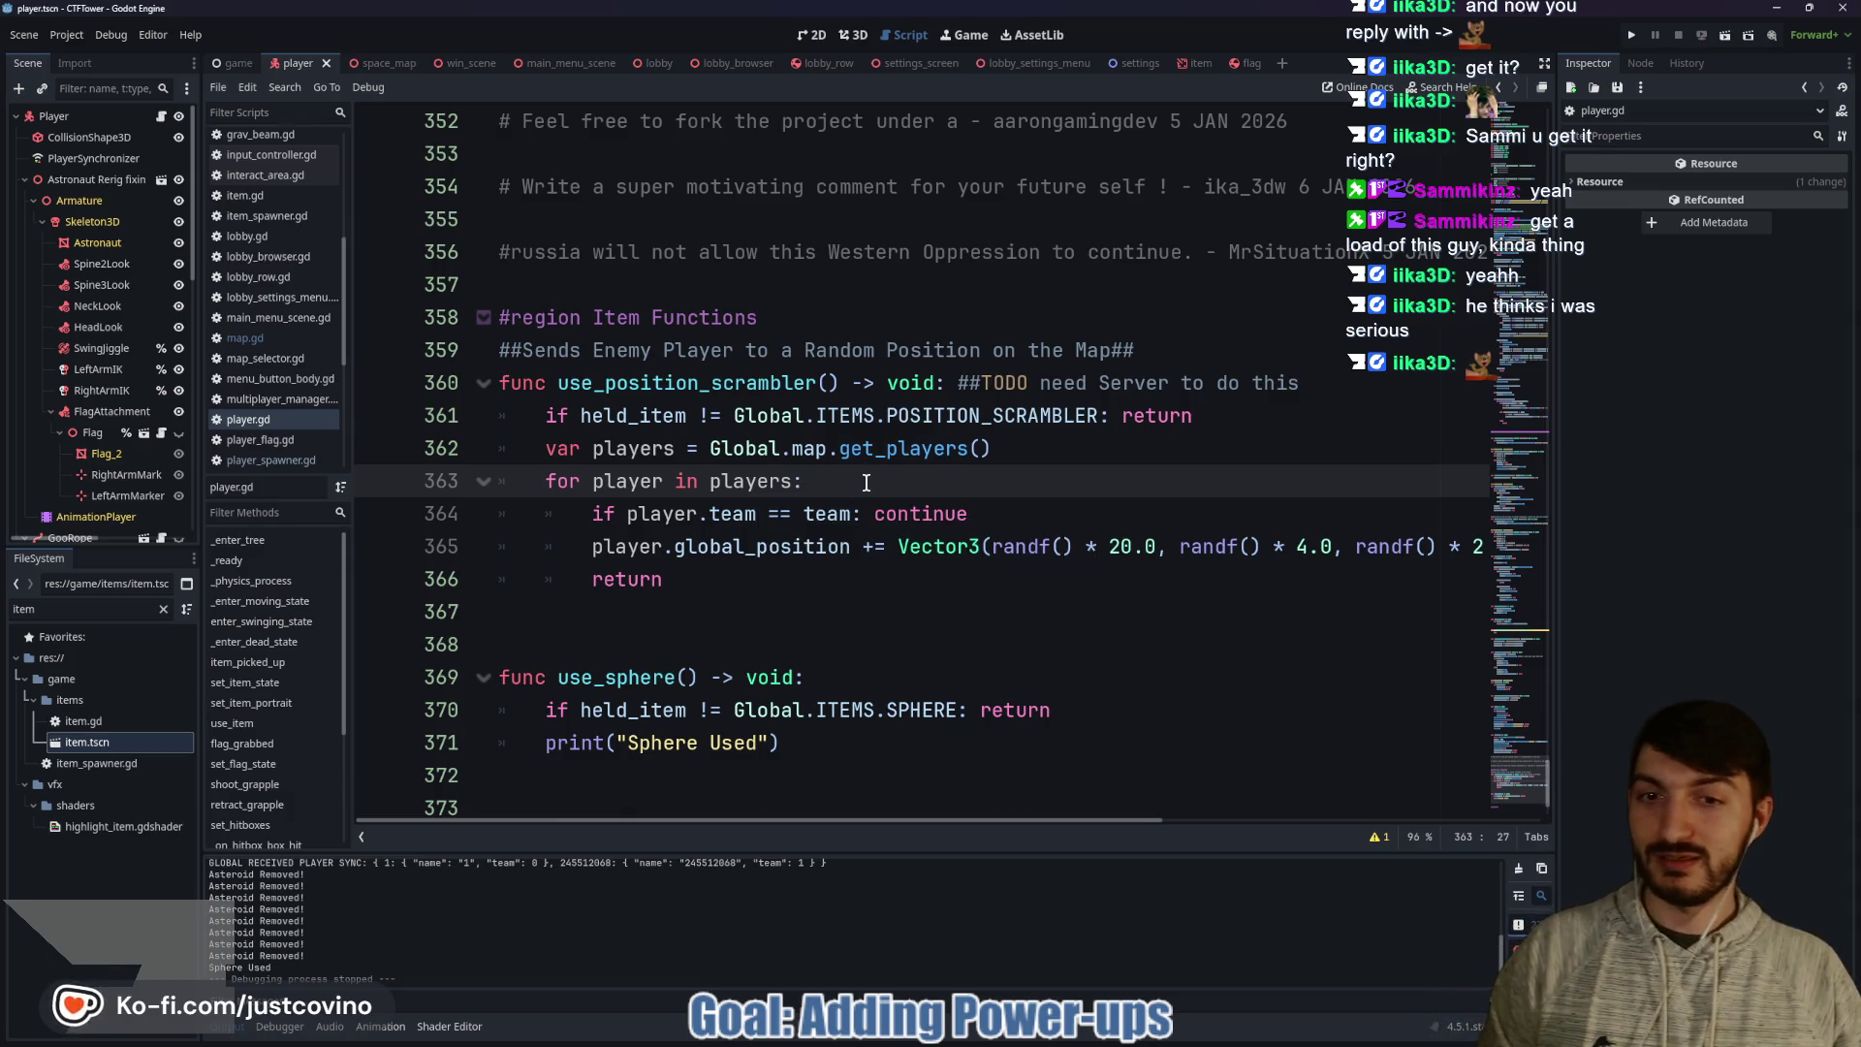
drag(1300, 384, 966, 383)
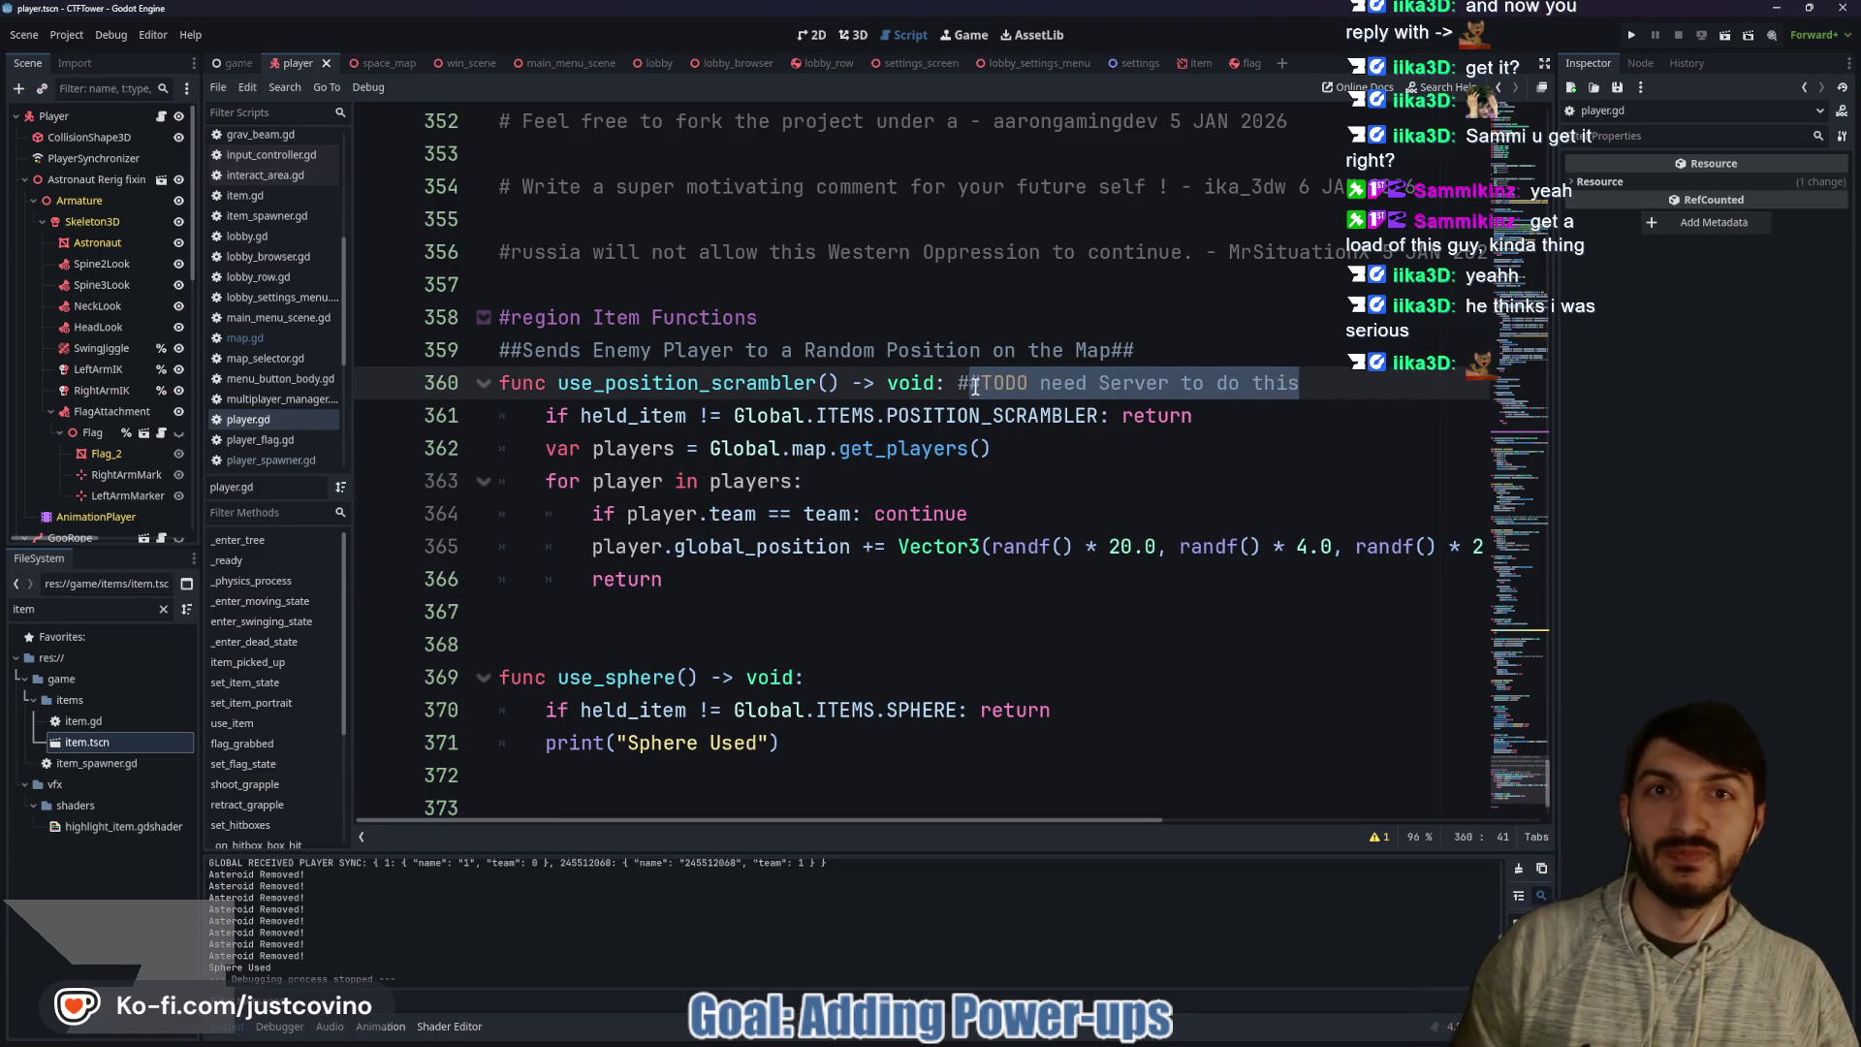
click(974, 384)
text(#)
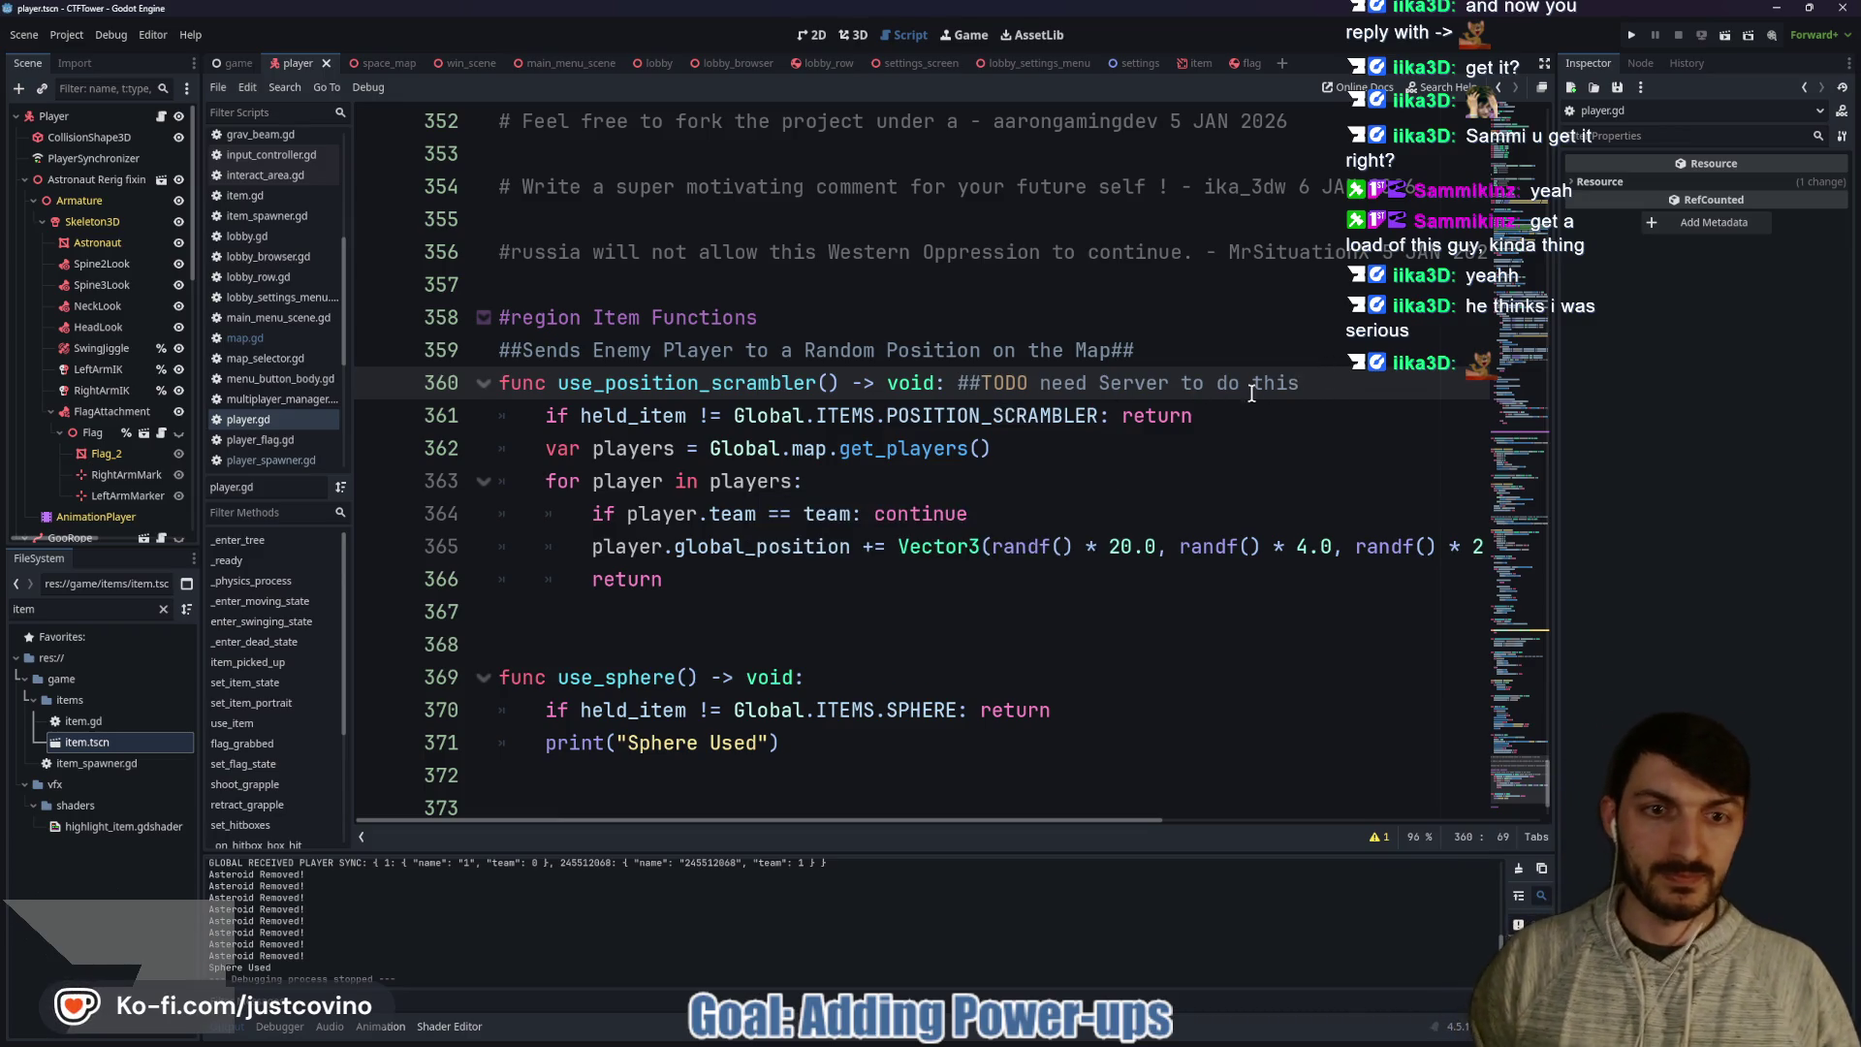
click(1086, 448)
click(899, 475)
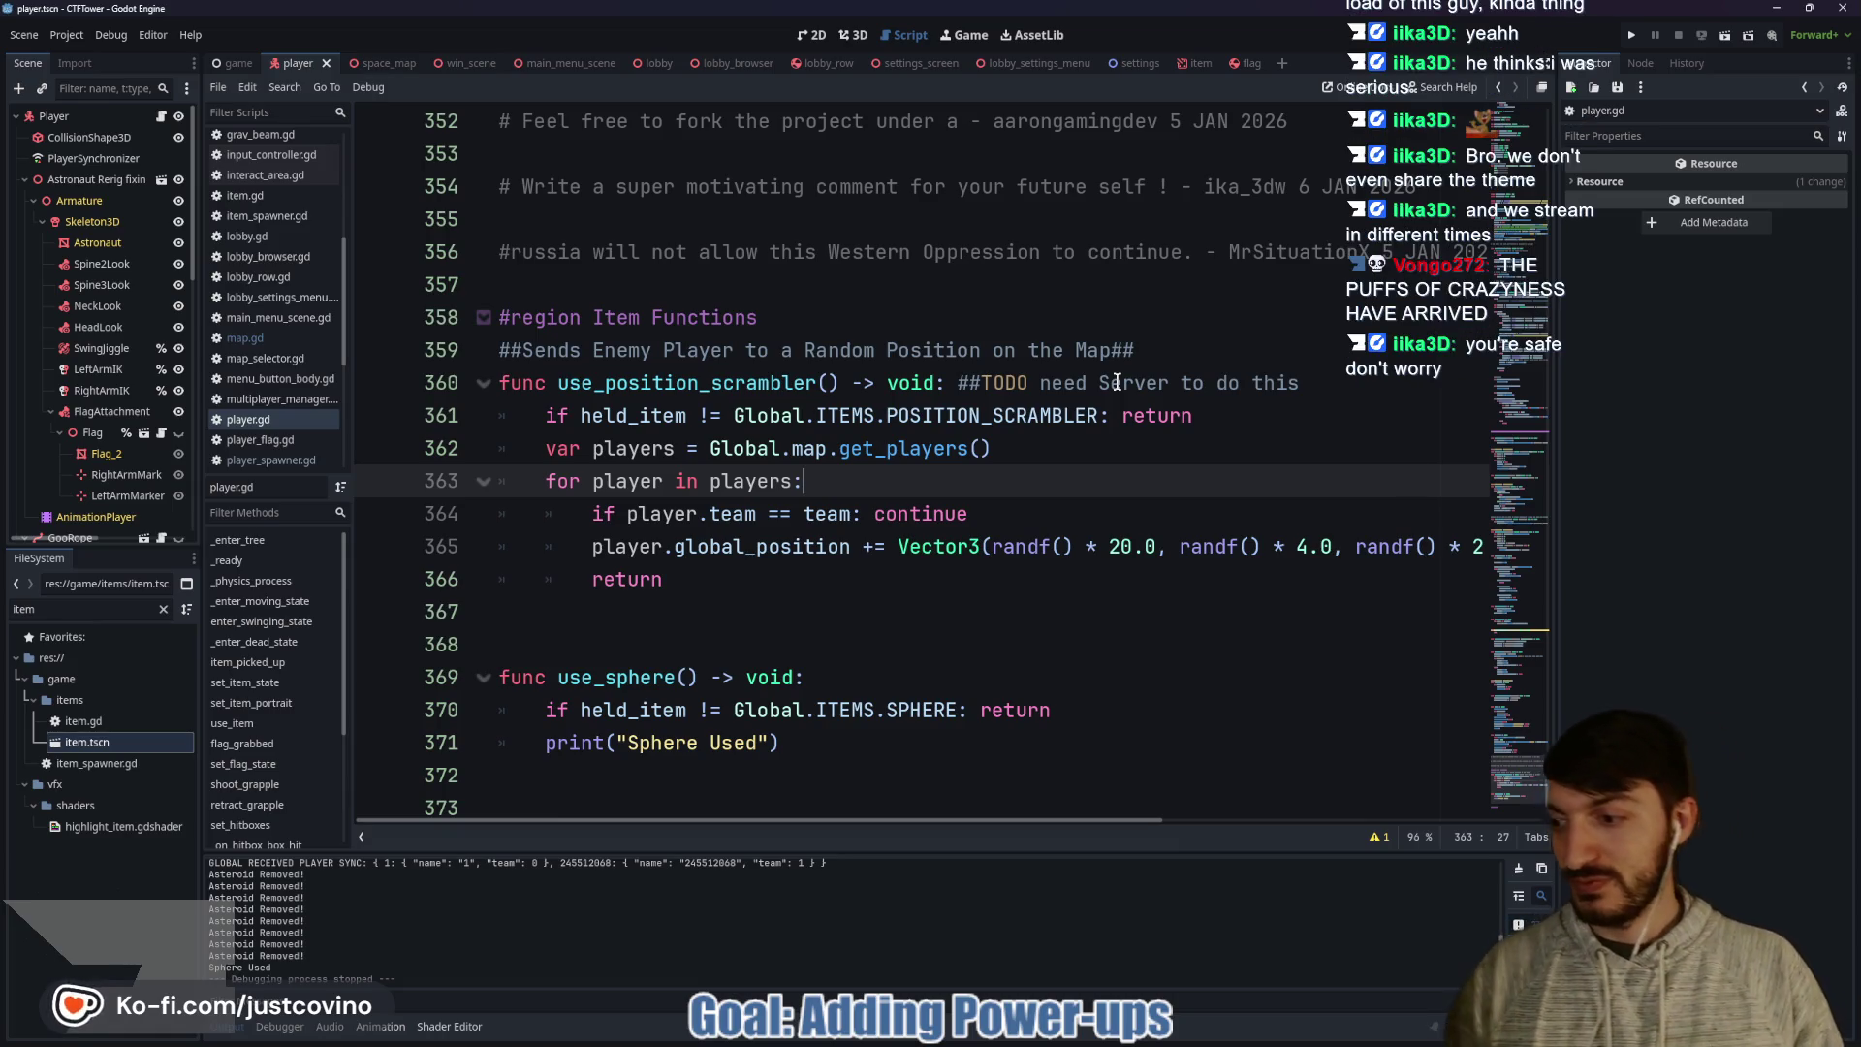
click(1062, 438)
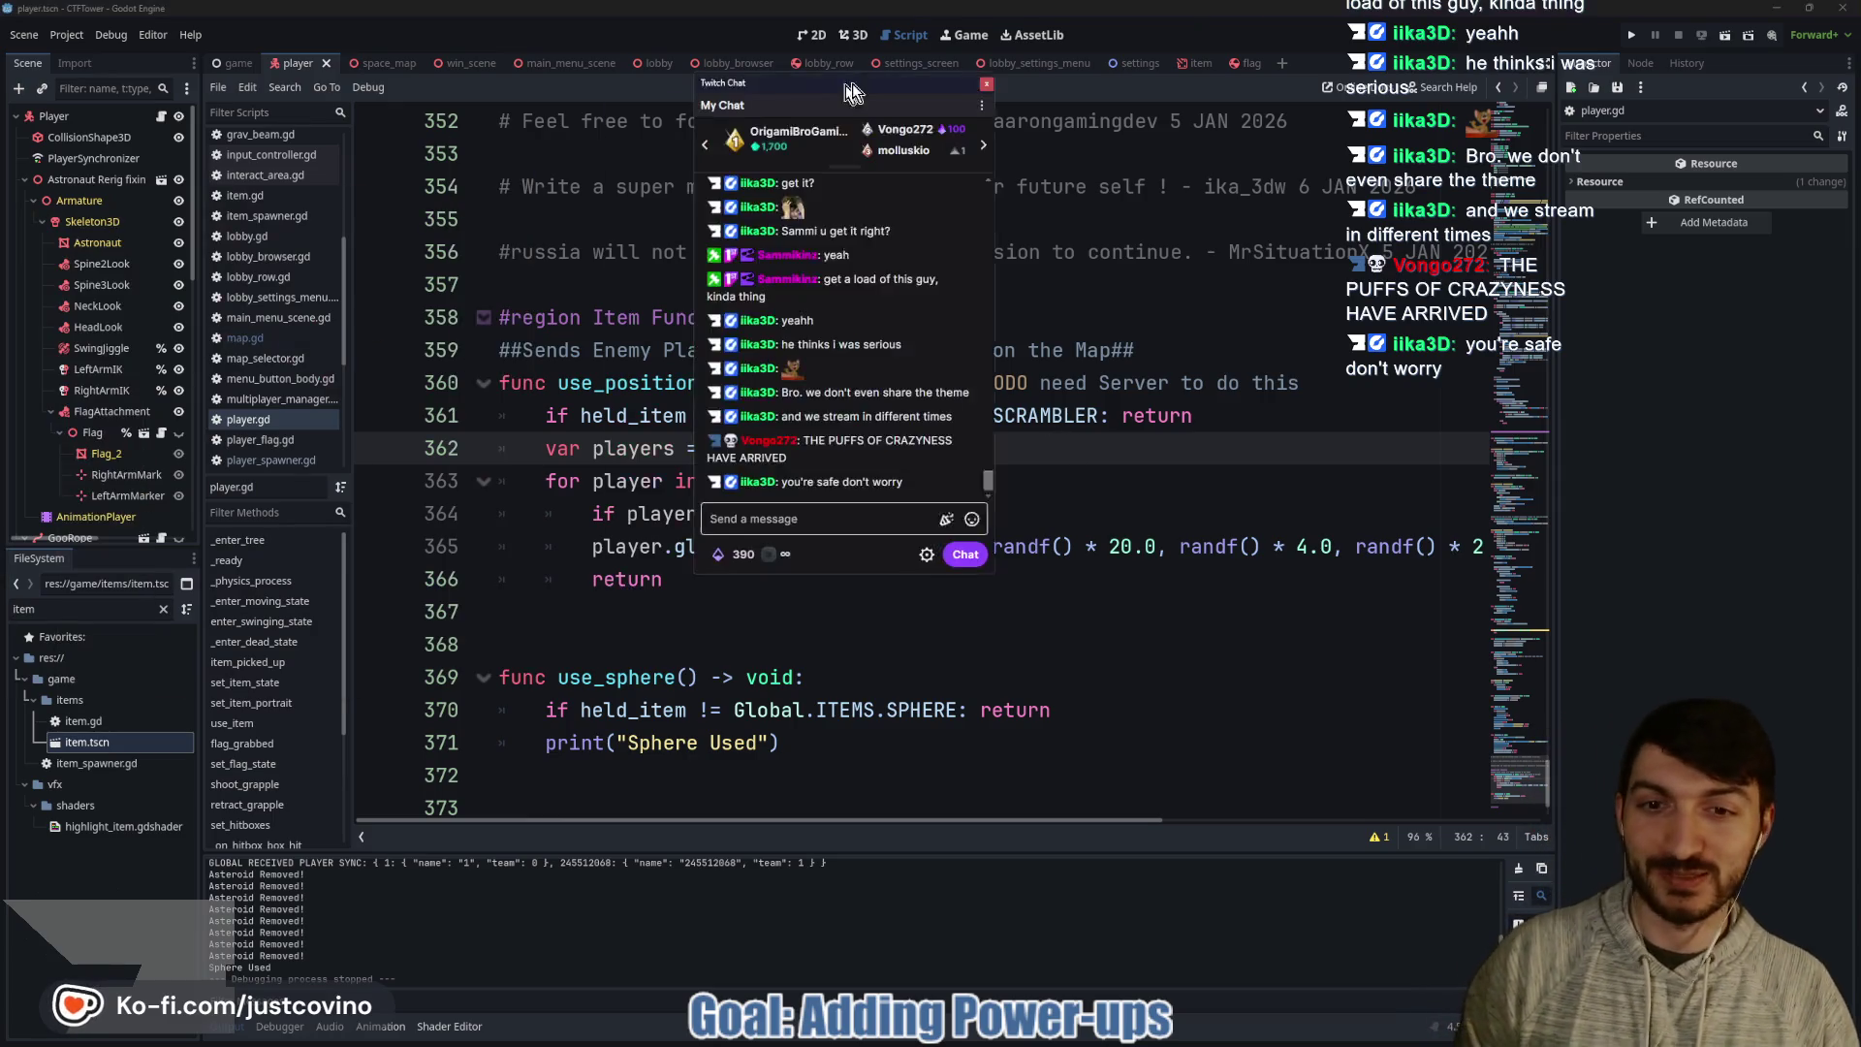
- Scroll back through the chat history, selecting and deselecting earlier messages
scroll(930, 351, up, 3)
scroll(928, 355, up, 3)
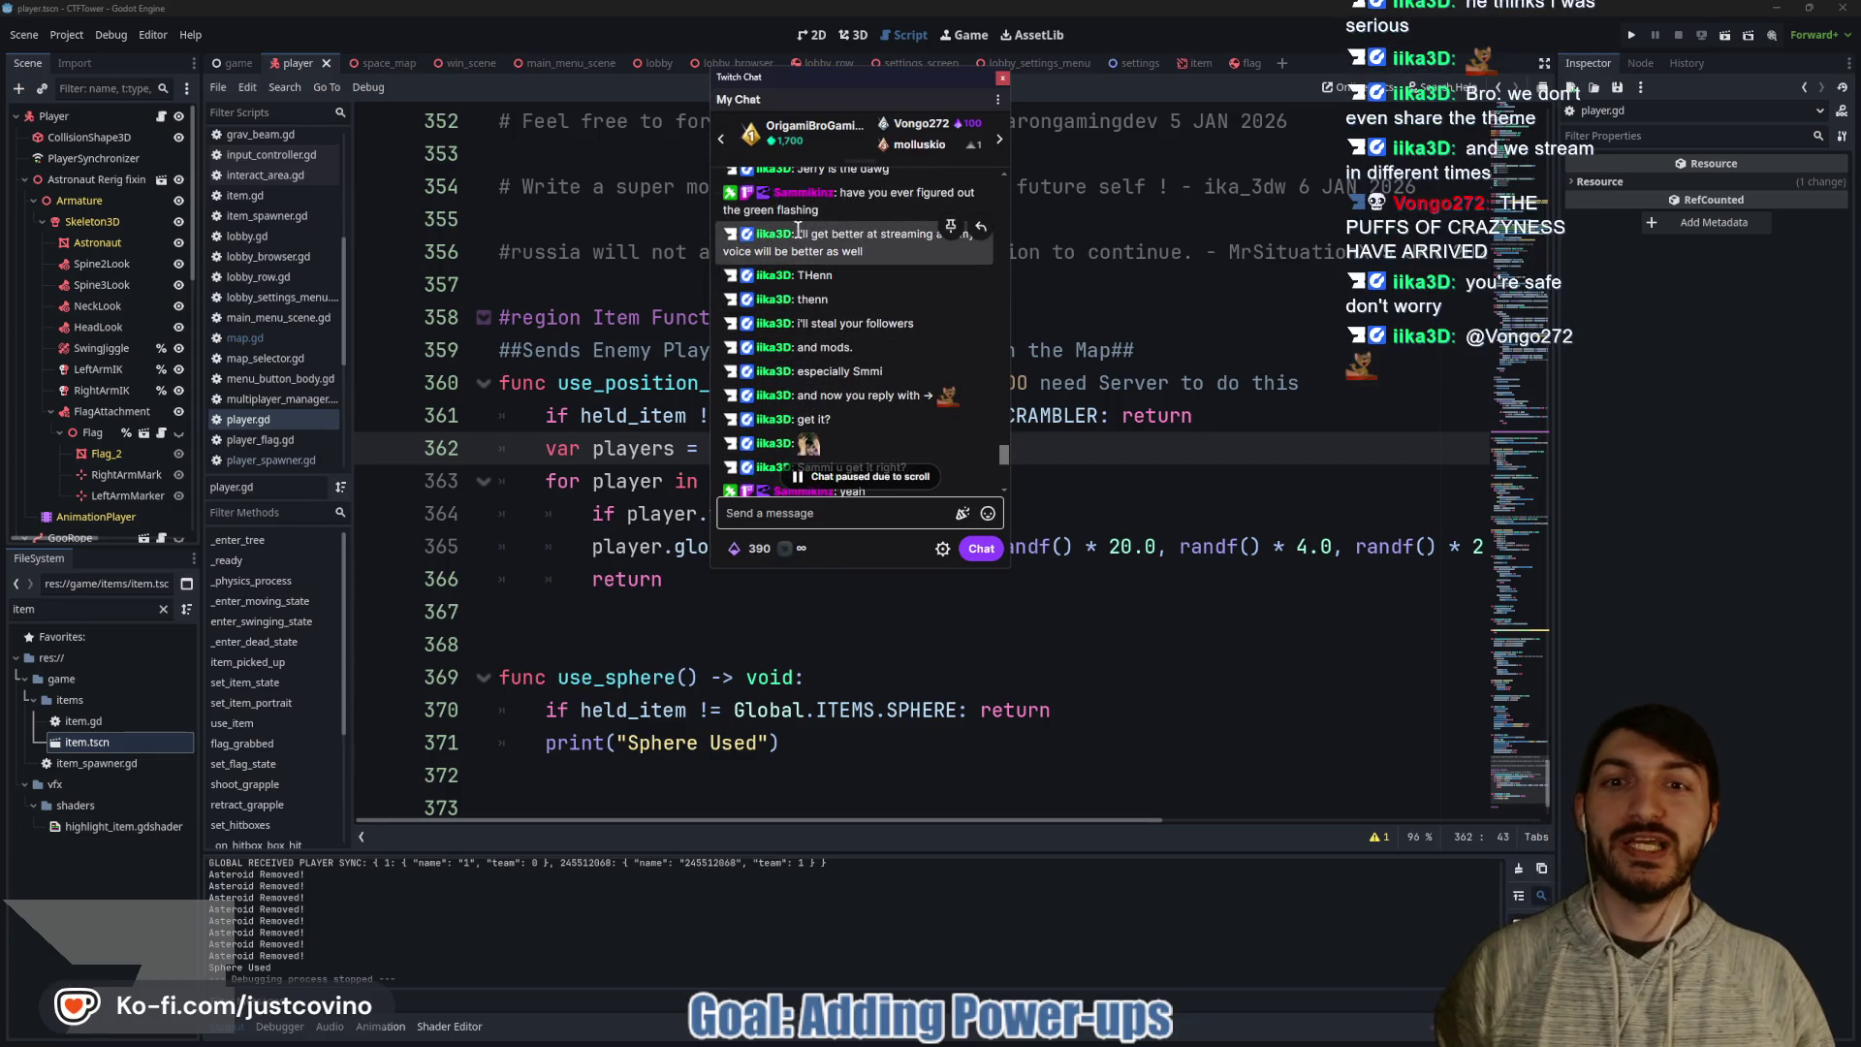
drag(795, 231, 914, 393)
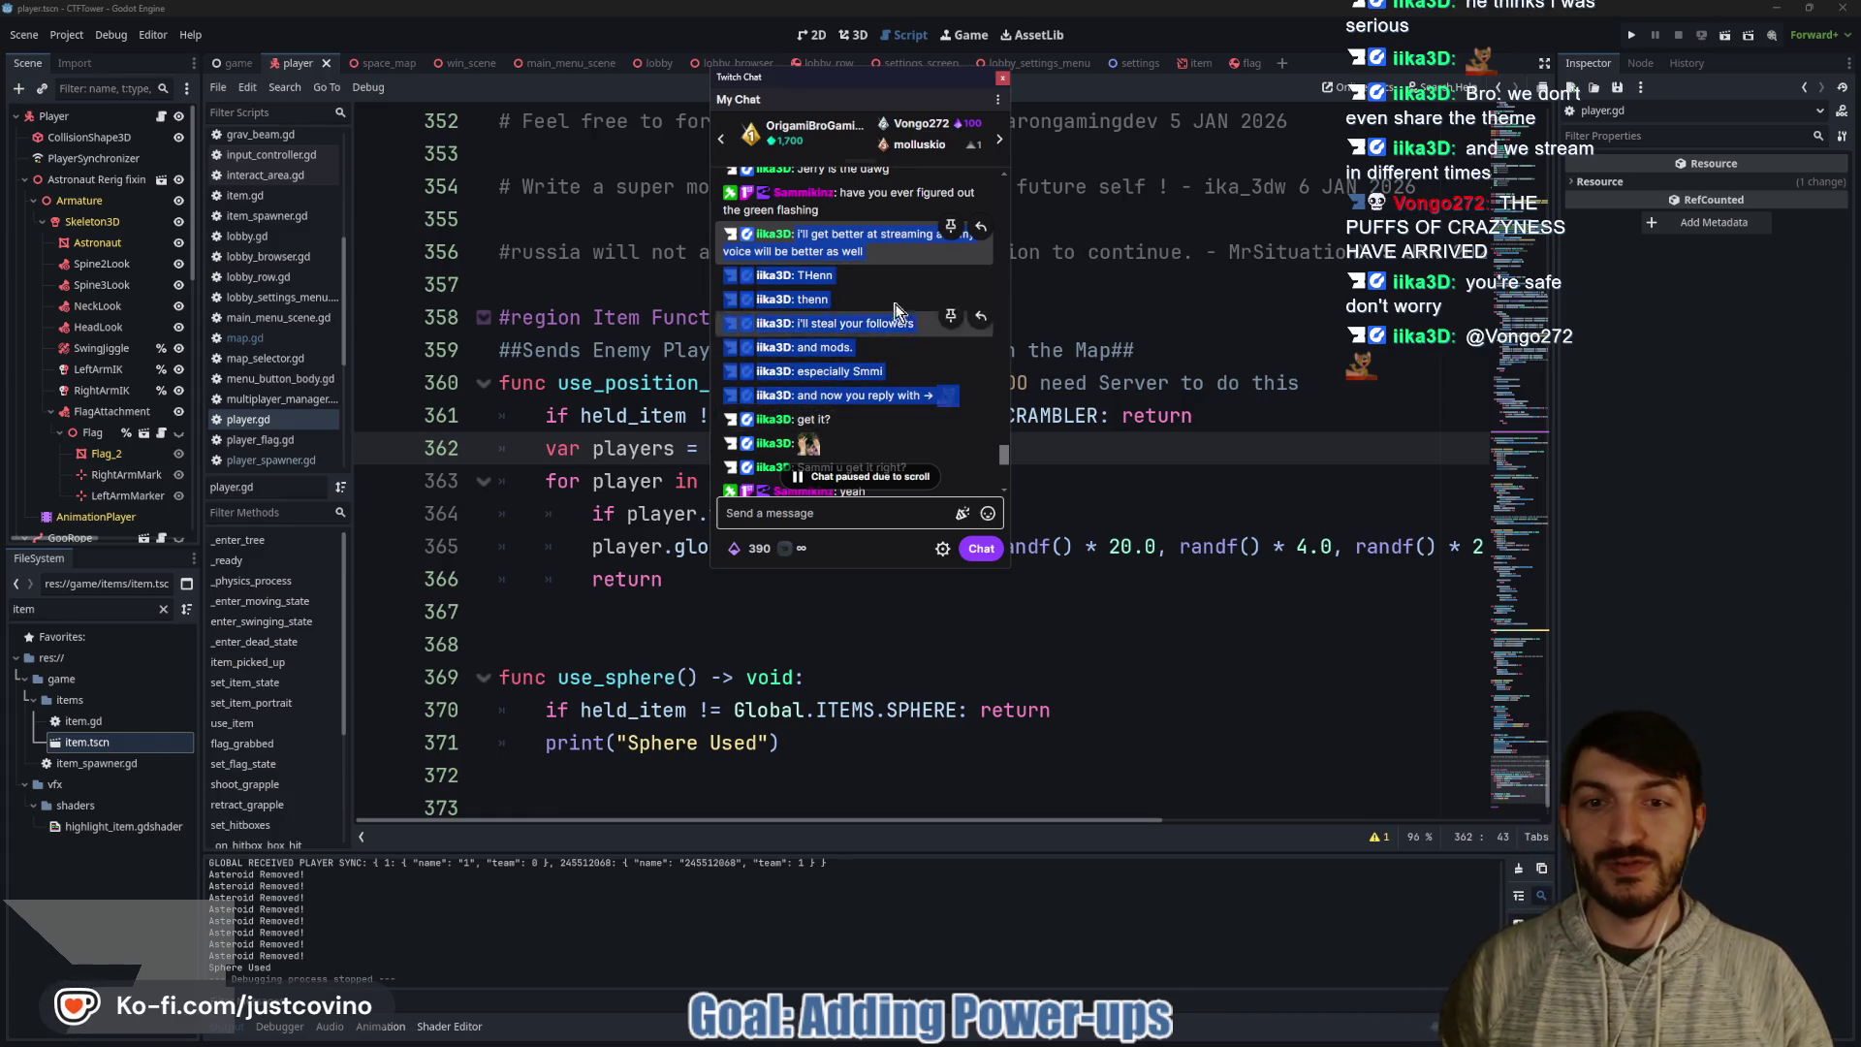
click(870, 252)
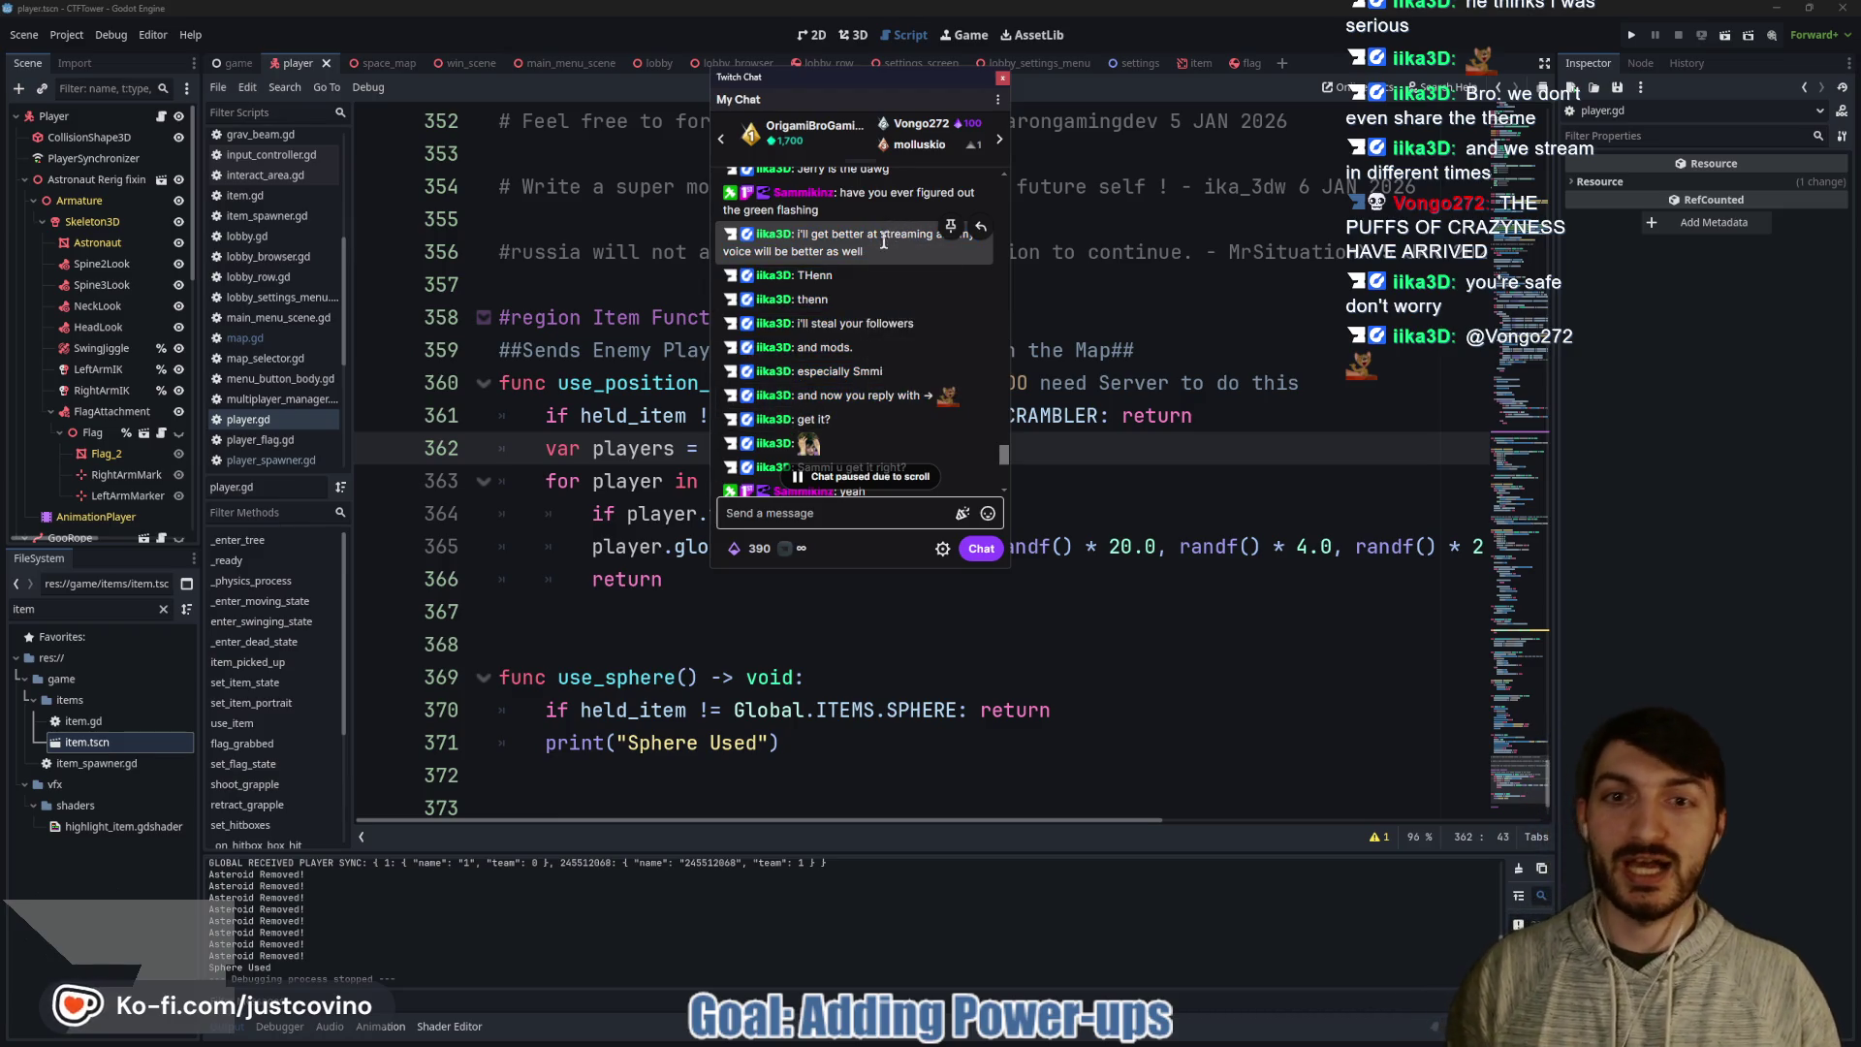
drag(874, 244, 798, 228)
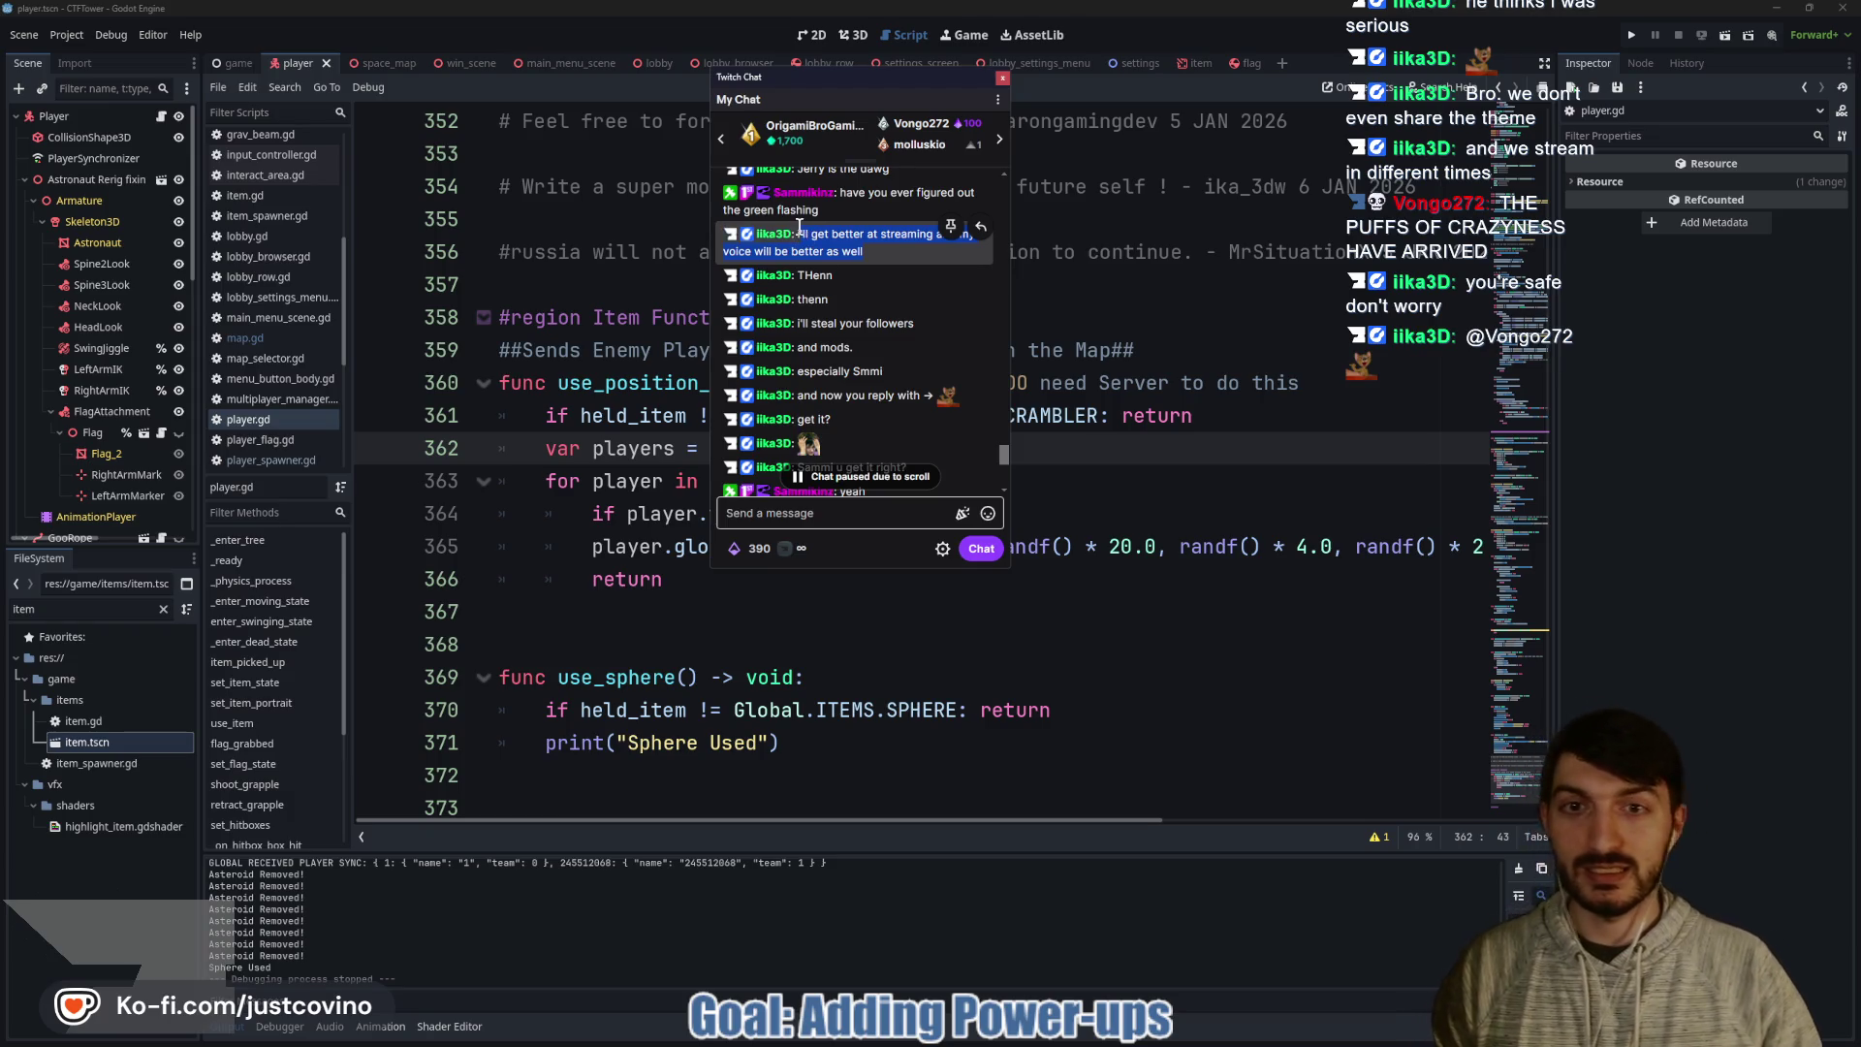
scroll(893, 284, up, 2)
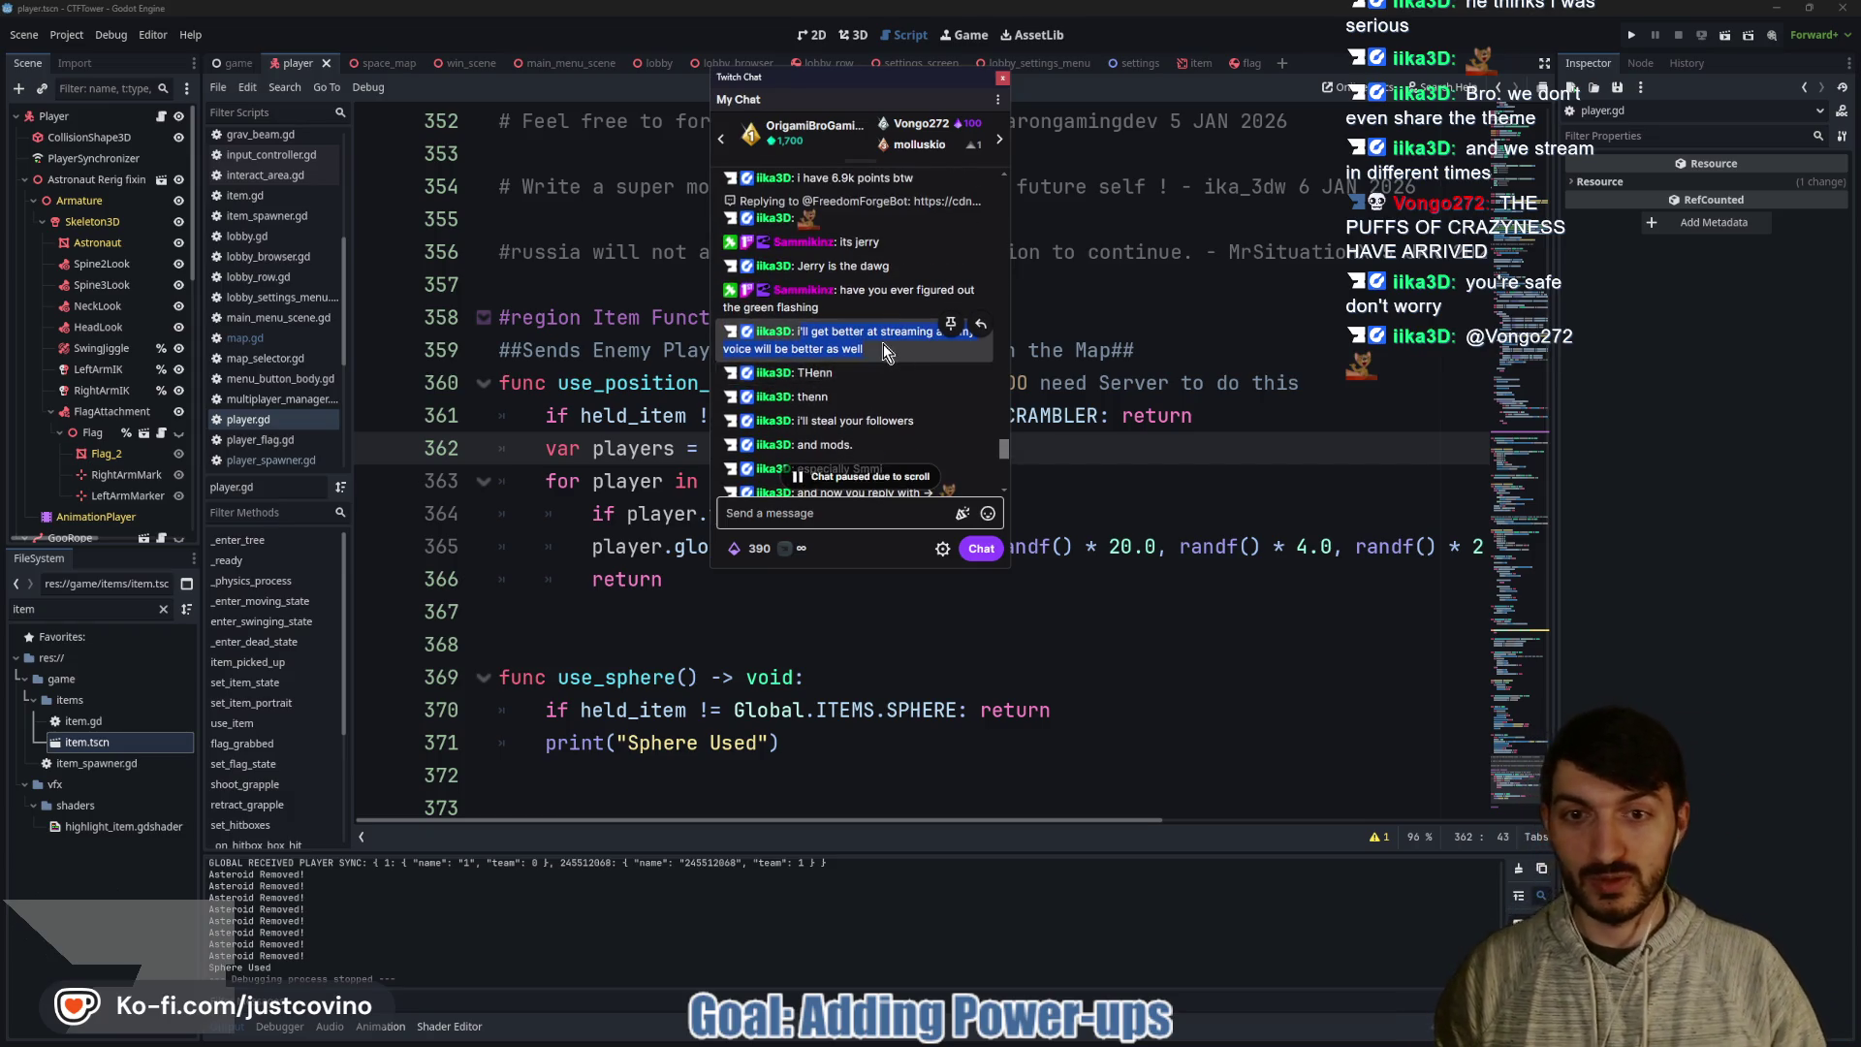
click(874, 354)
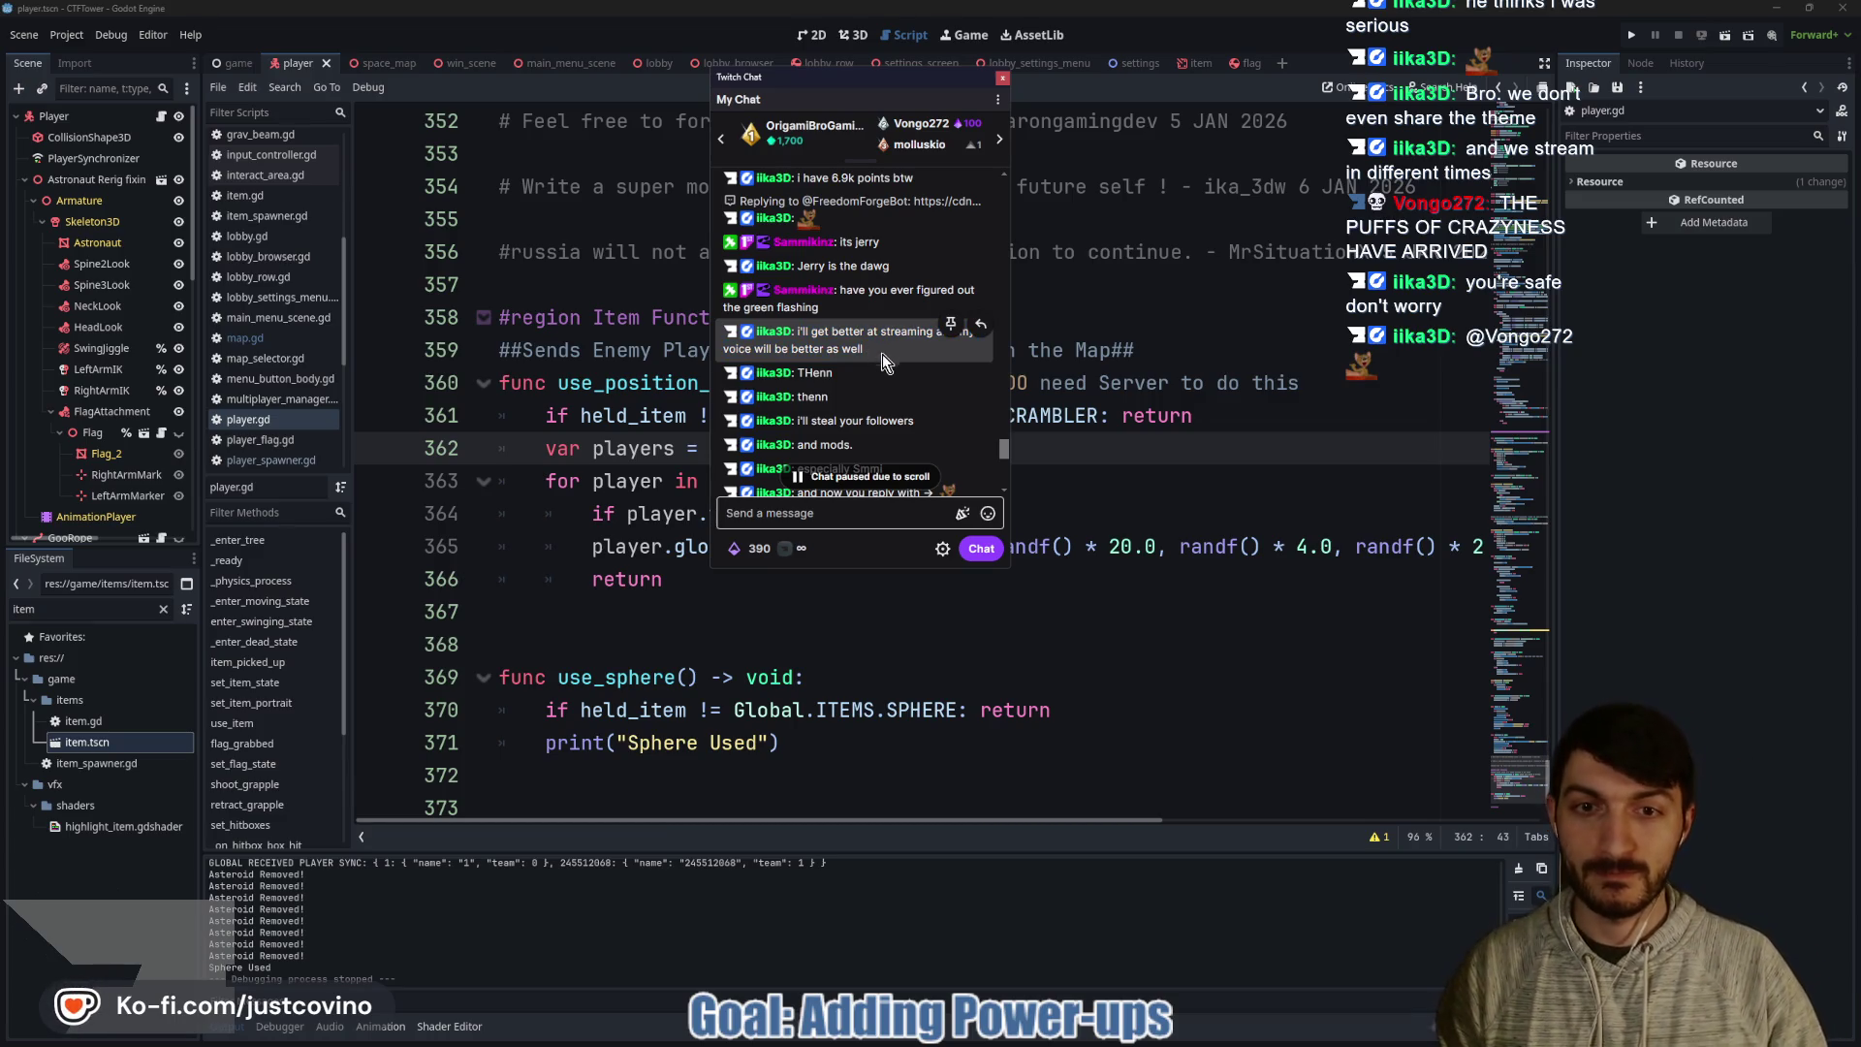
scroll(876, 368, down, 5)
scroll(874, 392, up, 1)
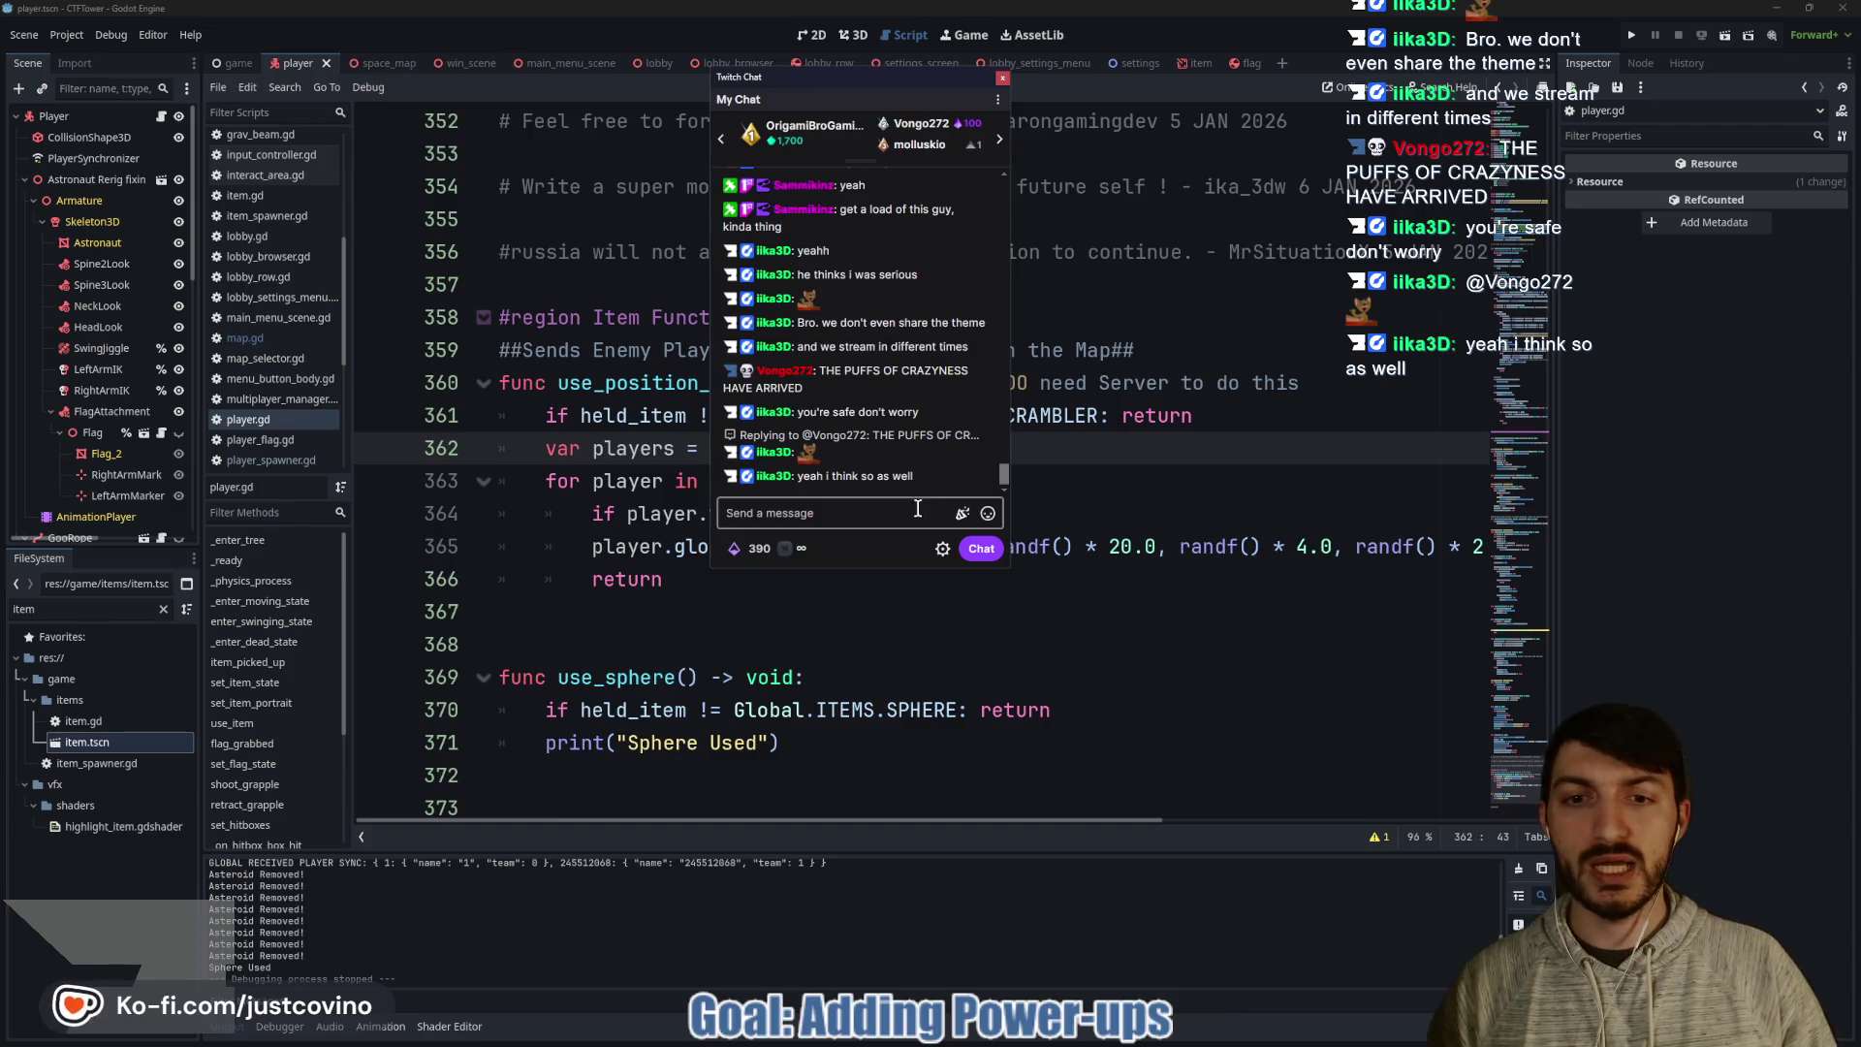
- Open and close the chat's pause settings and emote picker
click(942, 549)
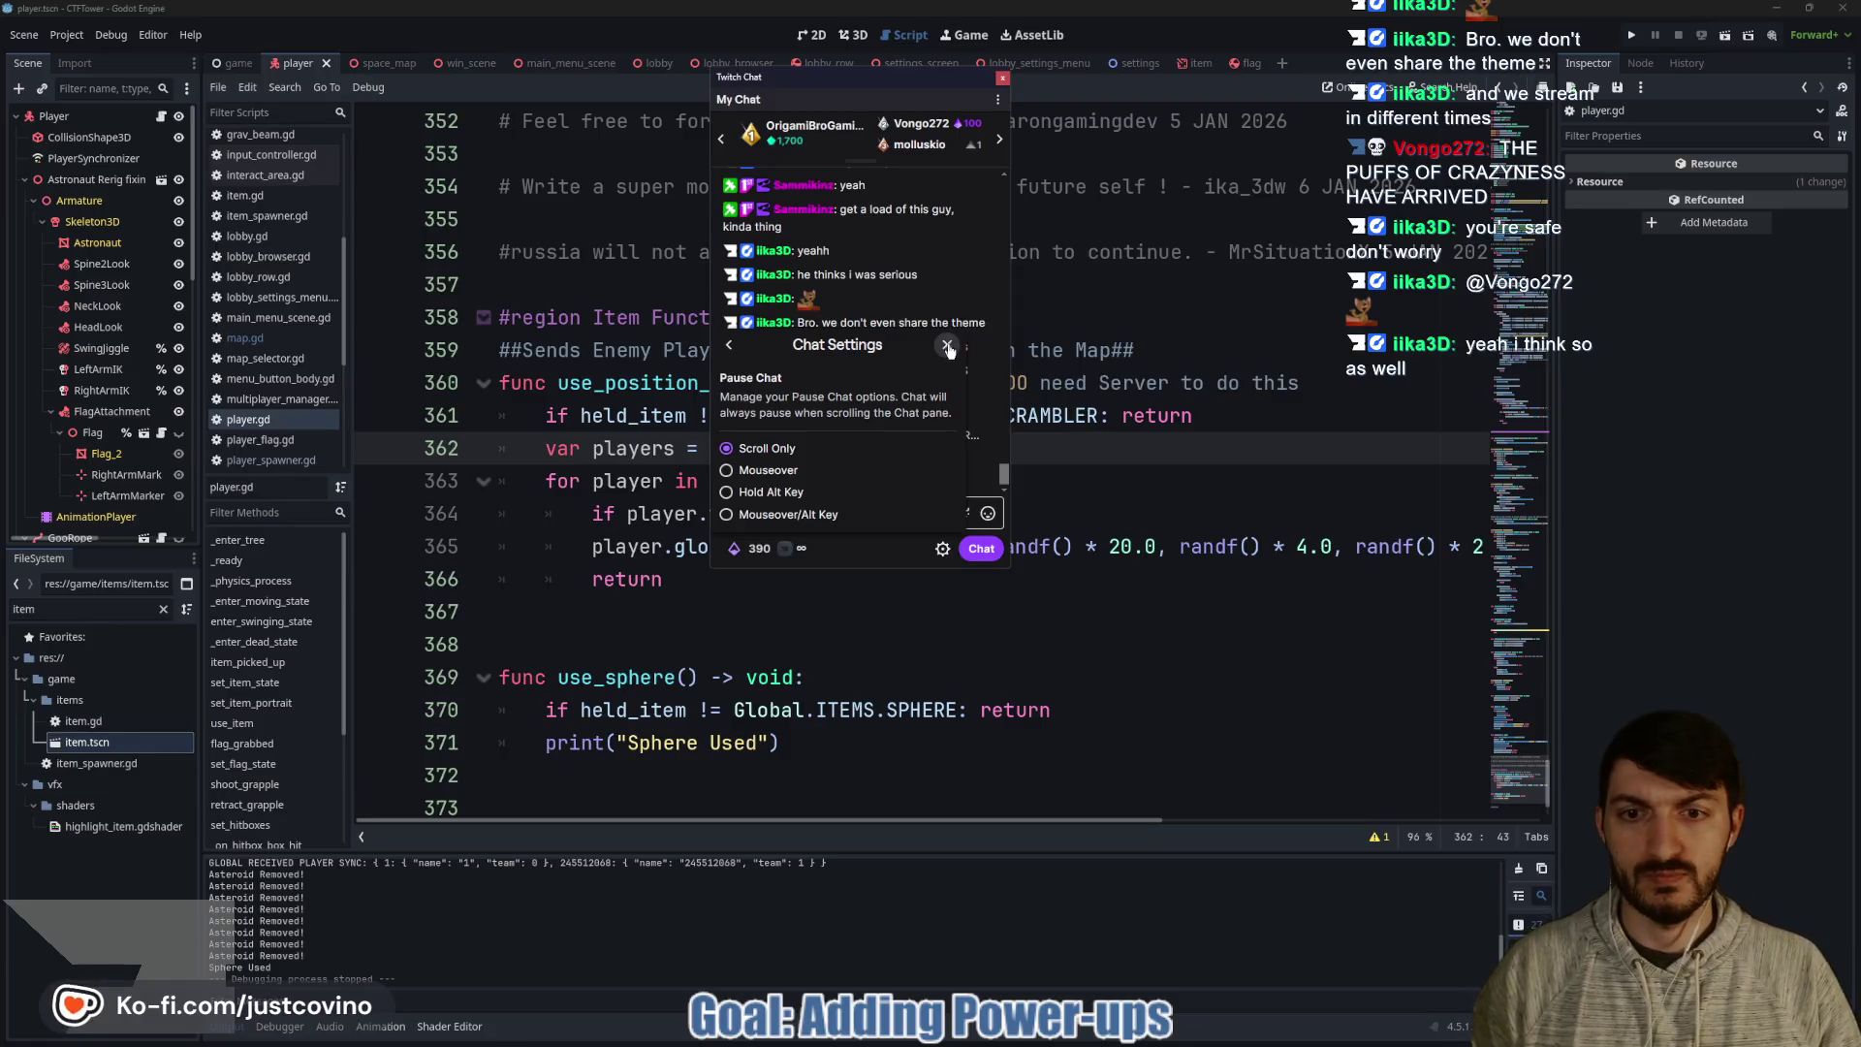
click(951, 475)
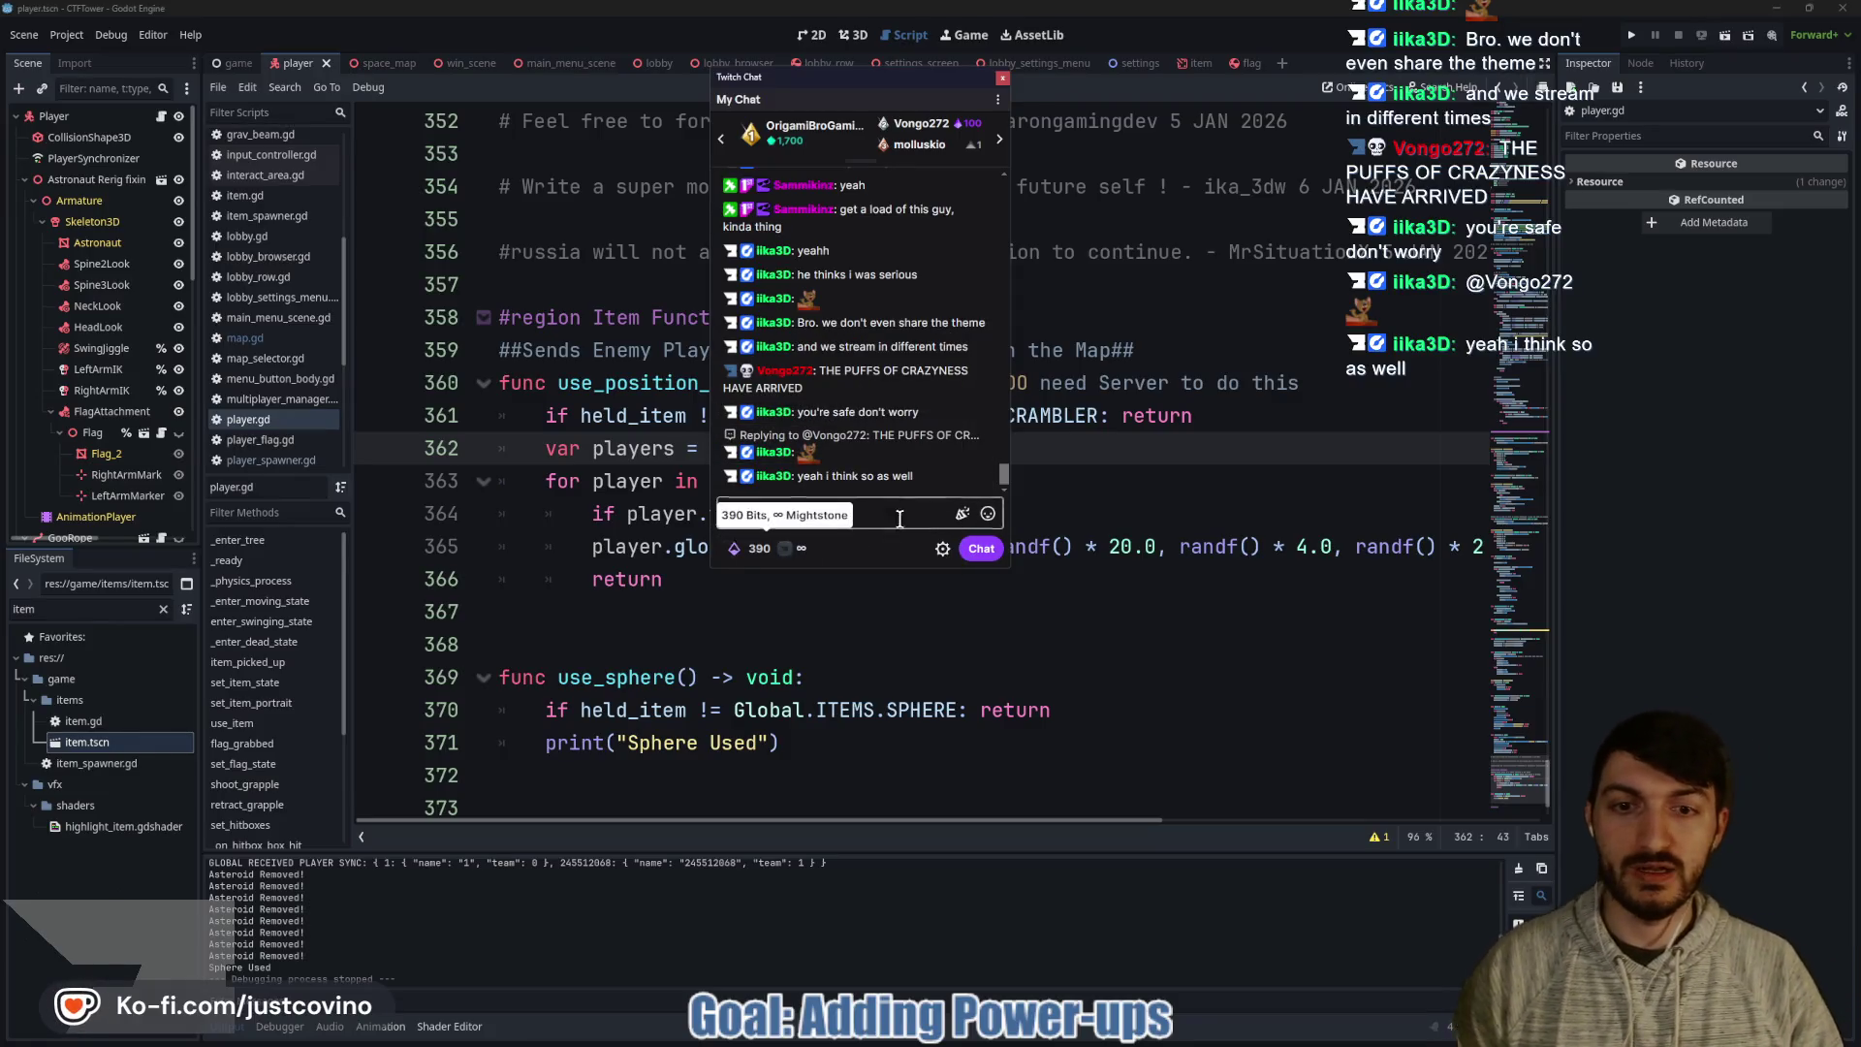
click(987, 513)
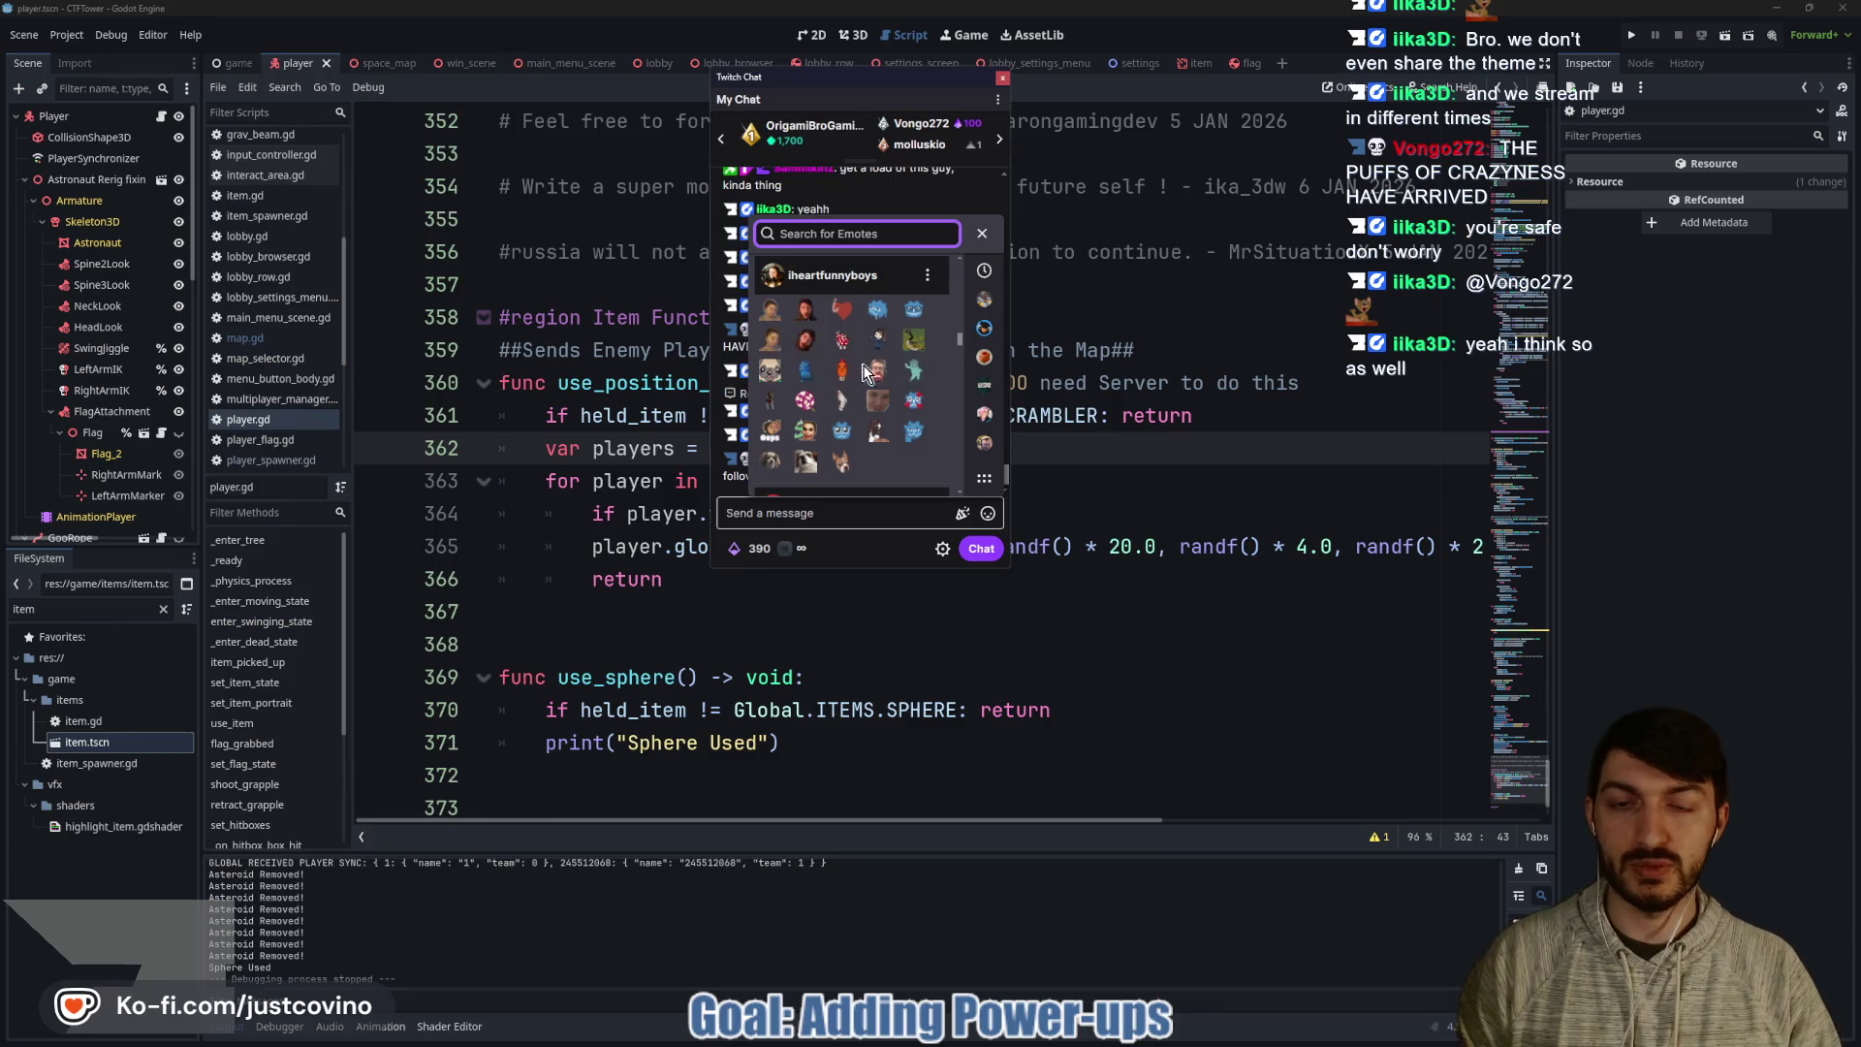
scroll(866, 369, up, 10)
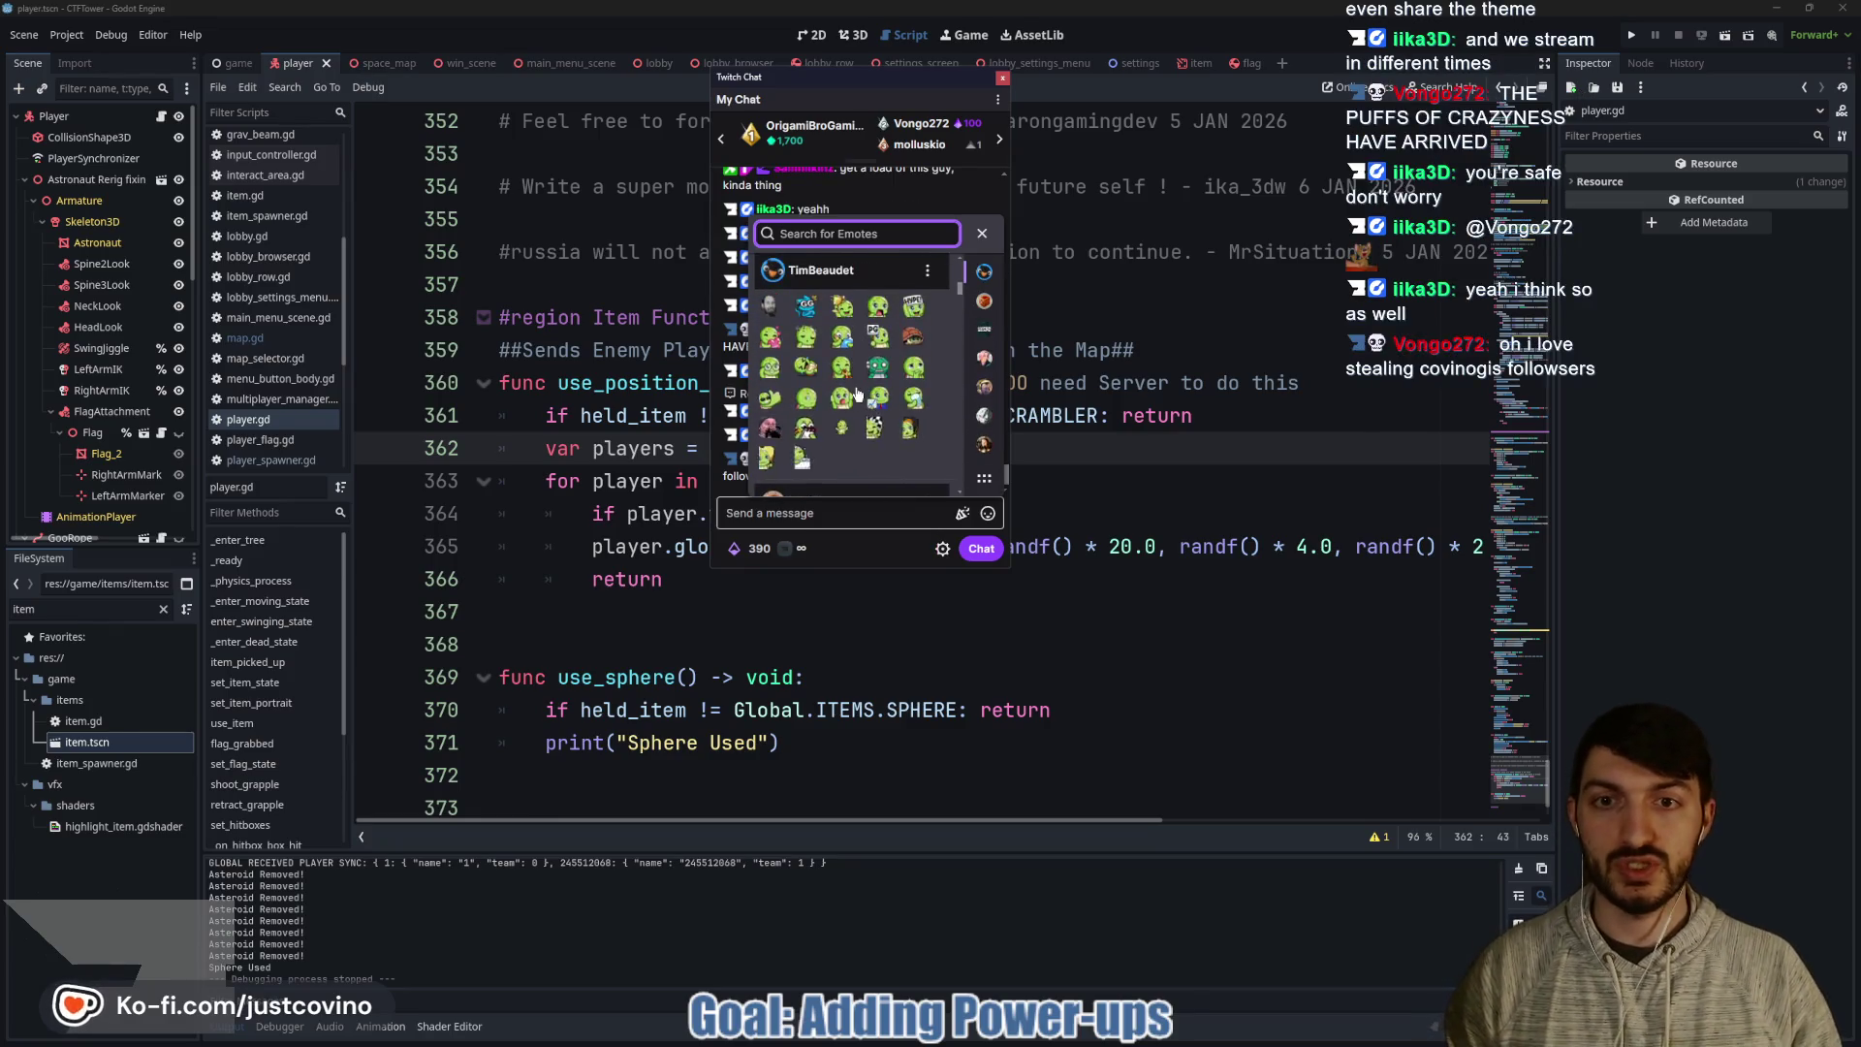
click(988, 513)
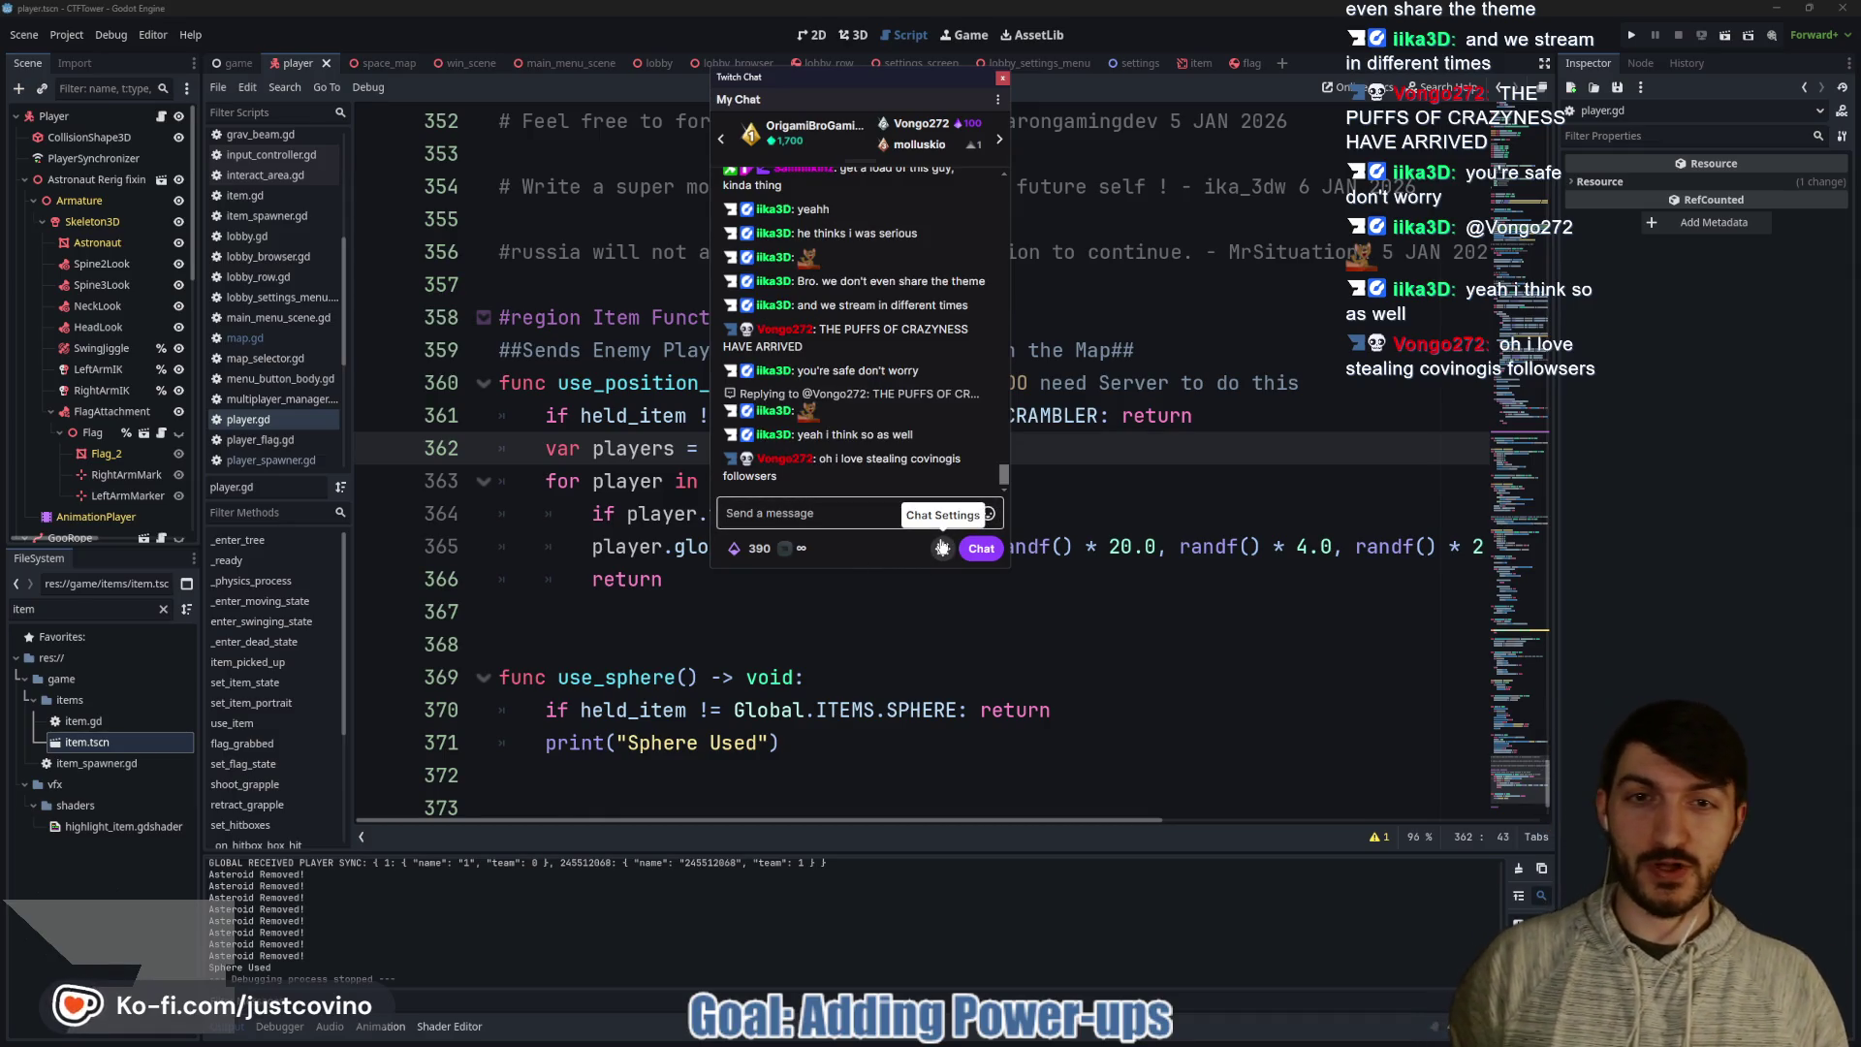
click(942, 547)
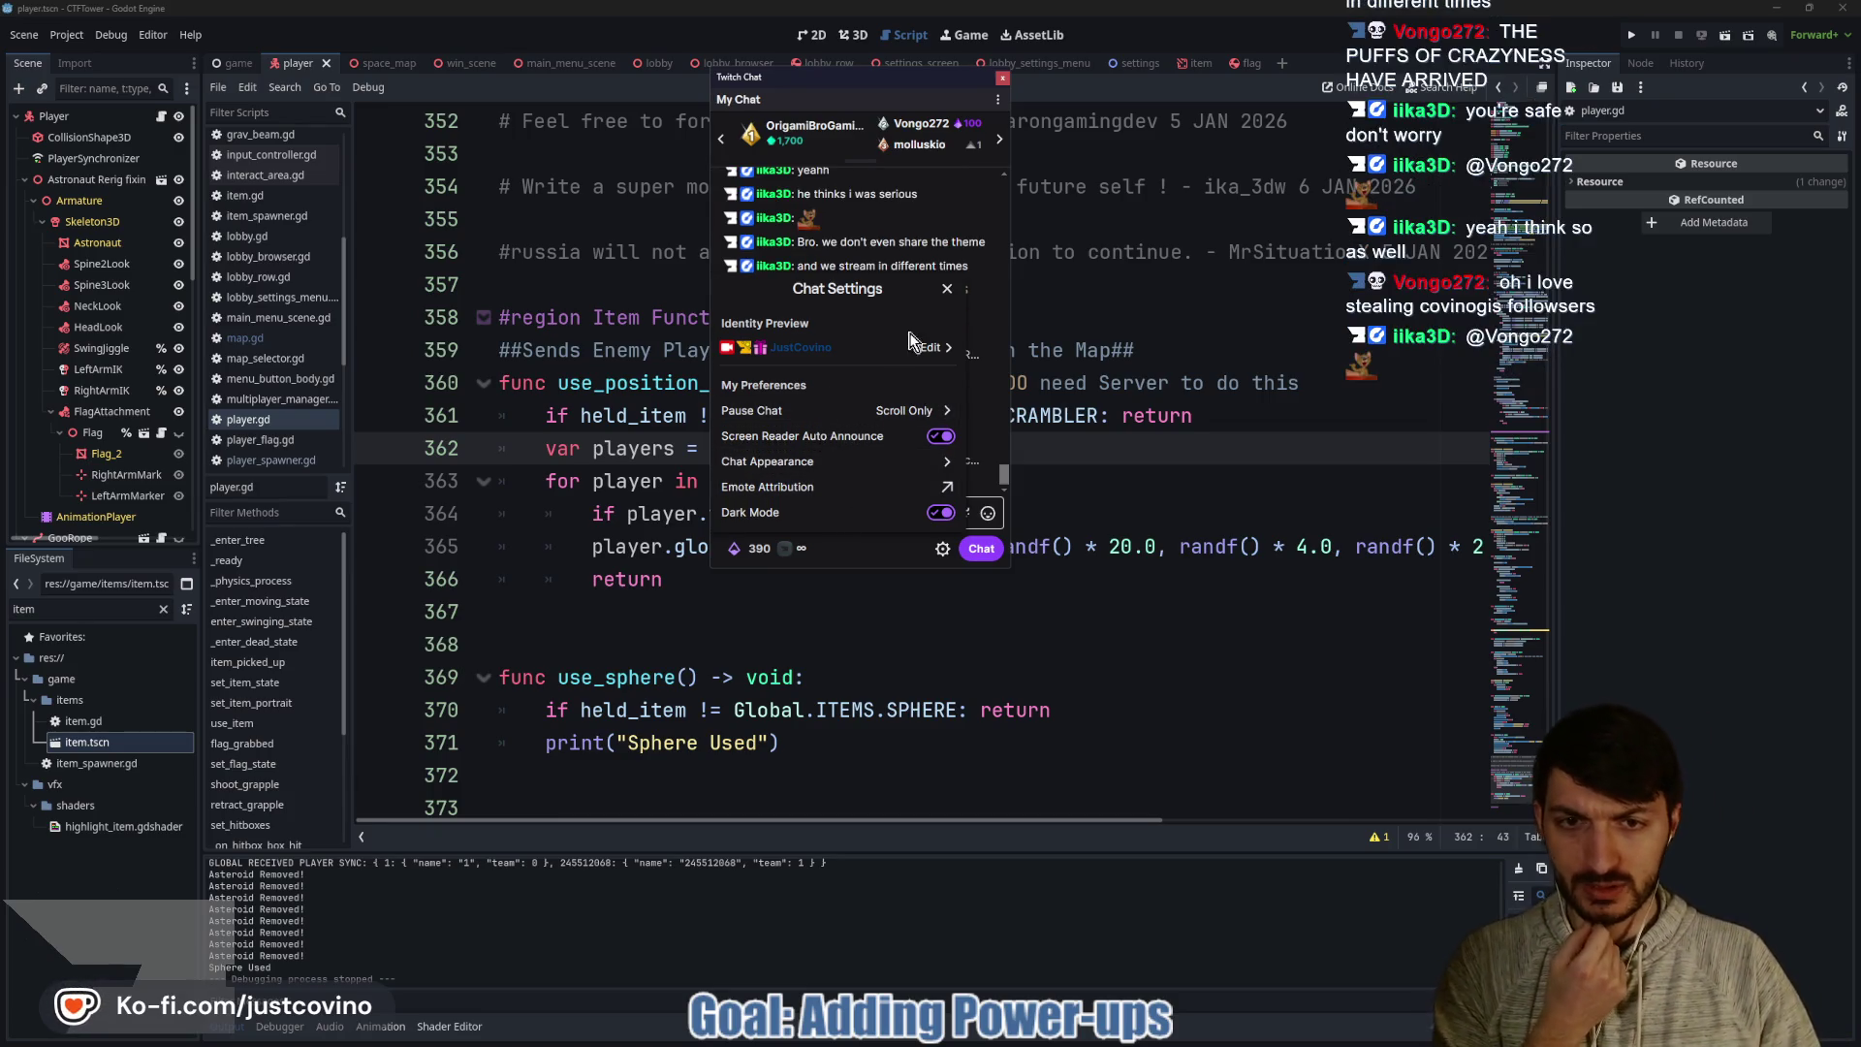
click(947, 288)
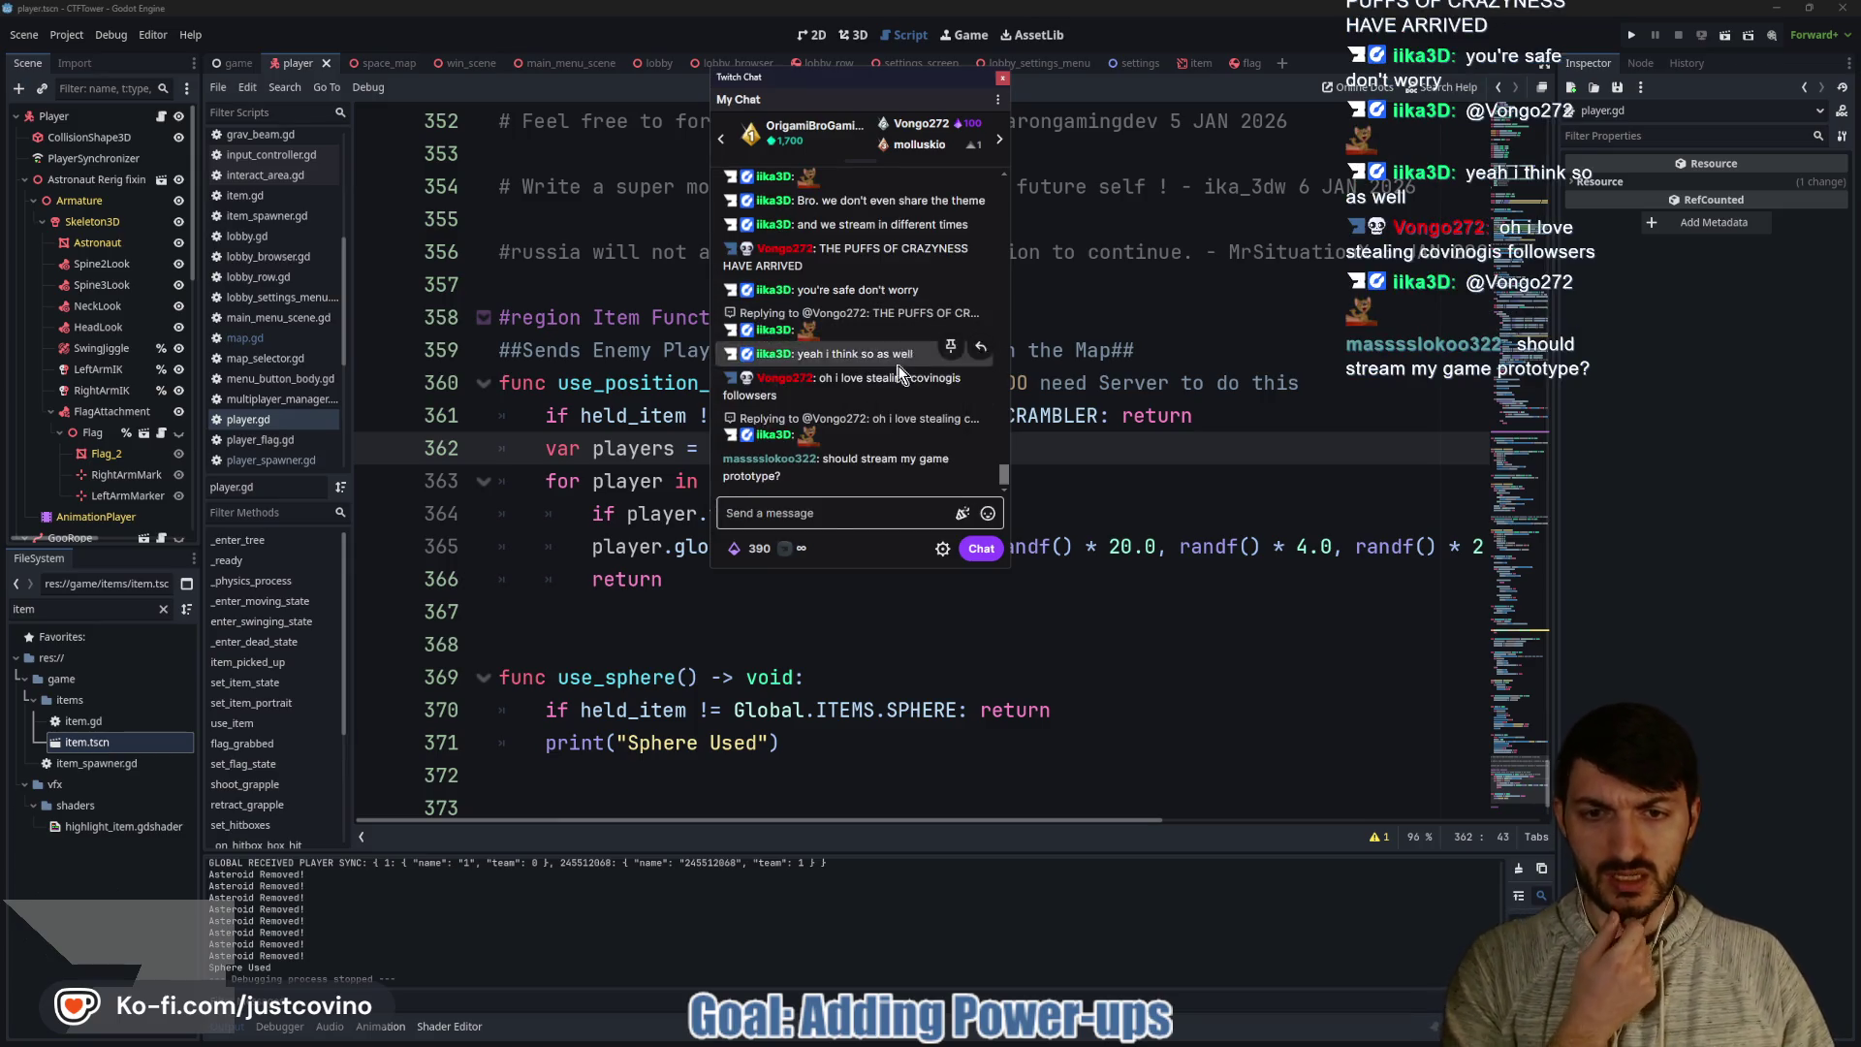
- Dismiss the chat context menu and emote picker, then drag the Twitch Chat window off the script editor
right_click(864, 538)
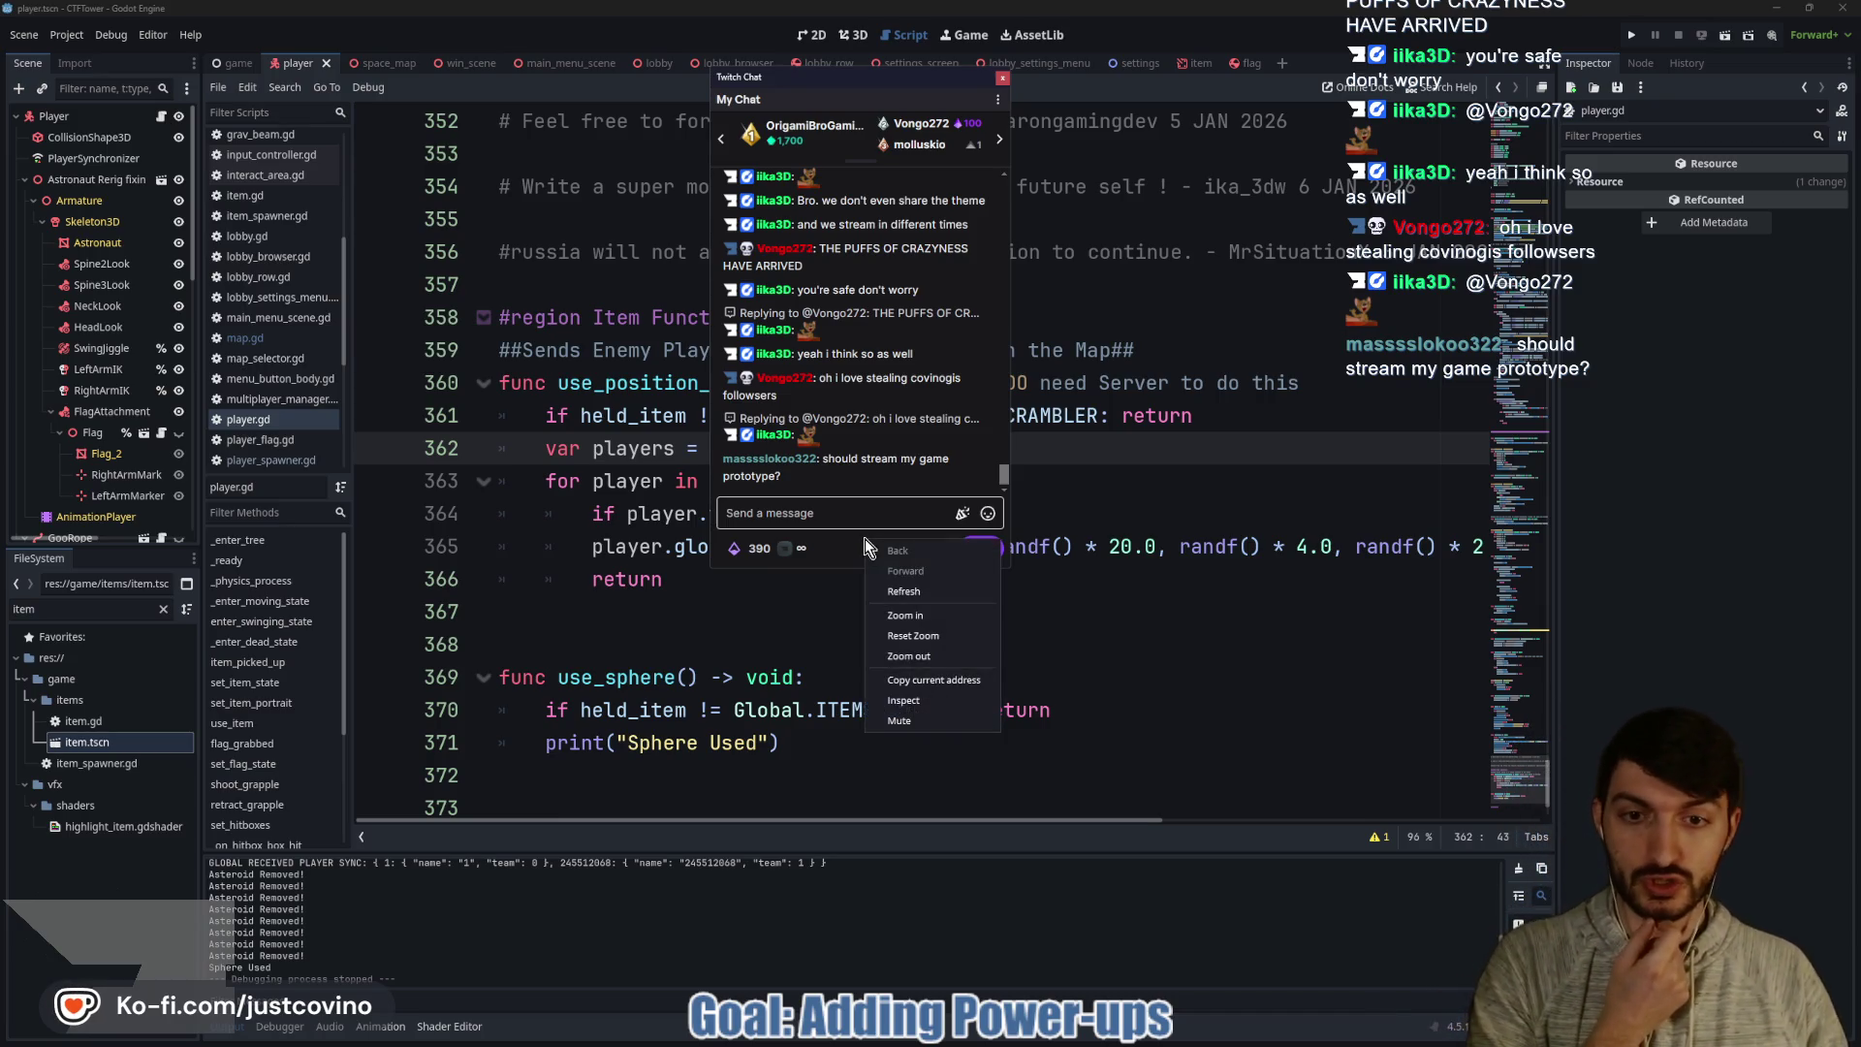
click(833, 544)
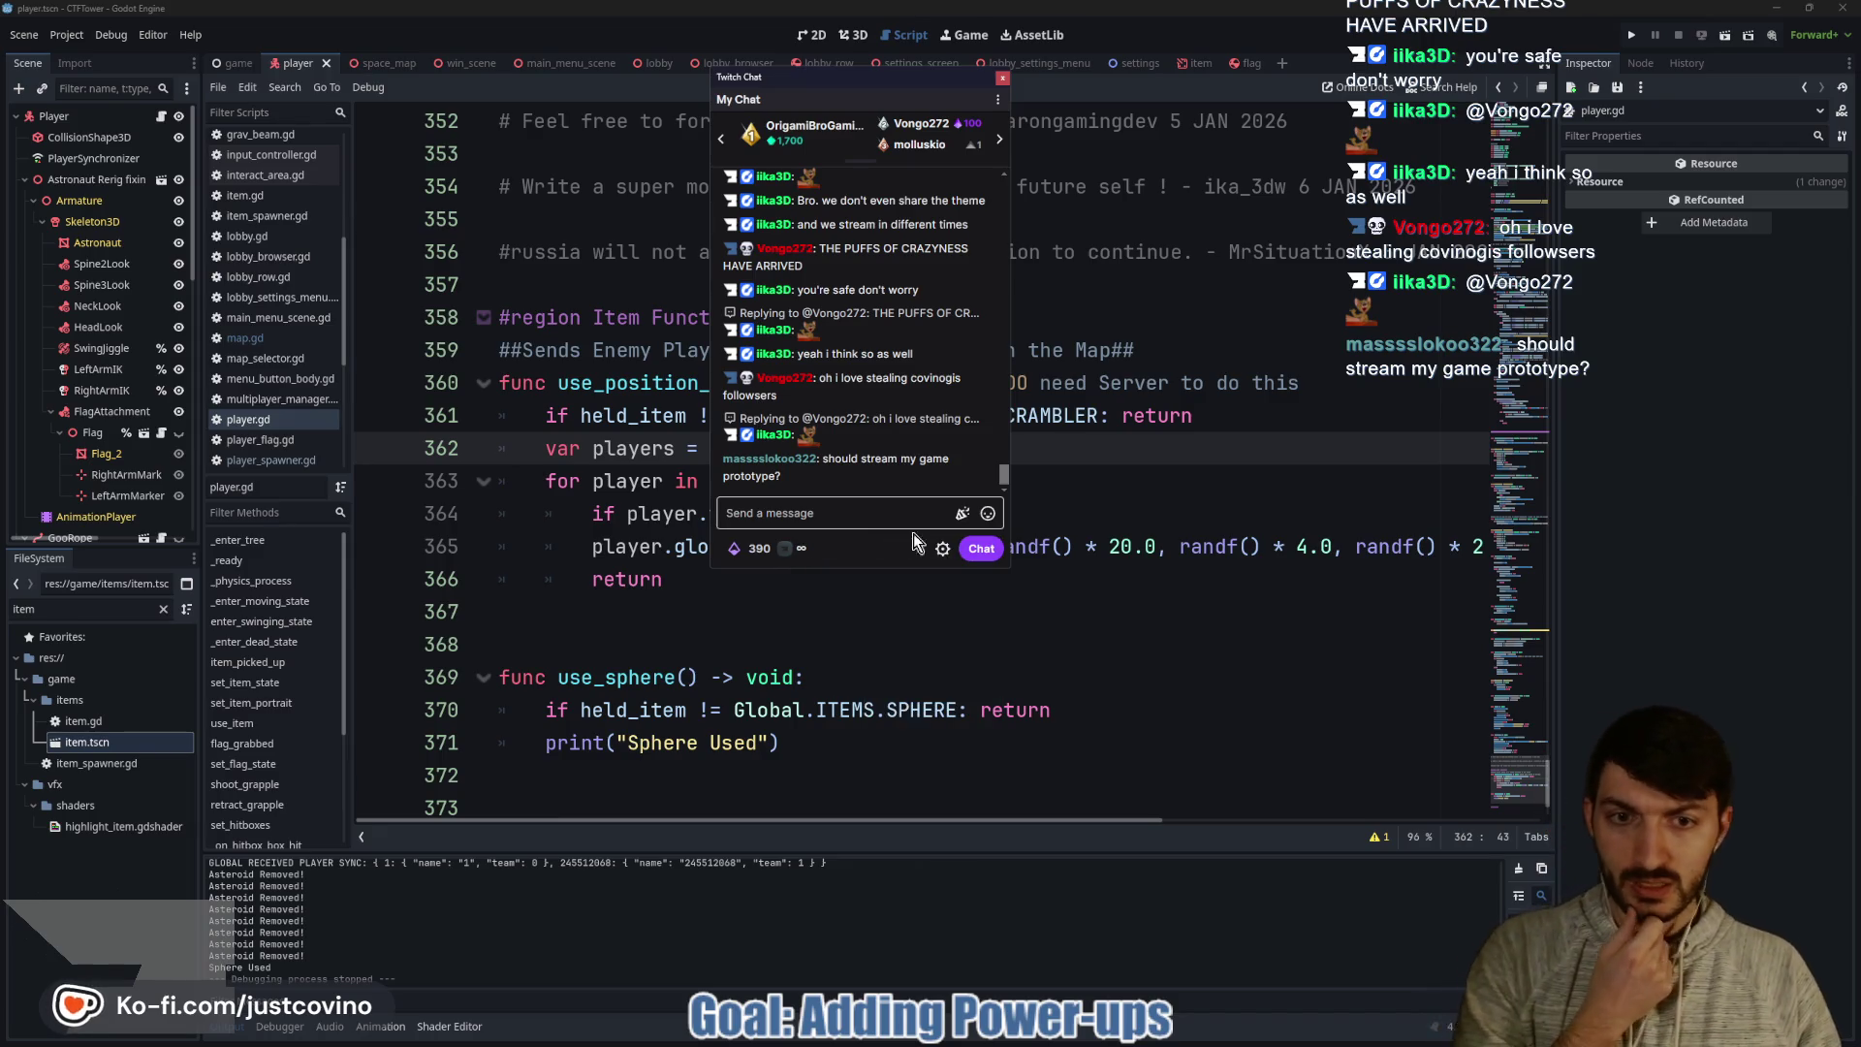
click(986, 514)
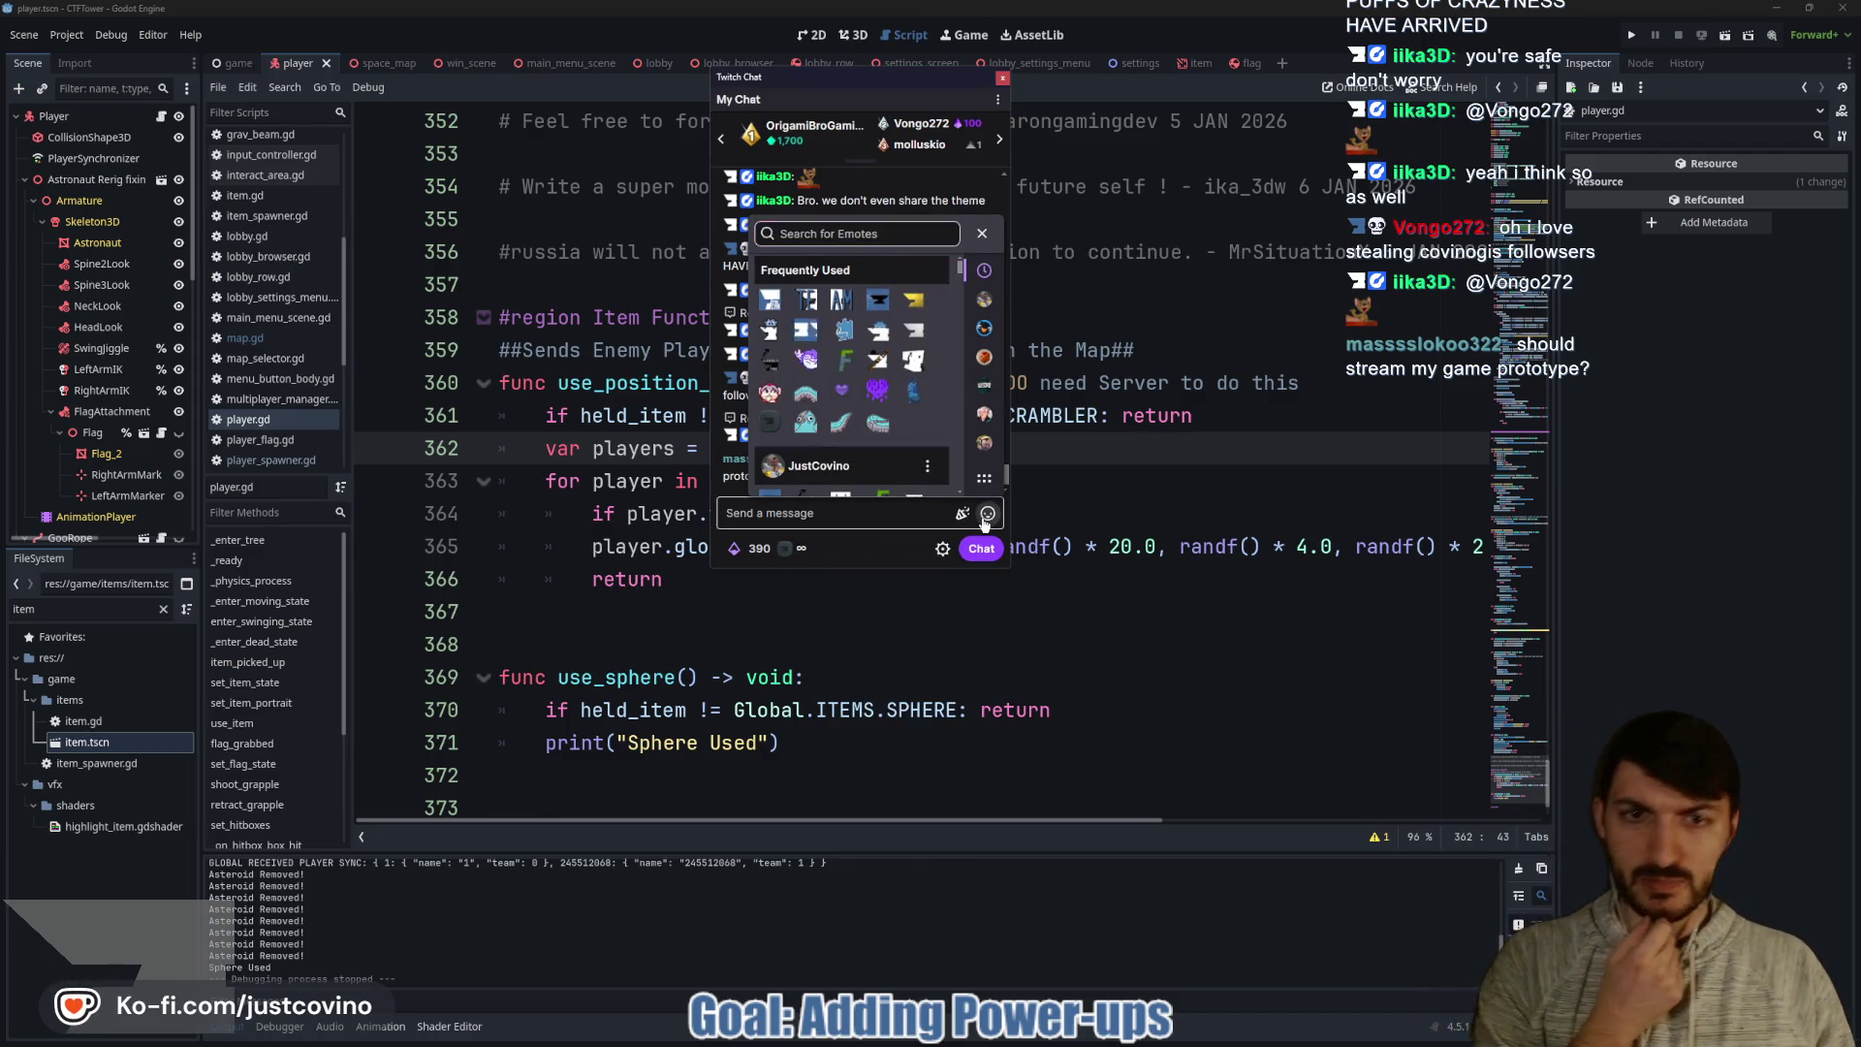
click(987, 514)
drag(856, 78, 0, 203)
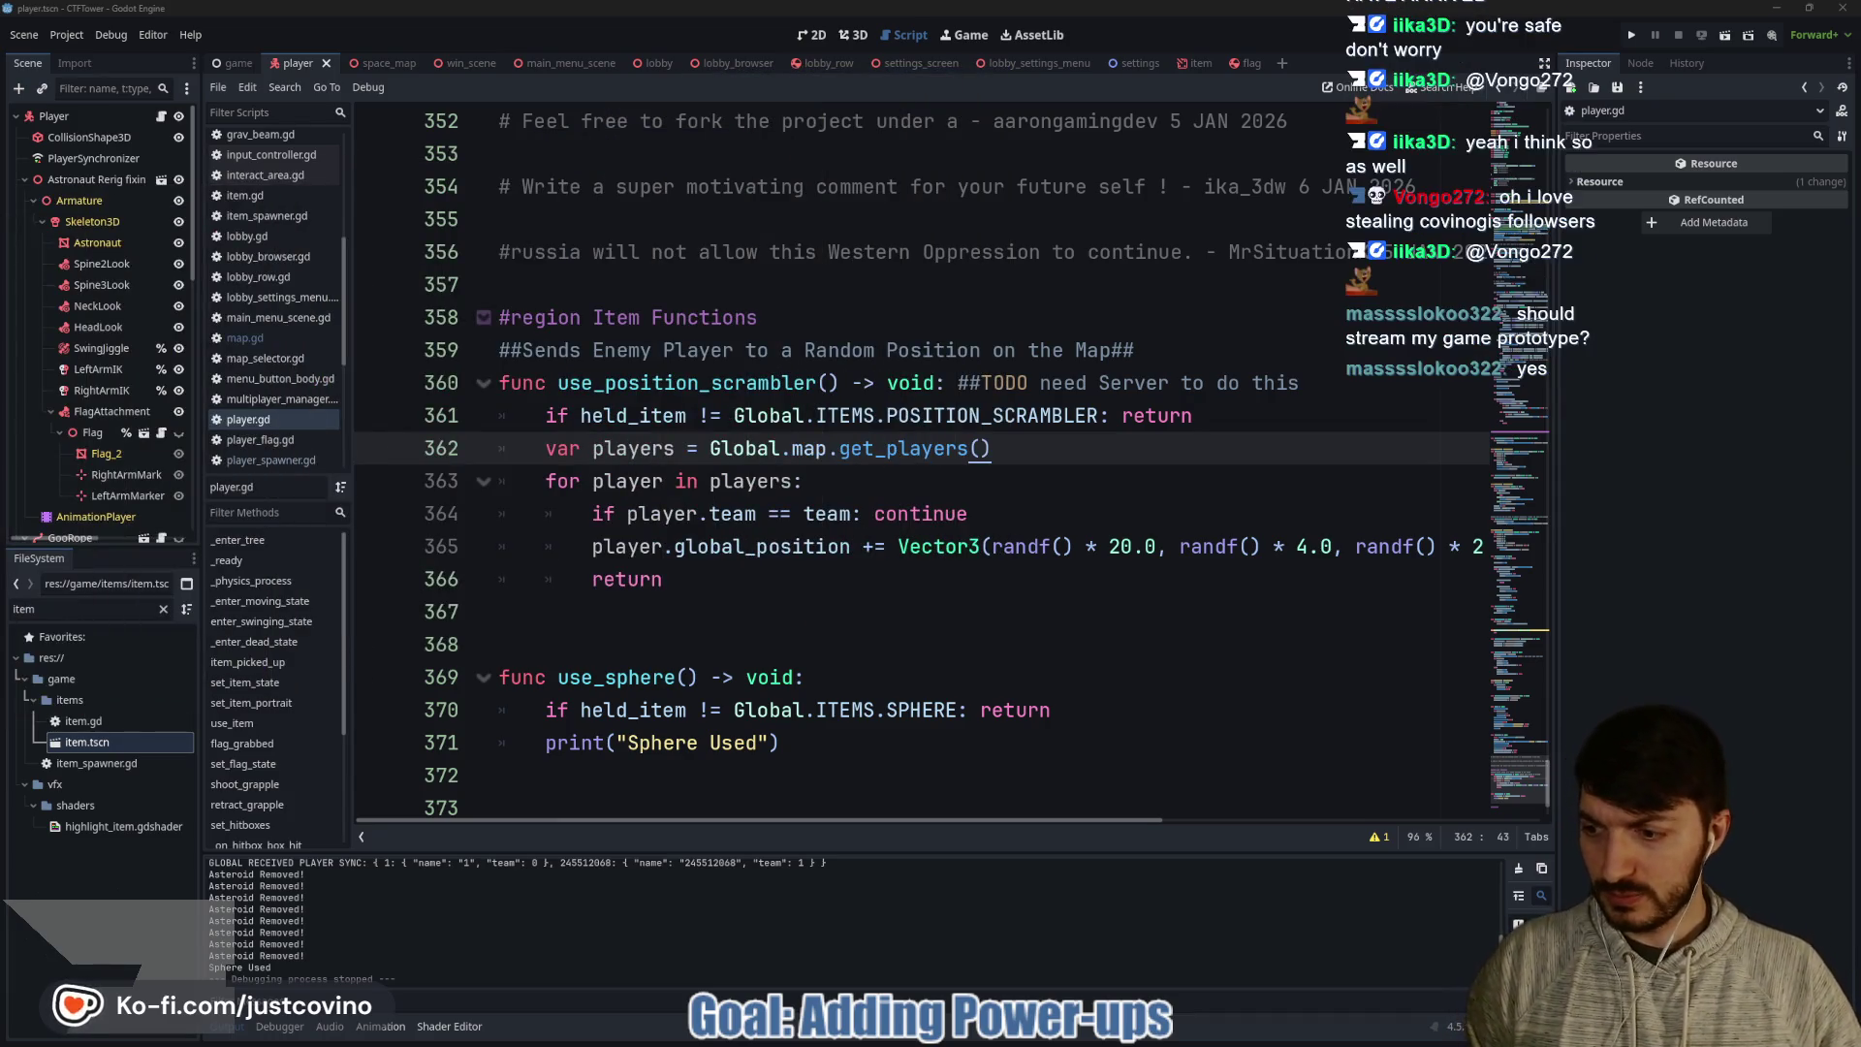
click(920, 492)
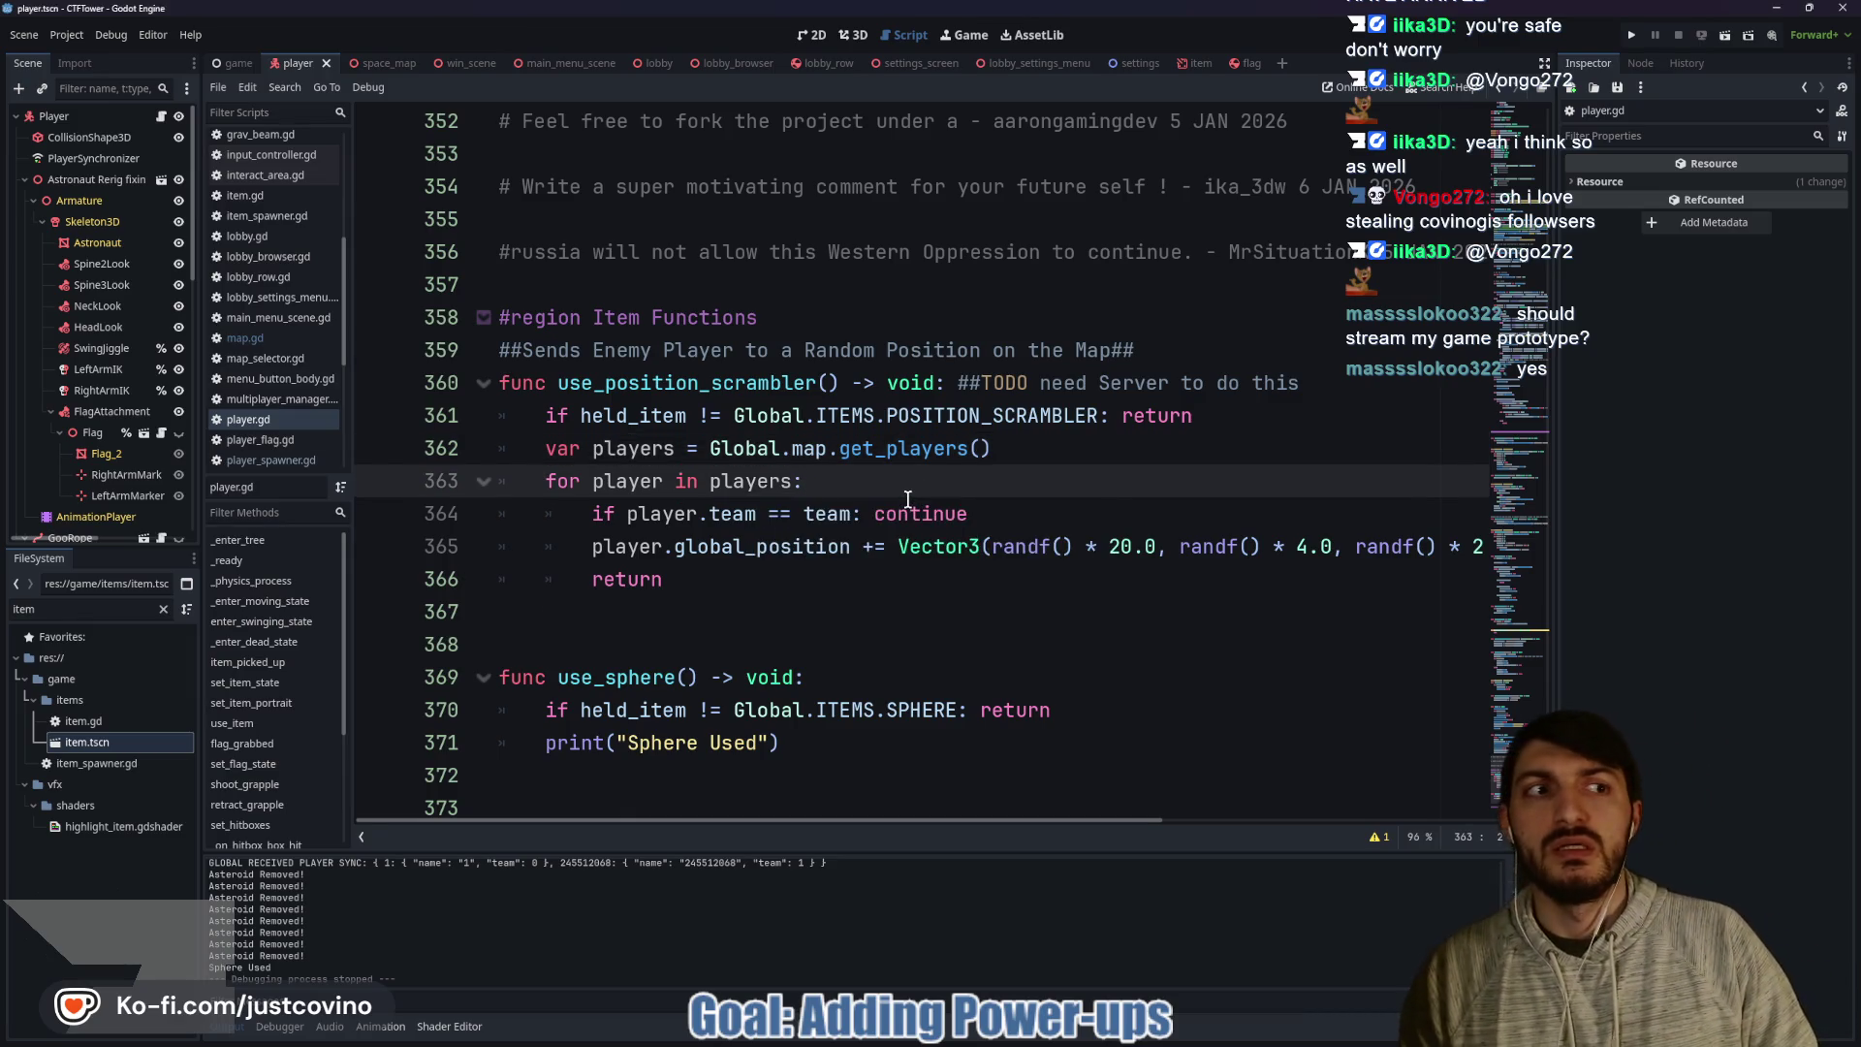
click(906, 499)
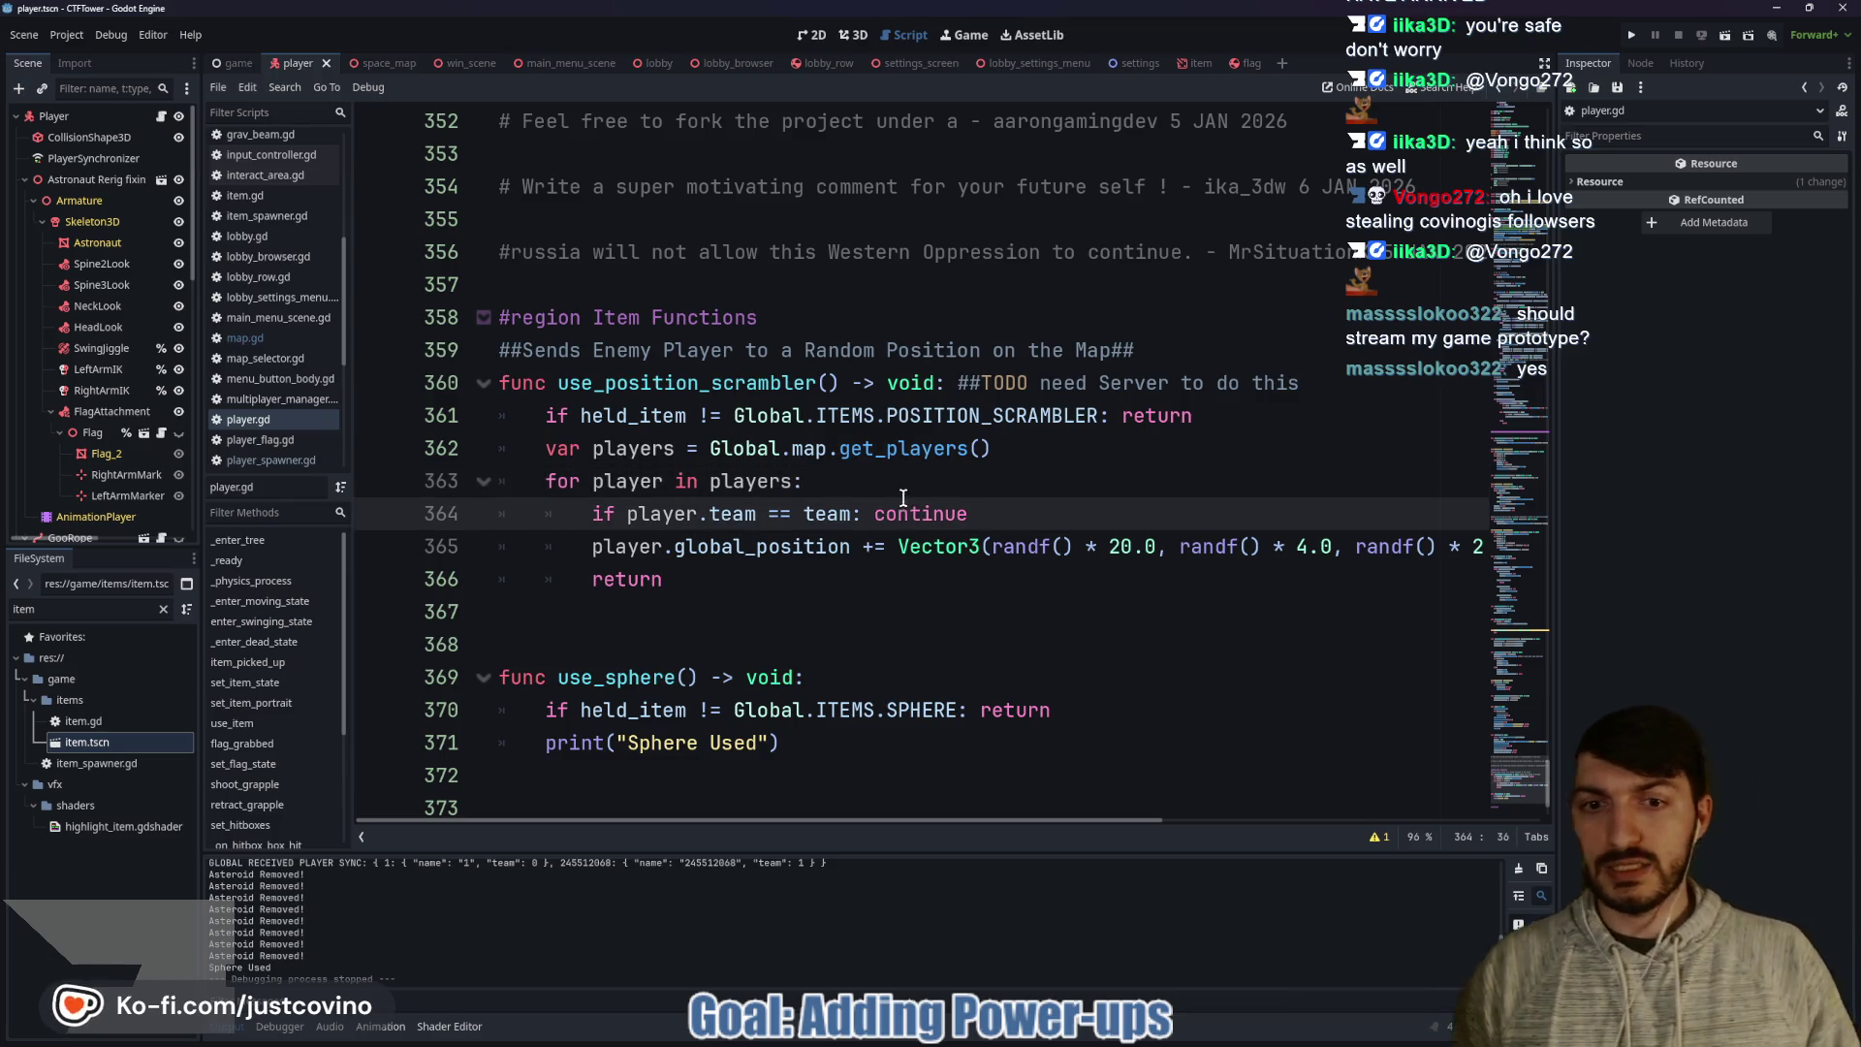
click(878, 489)
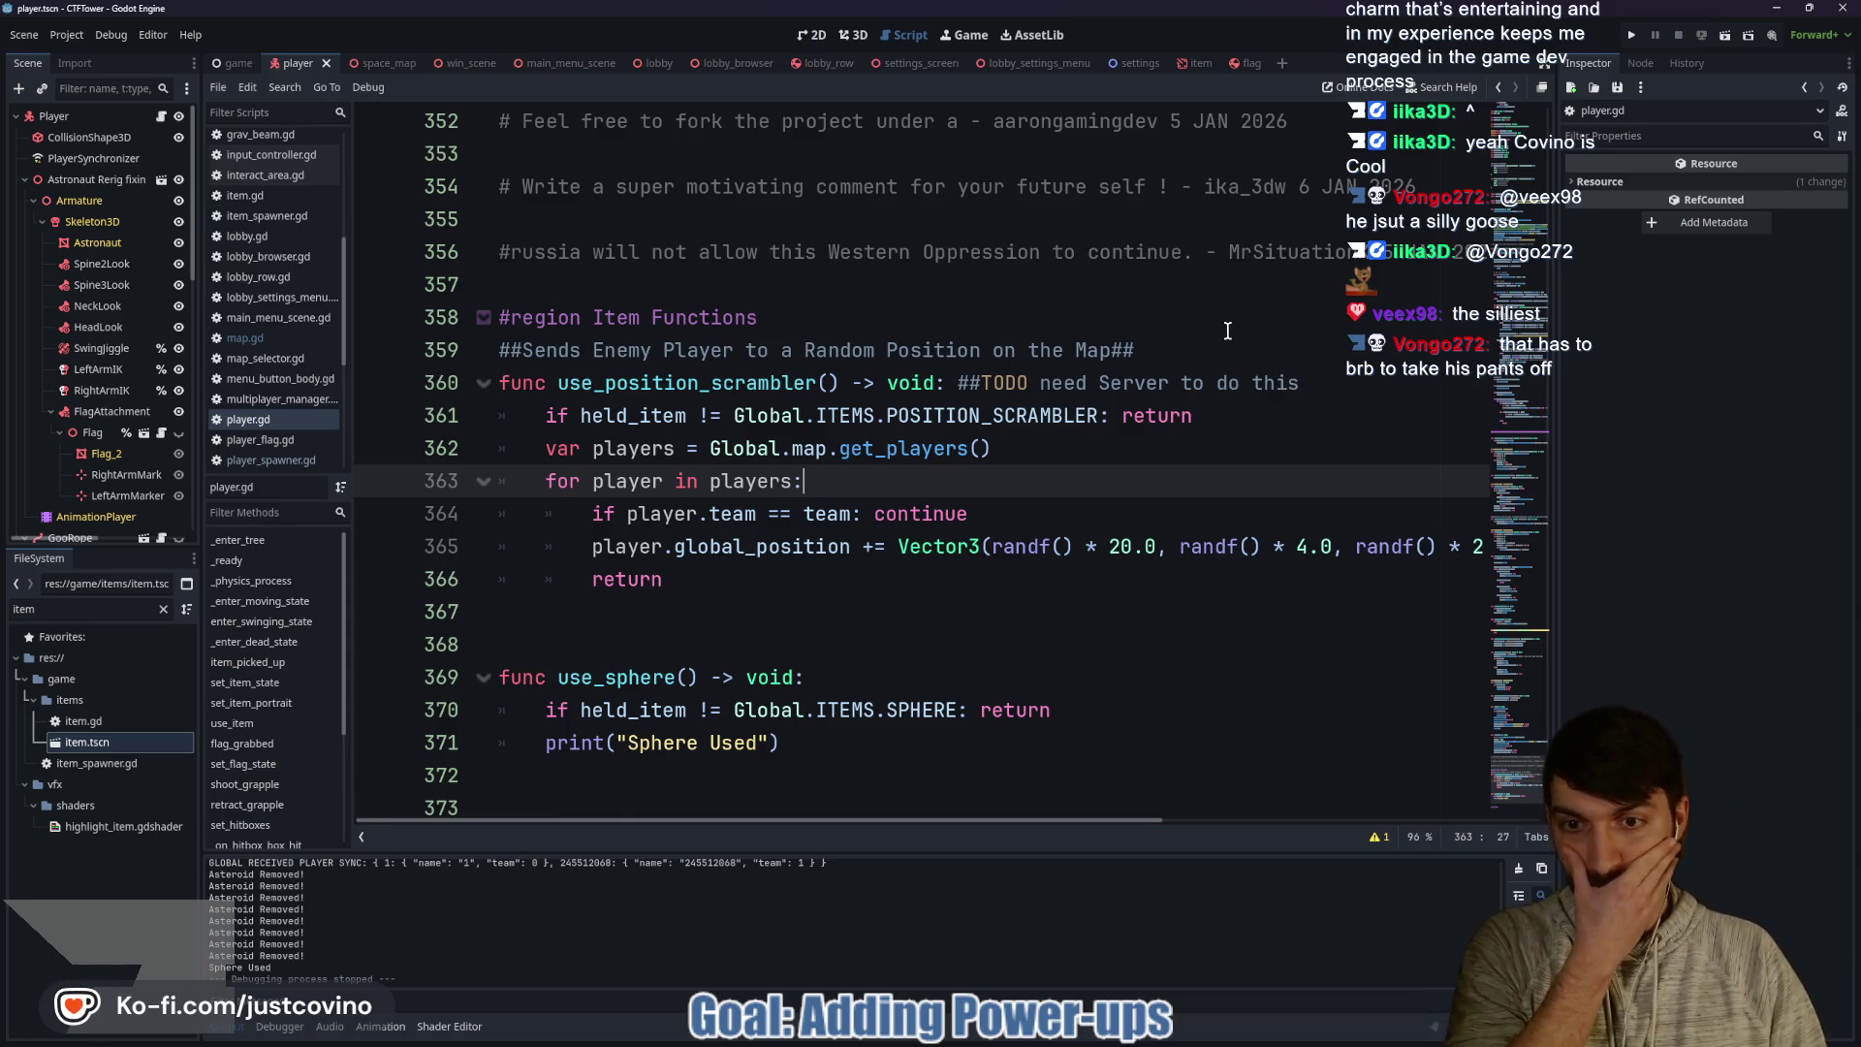
click(1226, 417)
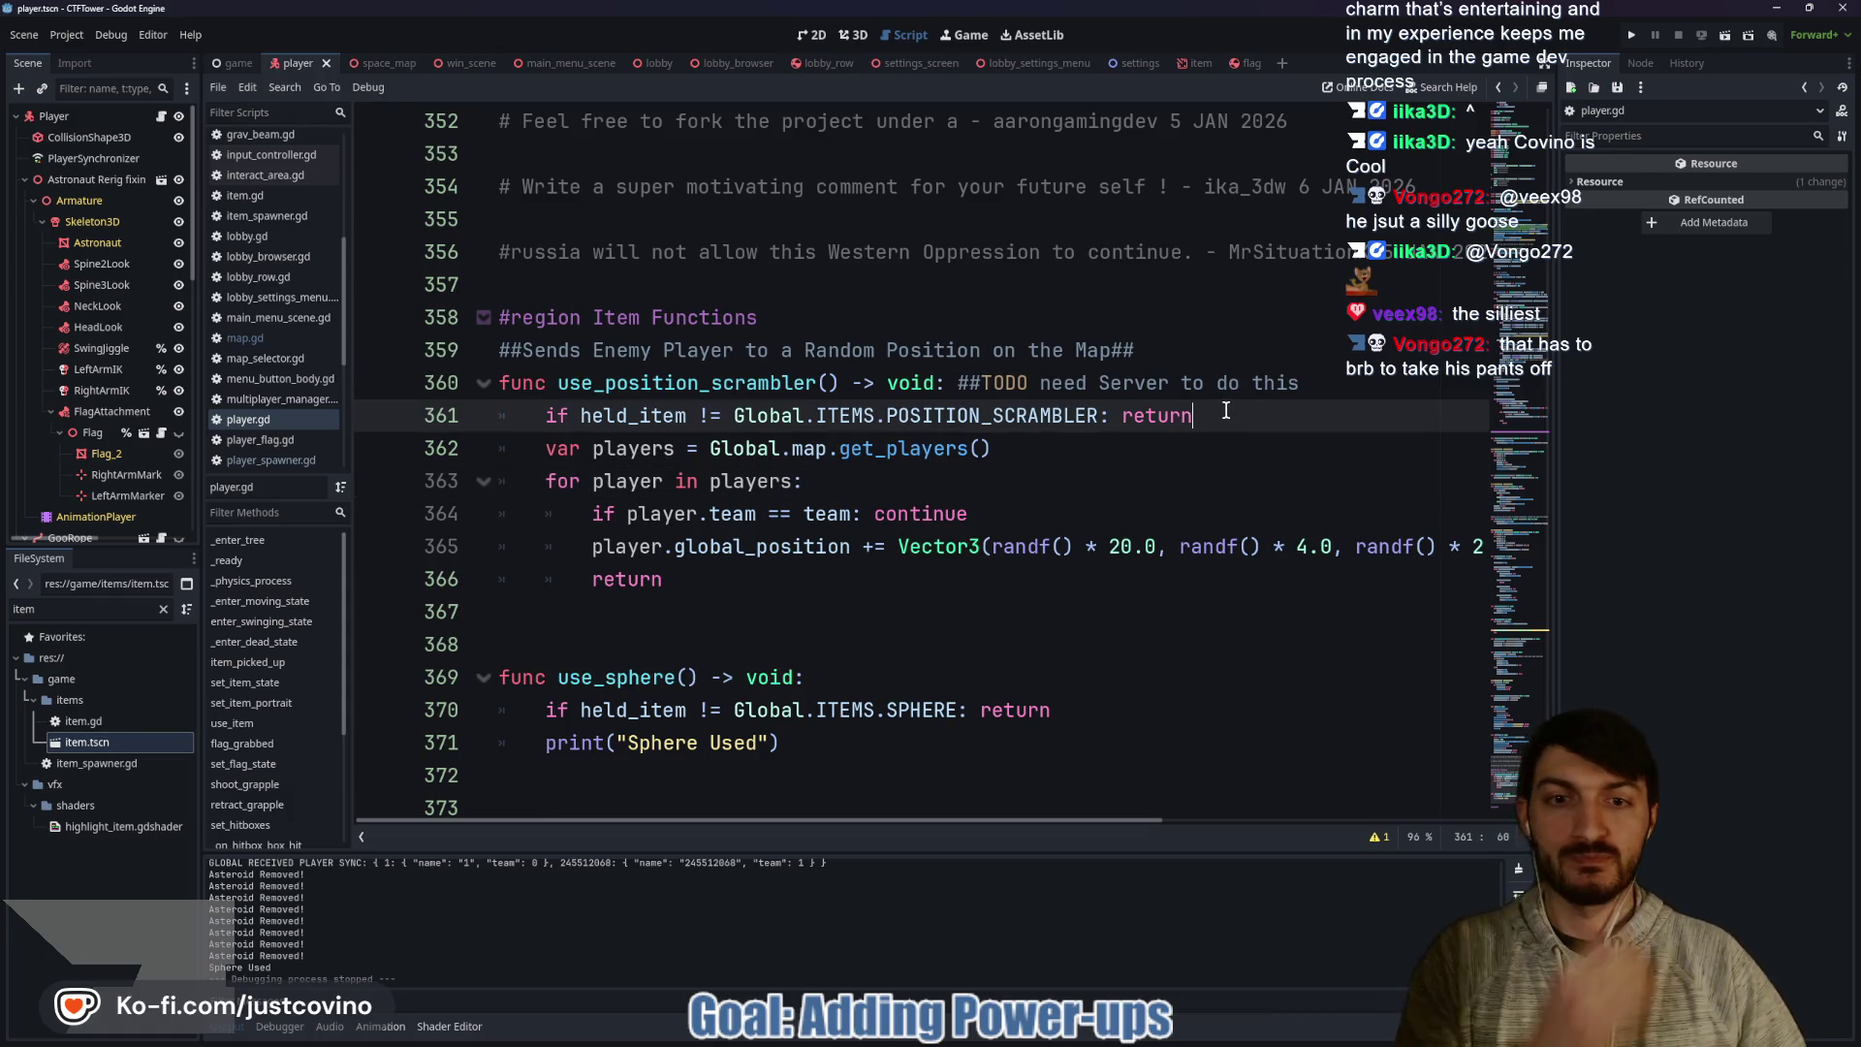
key(Return)
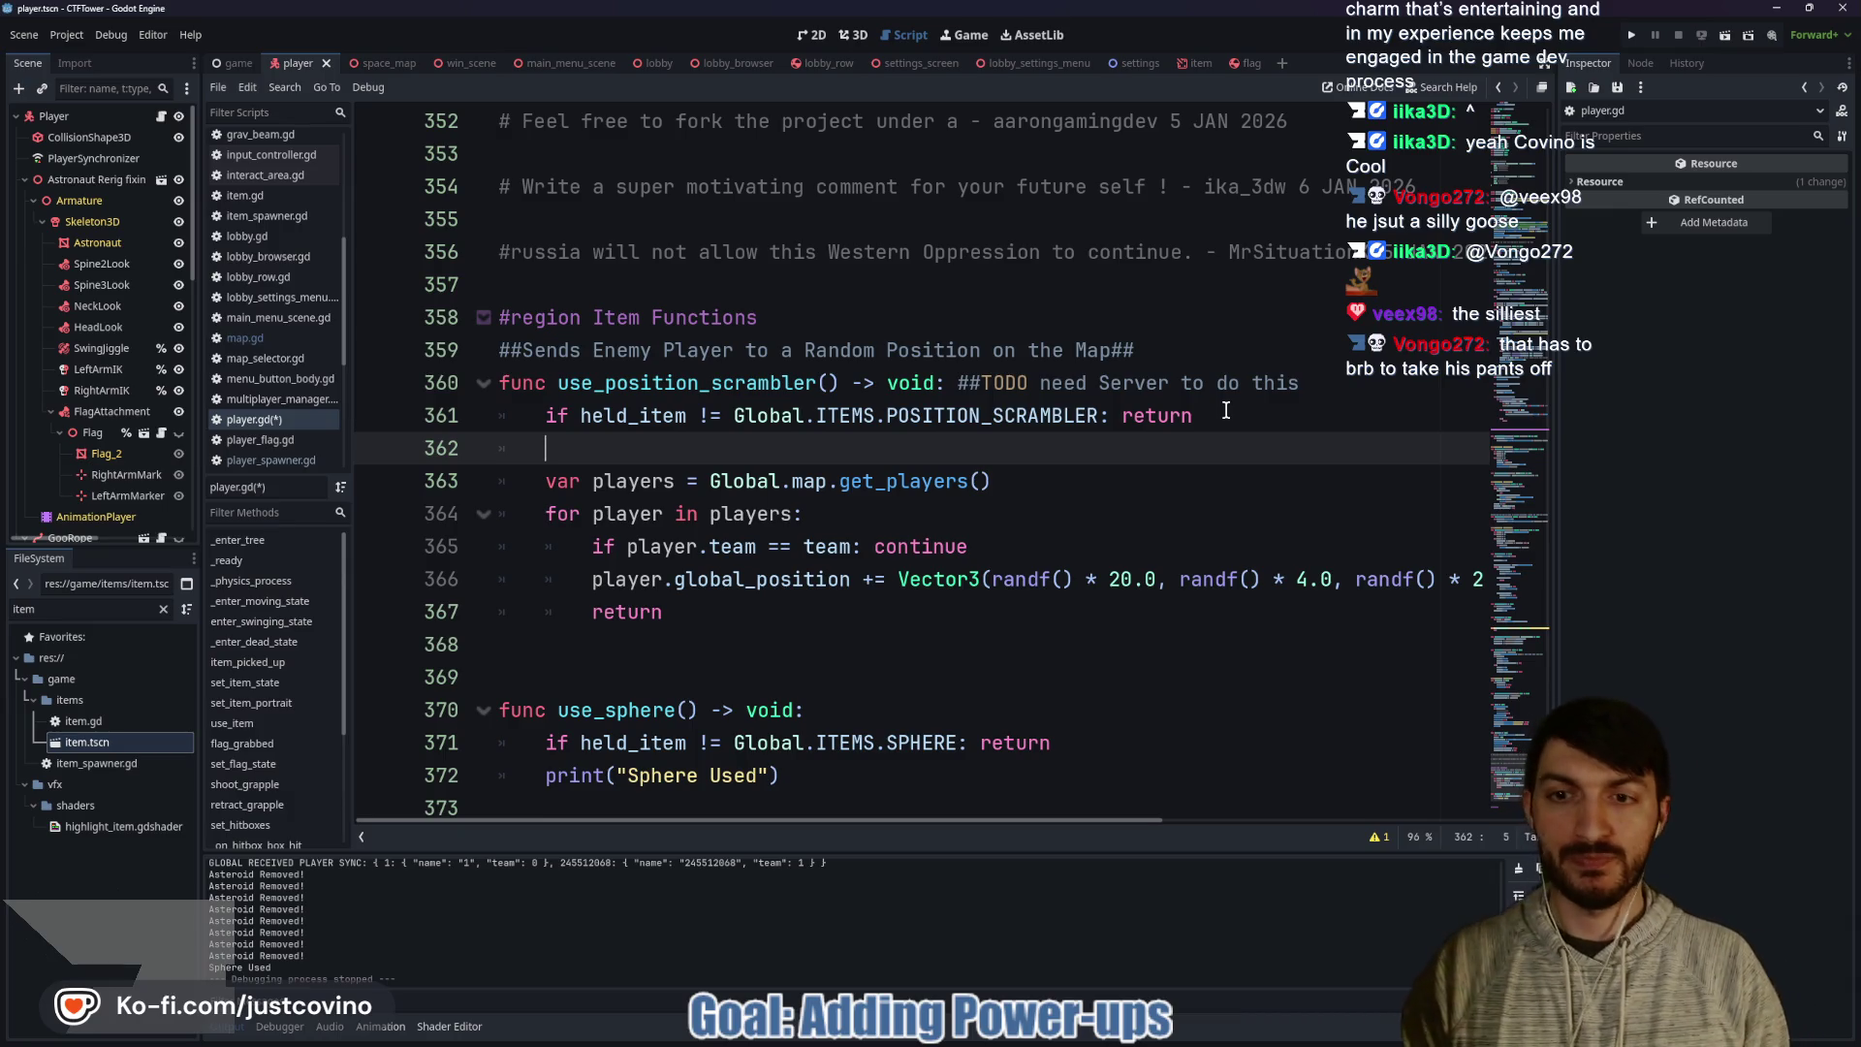
- Insert 'if multiplayer.is_server():' after line 361 in use_position_scrambler
text(if multiplayer)
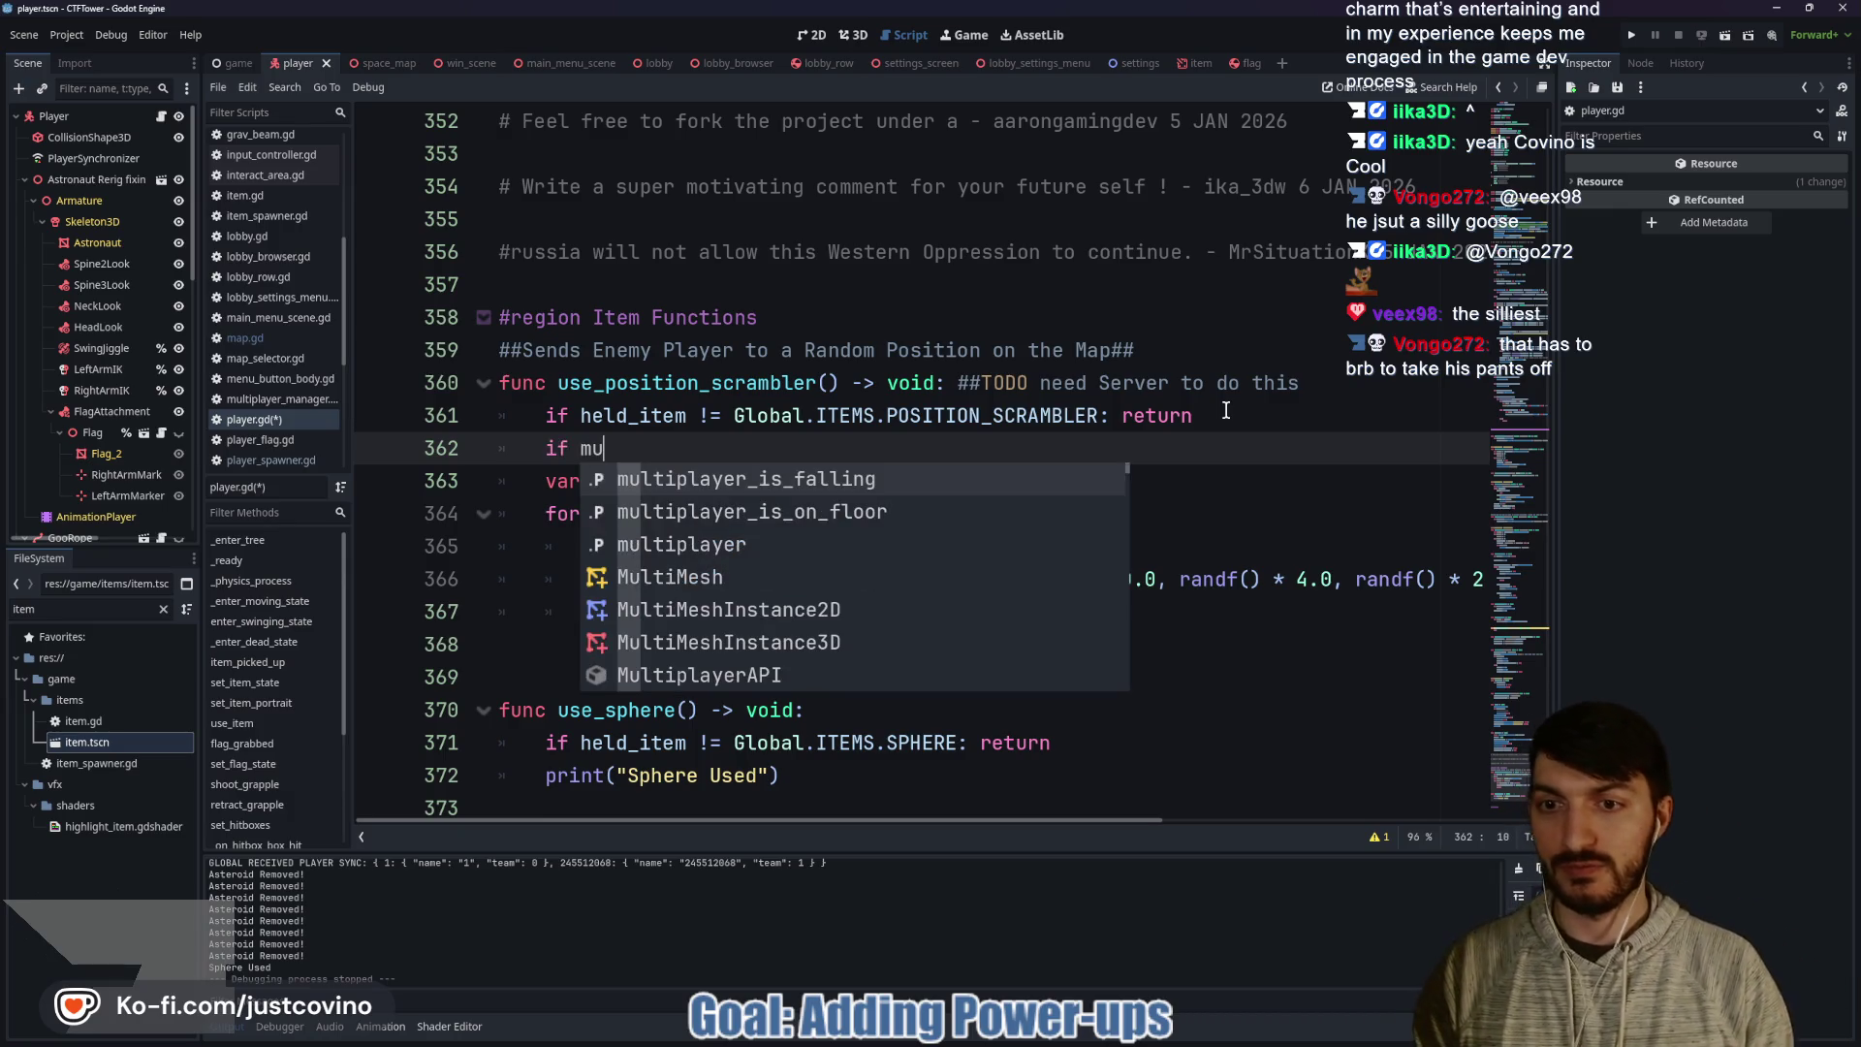
text(.is_)
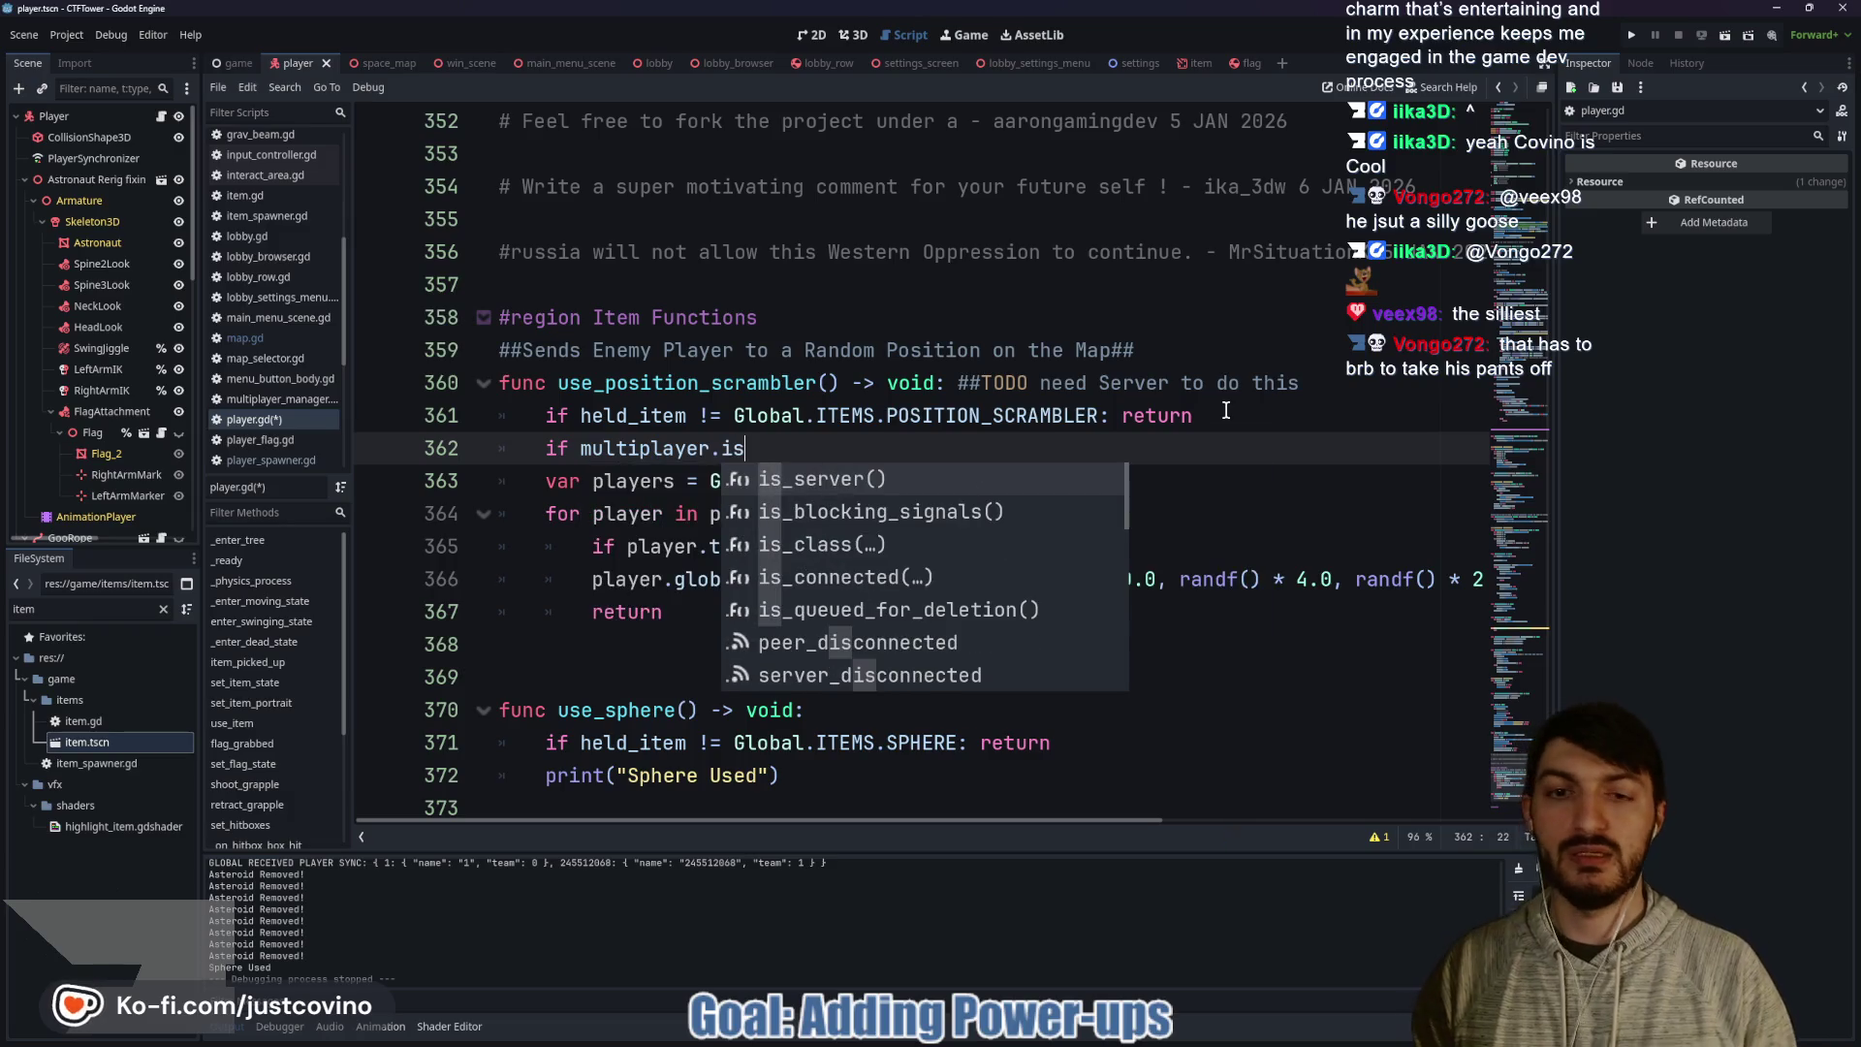
key(Return)
text(:)
- Indent the player loop on lines 363–367 under the server check, save player.gd and run the project
mouse_move(545, 481)
mouse_down()
mouse_move(989, 484)
mouse_move(766, 620)
mouse_up()
key(Tab)
click(808, 625)
key(ctrl+s)
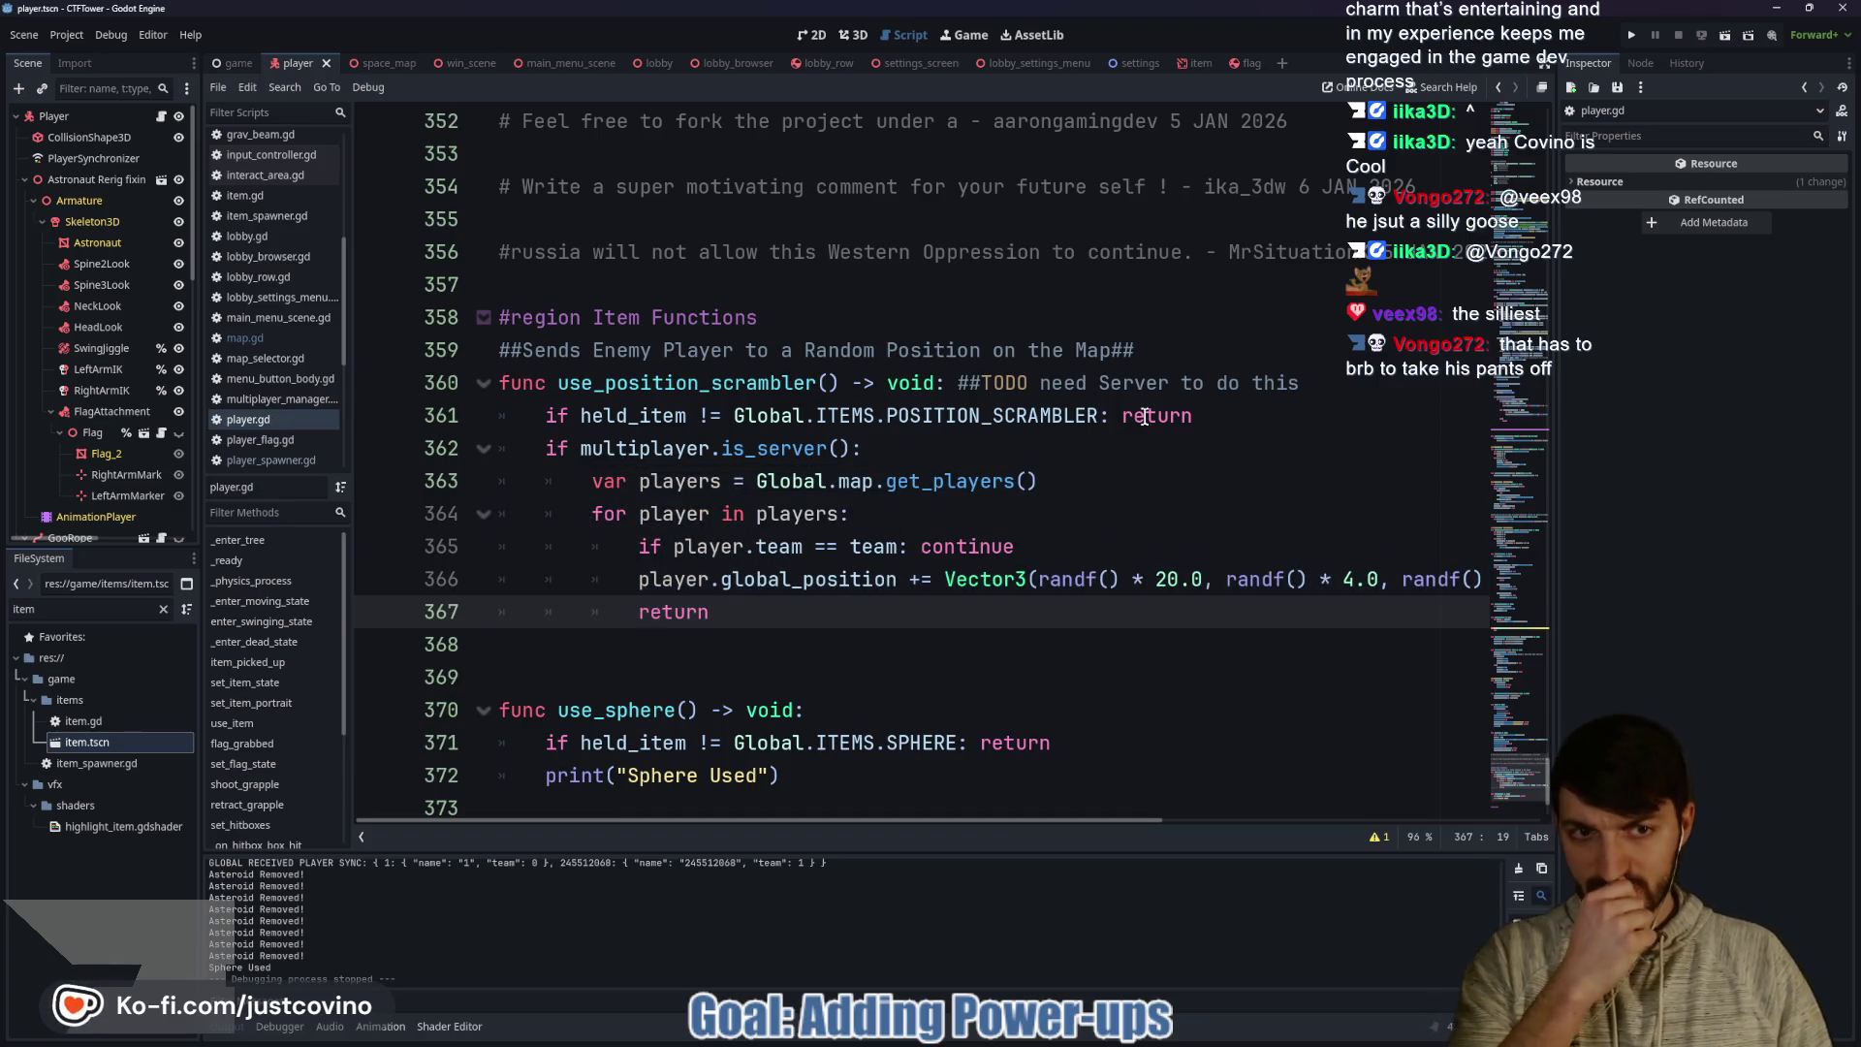
click(1631, 35)
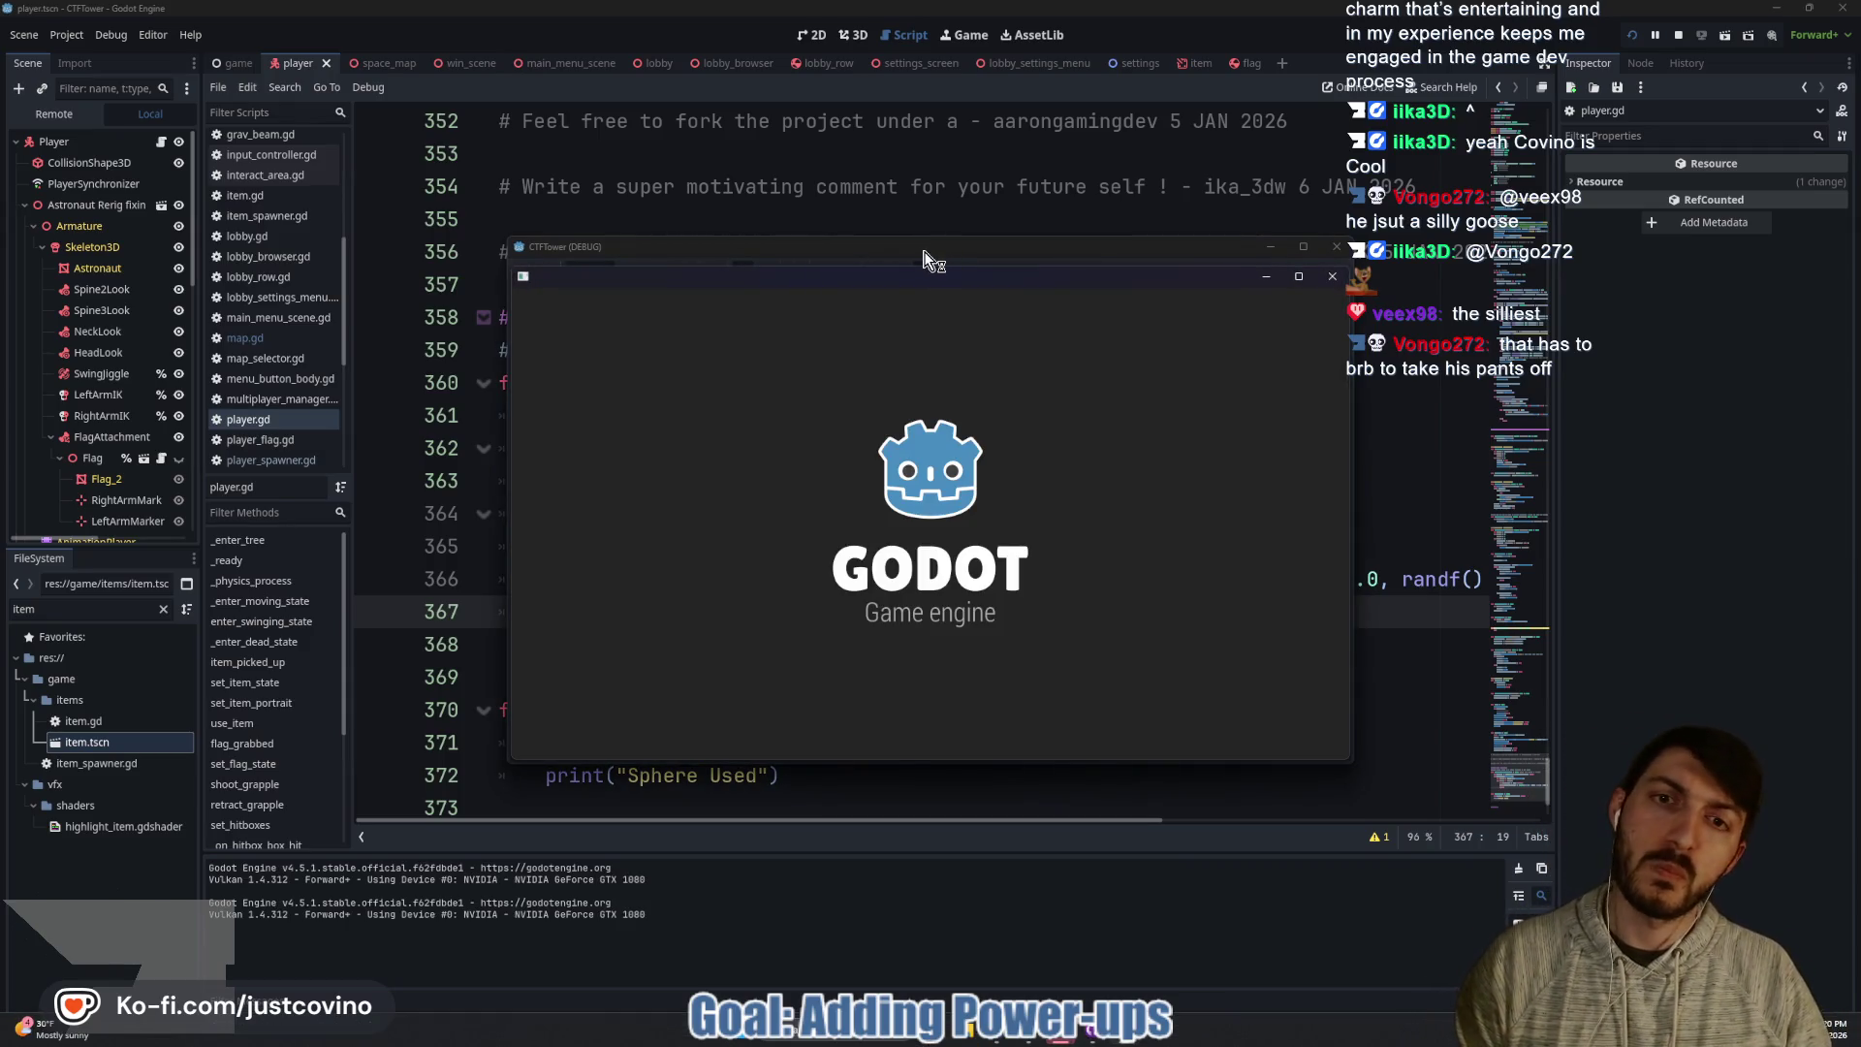
- Host a private lobby in the left window, join it from the right, ready both players and start the match
drag(909, 254, 456, 243)
click(329, 431)
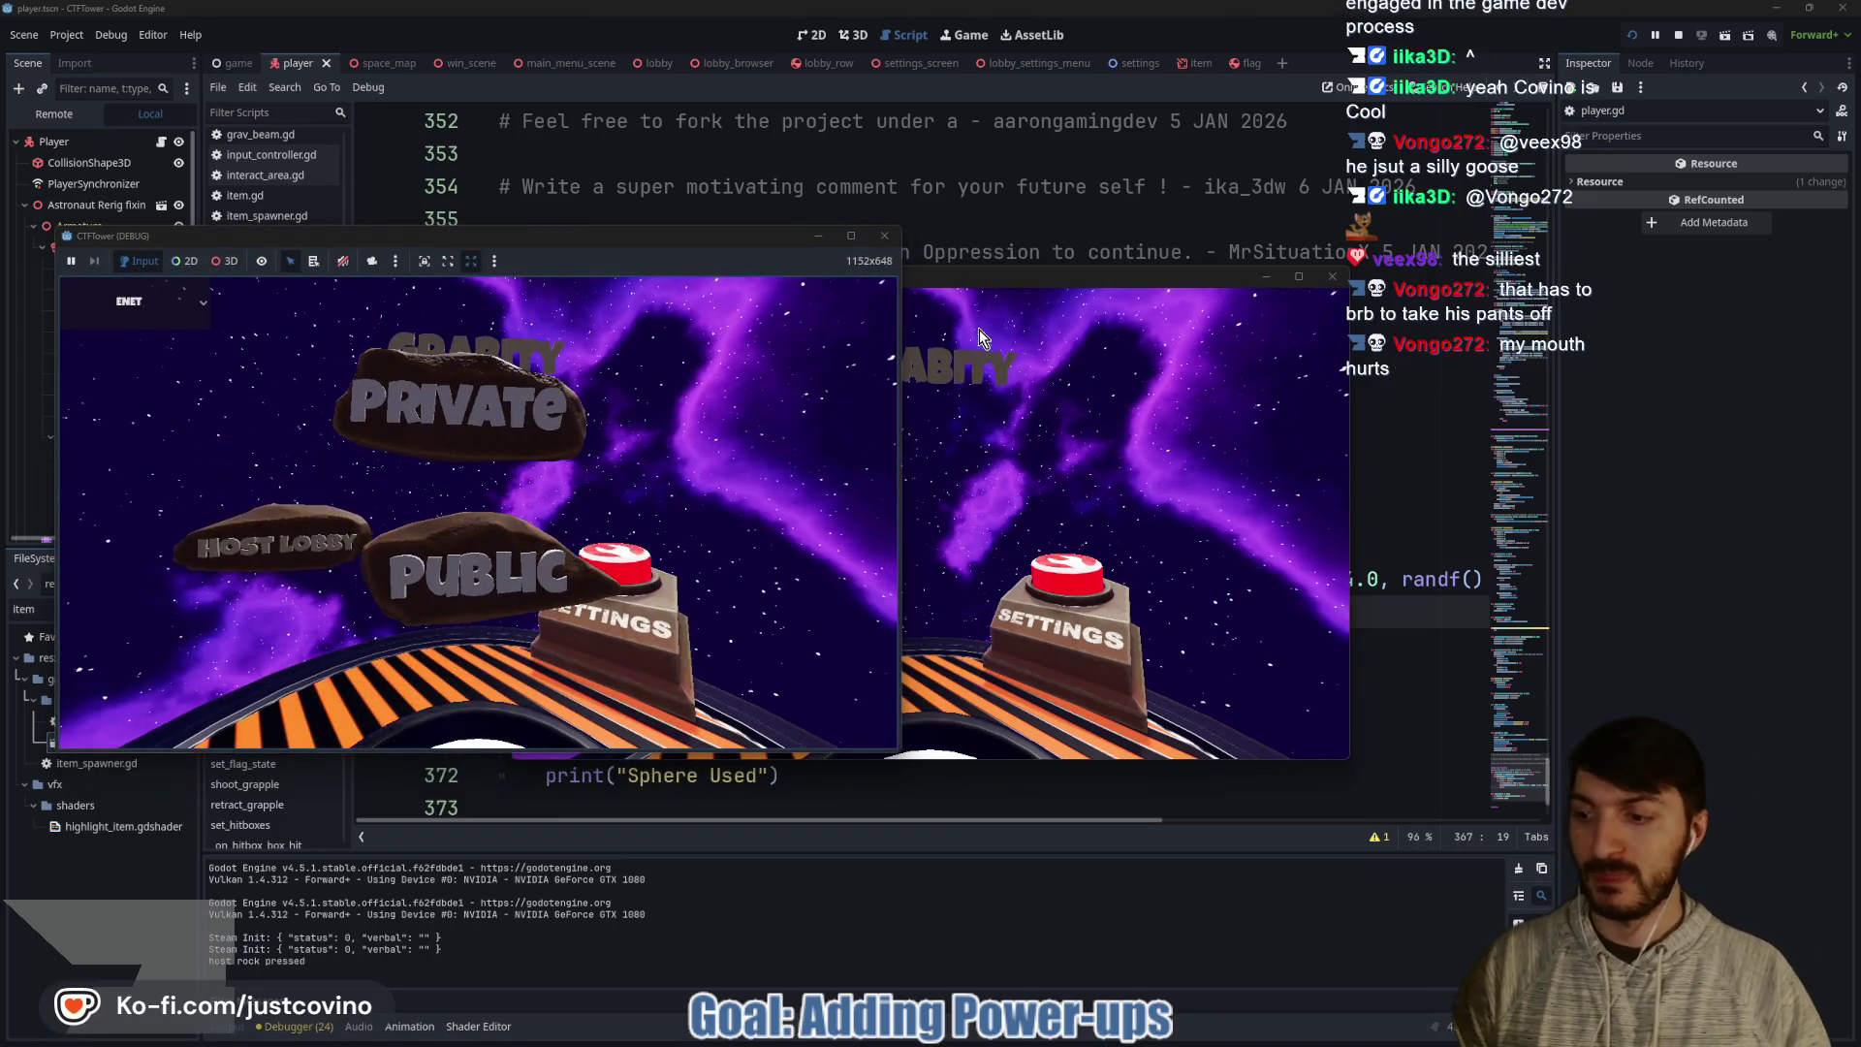
drag(979, 277, 1448, 244)
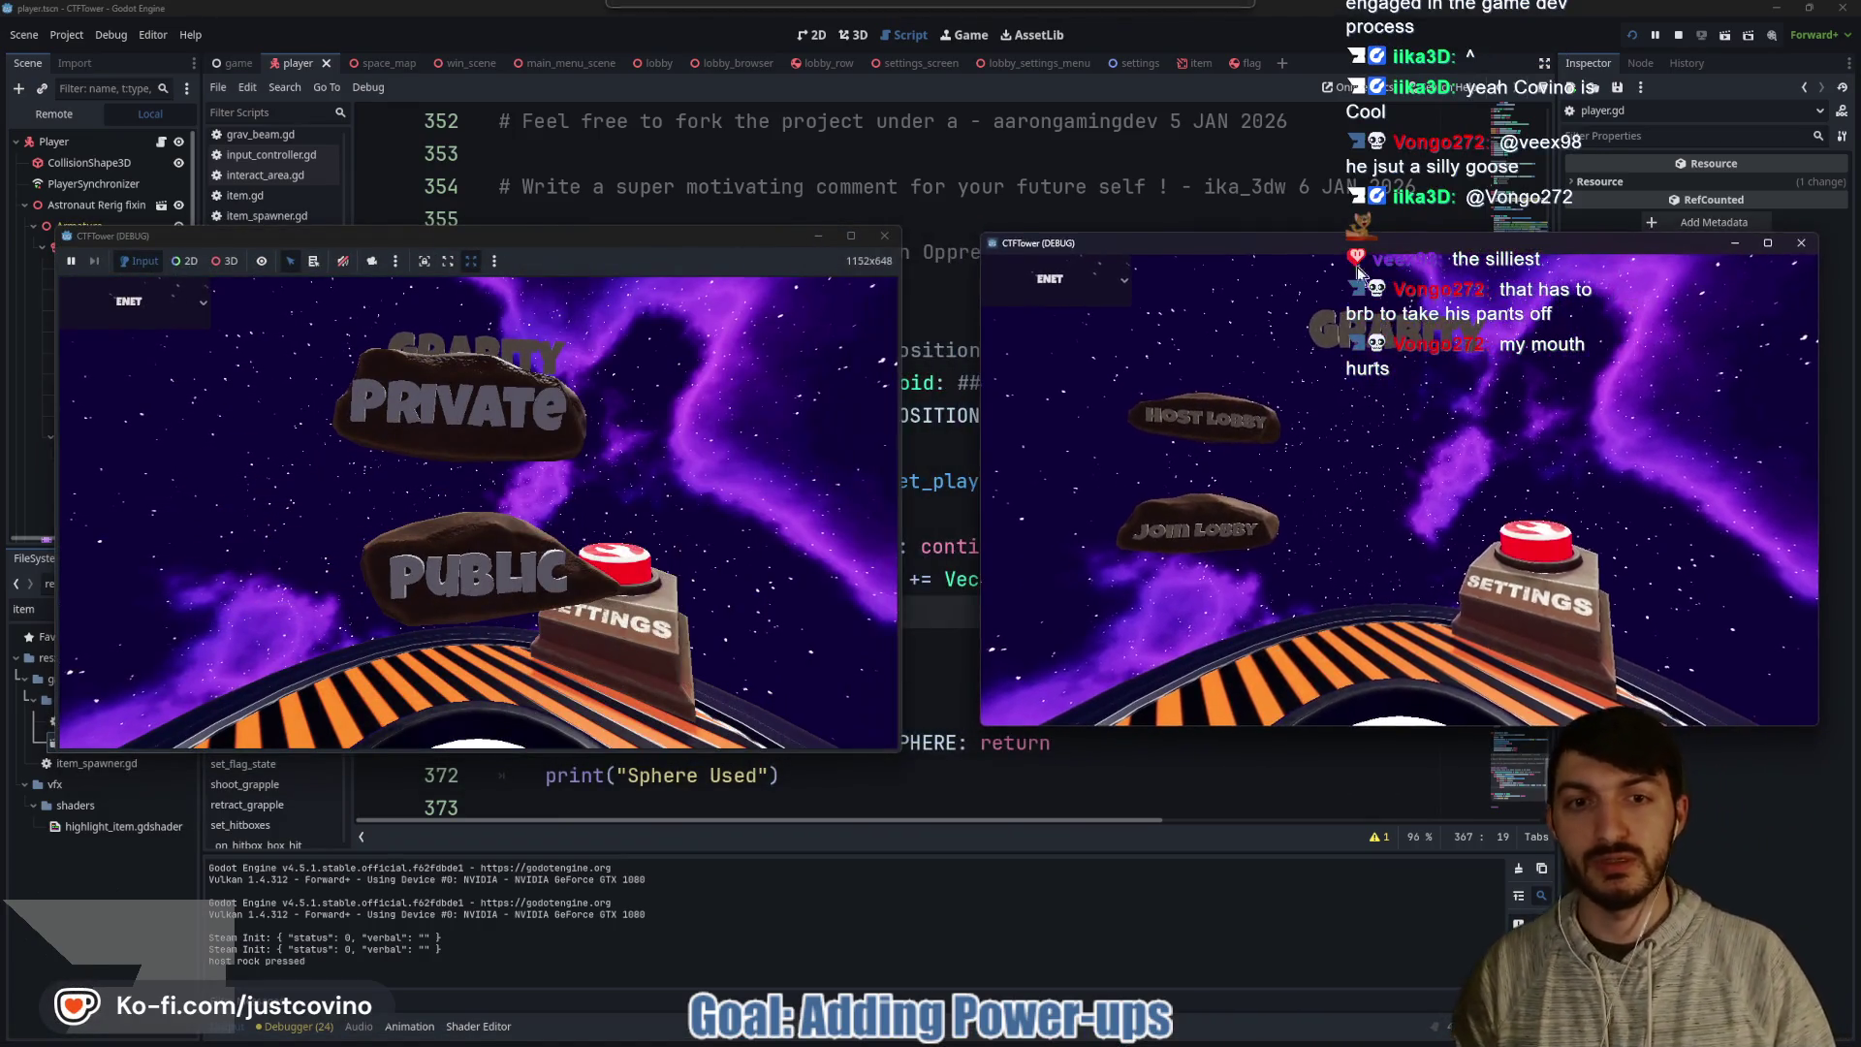
click(456, 407)
click(1207, 523)
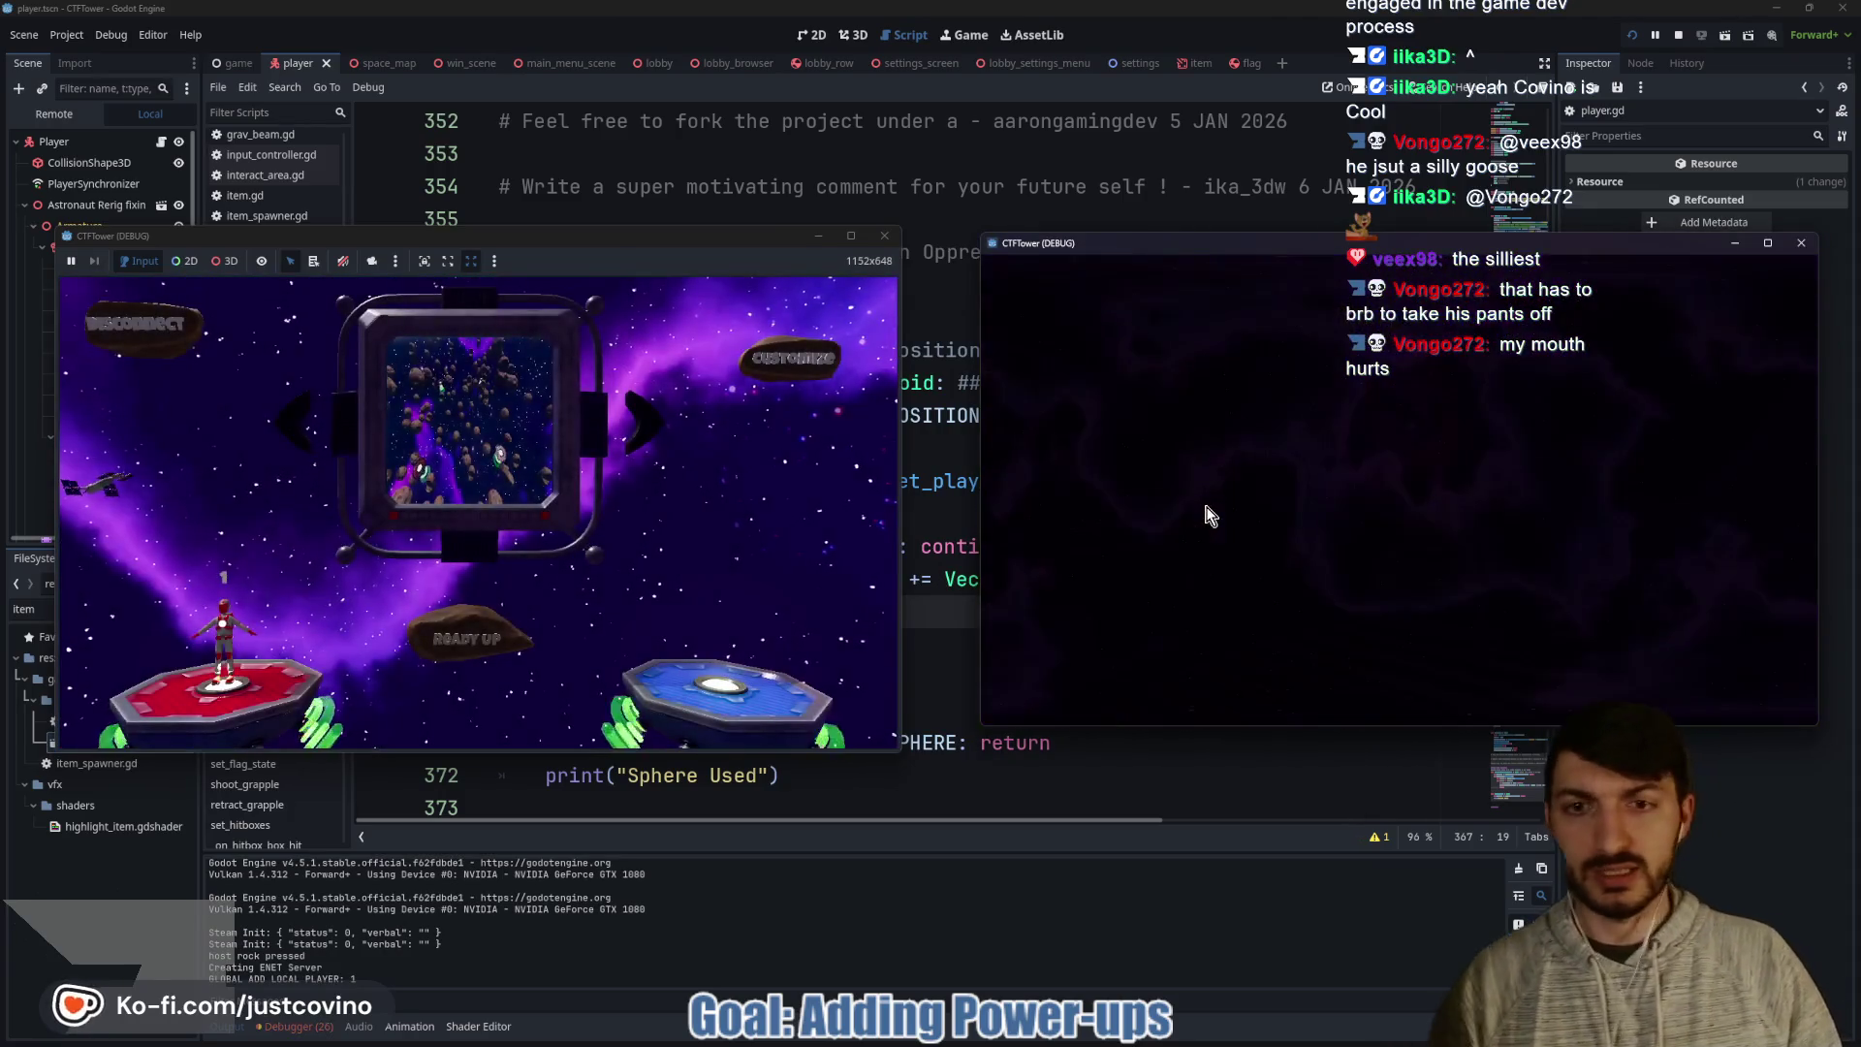
click(1343, 539)
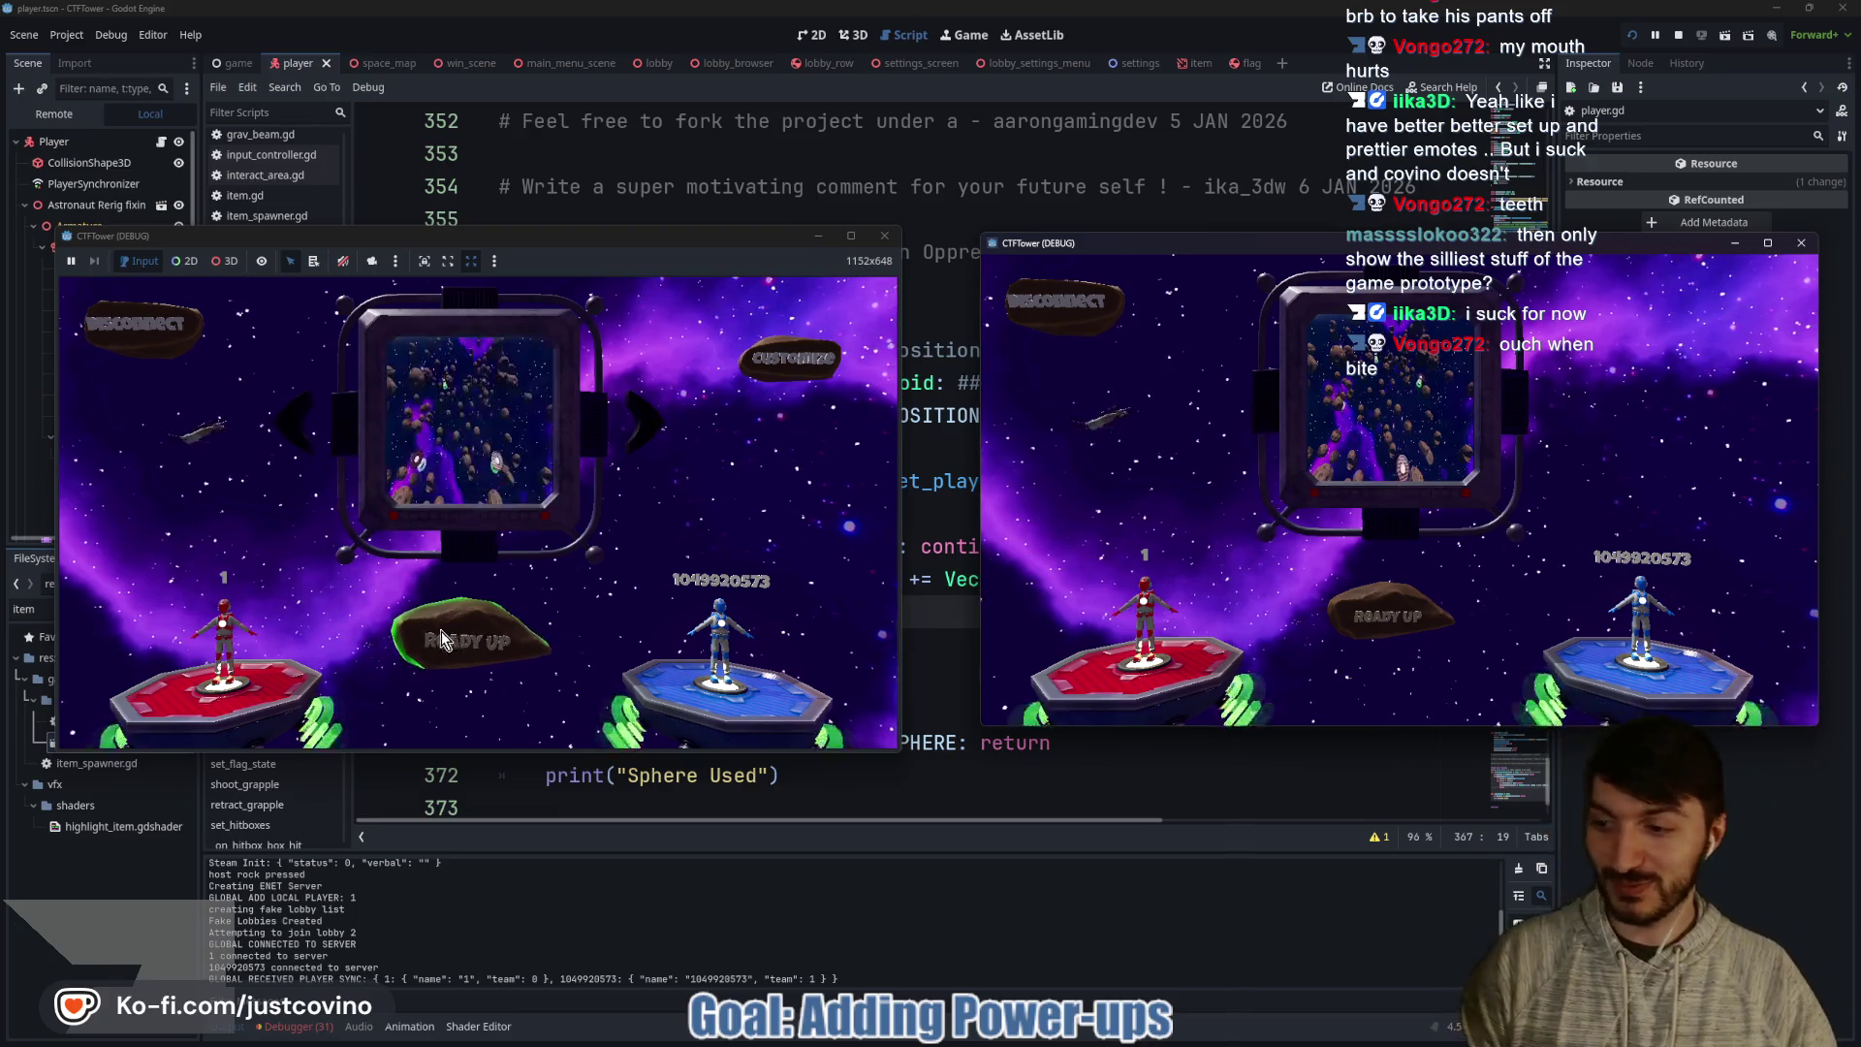
click(465, 649)
click(1376, 612)
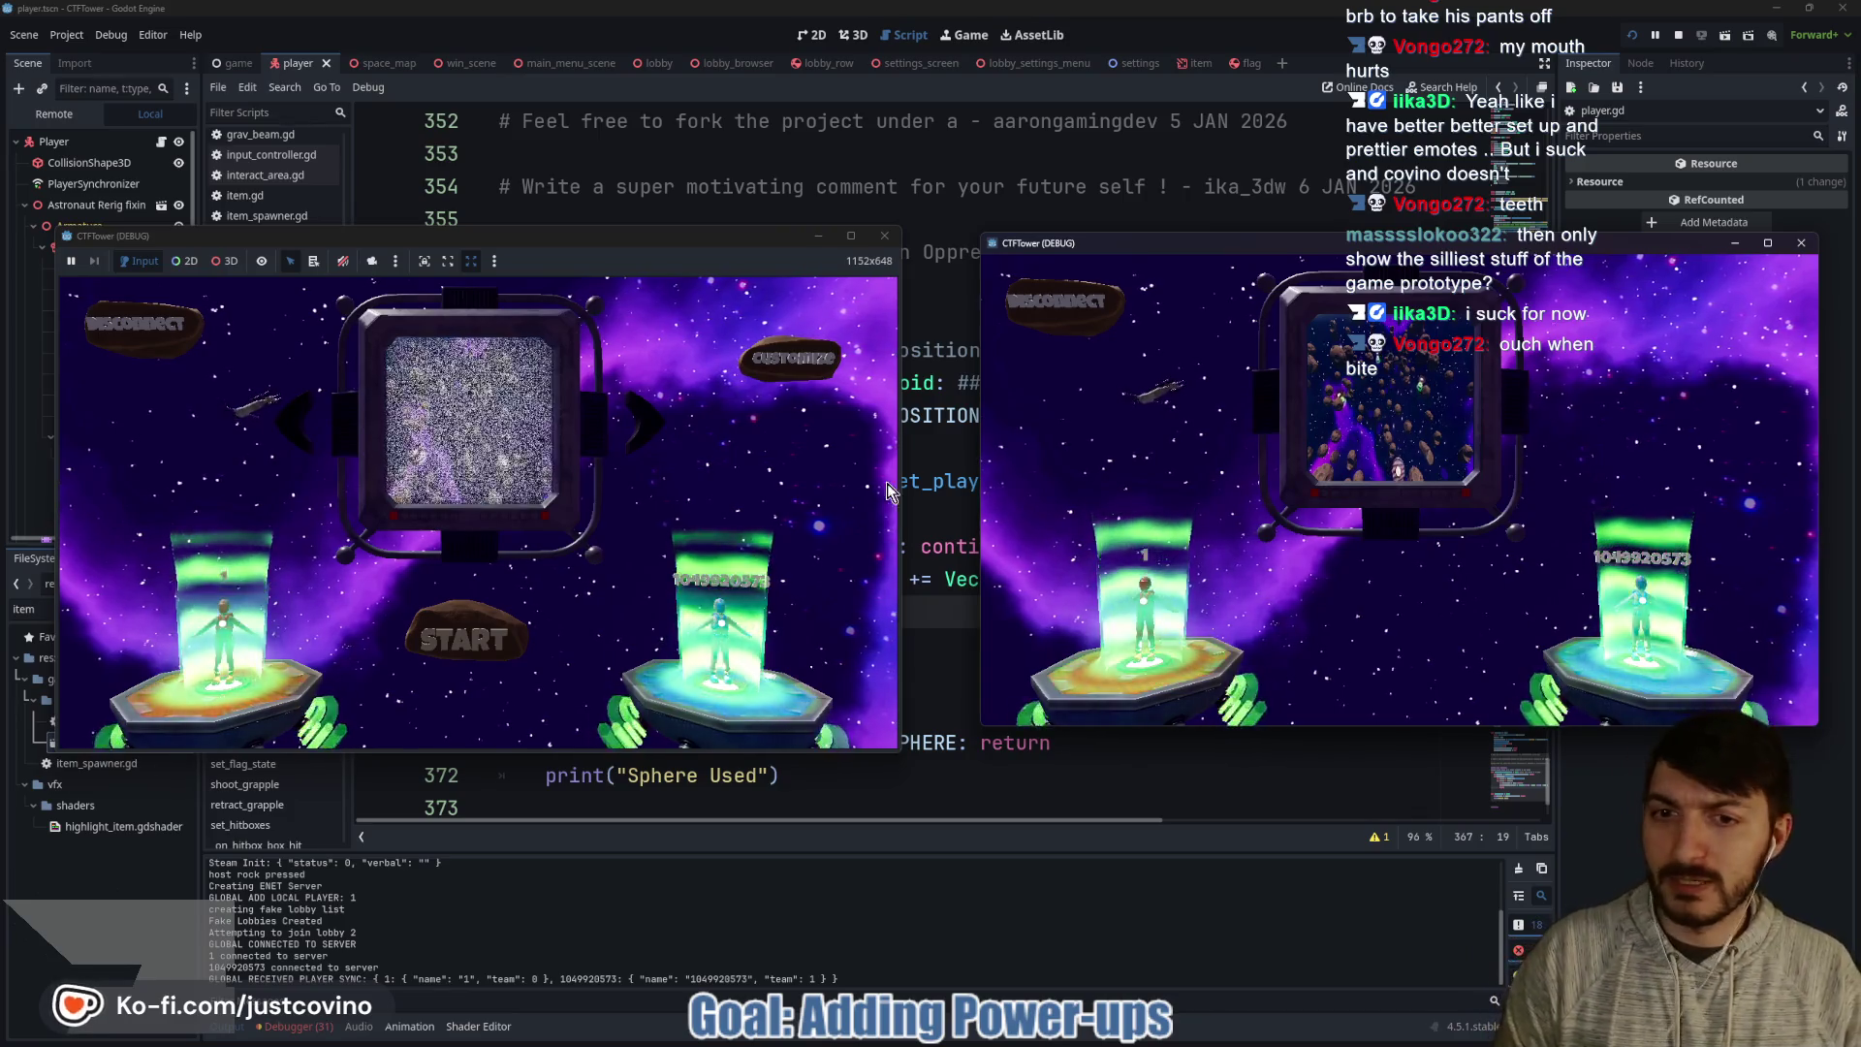
click(464, 639)
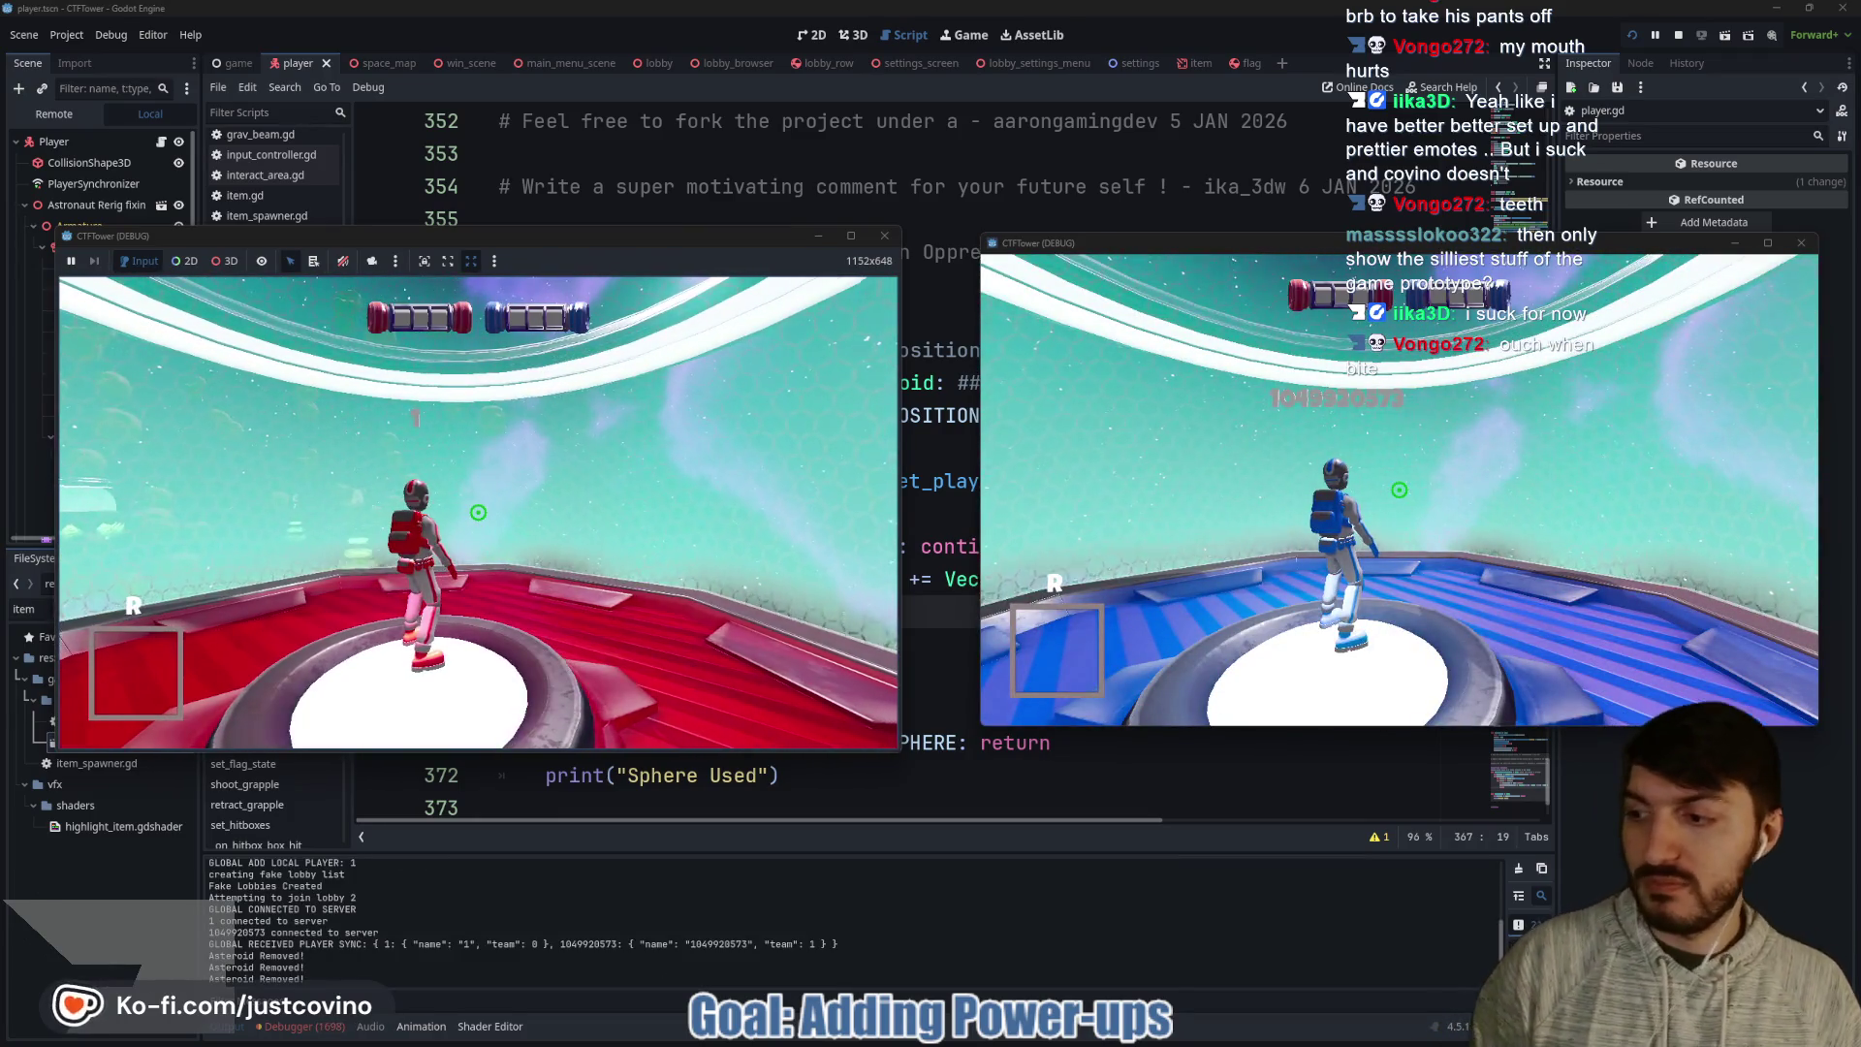
- As the red player, walk to the edge, jump among the asteroids, fire the green beam, then stop the game
key(super)
key(super)
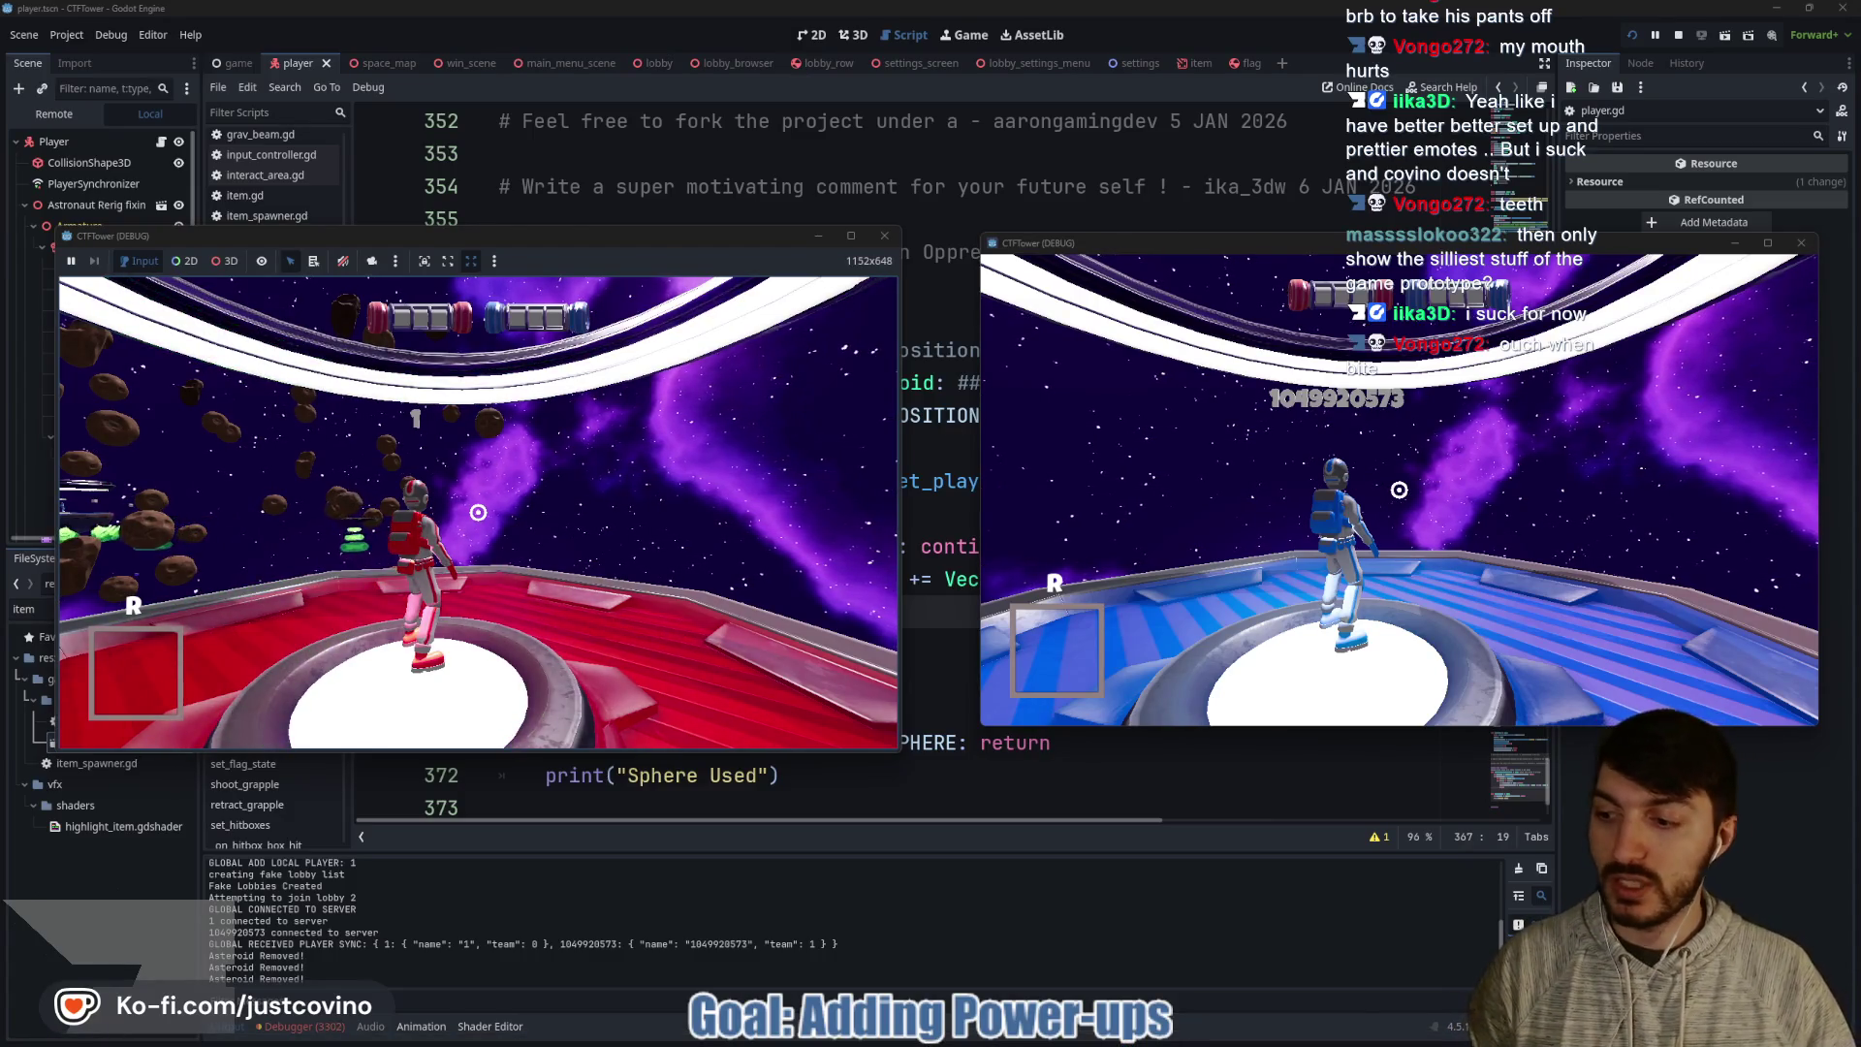
click(534, 427)
key(w)
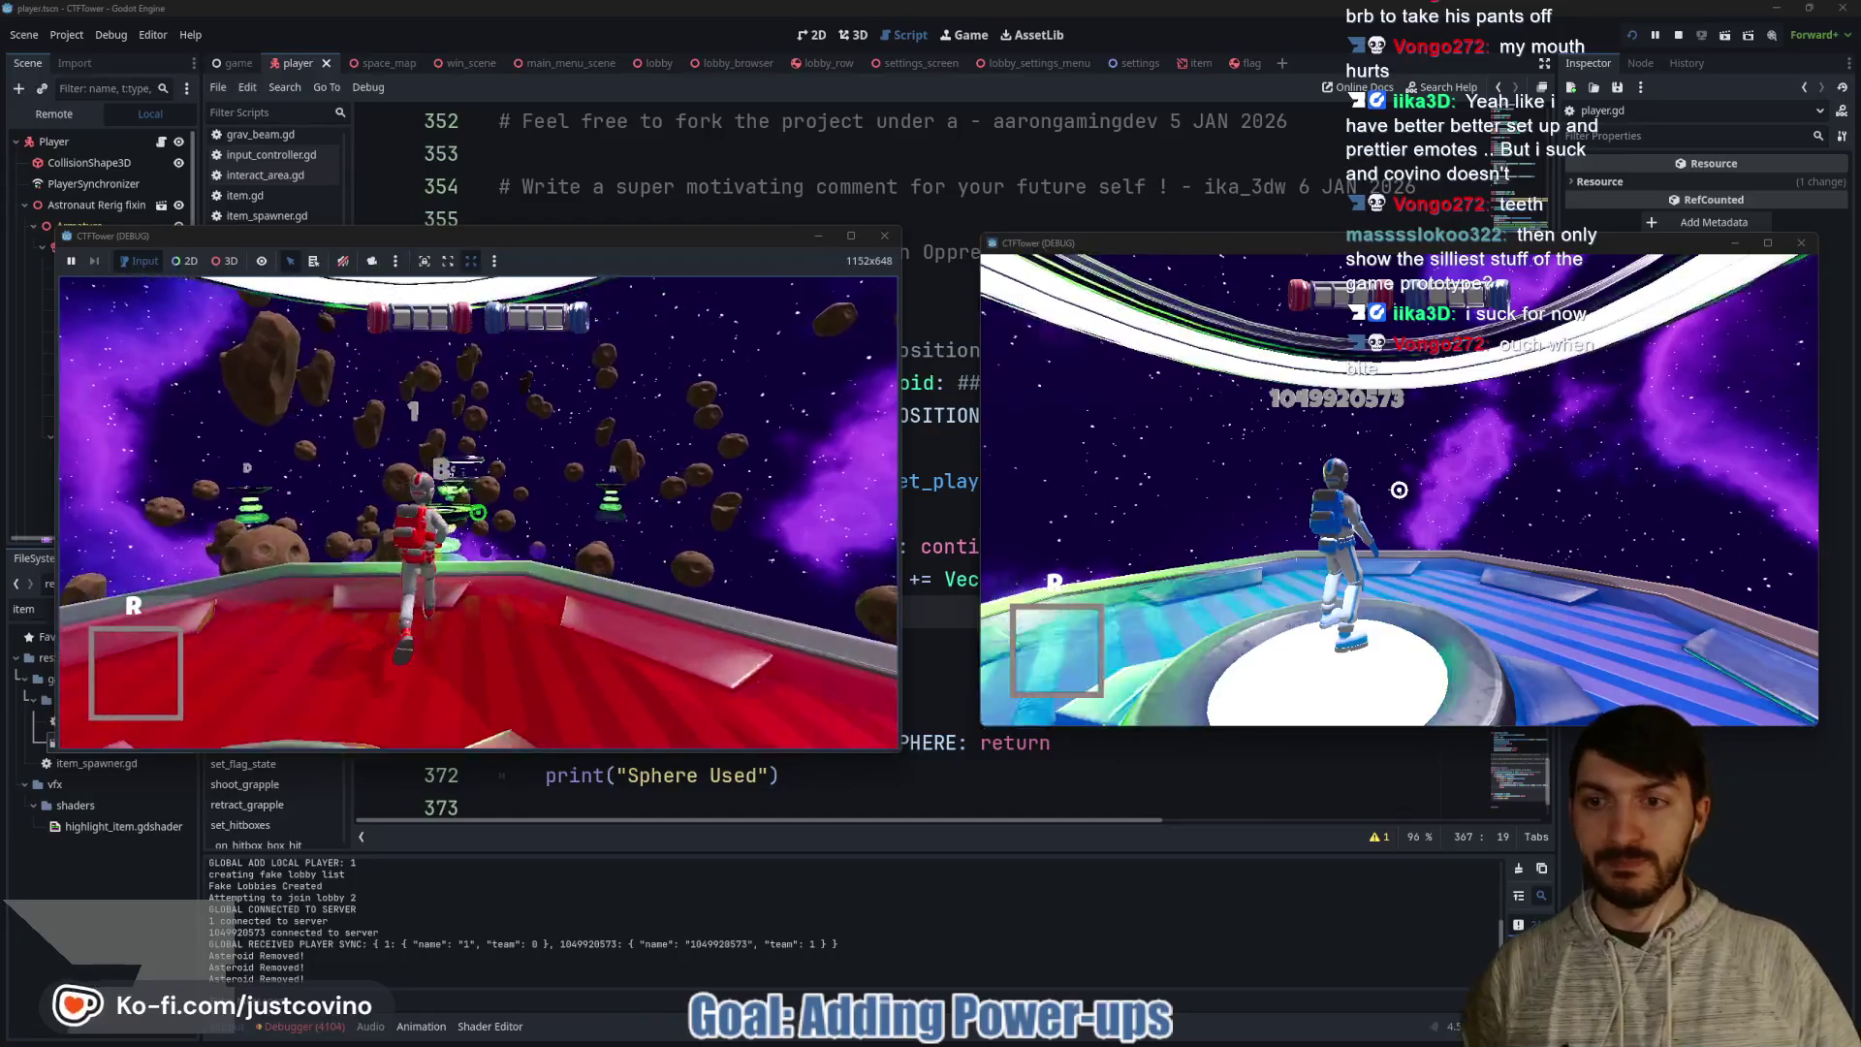
key(space)
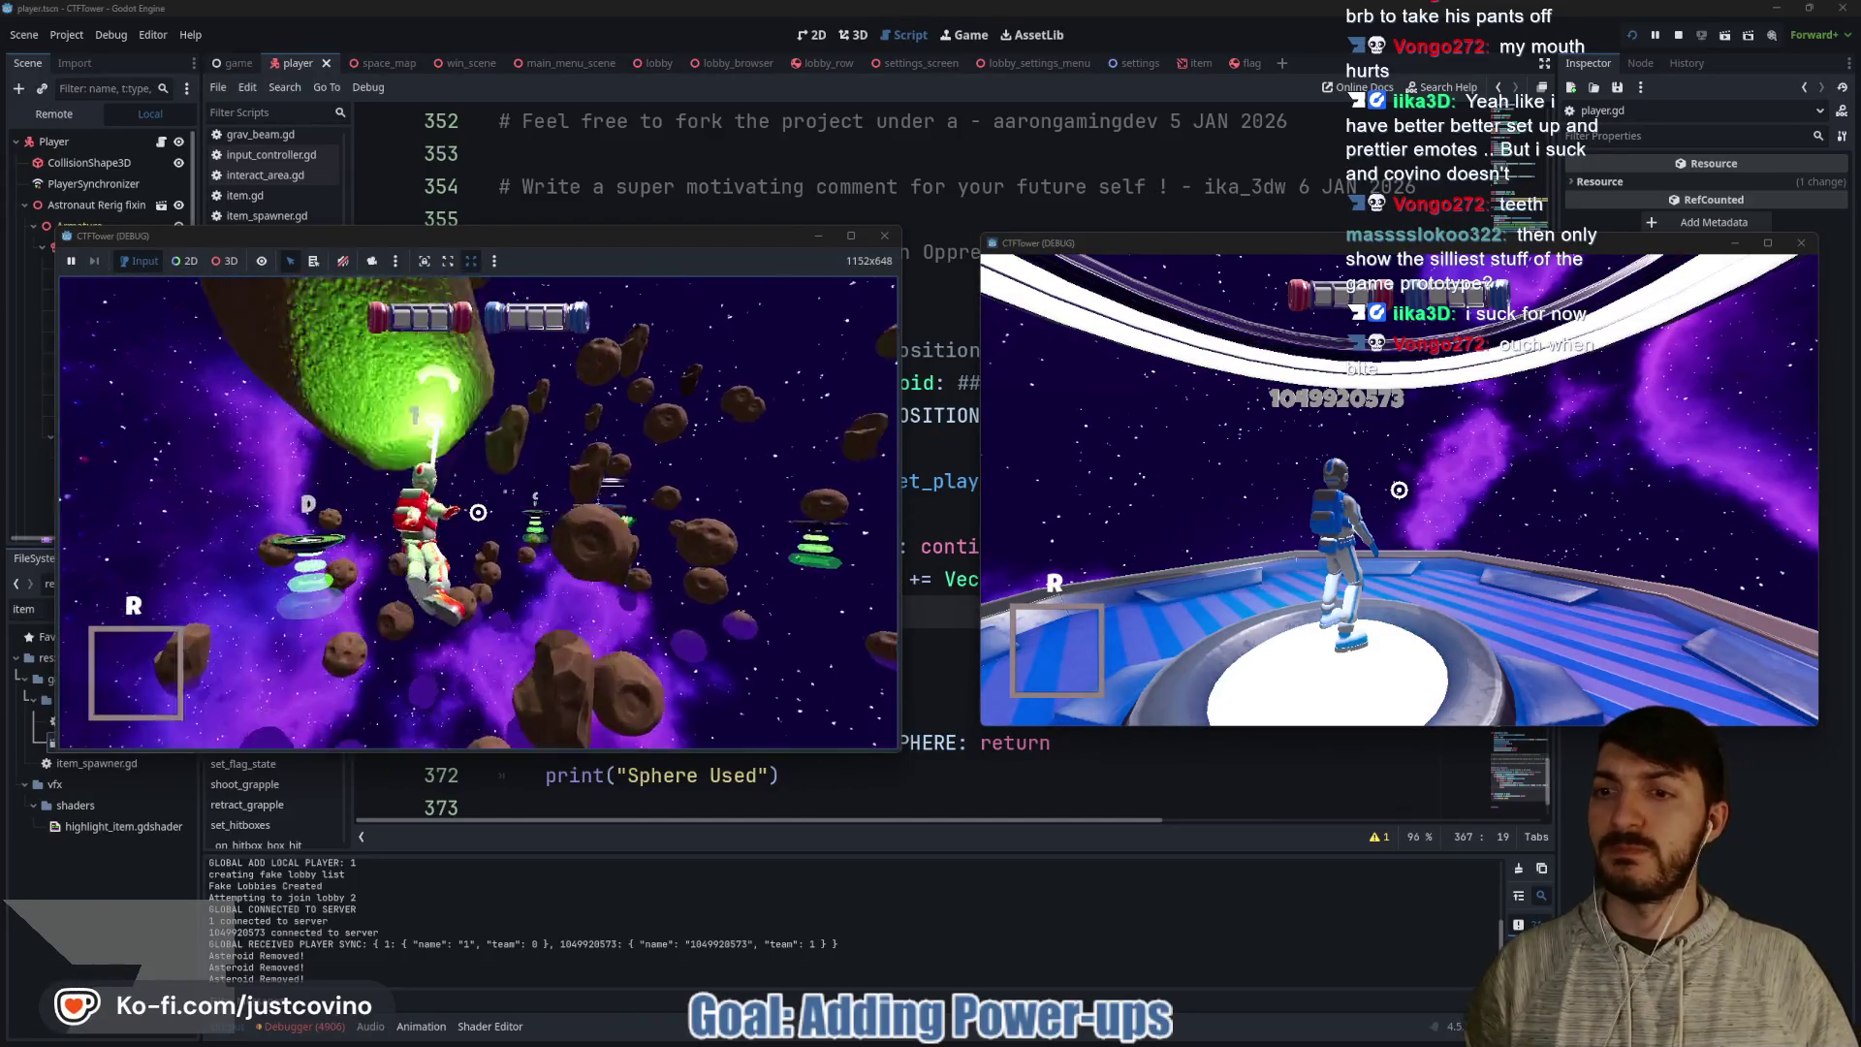
click(478, 511)
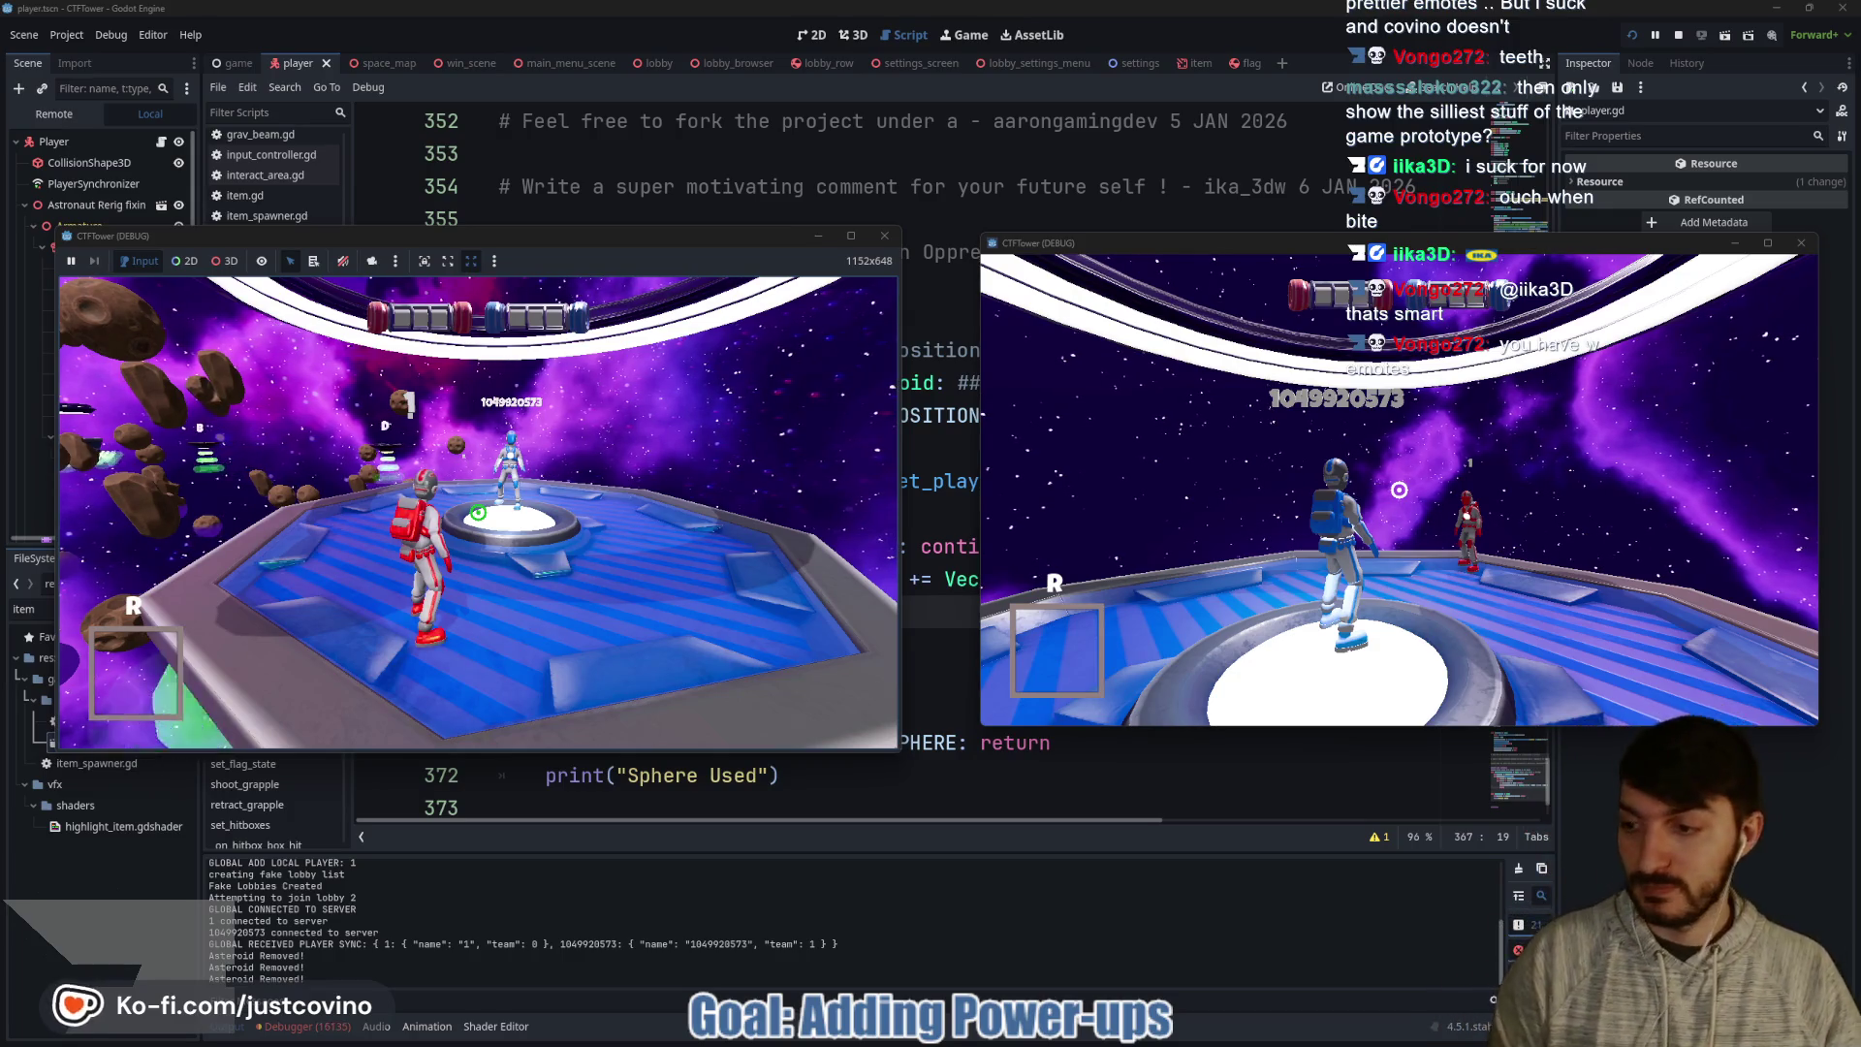
key(F8)
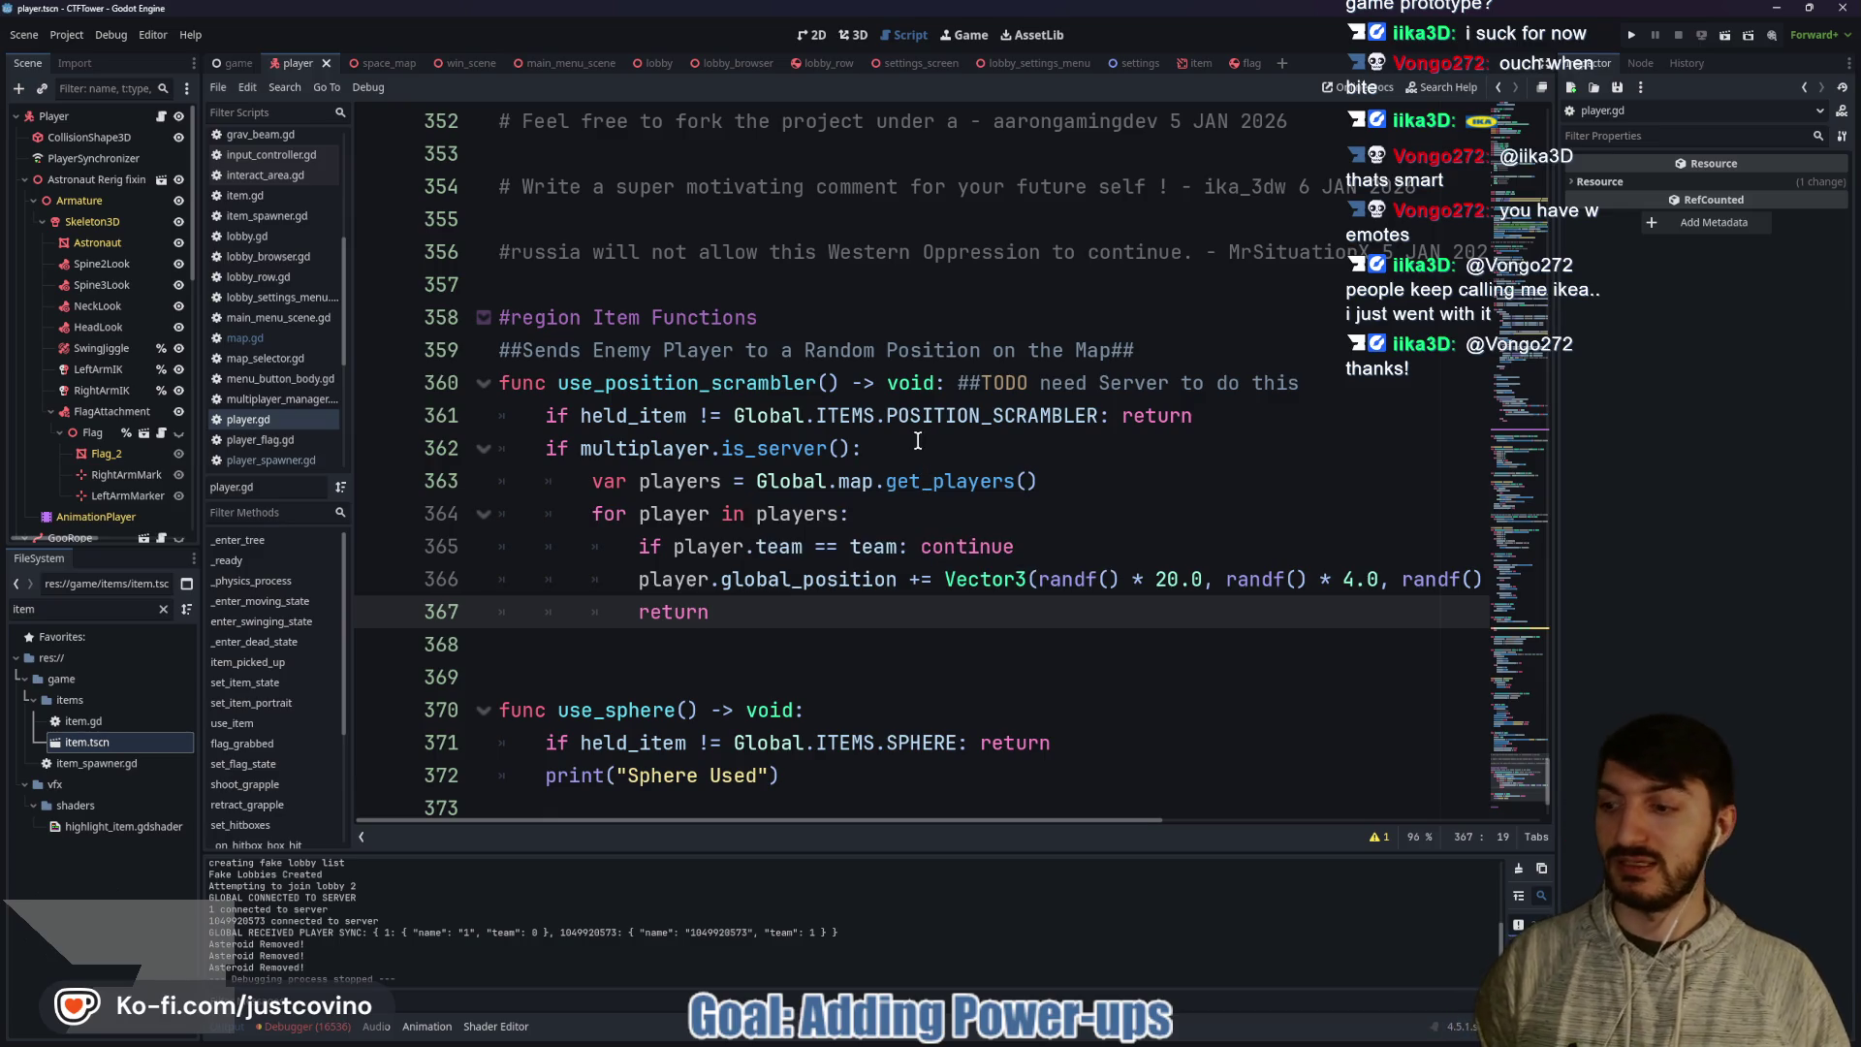
- Delete the 'if multiplayer.is_server():' line, dedent lines 362–366 with Shift+Tab and save player.gd
drag(900, 436, 401, 469)
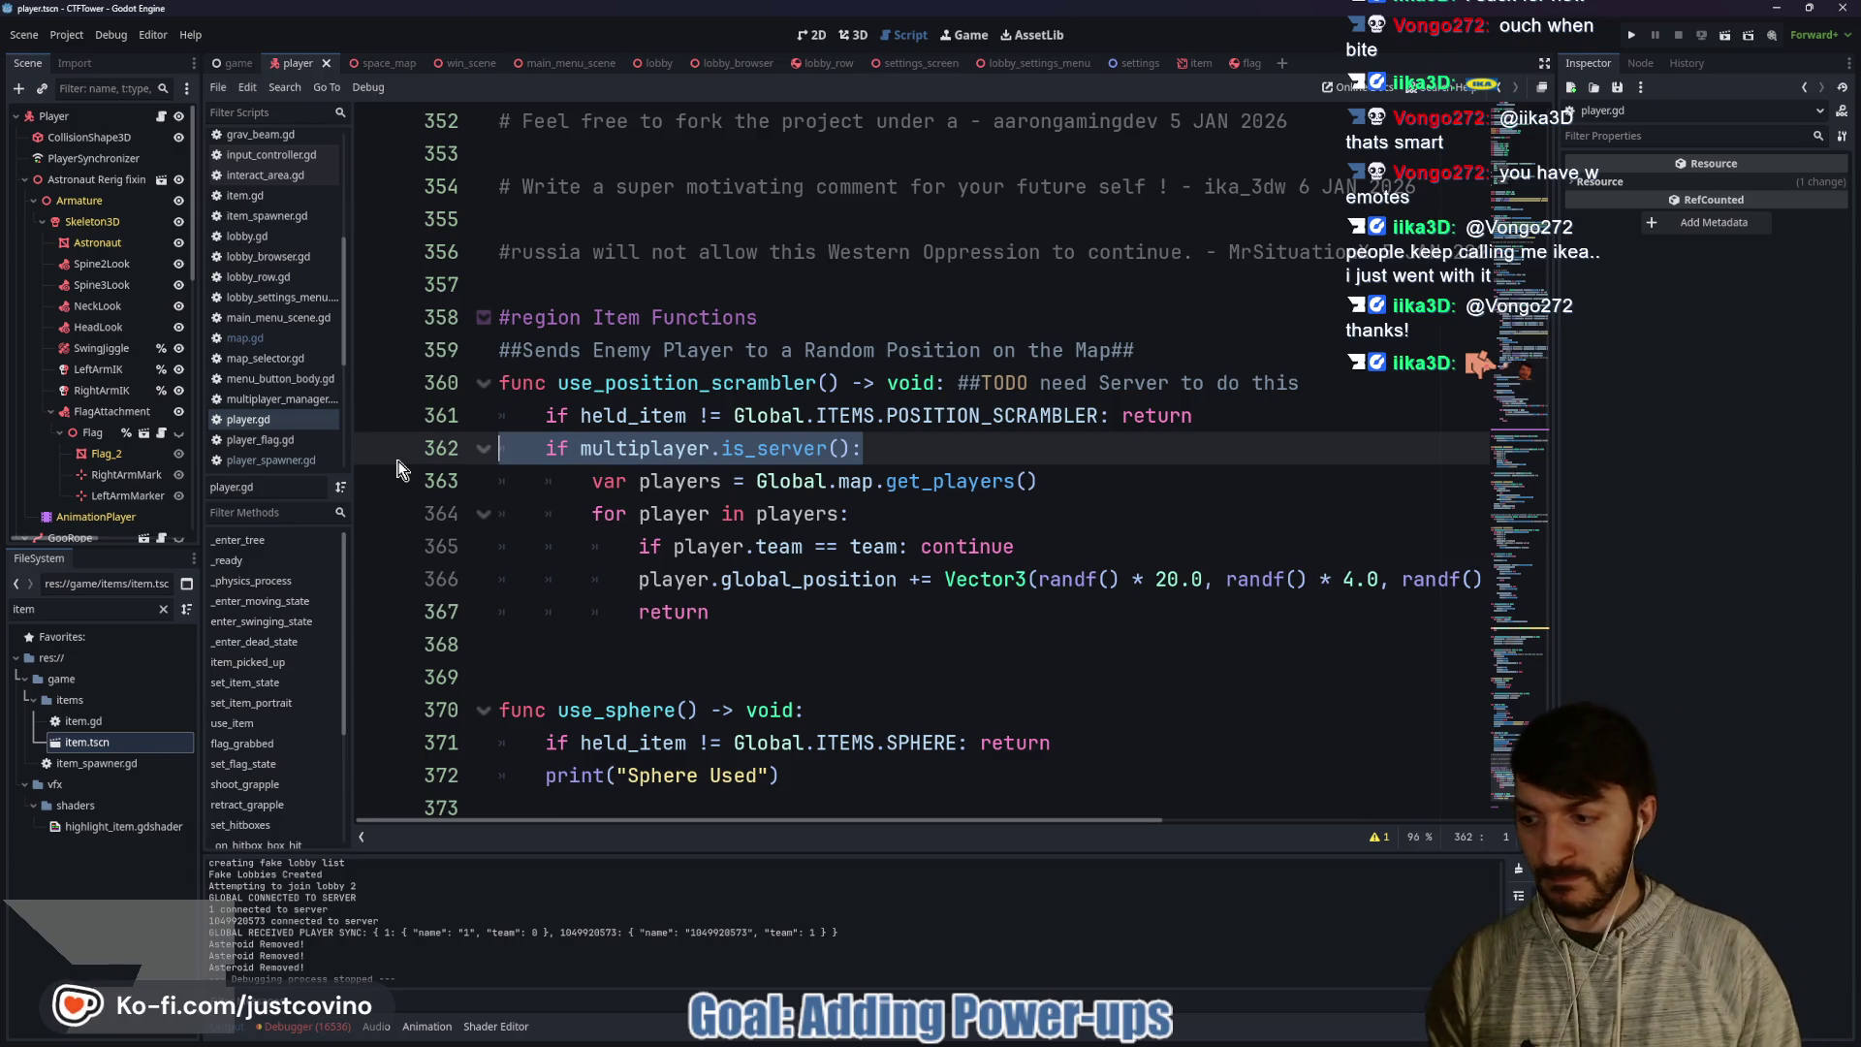
key(BackSpace)
key(BackSpace)
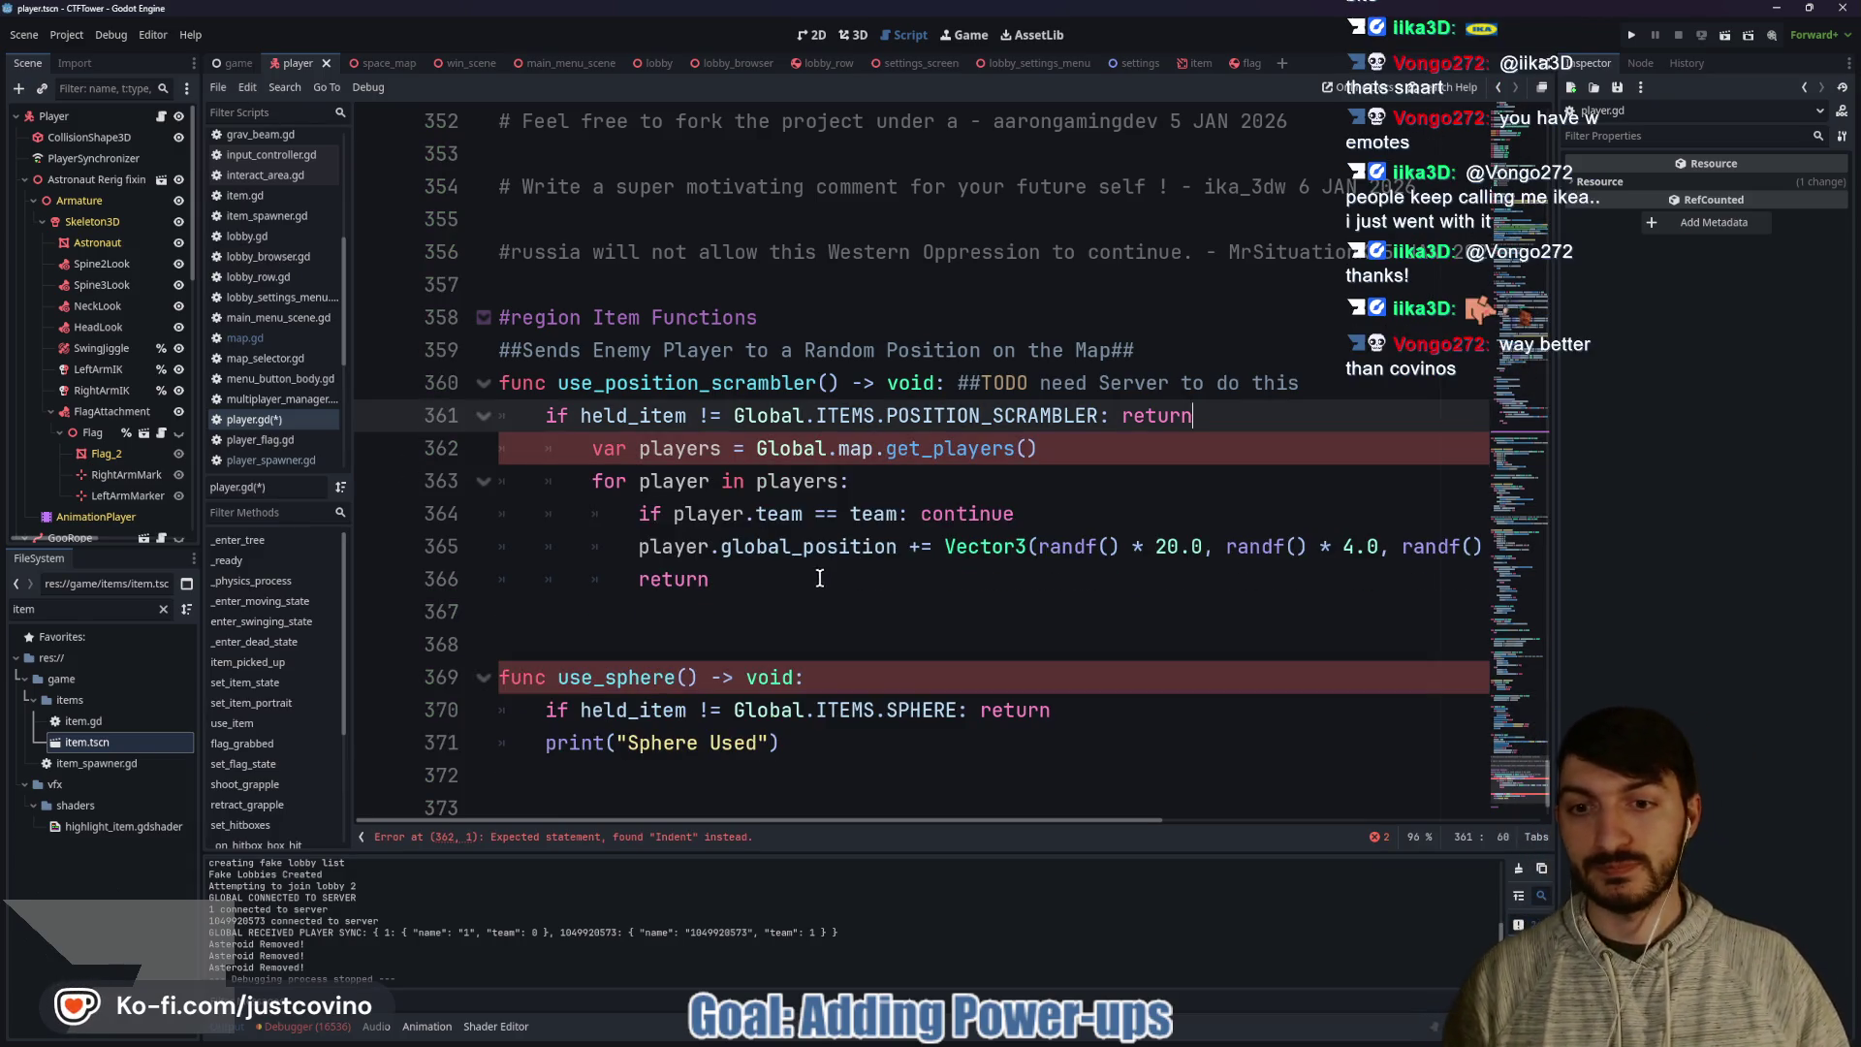
drag(820, 576, 534, 455)
key(shift+Tab)
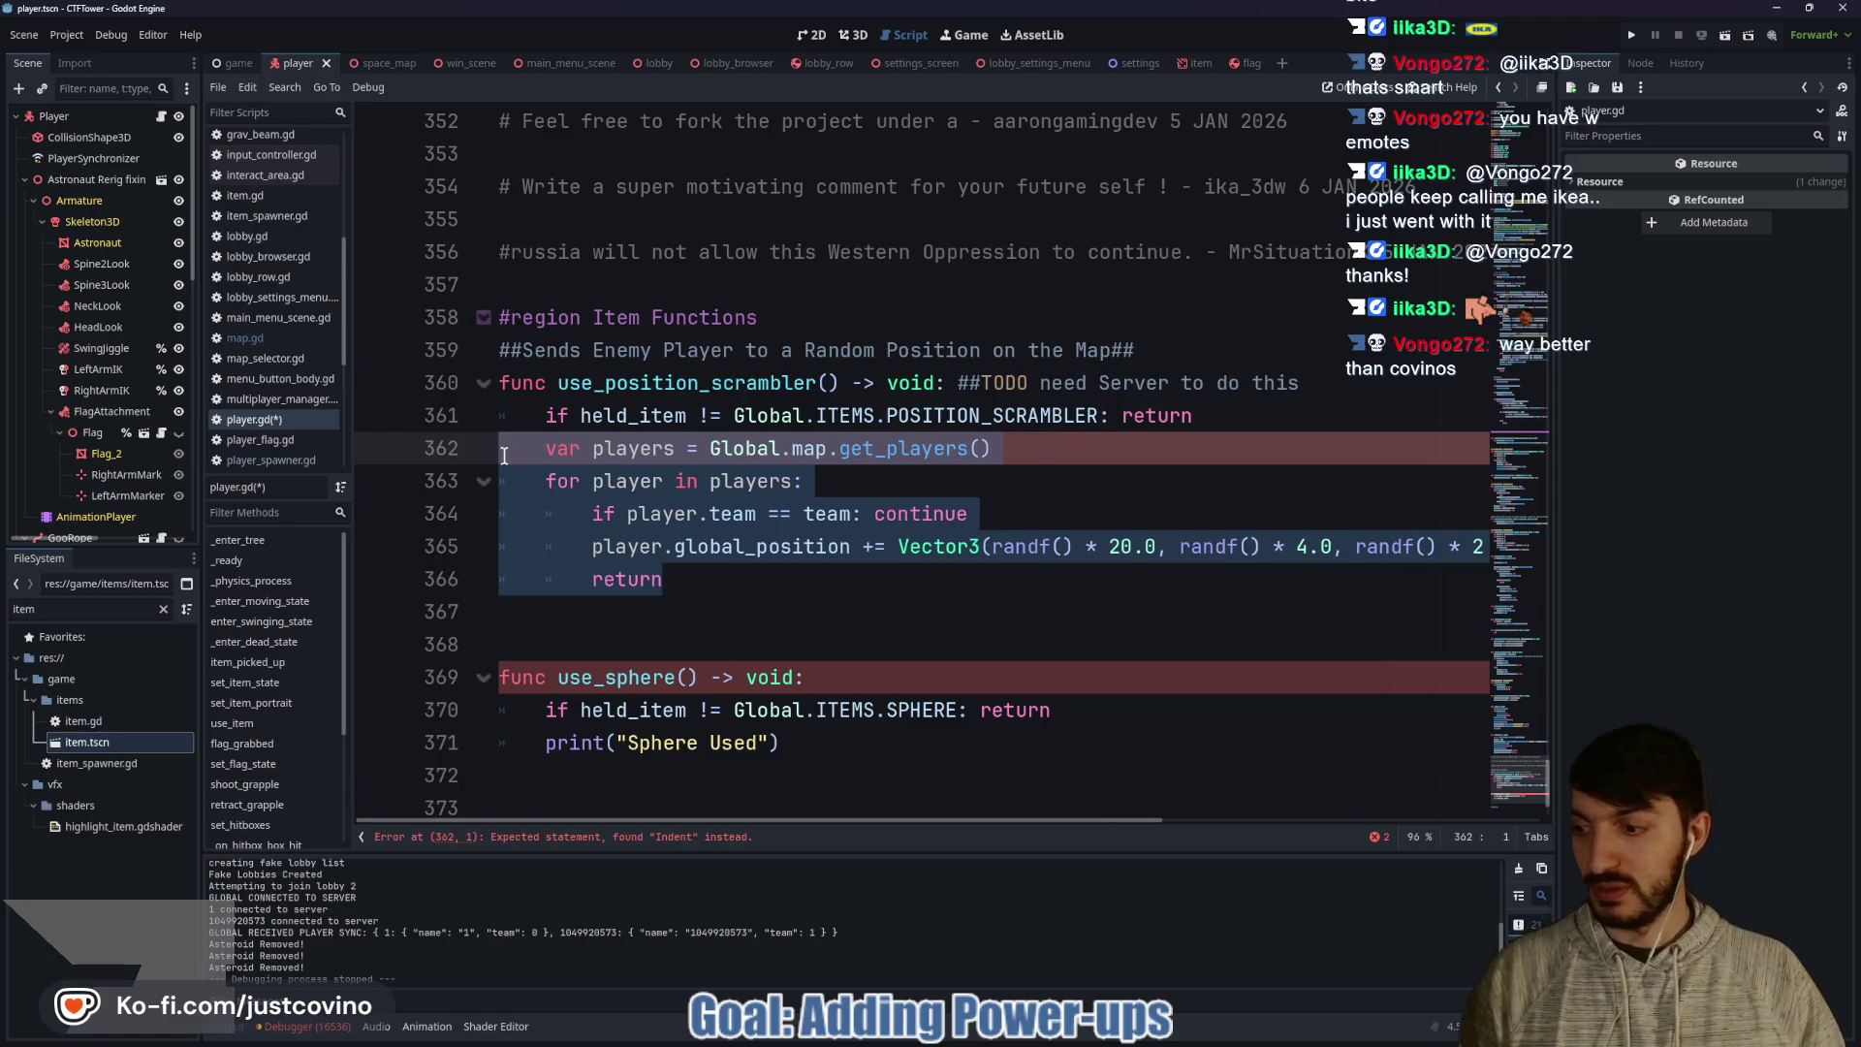
click(802, 579)
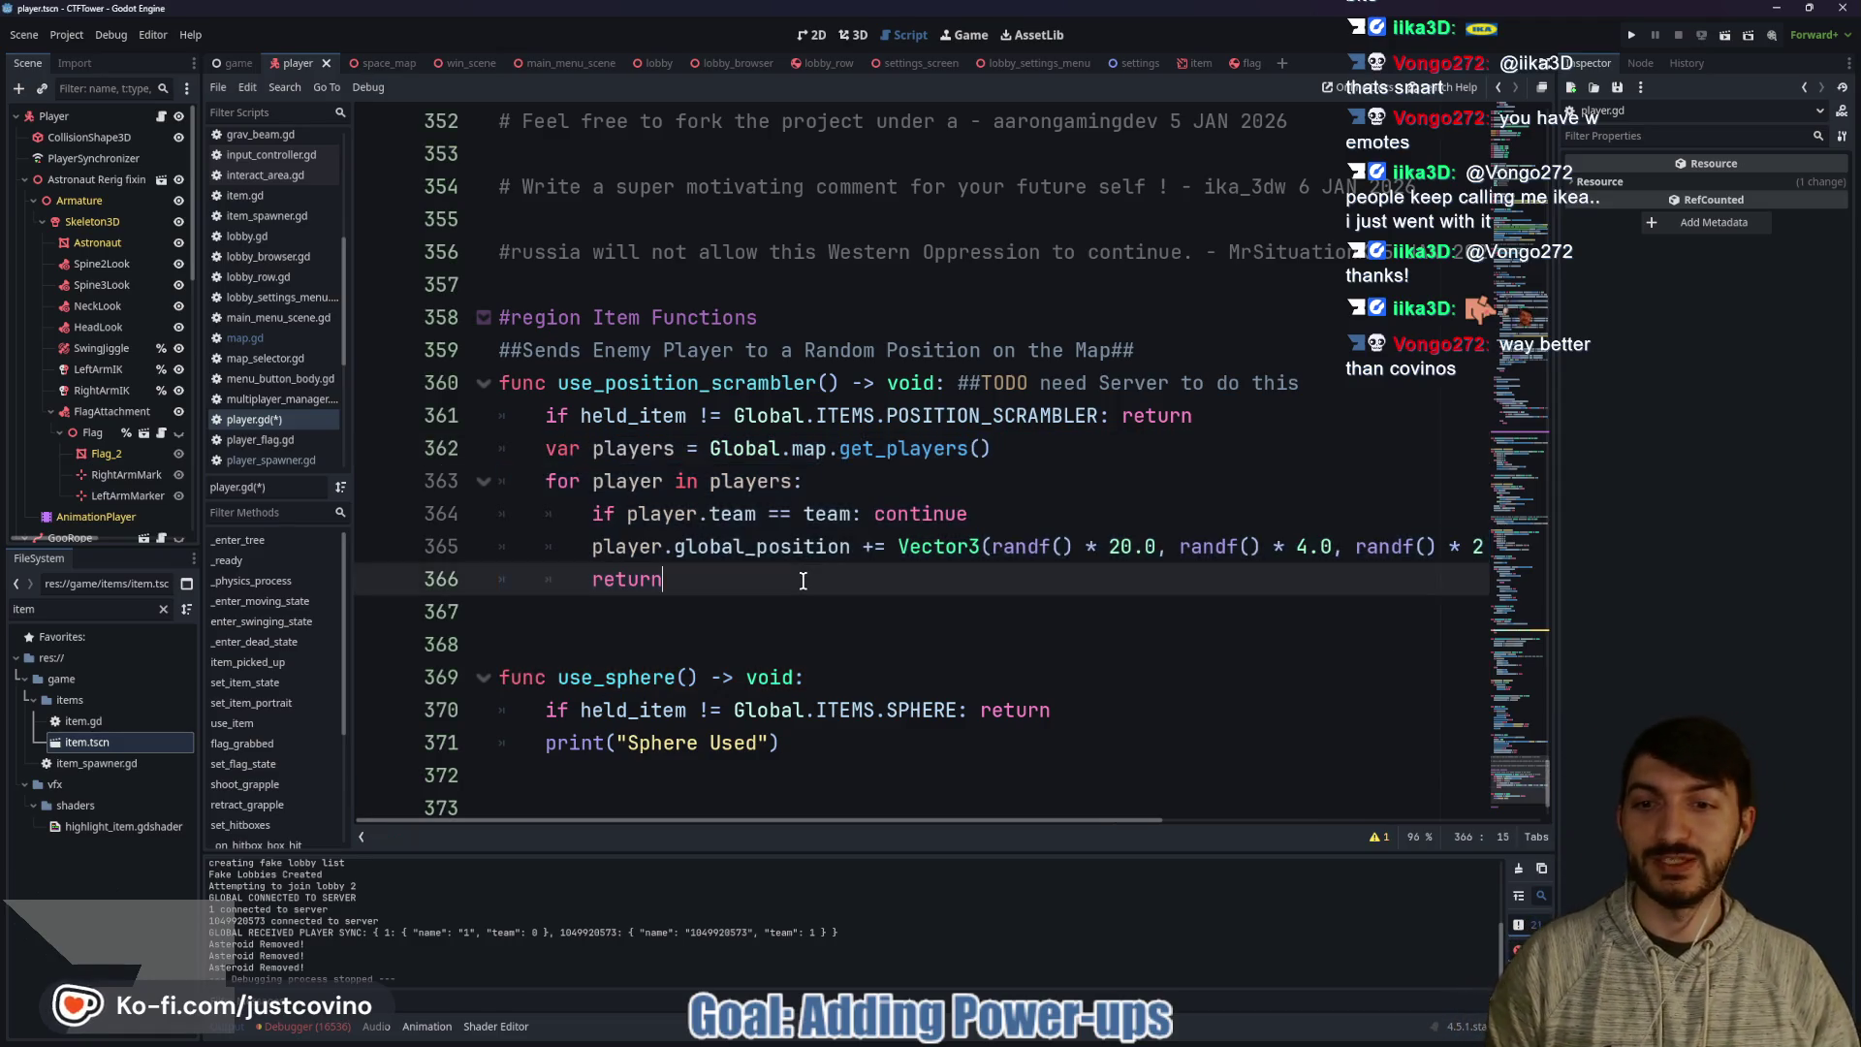
key(ctrl+s)
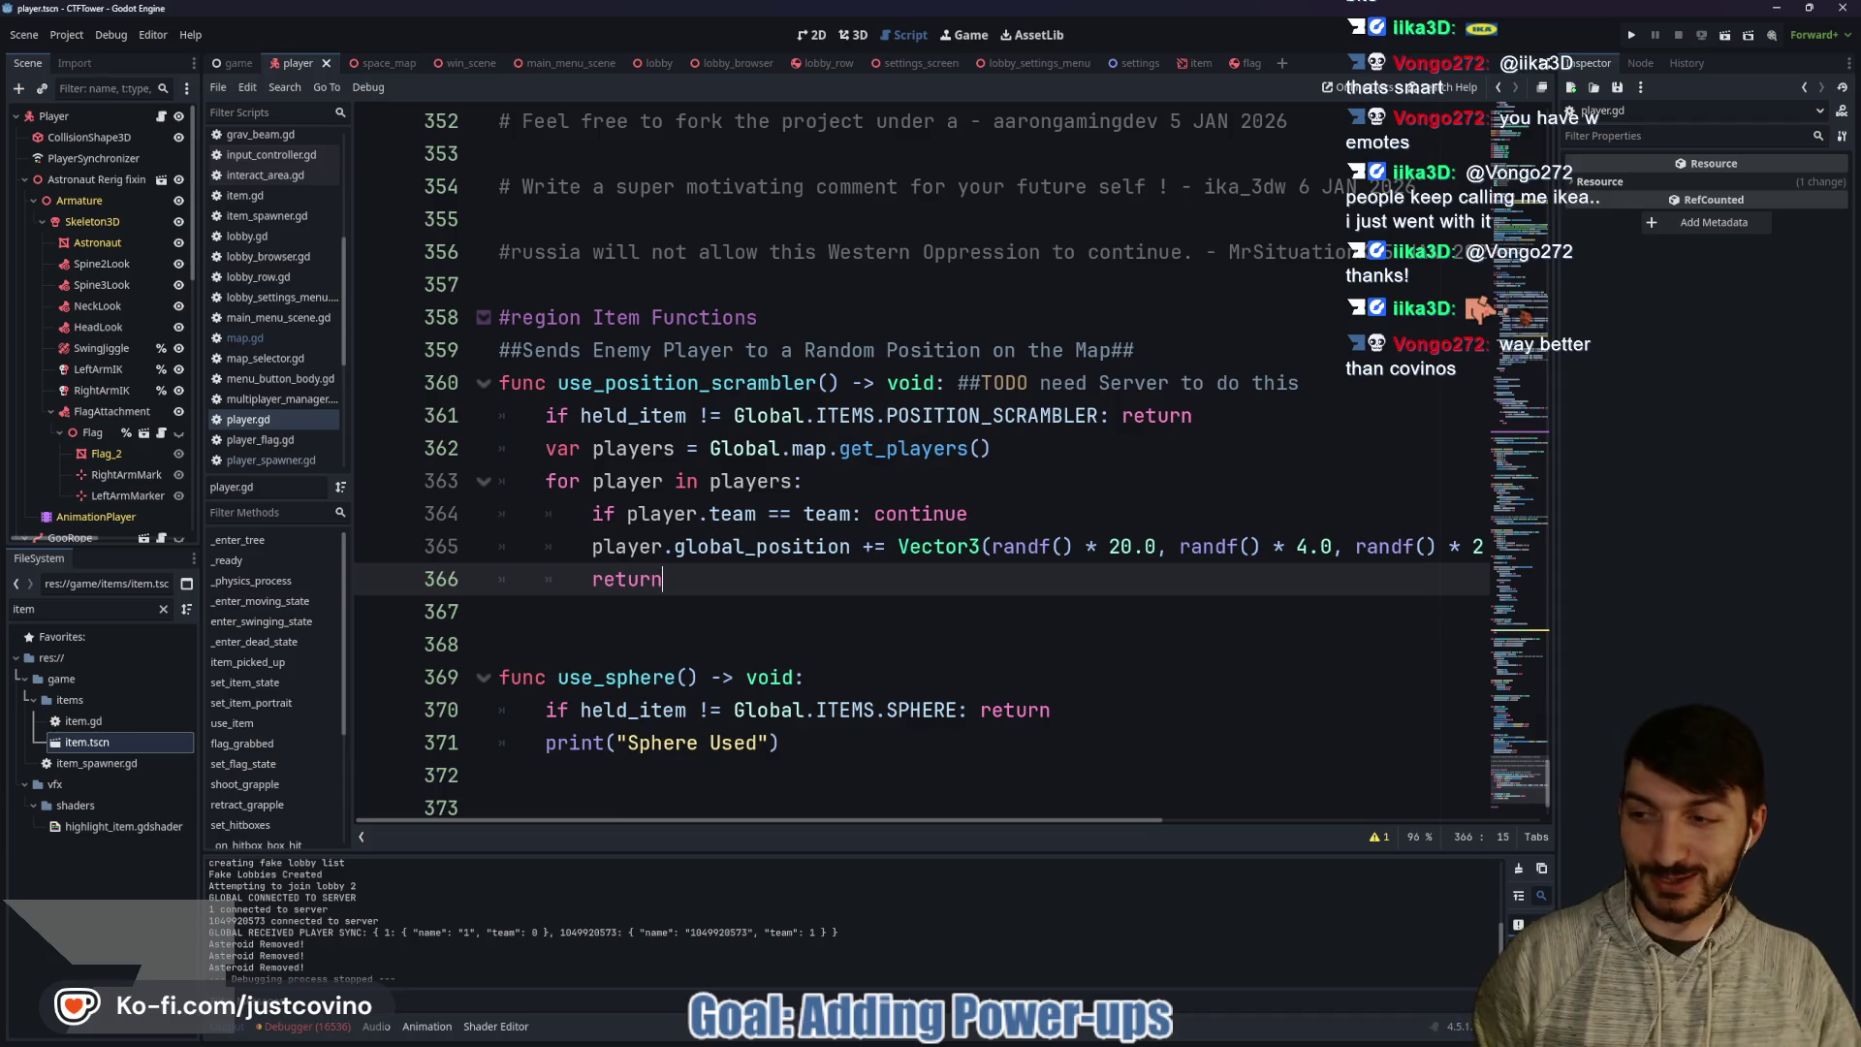
drag(366, 104, 657, 104)
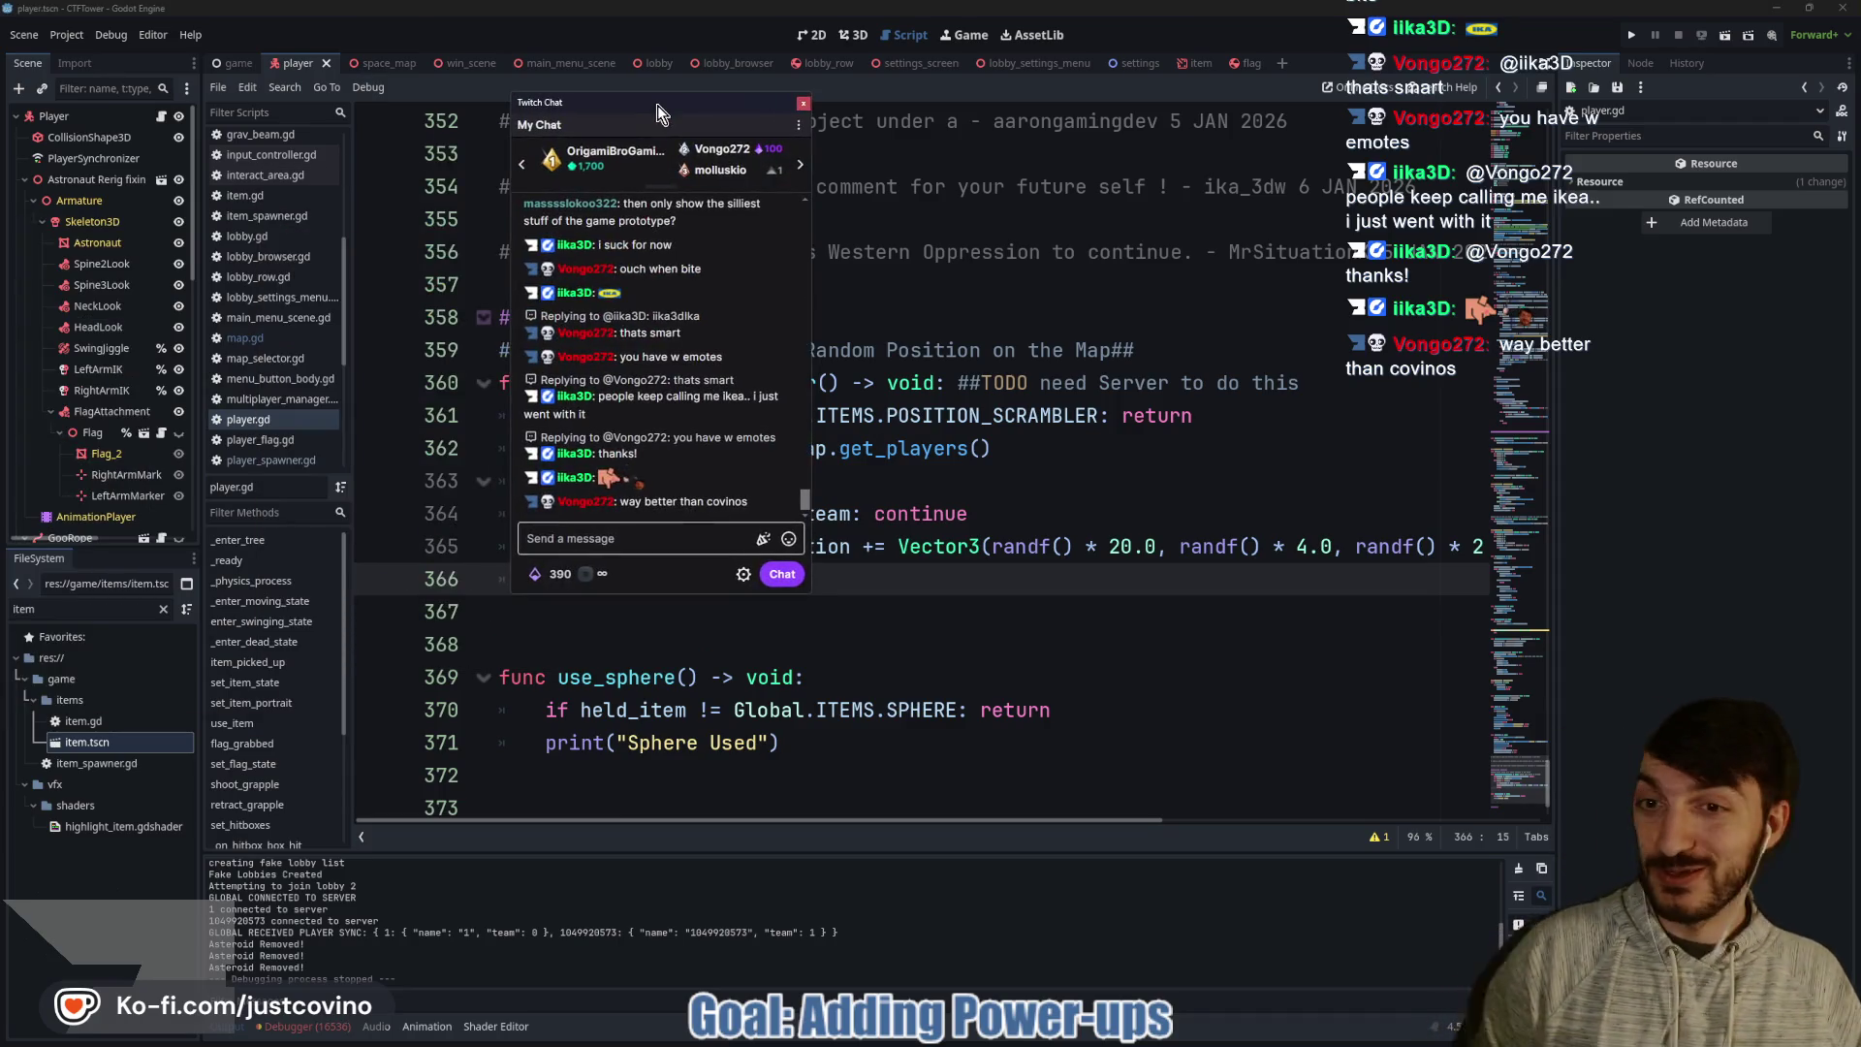
- Send an emote in the Twitch chat, close the chat window and bring up the itch.io games page
click(788, 540)
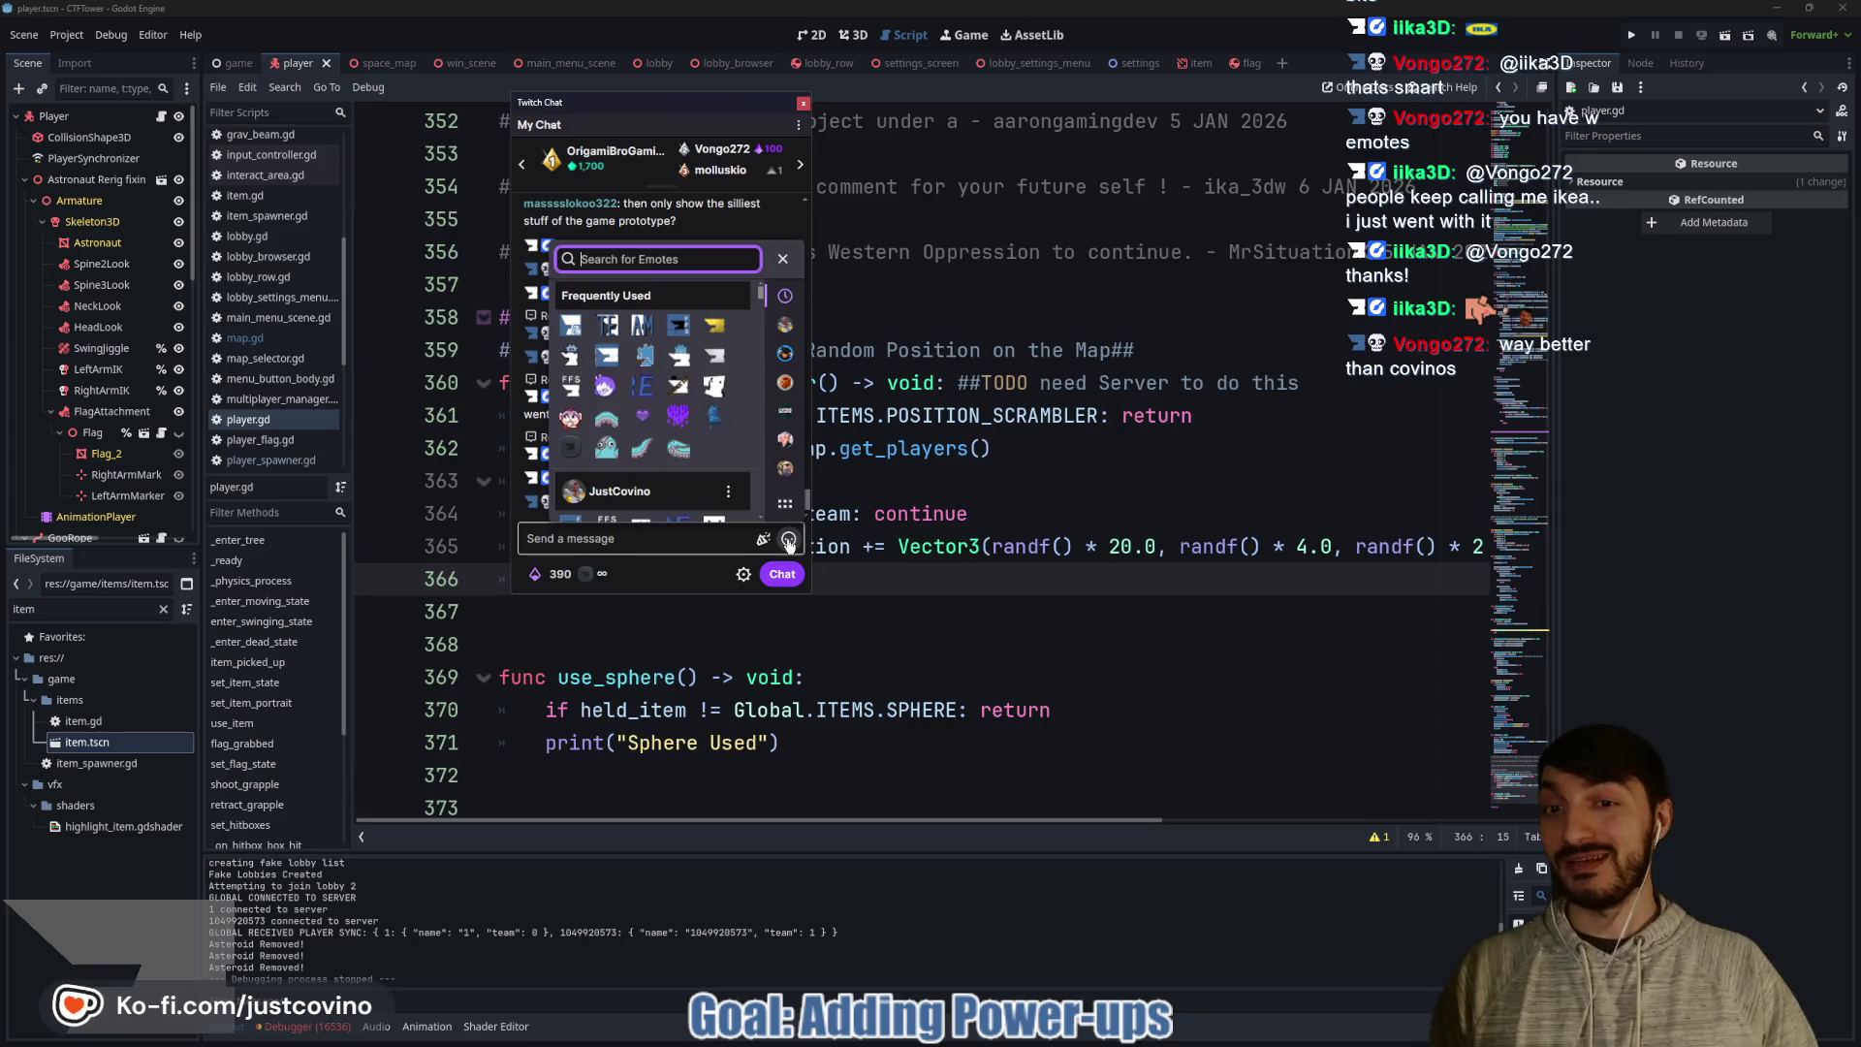
scroll(647, 446, down, 2)
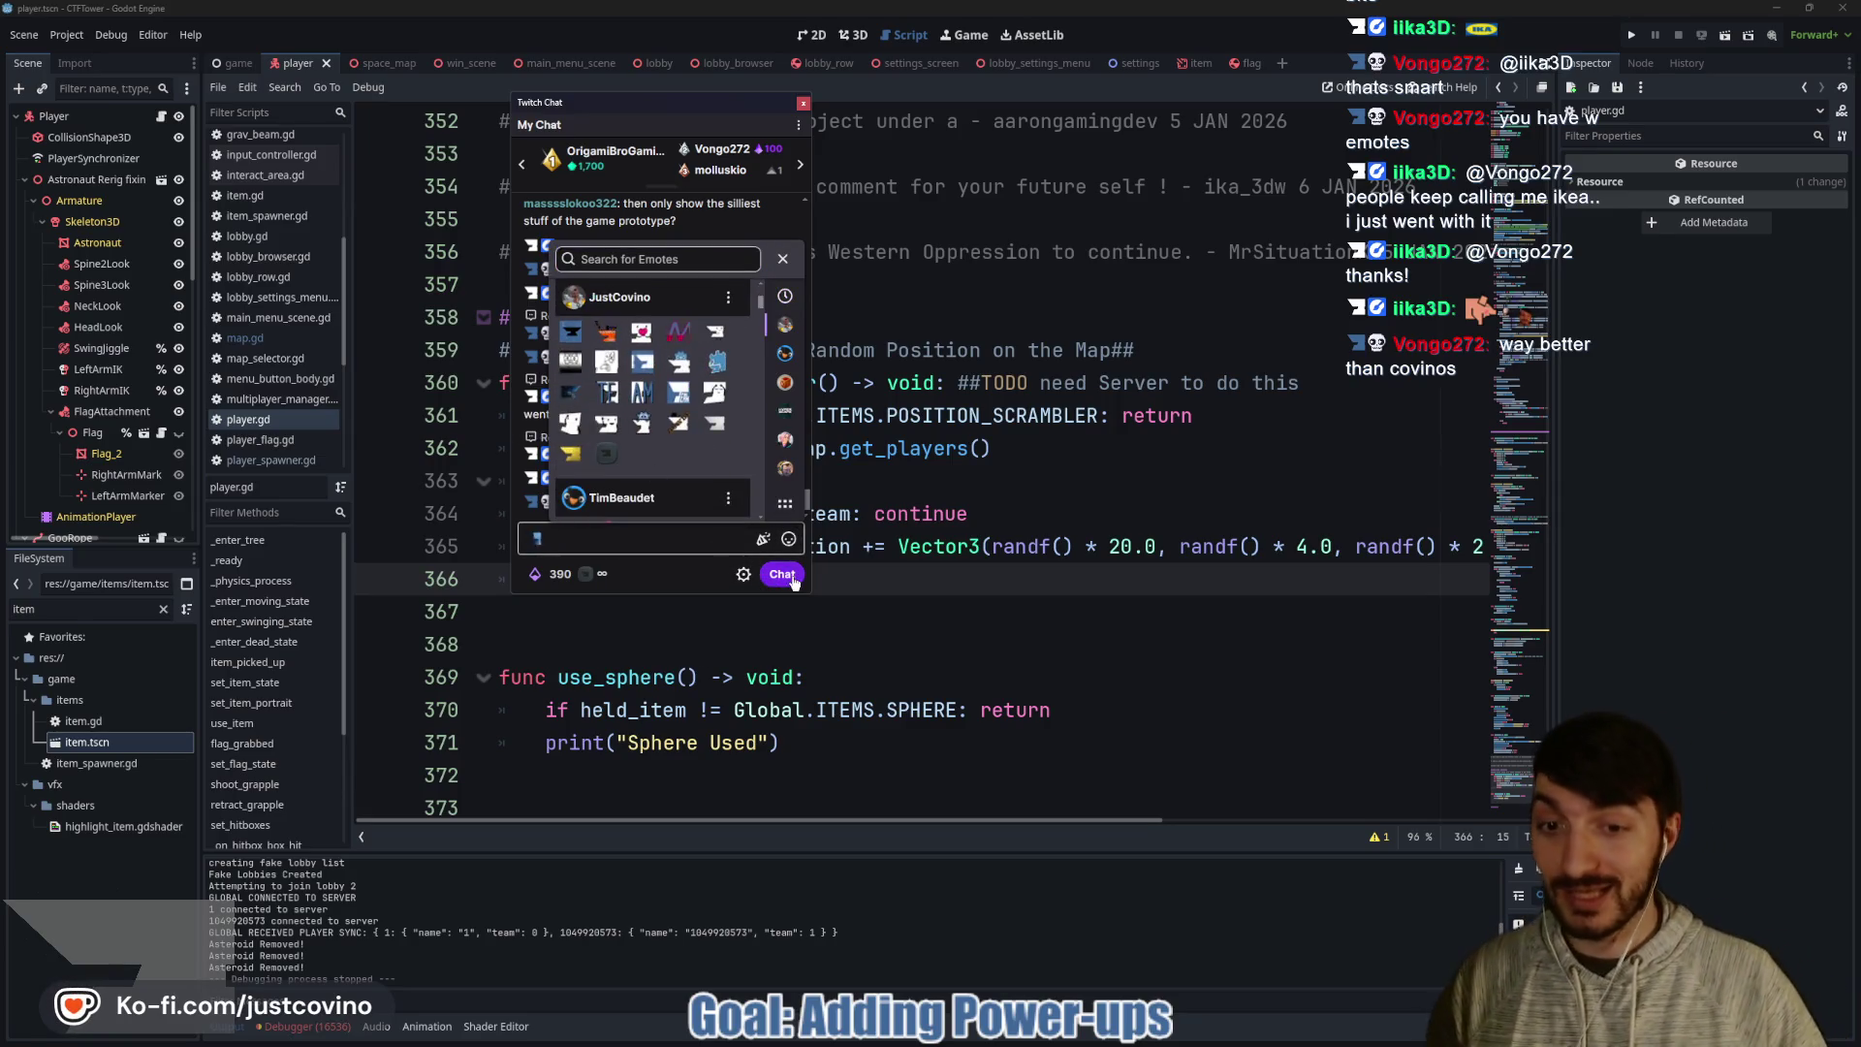
click(787, 540)
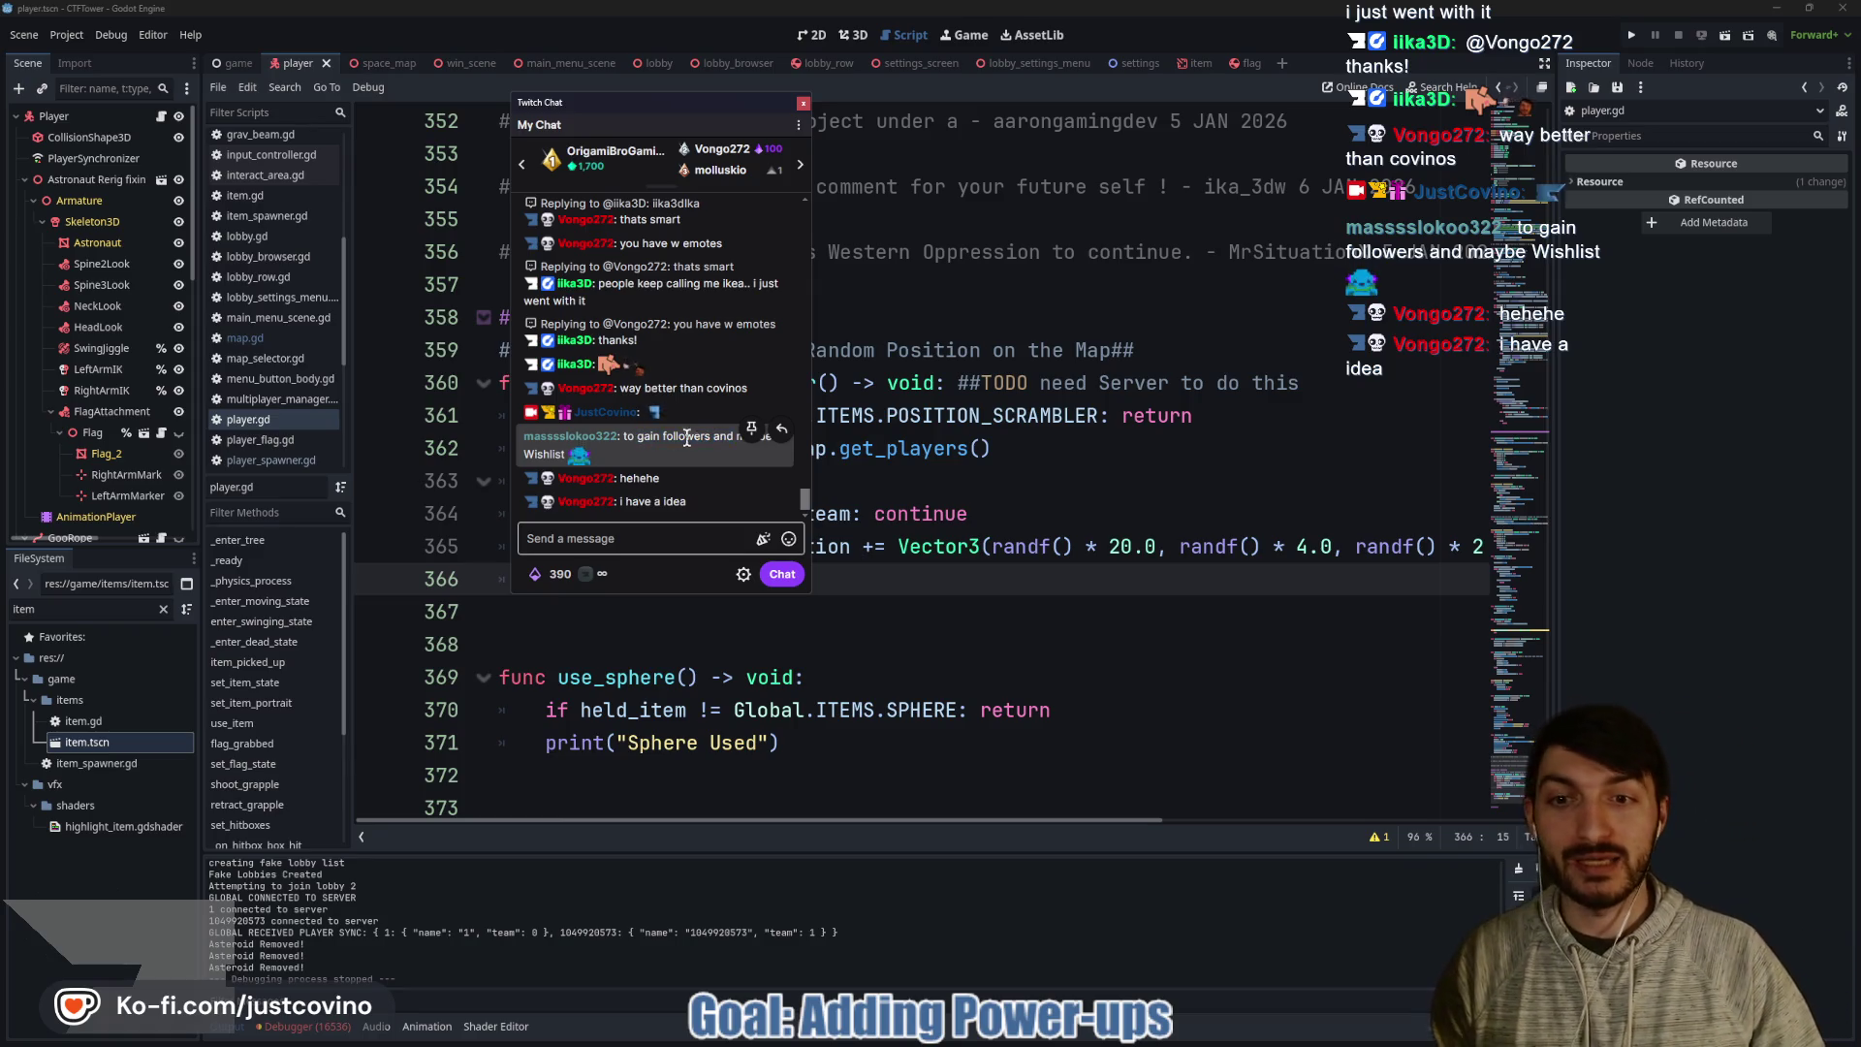
drag(711, 438, 617, 438)
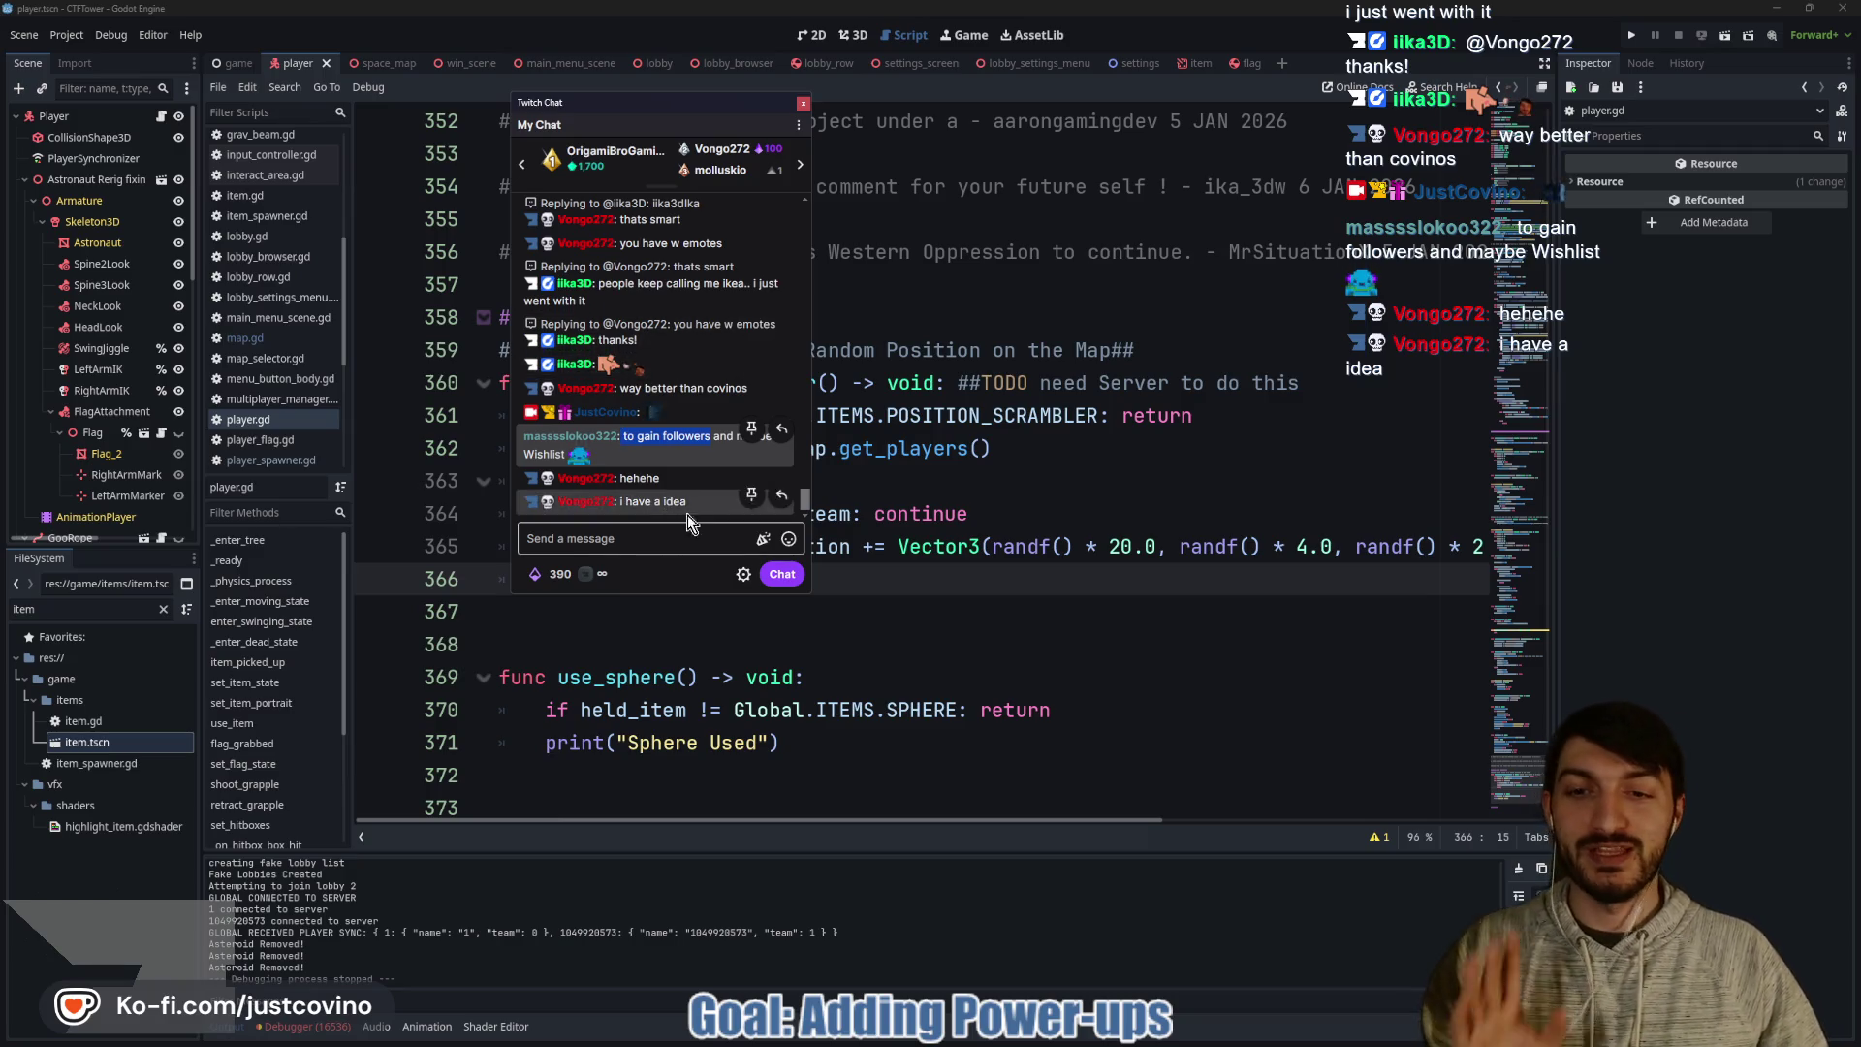
click(803, 101)
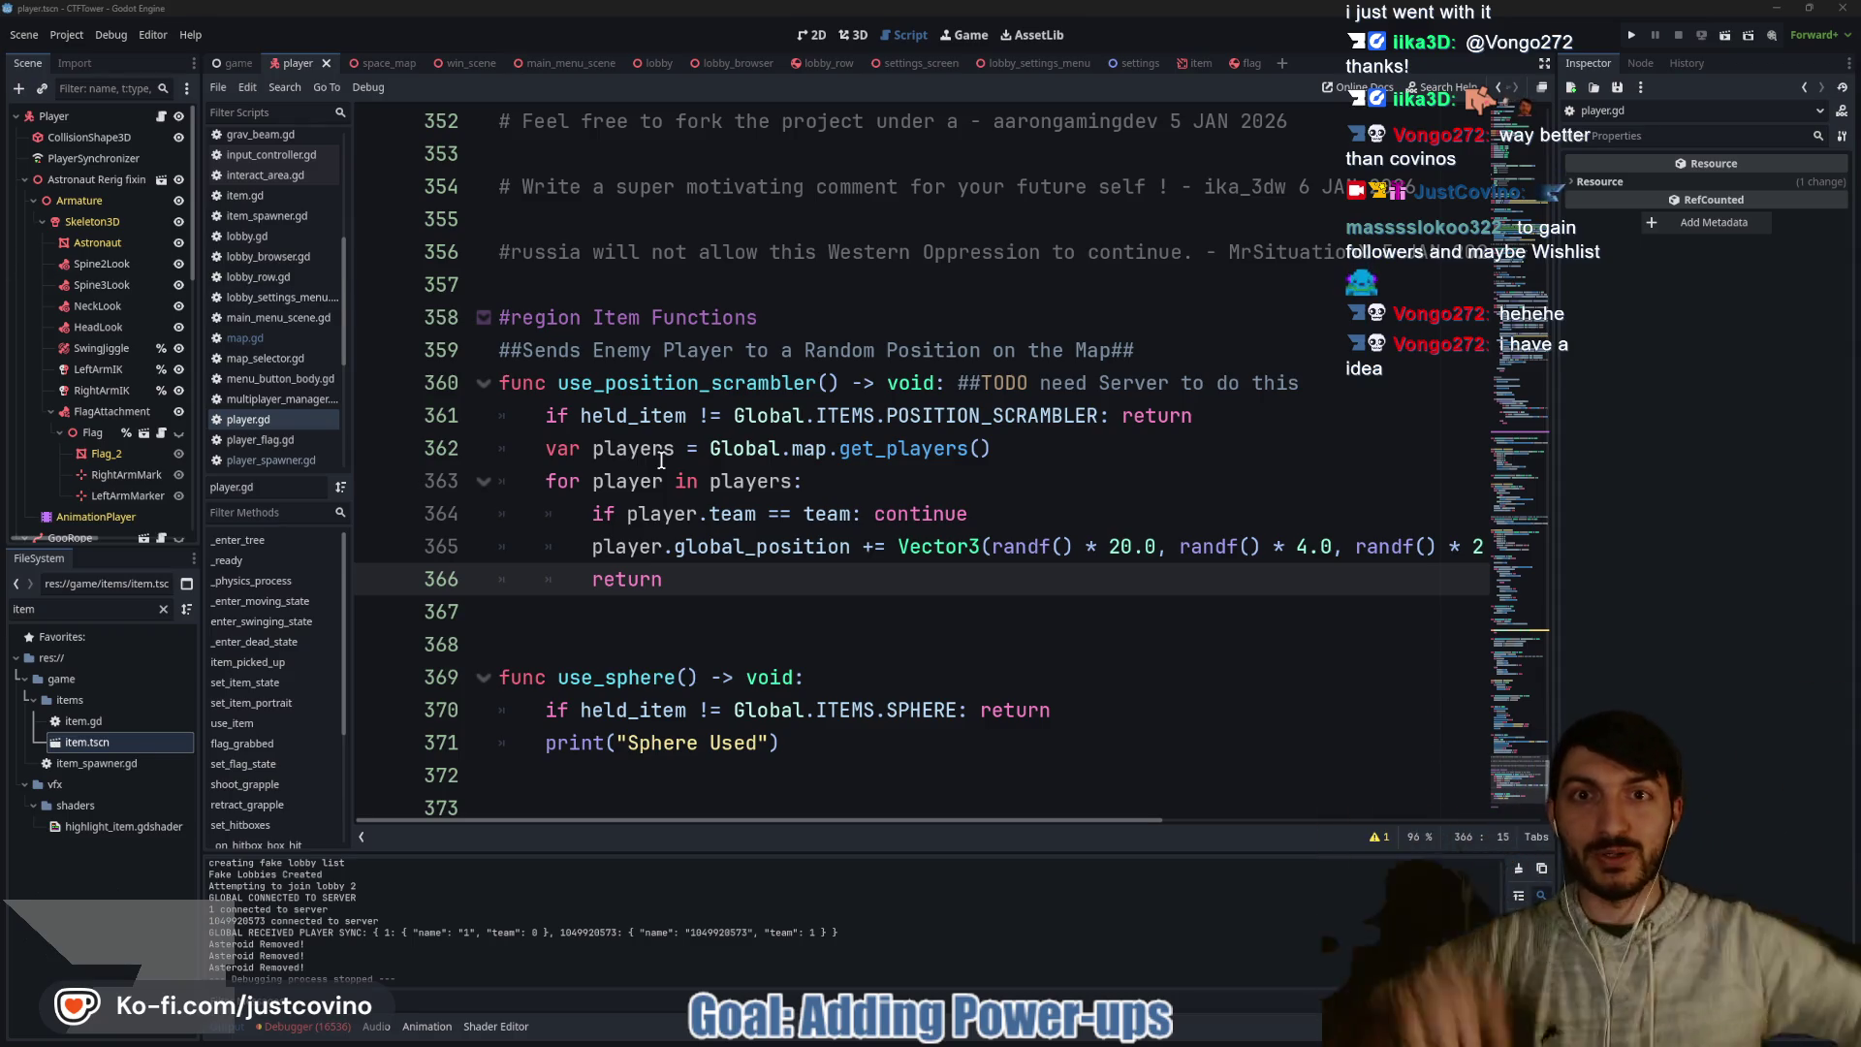
key(alt+Tab)
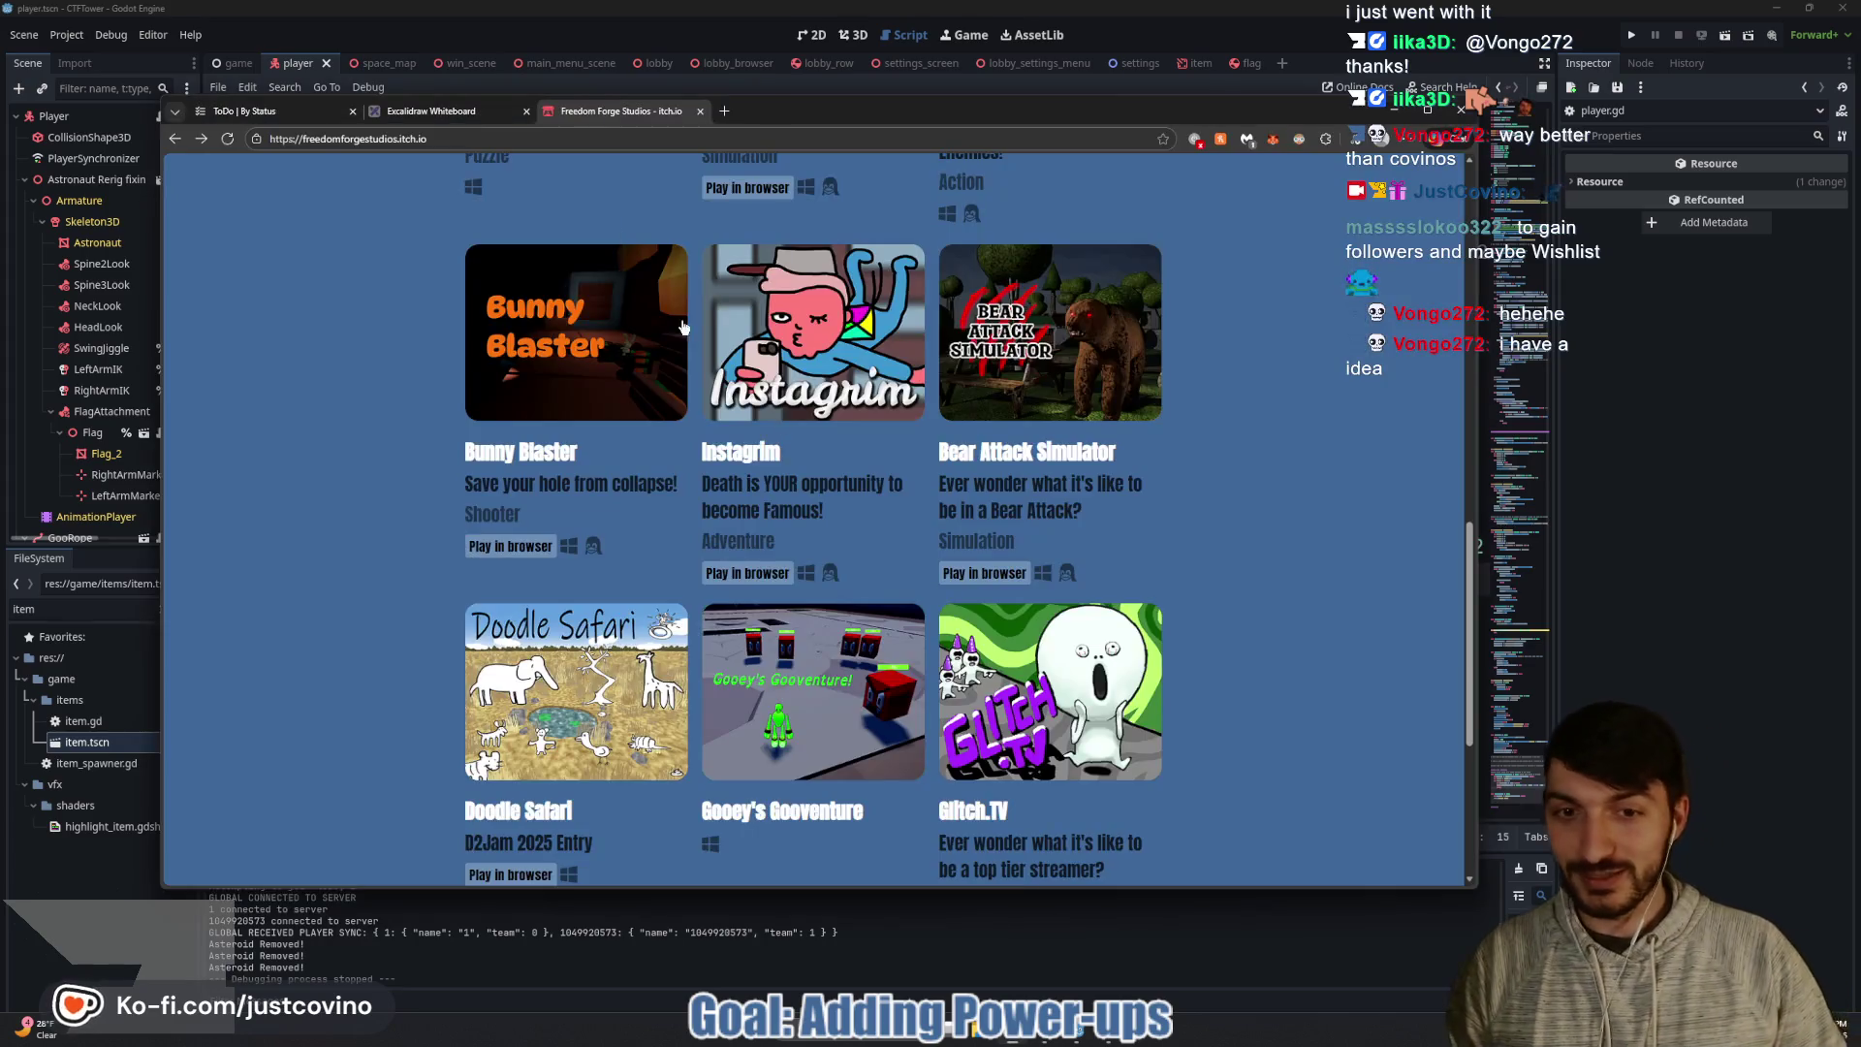
- Scroll down the Freedom Forge Studios games list, then switch back to the Godot script editor
scroll(1275, 527, down, 4)
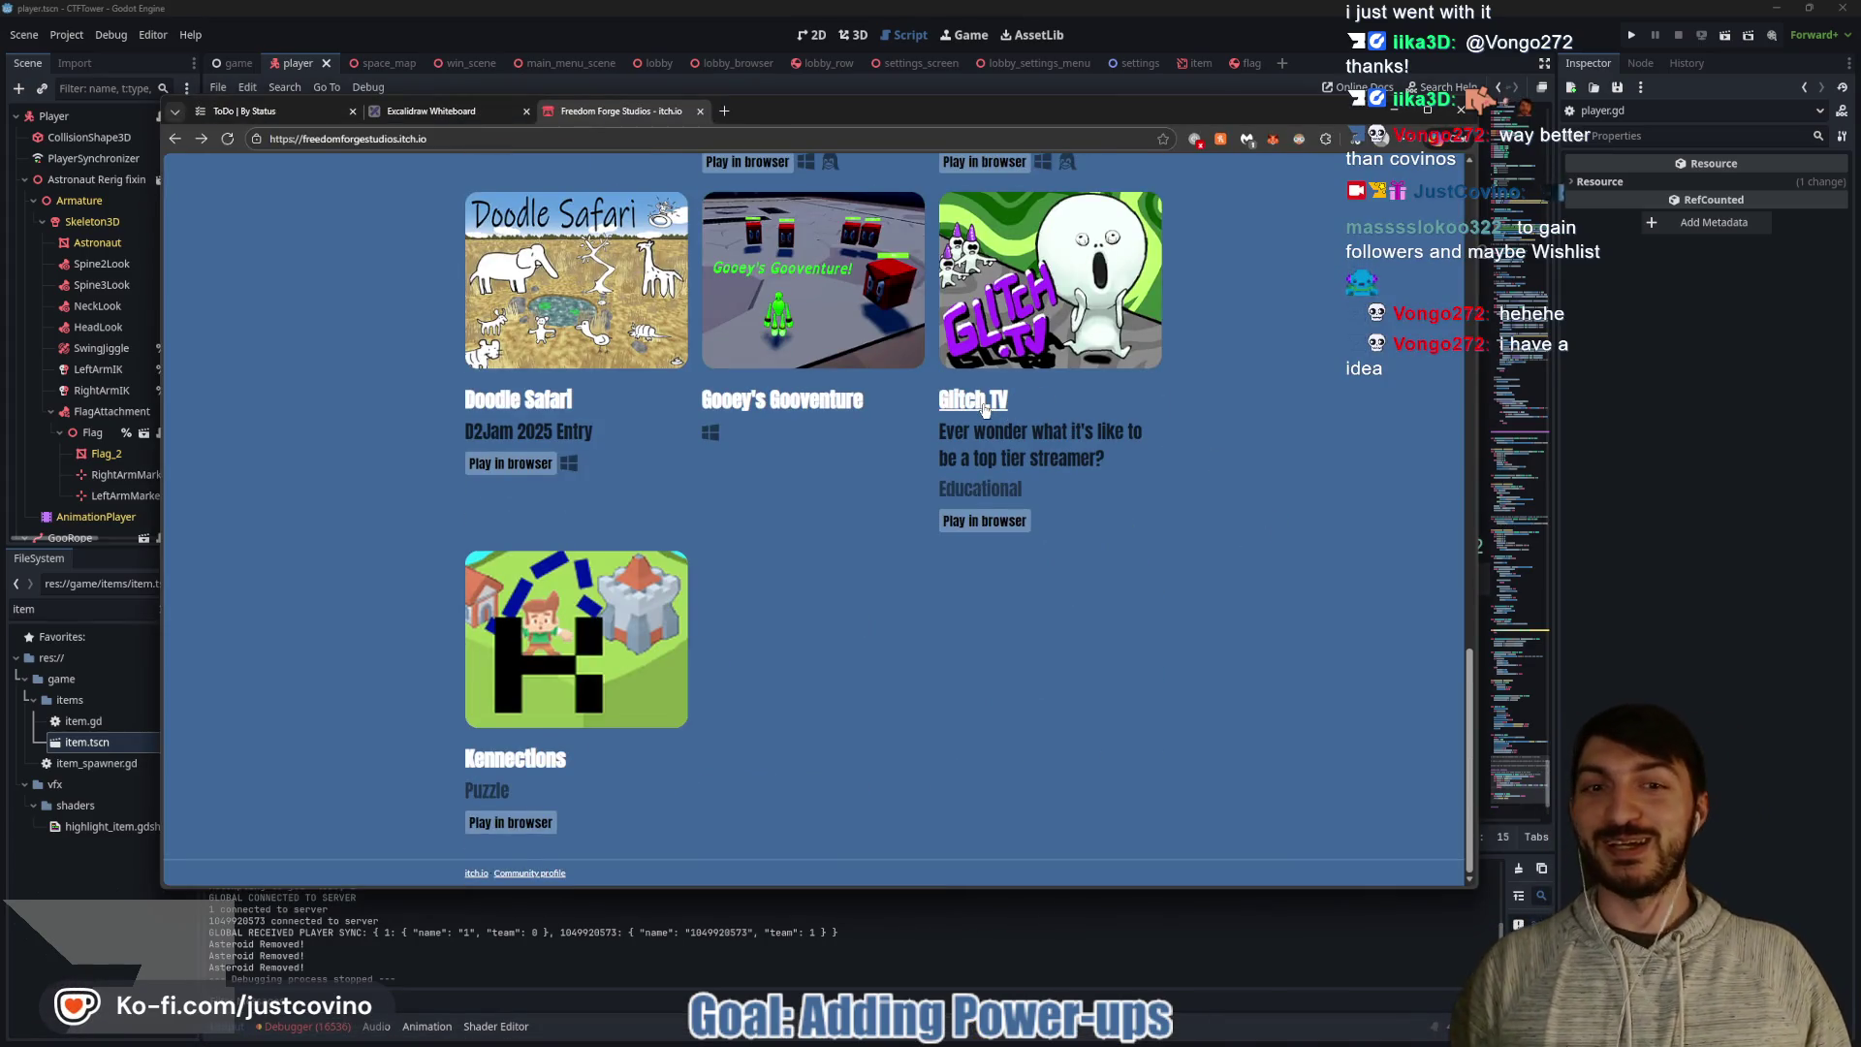
key(alt+Tab)
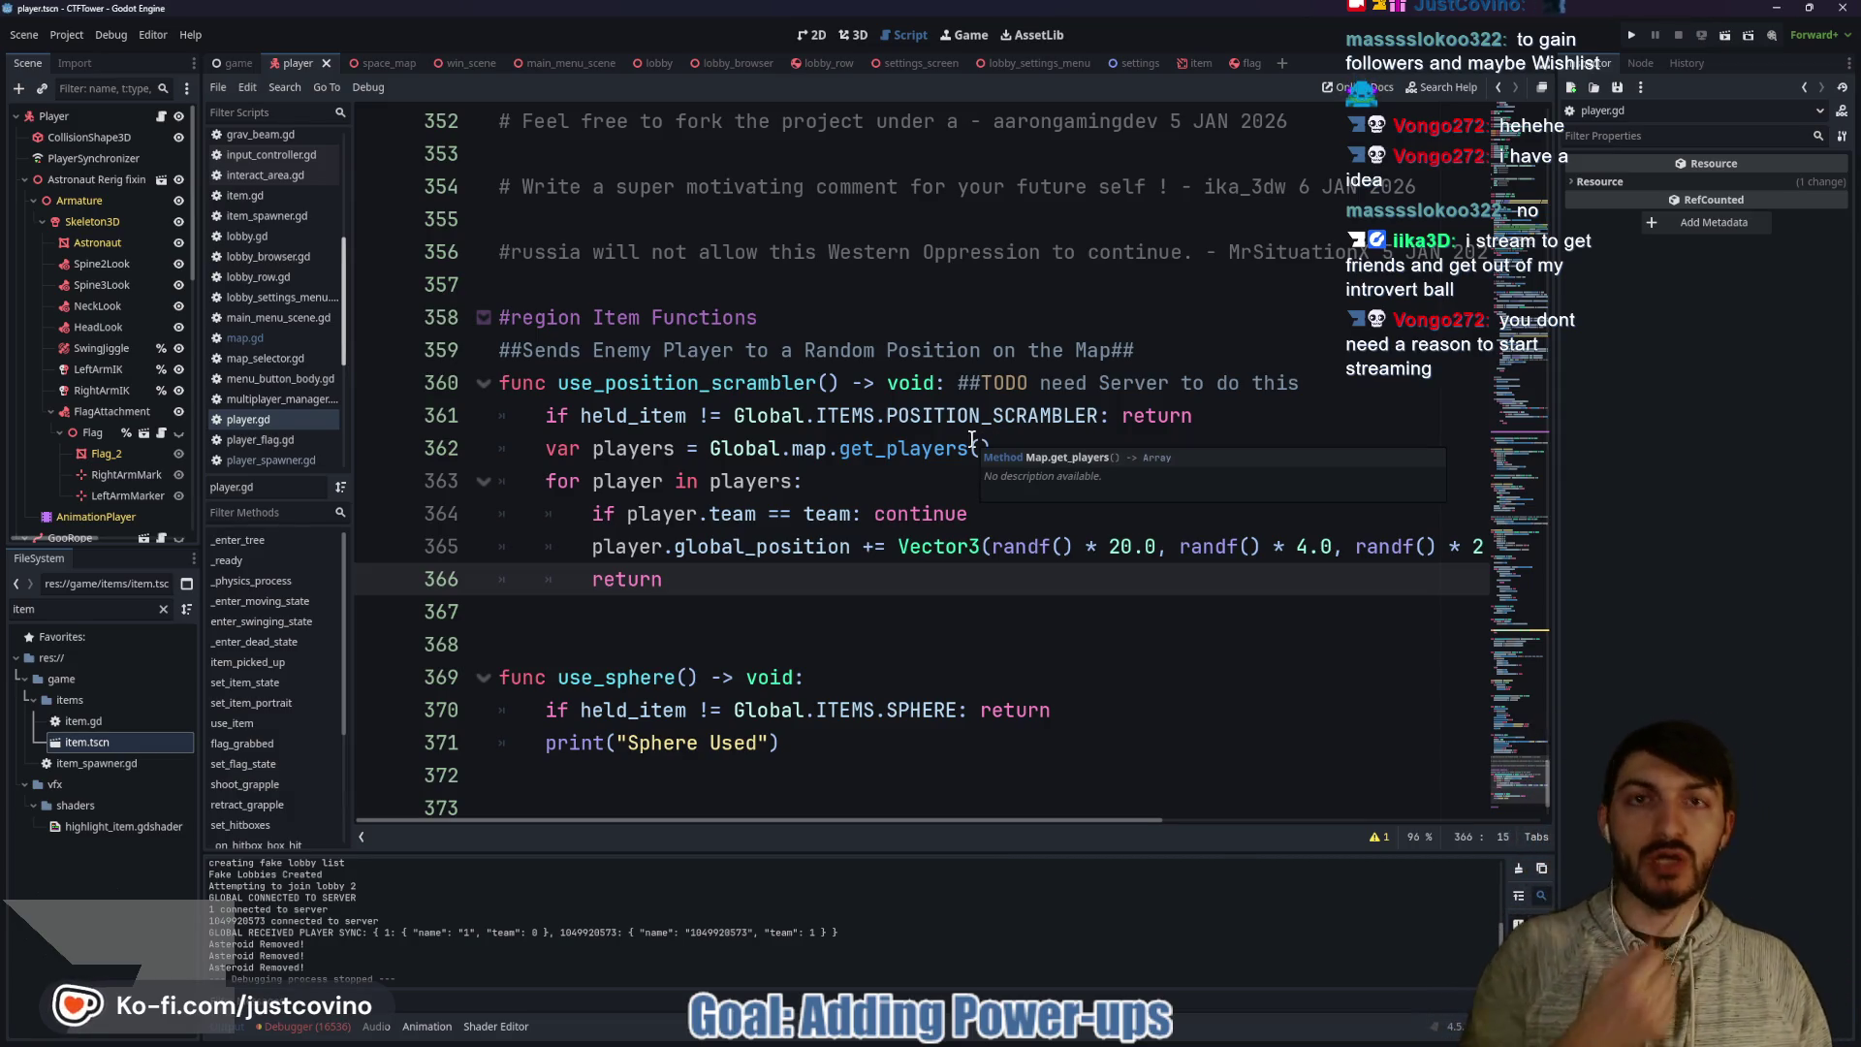
click(824, 483)
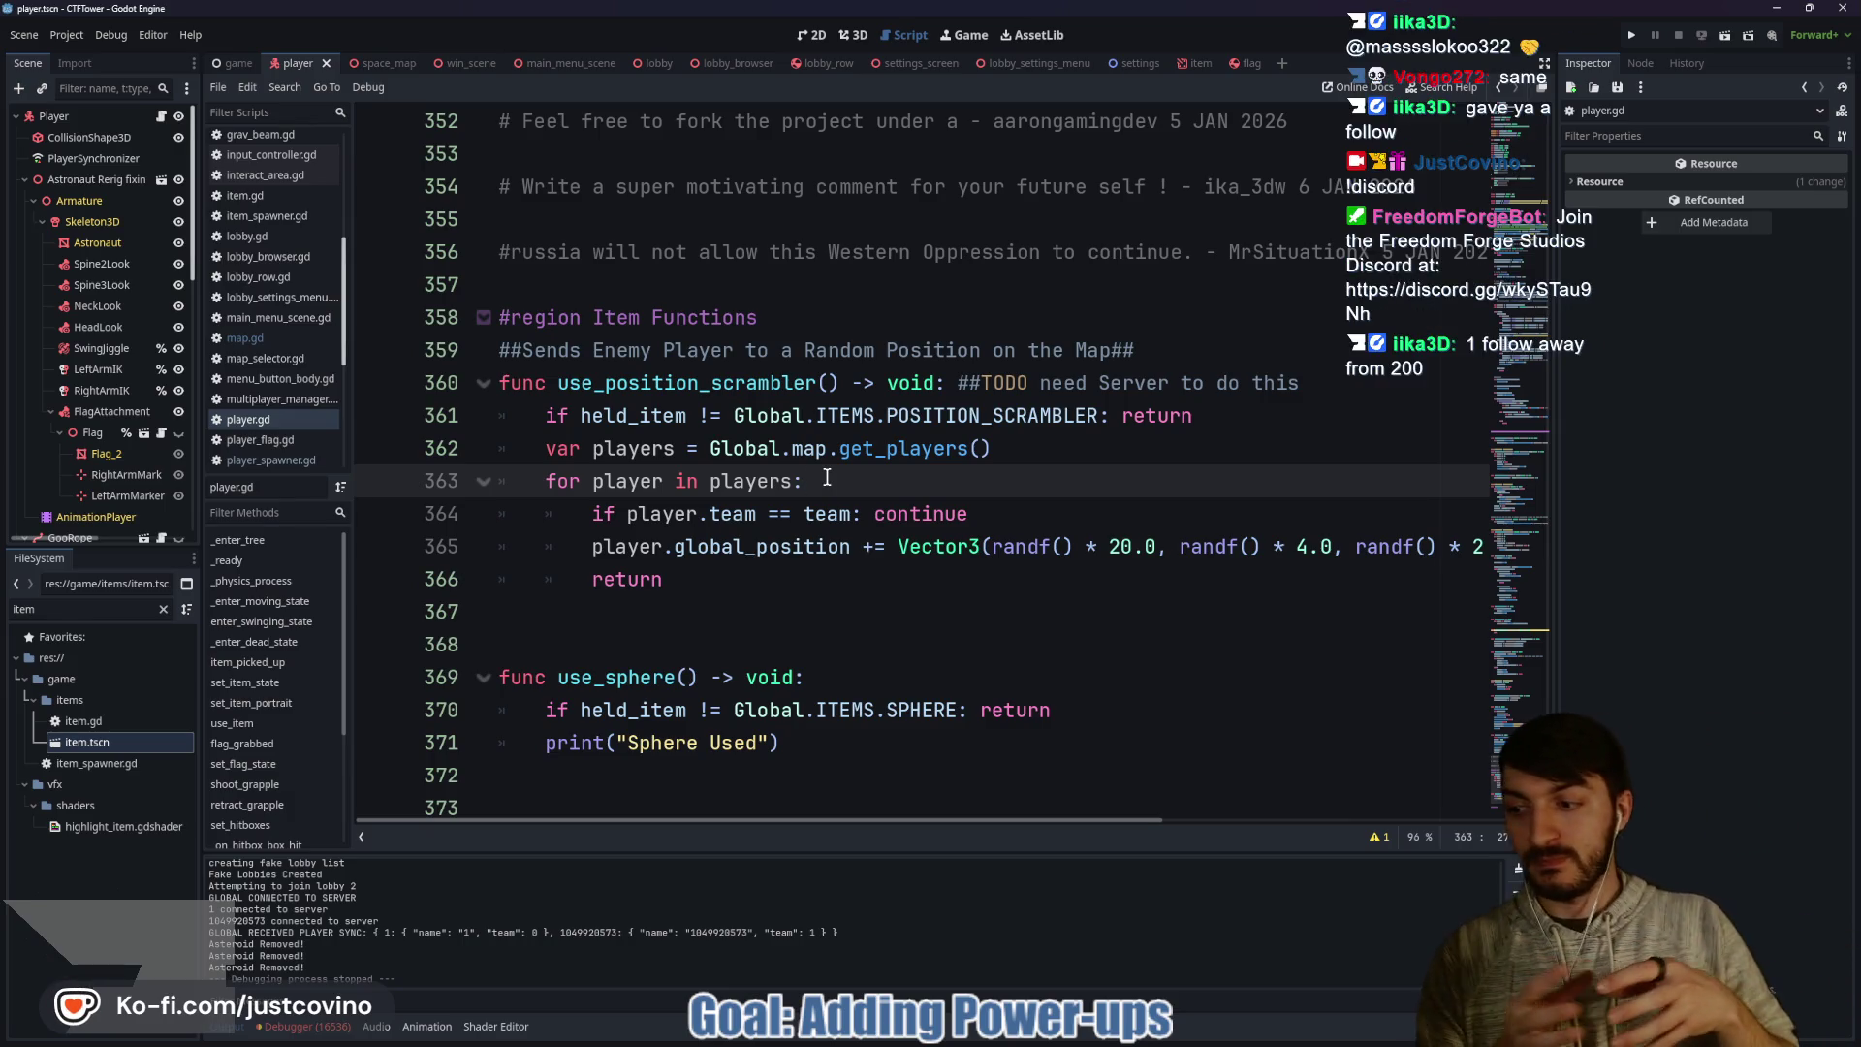
key(ctrl+s)
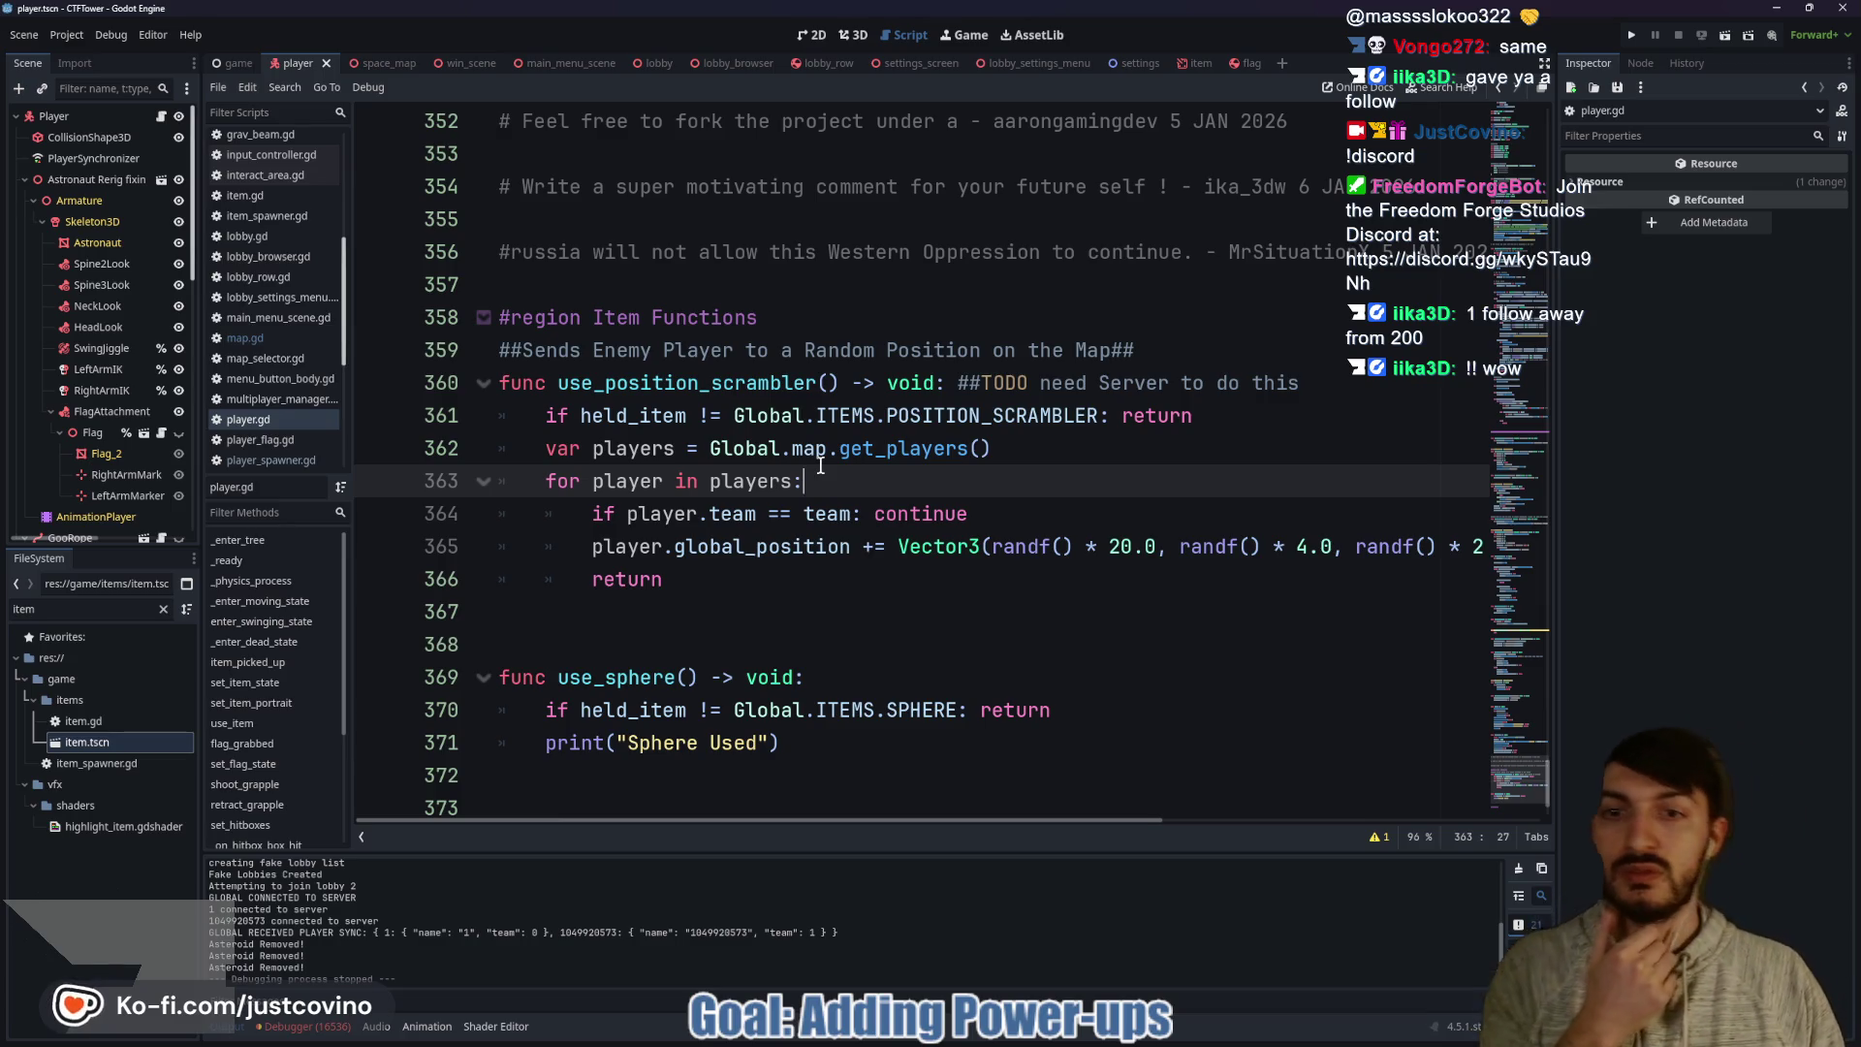
mouse_move(789, 463)
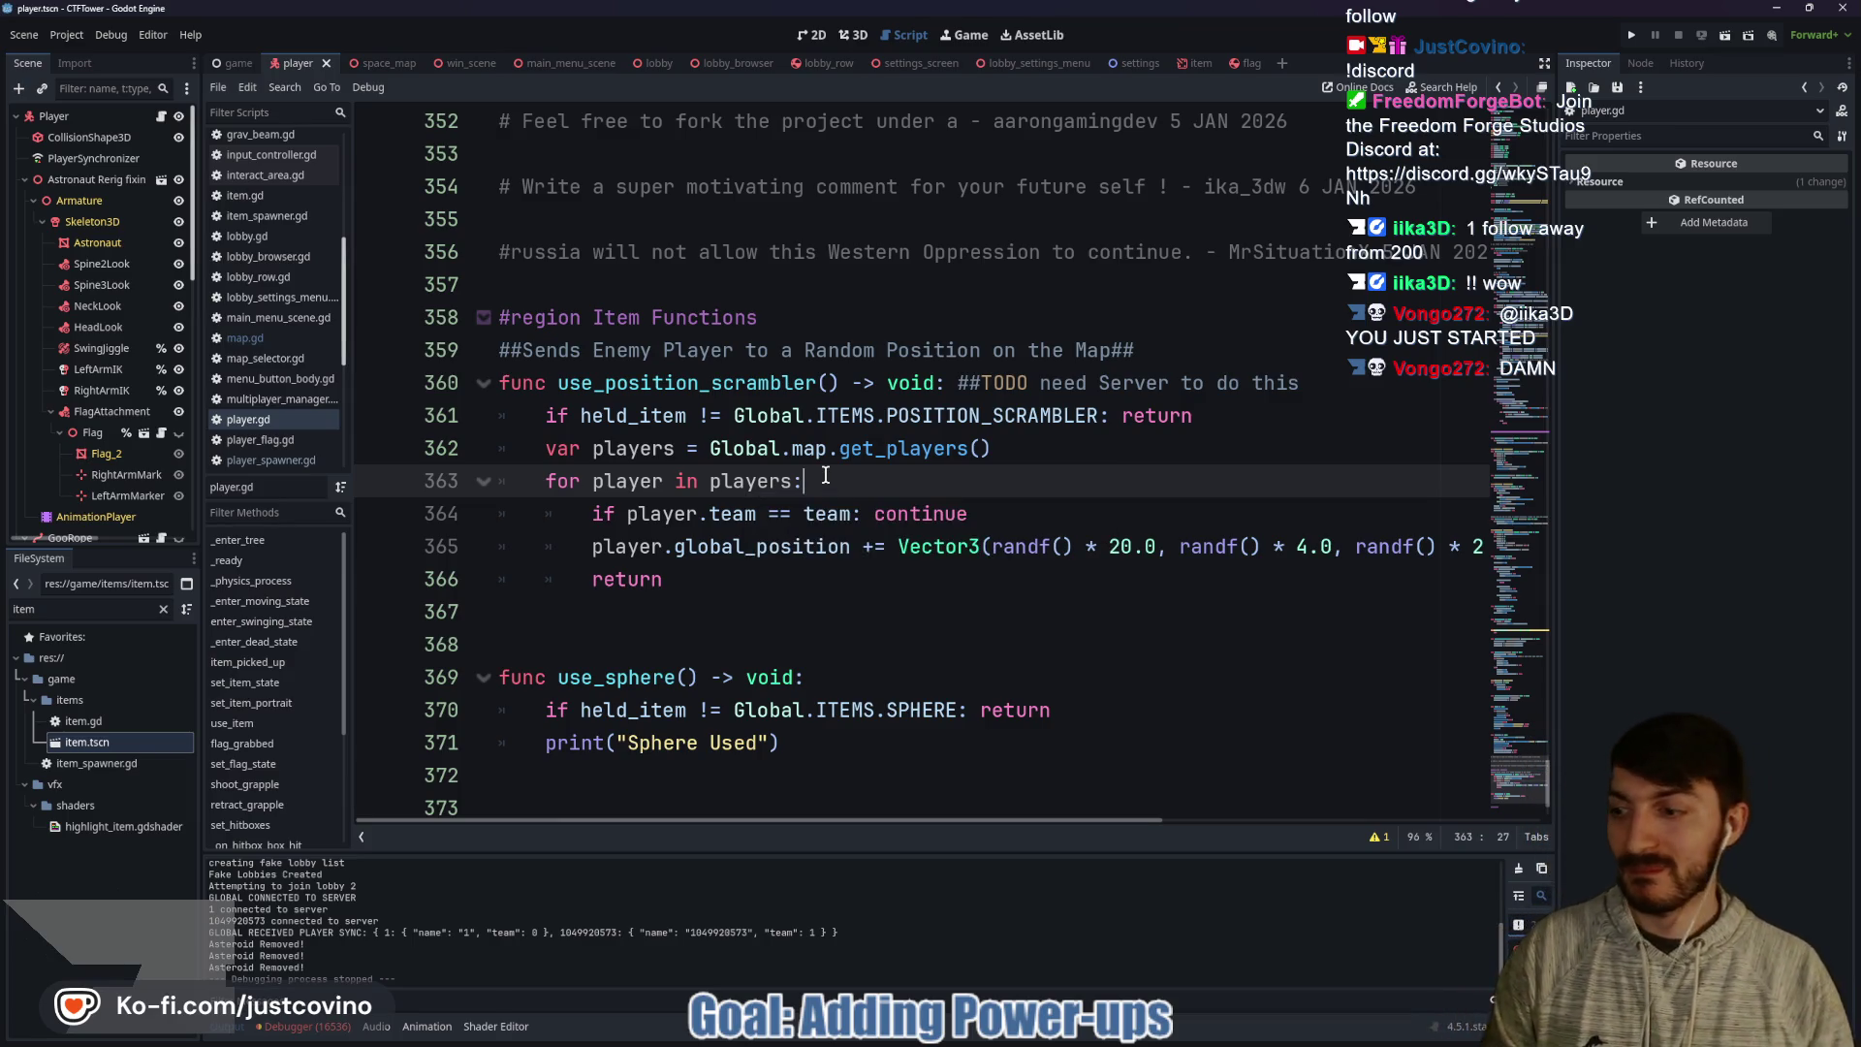
key(ctrl+s)
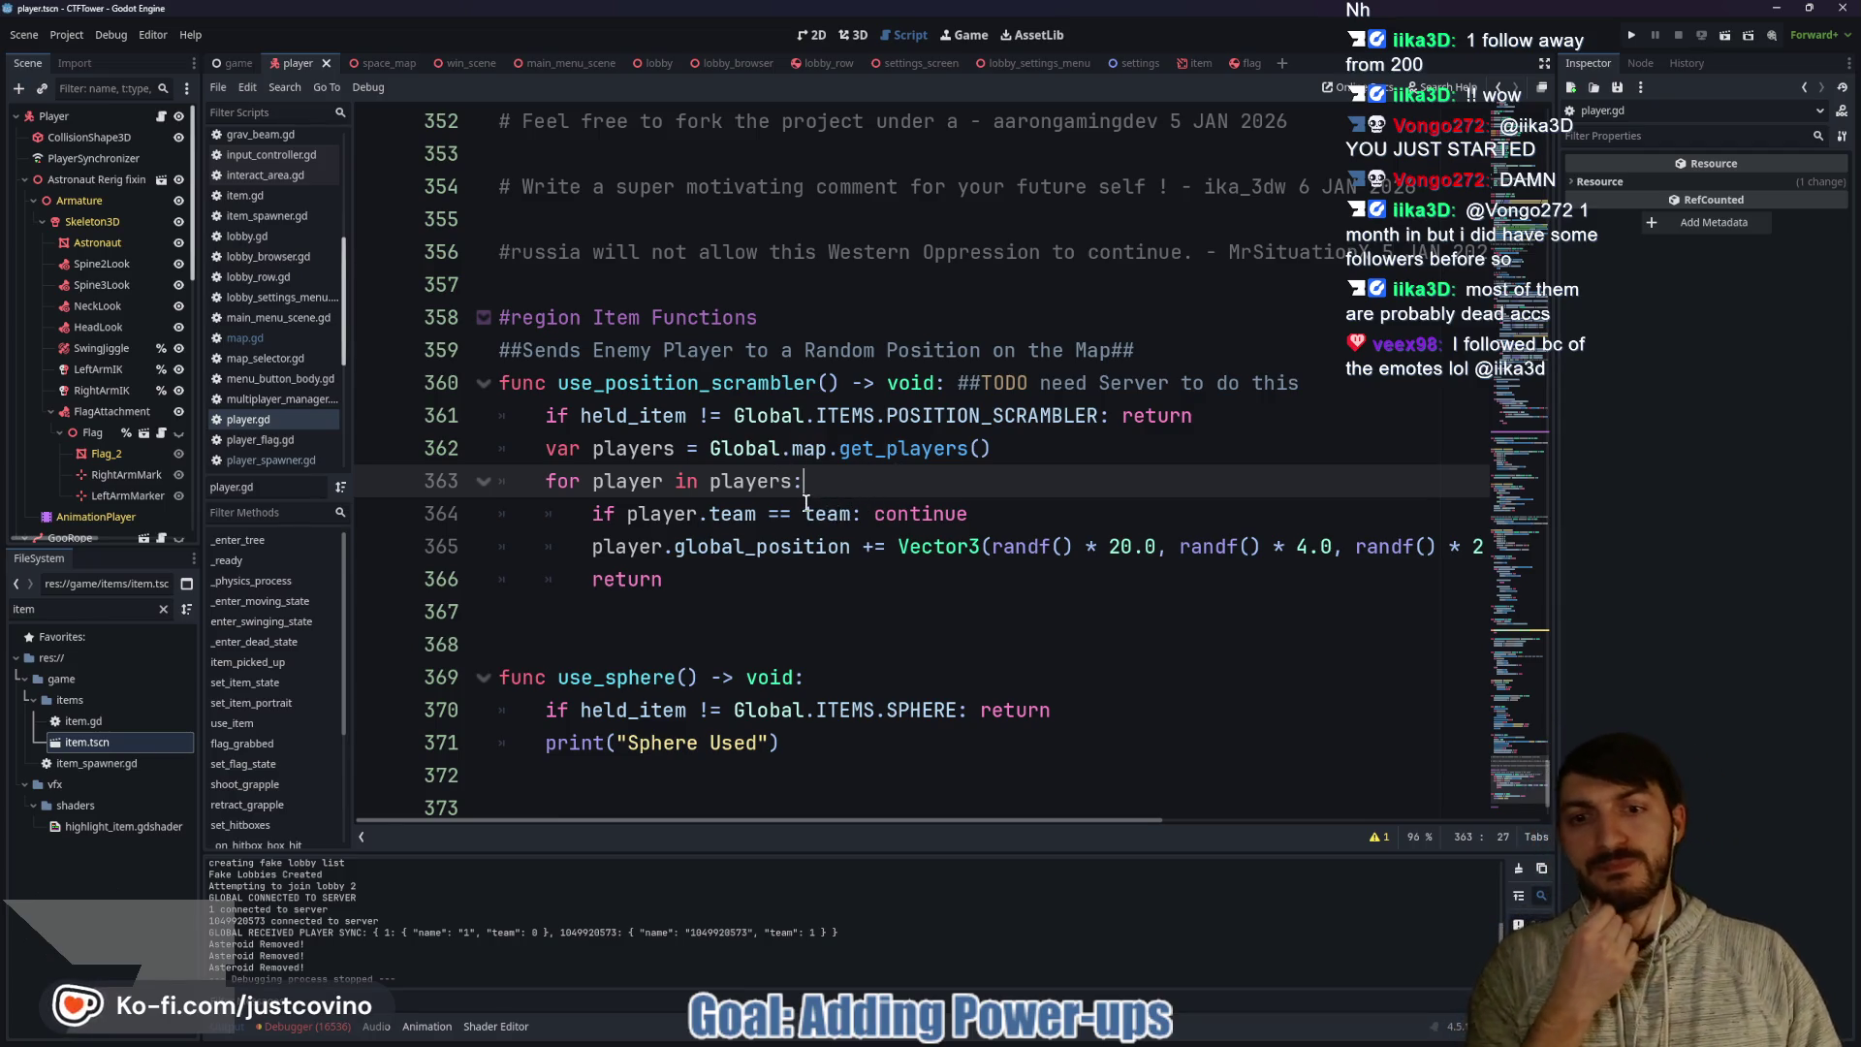
mouse_move(796, 519)
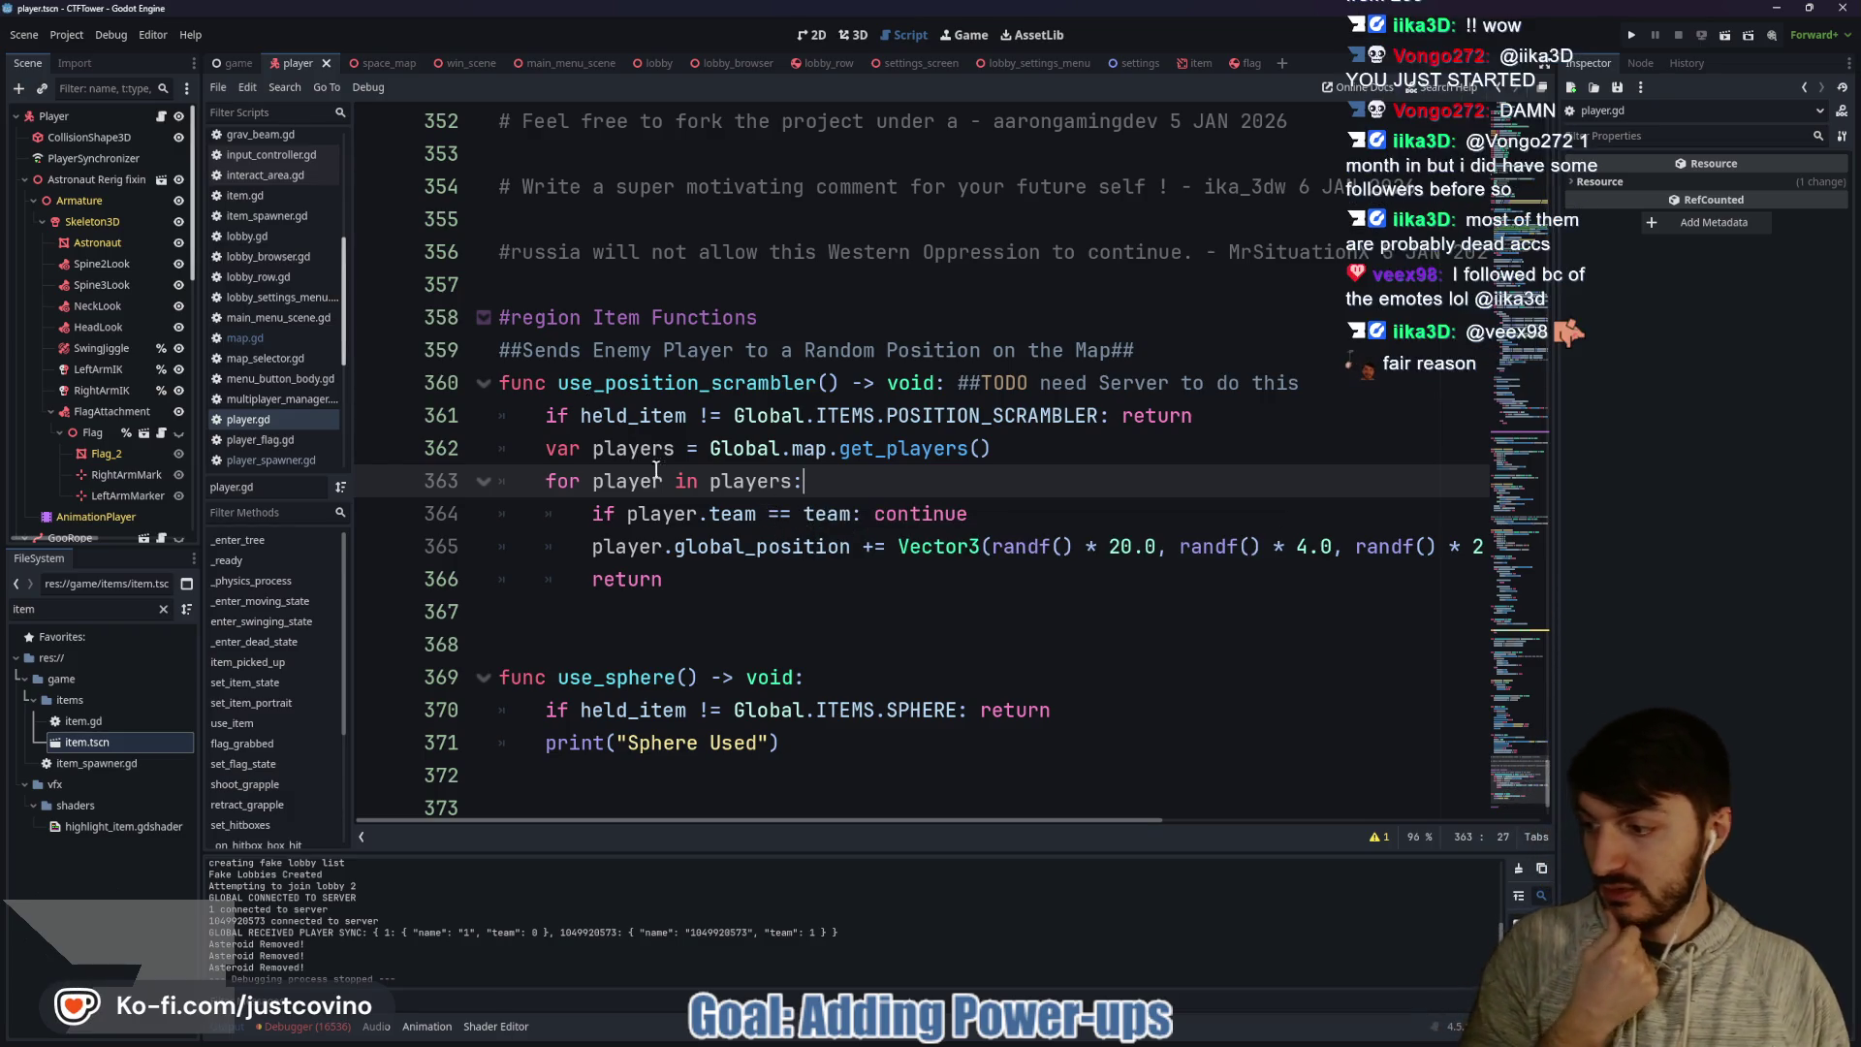
mouse_move(623, 524)
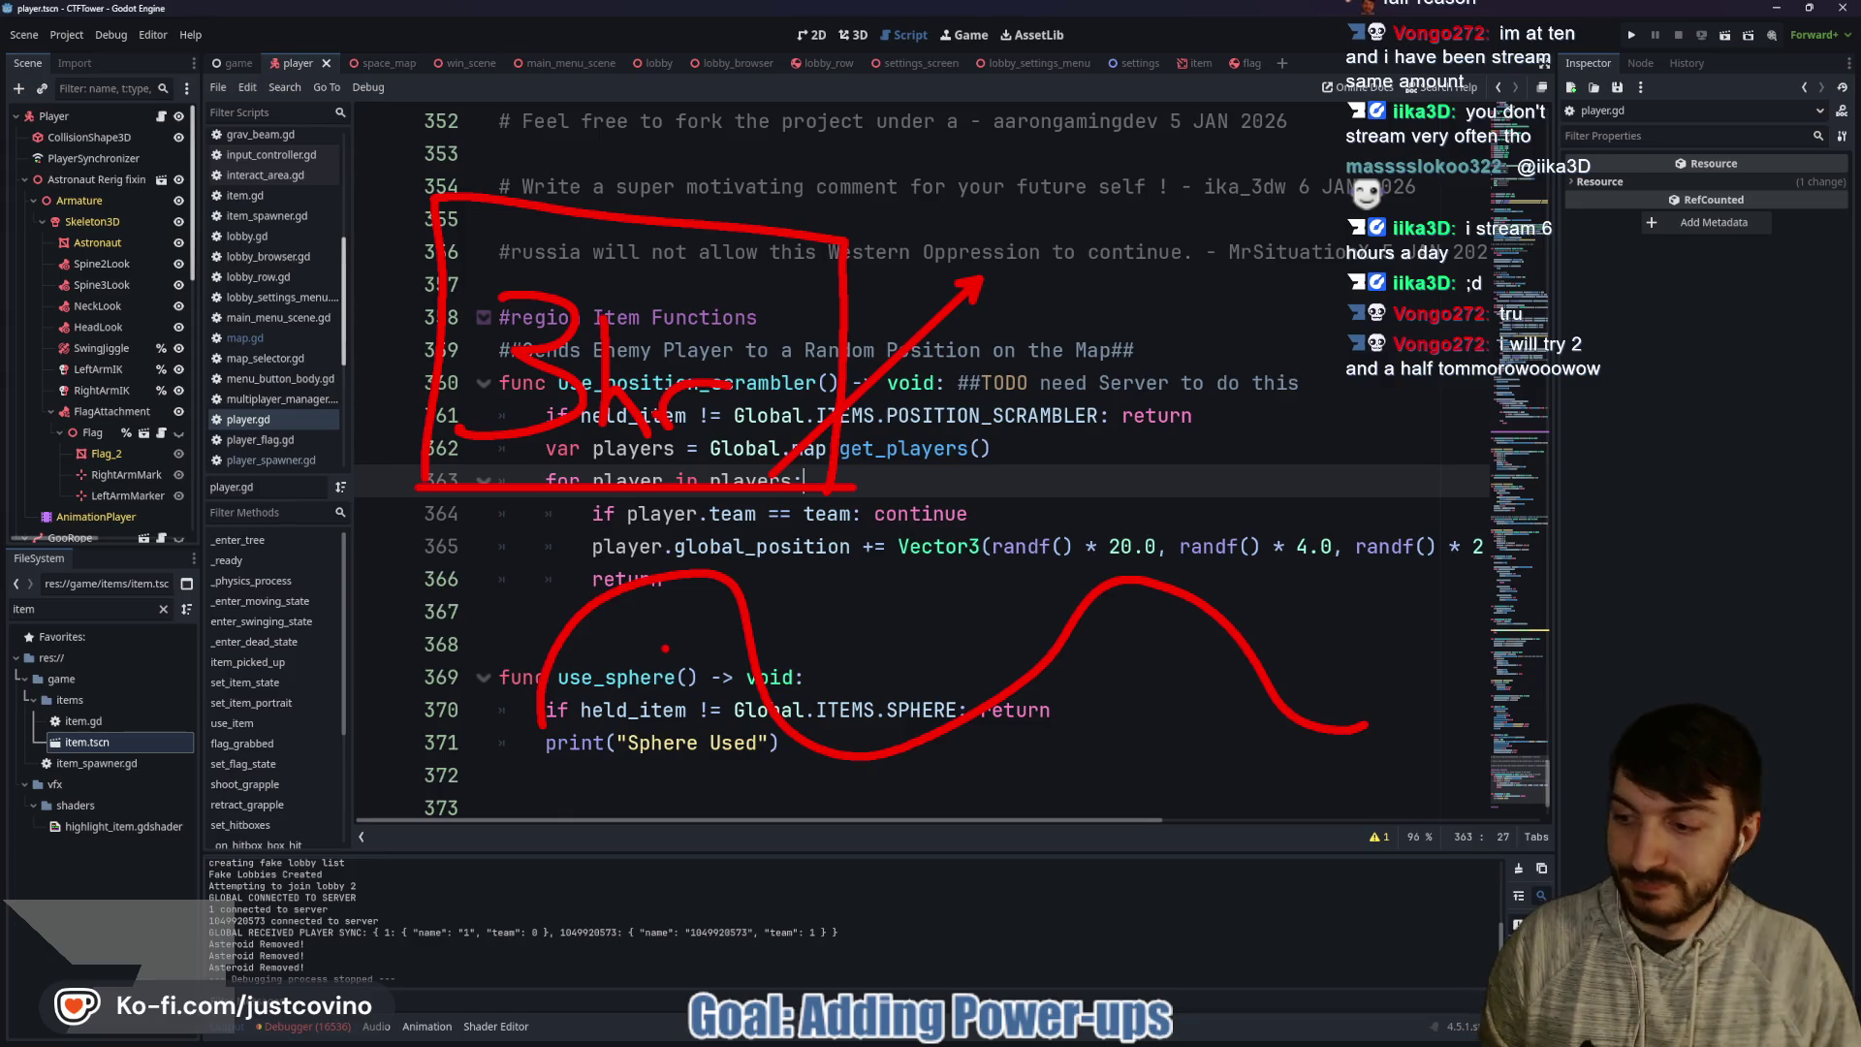
key(Escape)
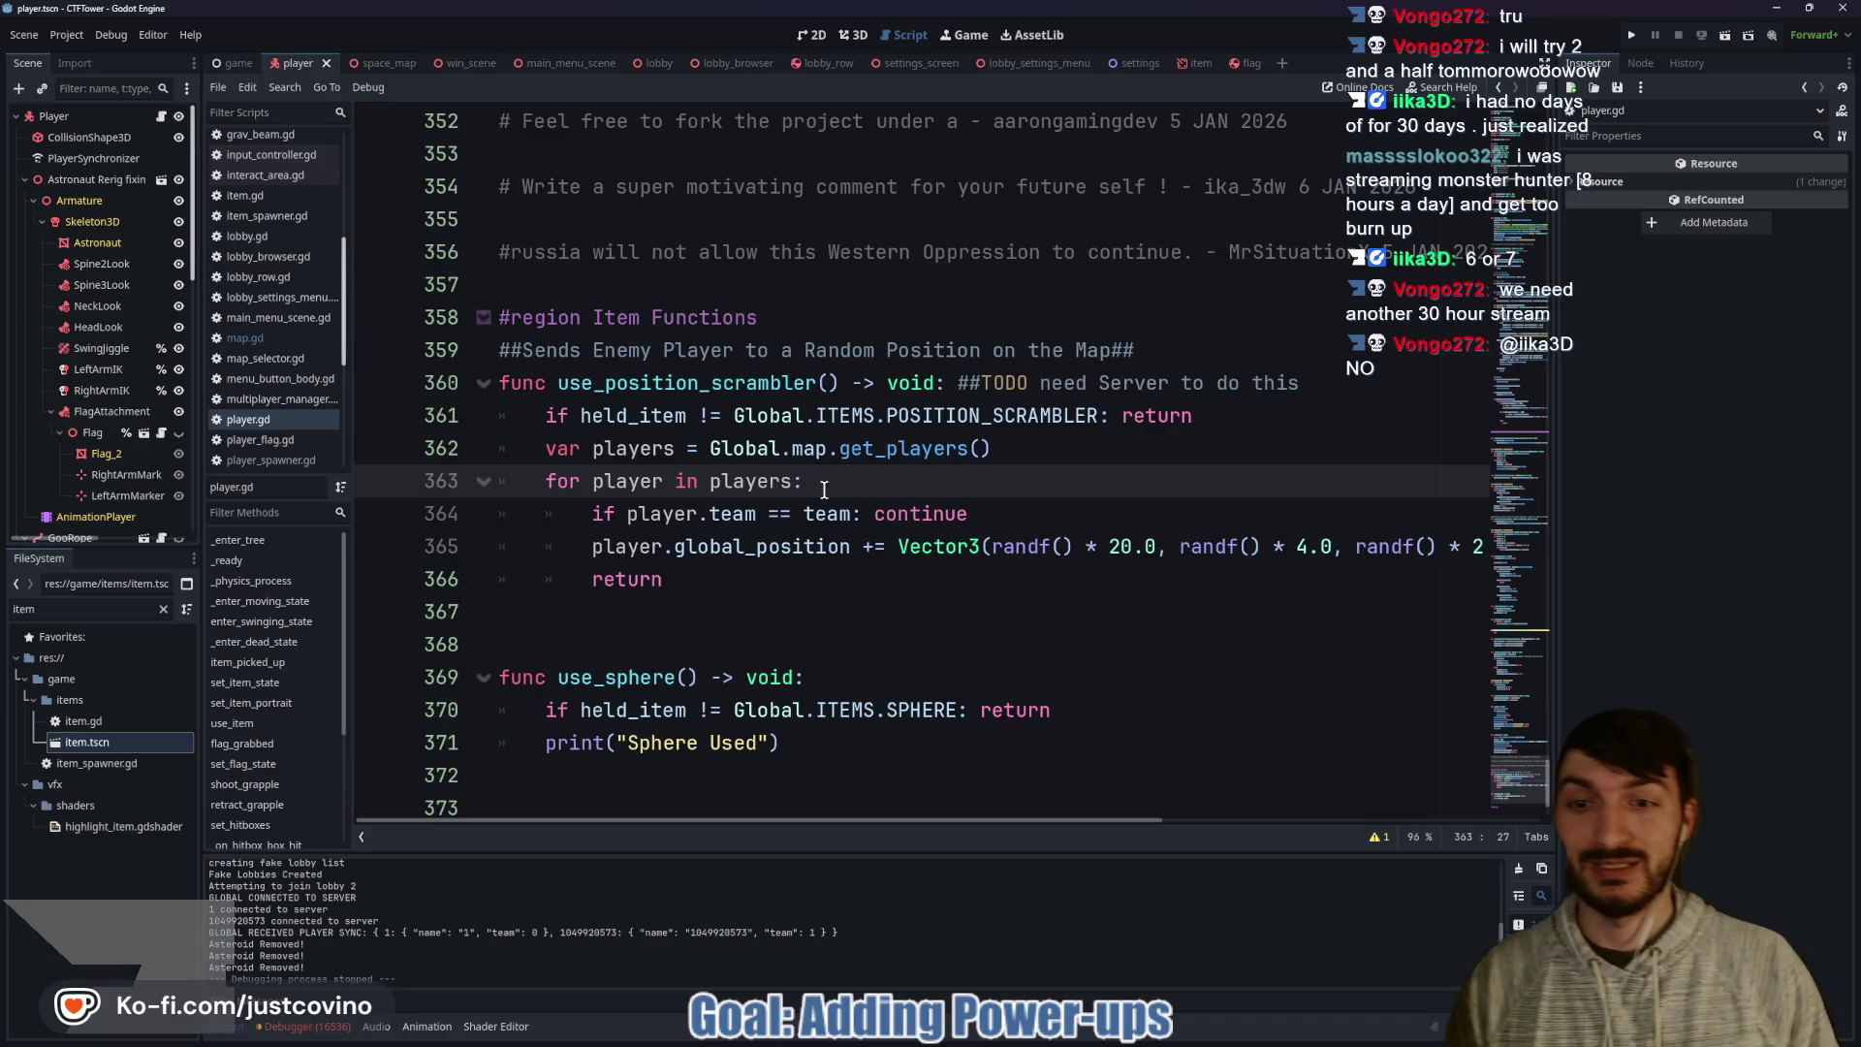
scroll(827, 489, down, 1)
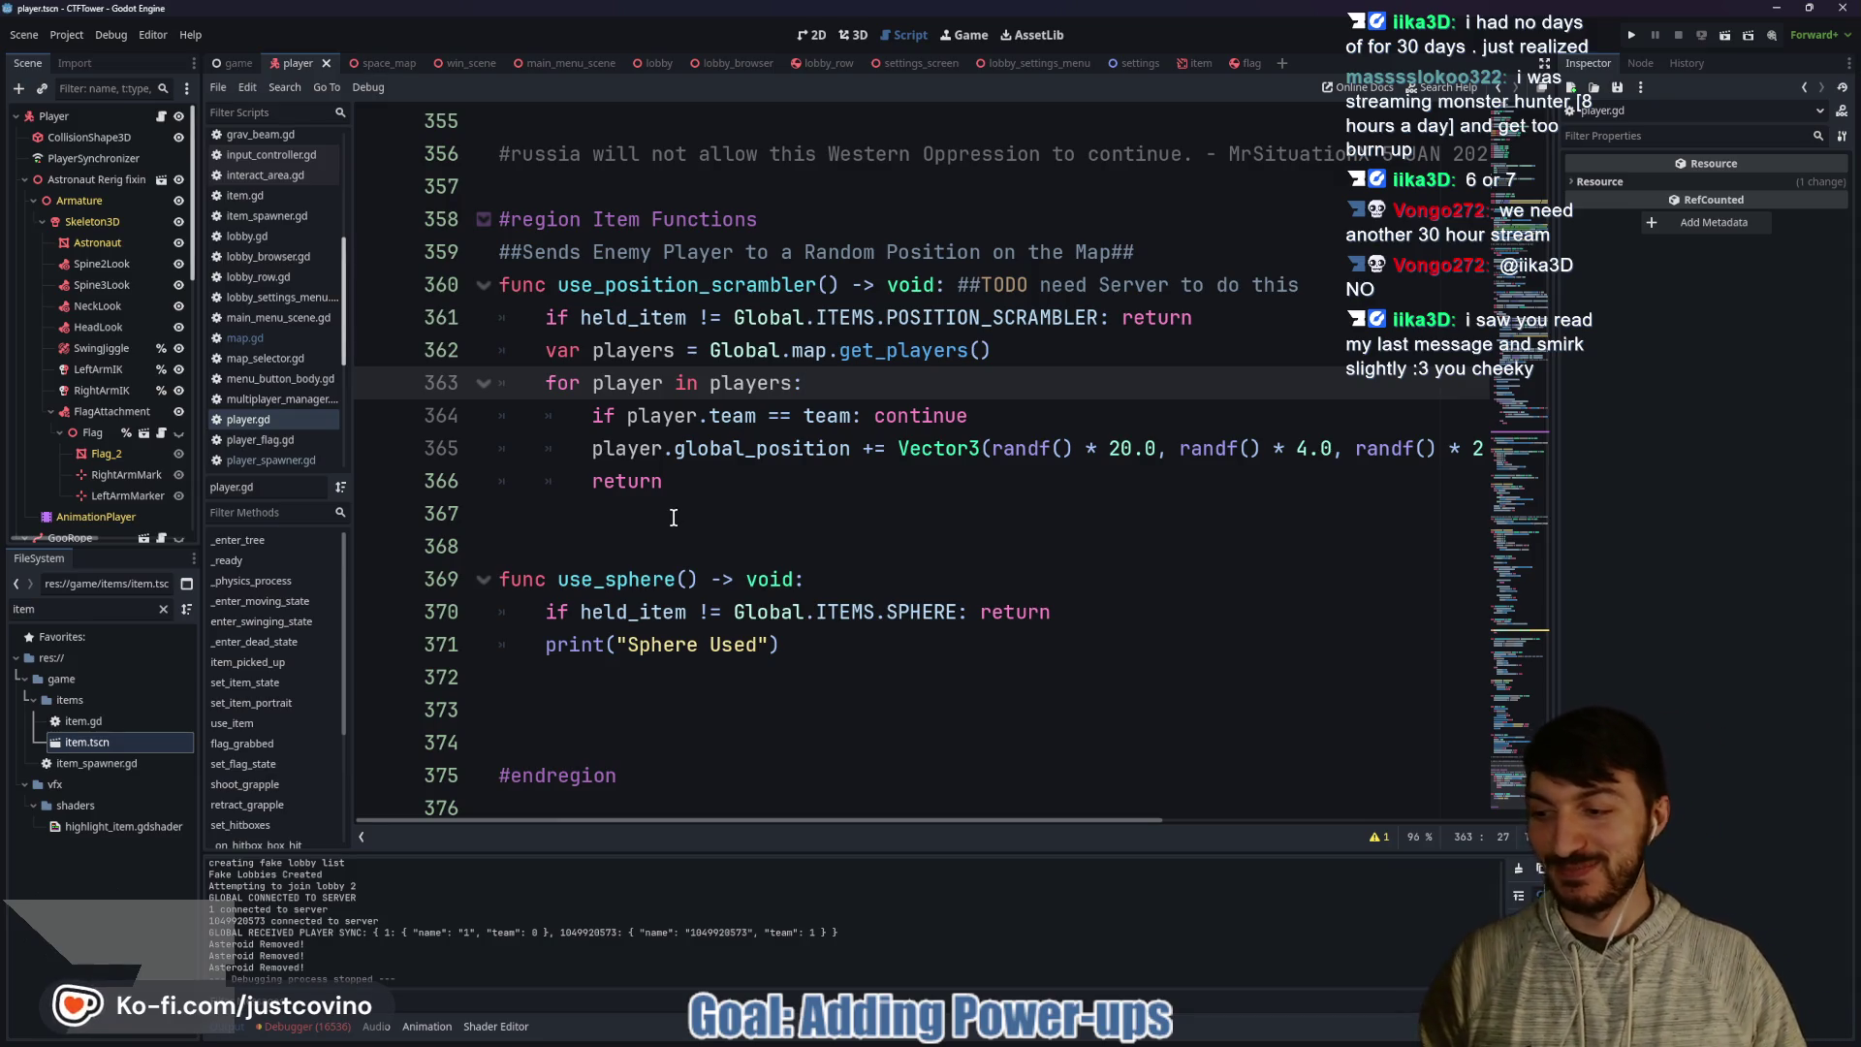
click(721, 480)
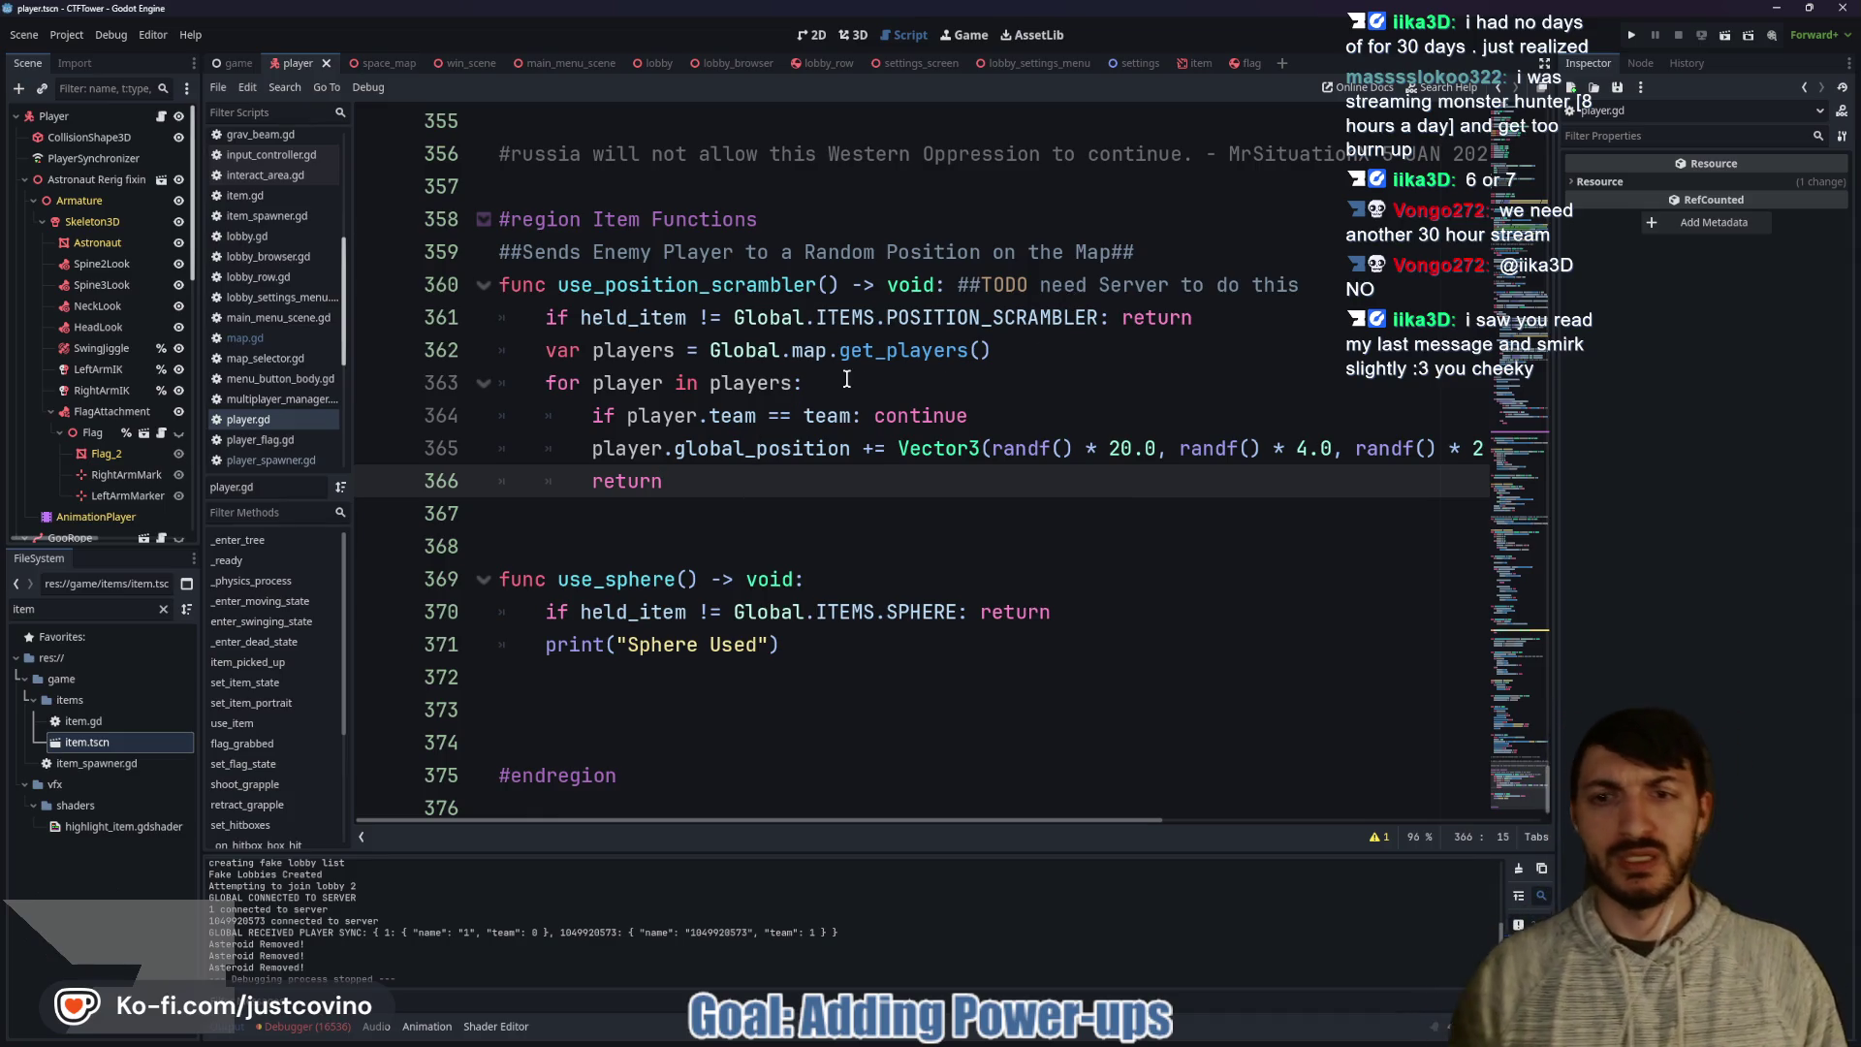
scroll(846, 379, down, 1)
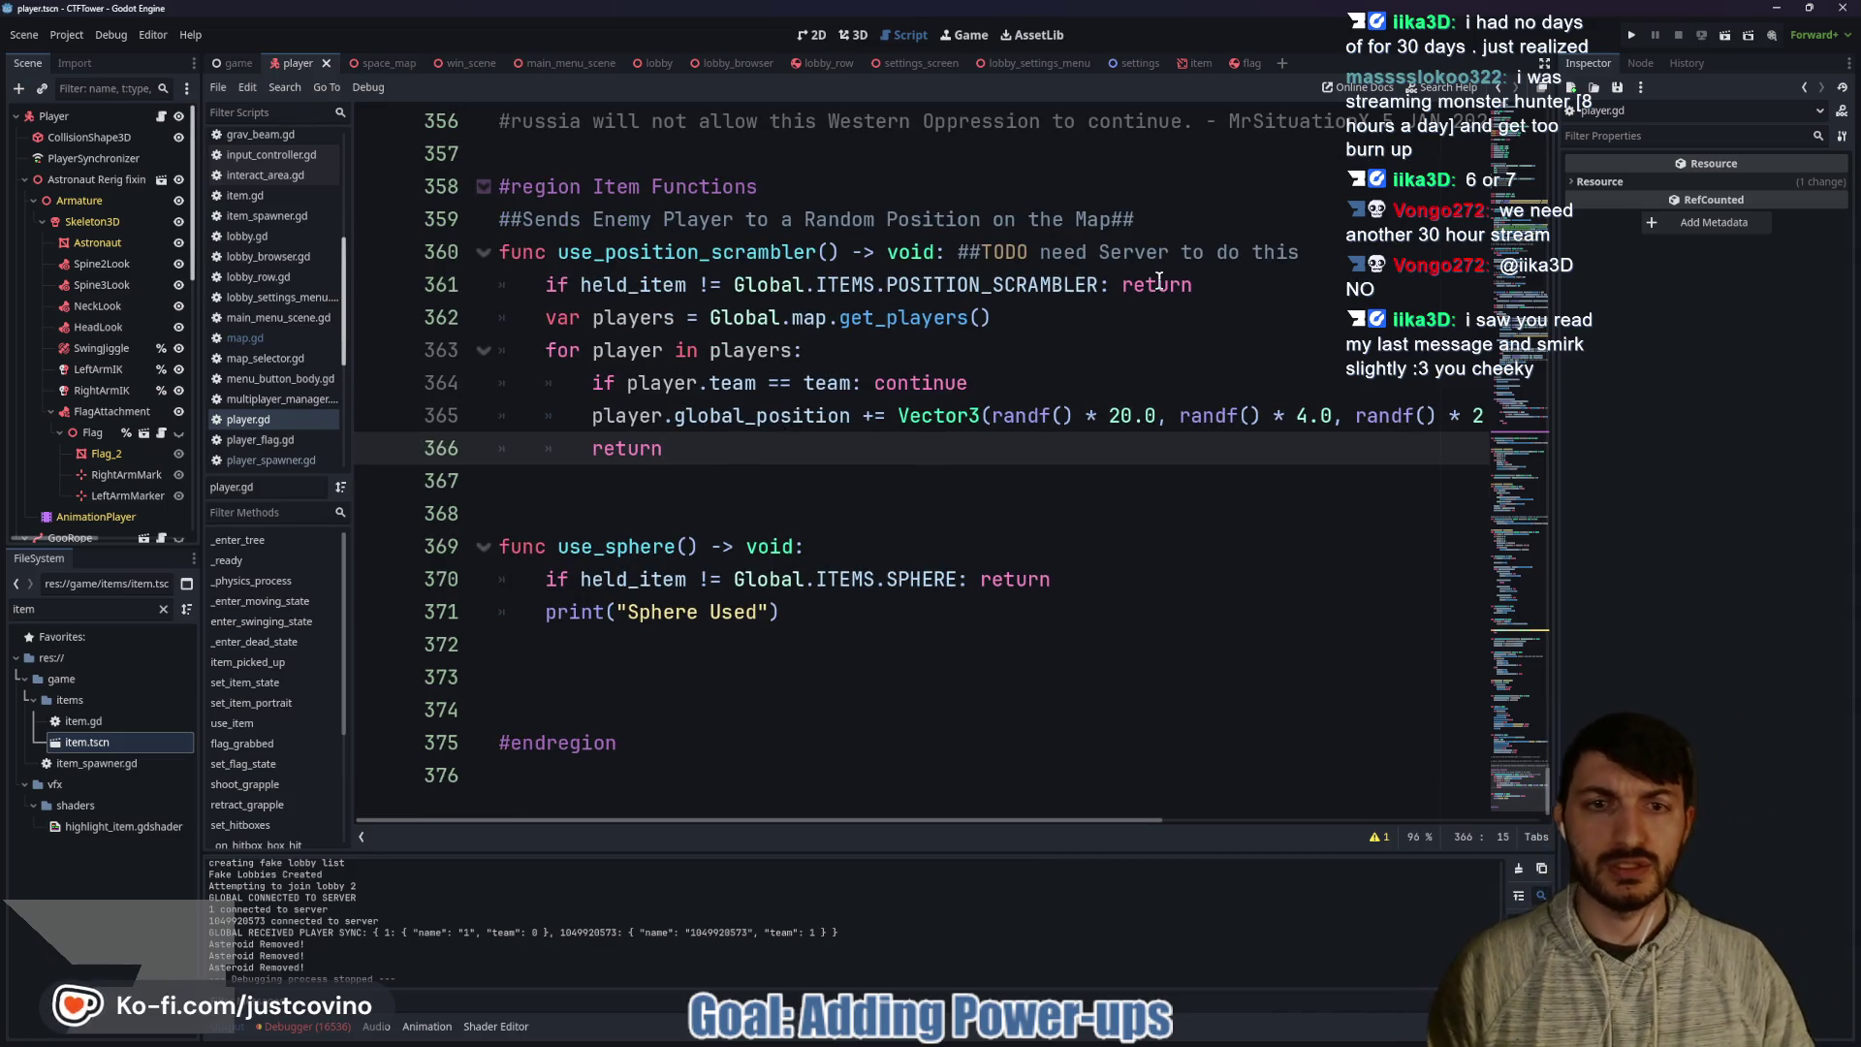
drag(1300, 252, 955, 254)
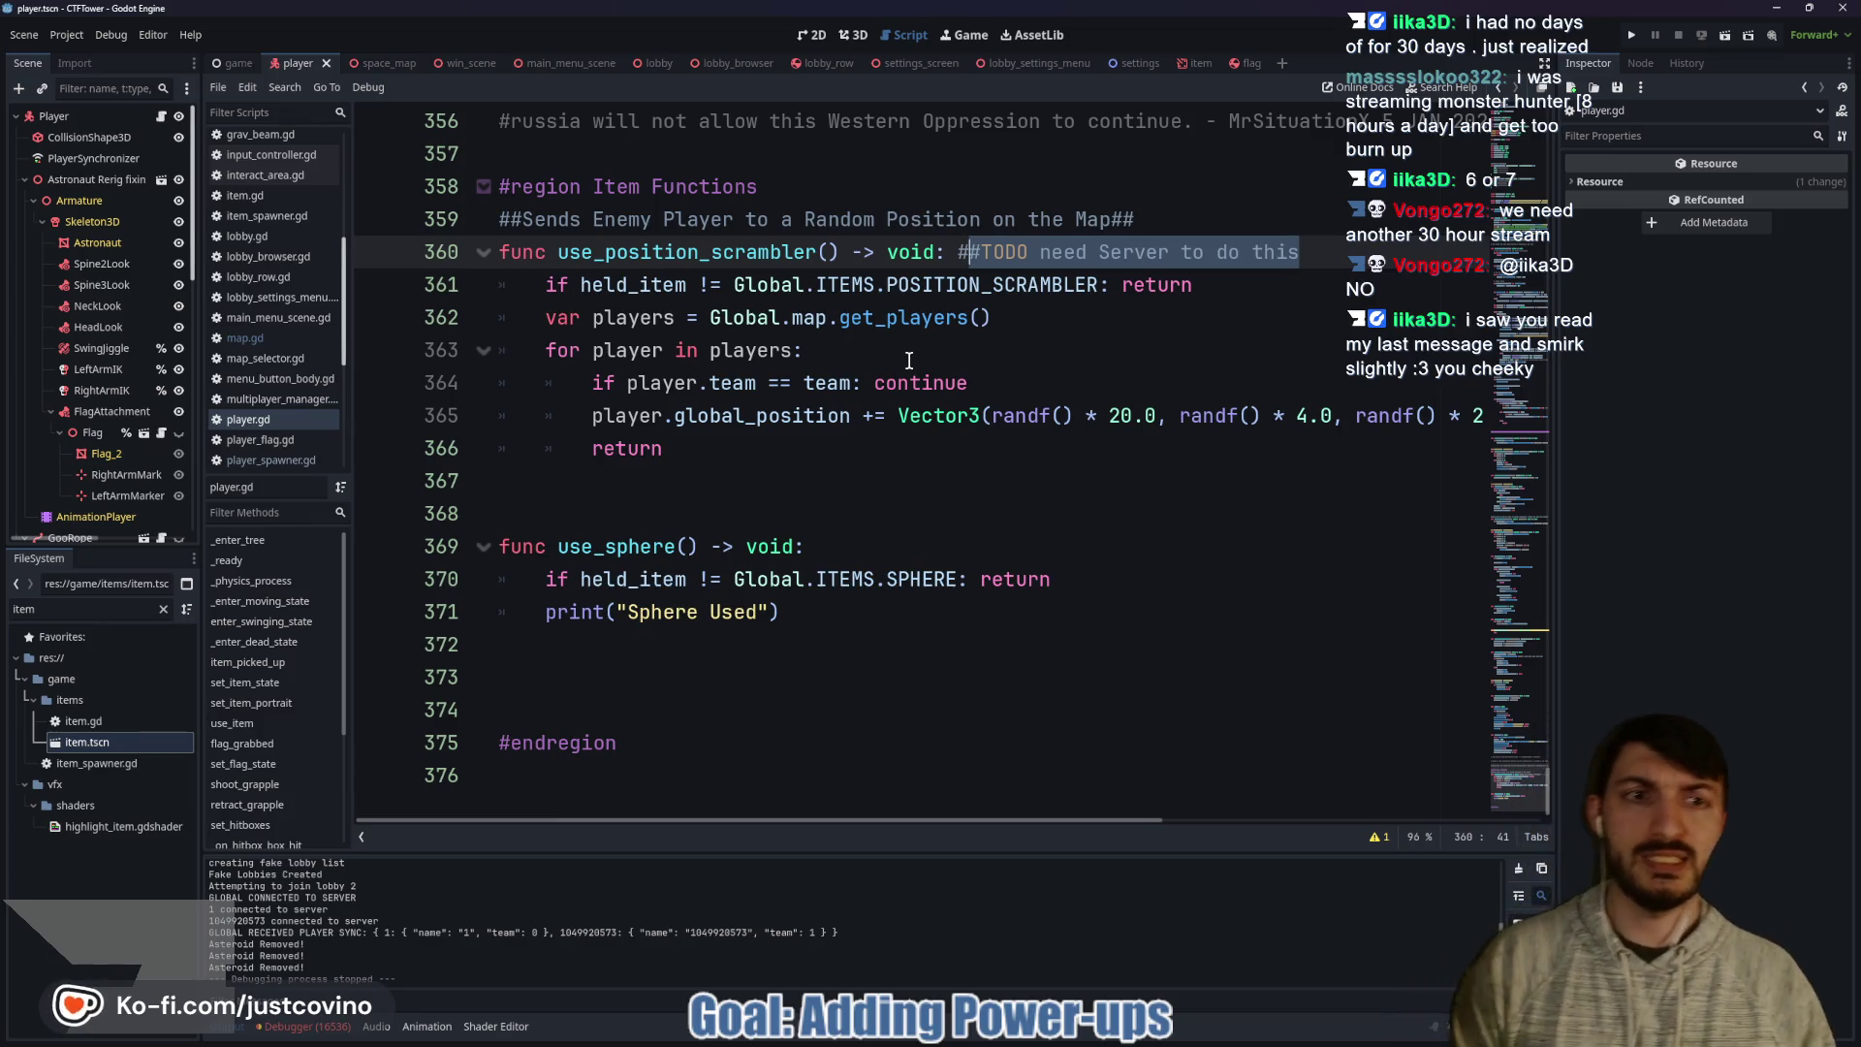
click(1331, 254)
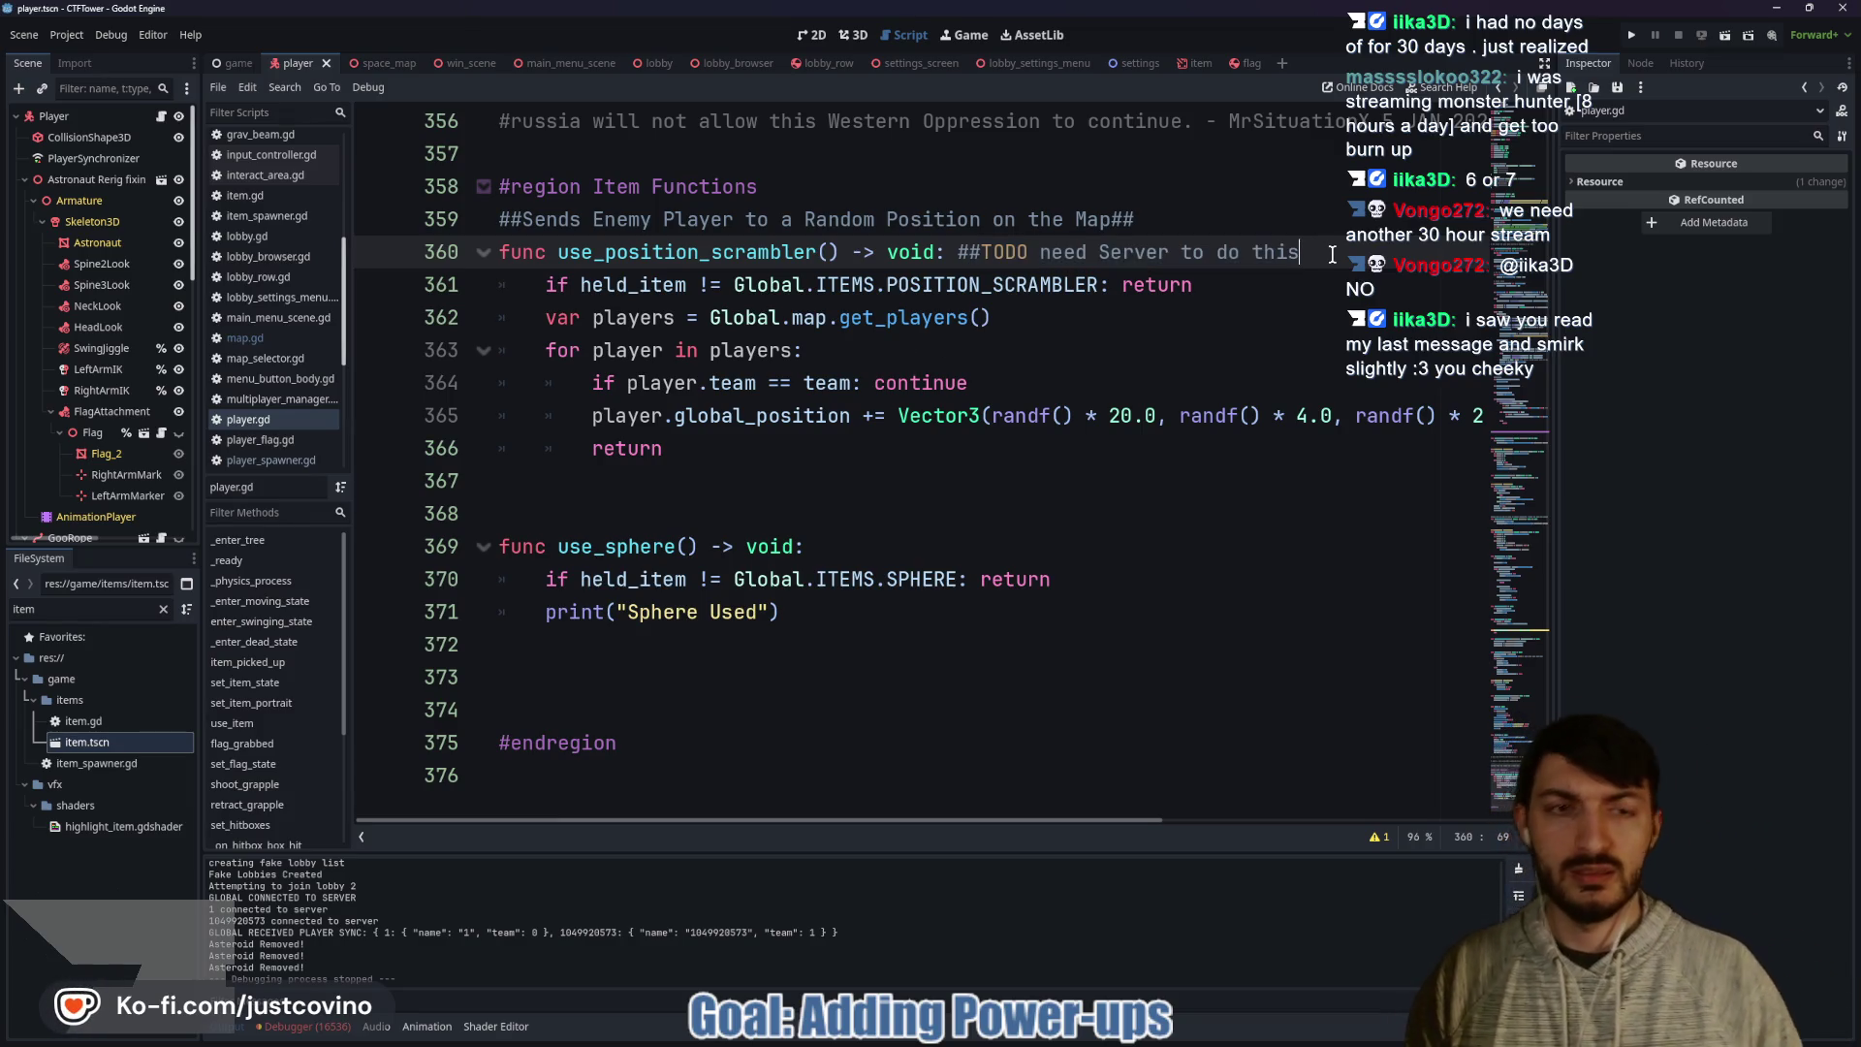
- Add a '#TODO Does this need to be a RPC?' comment below the function header and save player.gd
key(Return)
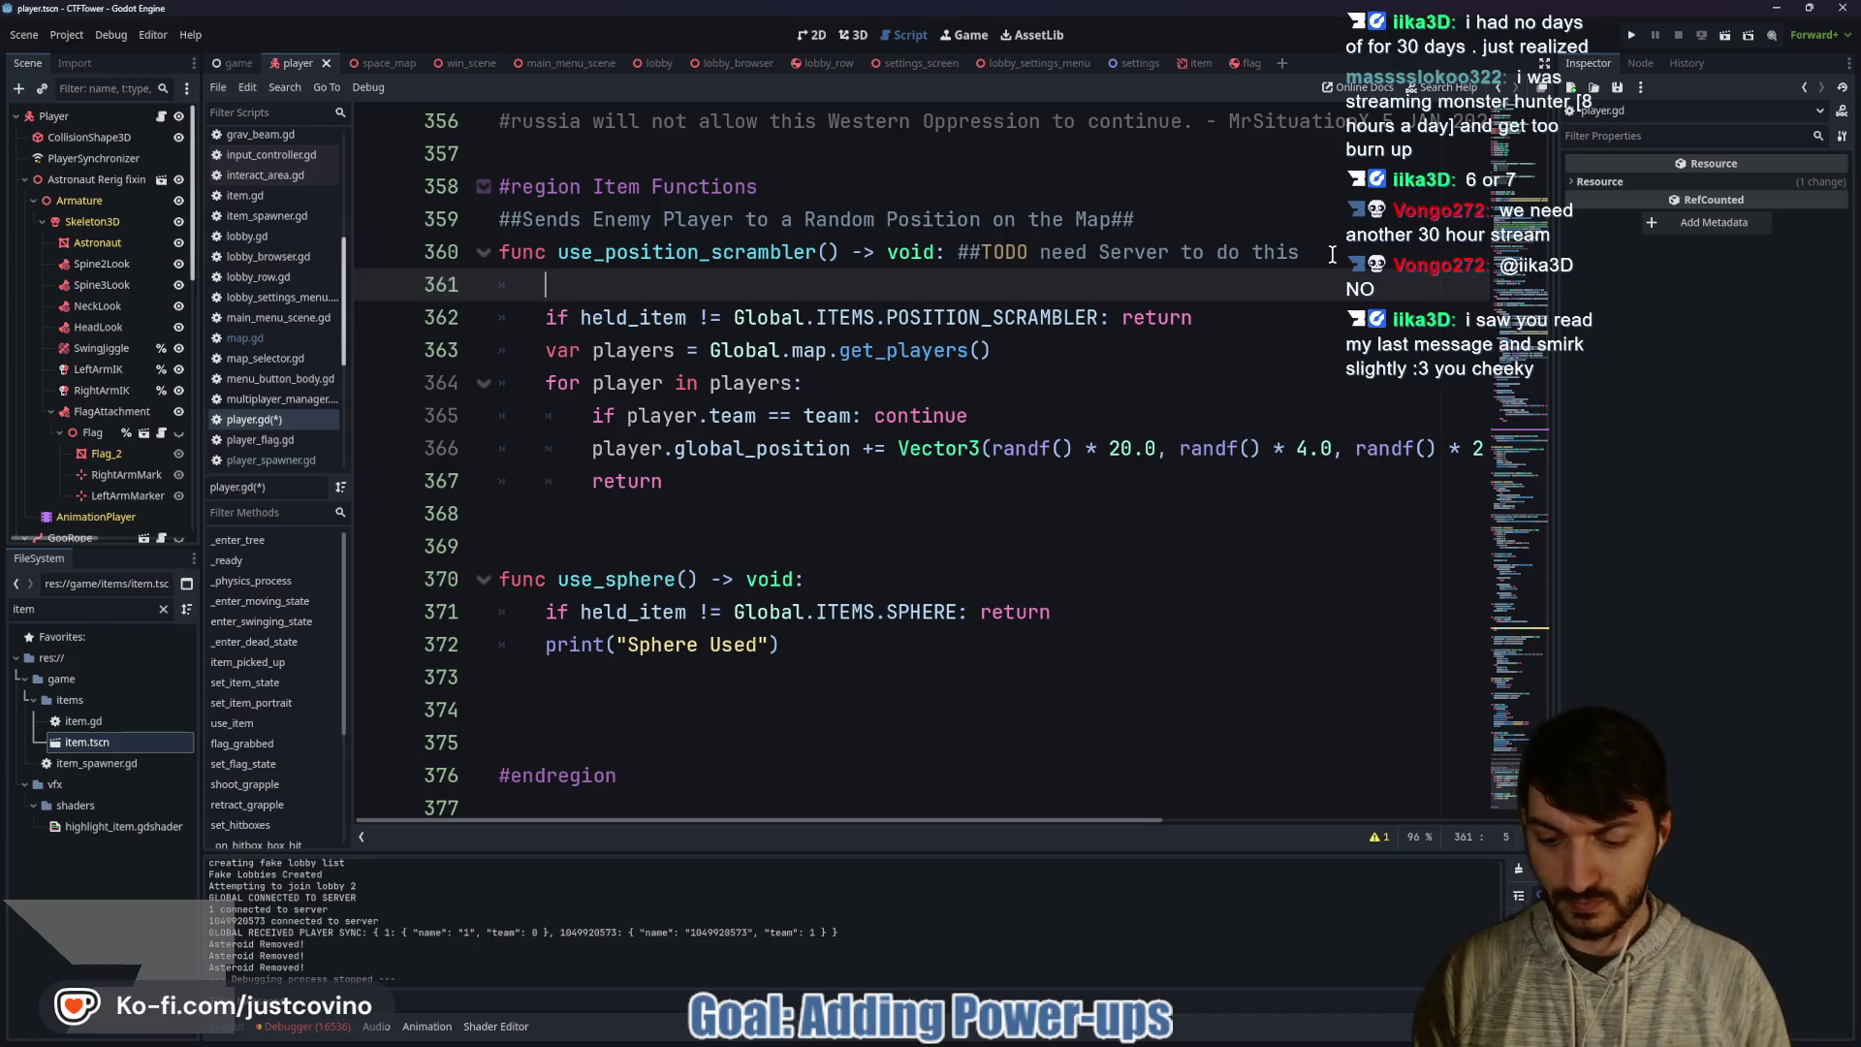
text(#TODO )
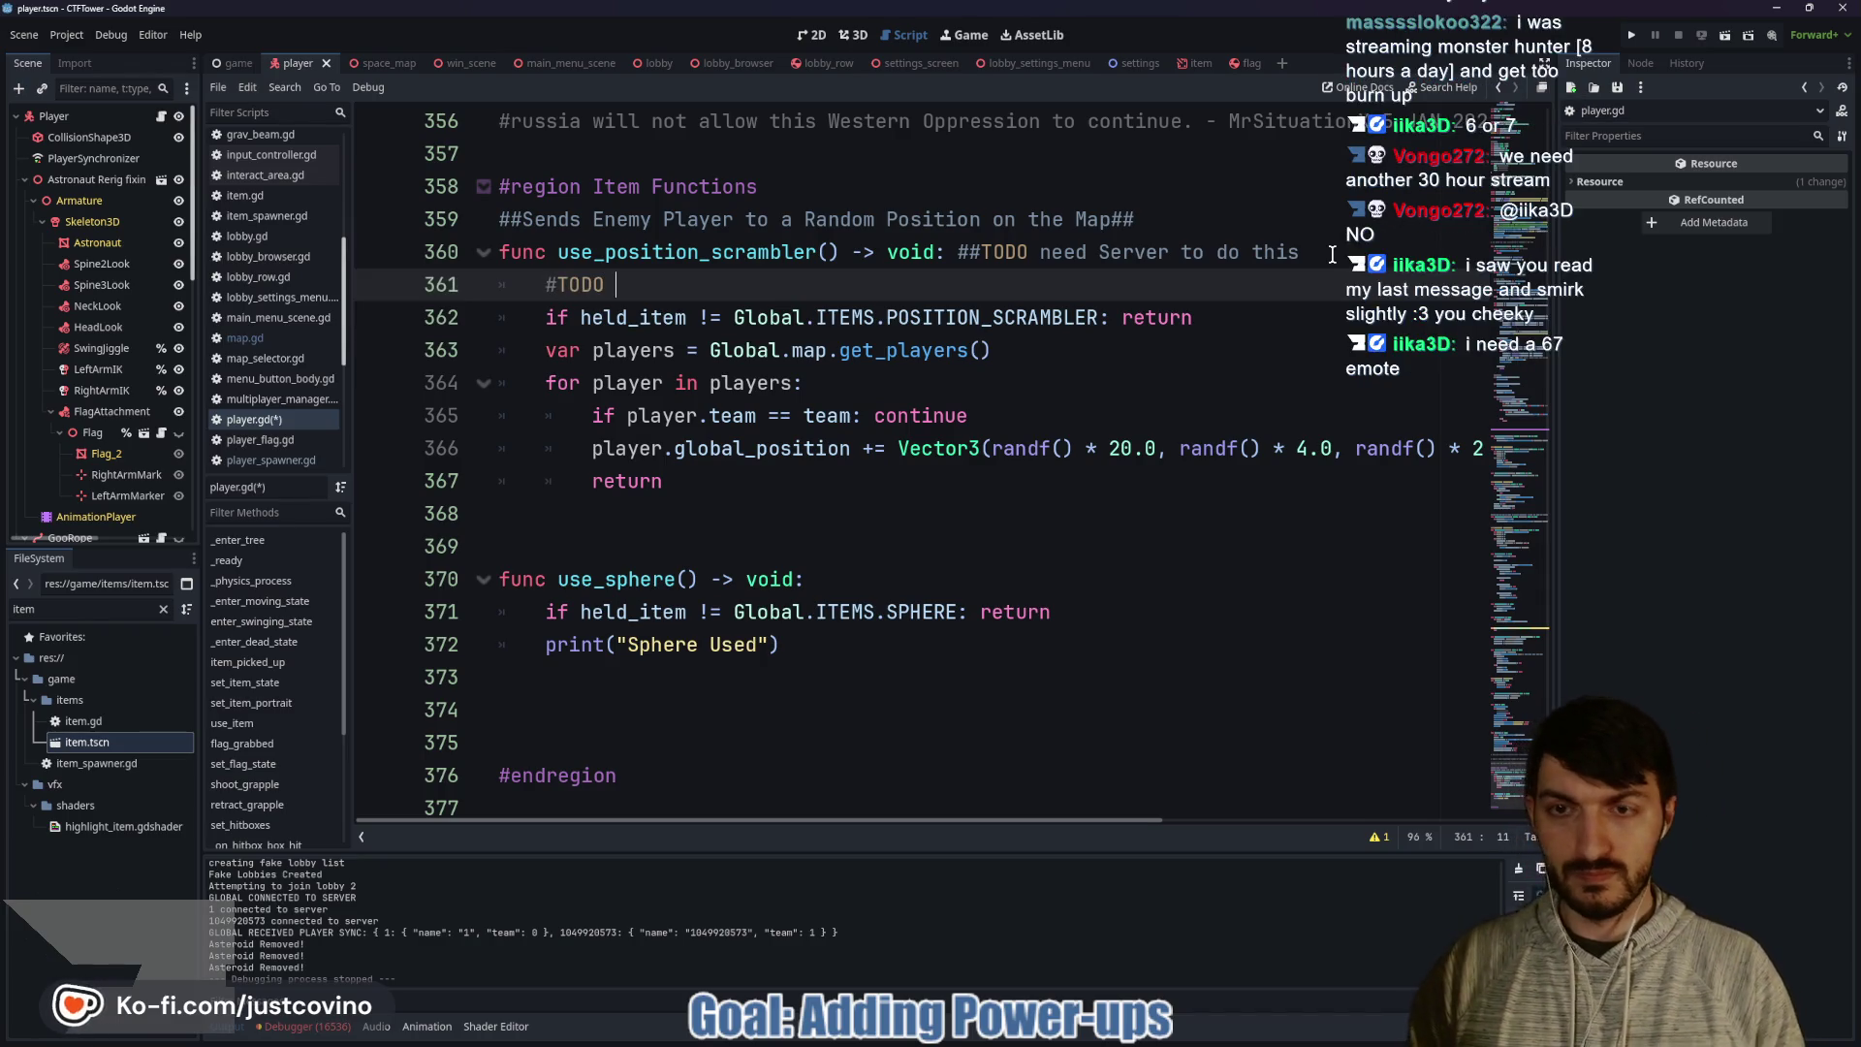
text(Does this need to be a RPC?)
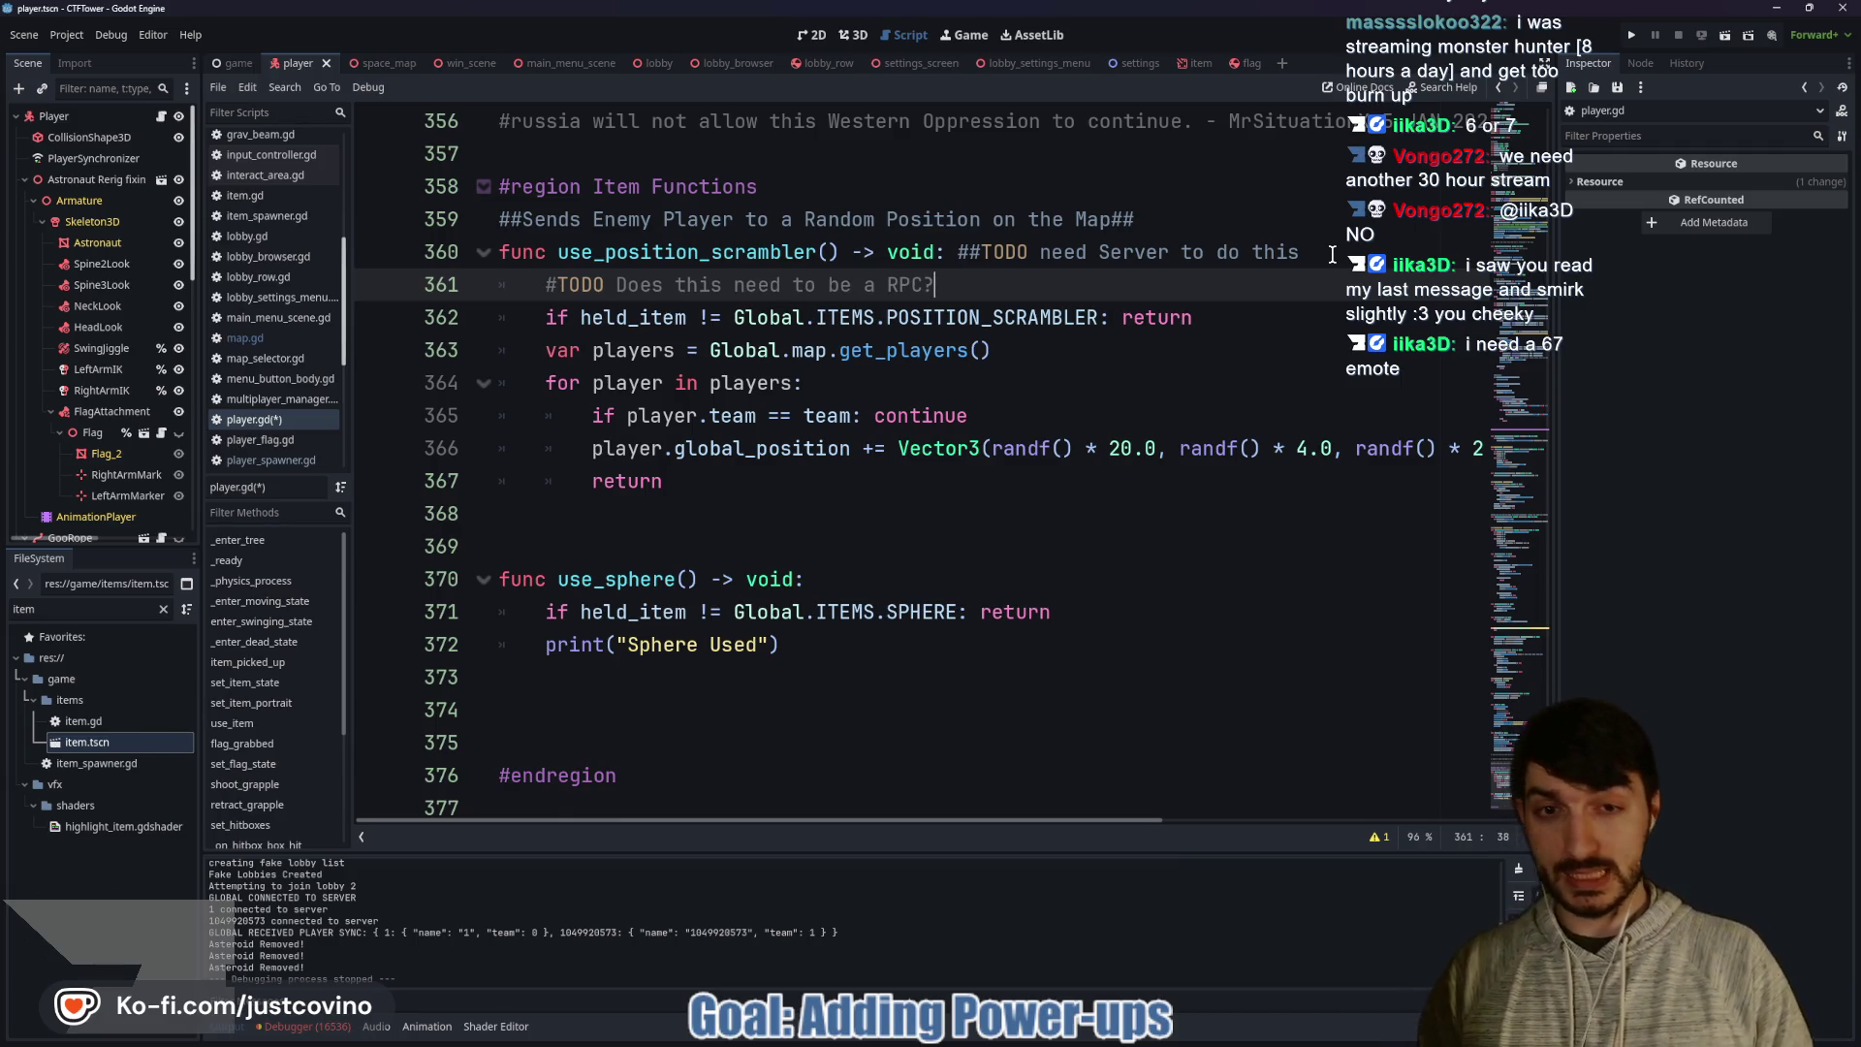
key(BackSpace)
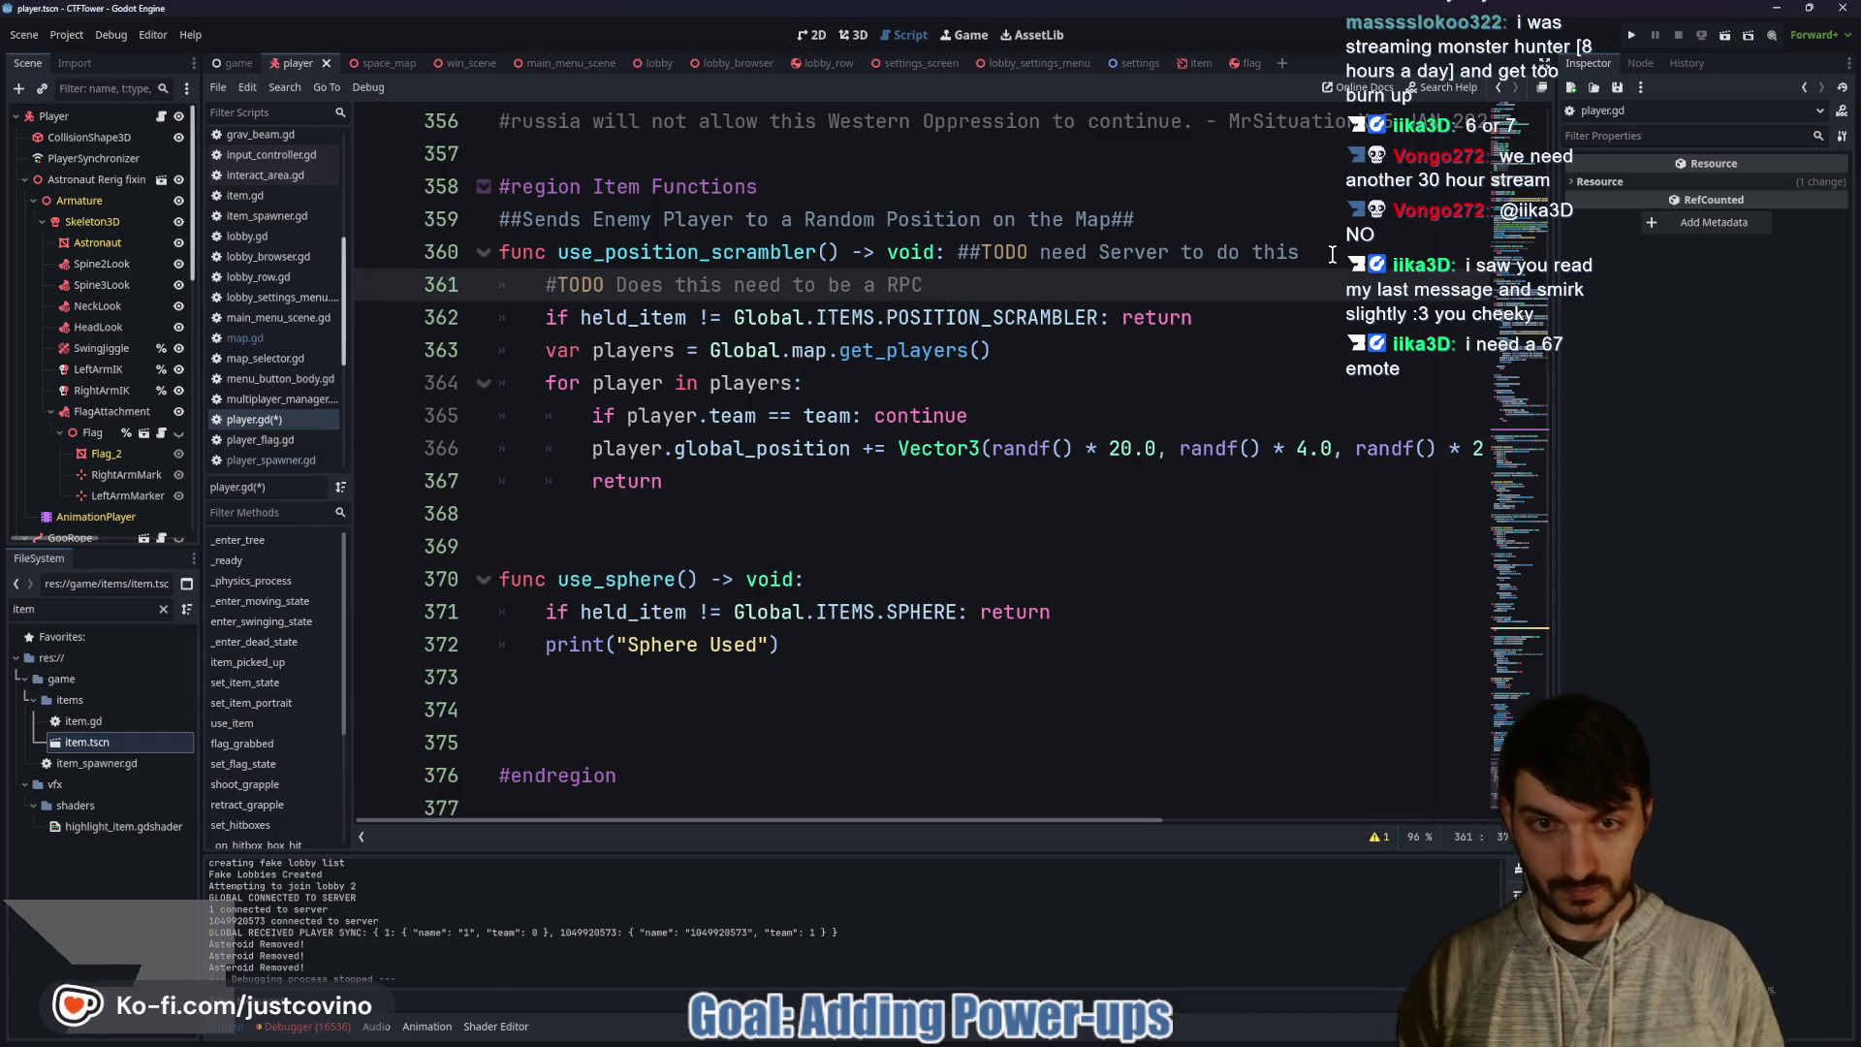
text(? rpc_id(1)
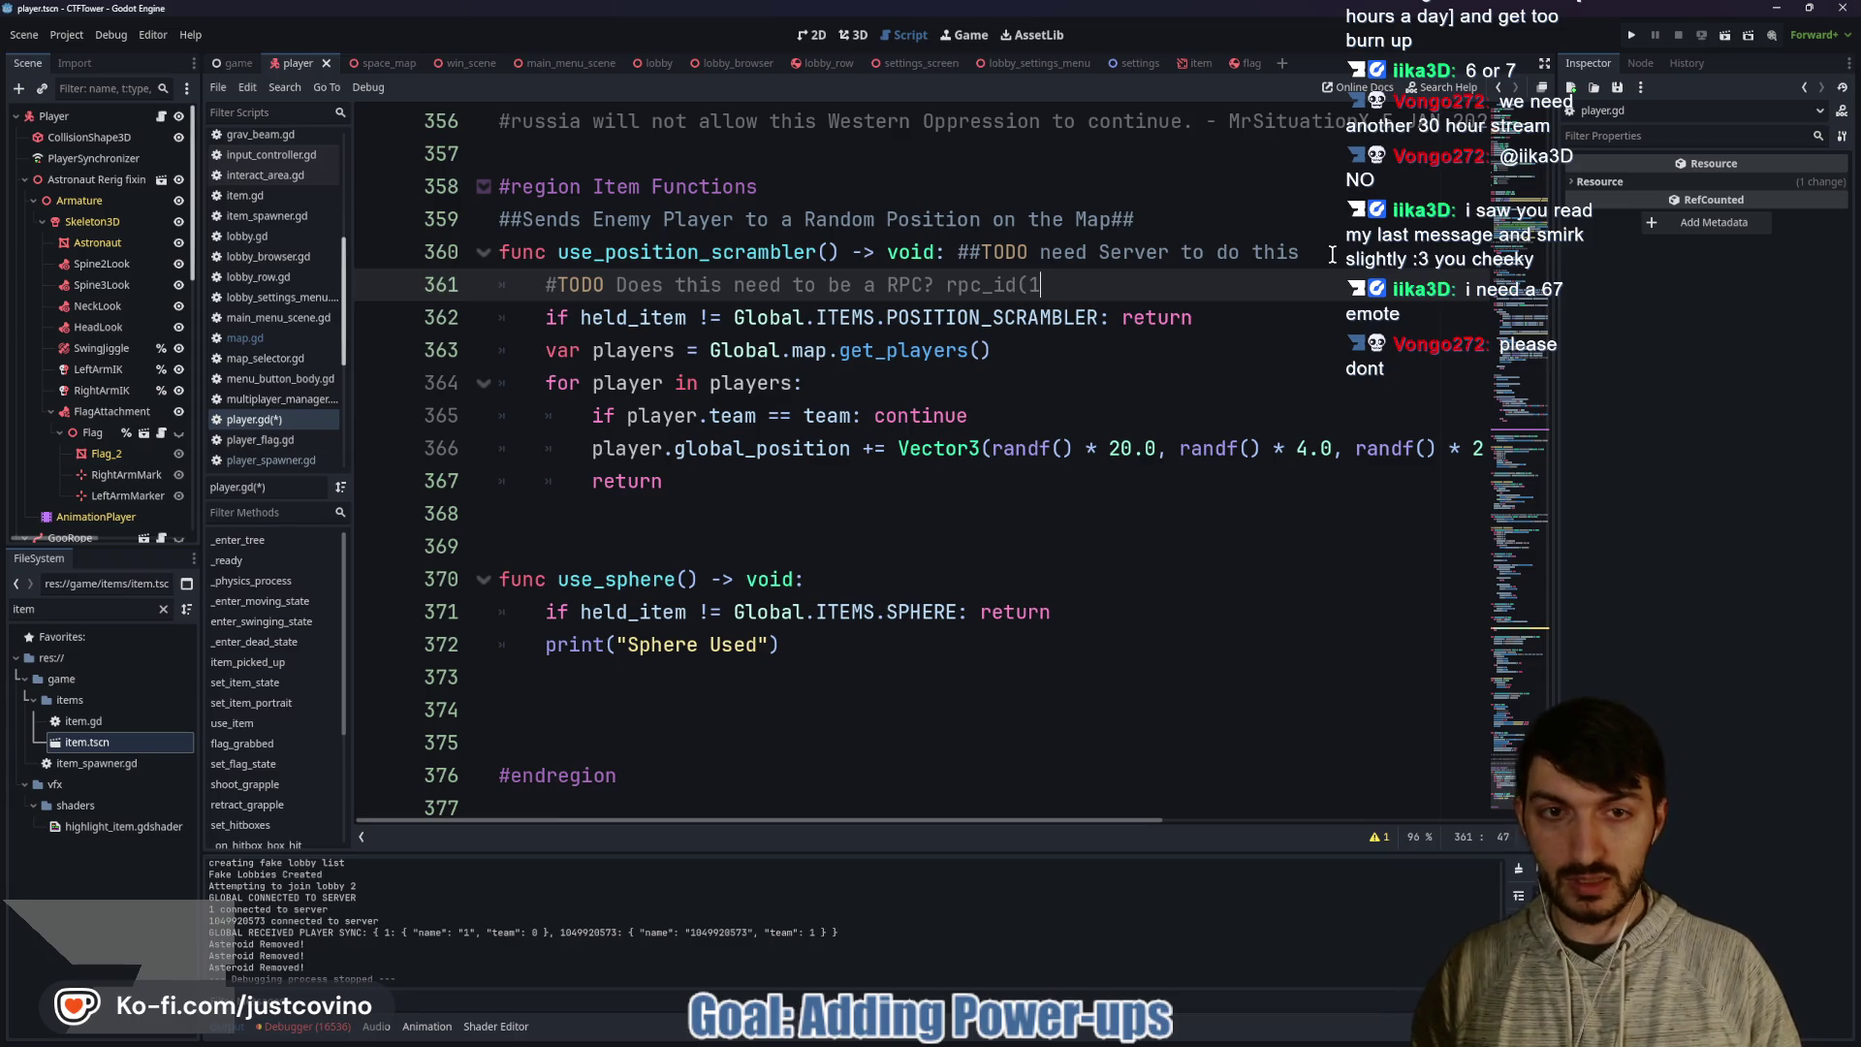
text() if mult)
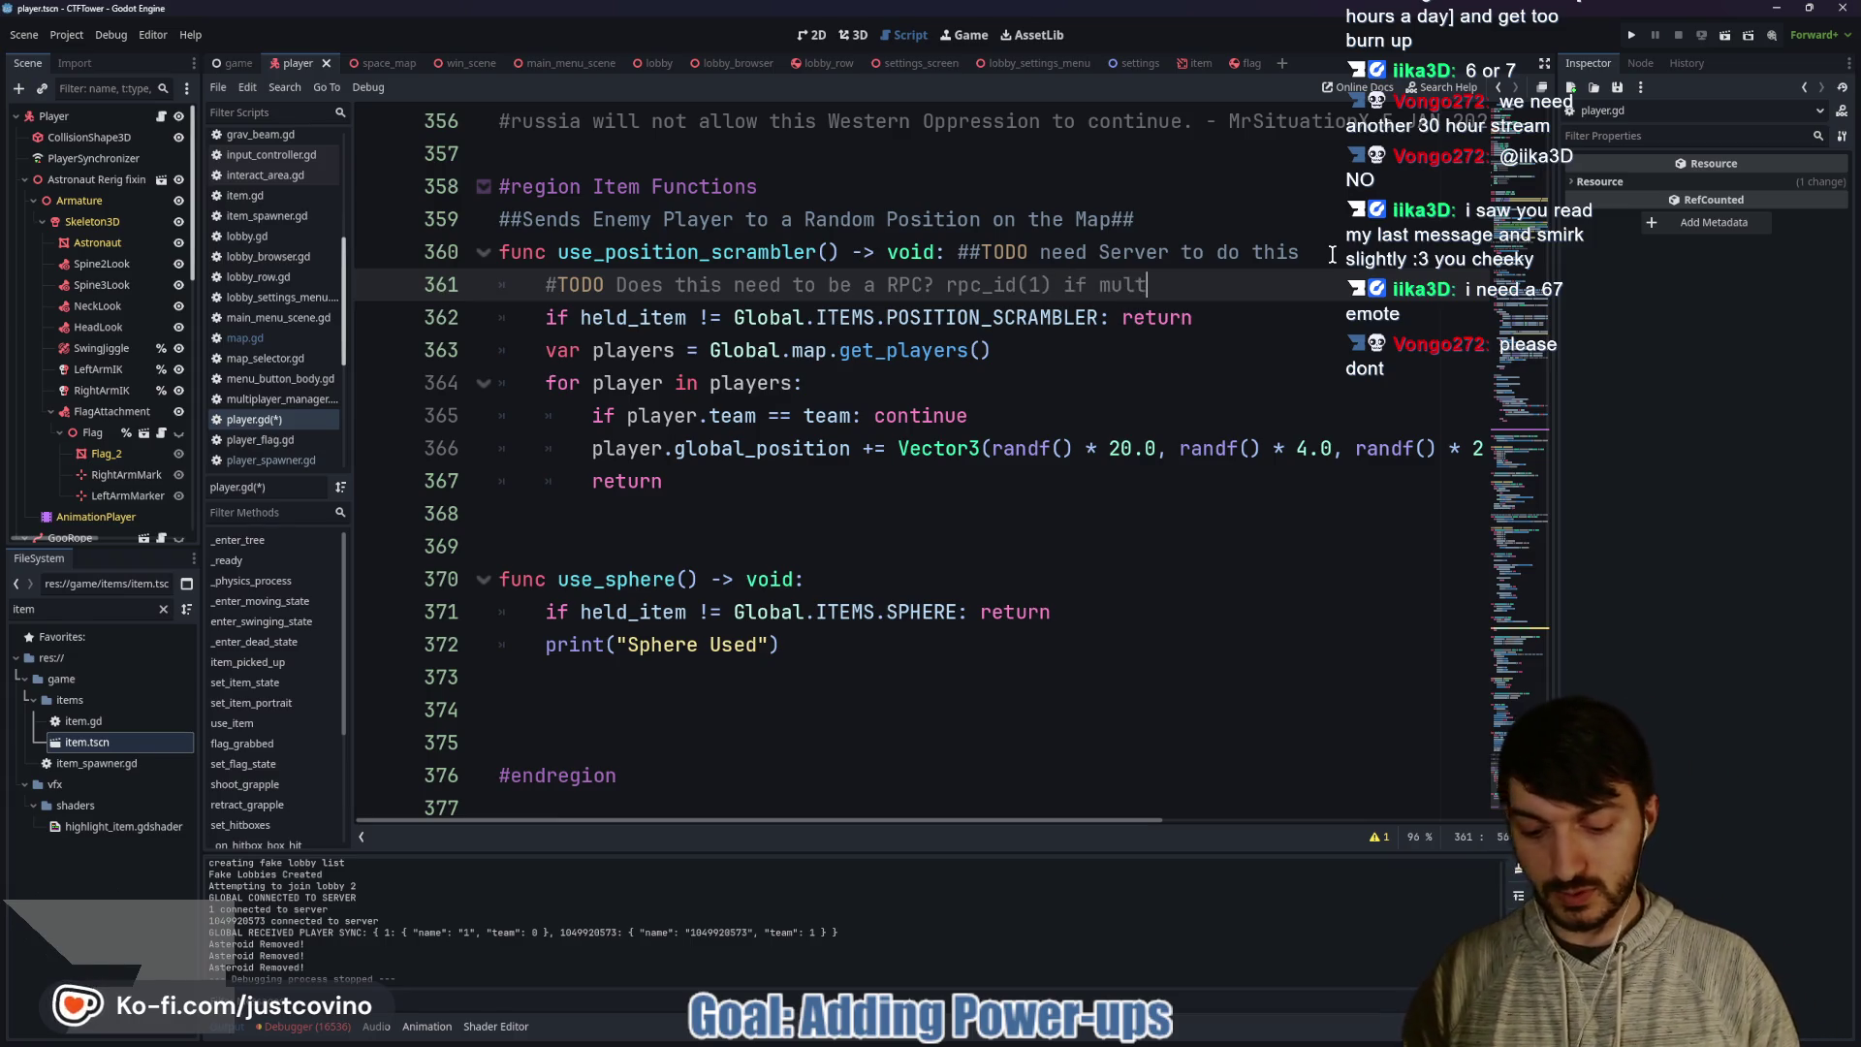
text(iplayer.is_)
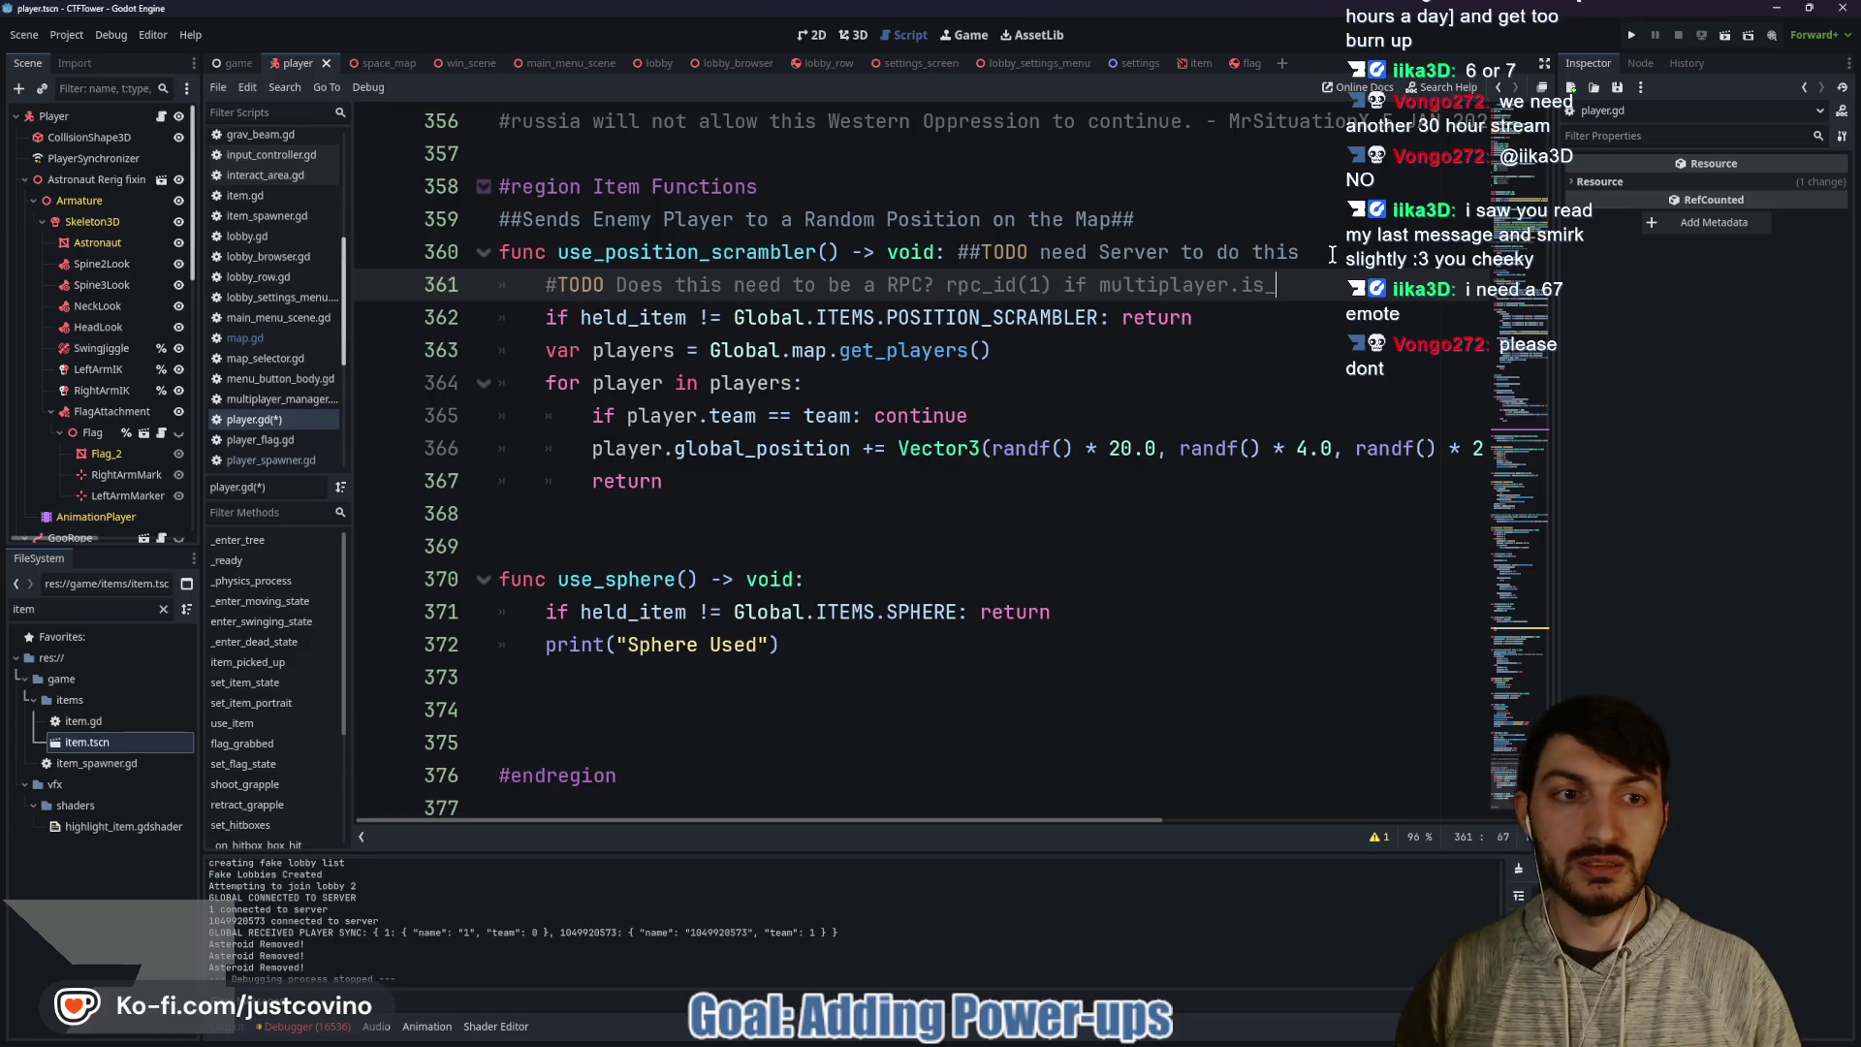
text(serb)
text(erver)
key(ctrl+s)
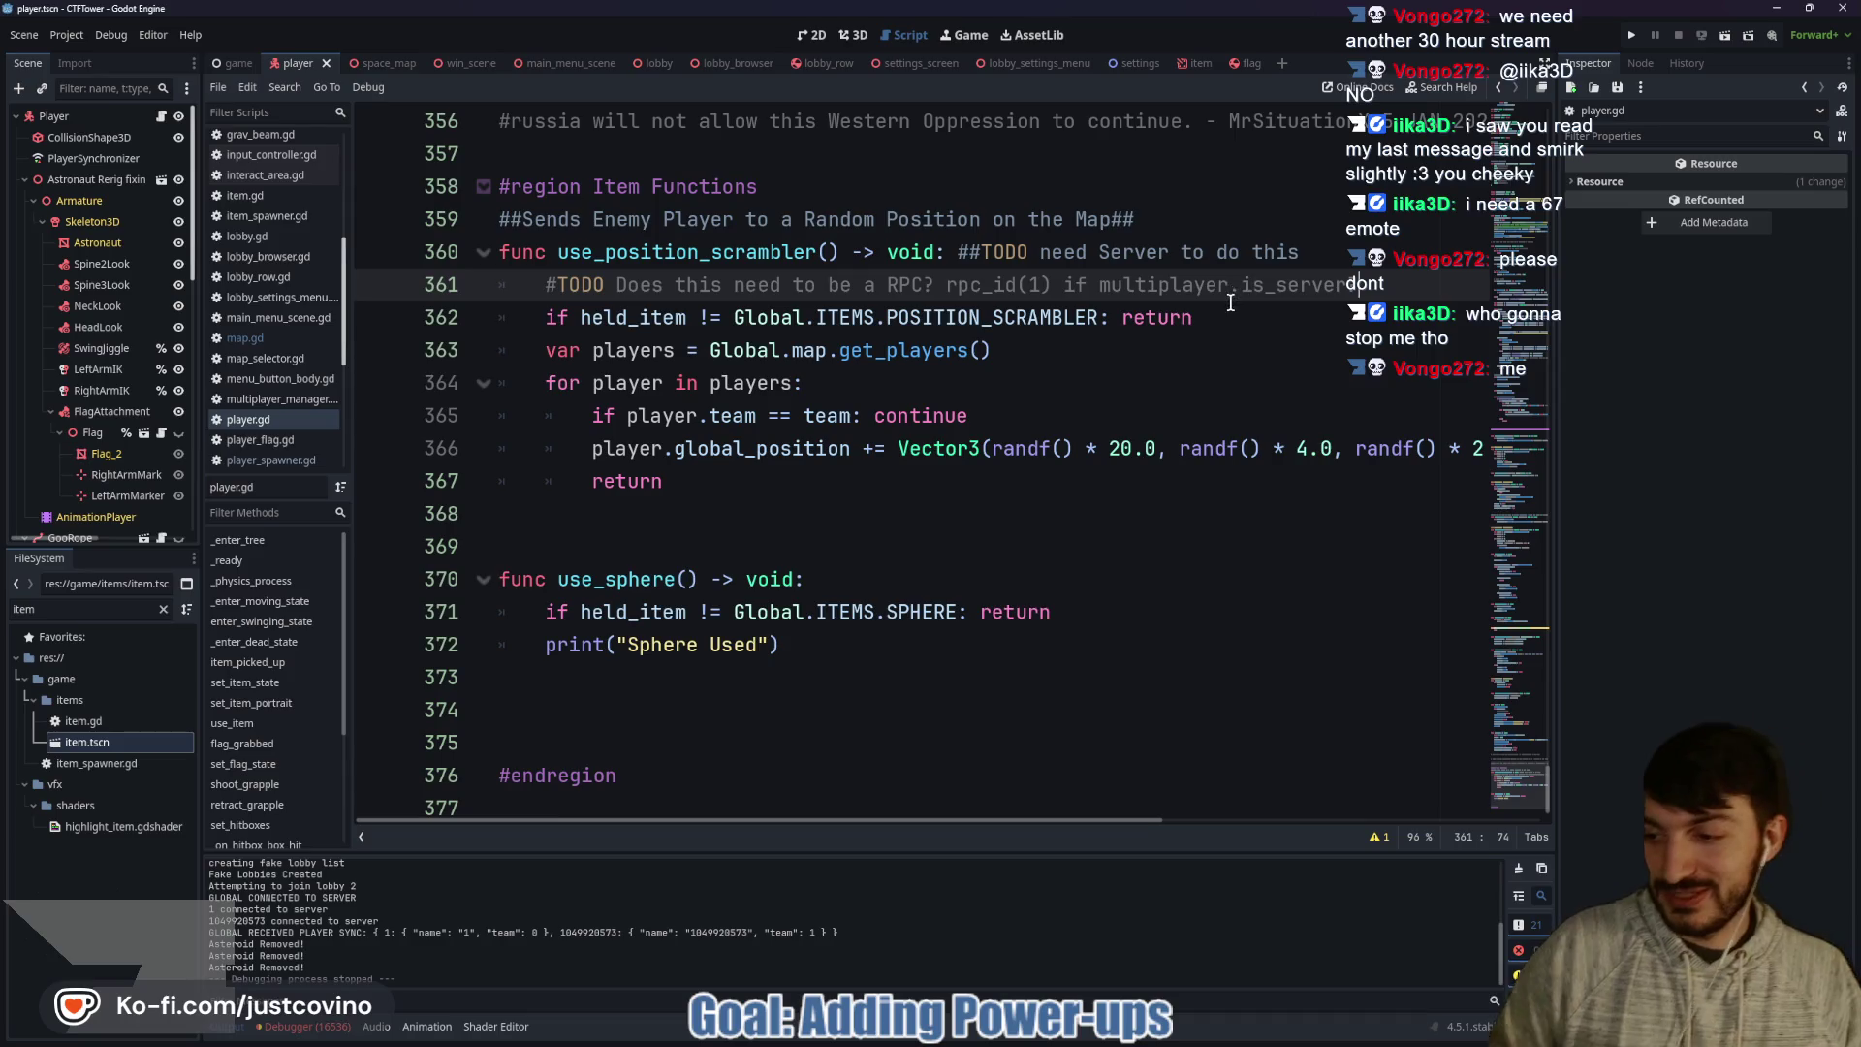
- Place the caret just before the return on line 367
click(1187, 350)
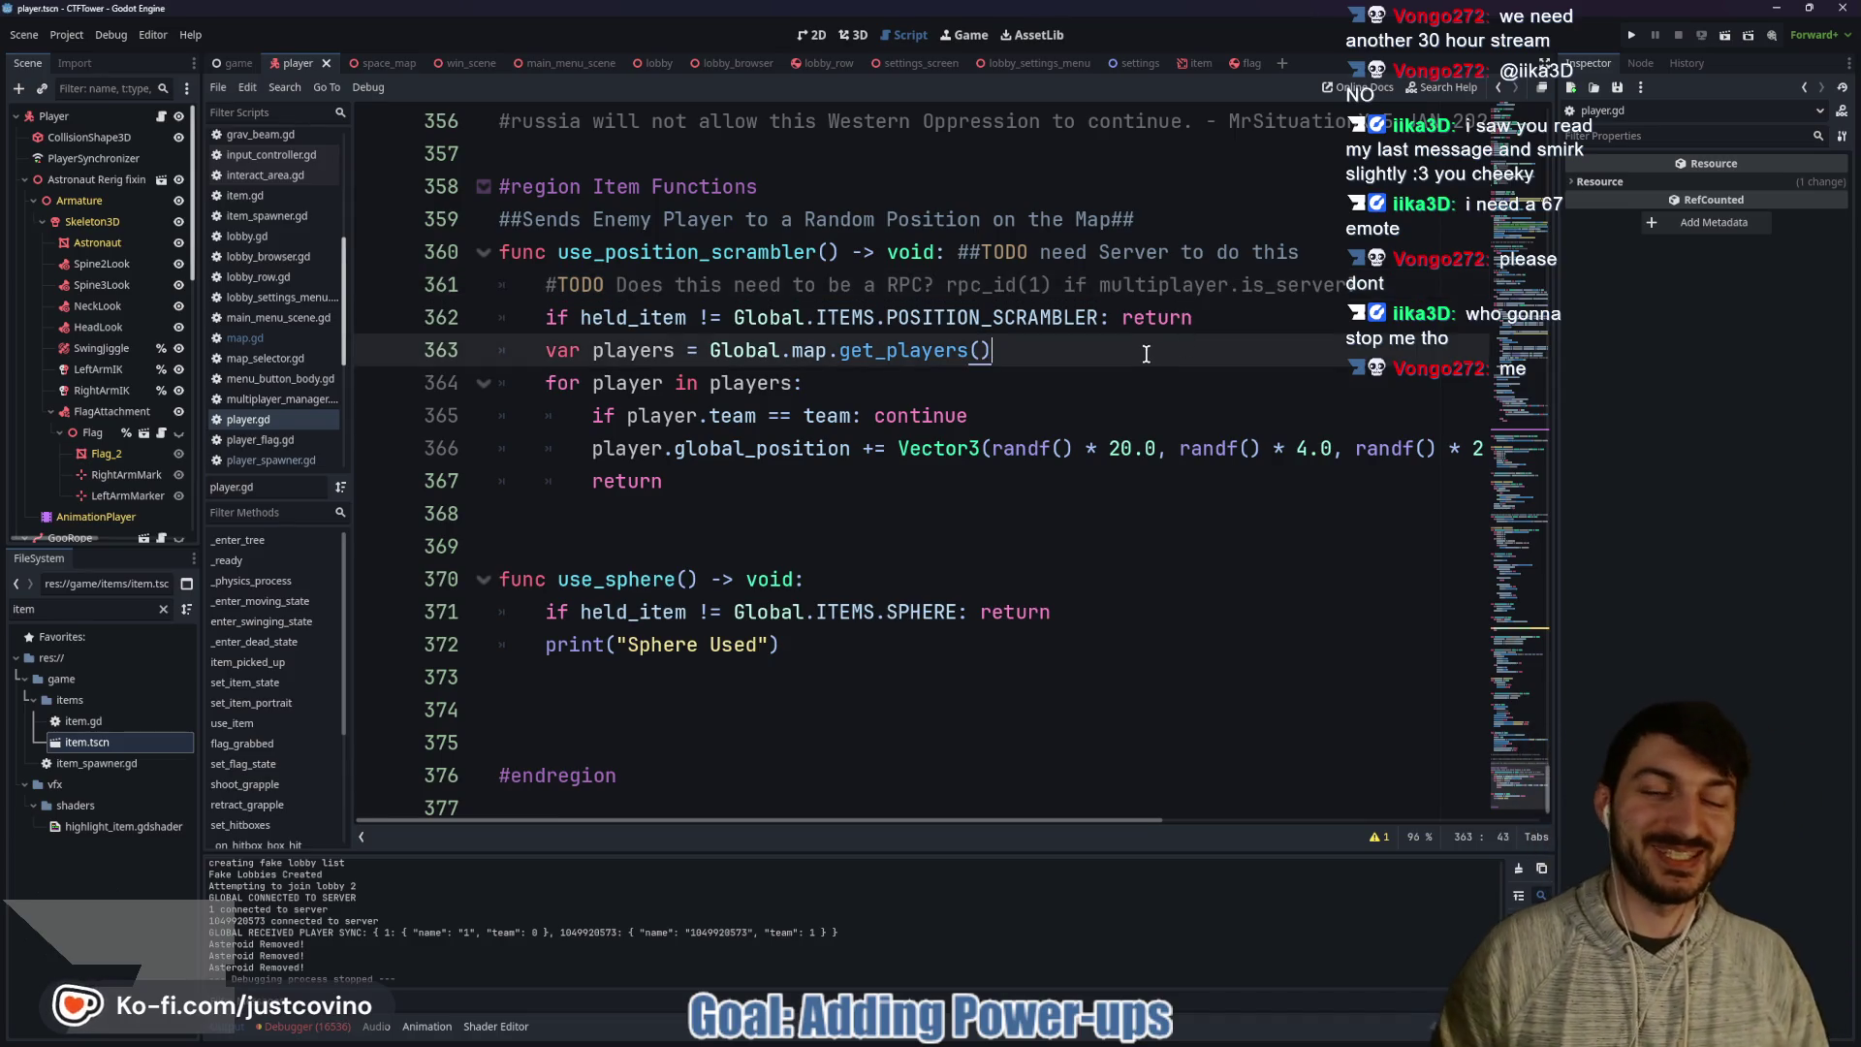
click(783, 483)
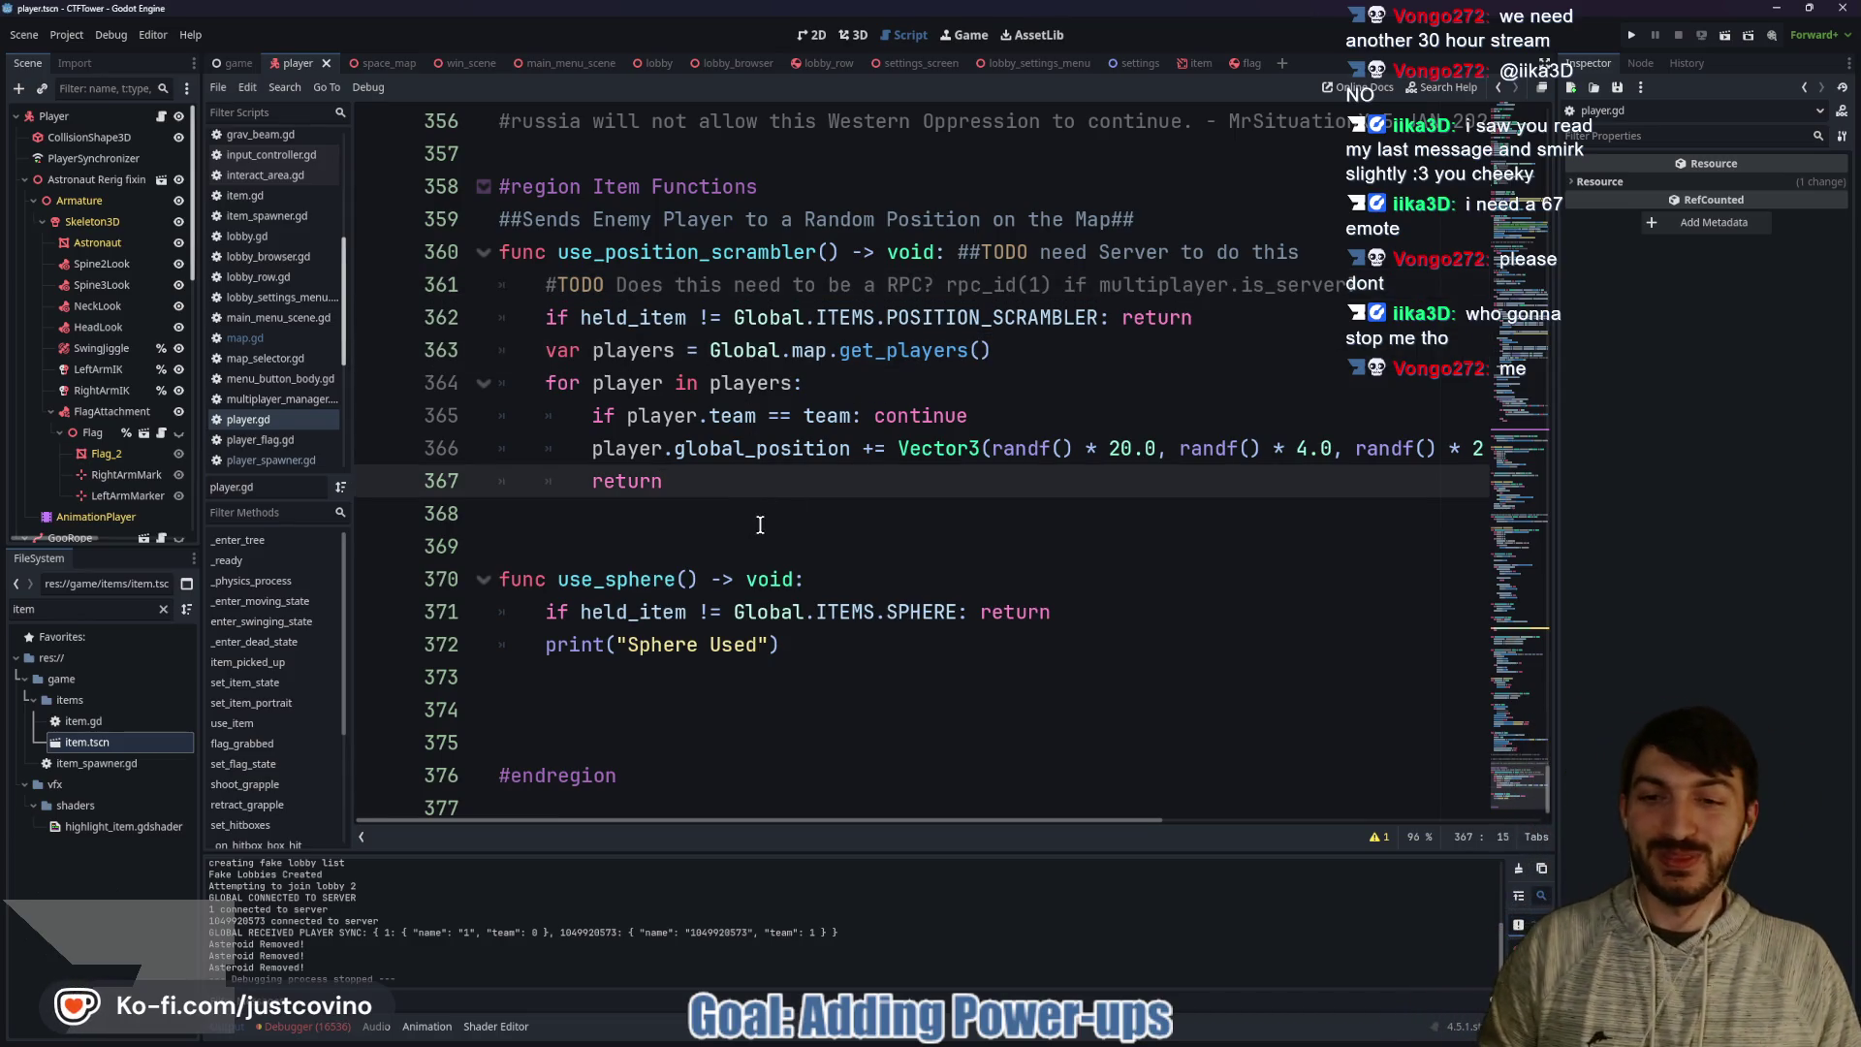
scroll(761, 519, down, 1)
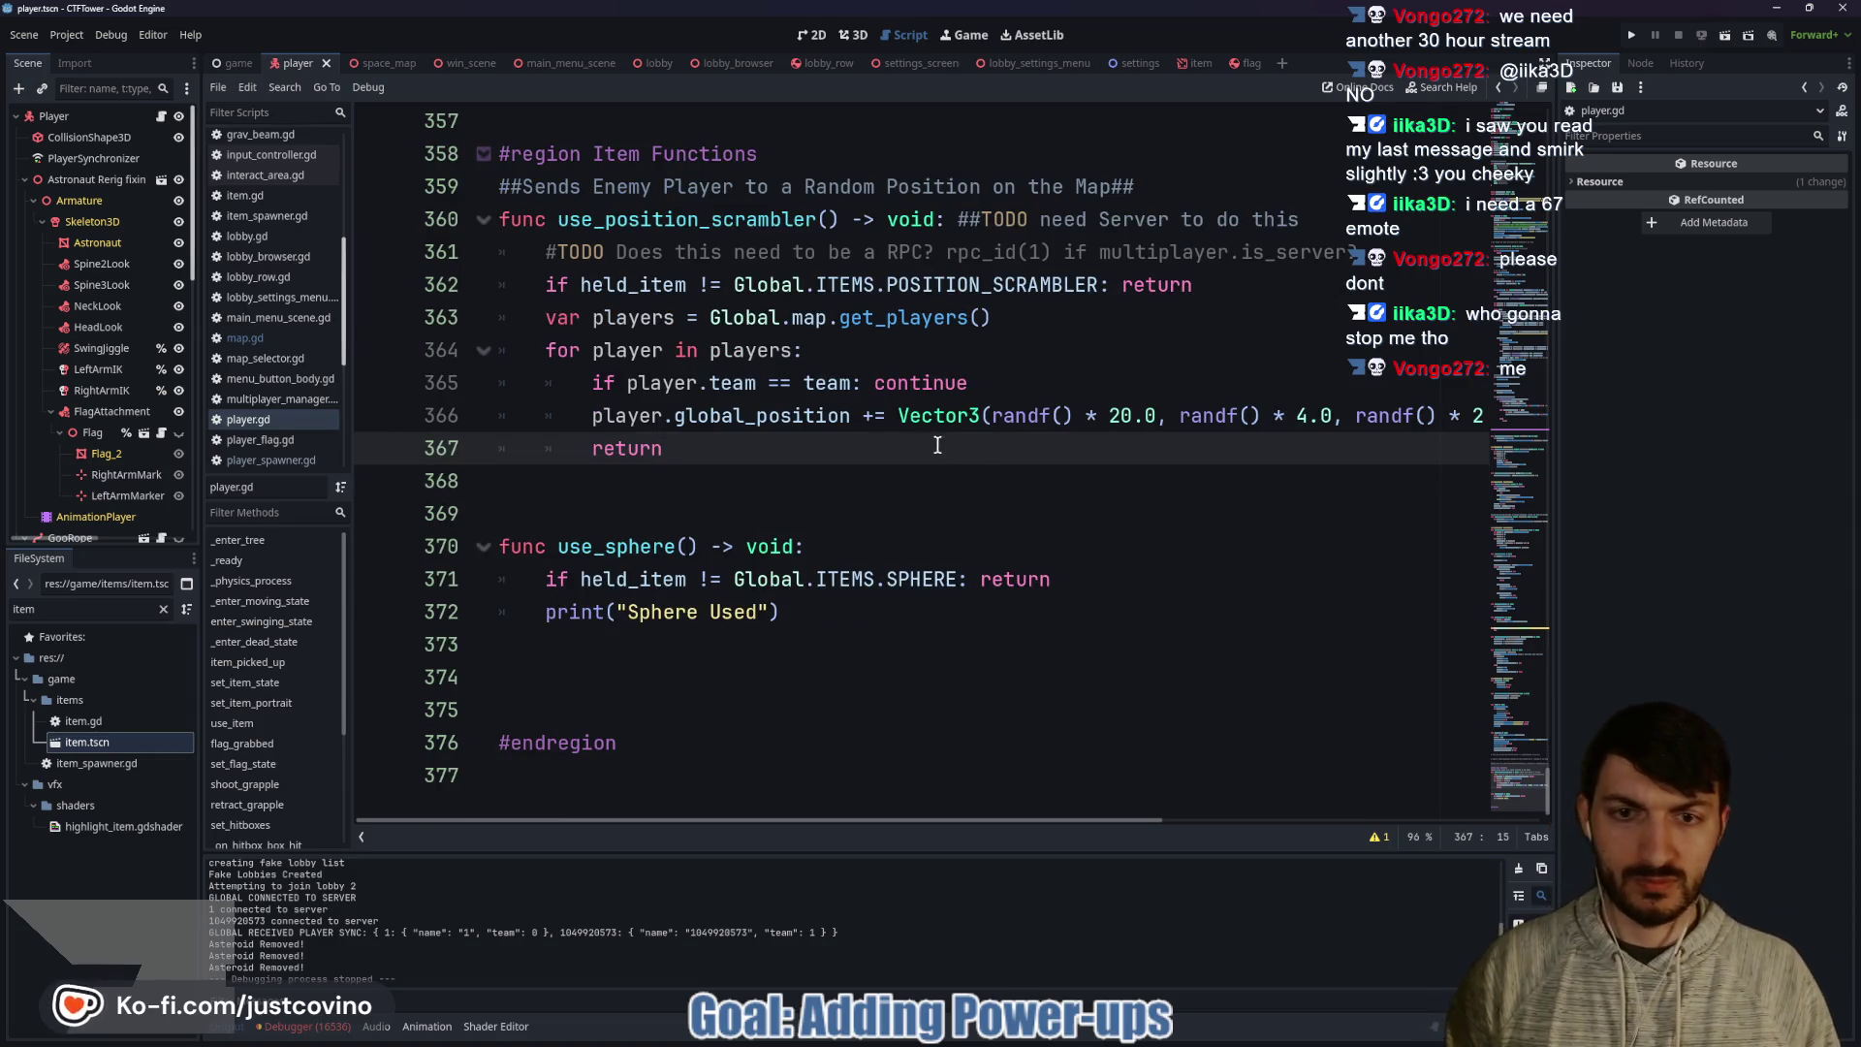
click(579, 445)
- Add '#Adjust randf values to be better (const ?)' above the return and save the script
key(Return)
key(Up)
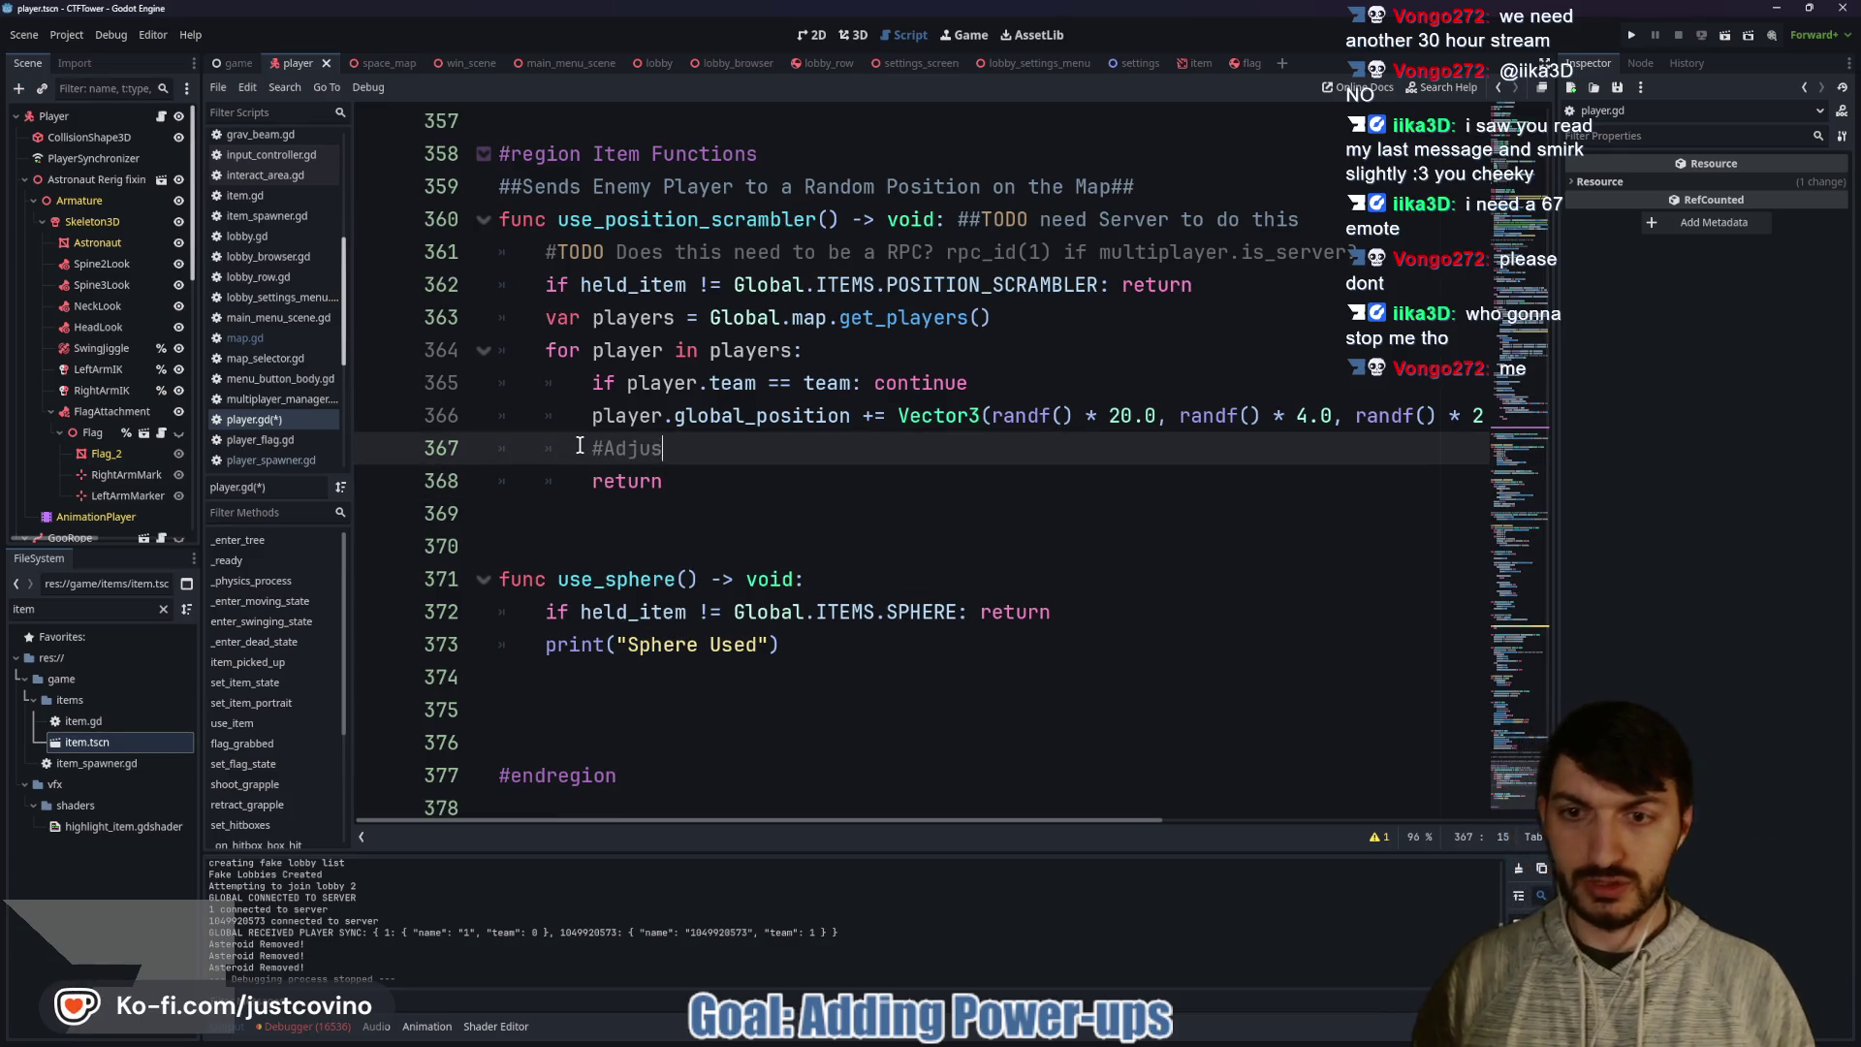
text(t randf)
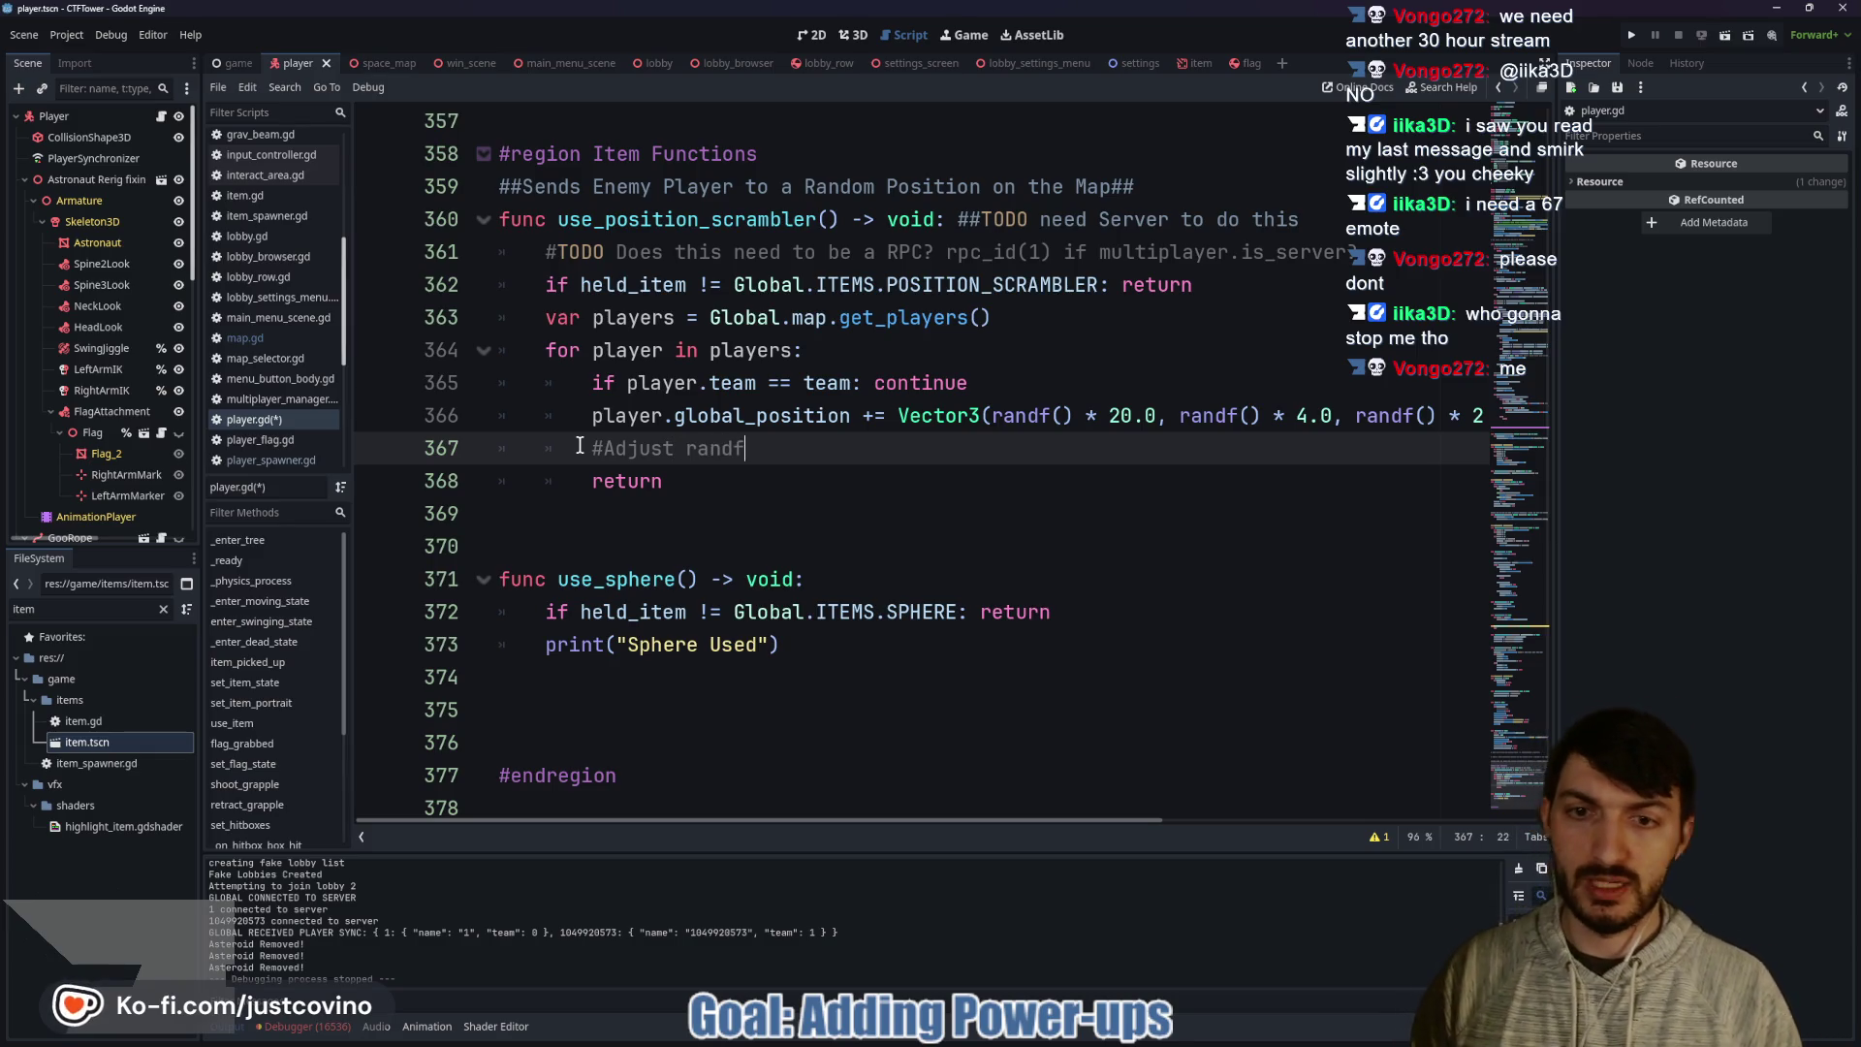
text( values to be)
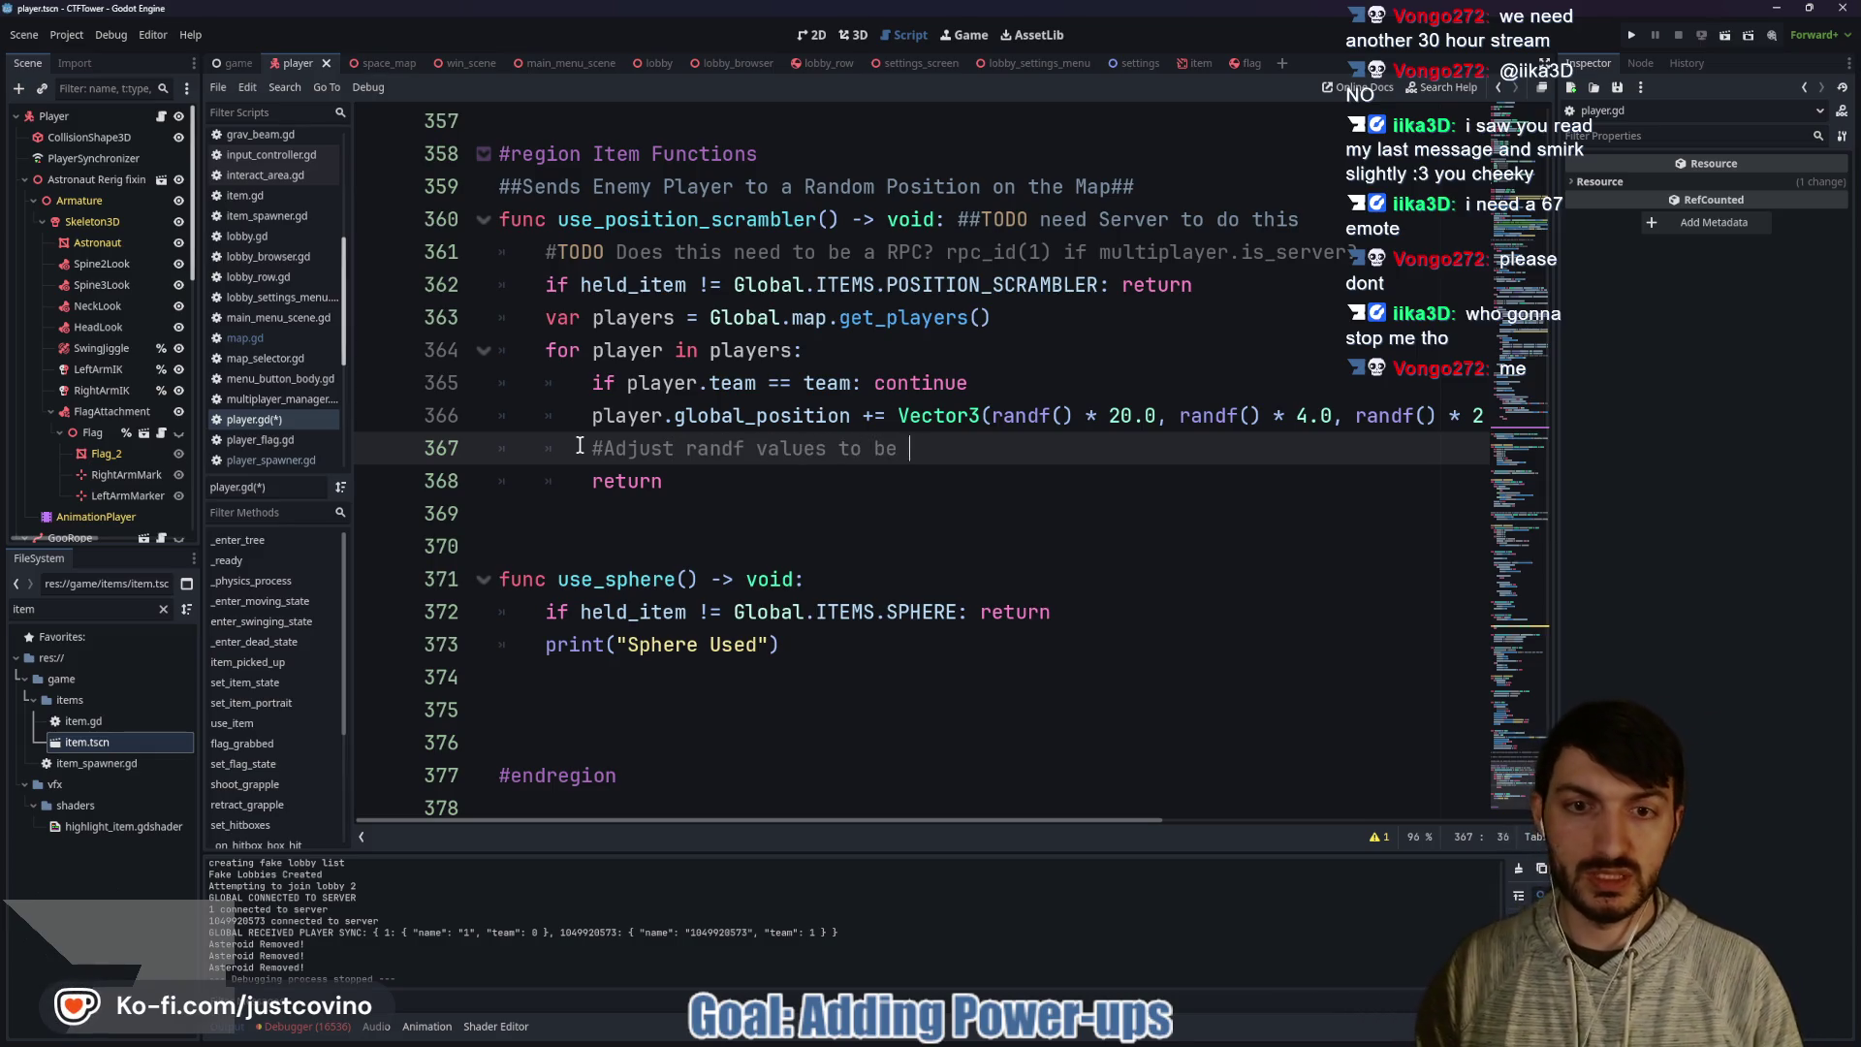
text( better )
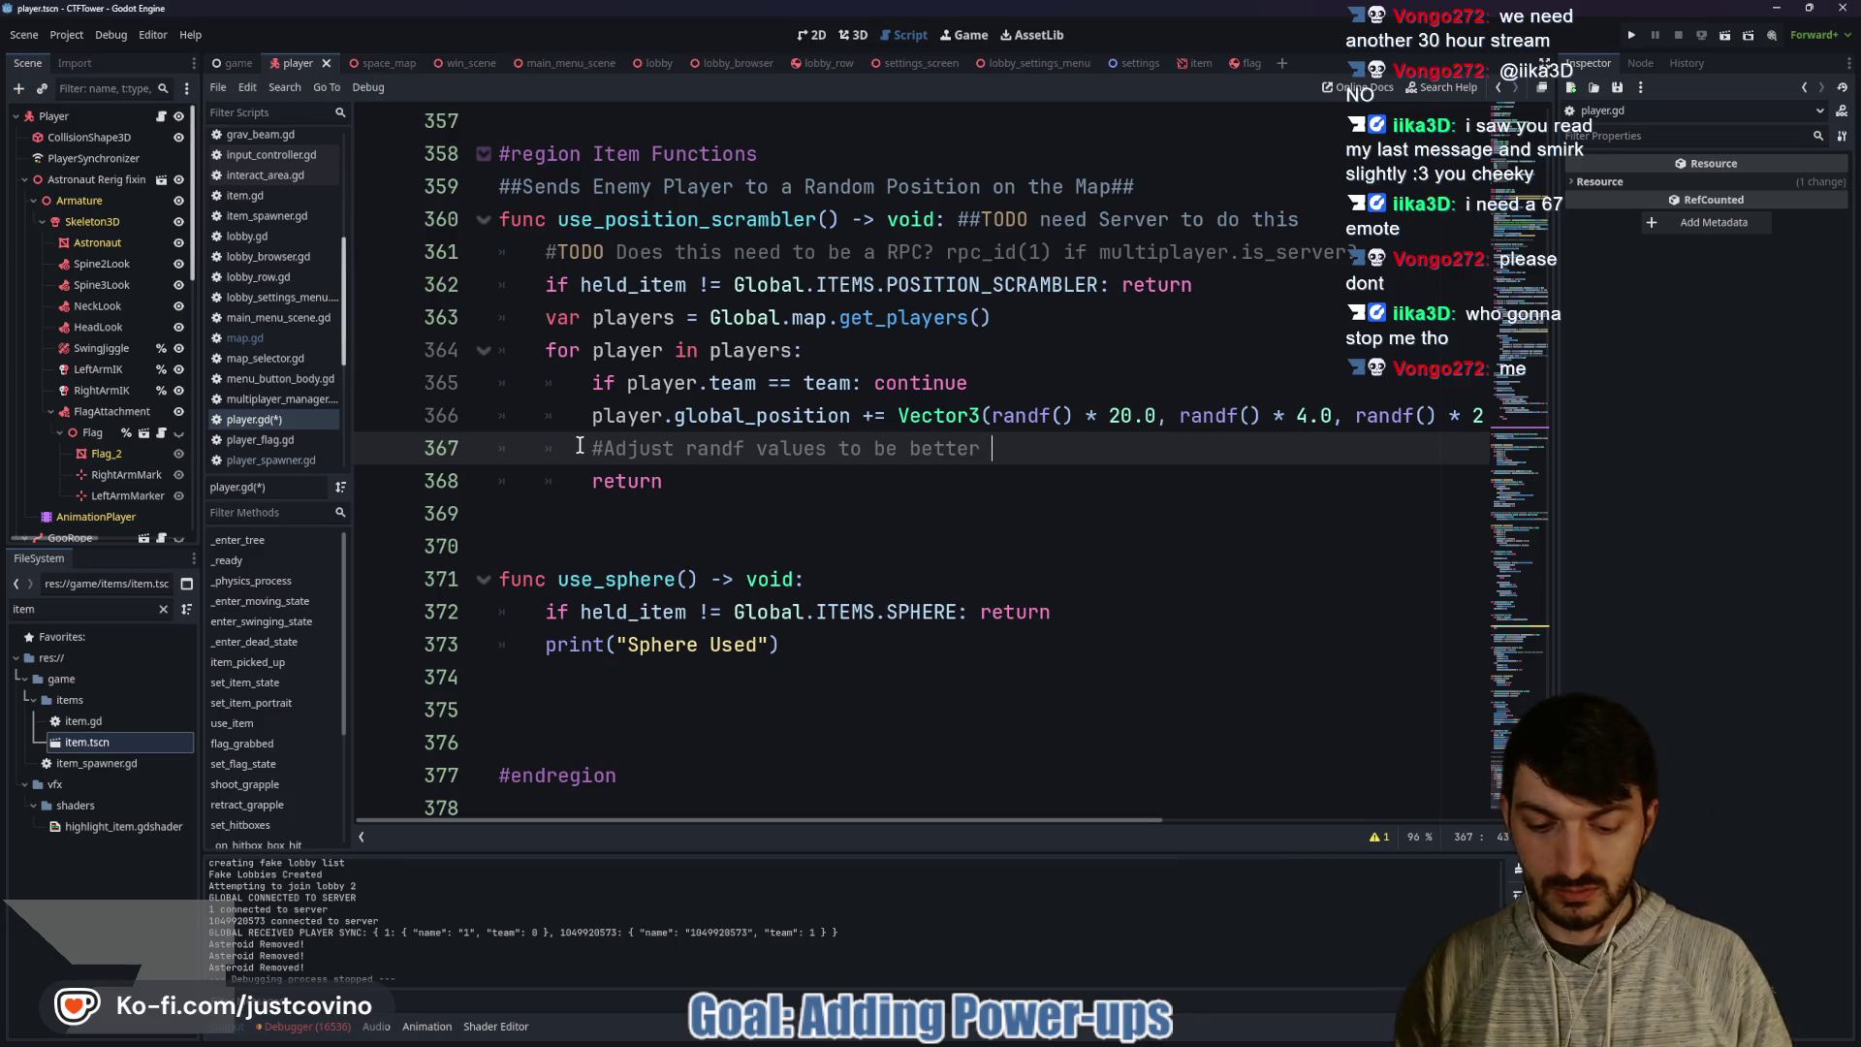
text((const )
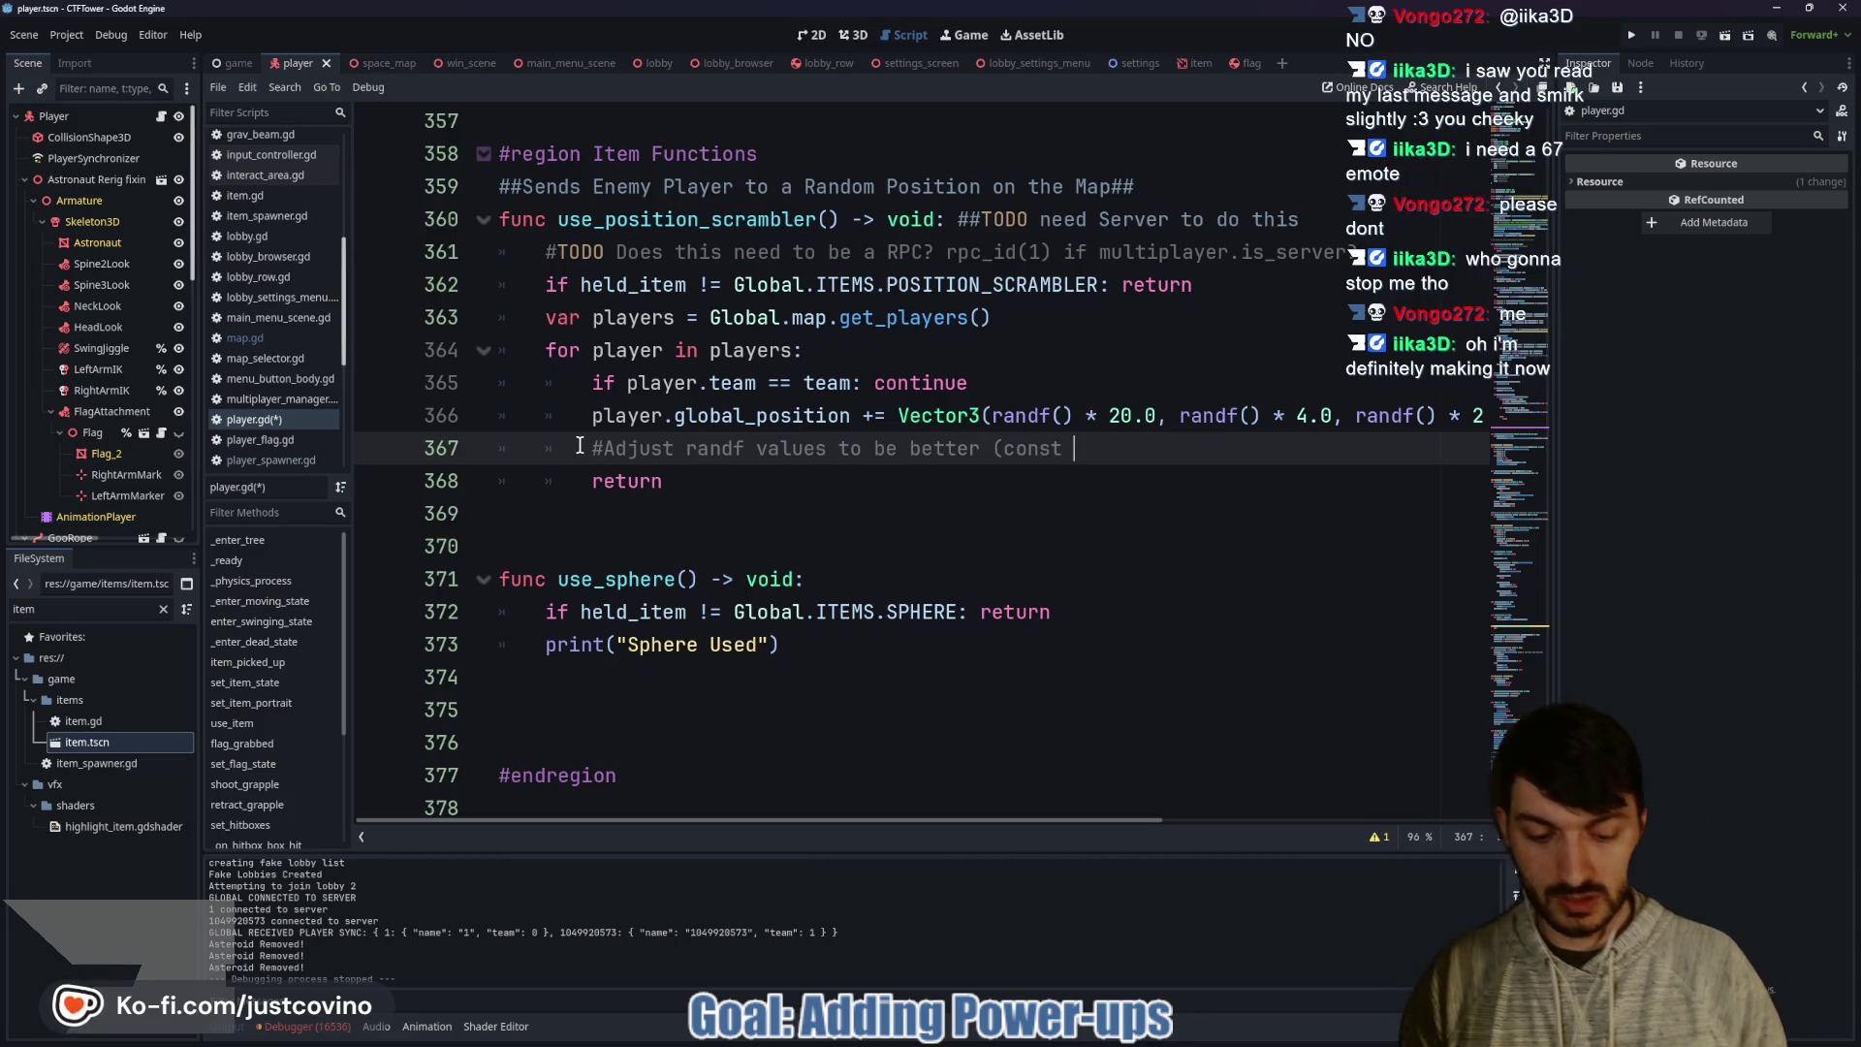
text(?))
key(ctrl+s)
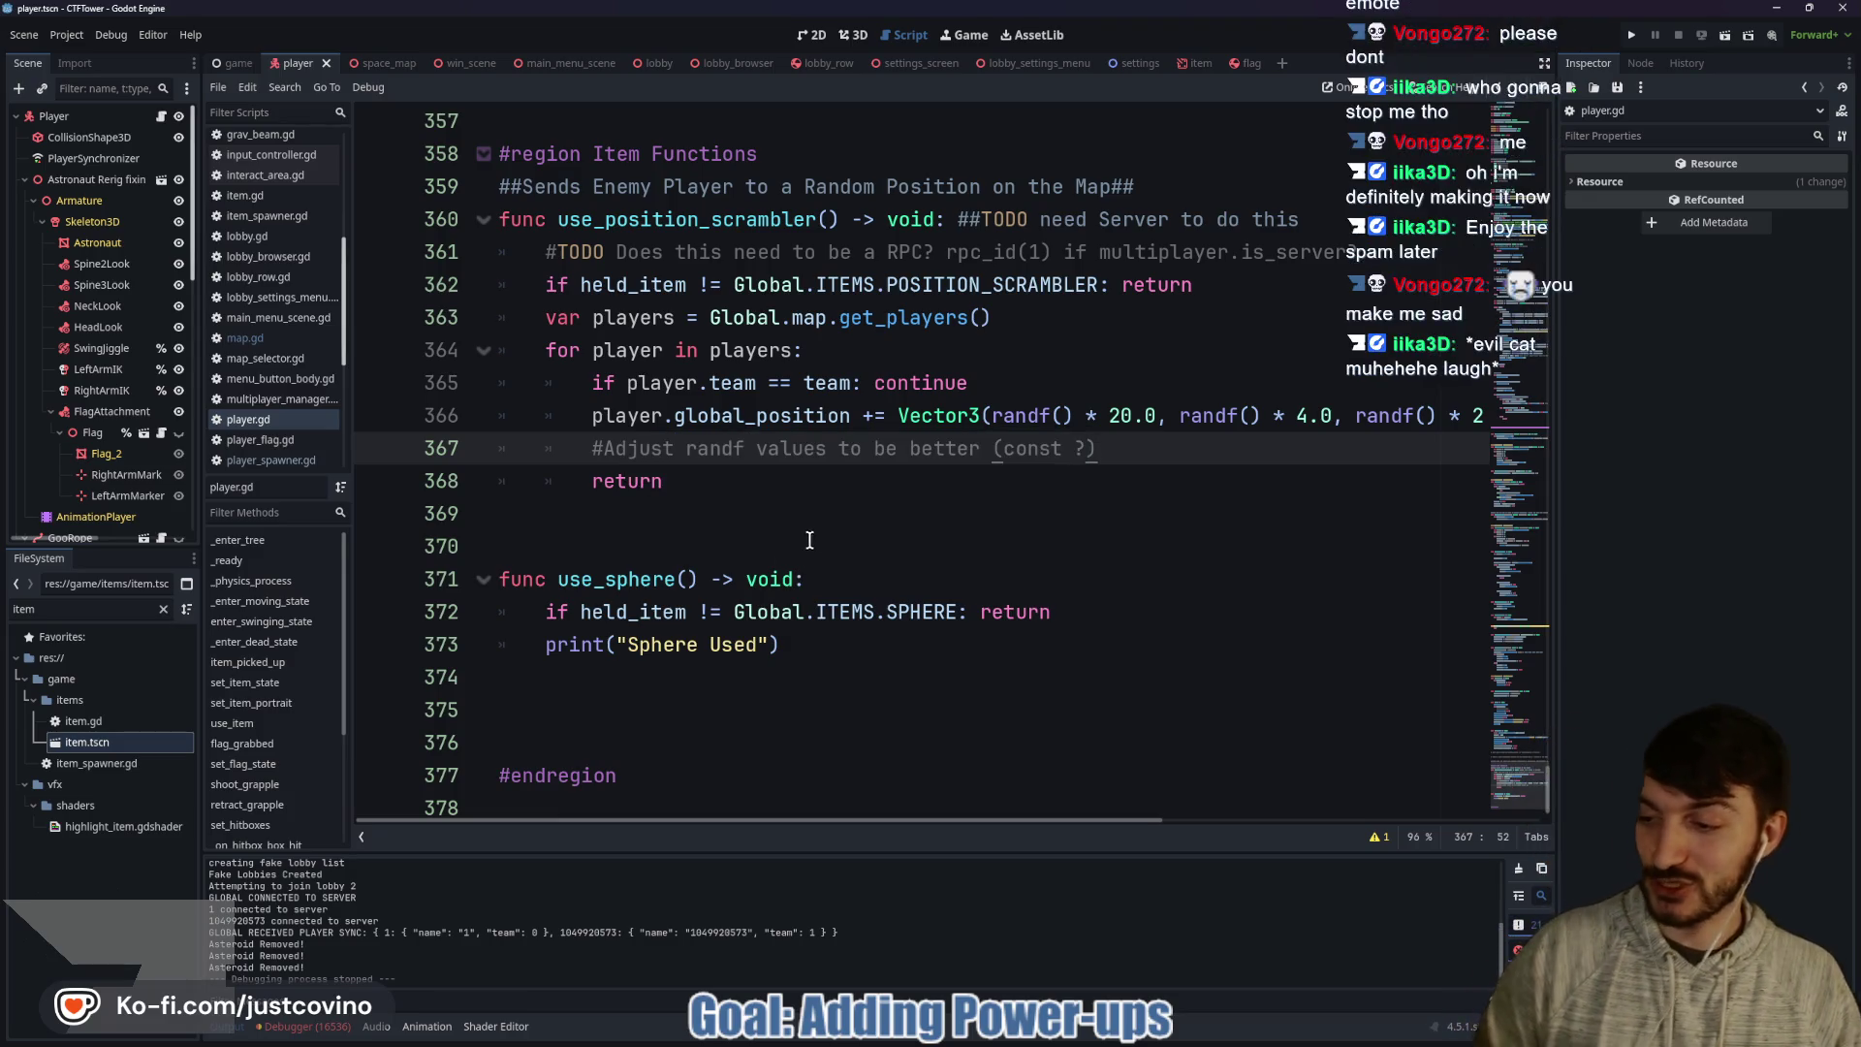
click(909, 454)
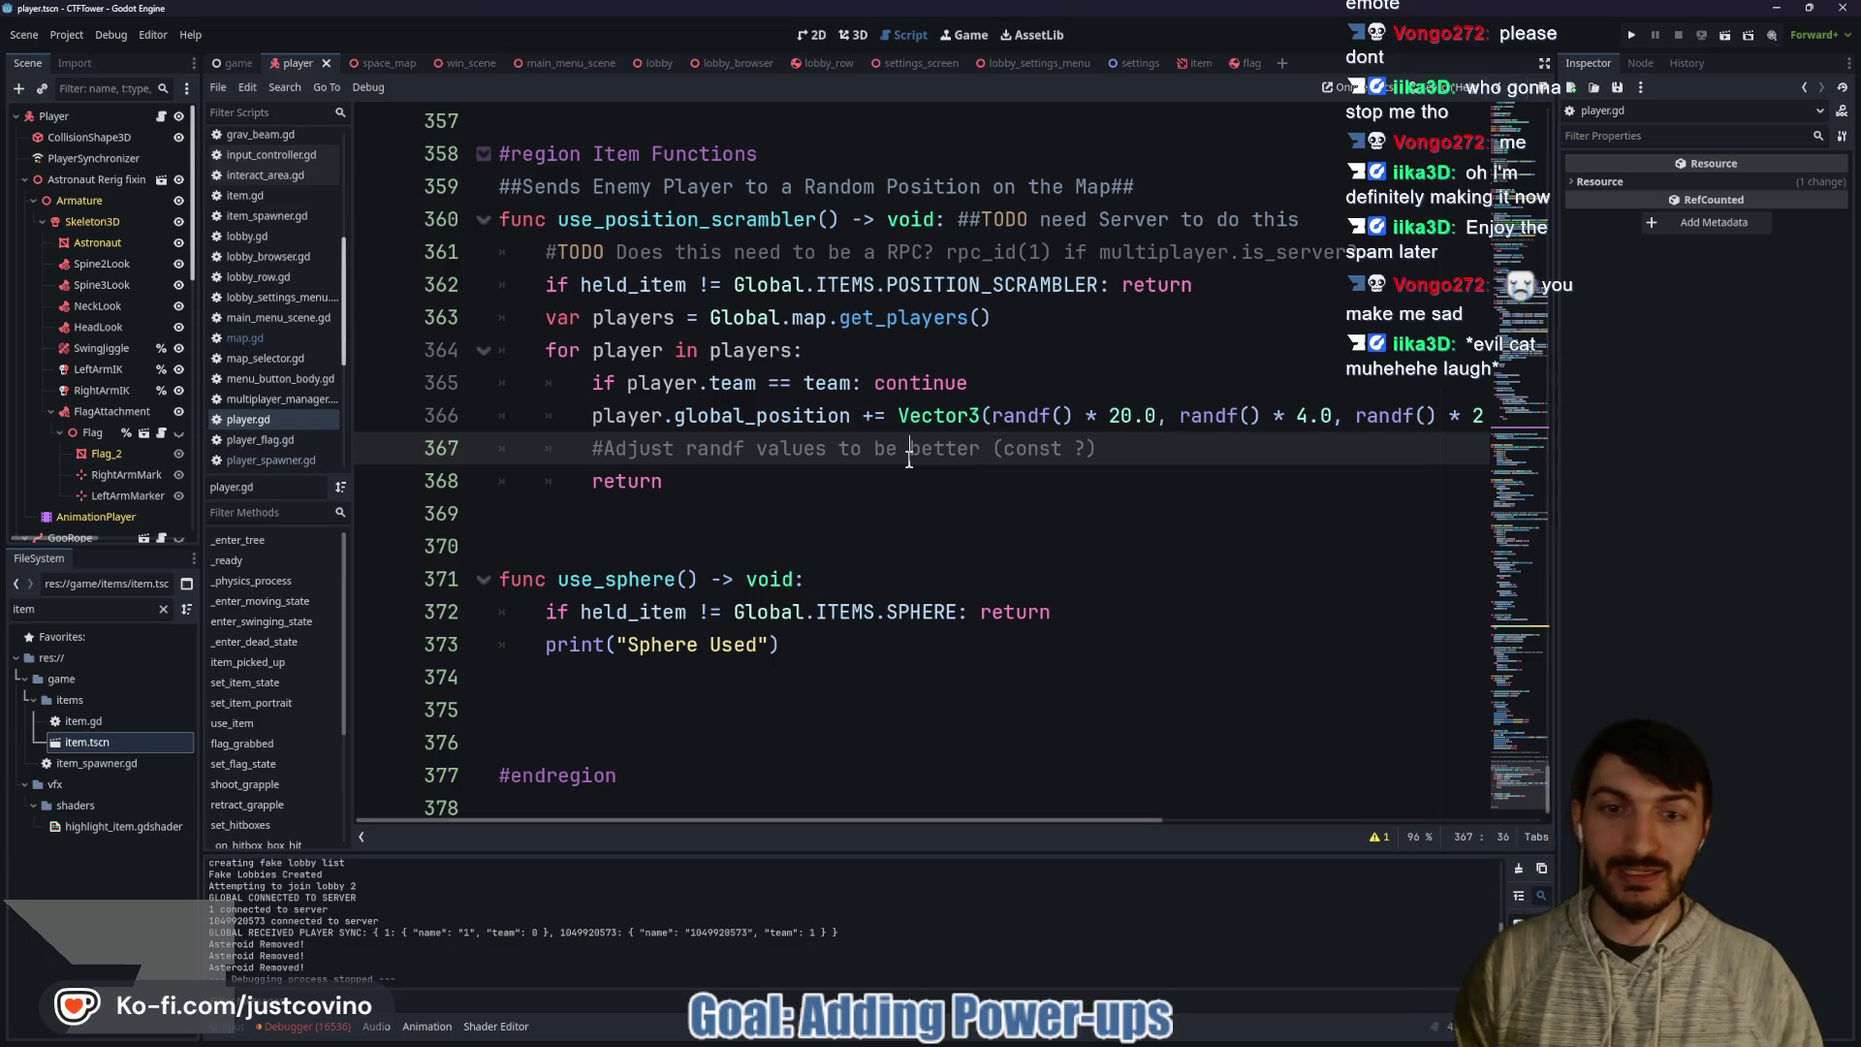
click(723, 504)
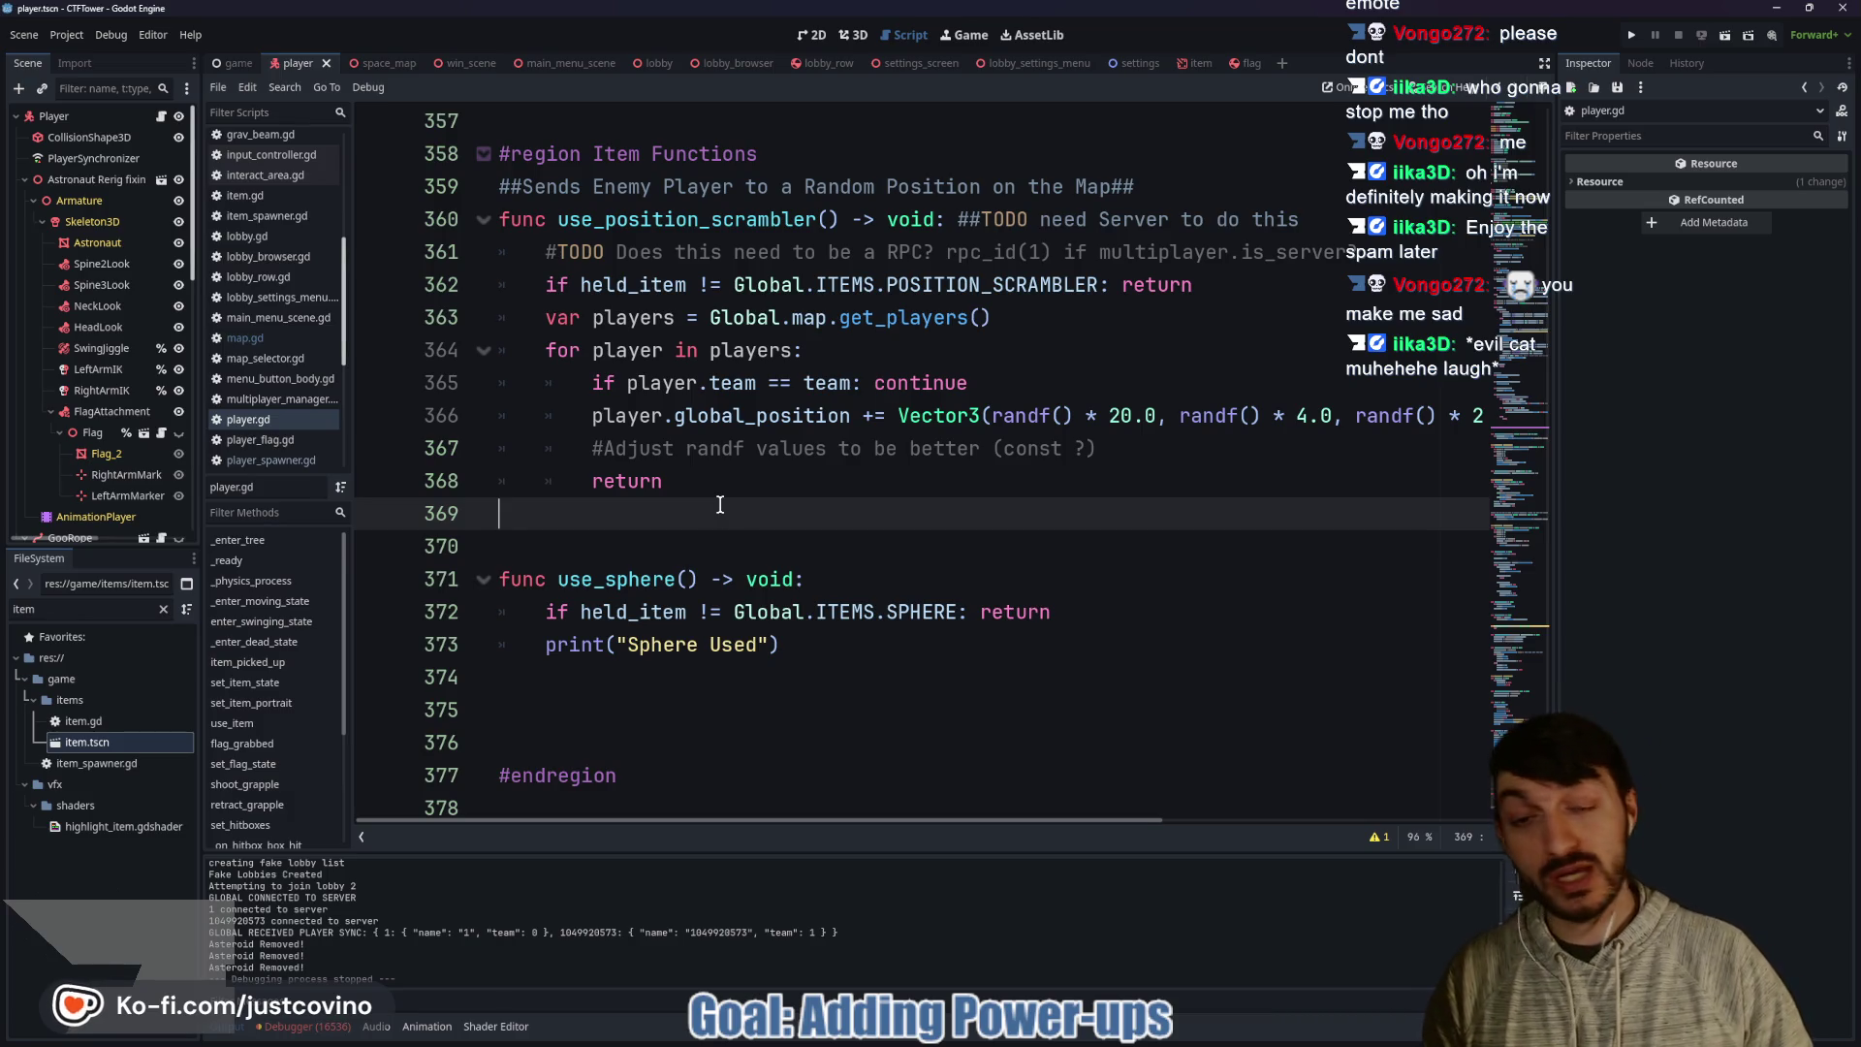
- Sketch a red circled stick figure over the position scrambler code
mouse_move(722, 450)
mouse_down()
mouse_move(705, 634)
mouse_move(765, 802)
mouse_up()
drag(705, 661, 662, 765)
mouse_move(709, 552)
mouse_down()
mouse_move(822, 703)
mouse_move(690, 569)
mouse_move(606, 659)
mouse_up()
click(599, 692)
drag(647, 351, 832, 334)
click(776, 403)
drag(679, 397, 756, 401)
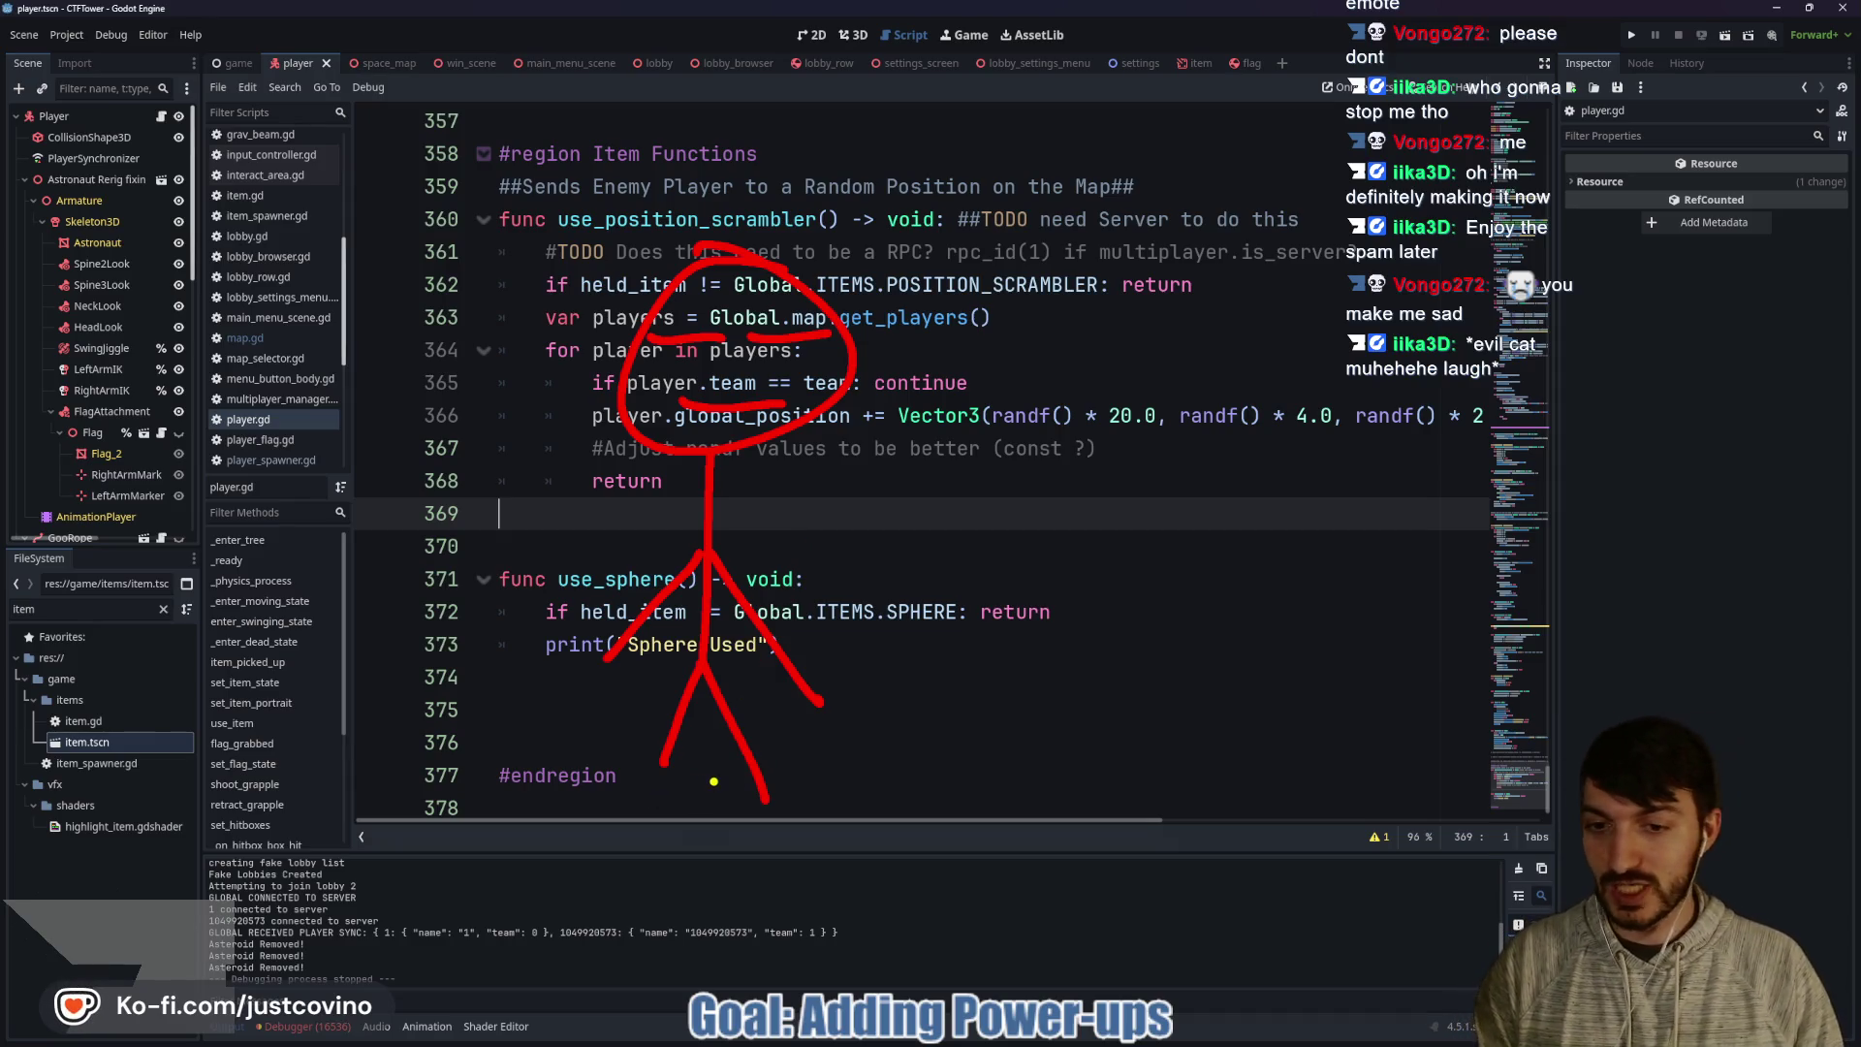
- Add yellow arrows toward the figure and scrambler code, then erase all annotations with Escape
drag(698, 774, 728, 797)
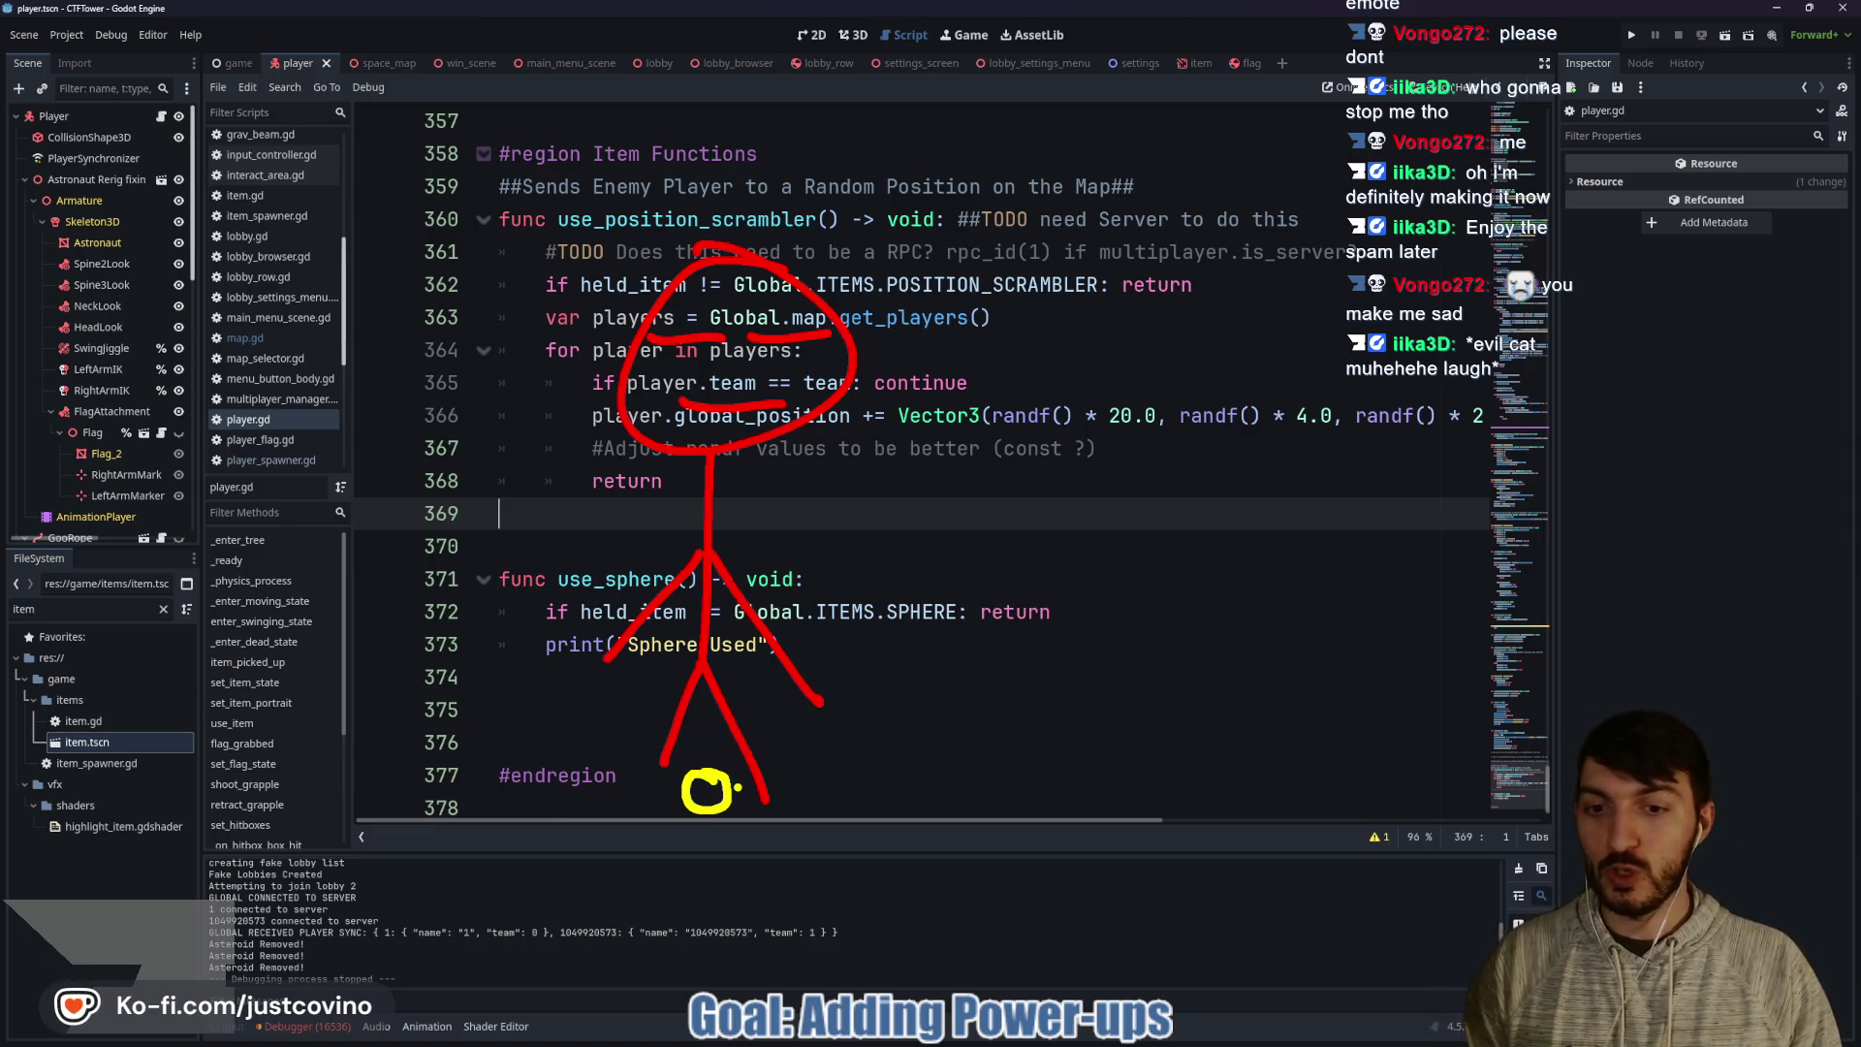
drag(703, 553, 706, 761)
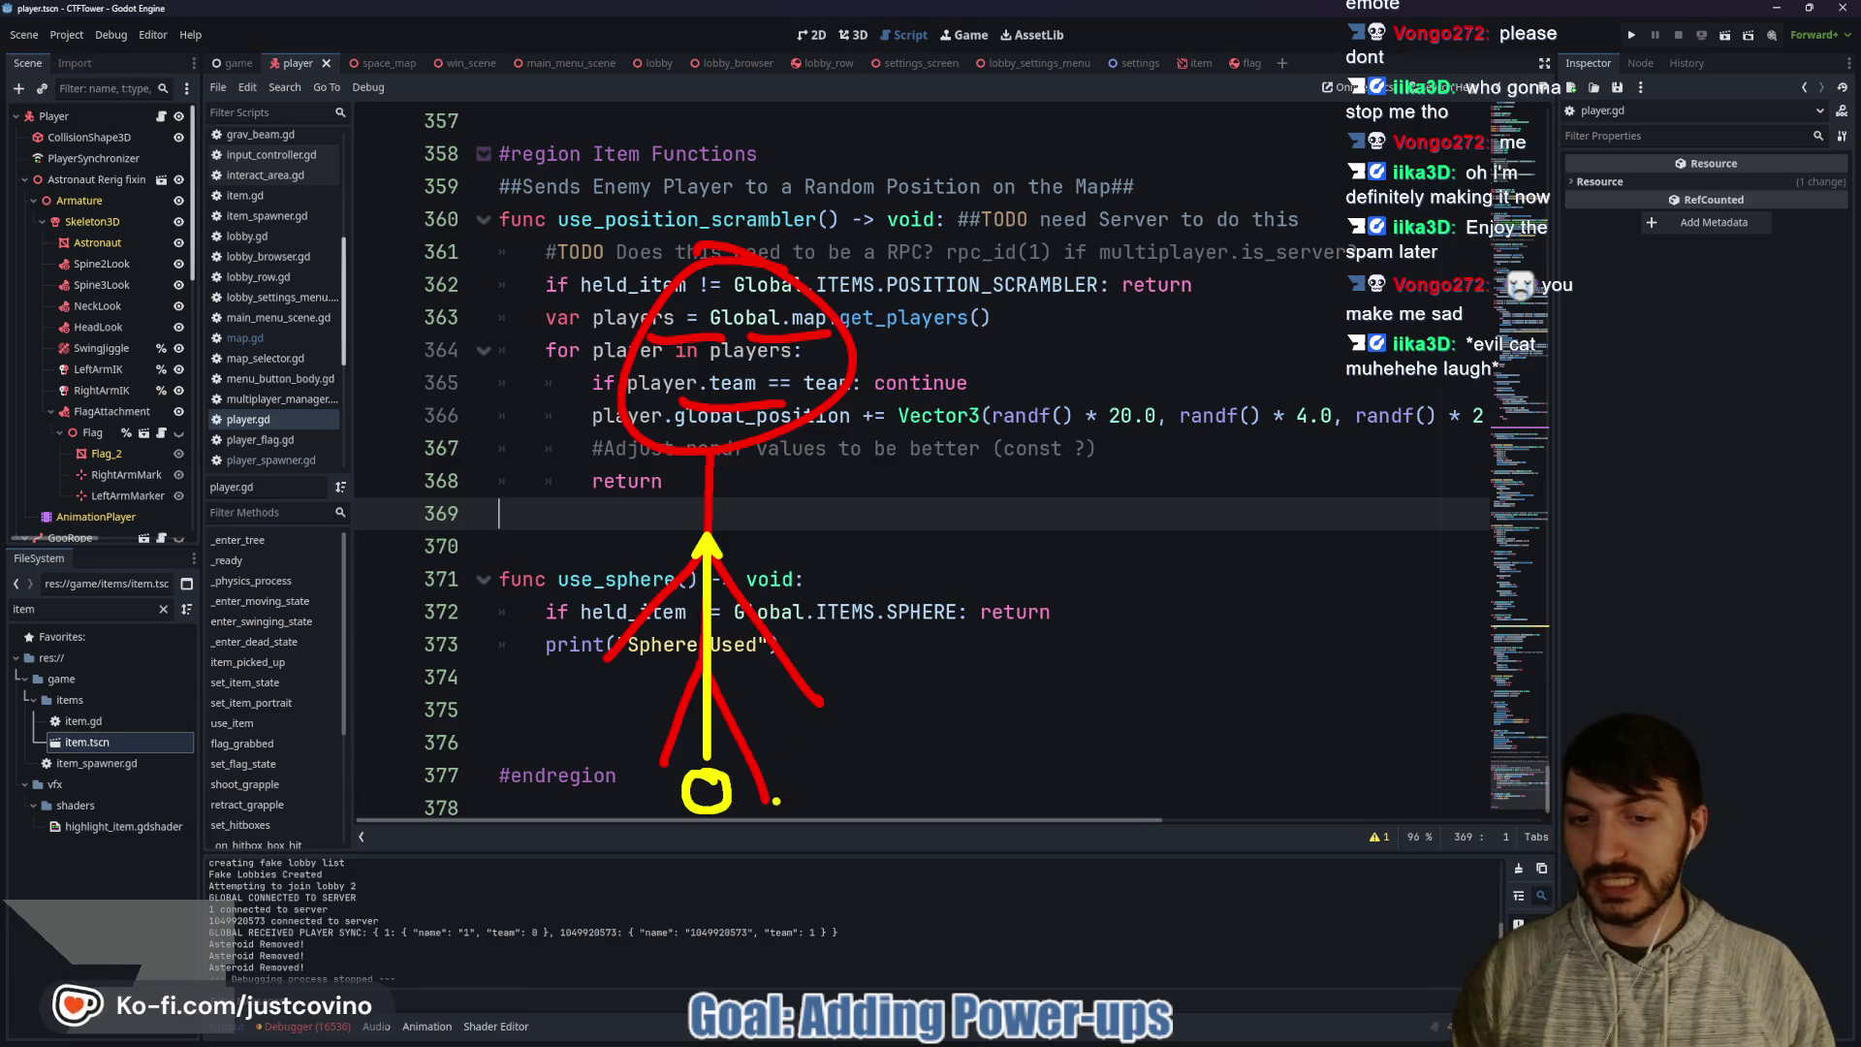
drag(775, 800, 898, 801)
drag(772, 766, 859, 760)
drag(758, 723, 852, 722)
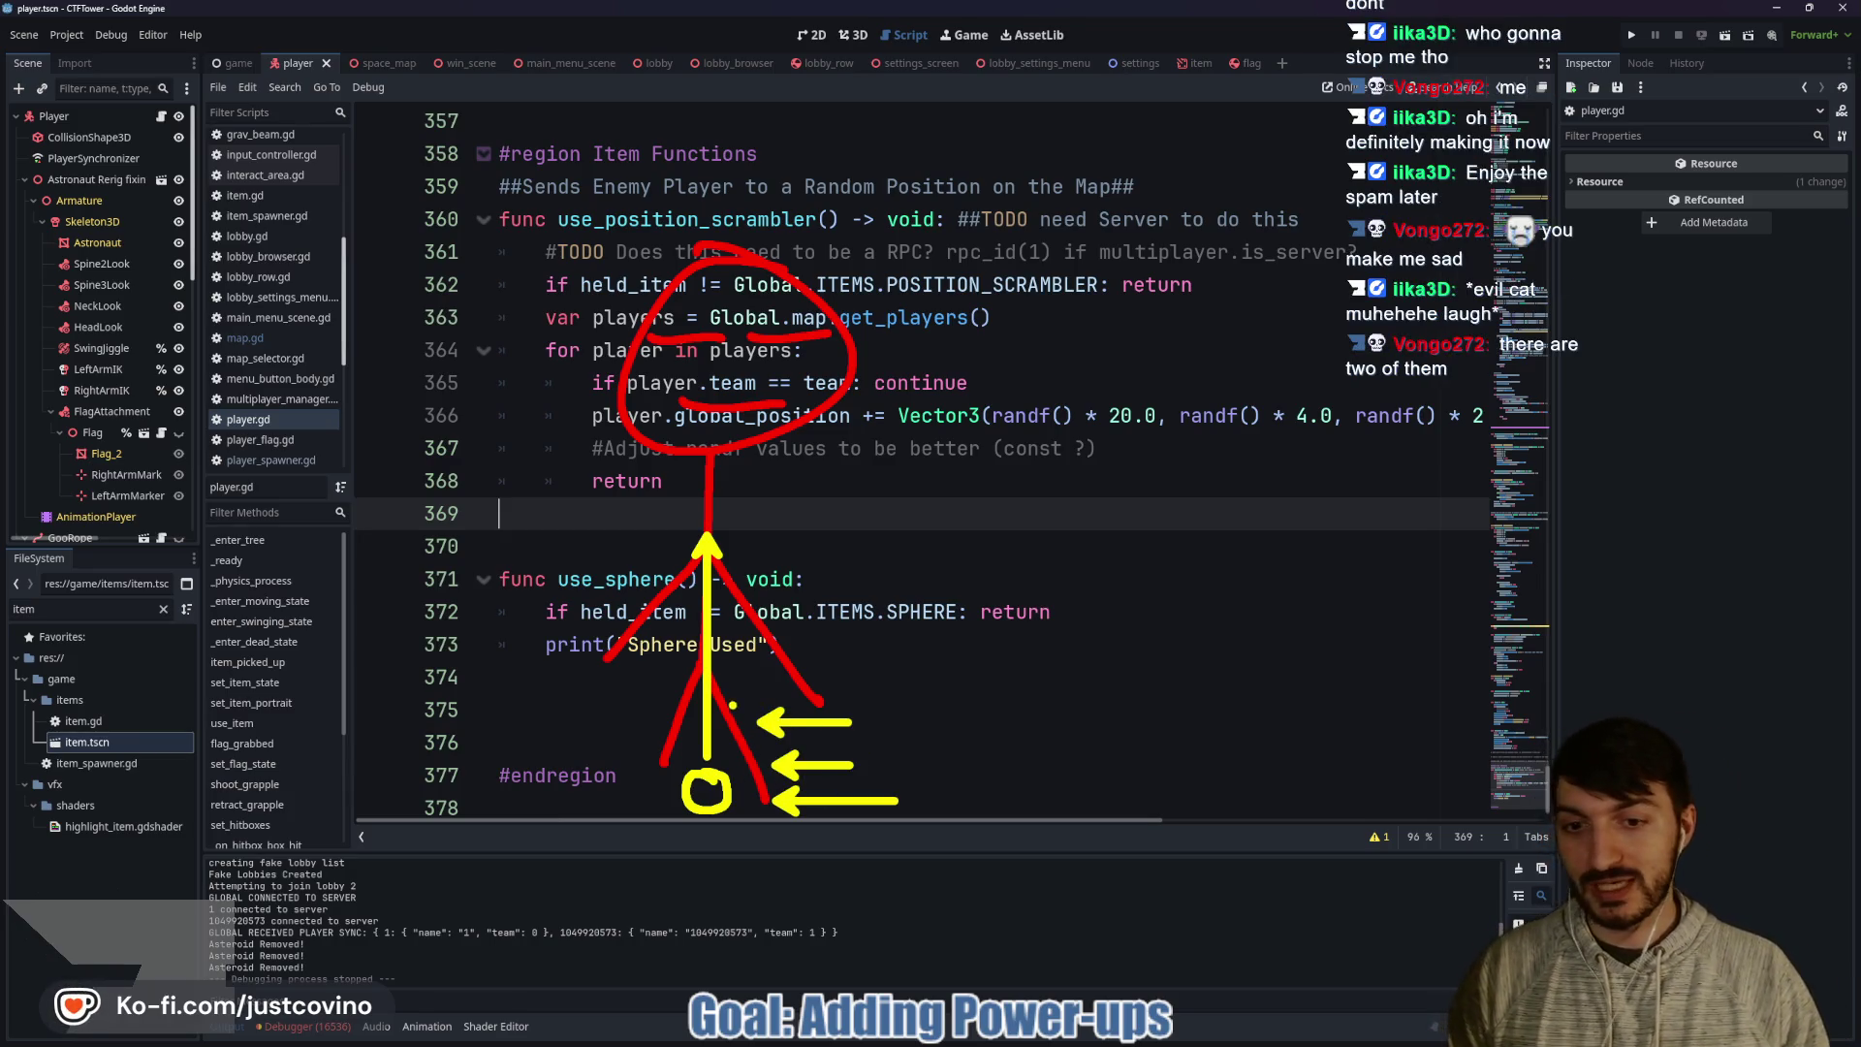
drag(729, 694, 775, 690)
mouse_move(719, 669)
mouse_down()
mouse_move(775, 664)
mouse_move(756, 640)
mouse_move(765, 581)
mouse_up()
mouse_move(812, 686)
mouse_down()
mouse_move(835, 608)
mouse_move(786, 551)
mouse_up()
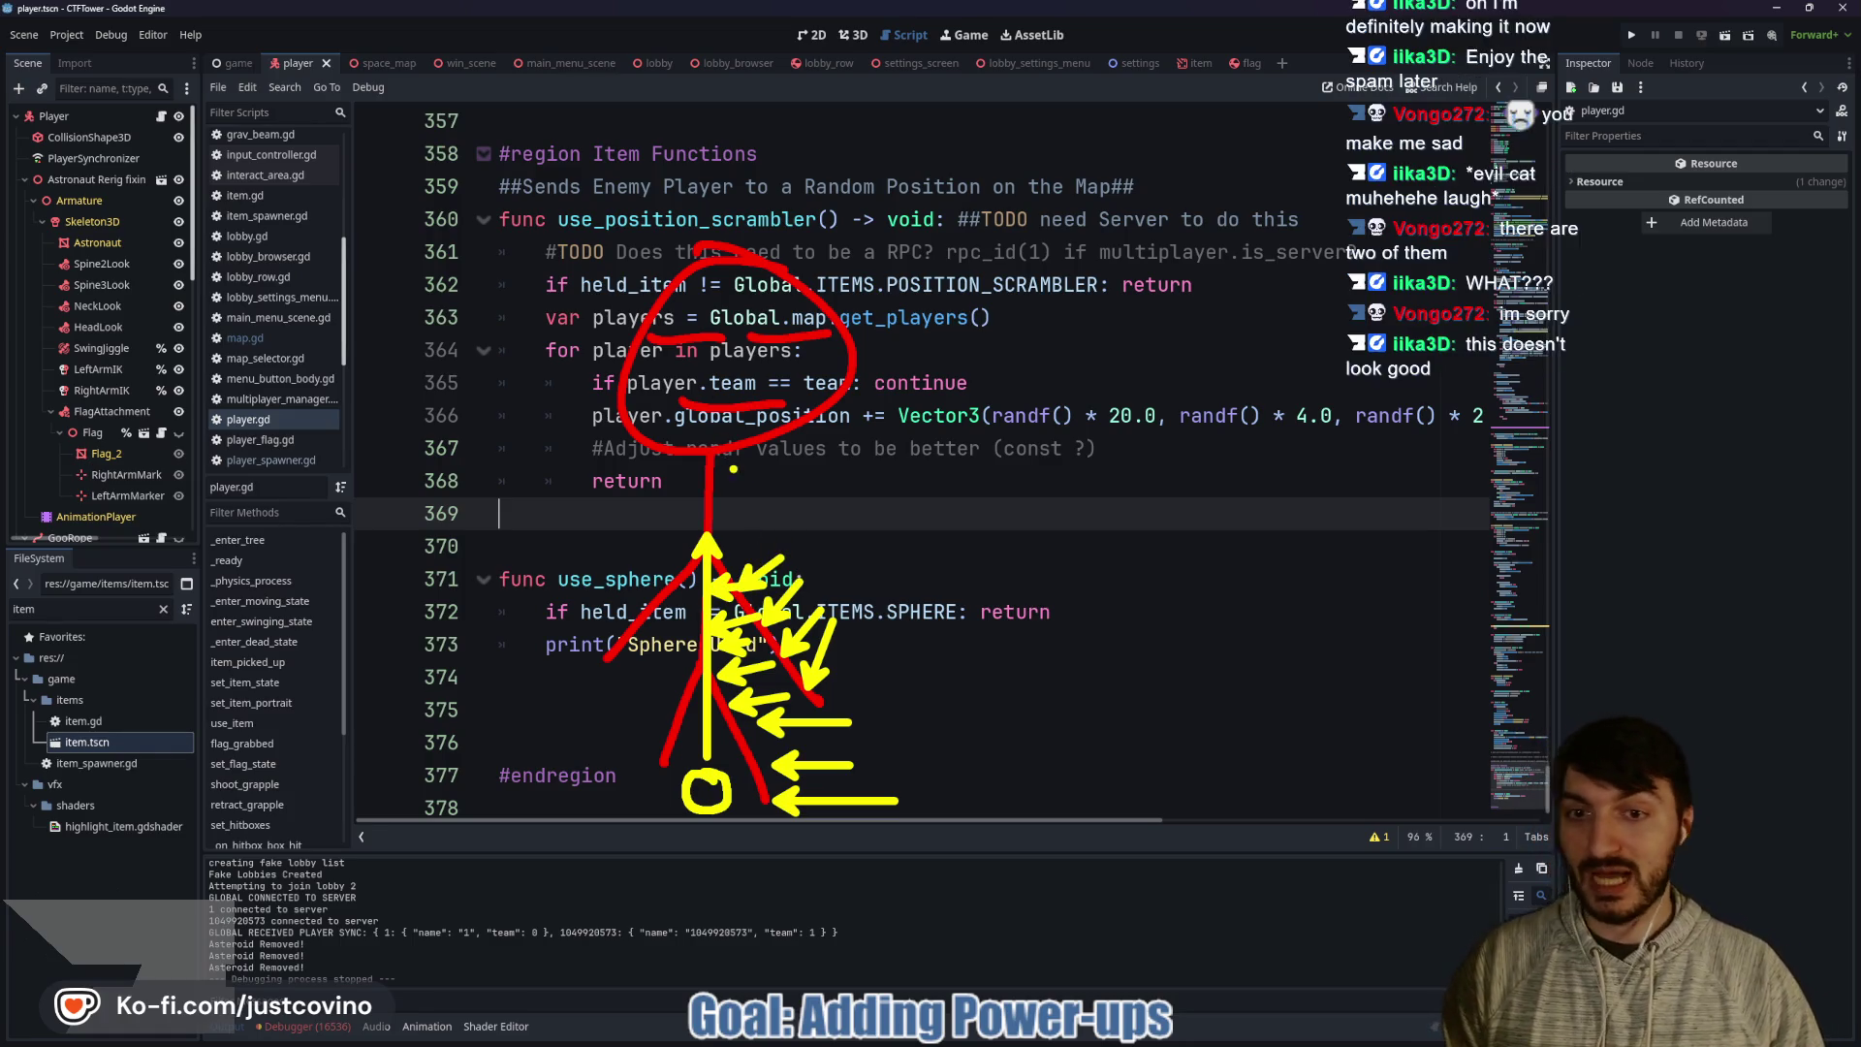
drag(743, 458, 923, 523)
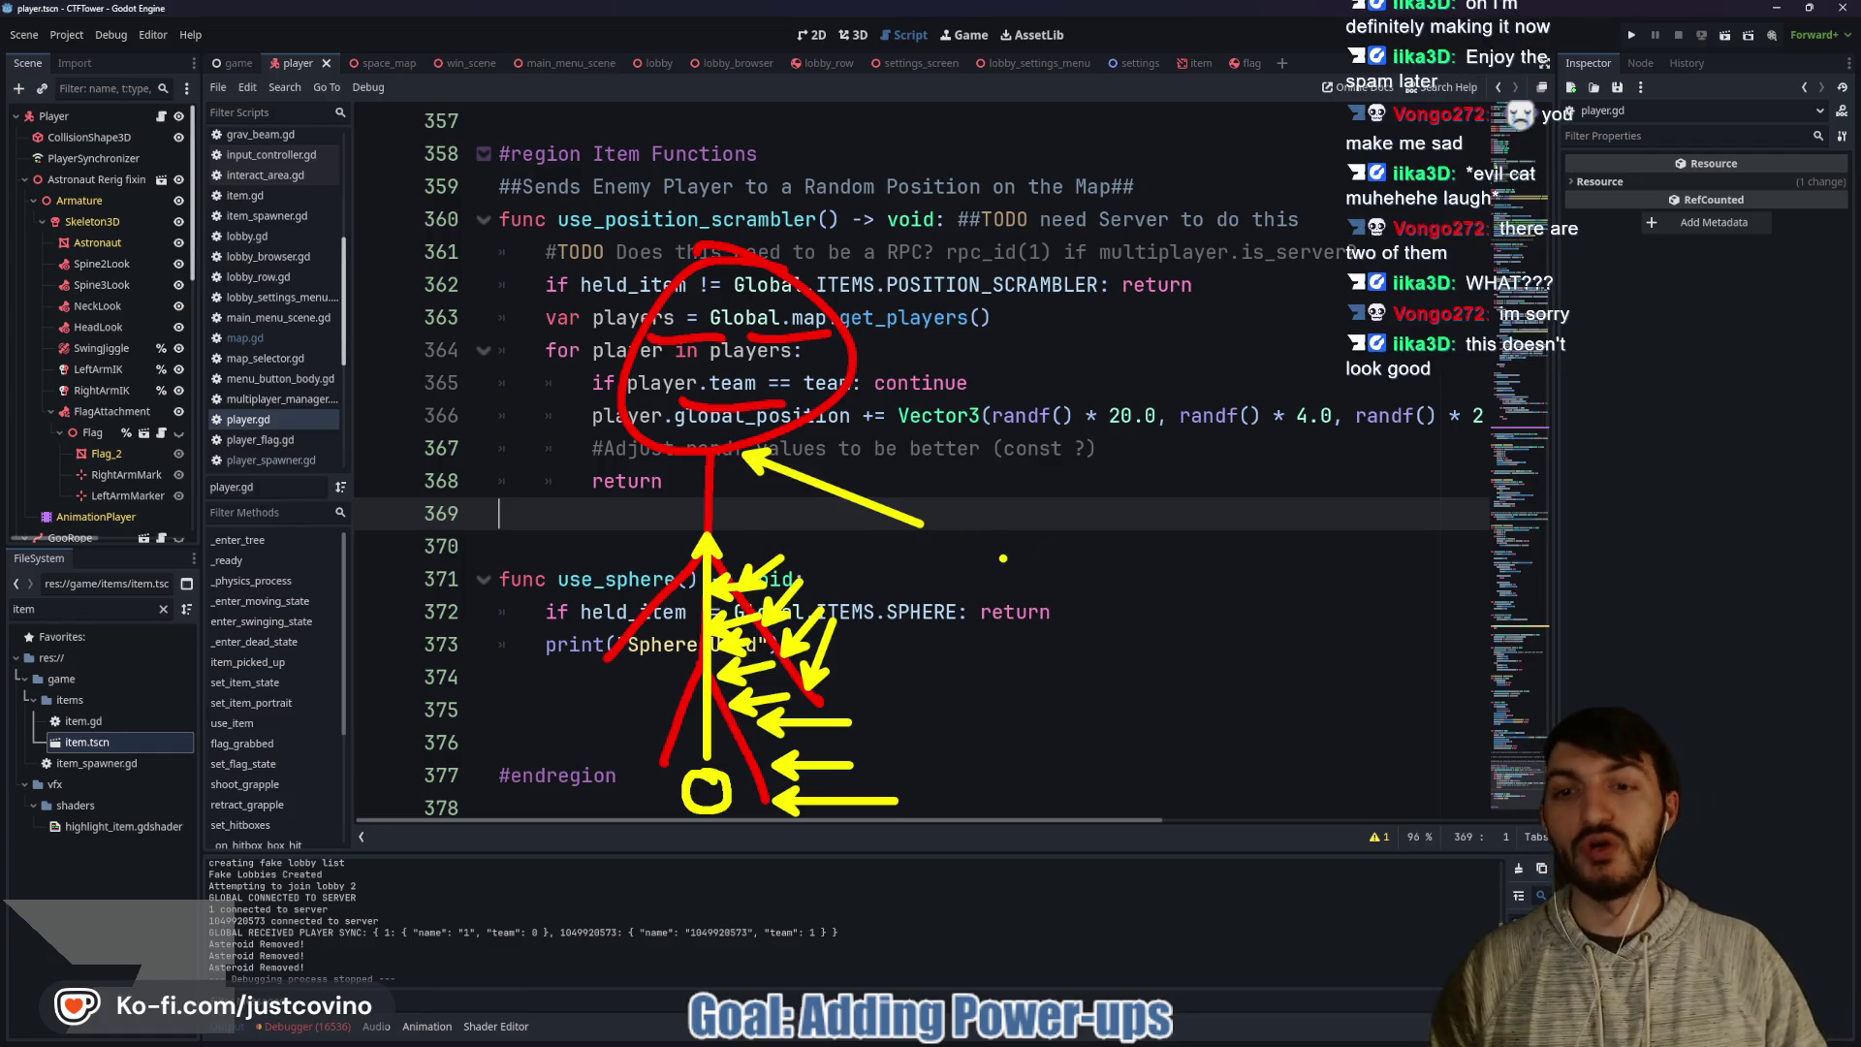
key(Escape)
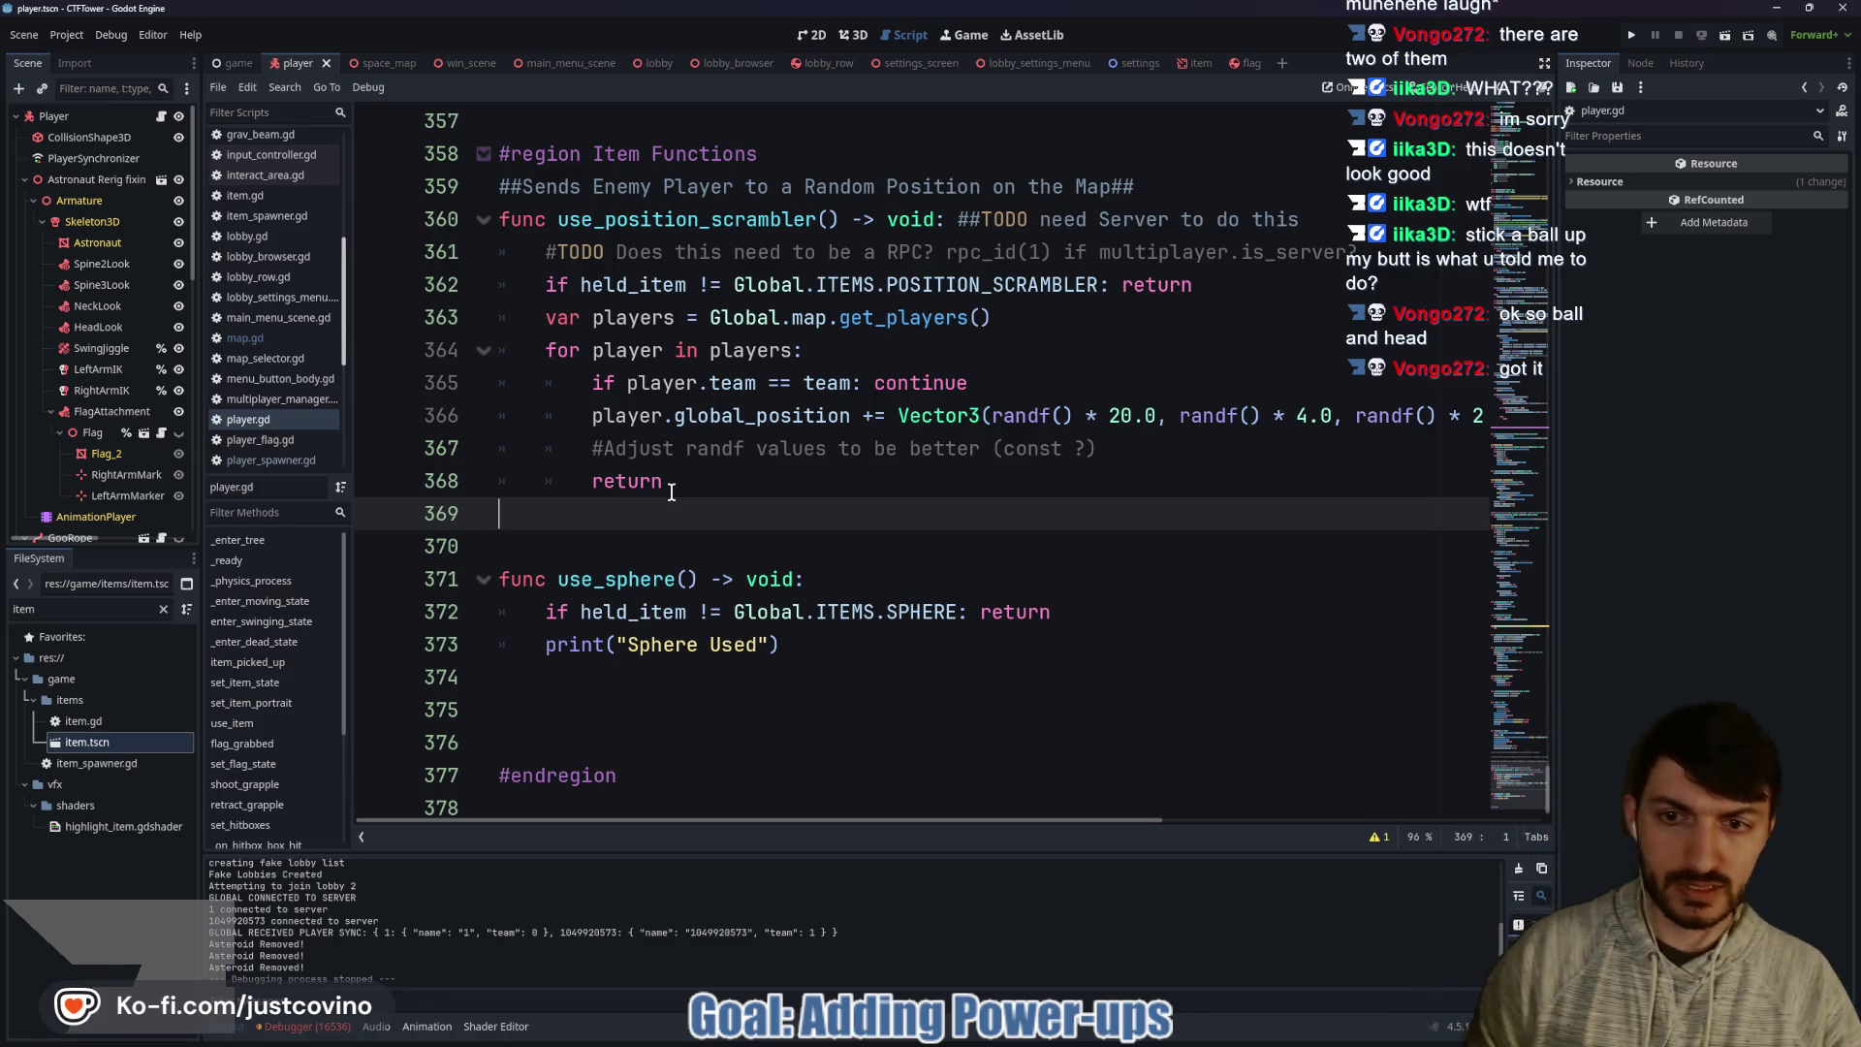
click(671, 490)
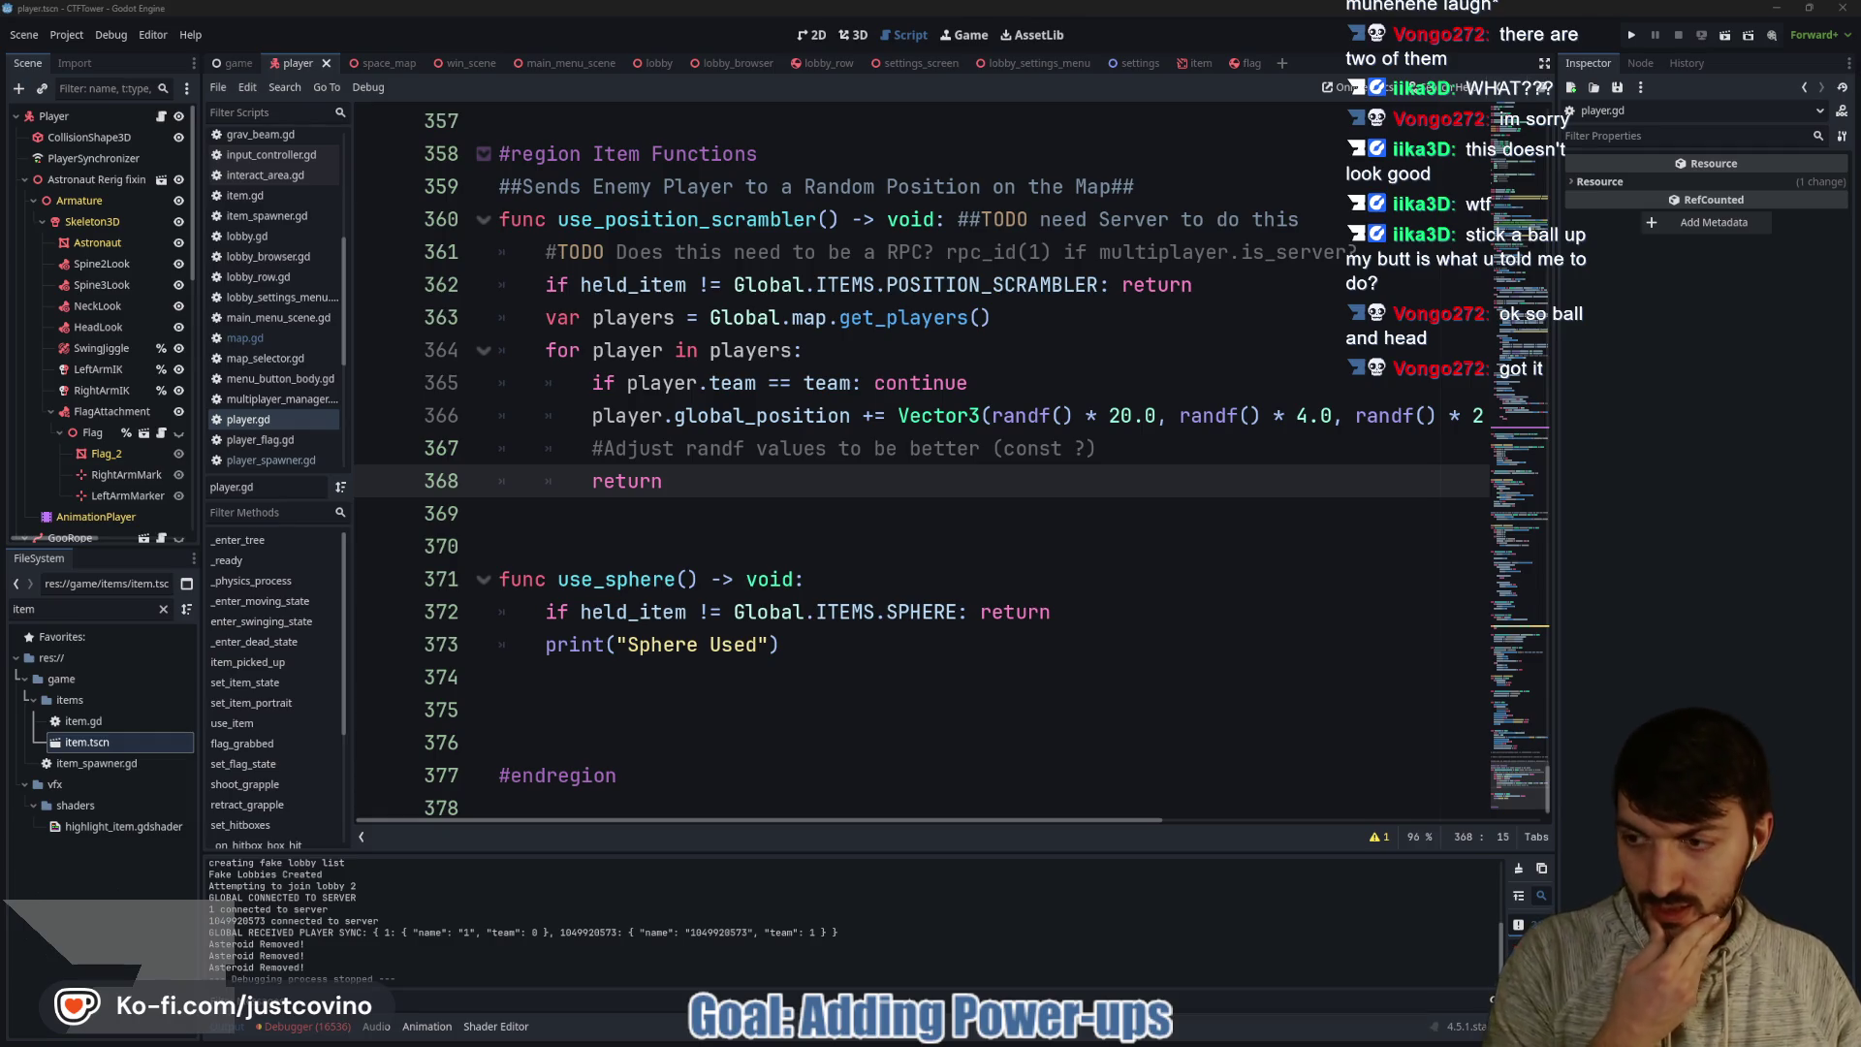
click(1044, 332)
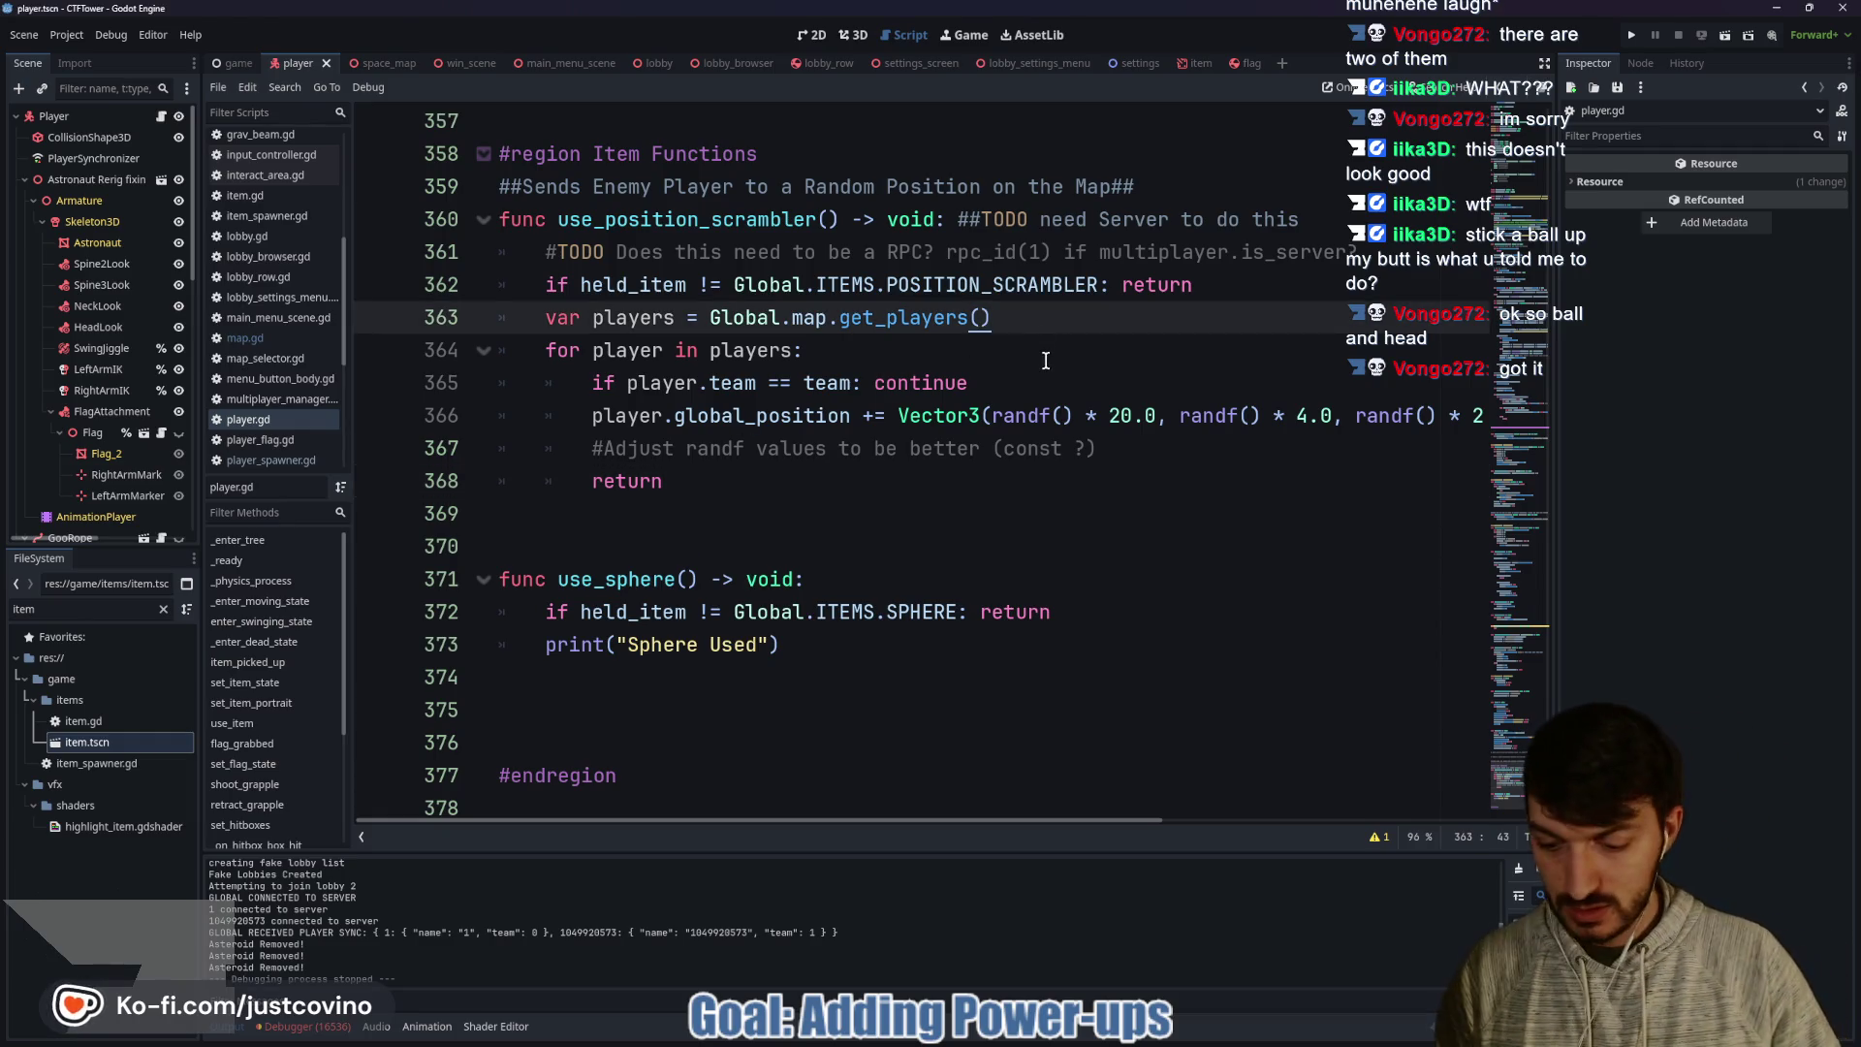
click(1046, 361)
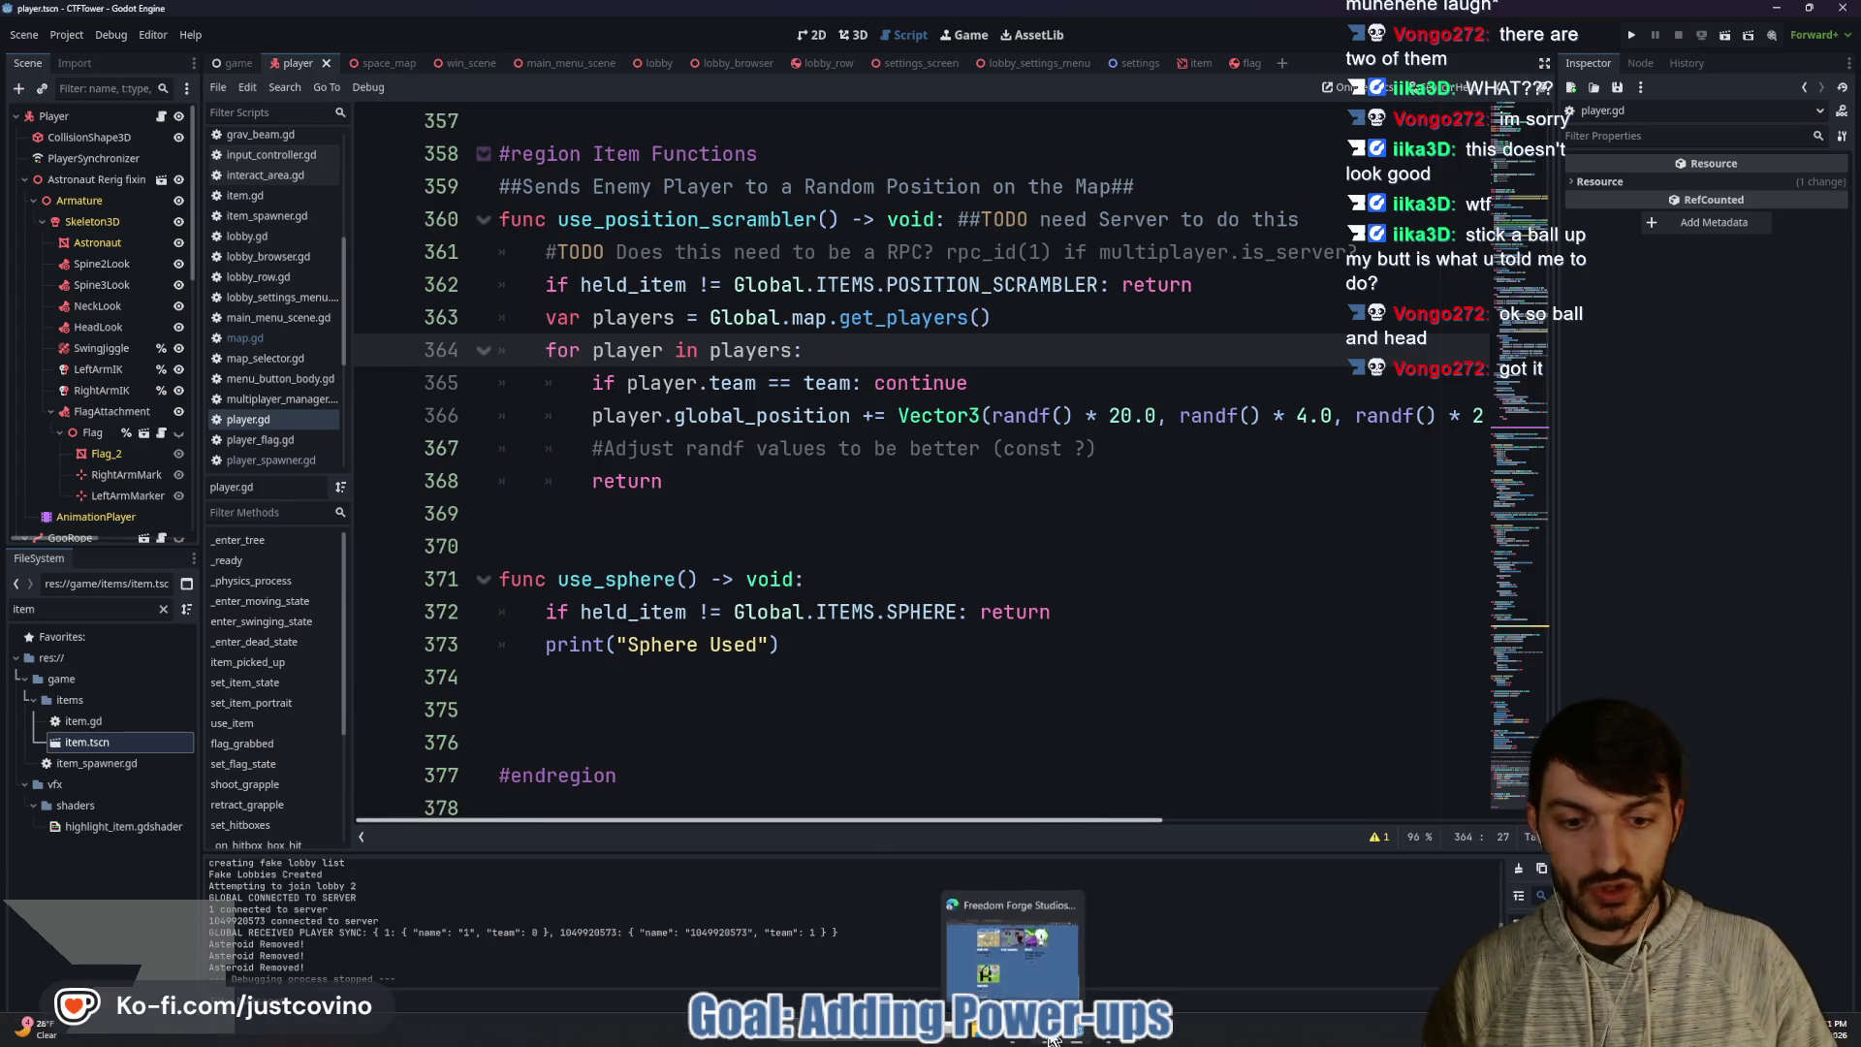
click(1052, 1039)
- Find SCOPECREEP Demo in the Steam library list, open its page and launch it
scroll(416, 581, down, 5)
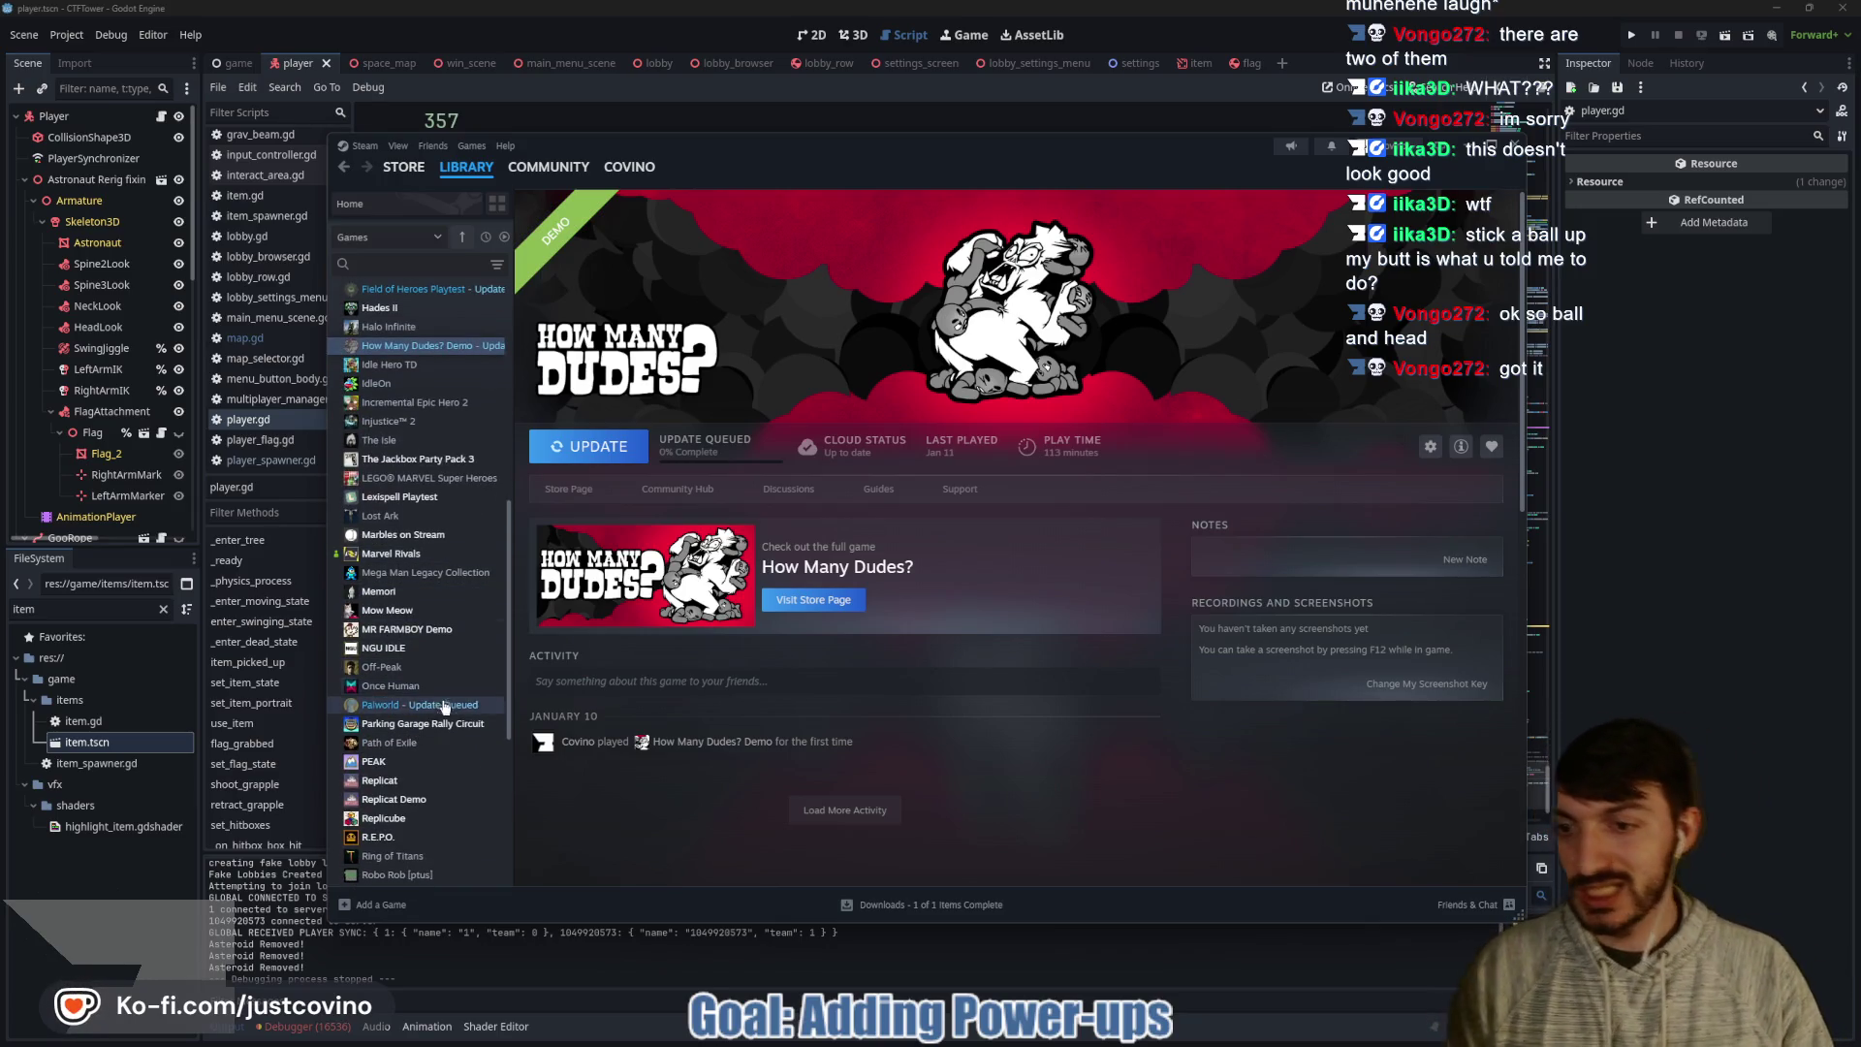
scroll(442, 698, down, 1)
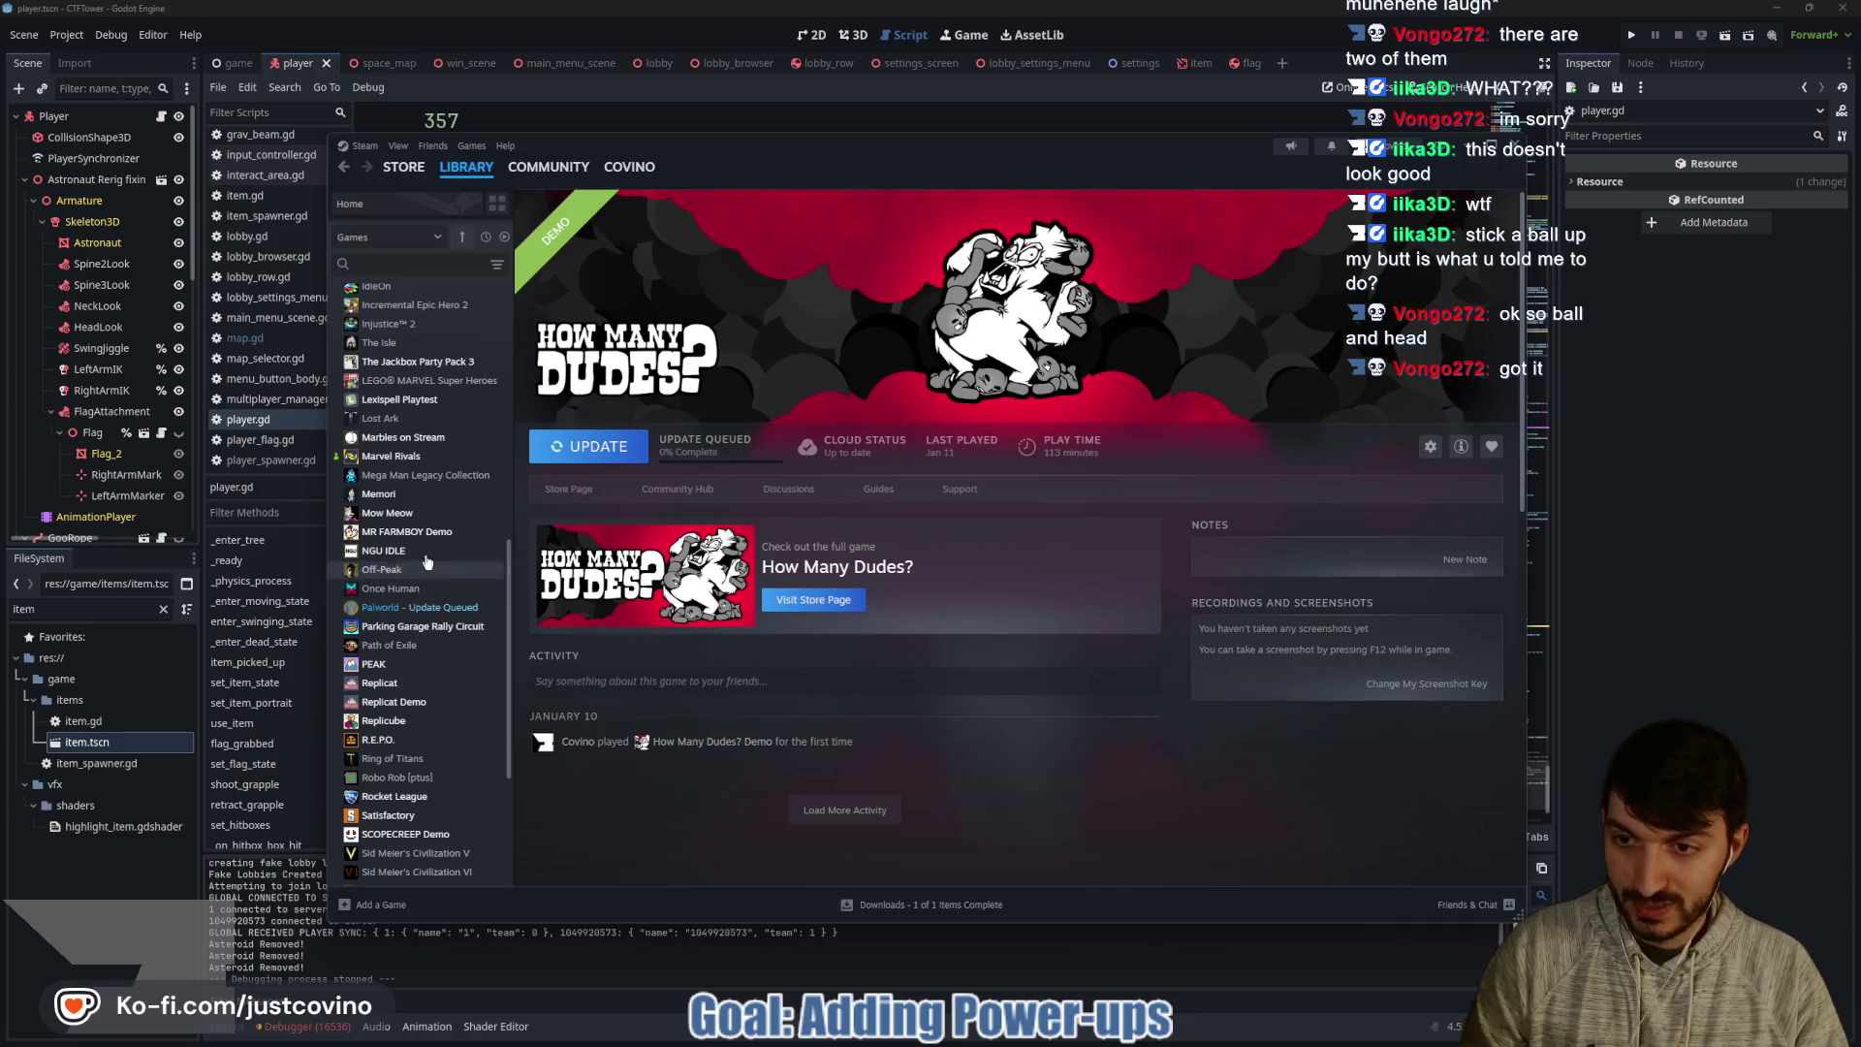
scroll(422, 562, up, 1)
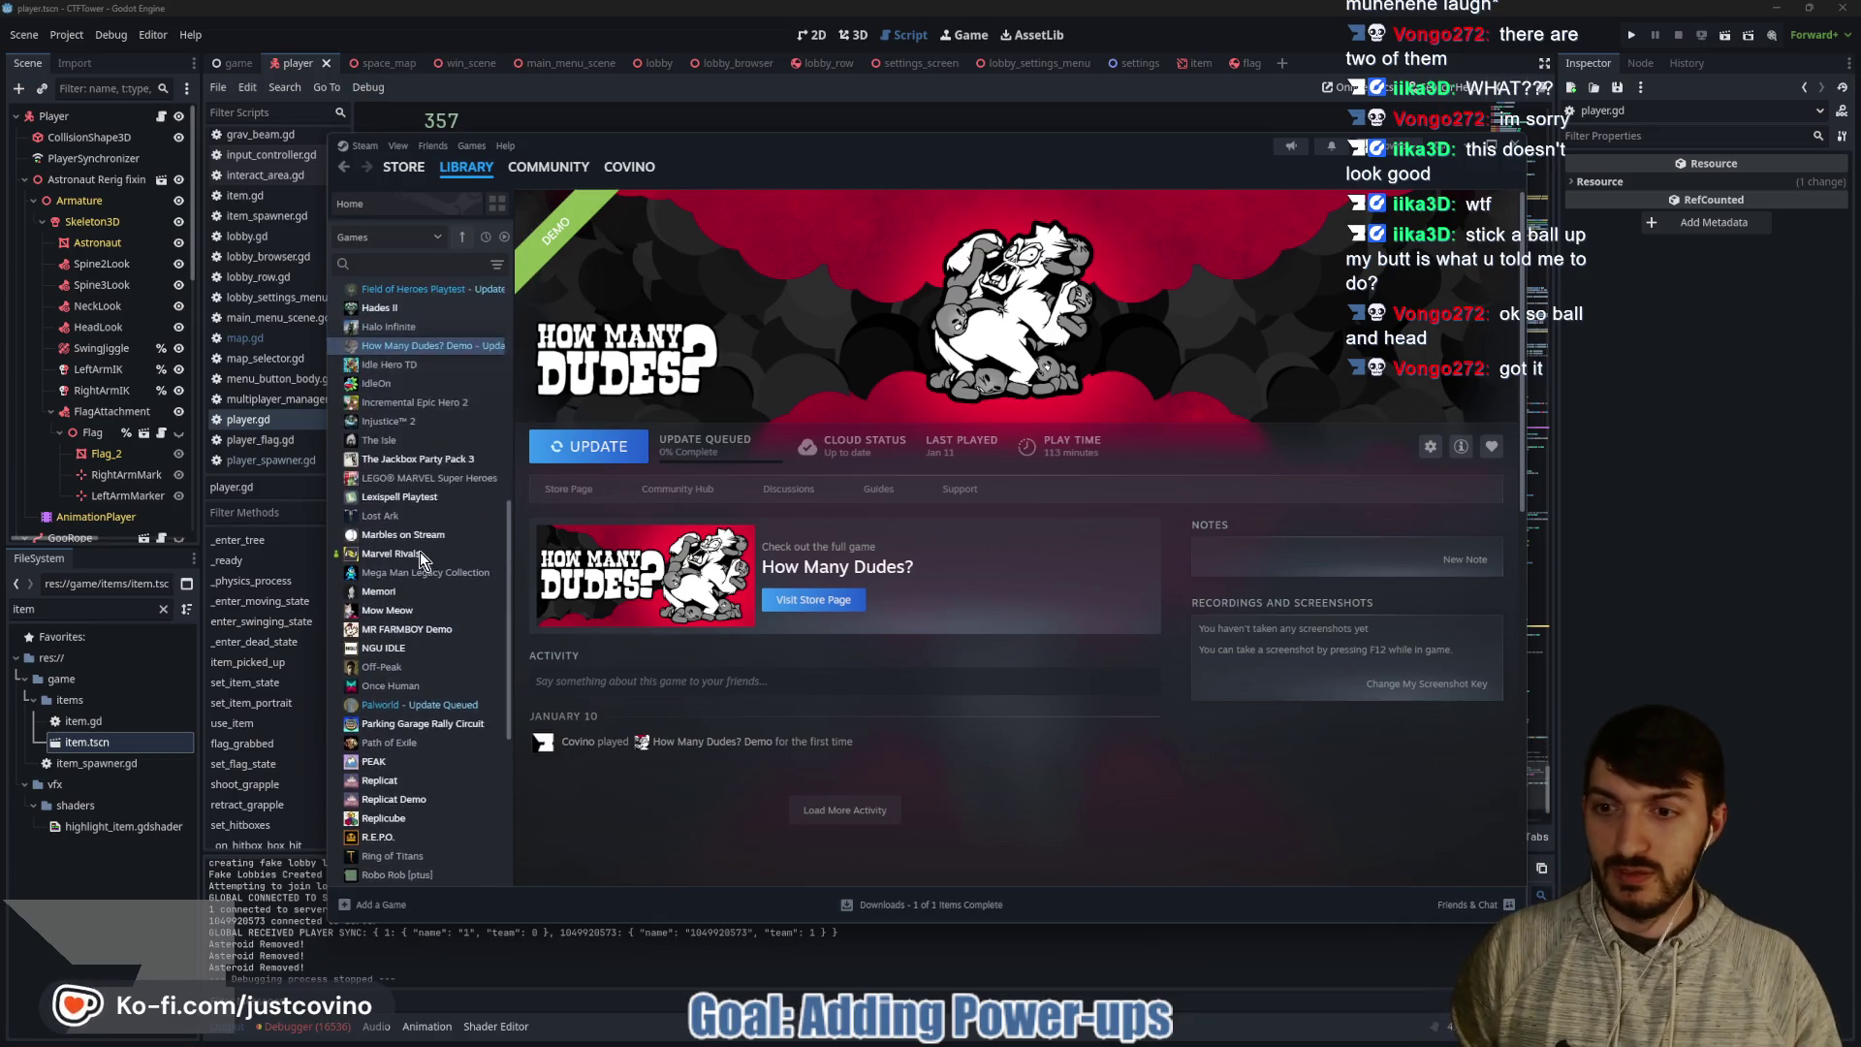
scroll(427, 542, up, 1)
scroll(433, 541, up, 1)
scroll(456, 562, up, 1)
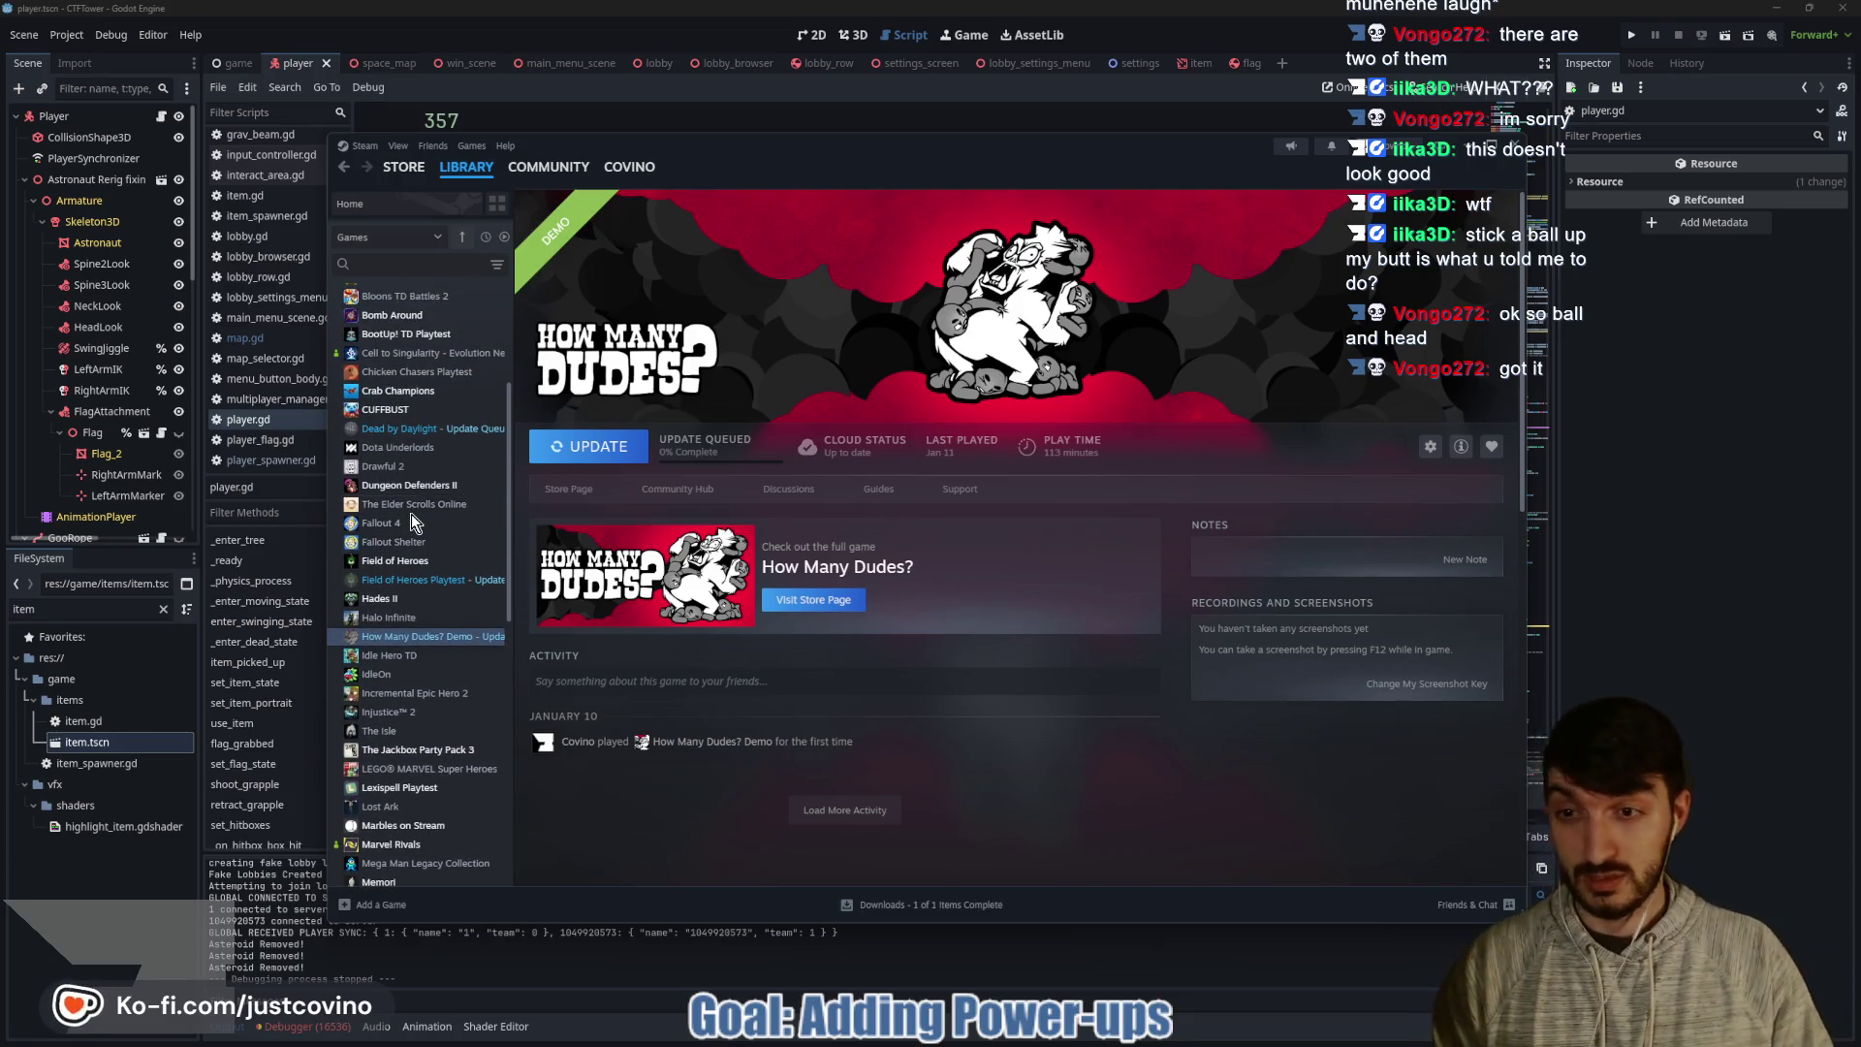
scroll(410, 521, down, 3)
scroll(408, 523, down, 4)
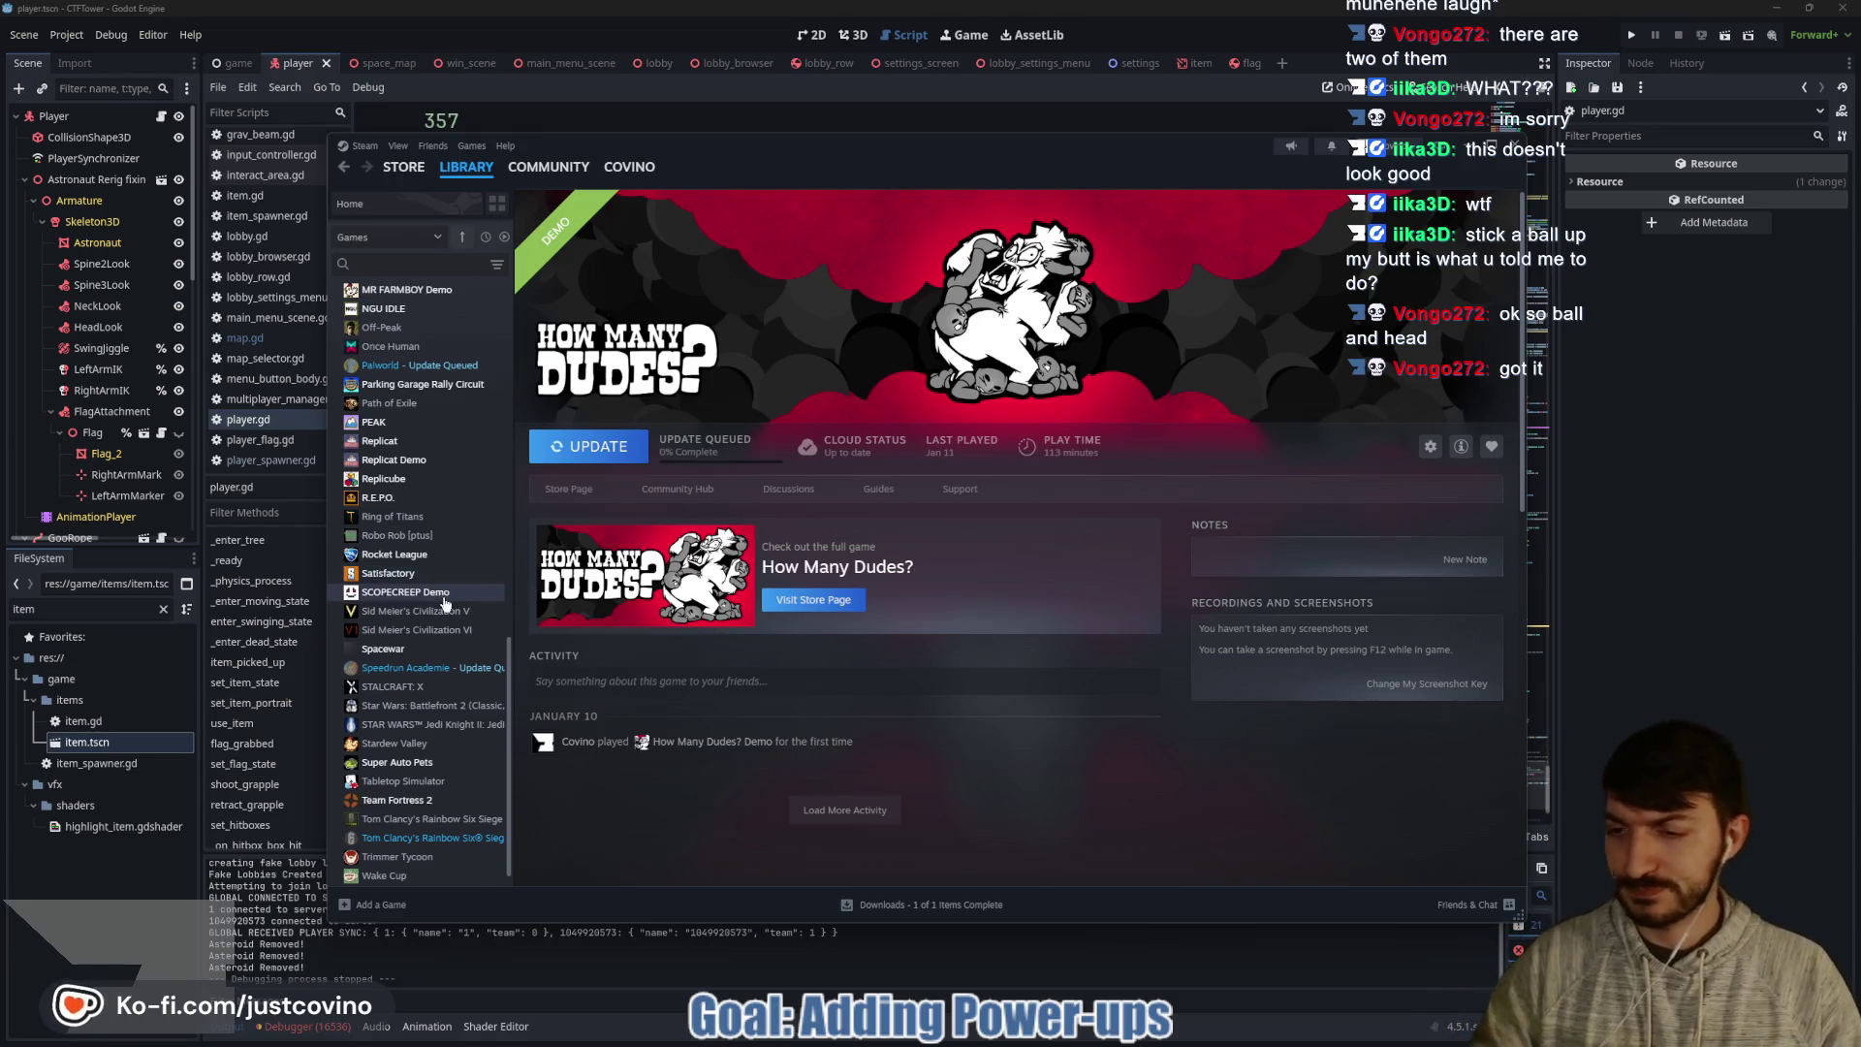
scroll(451, 703, down, 1)
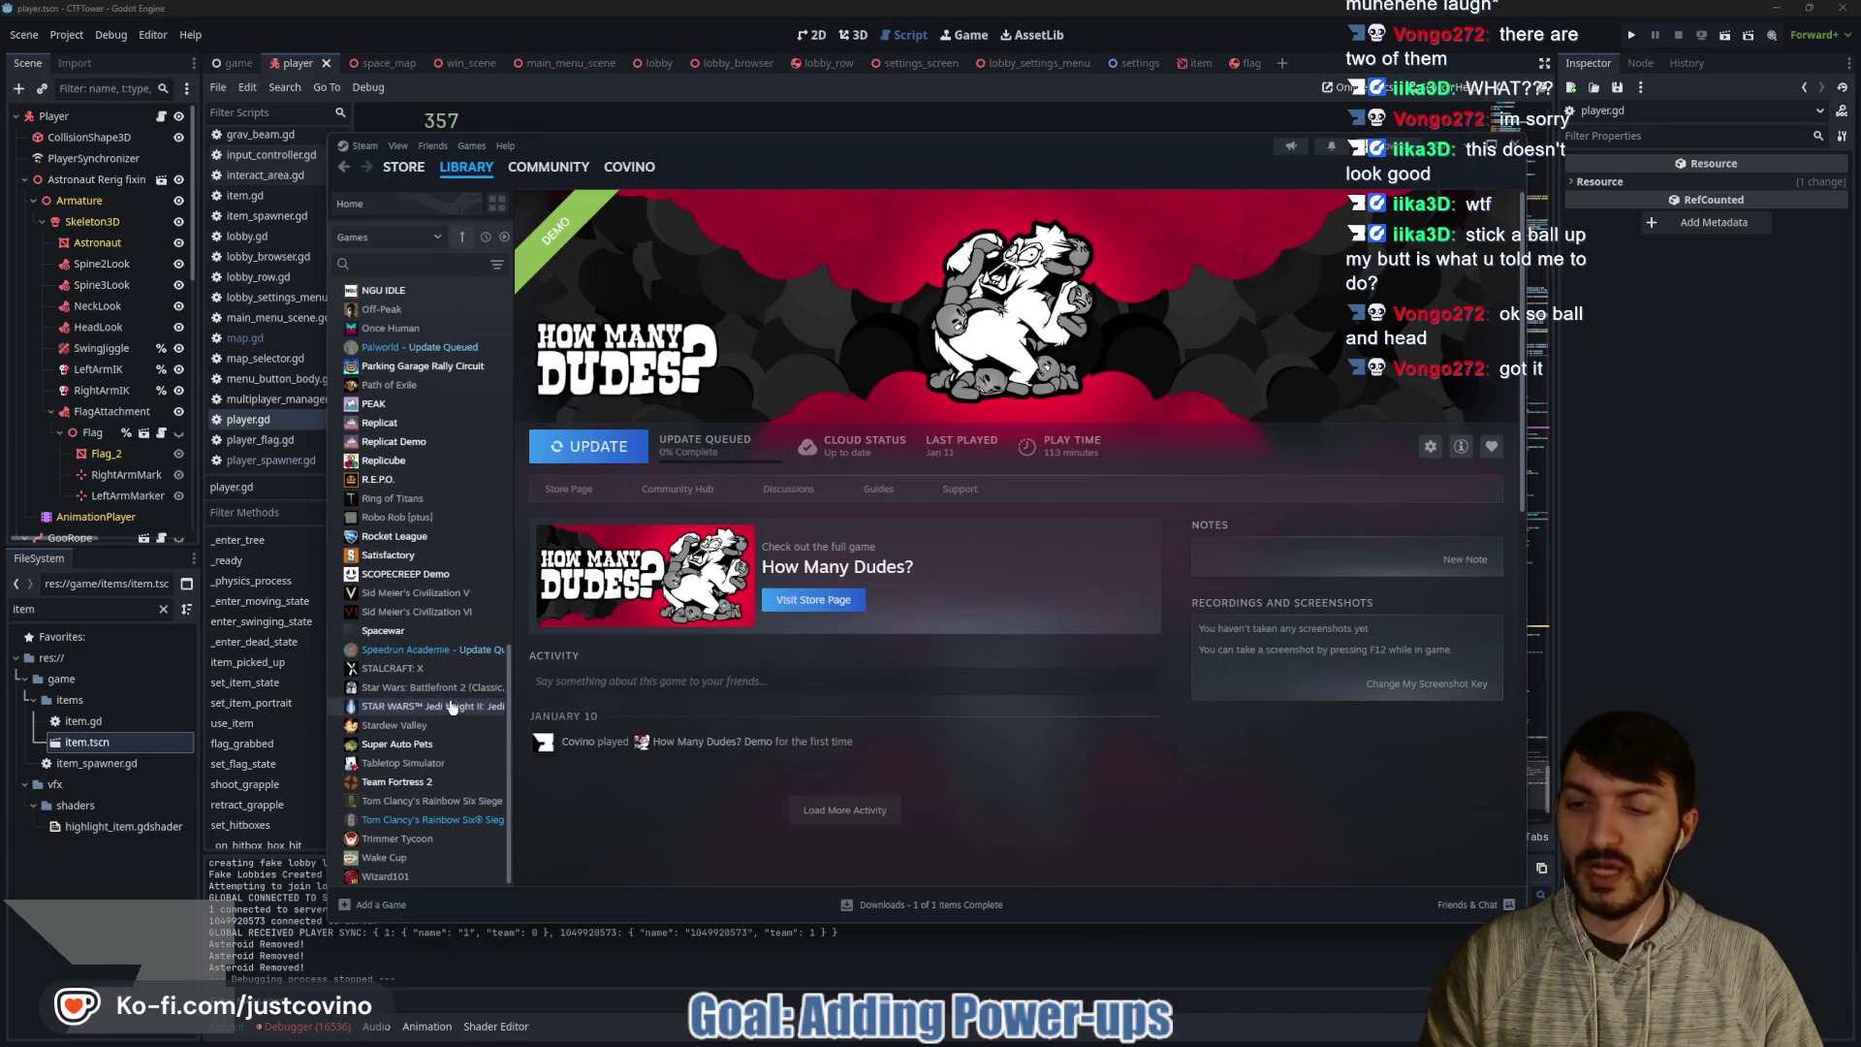
scroll(451, 706, up, 1)
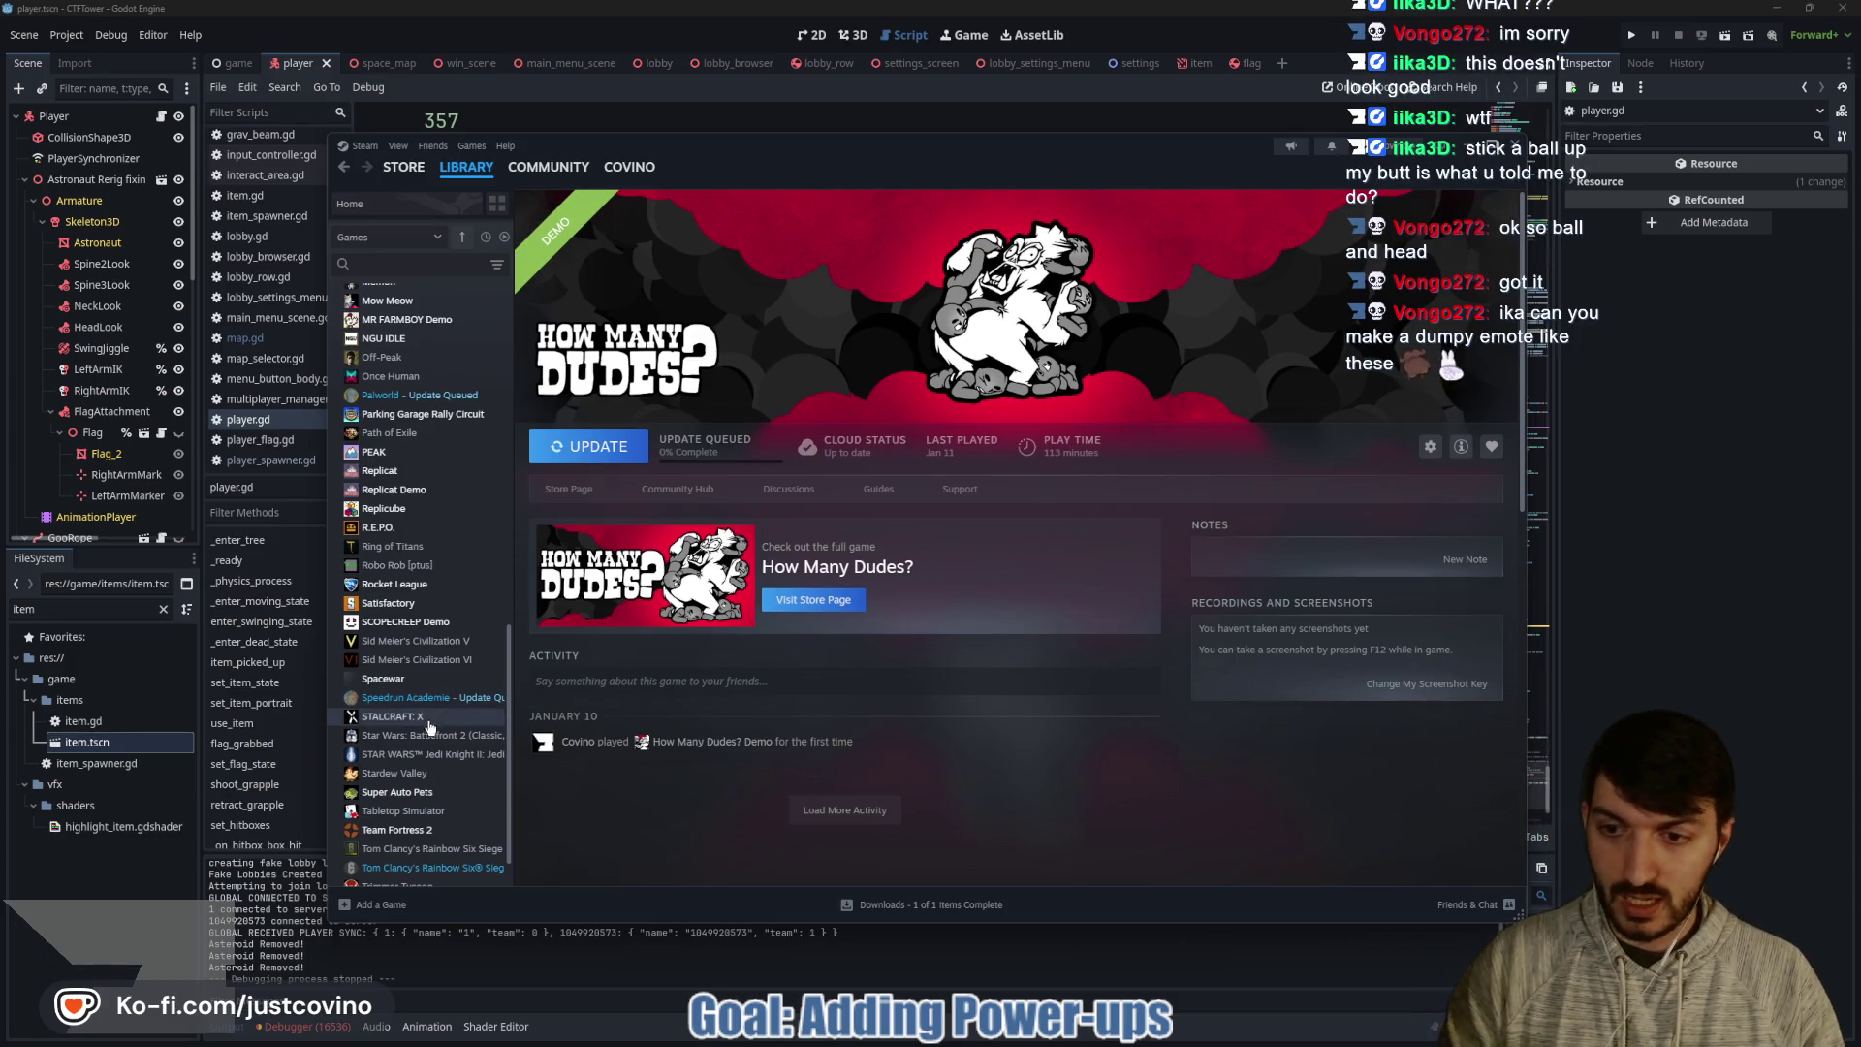
scroll(426, 722, up, 2)
scroll(426, 722, up, 4)
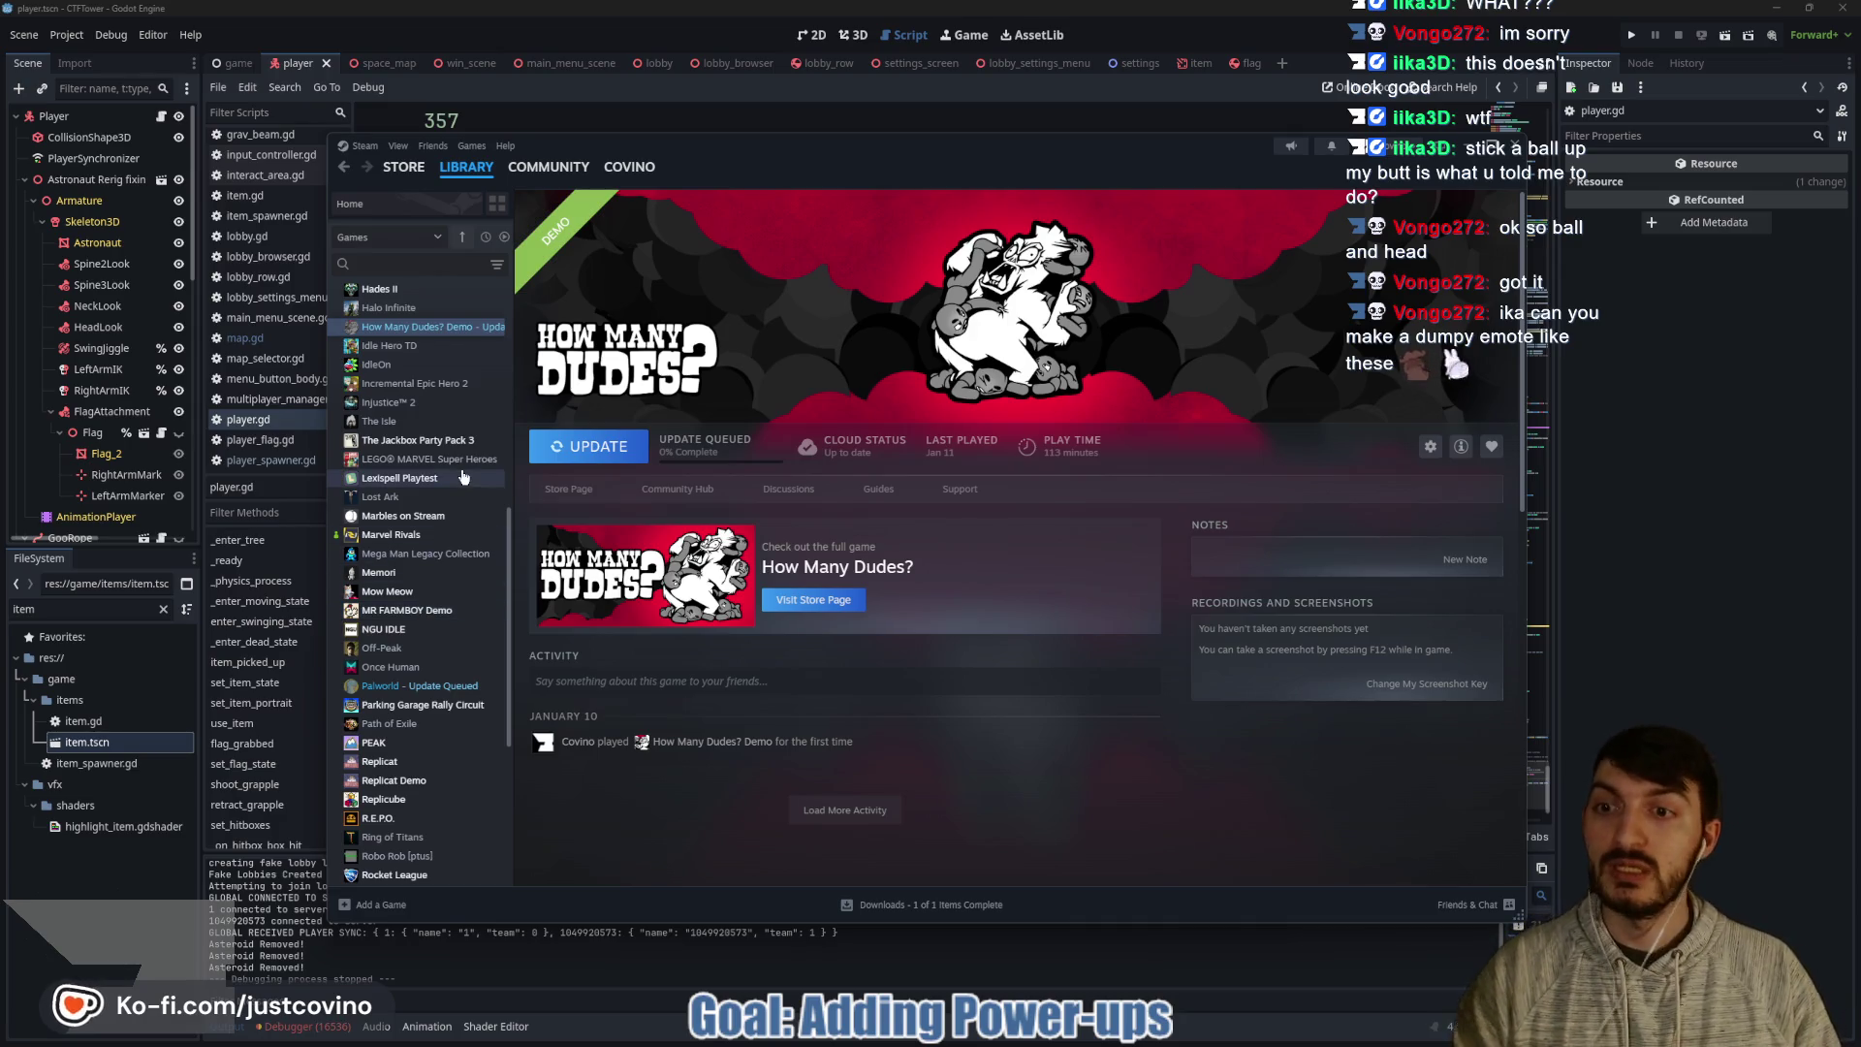
scroll(434, 502, up, 3)
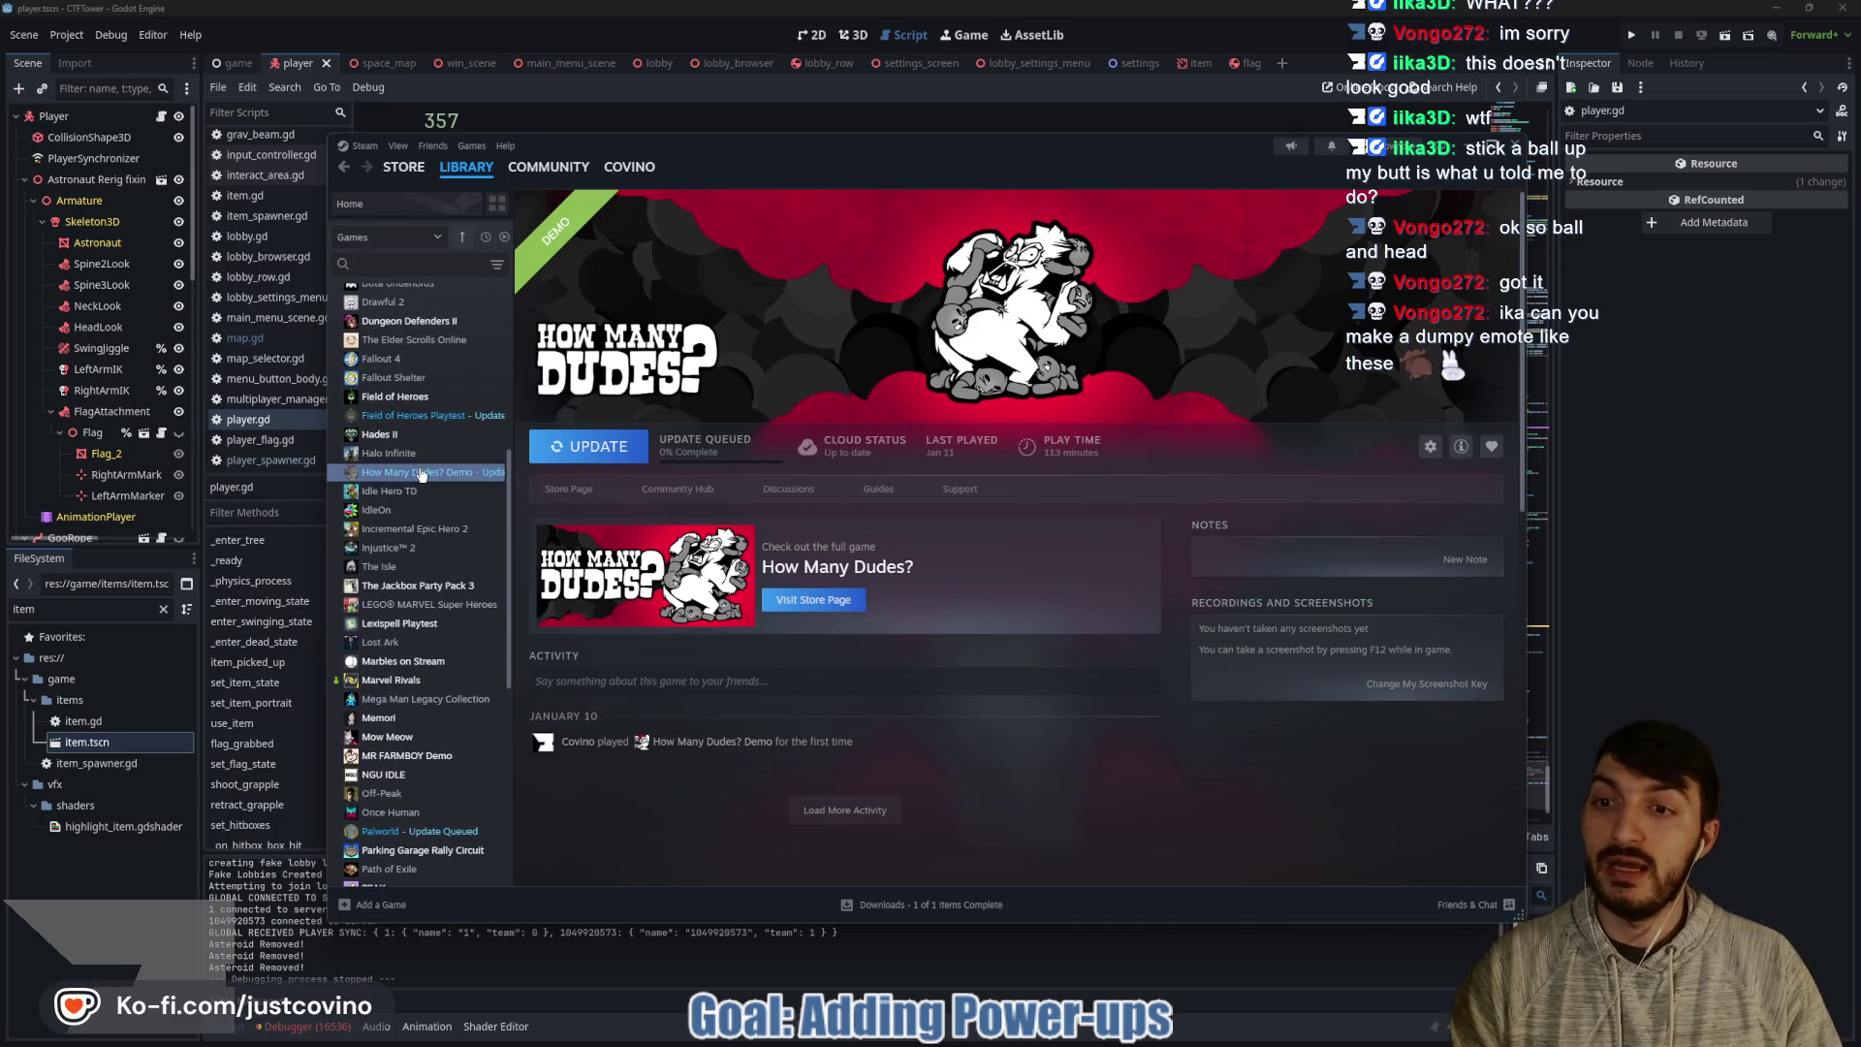
scroll(425, 495, down, 5)
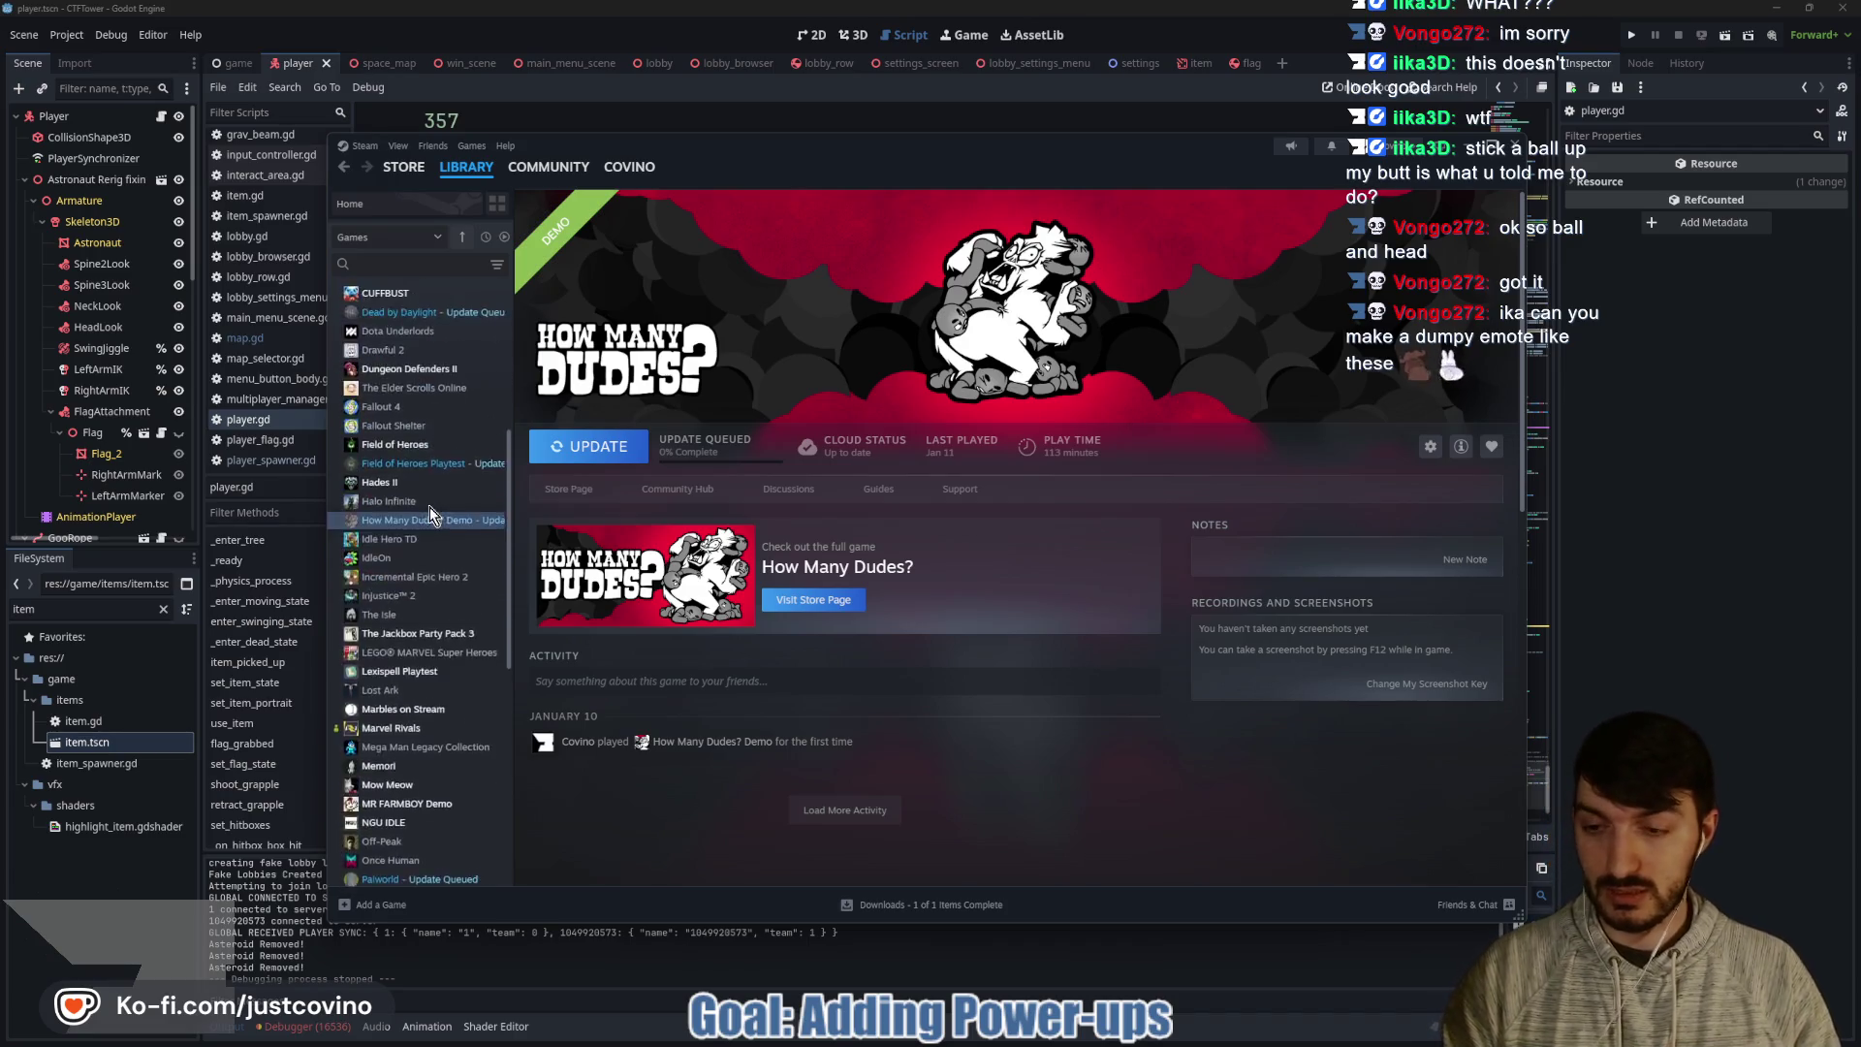
scroll(432, 579, down, 4)
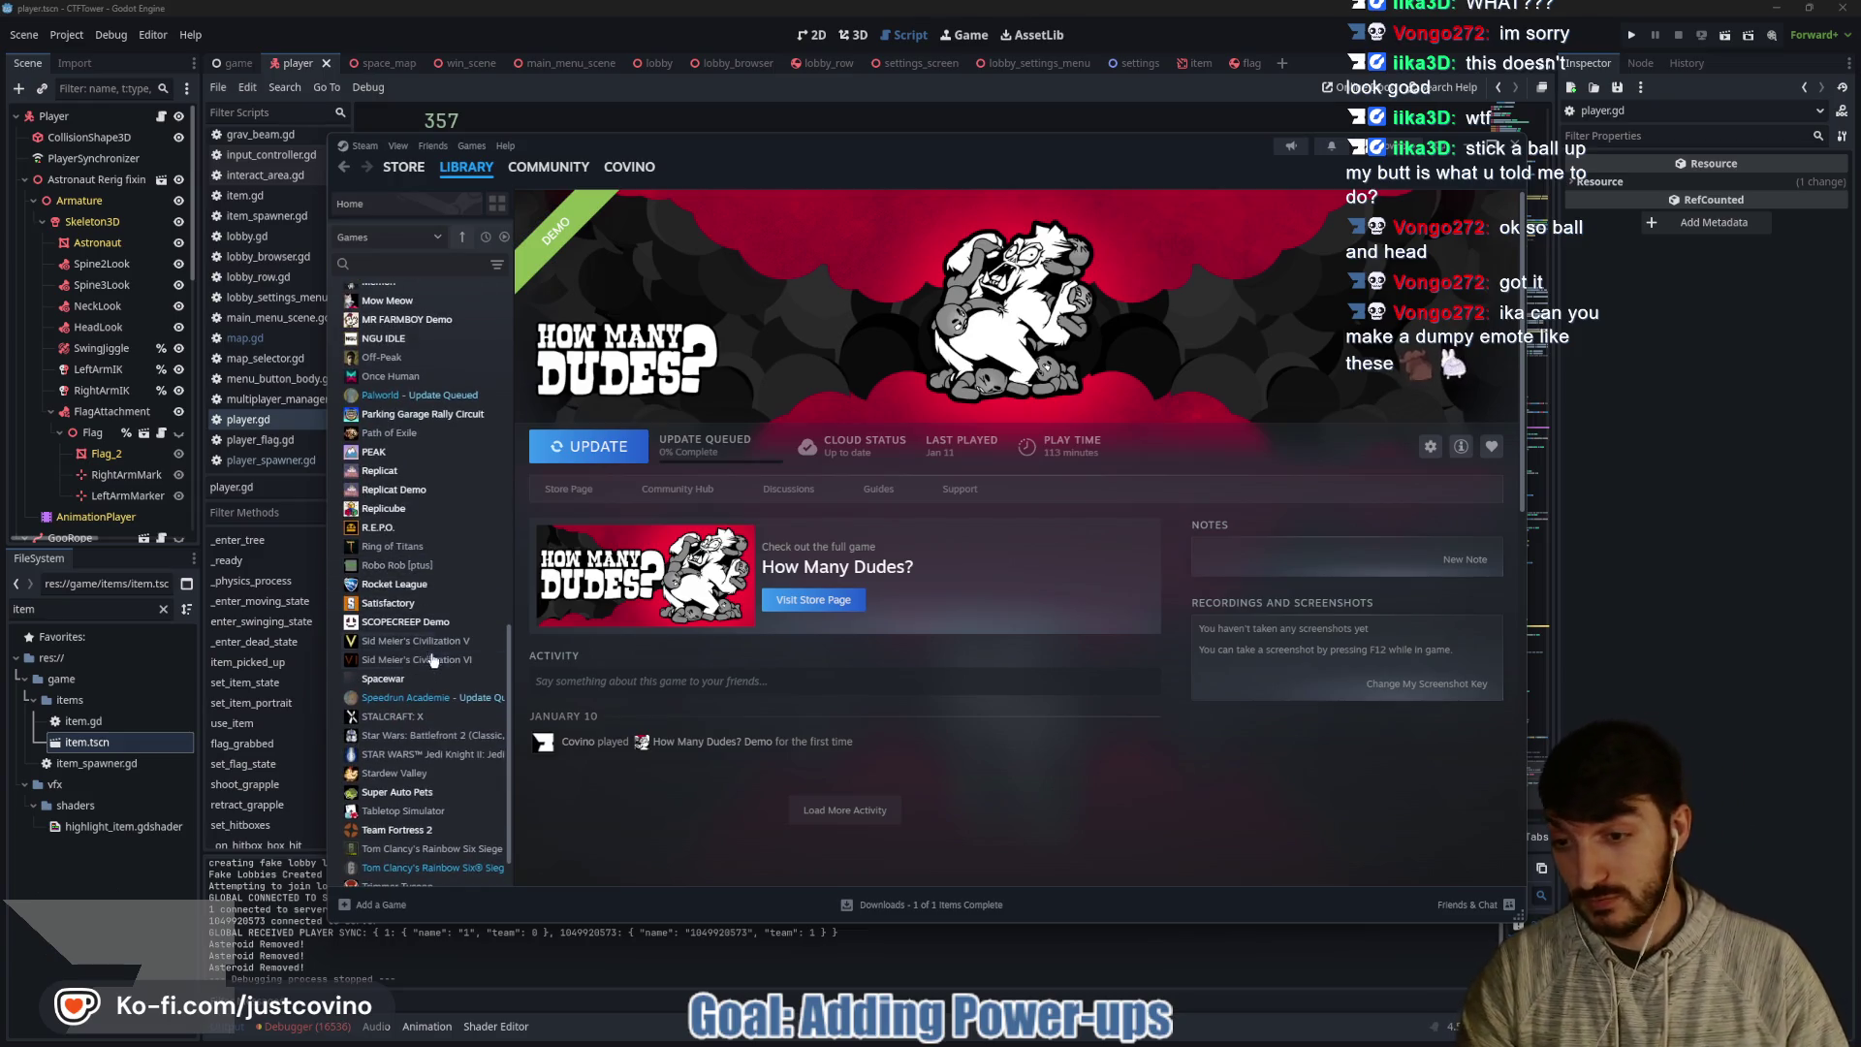
click(422, 625)
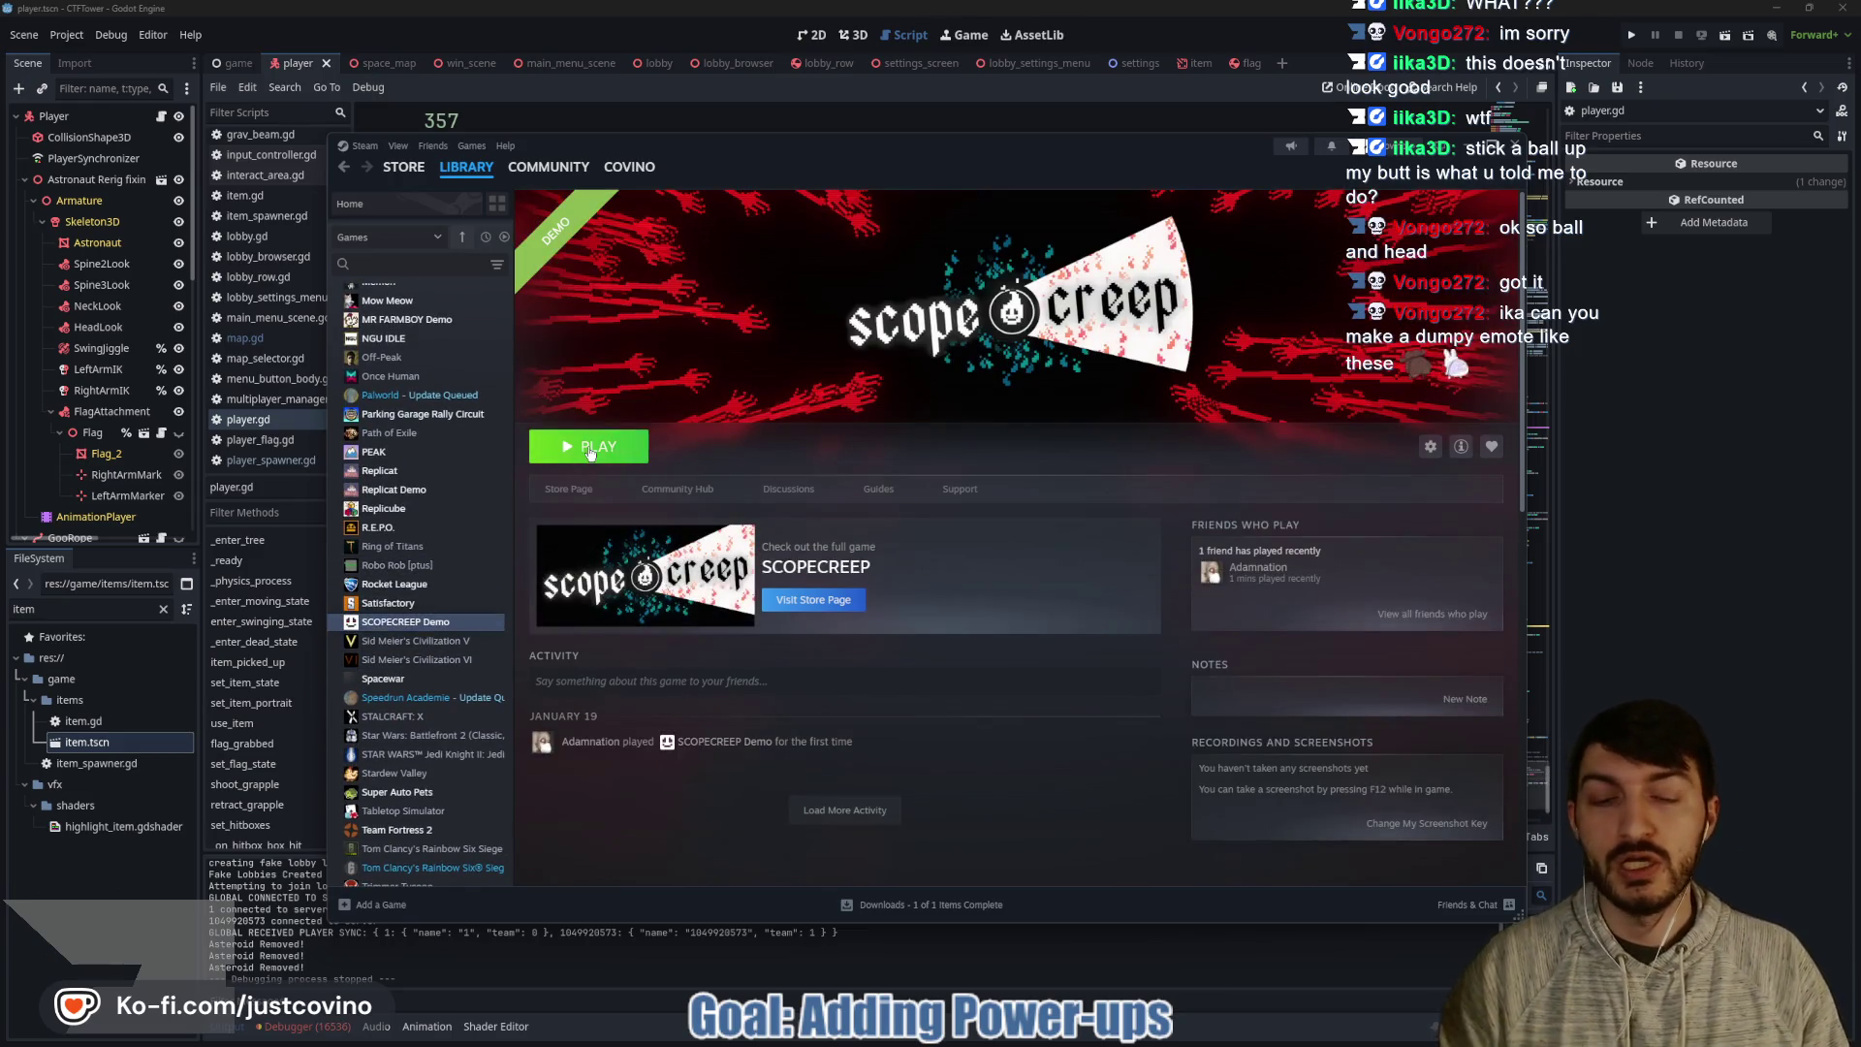
click(591, 453)
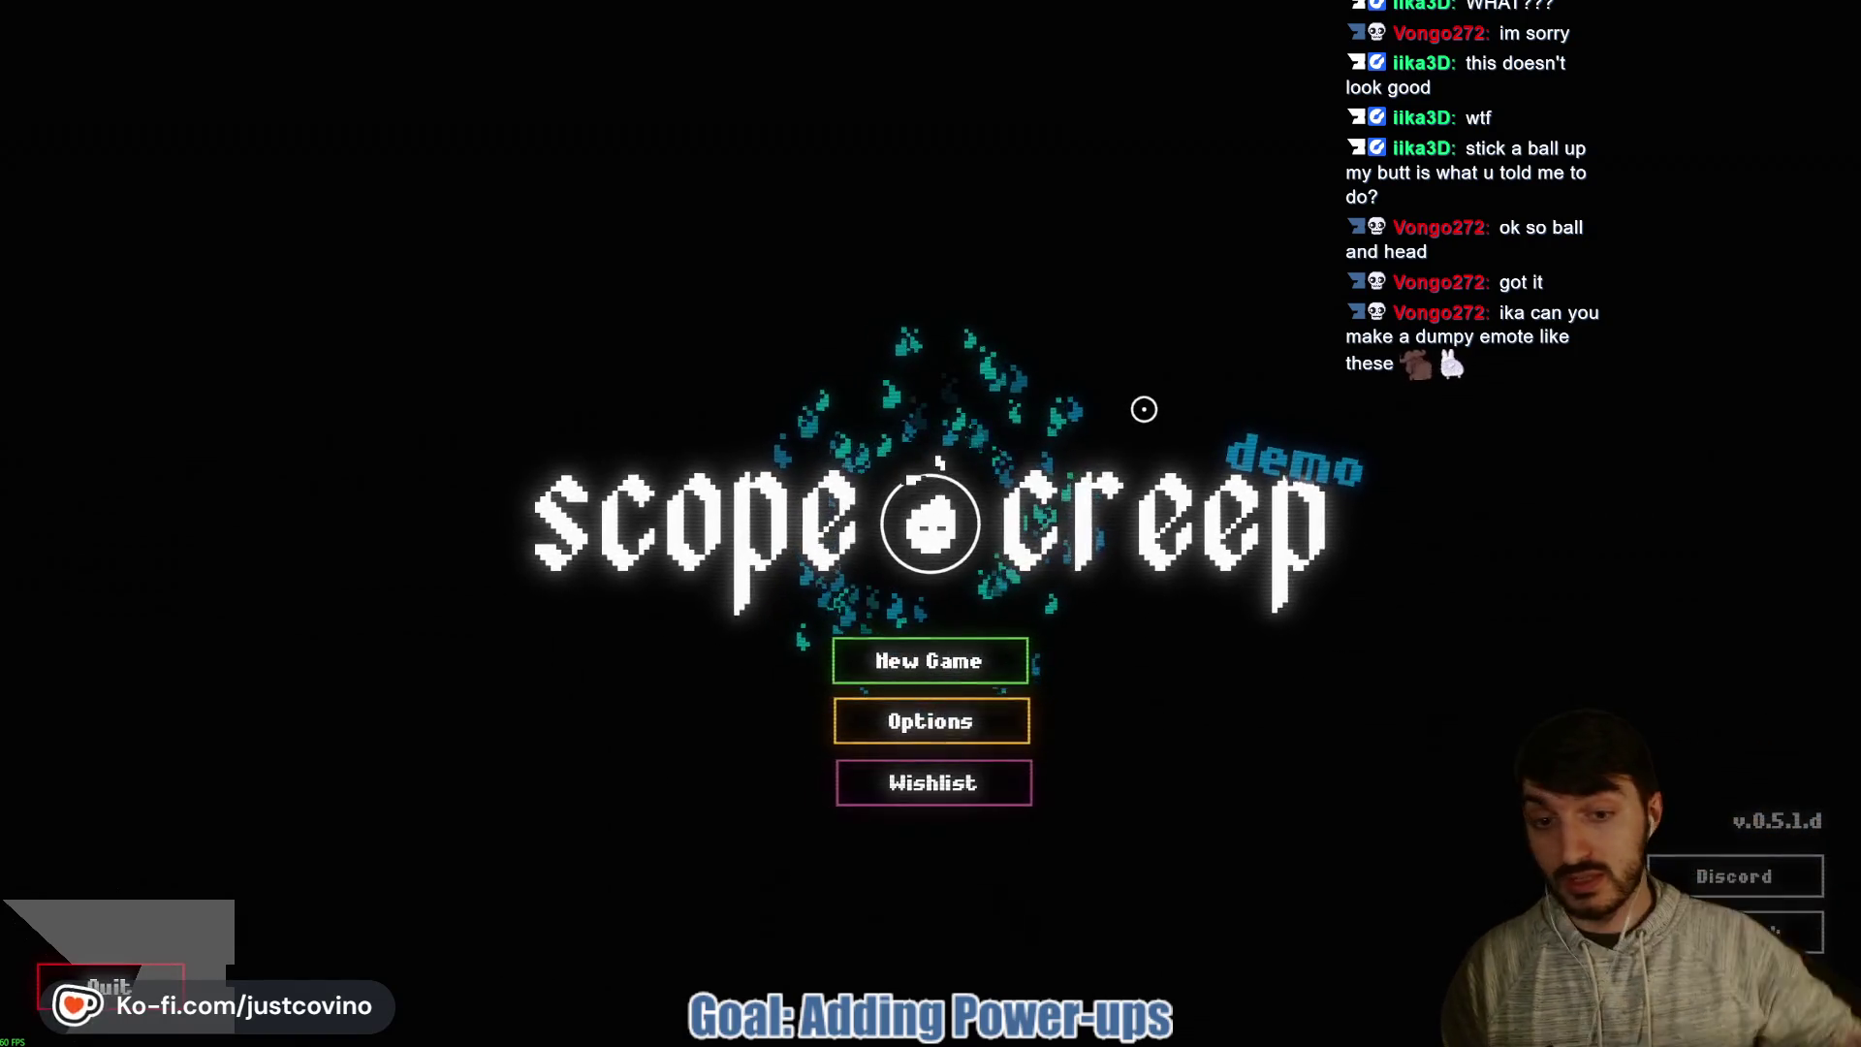
- Set the game's Fullscreen option to No, move its window lower, and raise the Godot editor
click(885, 717)
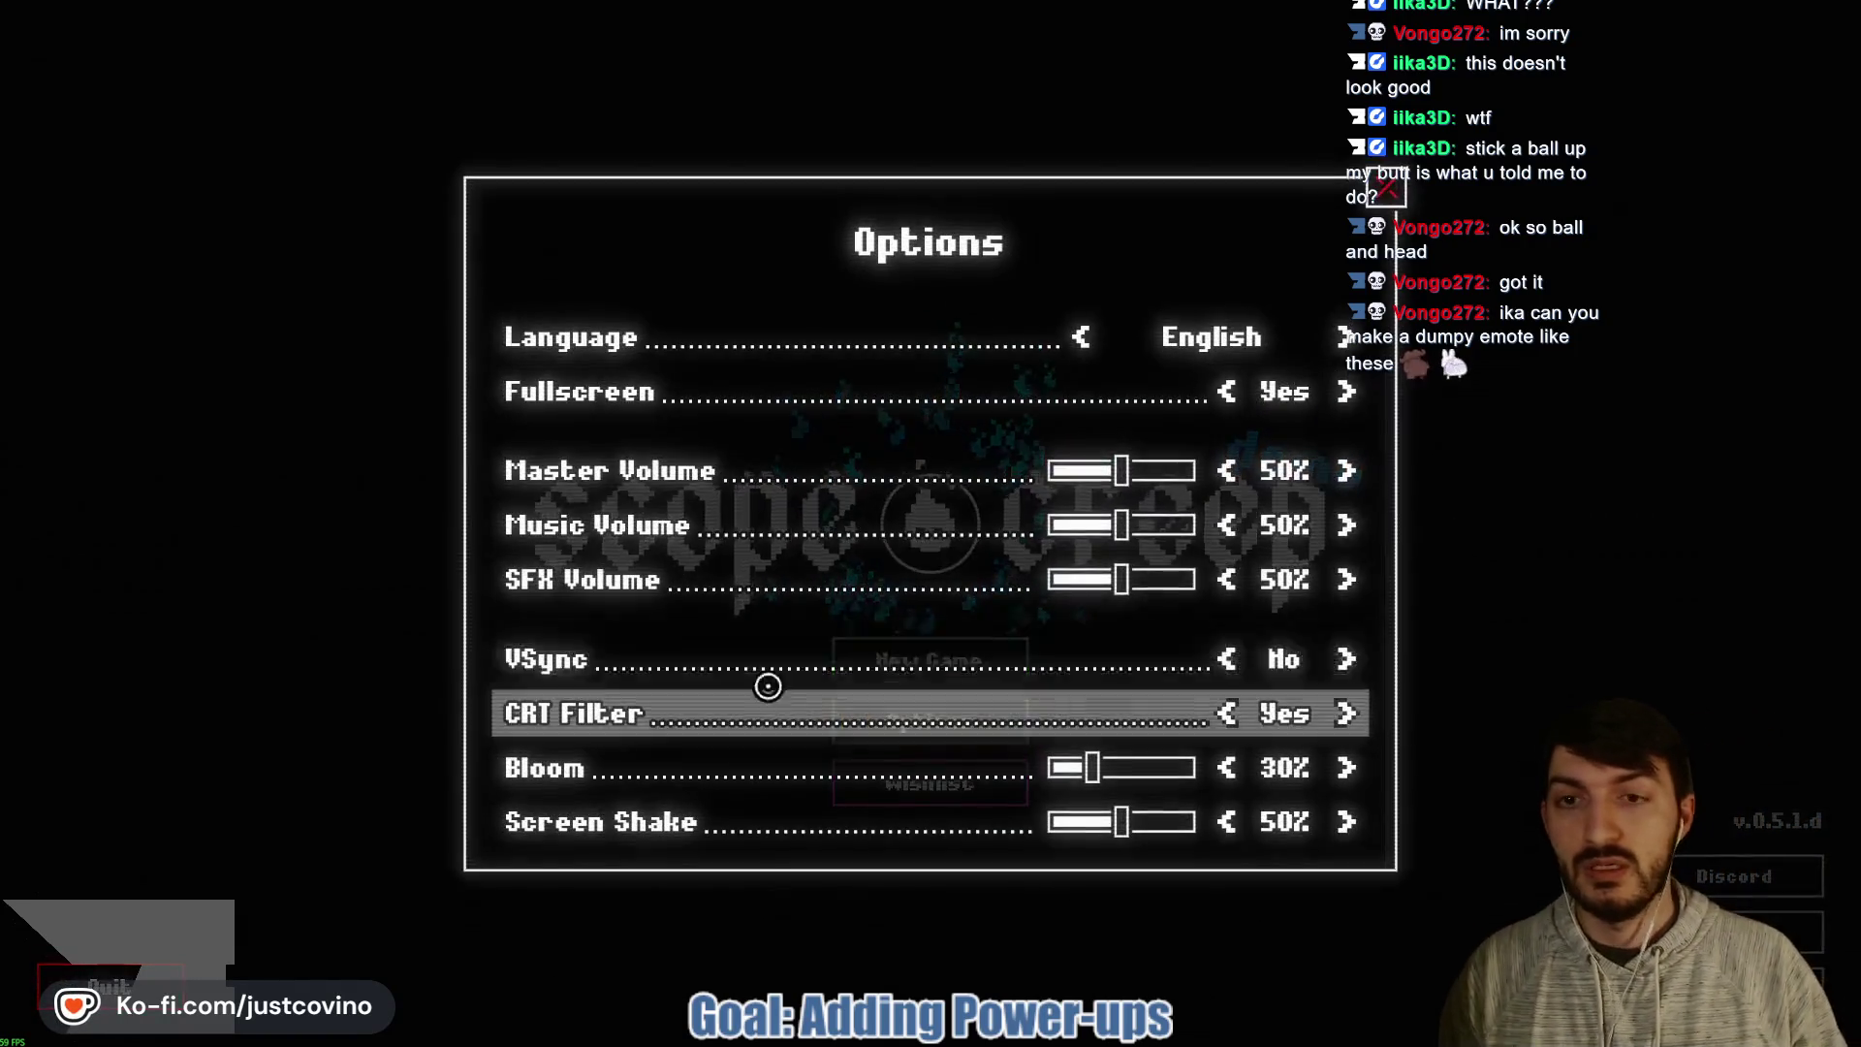
click(1227, 392)
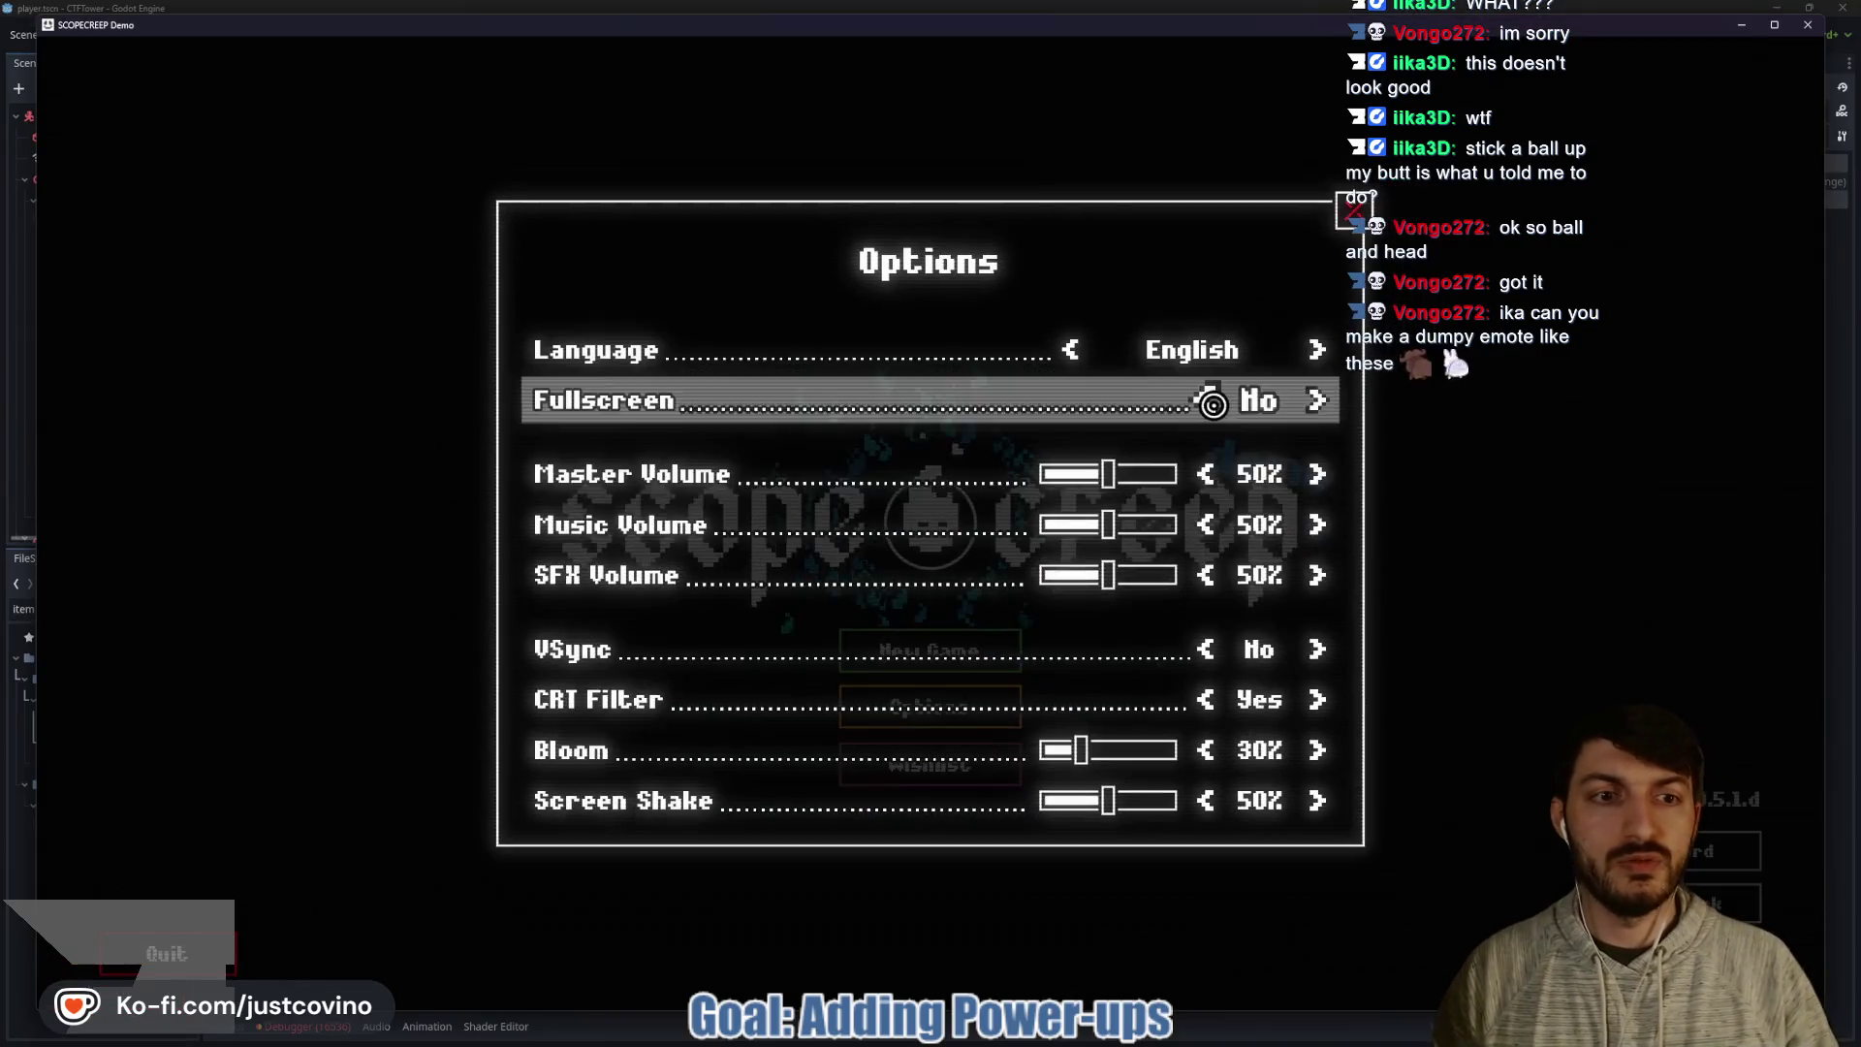
mouse_move(1536, 39)
mouse_down()
mouse_move(1497, 367)
mouse_move(1454, 334)
mouse_up()
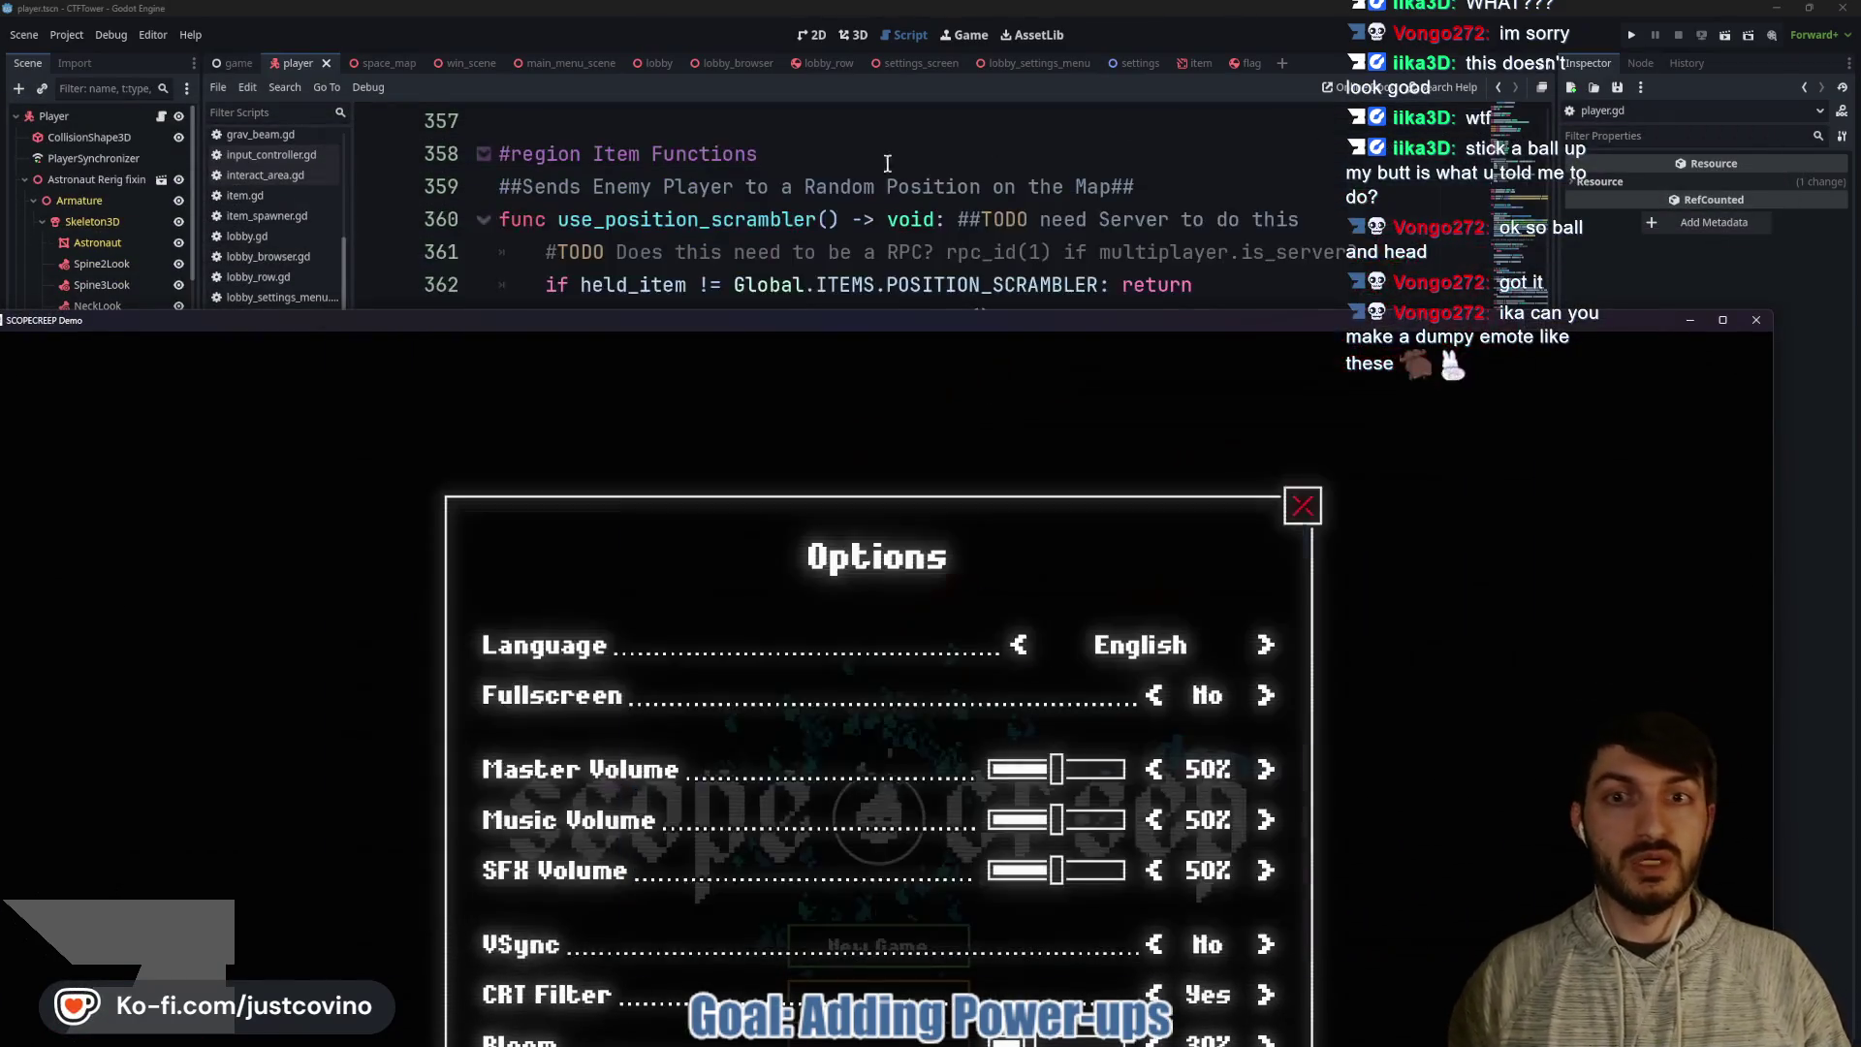
click(892, 153)
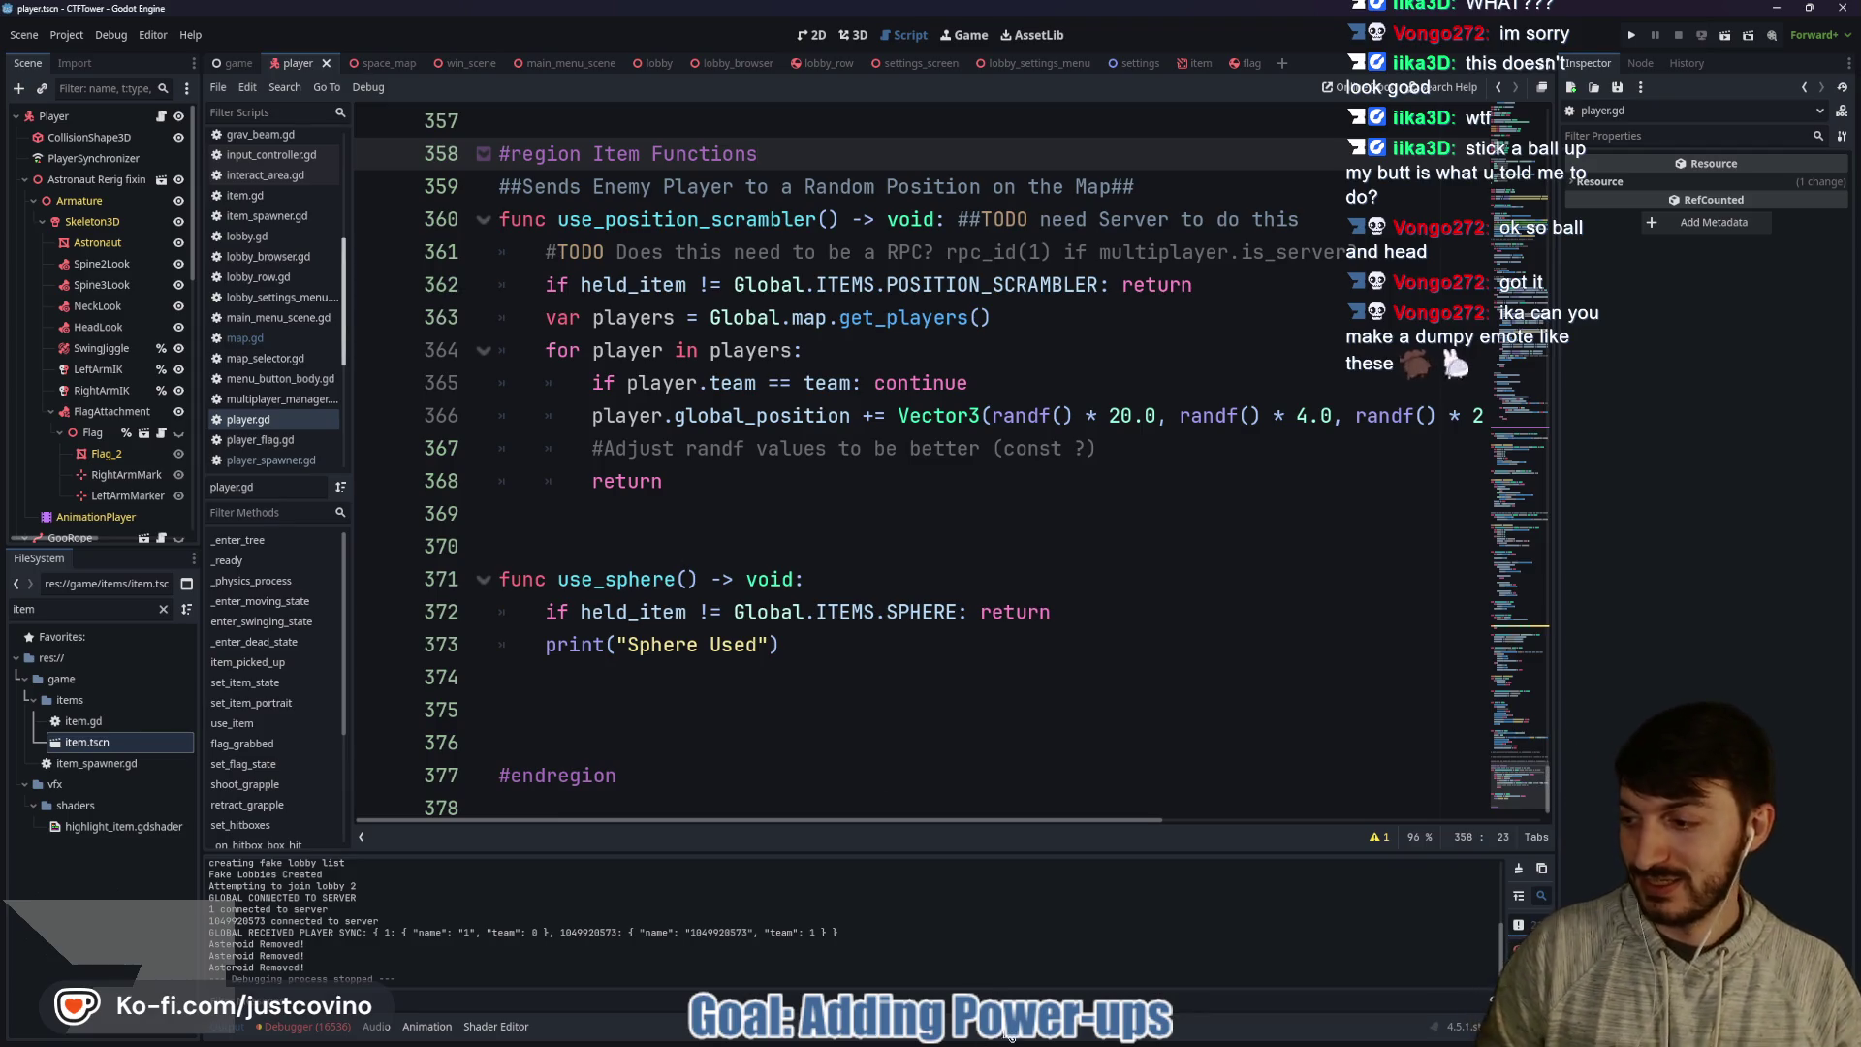
- Return from the Godot editor to the ScopeCreep Demo window via the taskbar
mouse_move(1009, 1042)
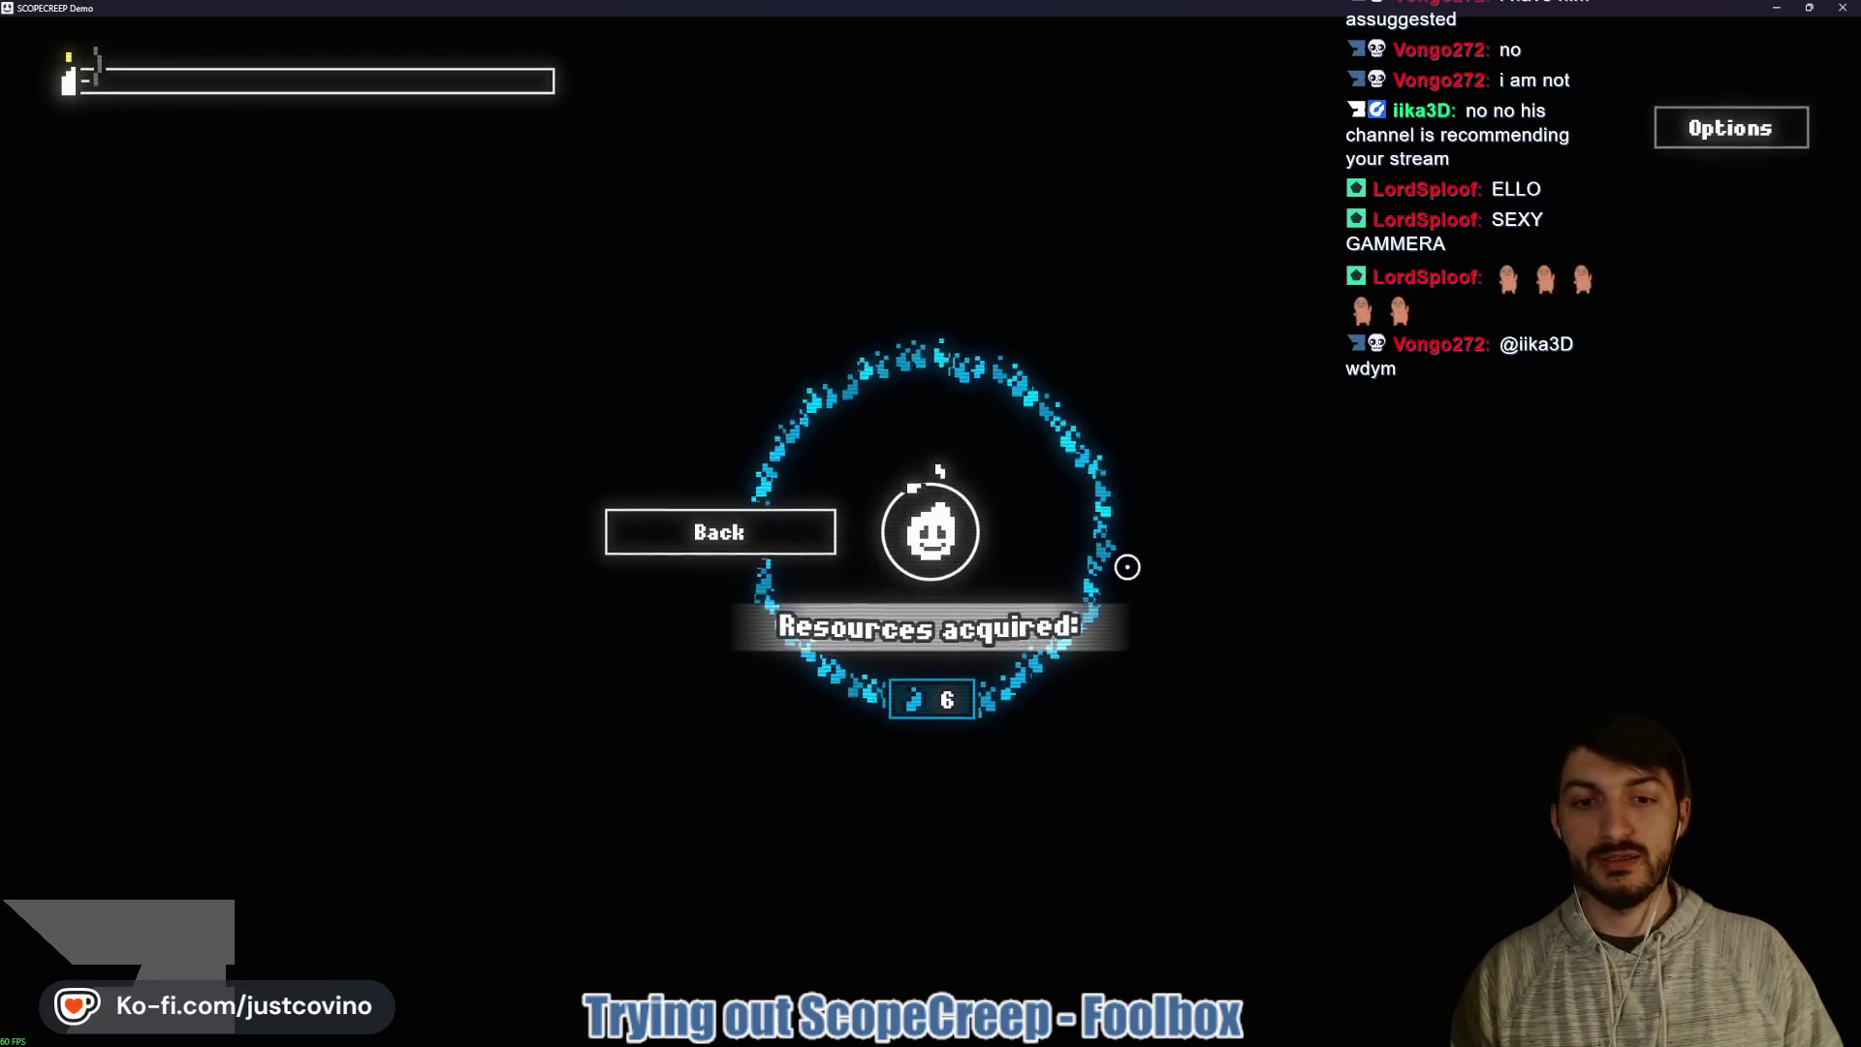
- Dismiss the 6-soul run summary and advance the upgrade dialogue until it closes
click(758, 529)
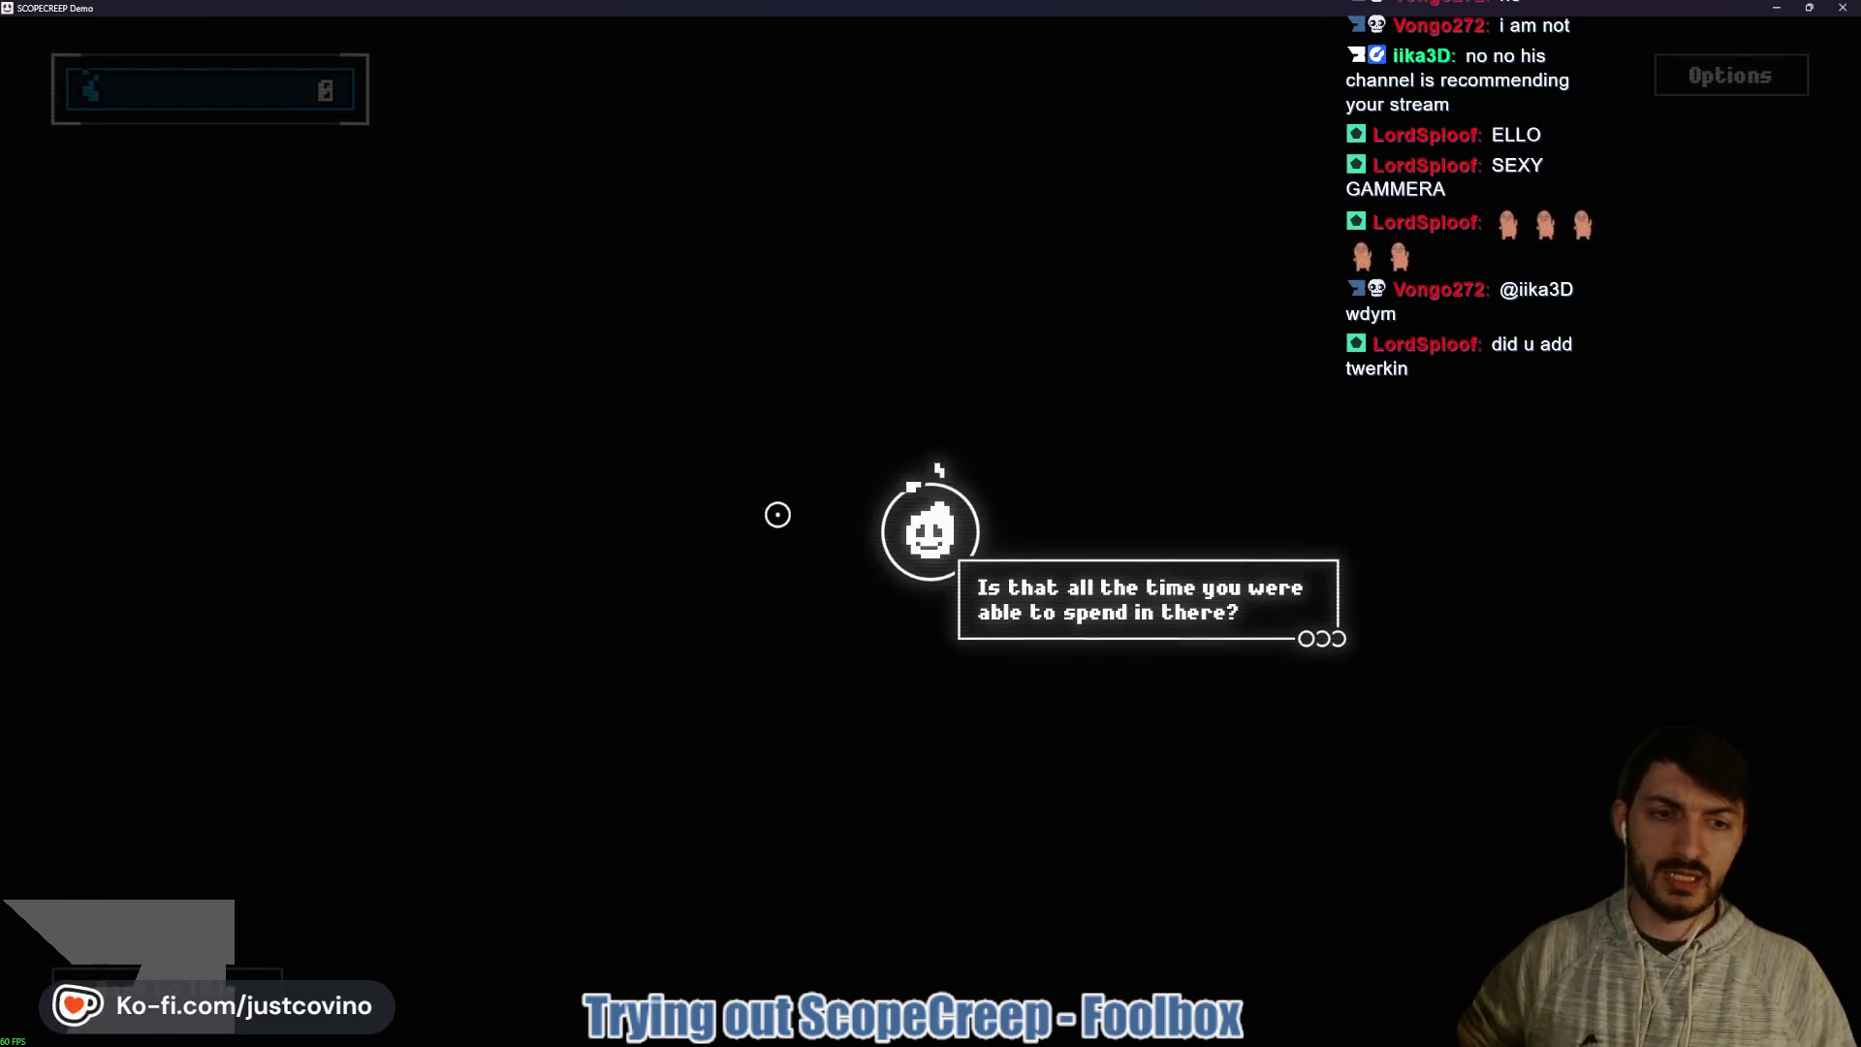
click(1125, 627)
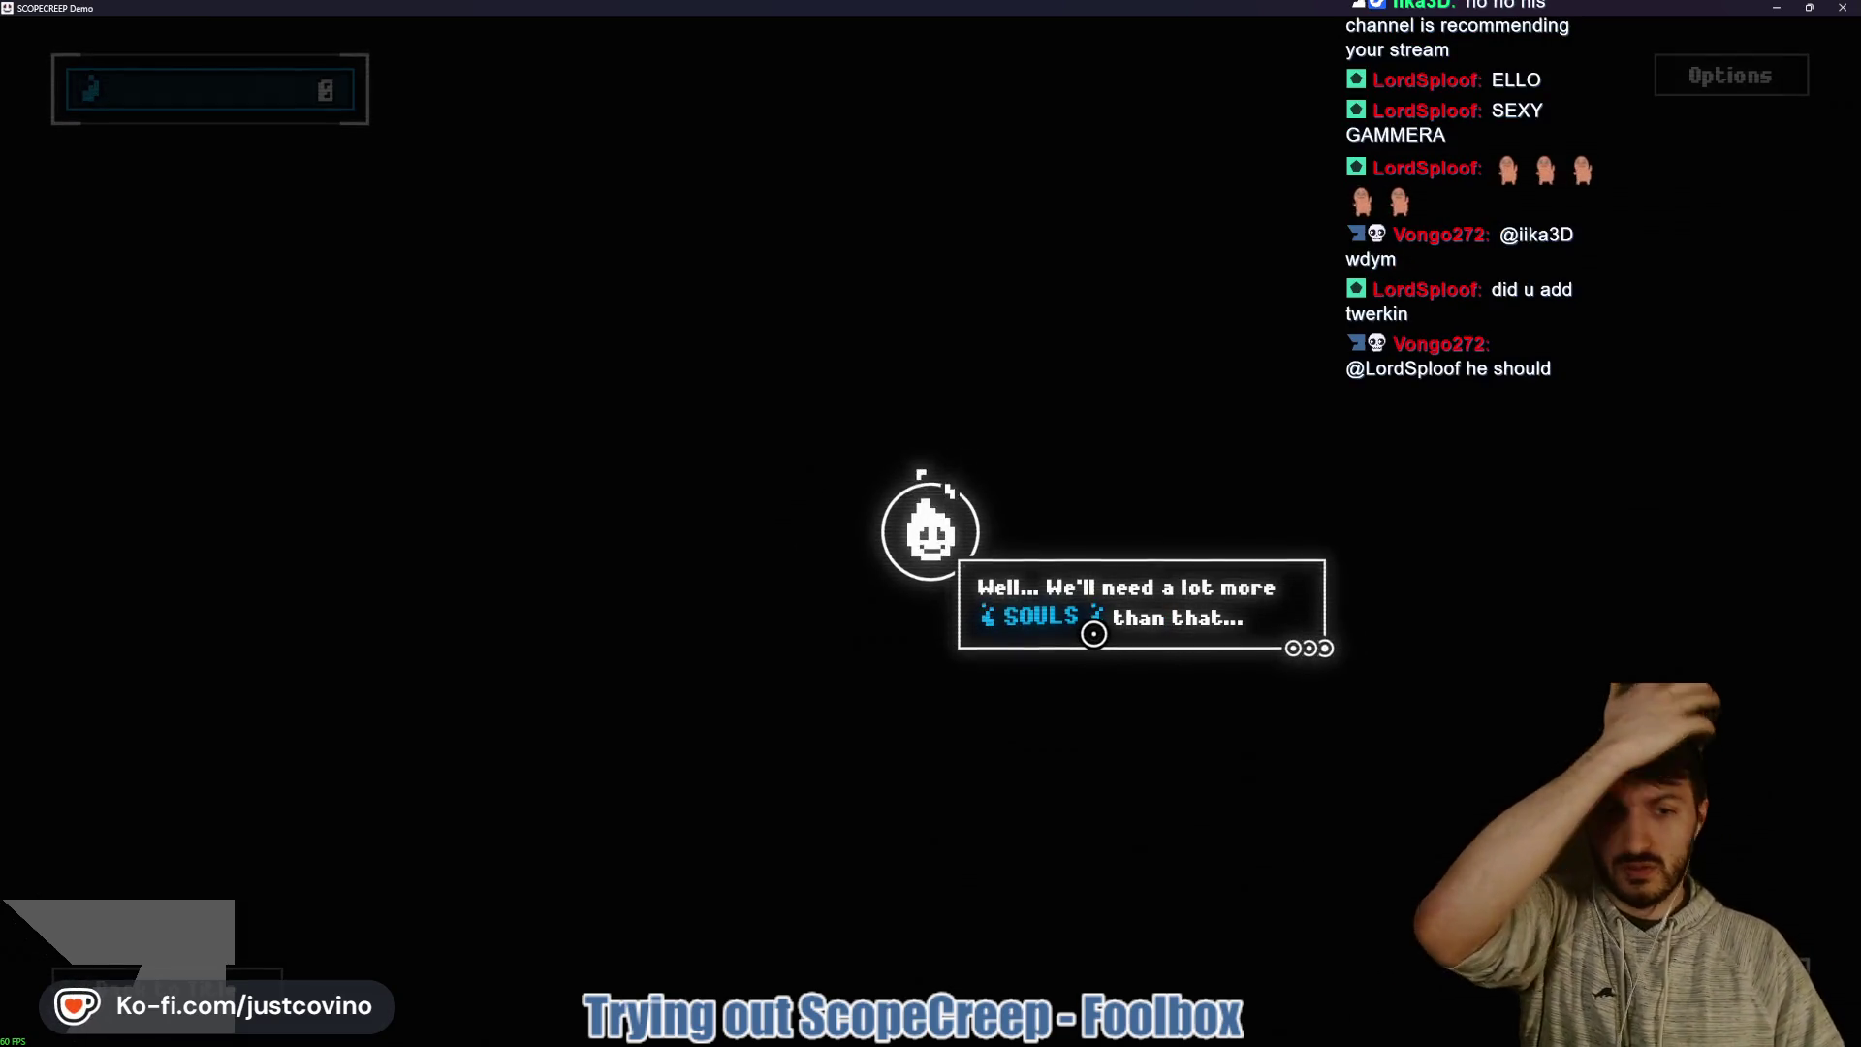
click(1093, 634)
click(1093, 634)
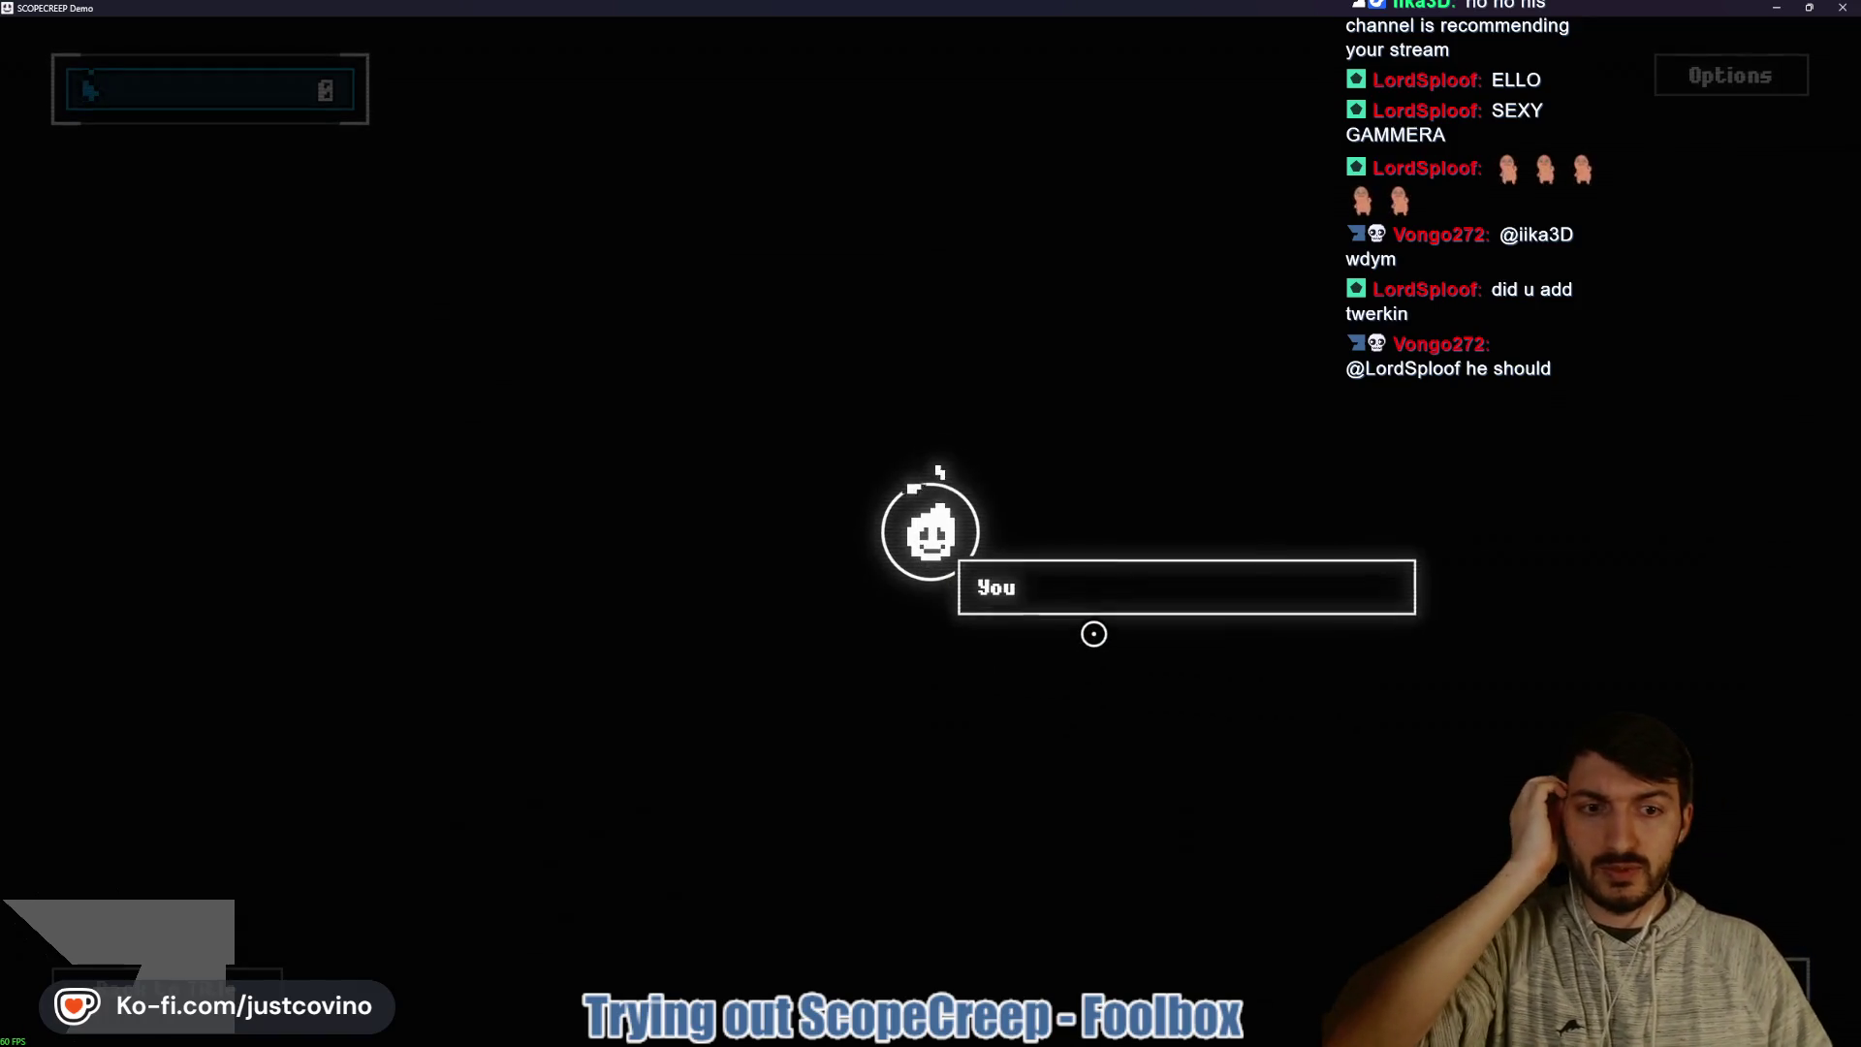
click(1094, 634)
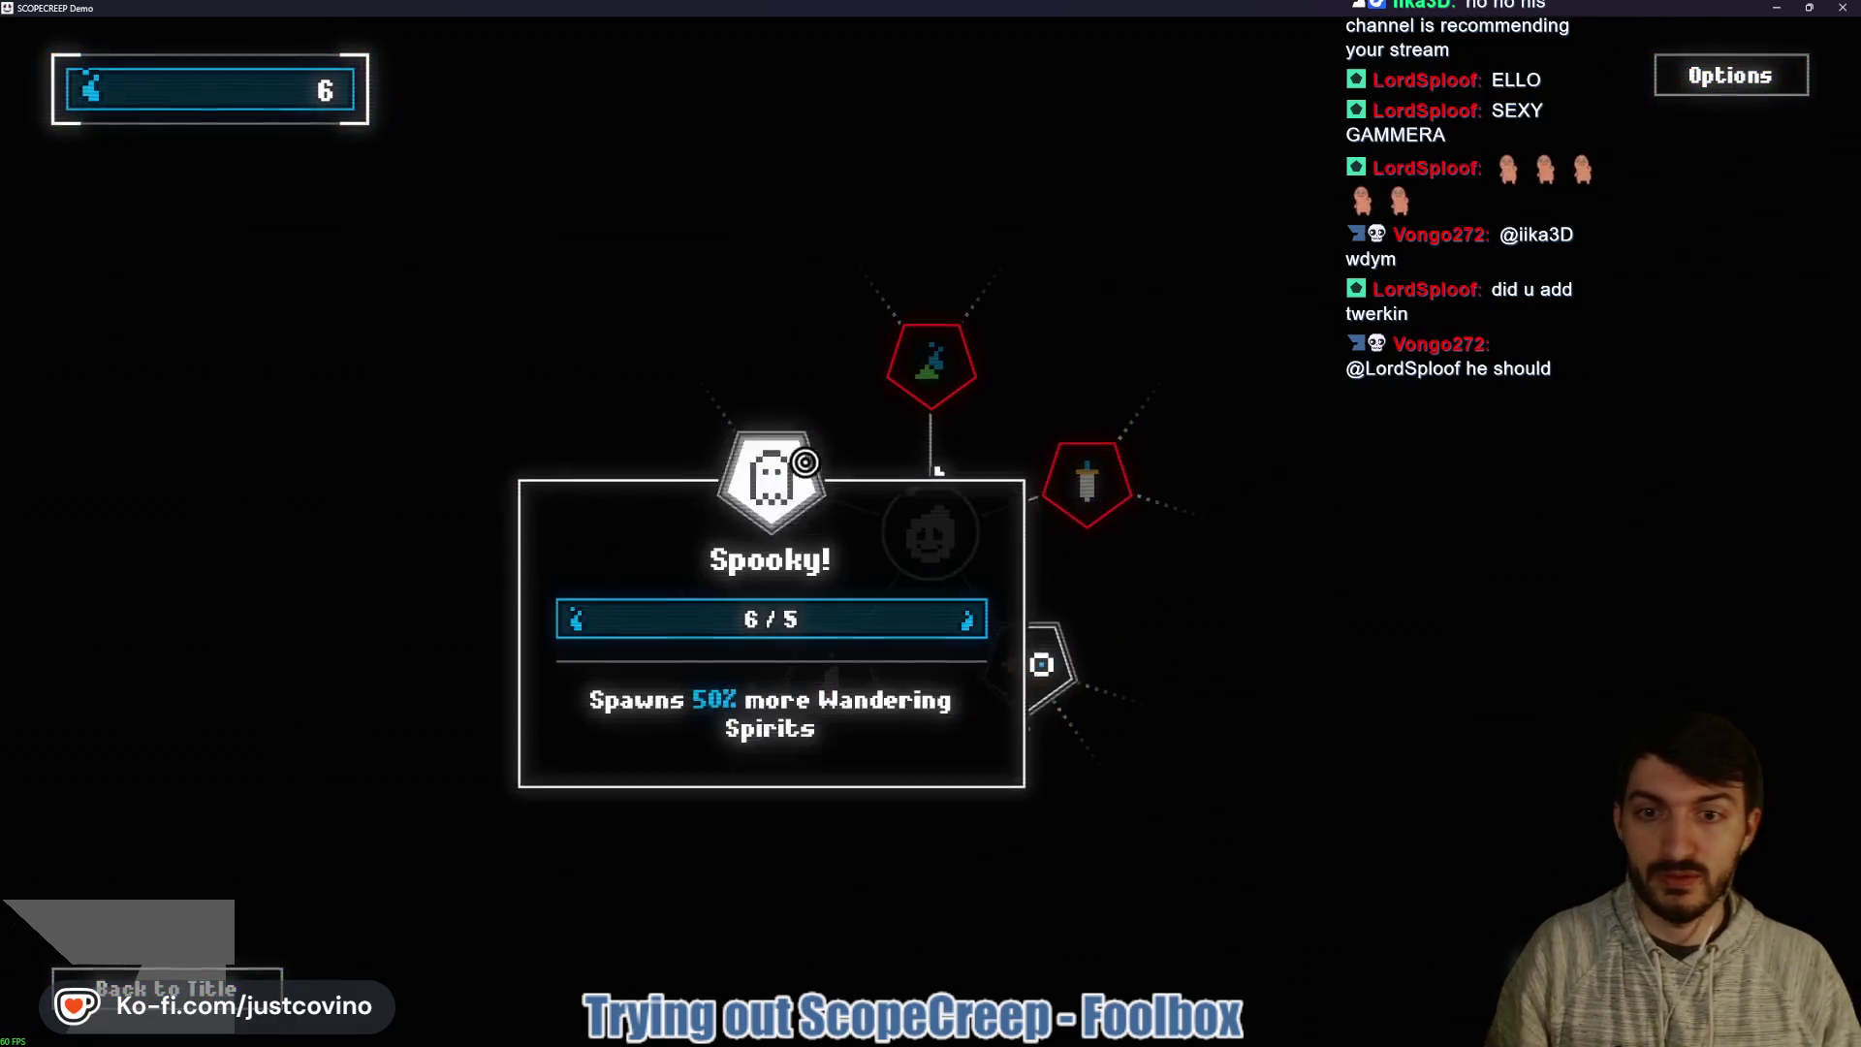
- Inspect the upgrade nodes, buy Speed Demon with the 6 souls, and start a new exorcism
mouse_move(945, 358)
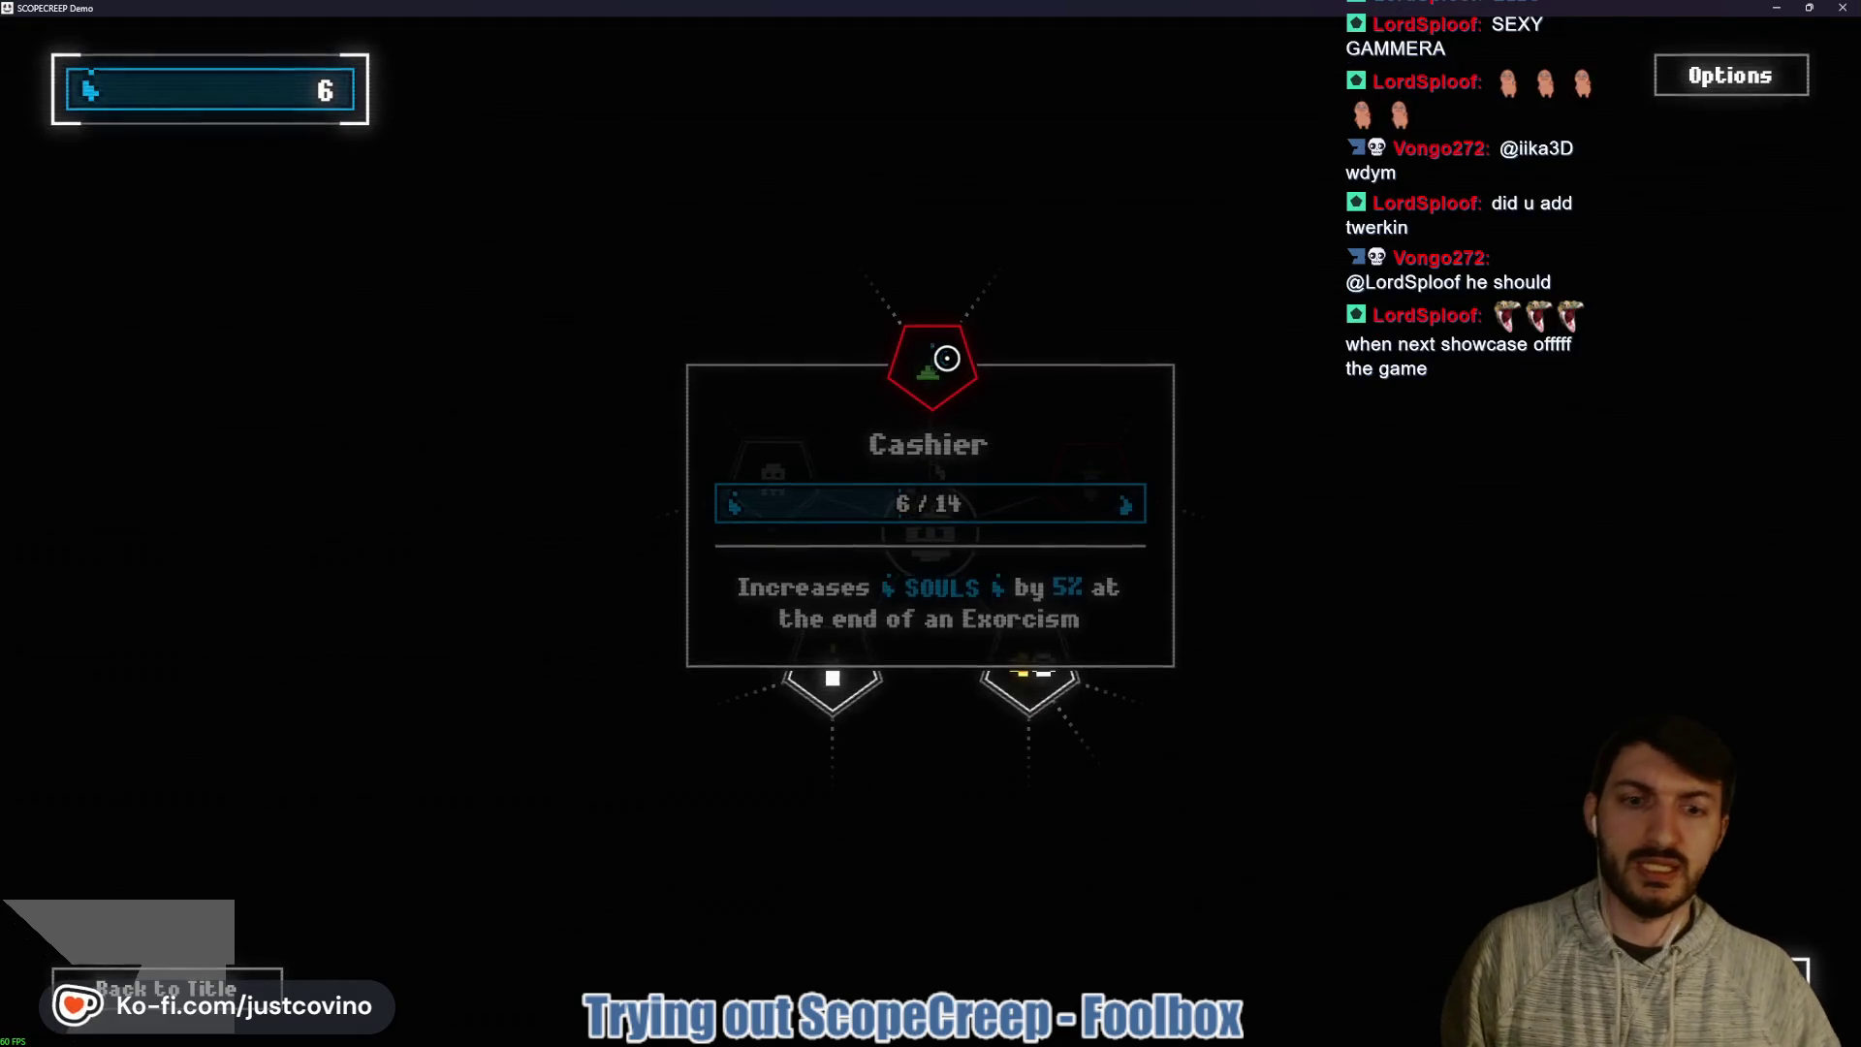
mouse_move(1103, 489)
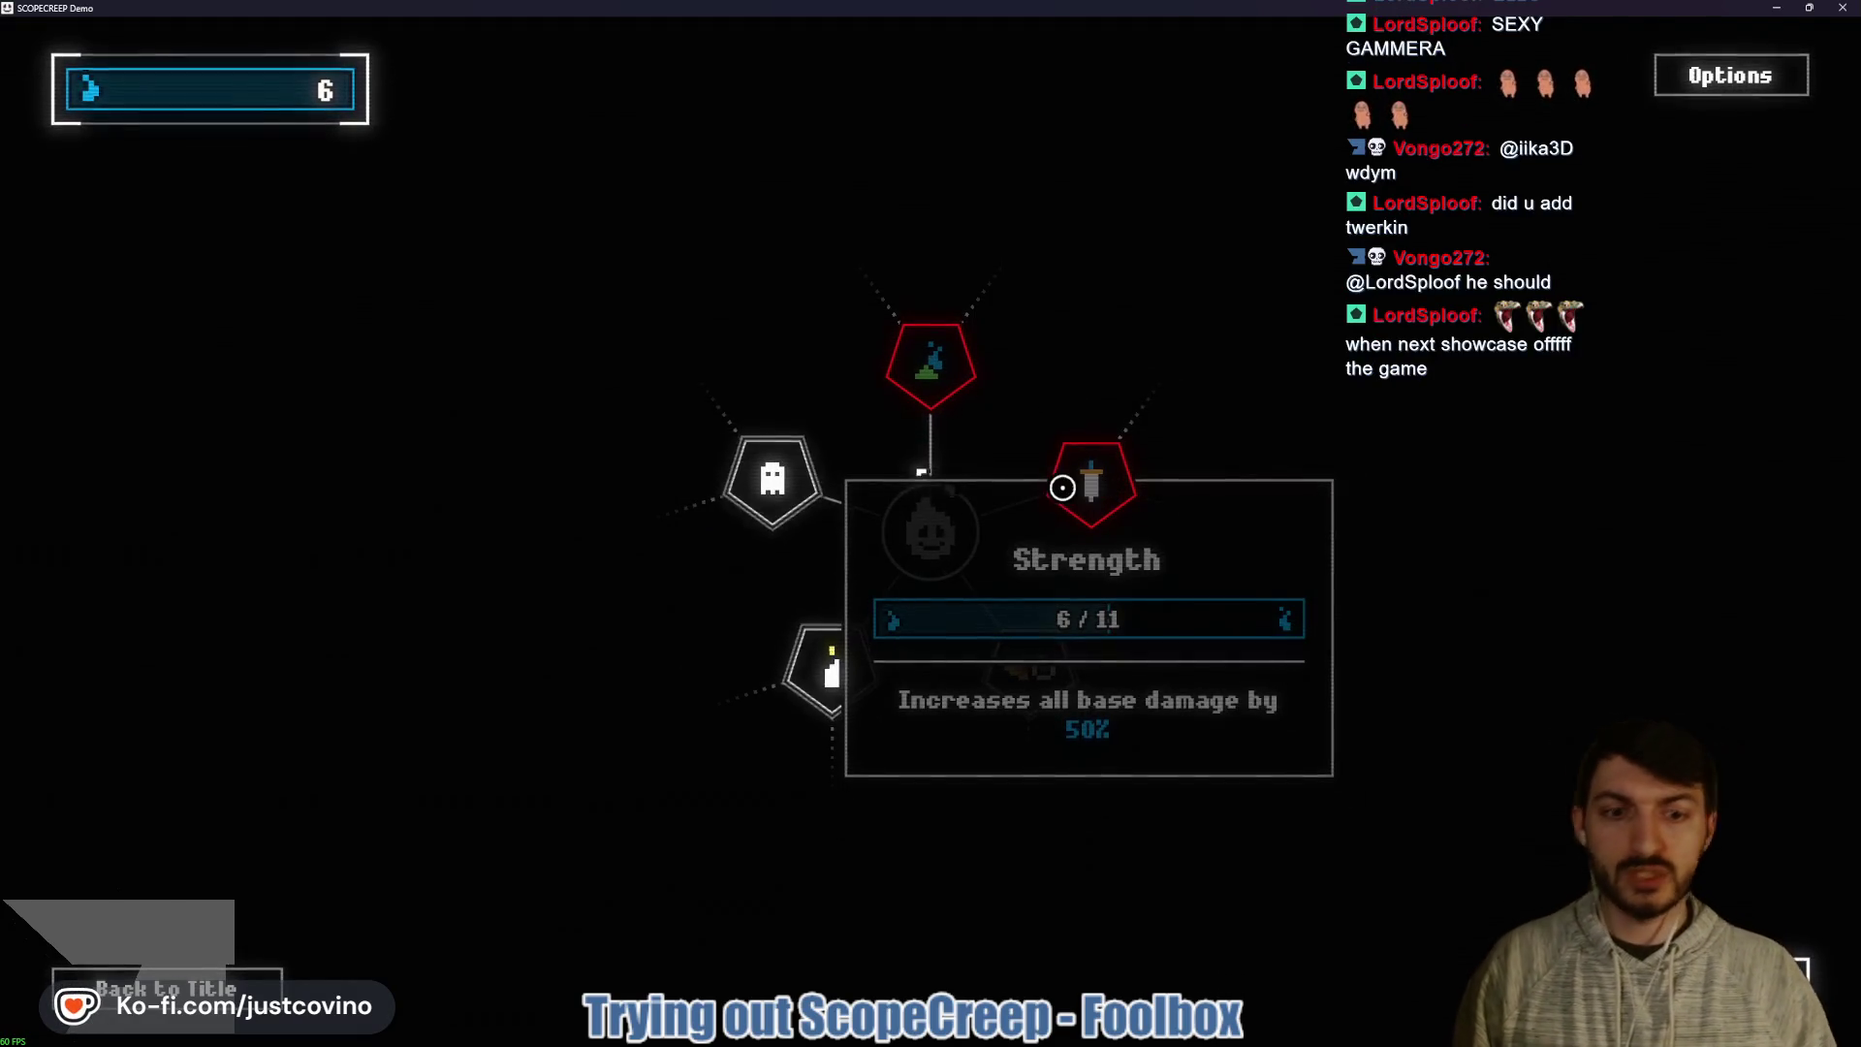
mouse_move(761, 496)
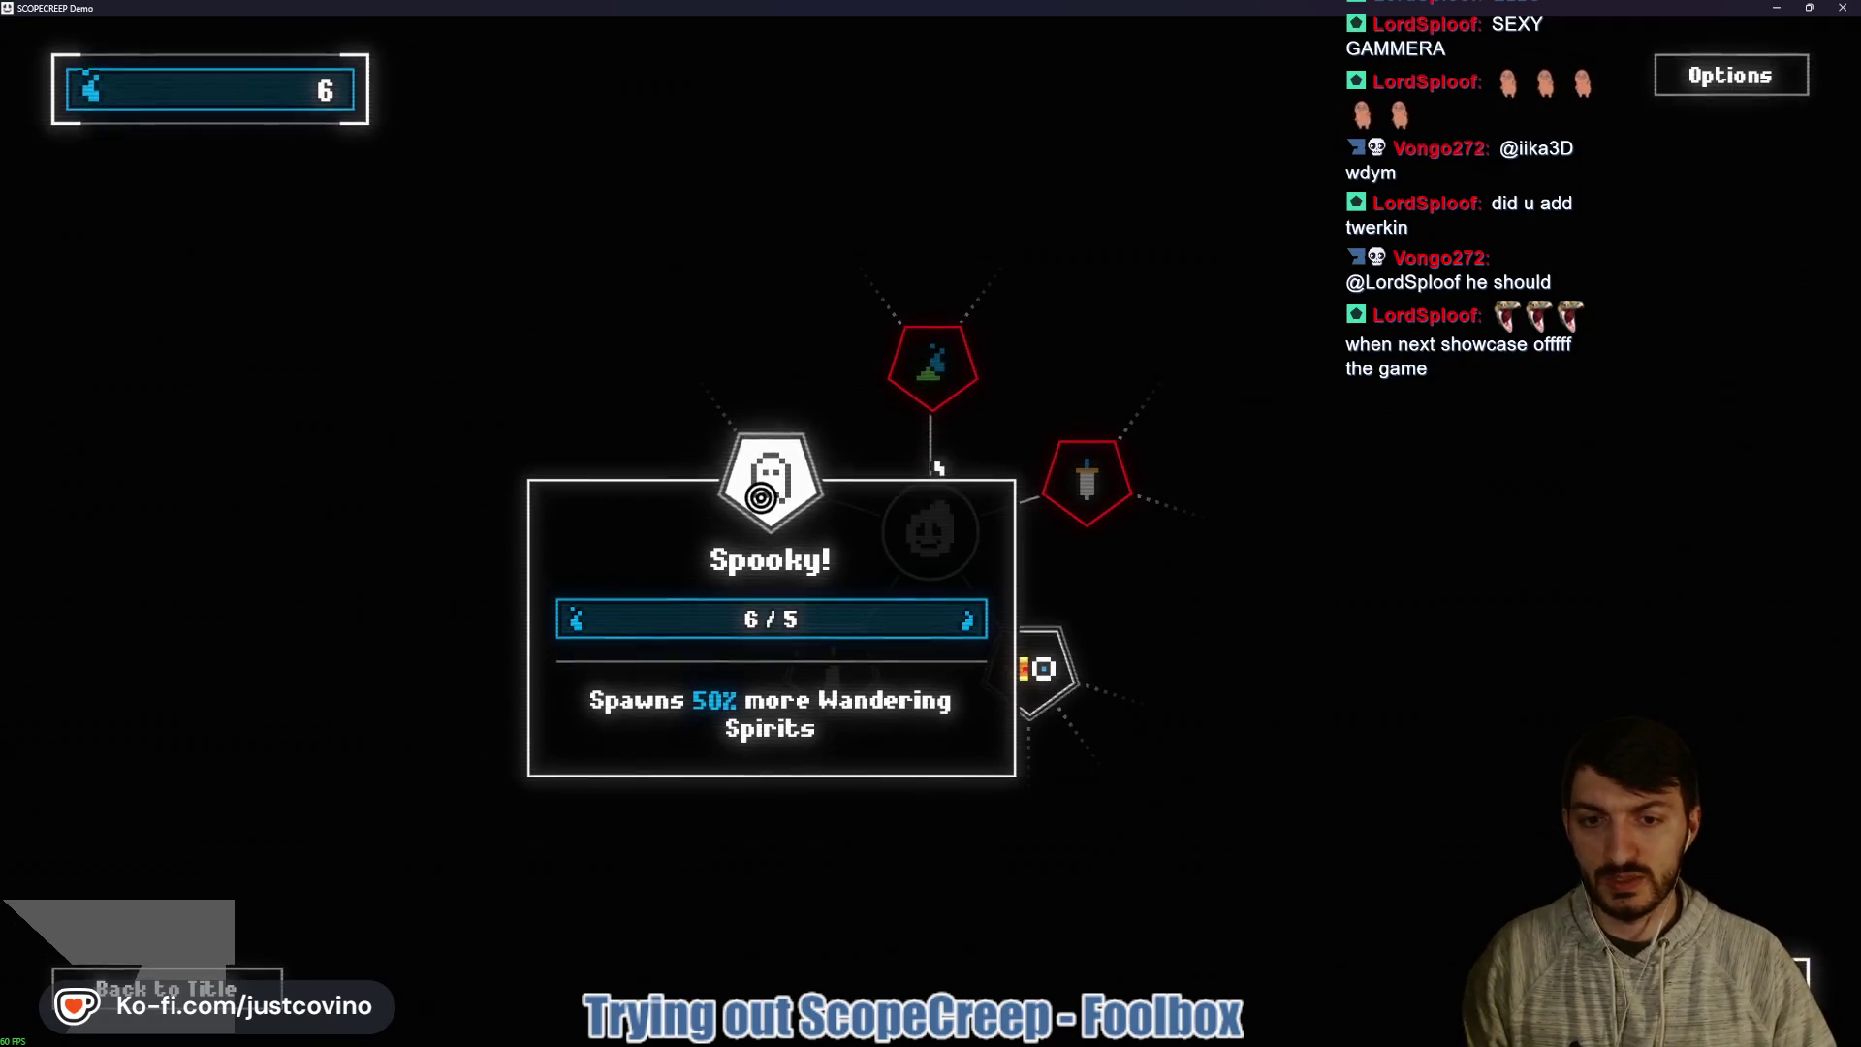
mouse_move(994, 680)
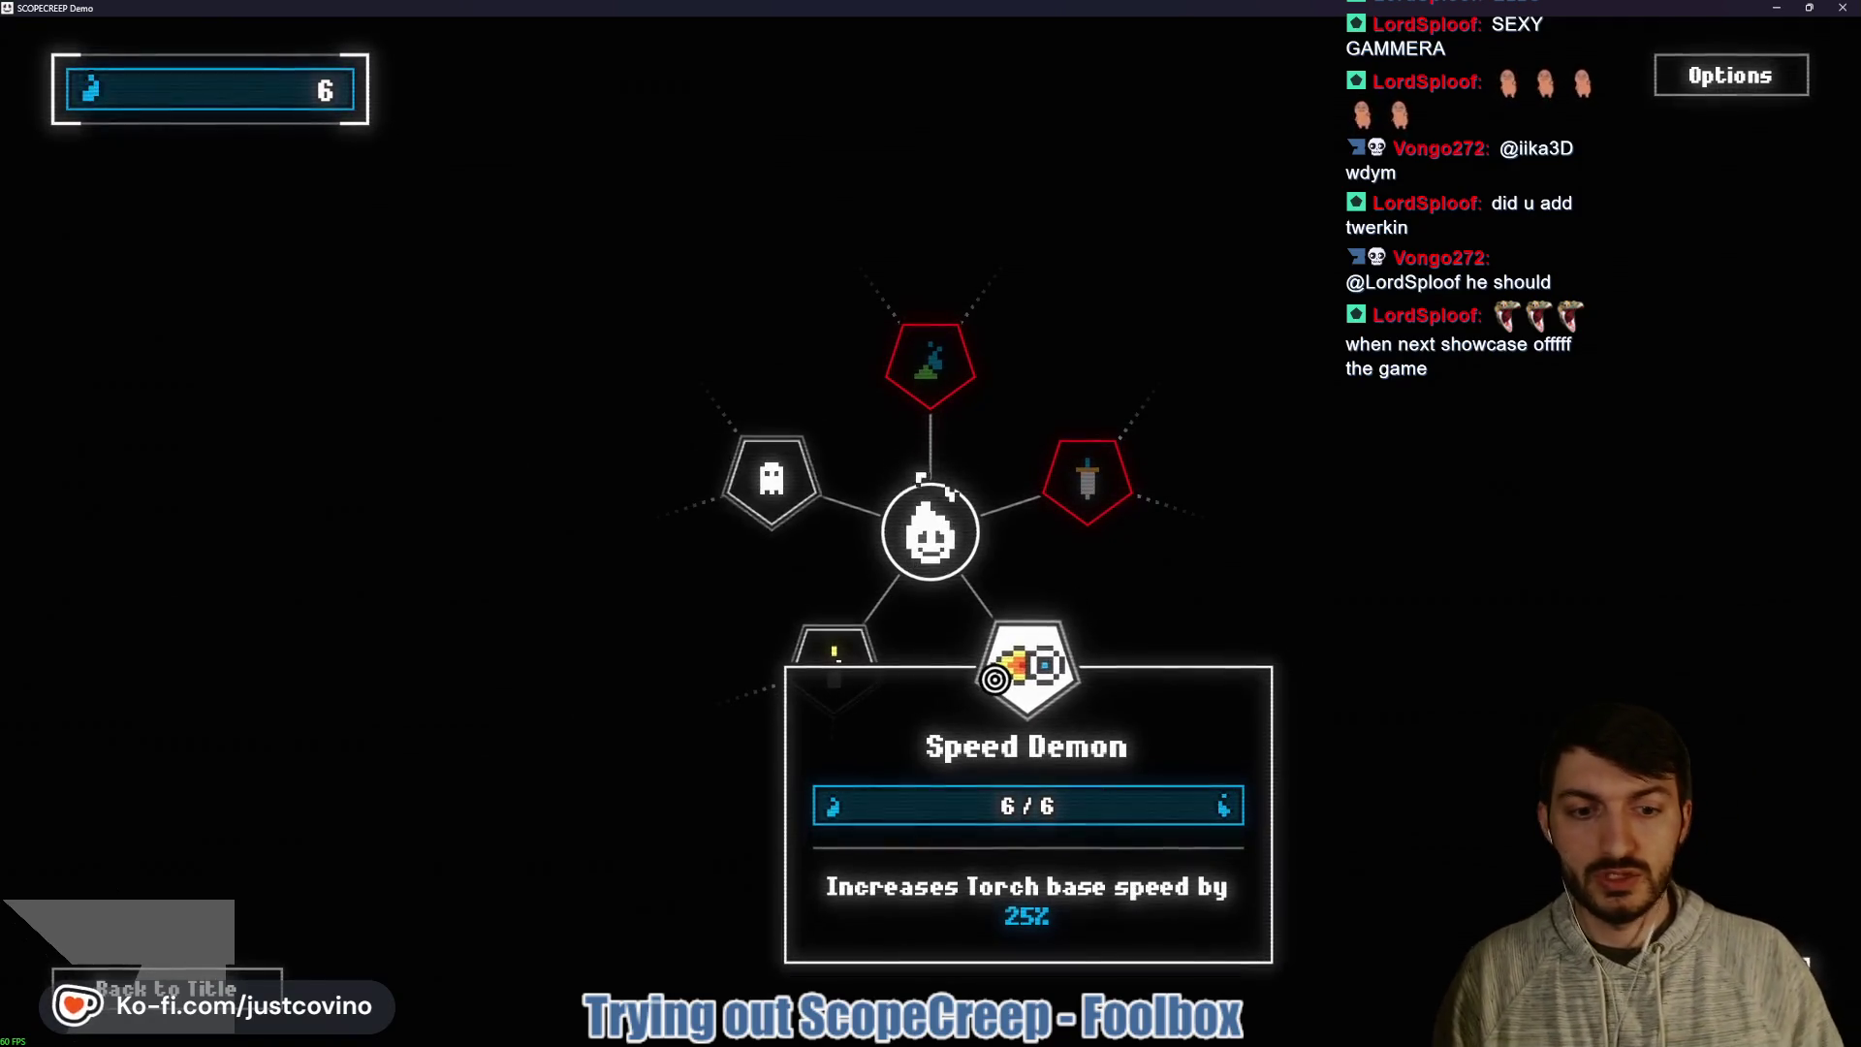
mouse_move(816, 675)
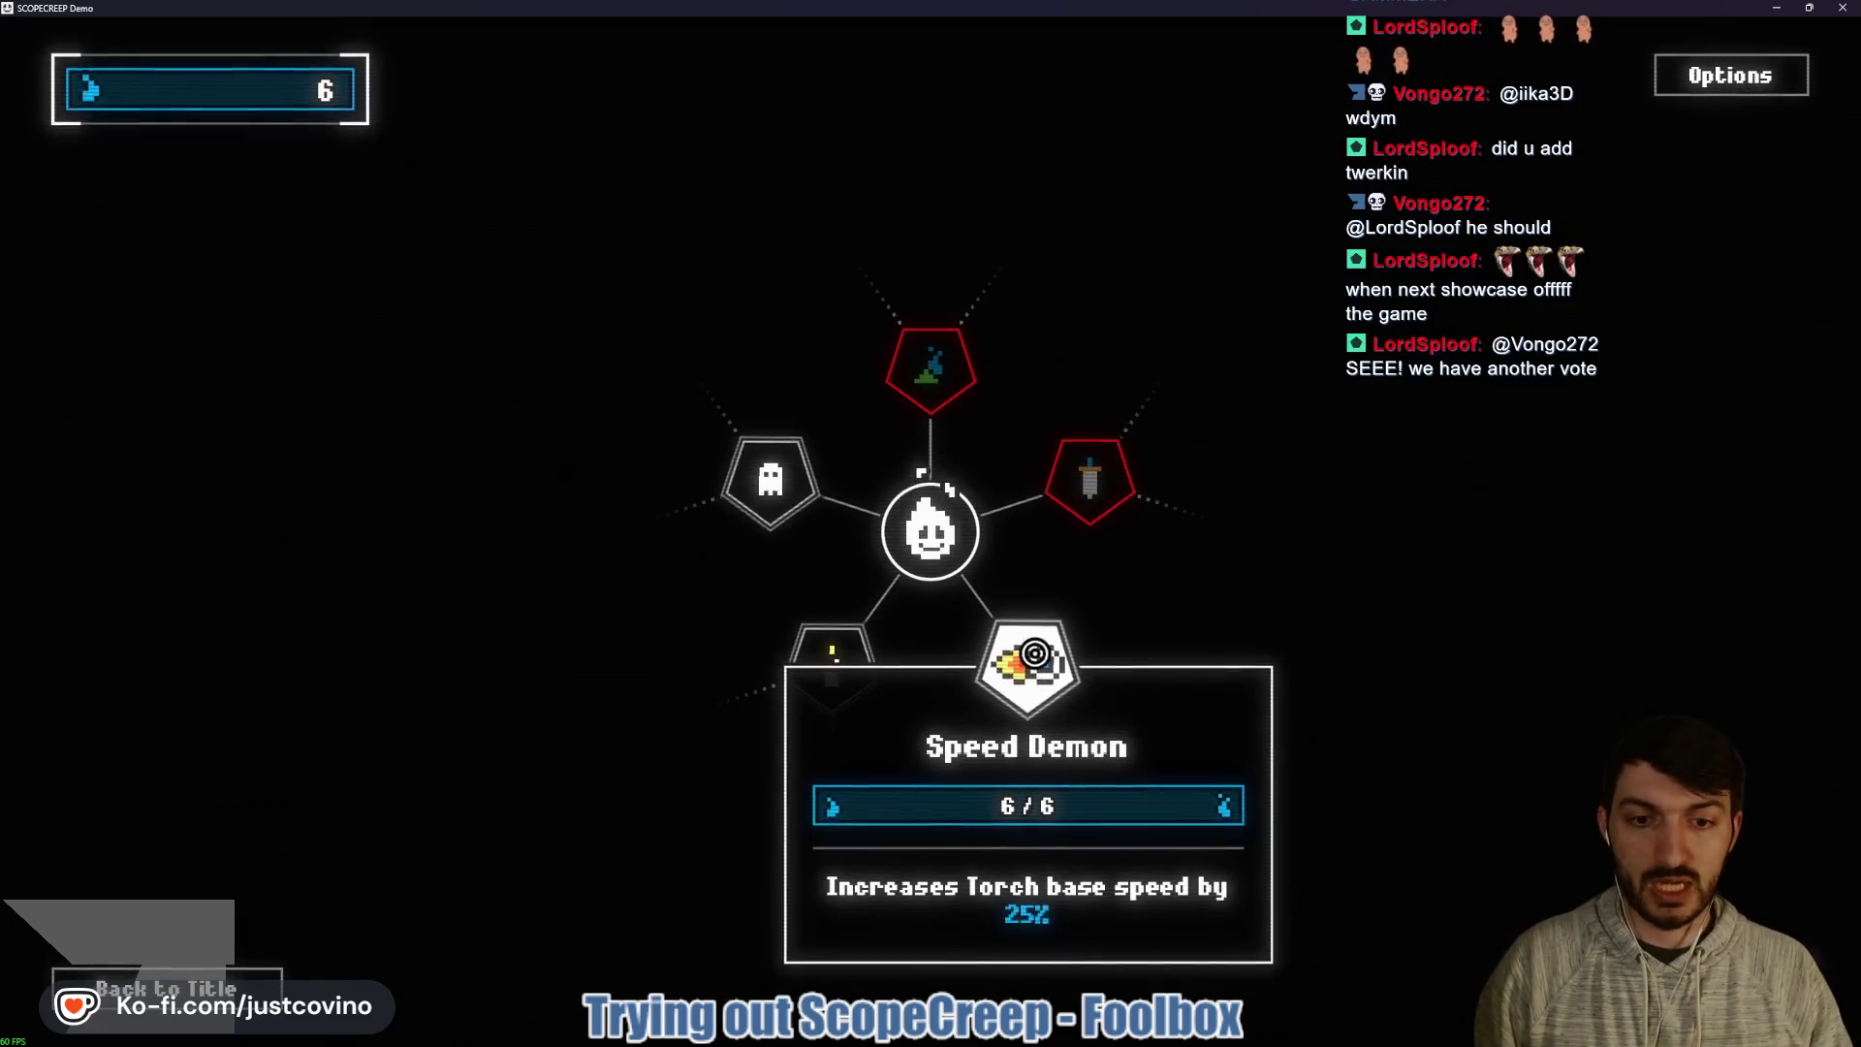
click(1055, 662)
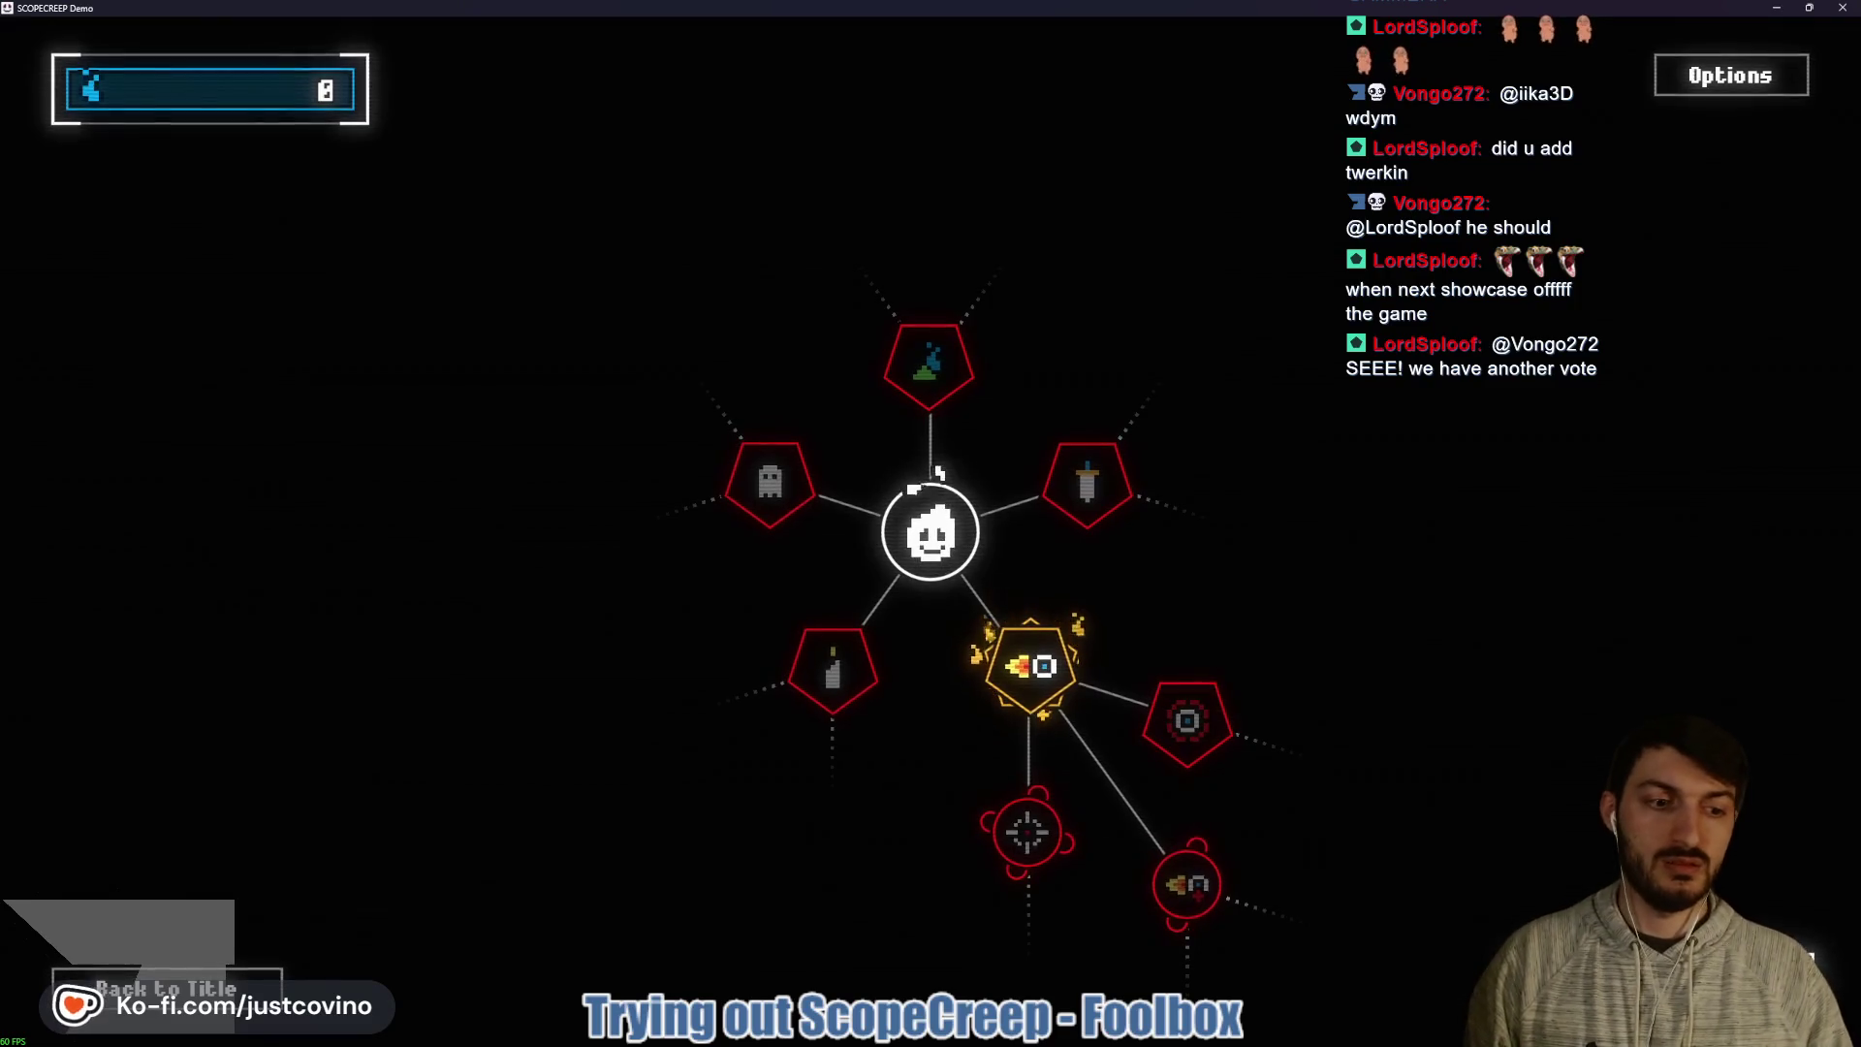
click(930, 531)
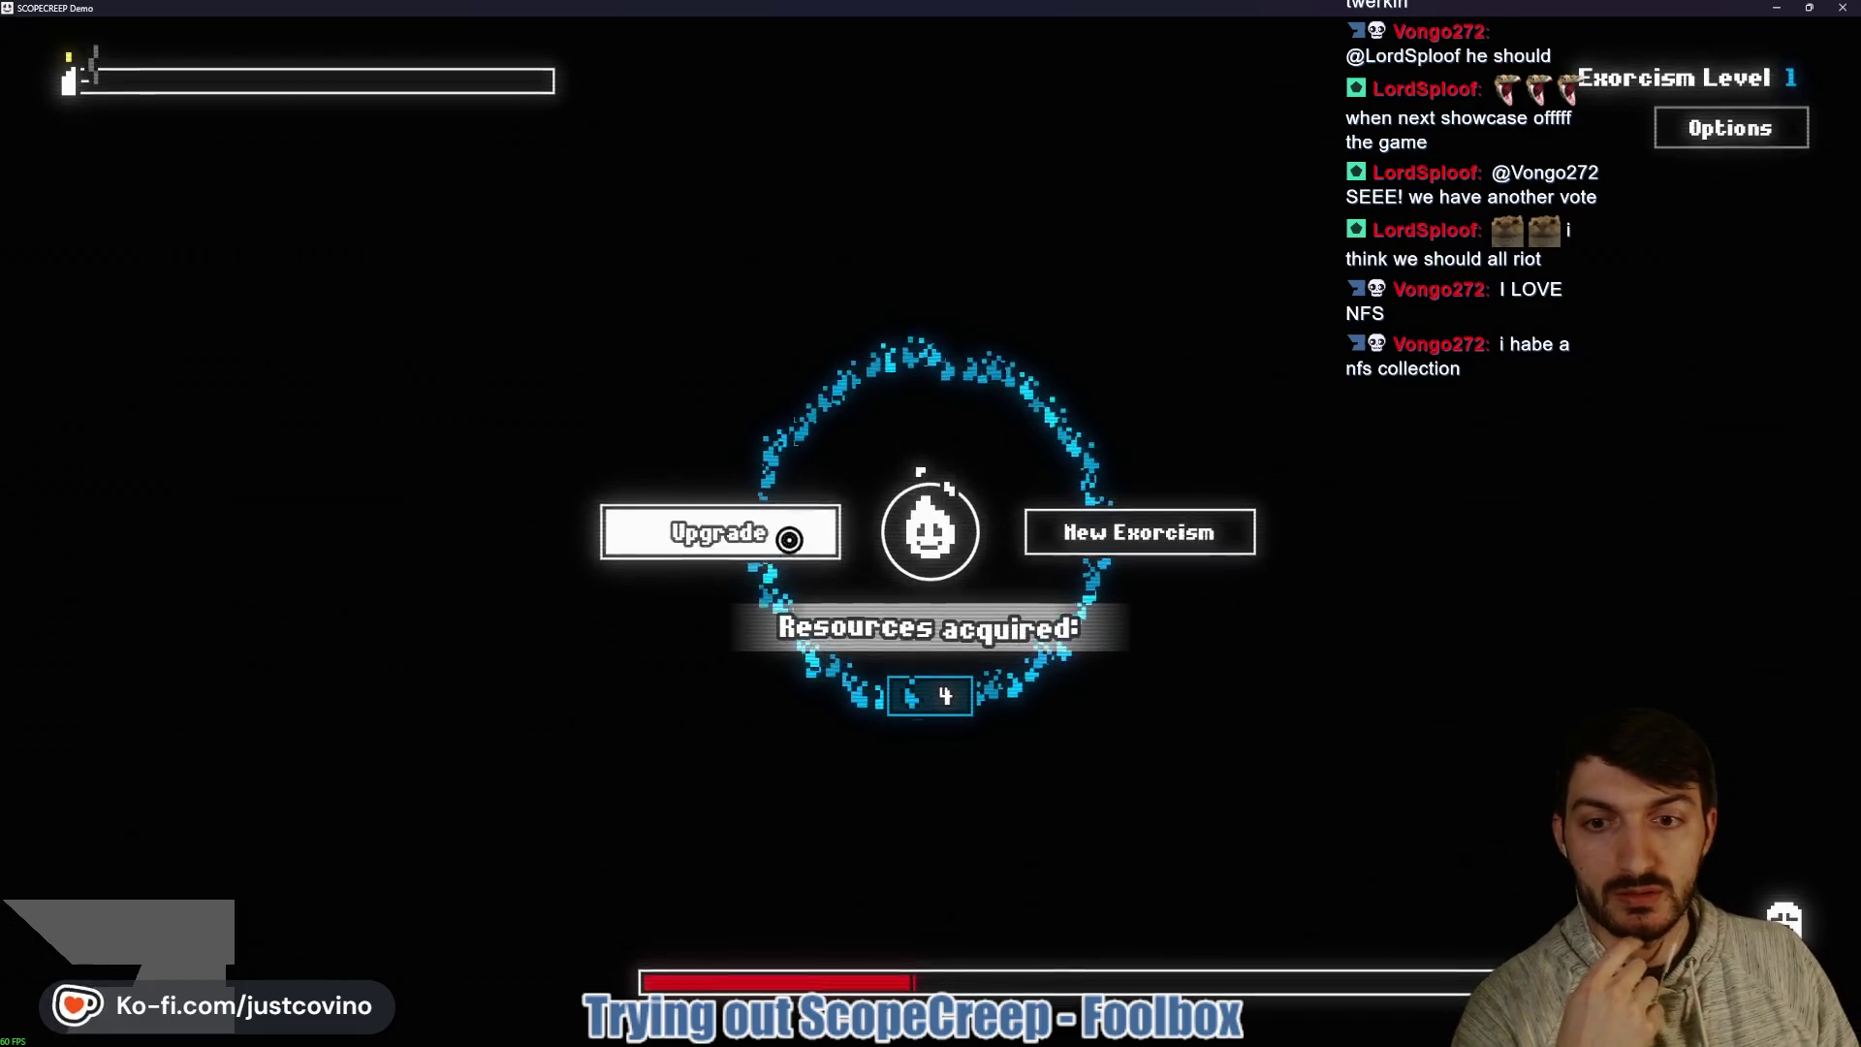
- Open the upgrade tree and get through the dialogue about Evil Spirits building Resentment
click(792, 531)
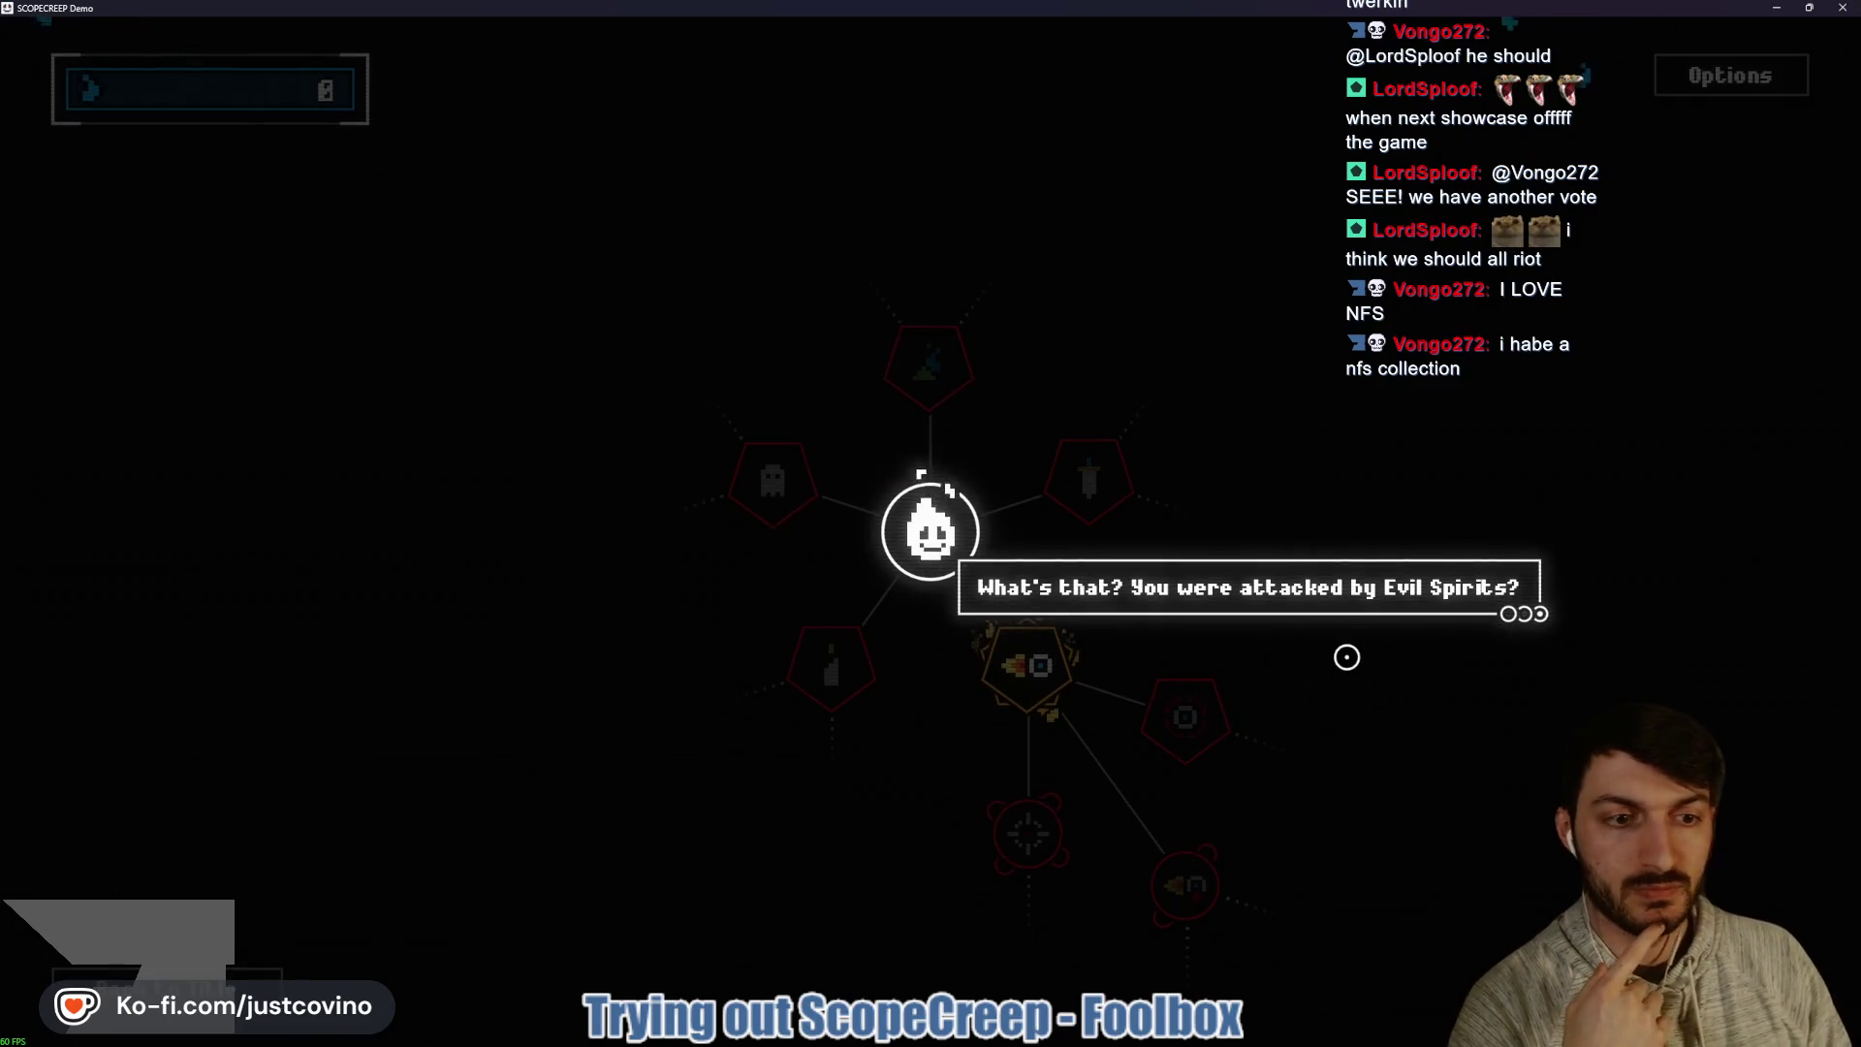
click(1346, 657)
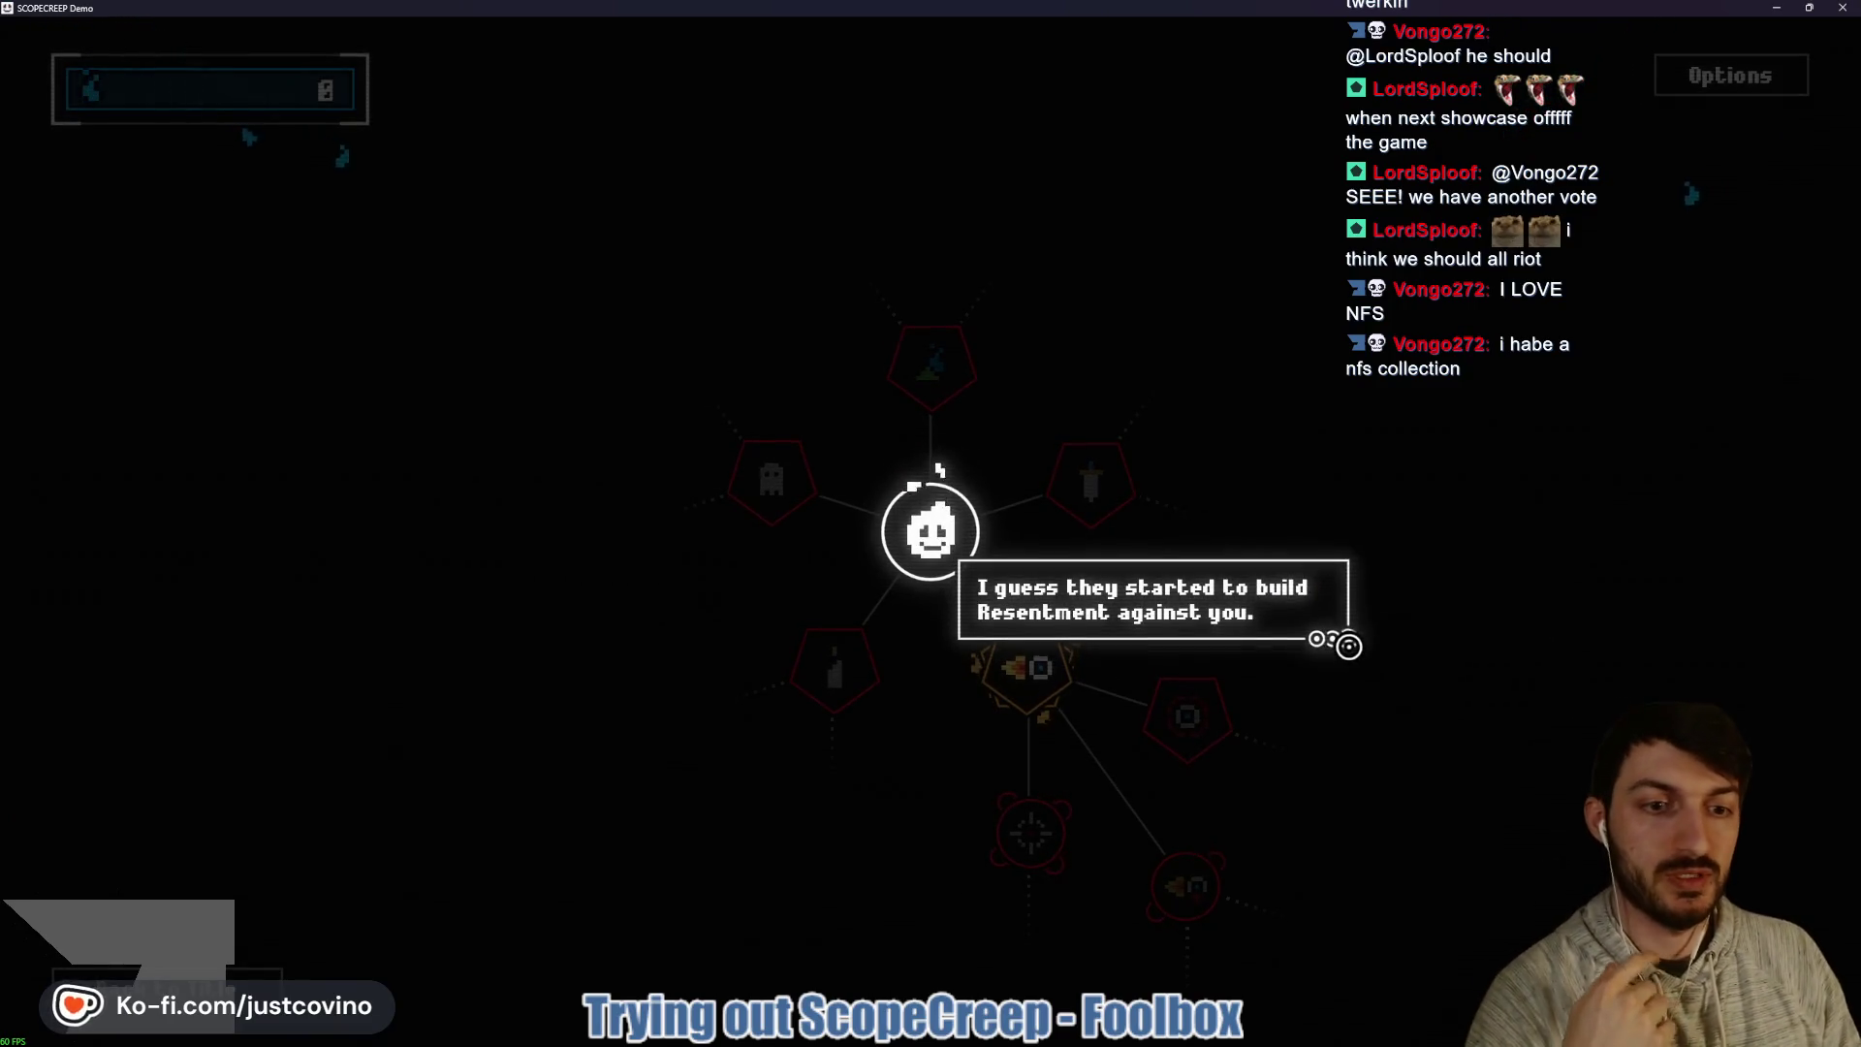
click(1324, 637)
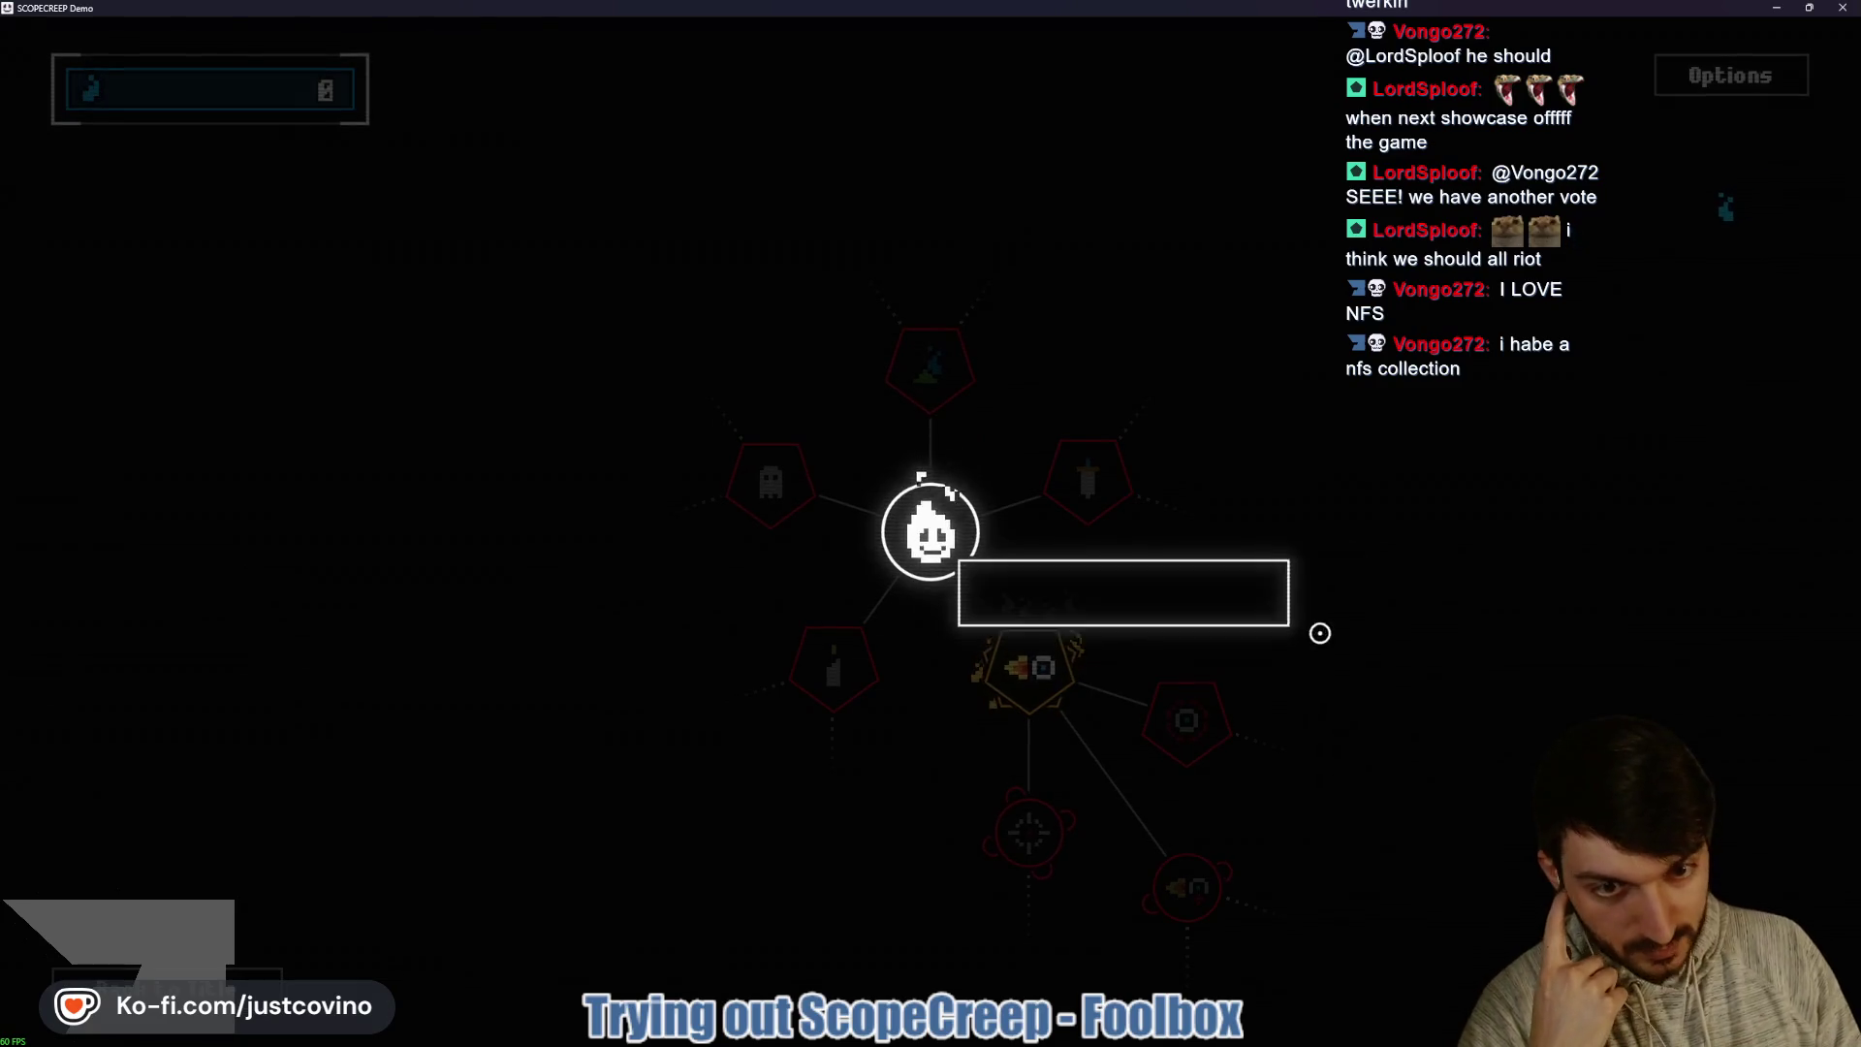
click(1326, 637)
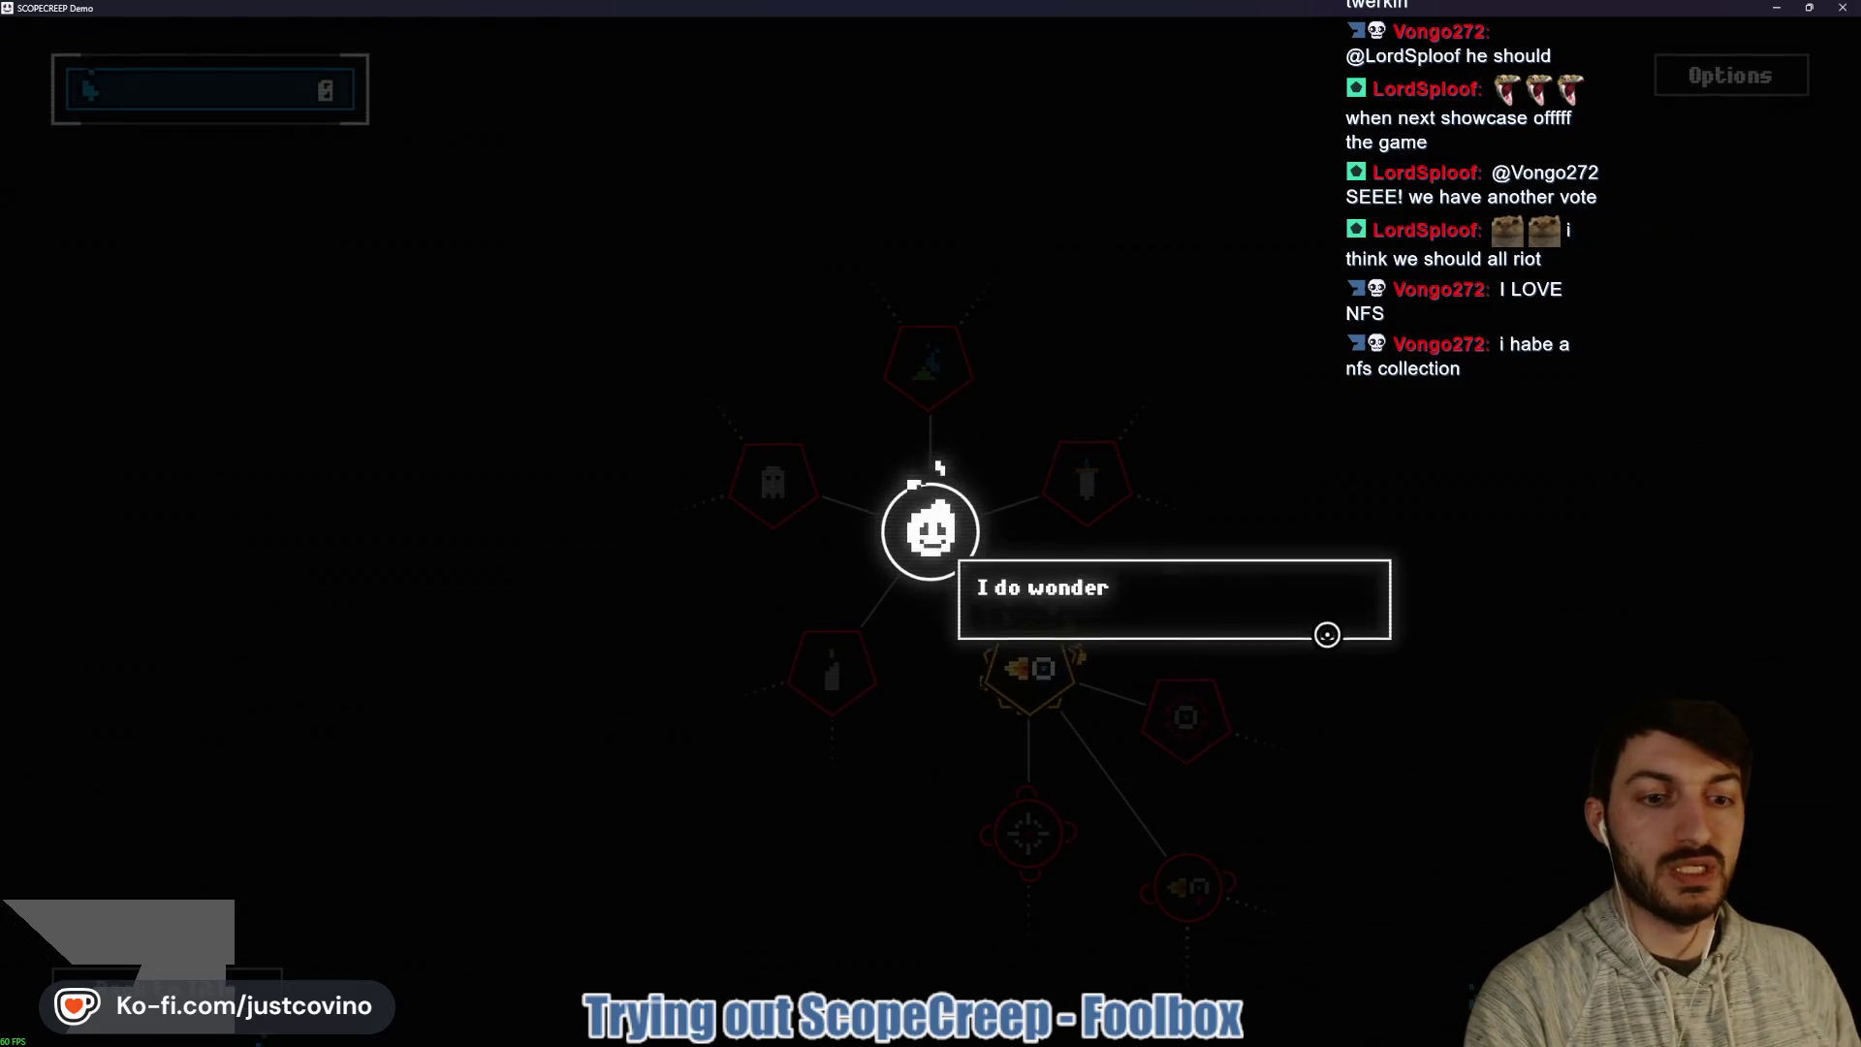
click(1324, 631)
- Pan the upgrade tree up and left and read the node descriptions
drag(1264, 617, 1175, 368)
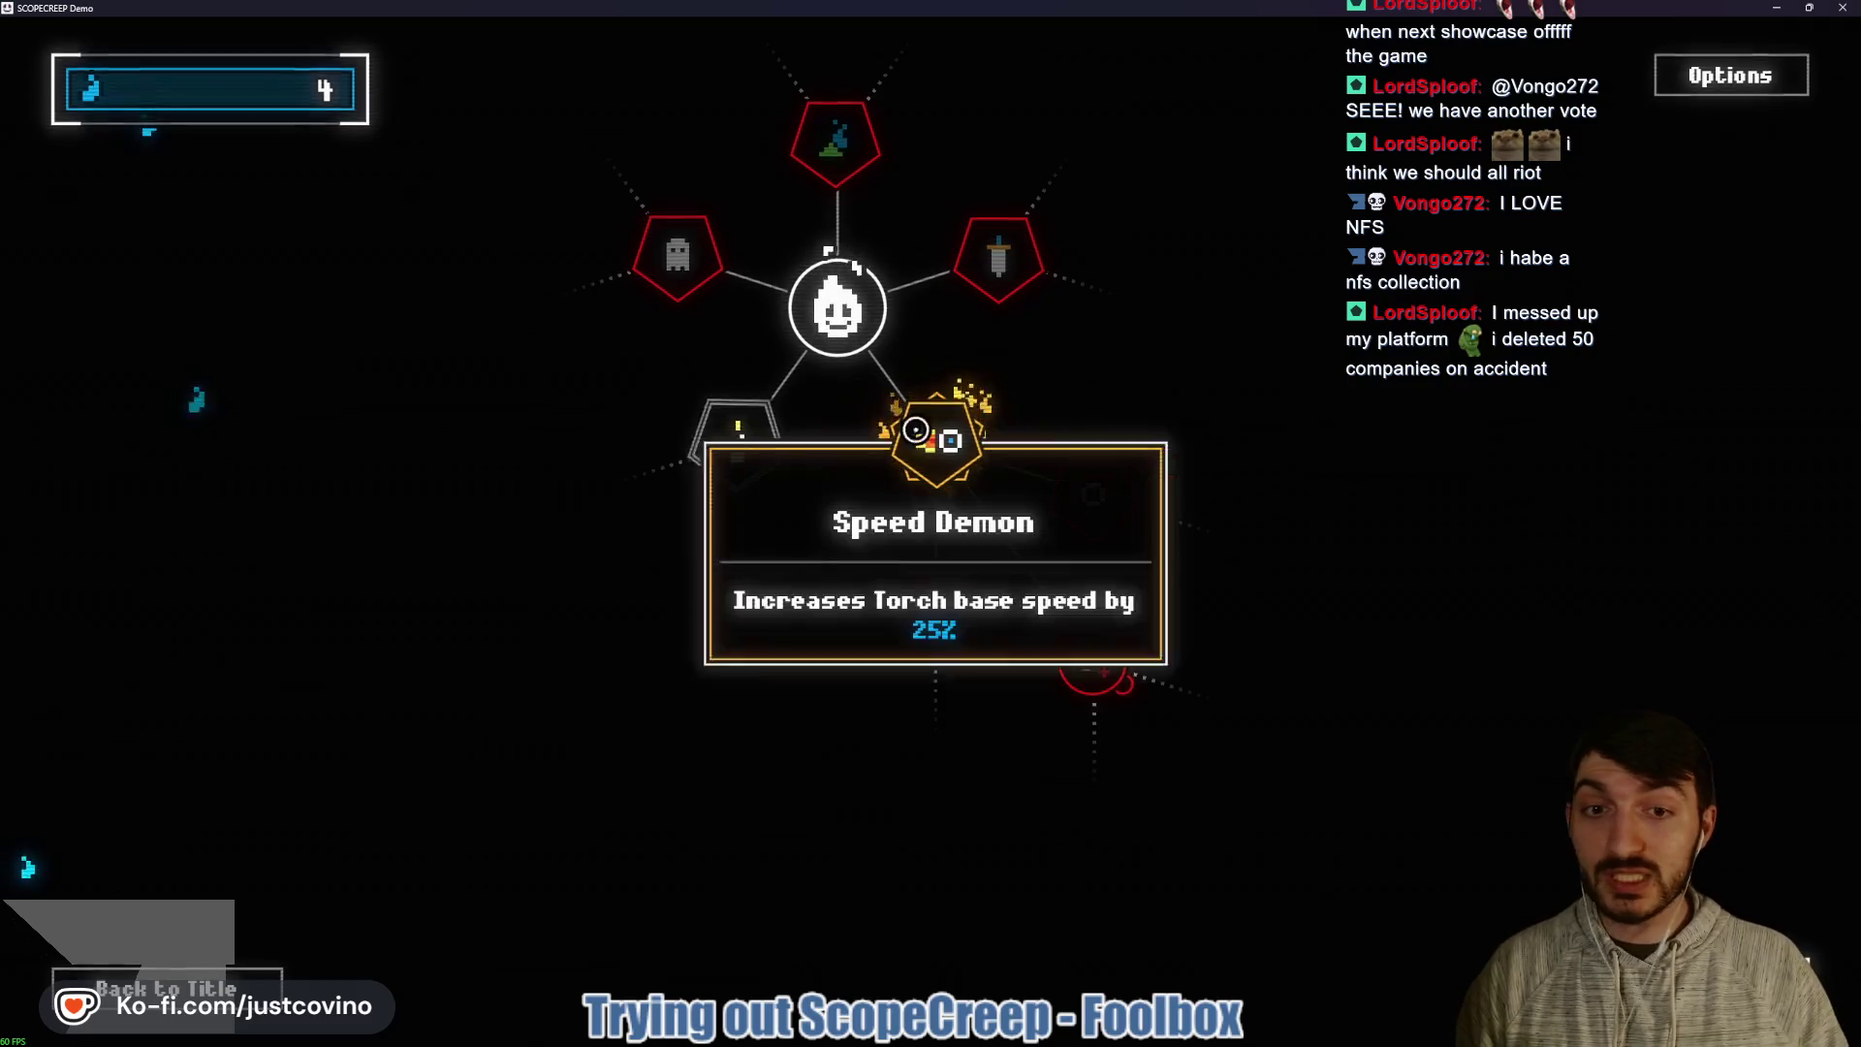
mouse_move(906, 442)
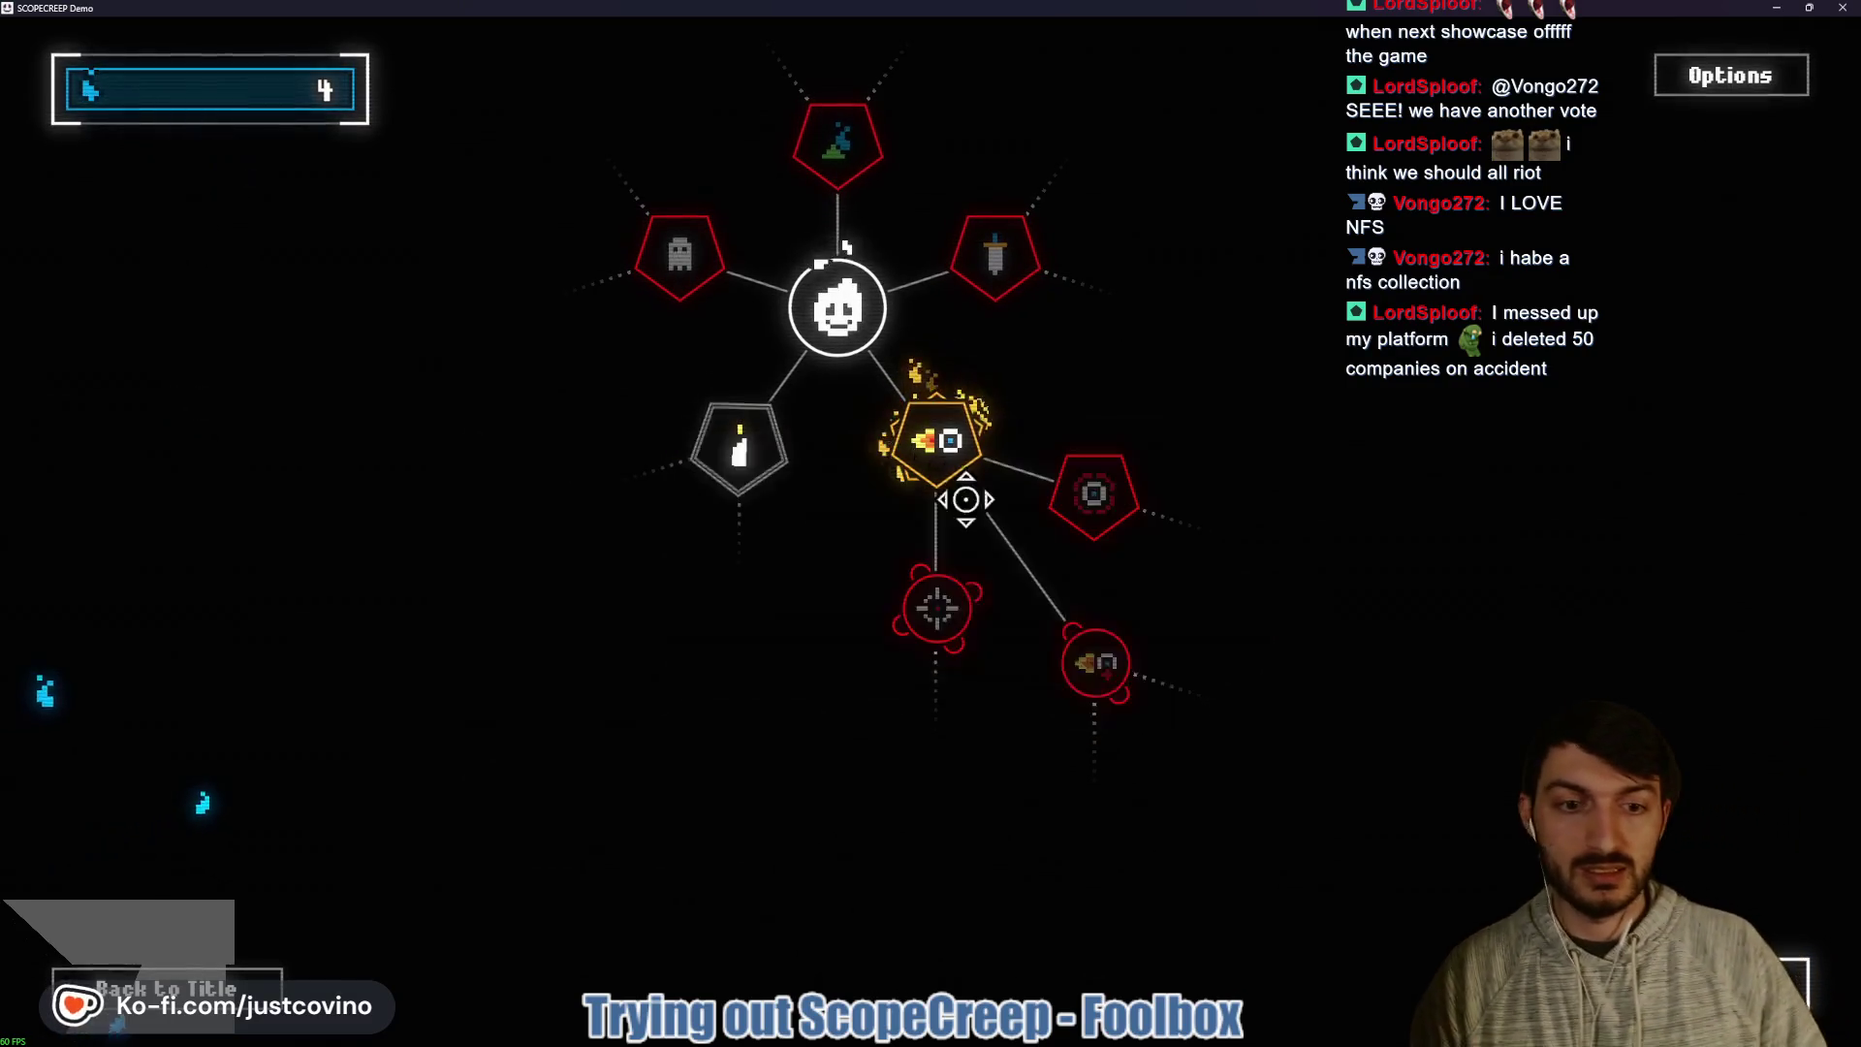
mouse_move(947, 620)
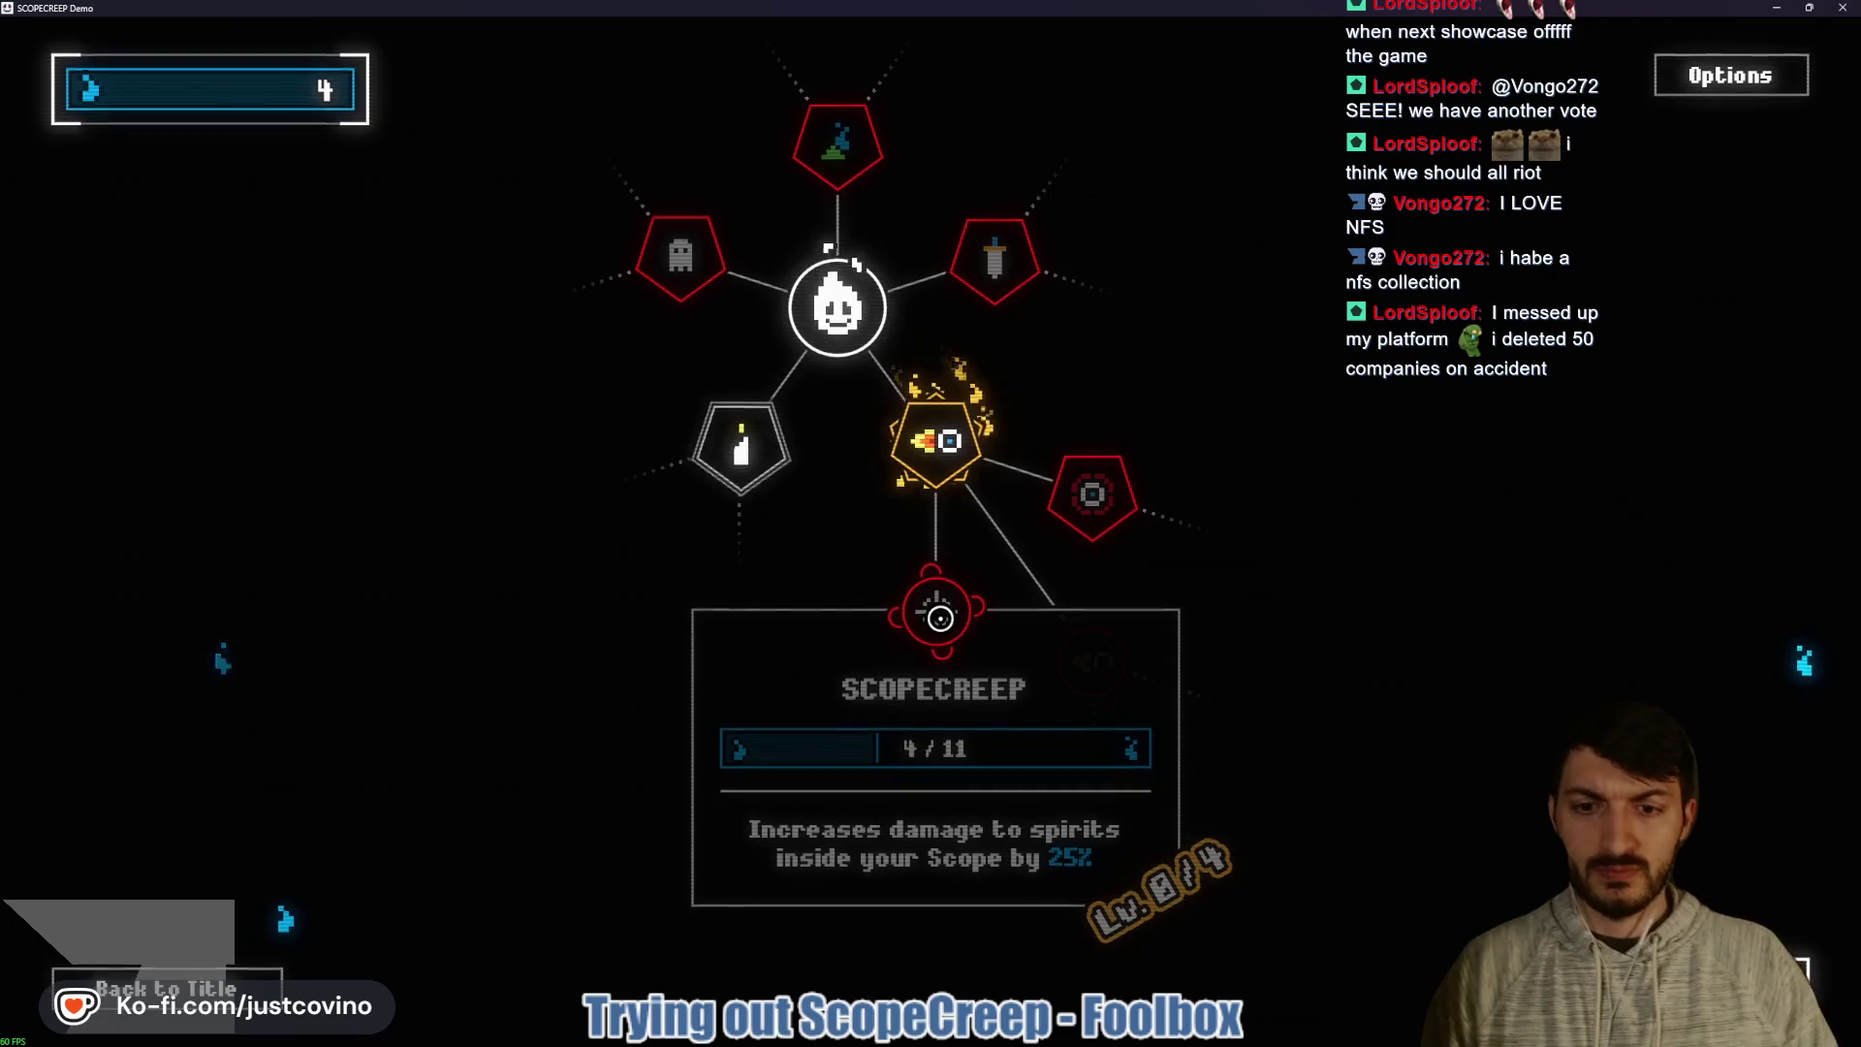
mouse_move(1093, 465)
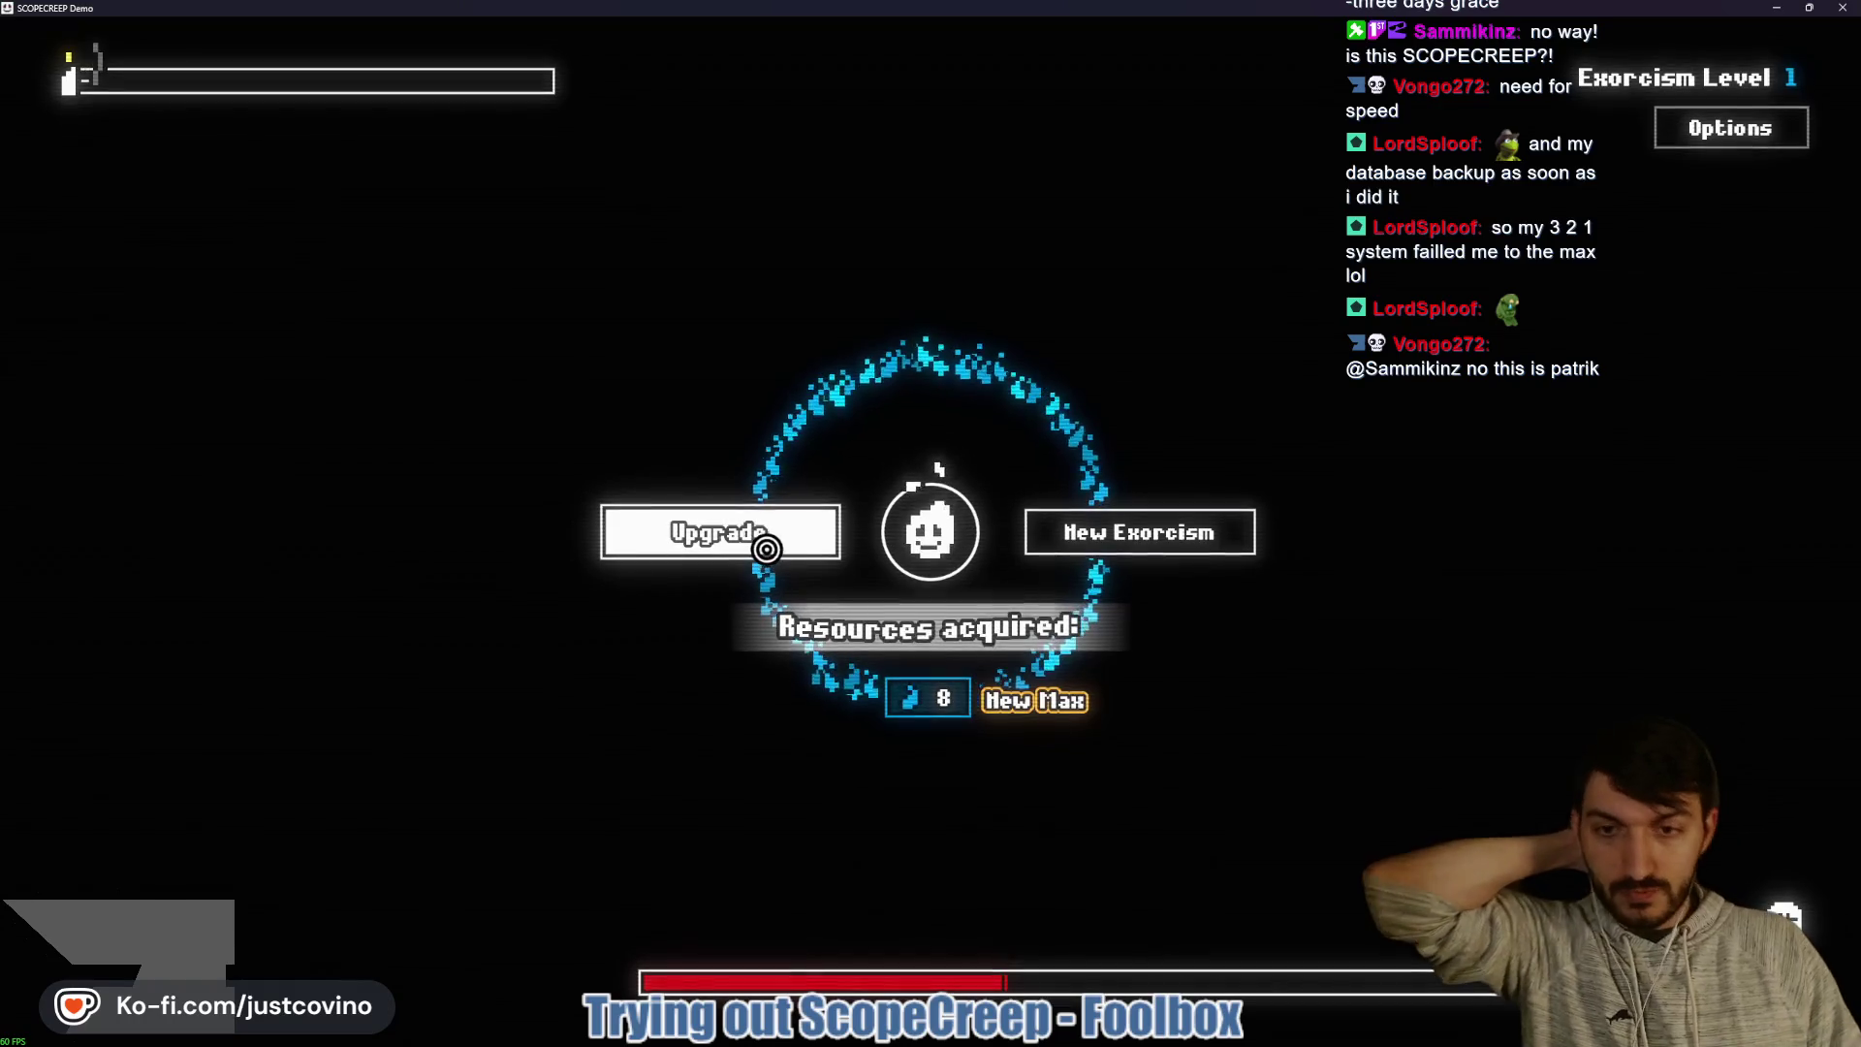
- Play another exorcism run to its end, then open the upgrade tree with 18 souls
click(1097, 531)
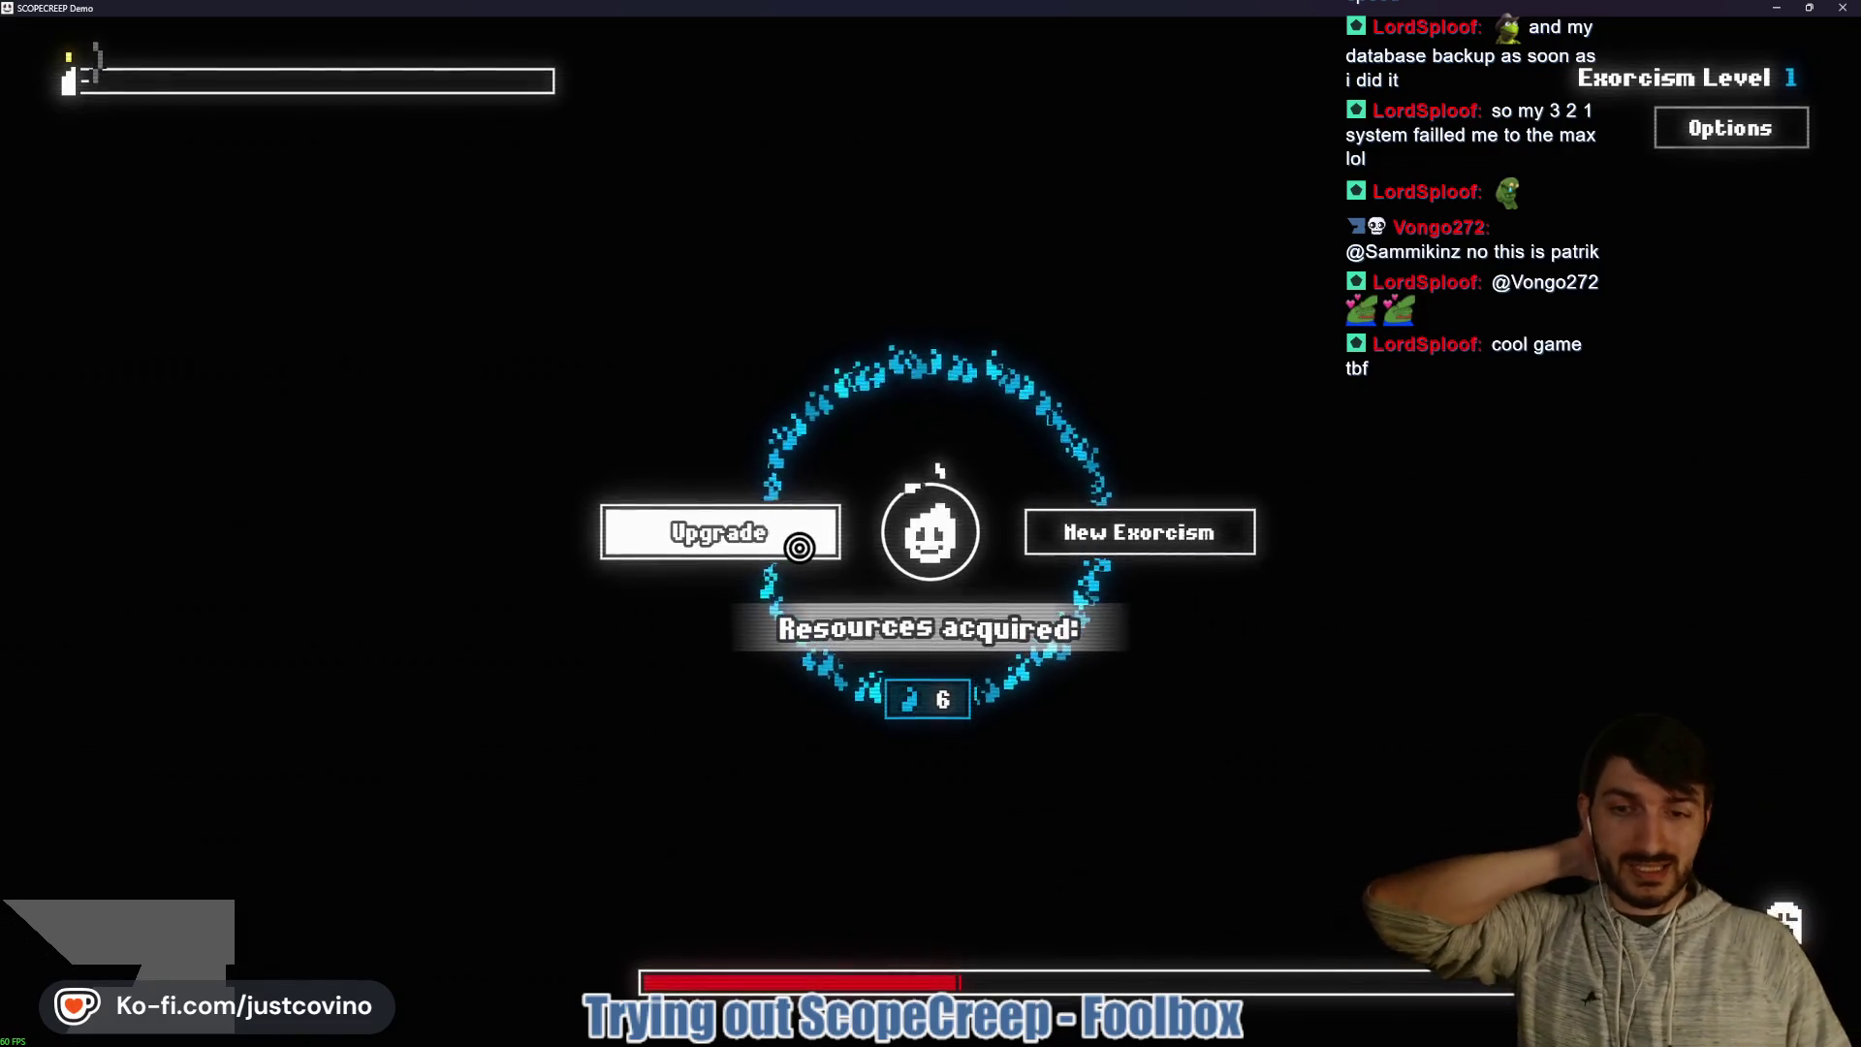
click(799, 548)
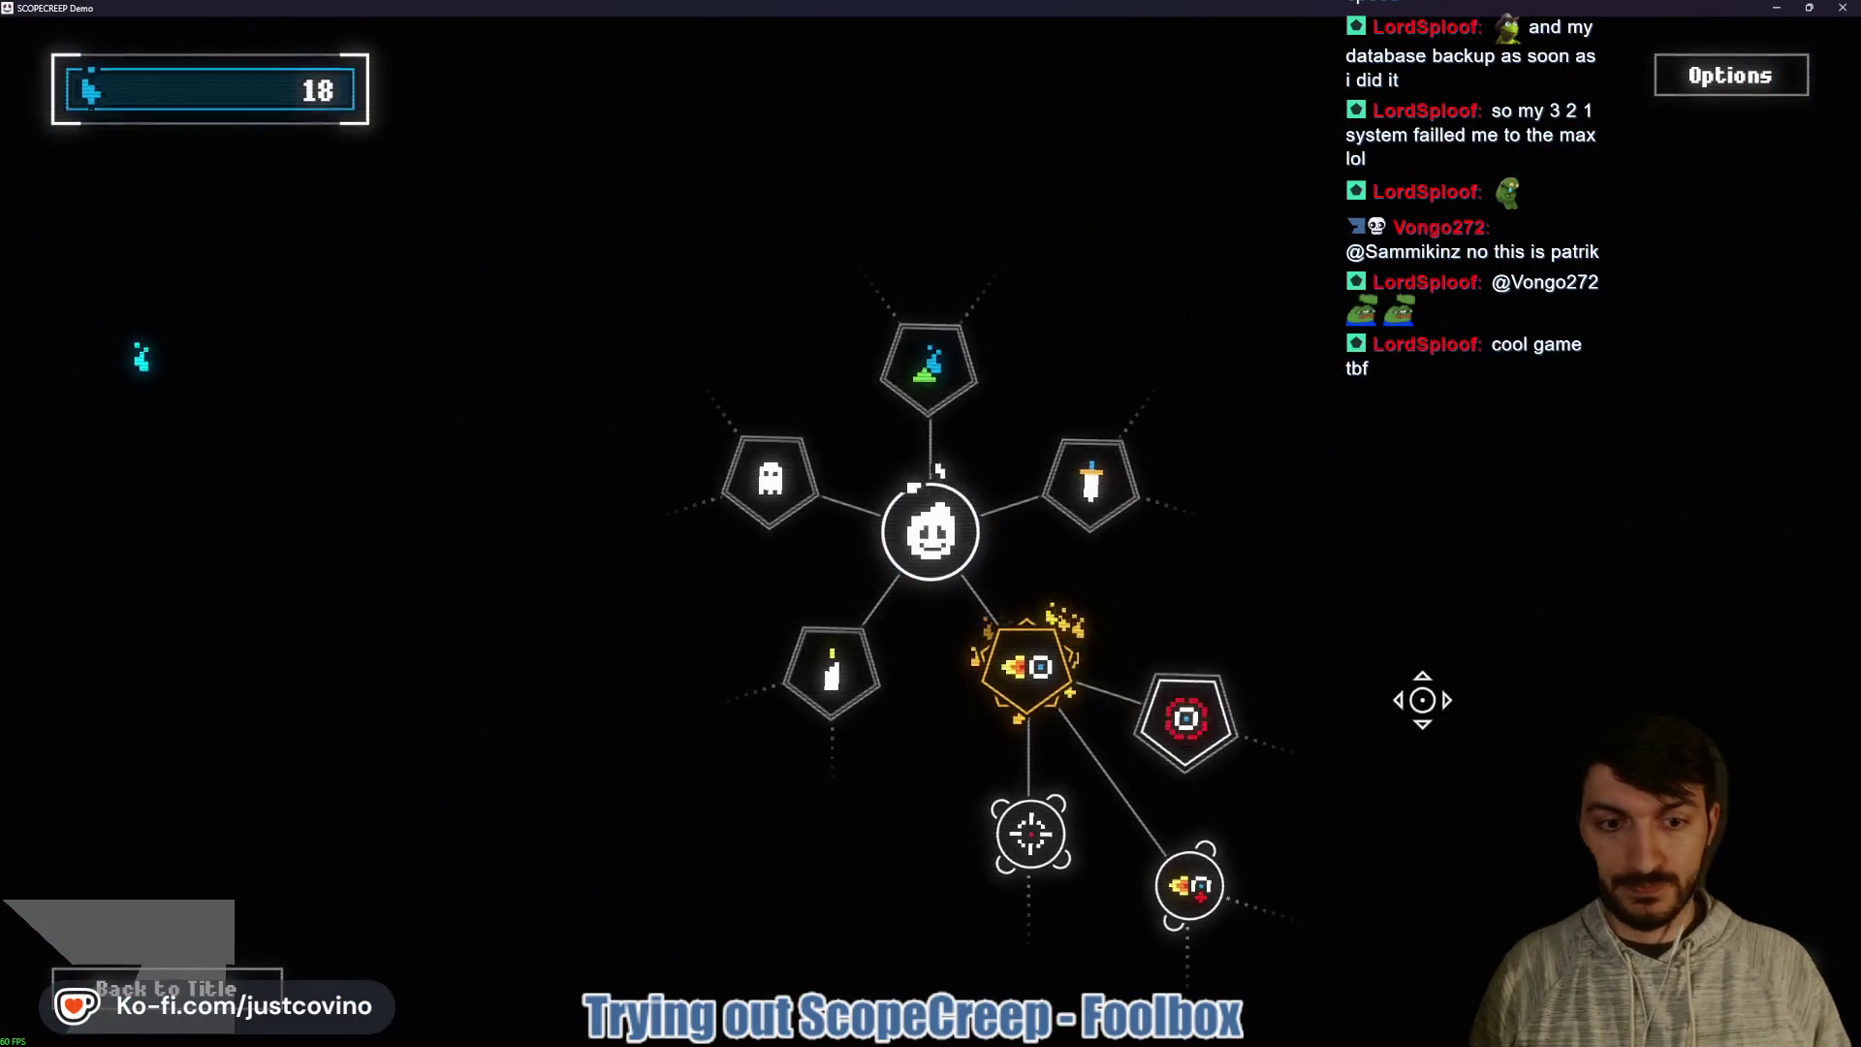
- Buy the 11-soul Gotta go fast! upgrade, then start a new exorcism run
mouse_move(1030, 593)
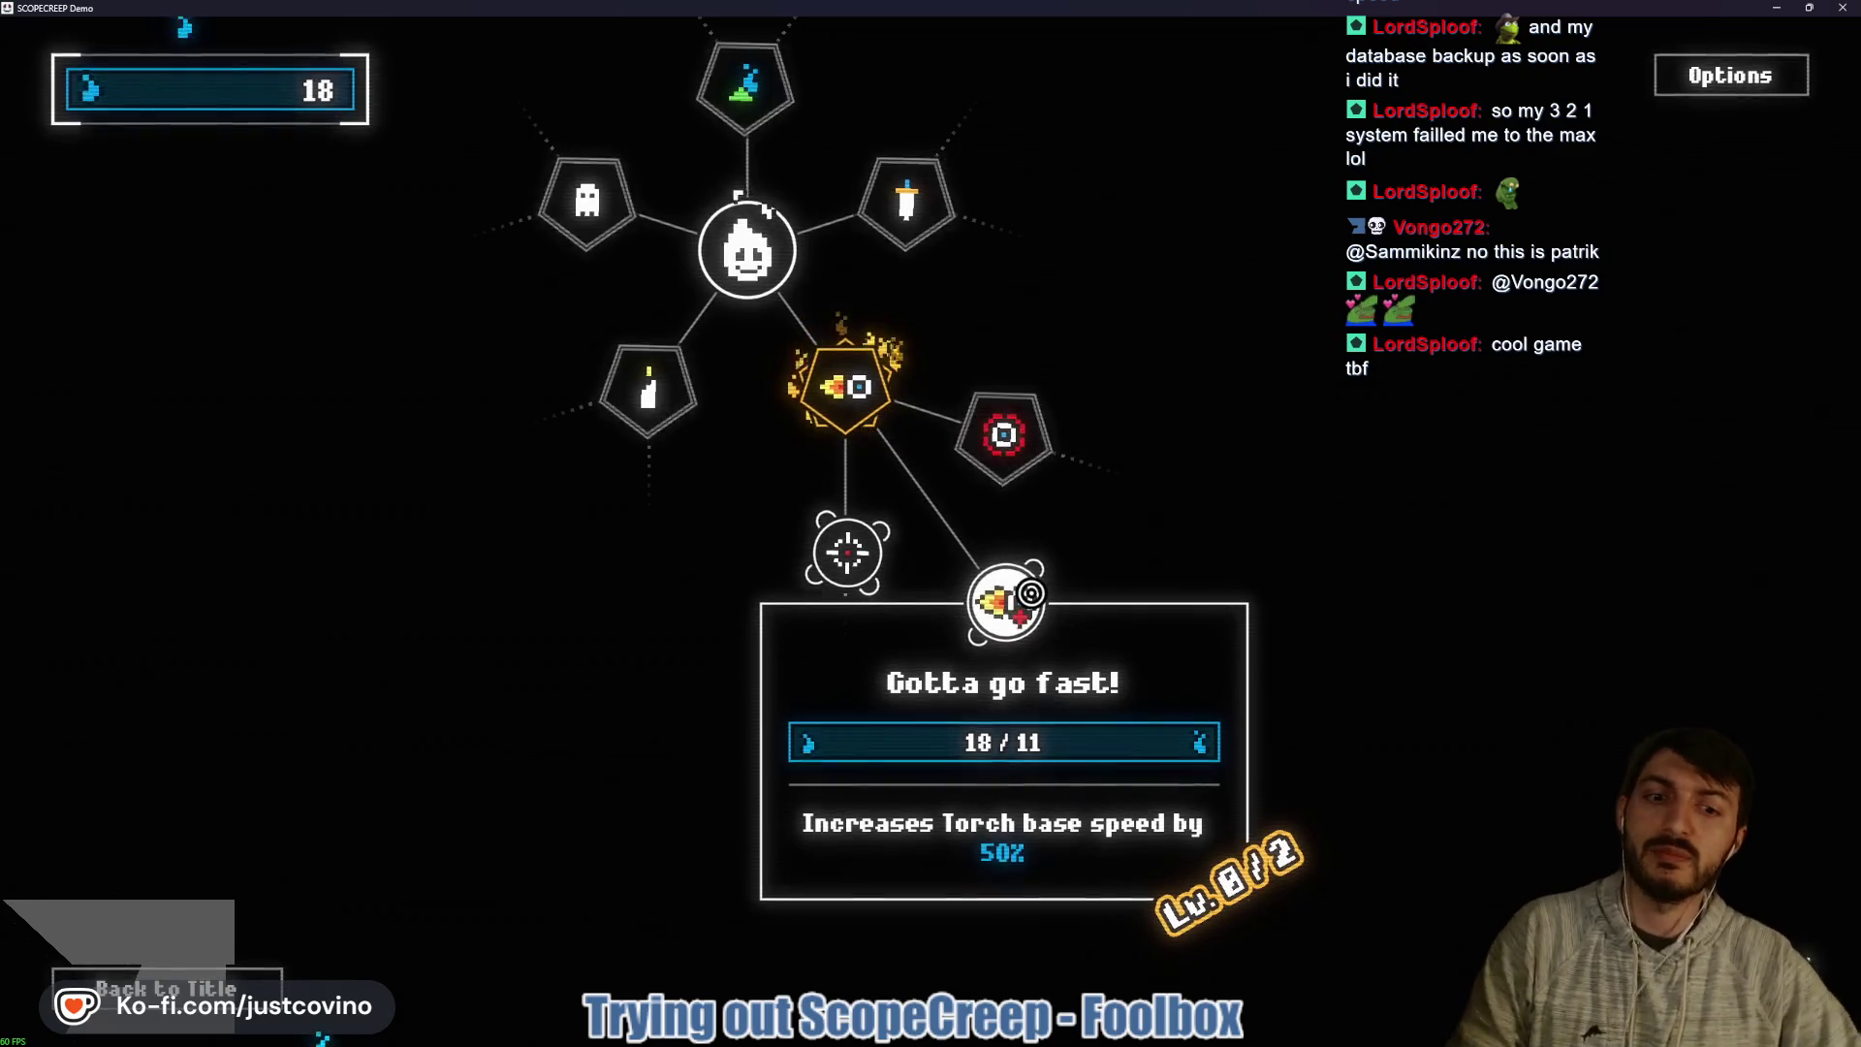
mouse_move(999, 407)
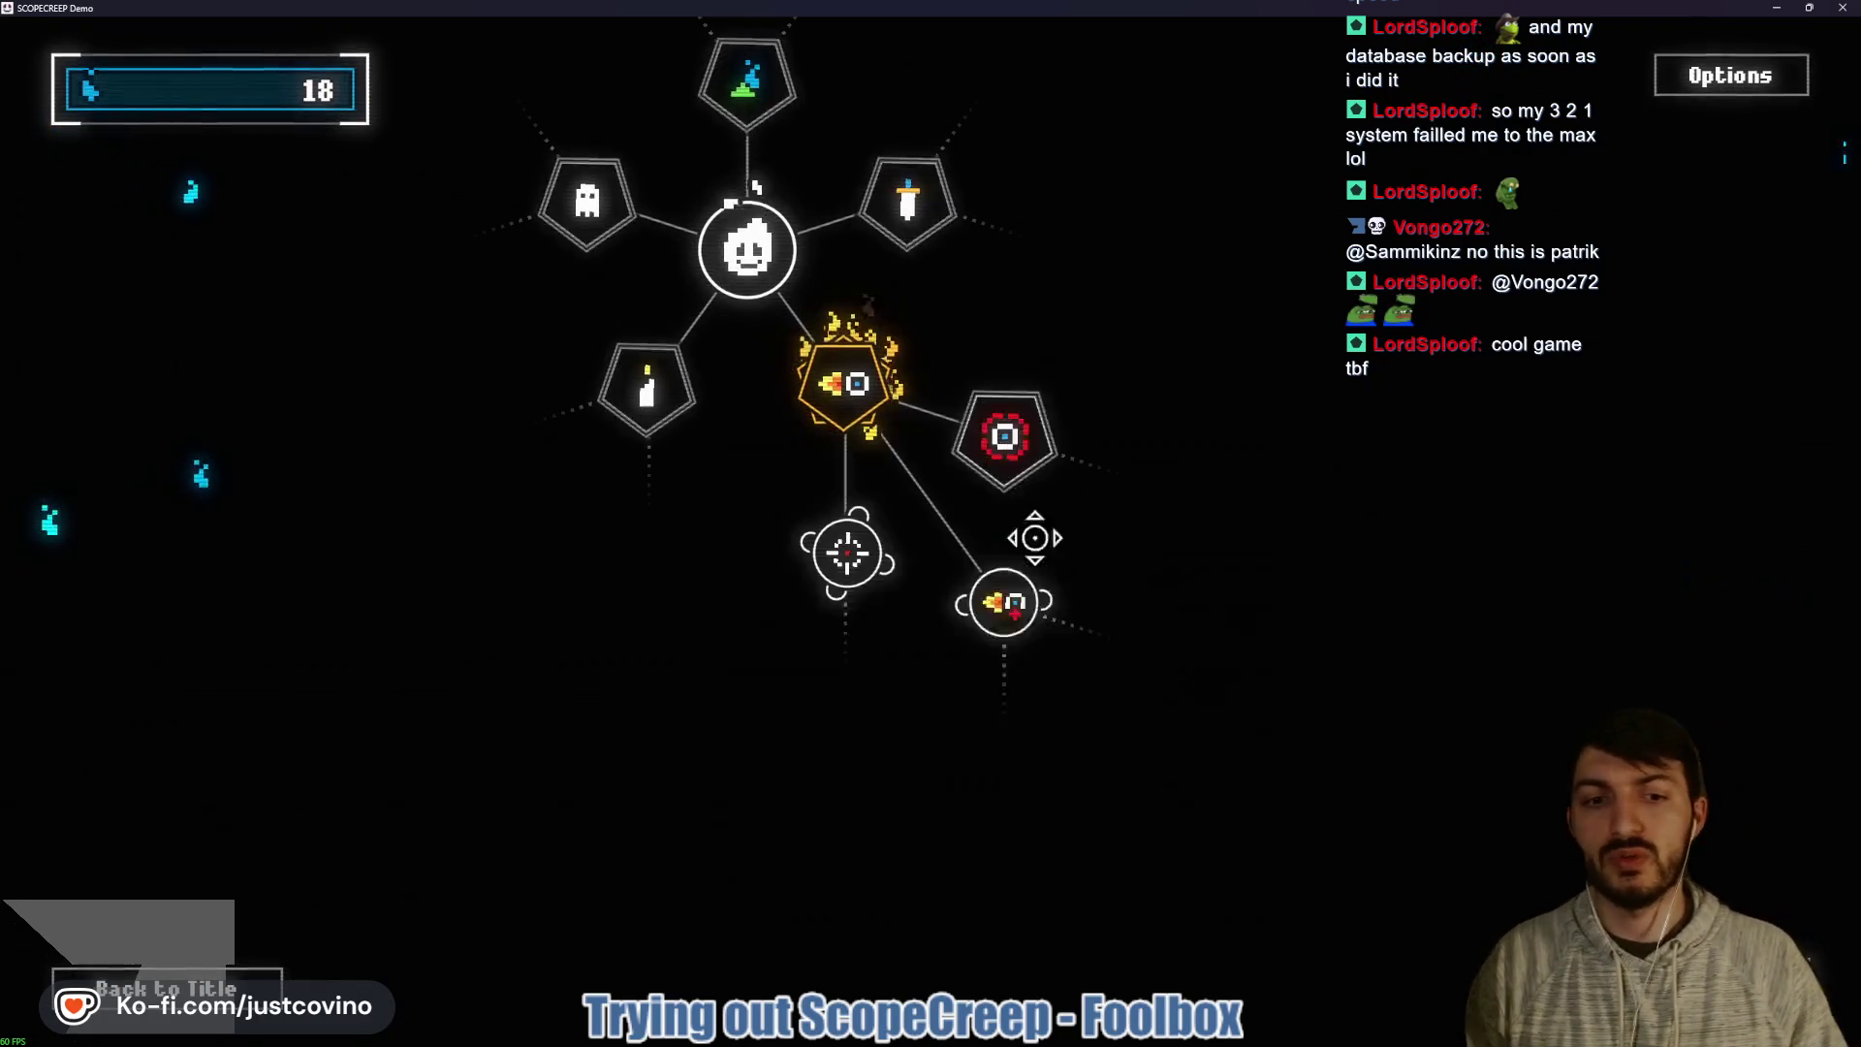
click(1037, 598)
mouse_move(984, 777)
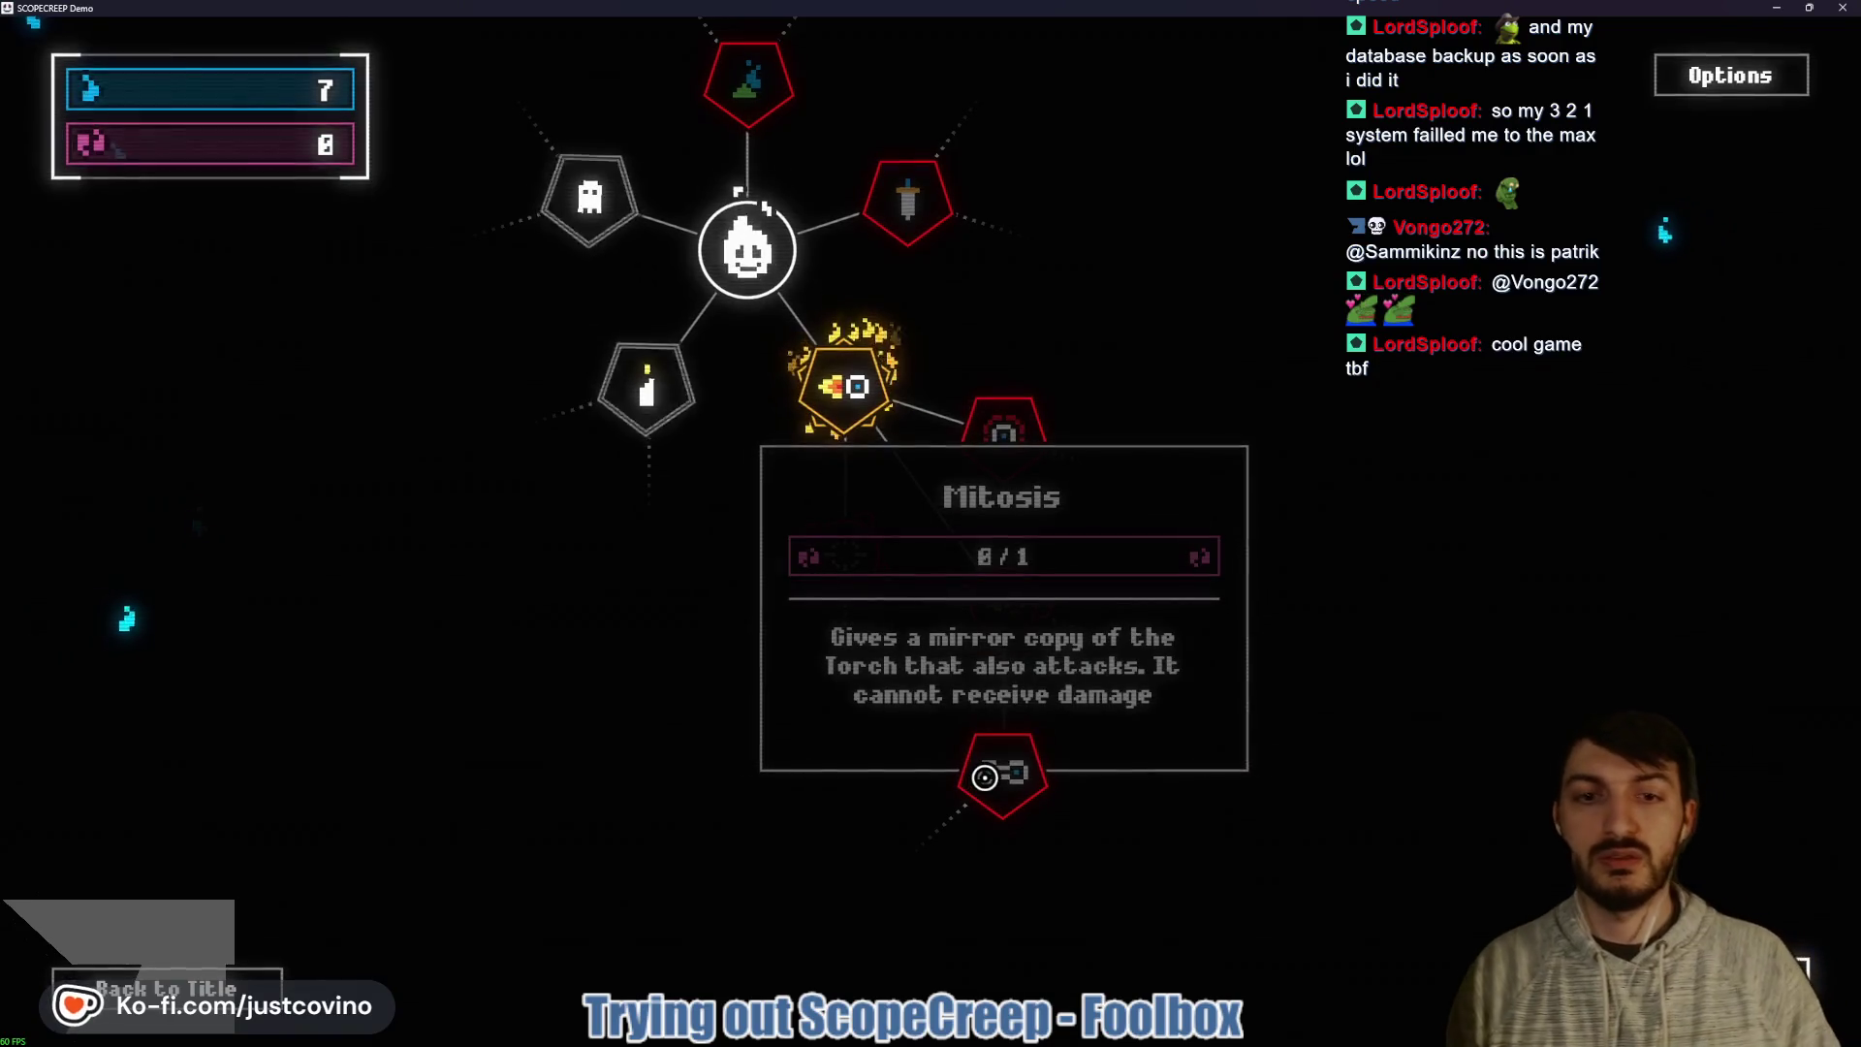
key(space)
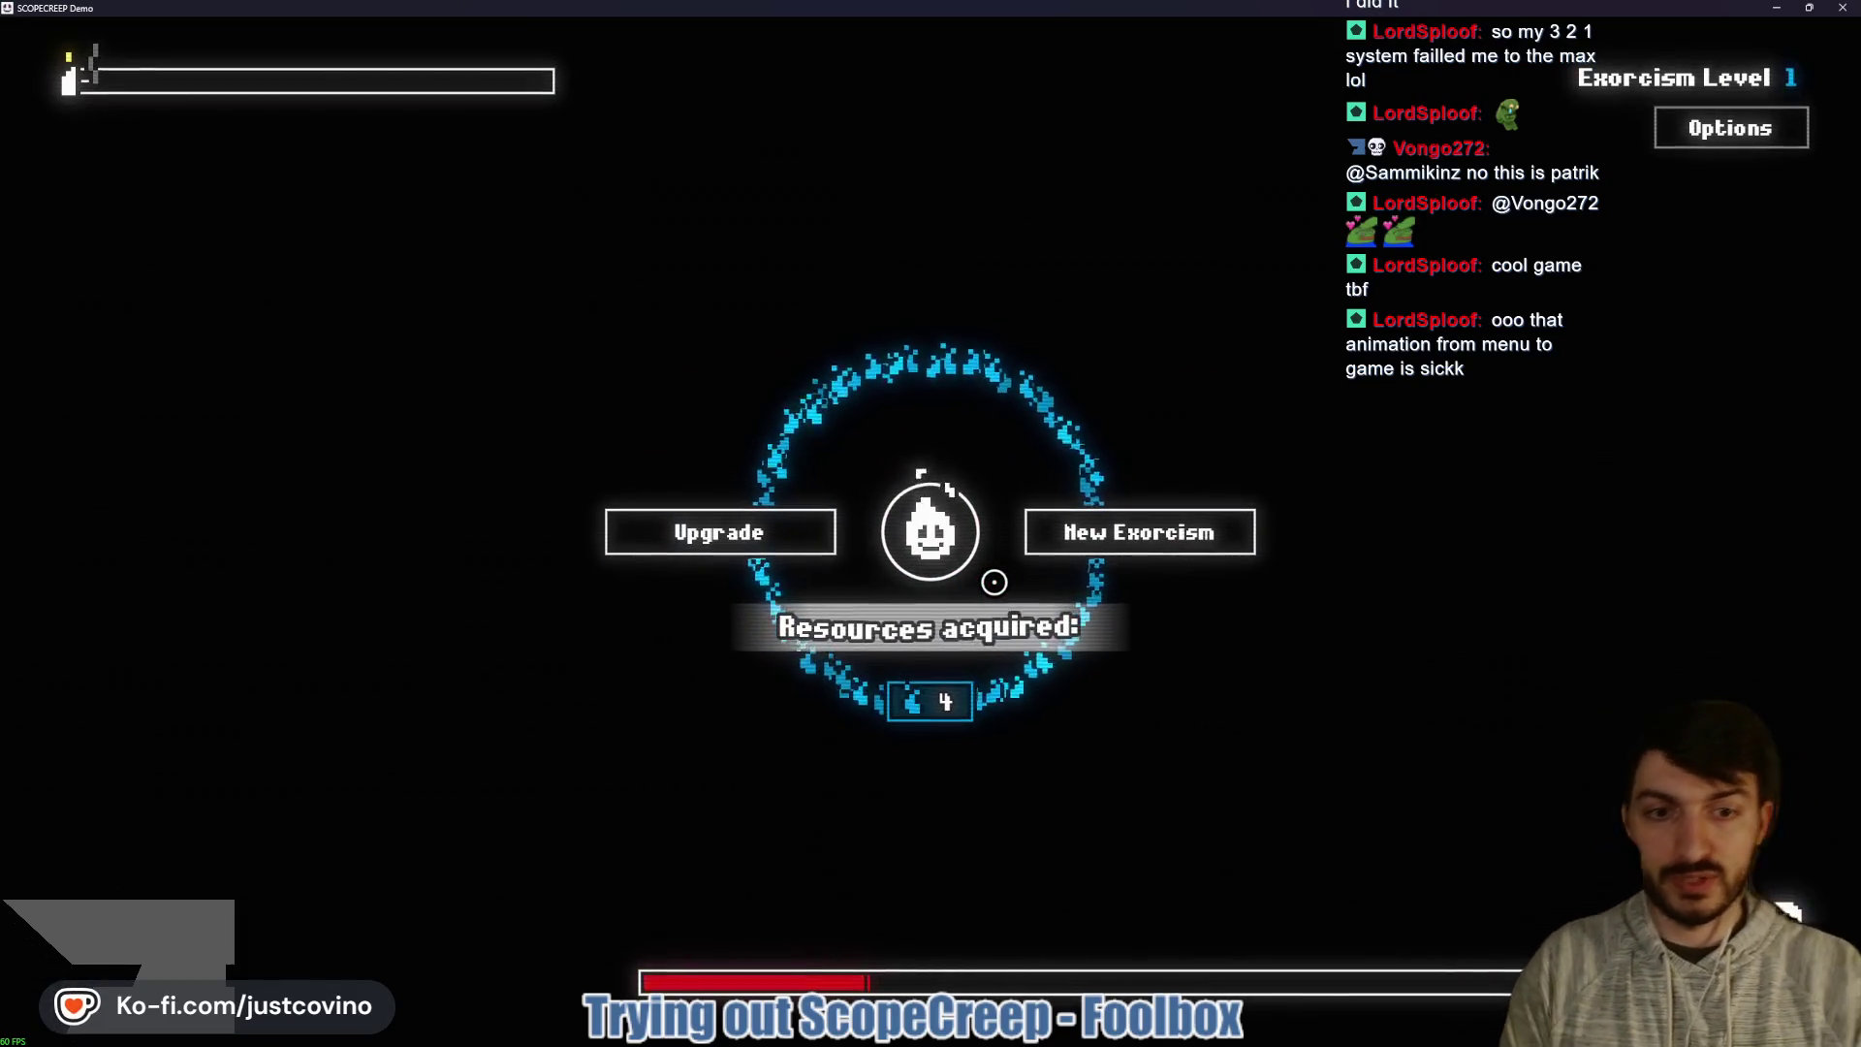
- Review the 11-soul STOP, DROP, ROLL and SCOPECREEP upgrades, then strike a red ghost
click(1064, 532)
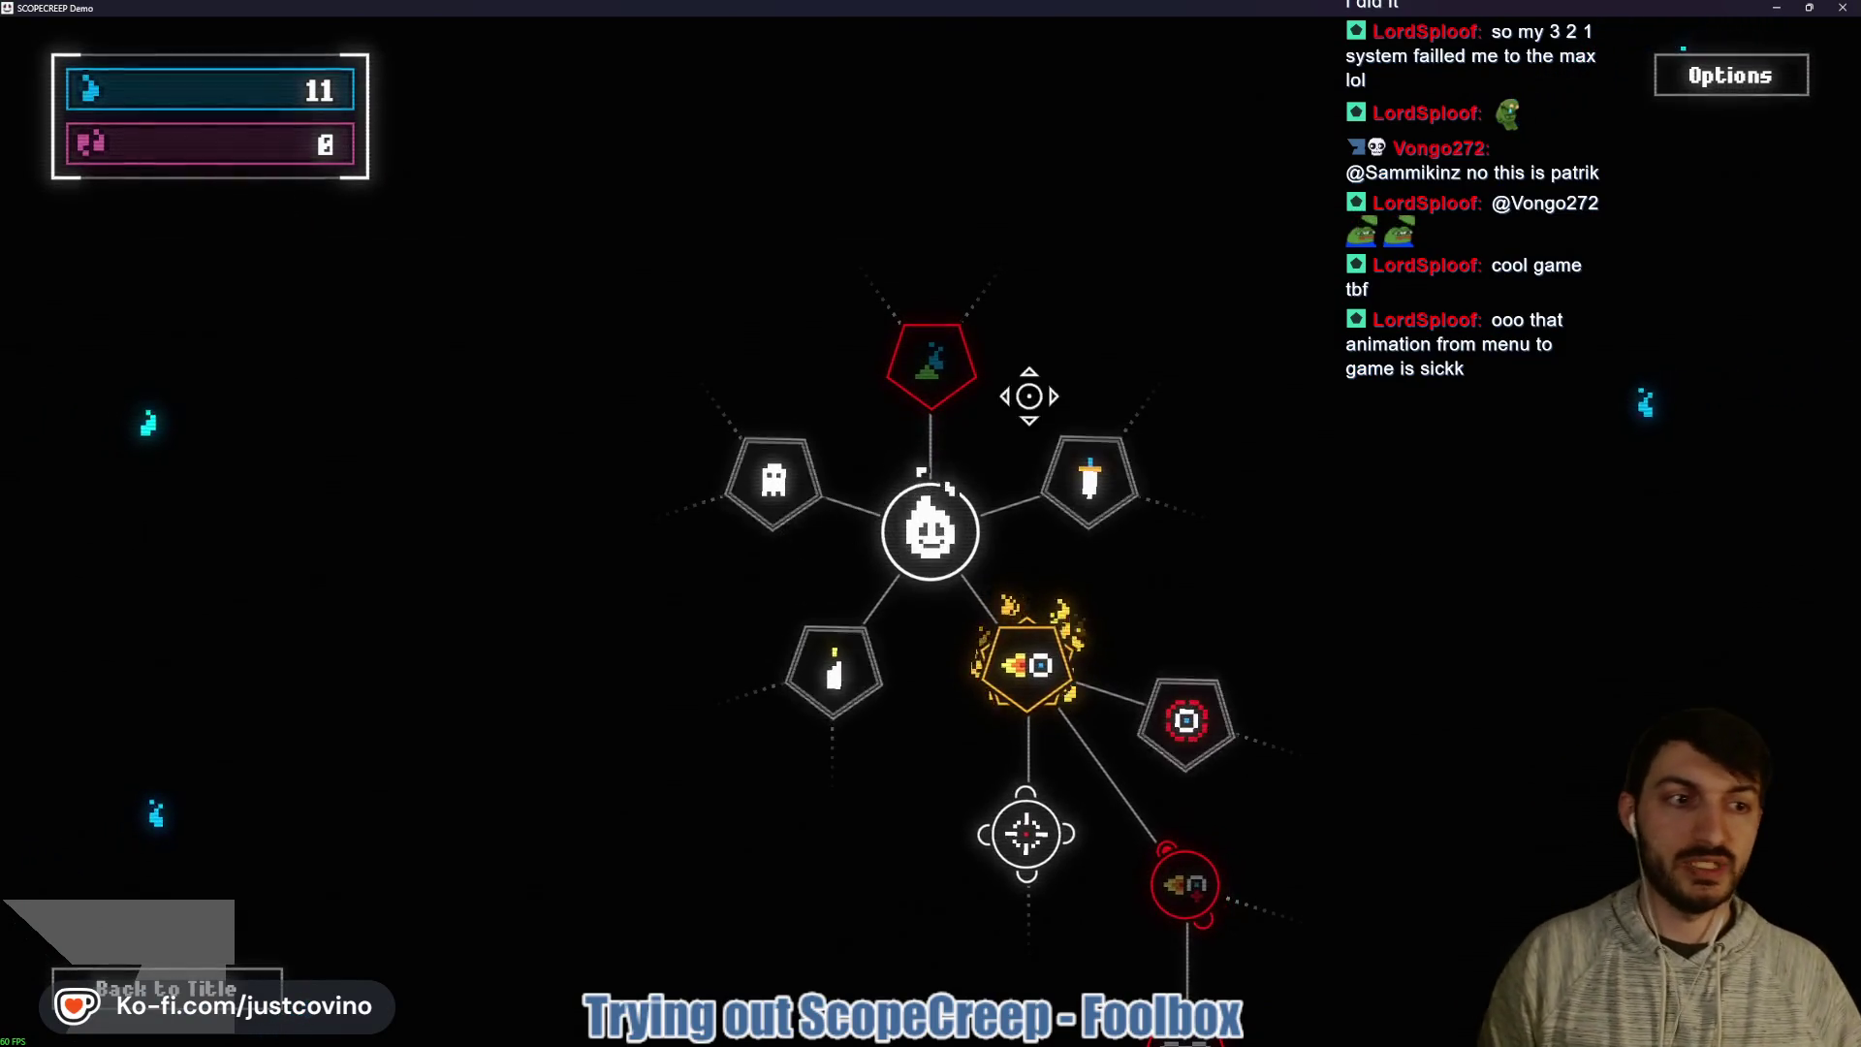
mouse_move(1380, 584)
mouse_down()
mouse_move(1346, 685)
mouse_move(1379, 727)
mouse_move(1147, 420)
mouse_up()
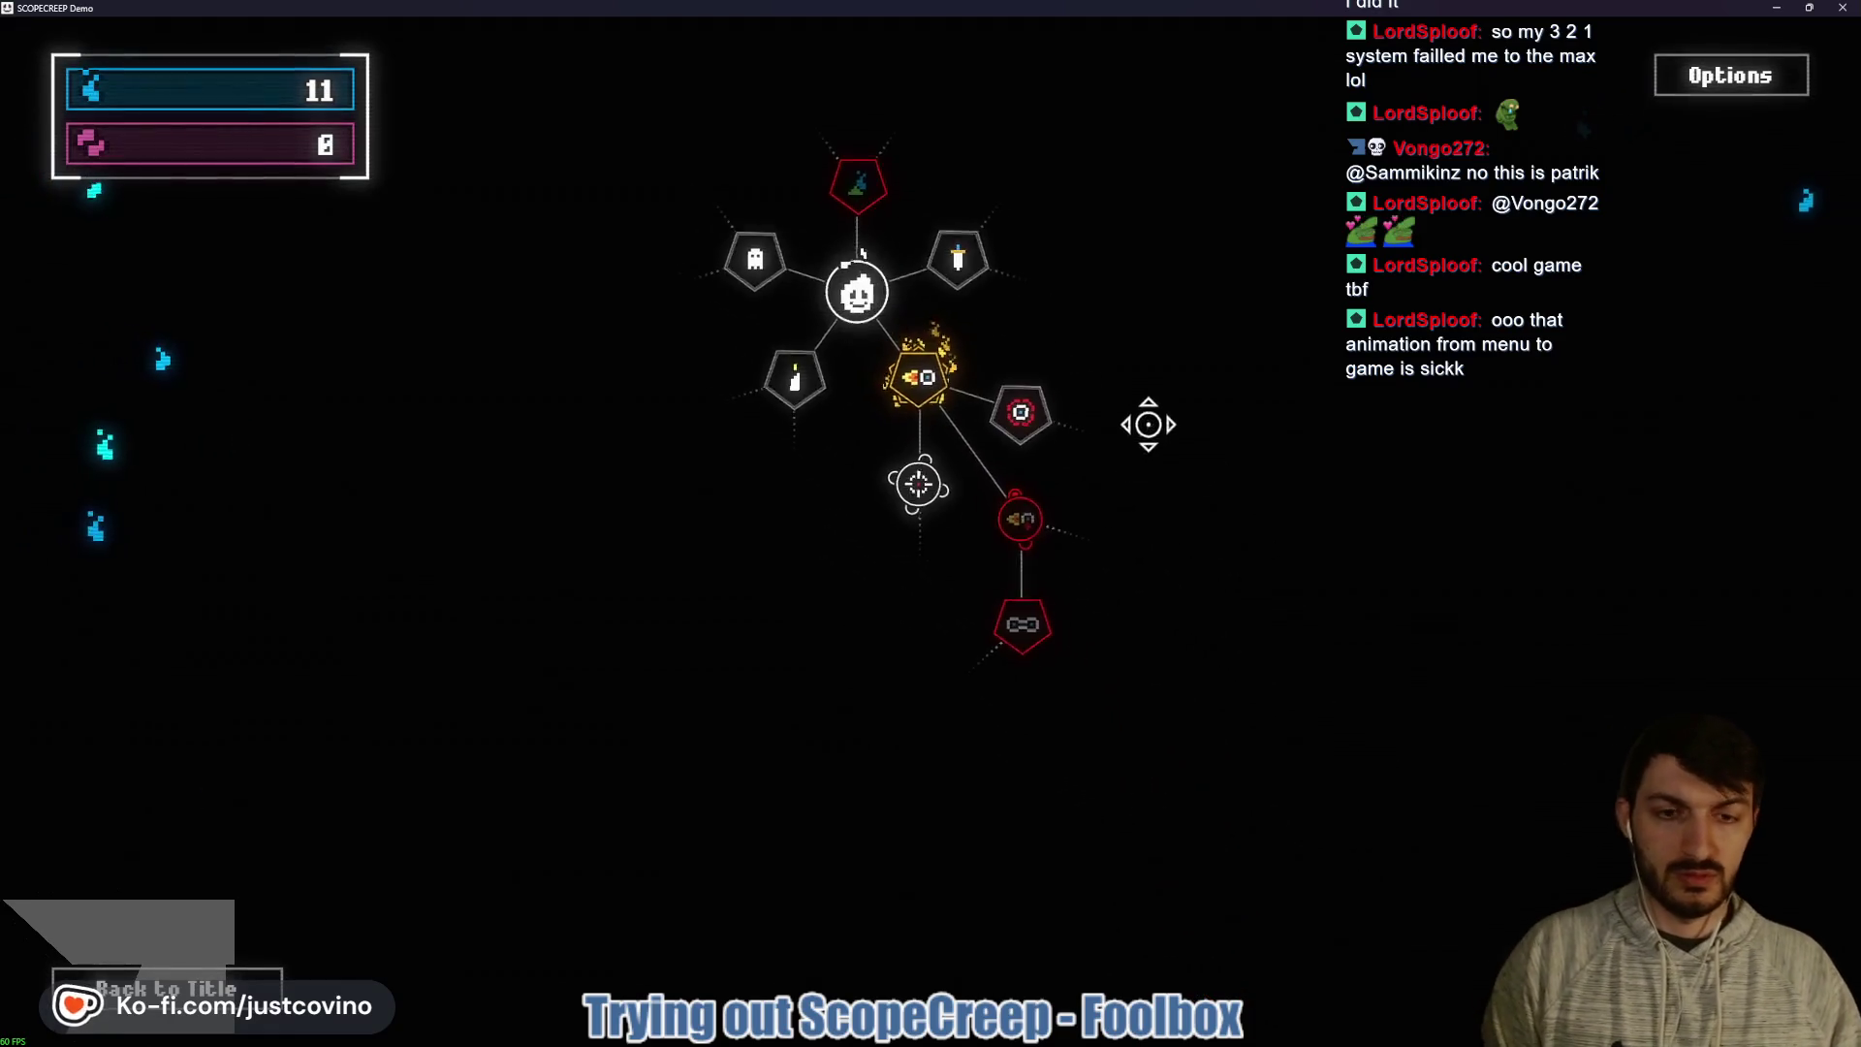
mouse_move(1070, 447)
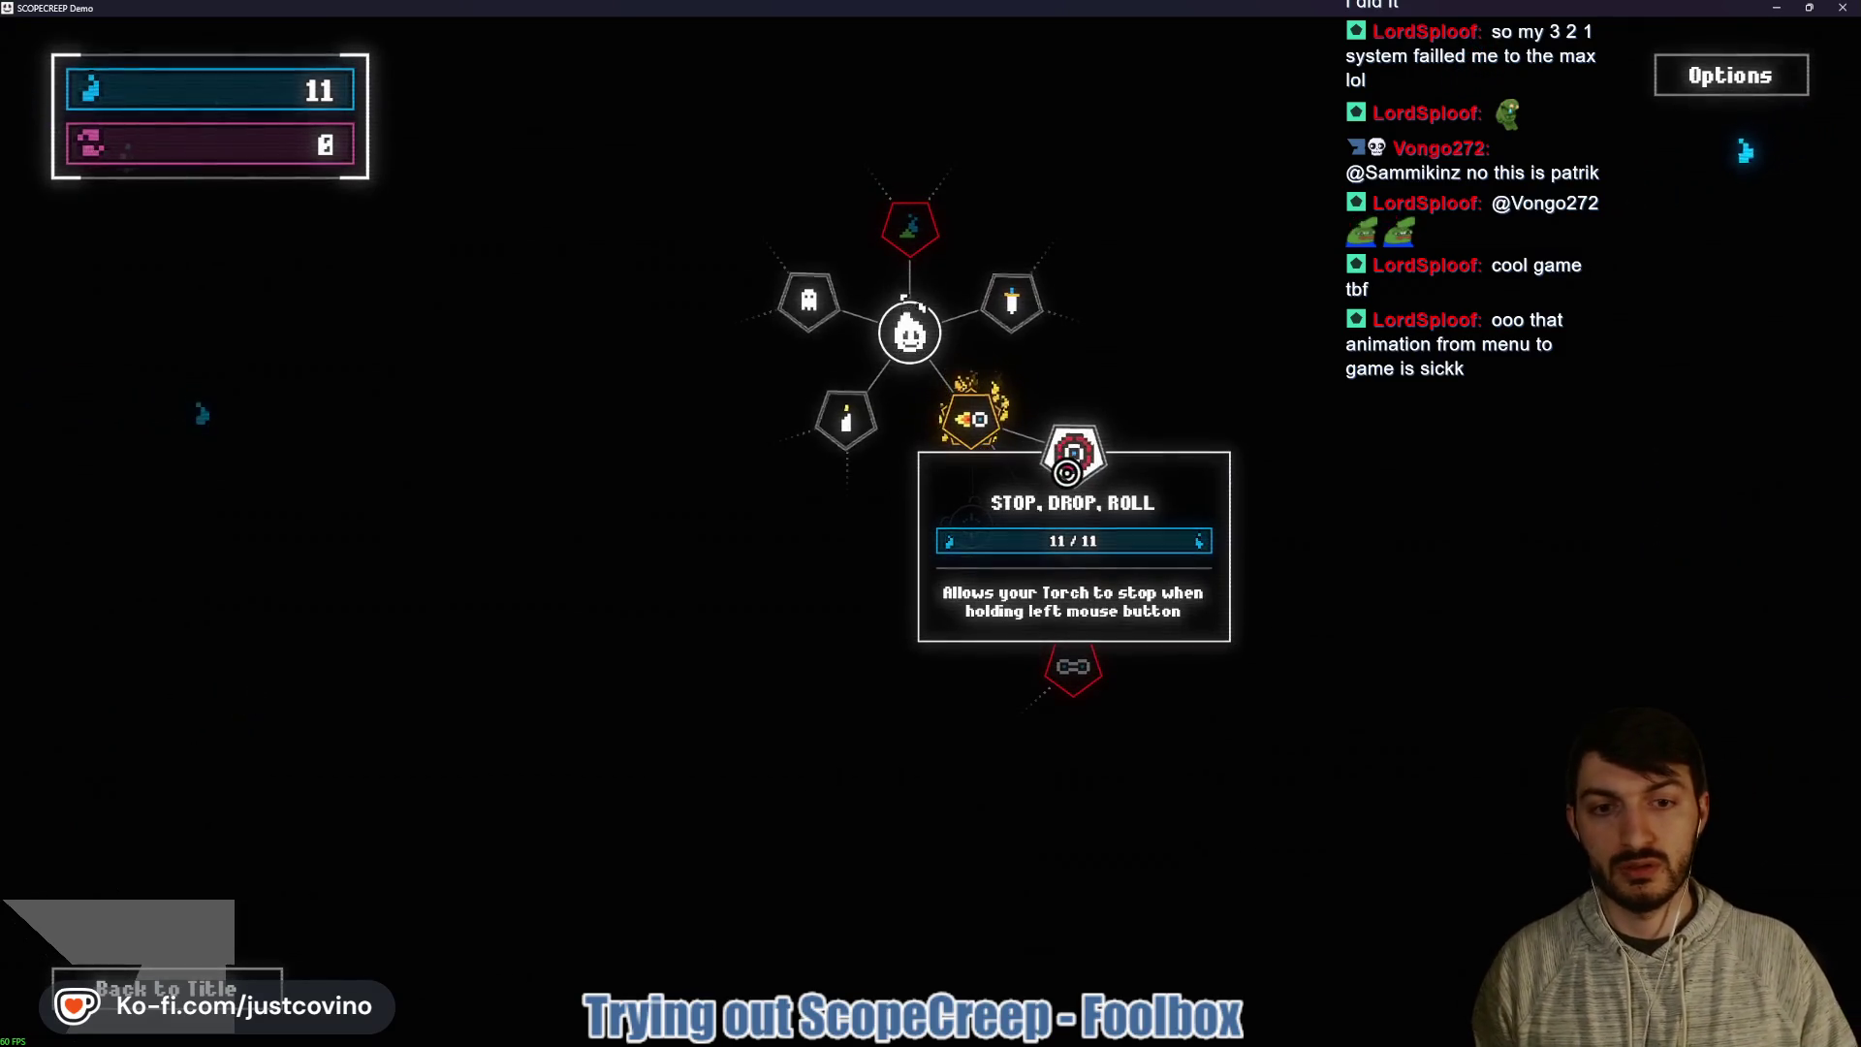
mouse_move(955, 533)
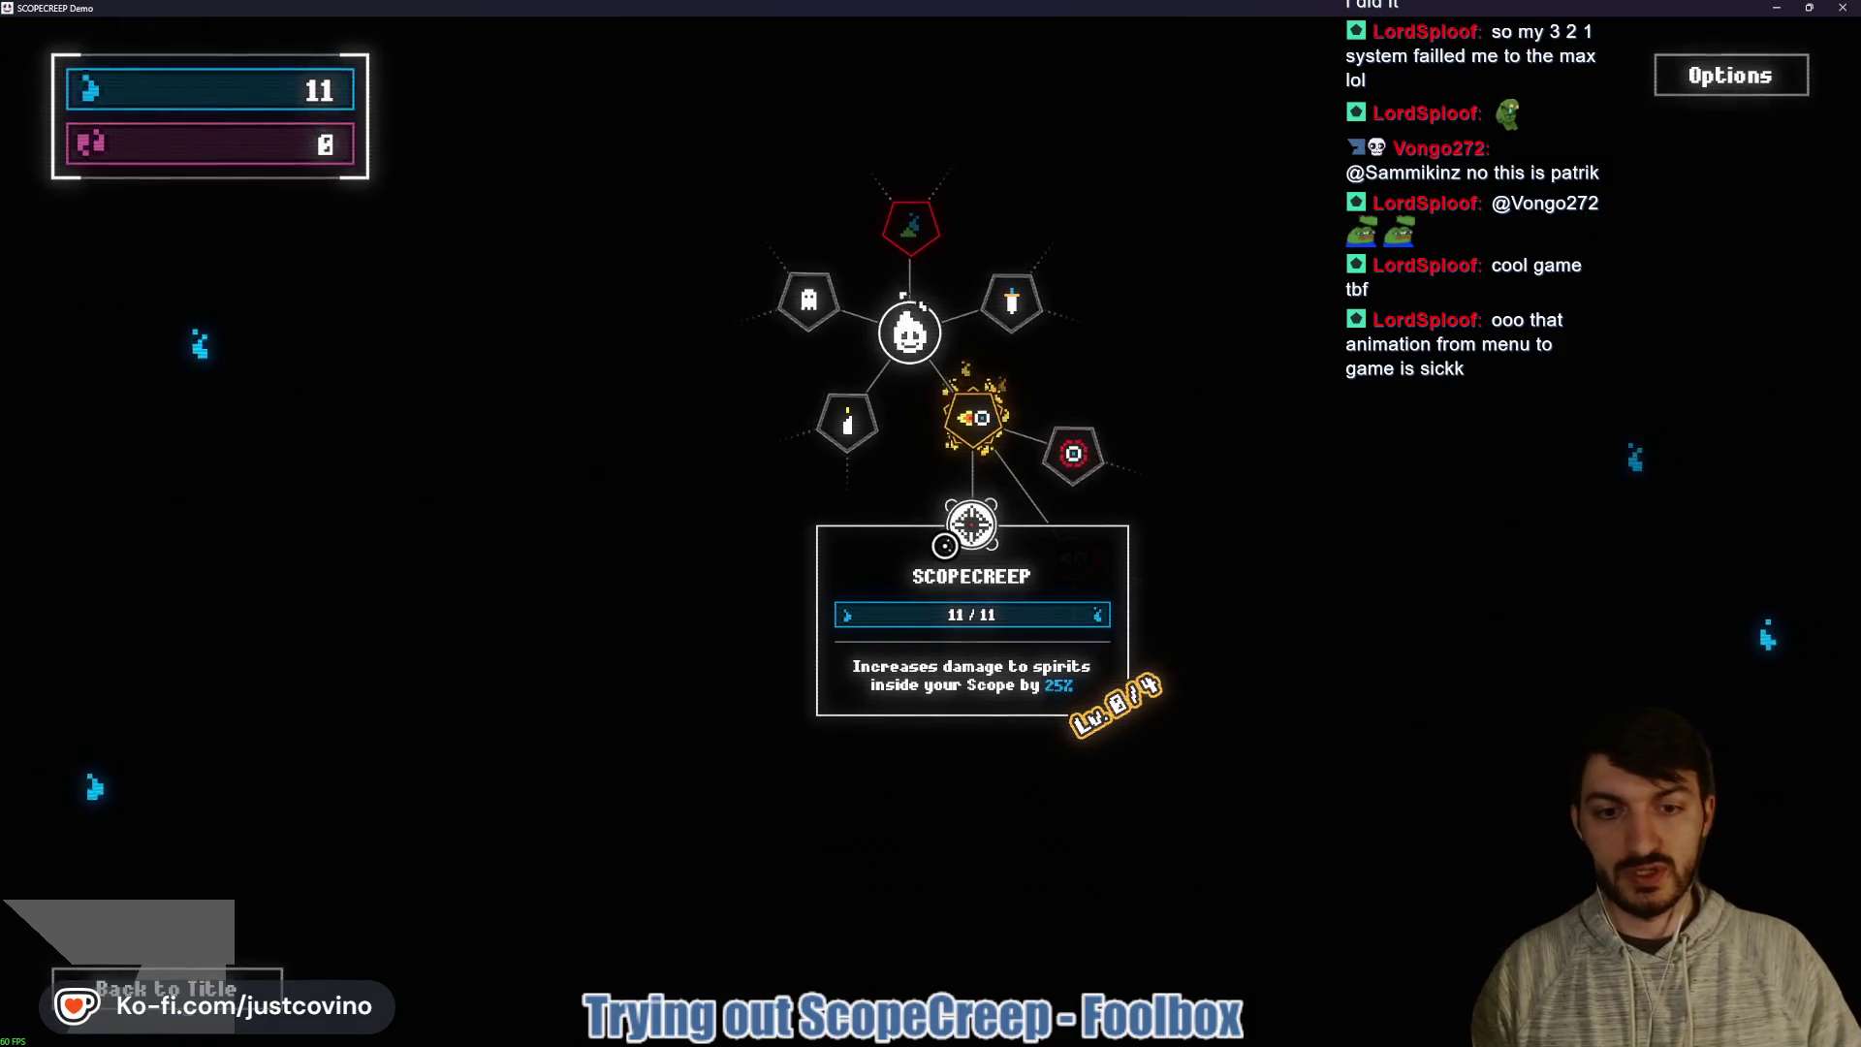
mouse_move(855, 429)
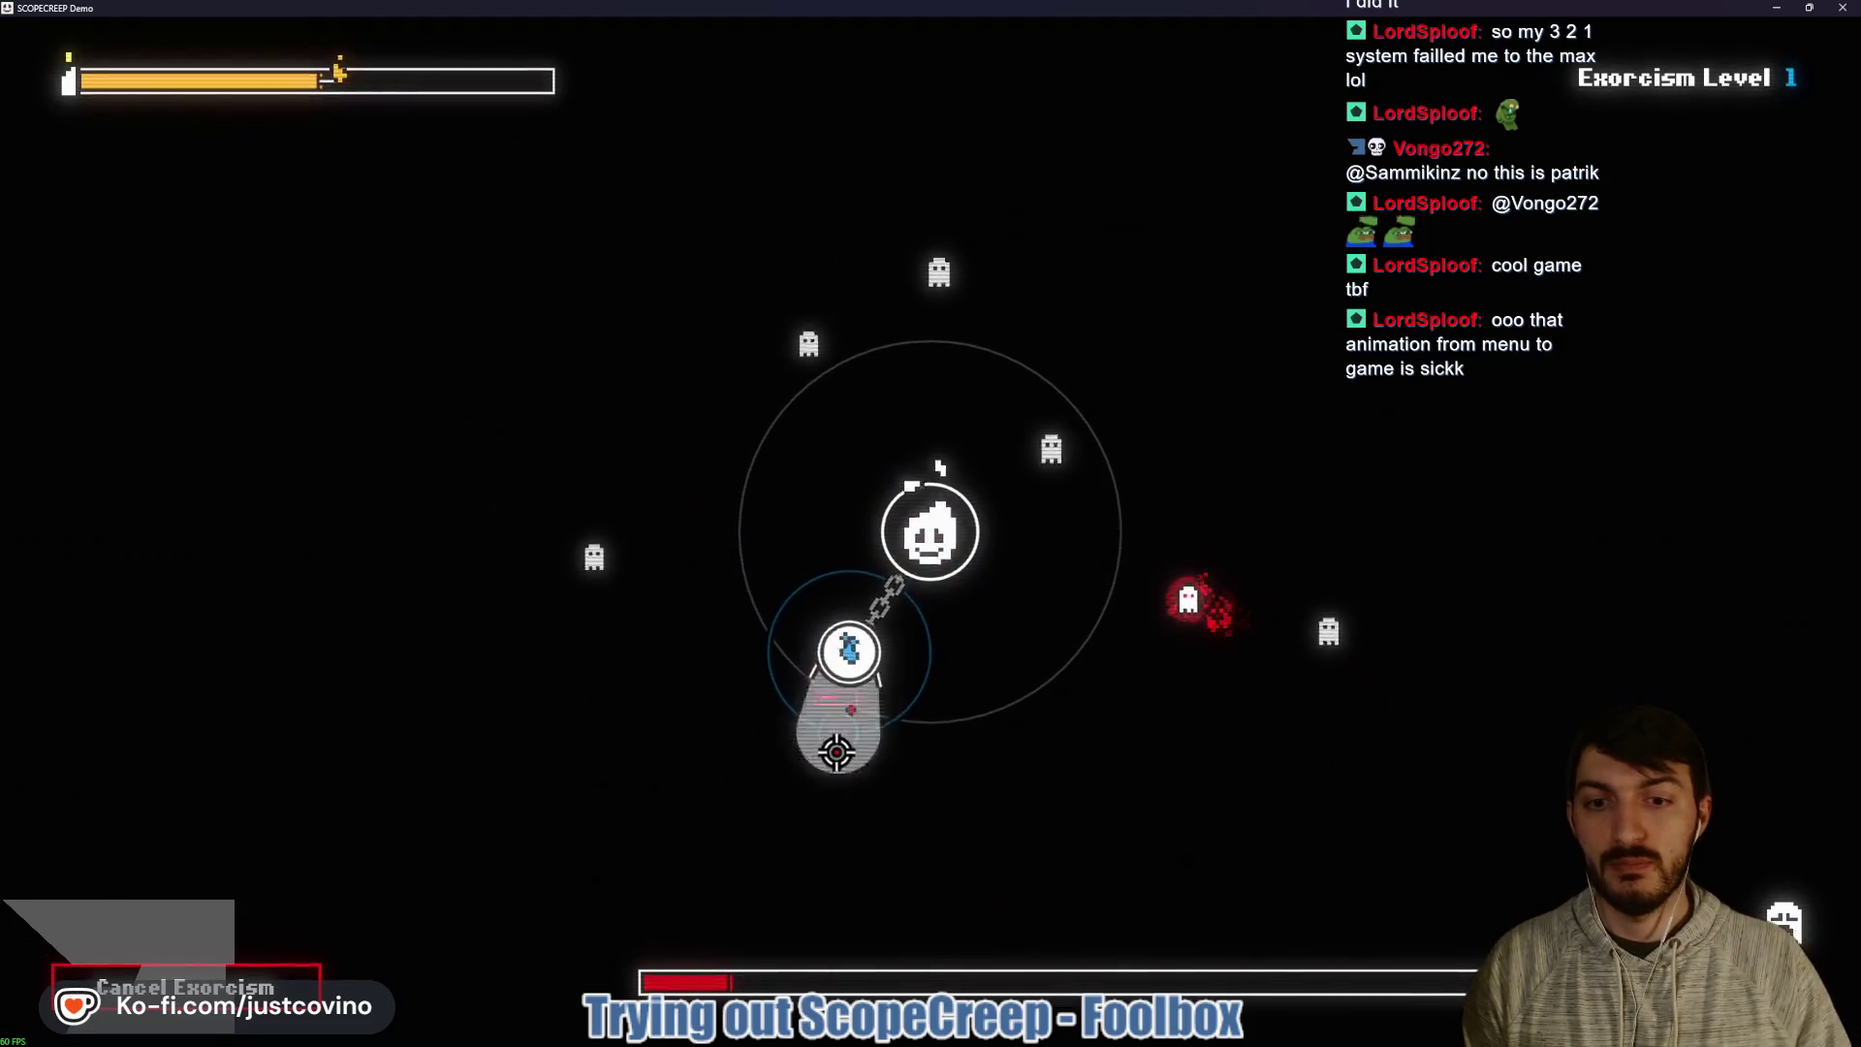
click(1143, 607)
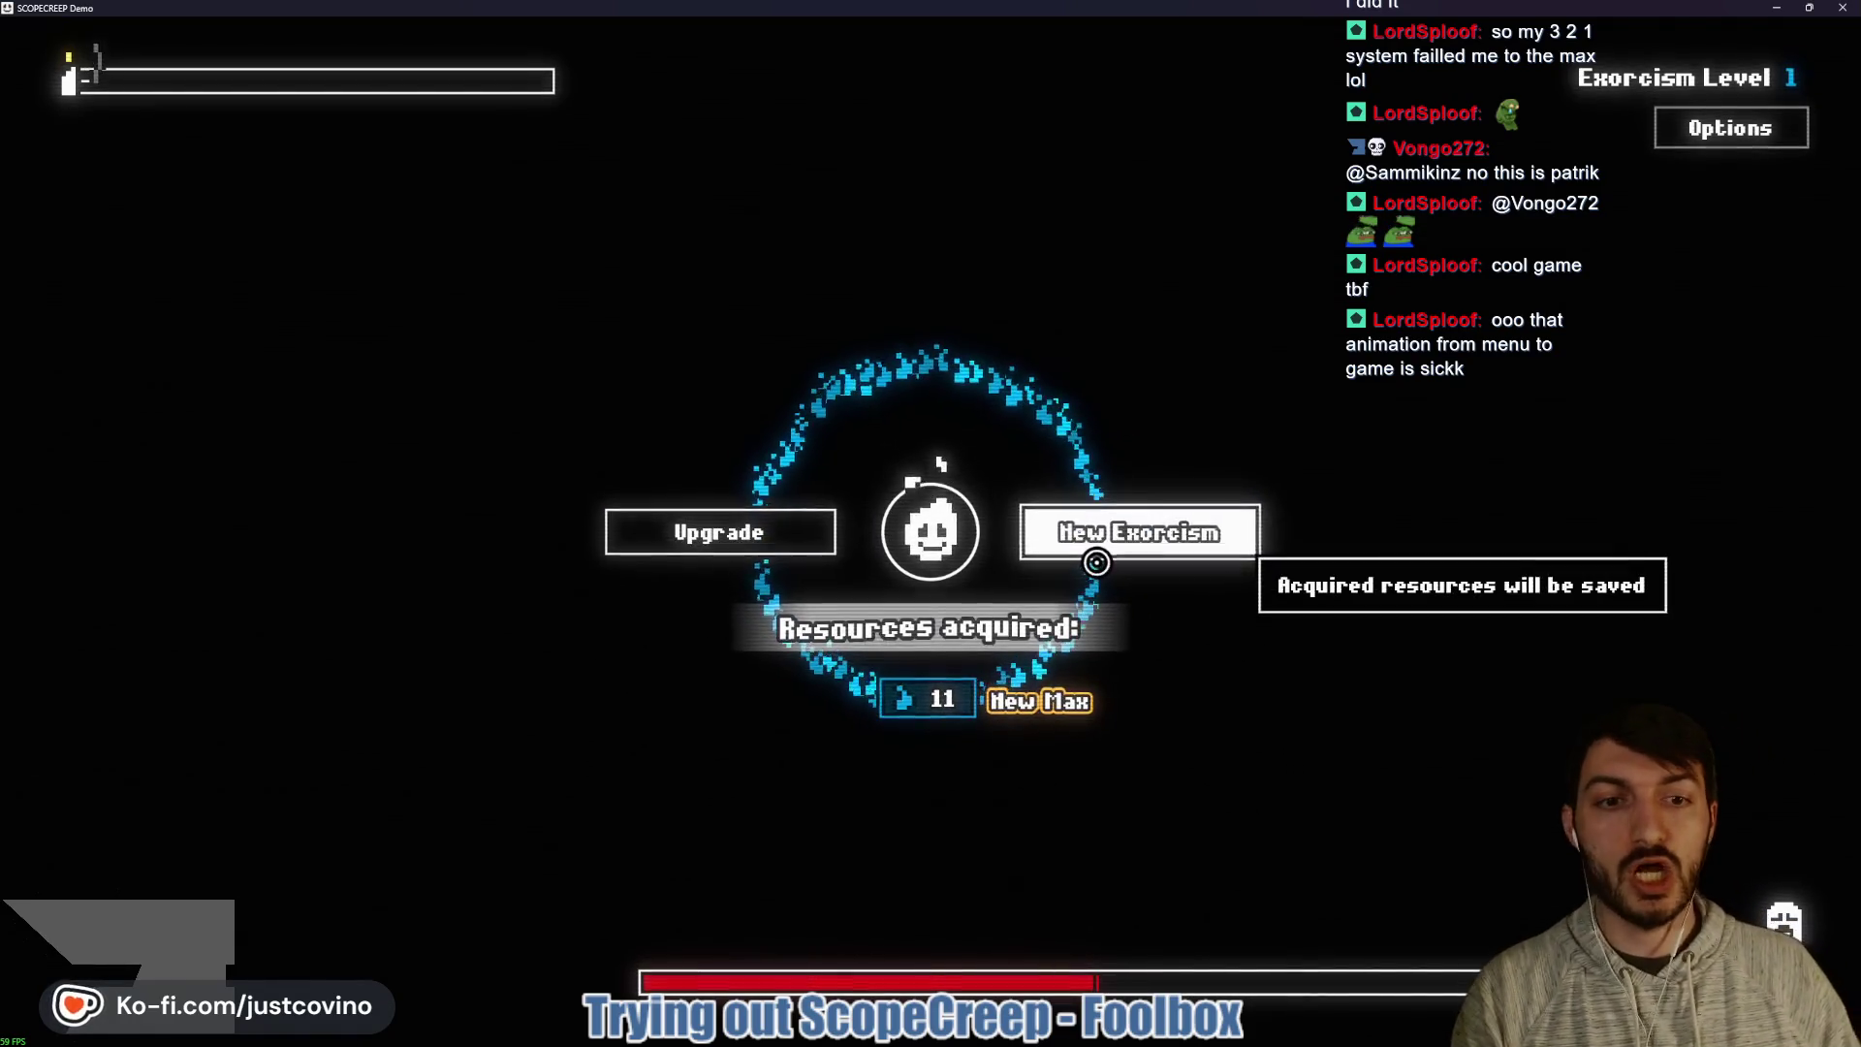
- Launch a new exorcism run and play it through to the end-of-run resources summary
click(1096, 562)
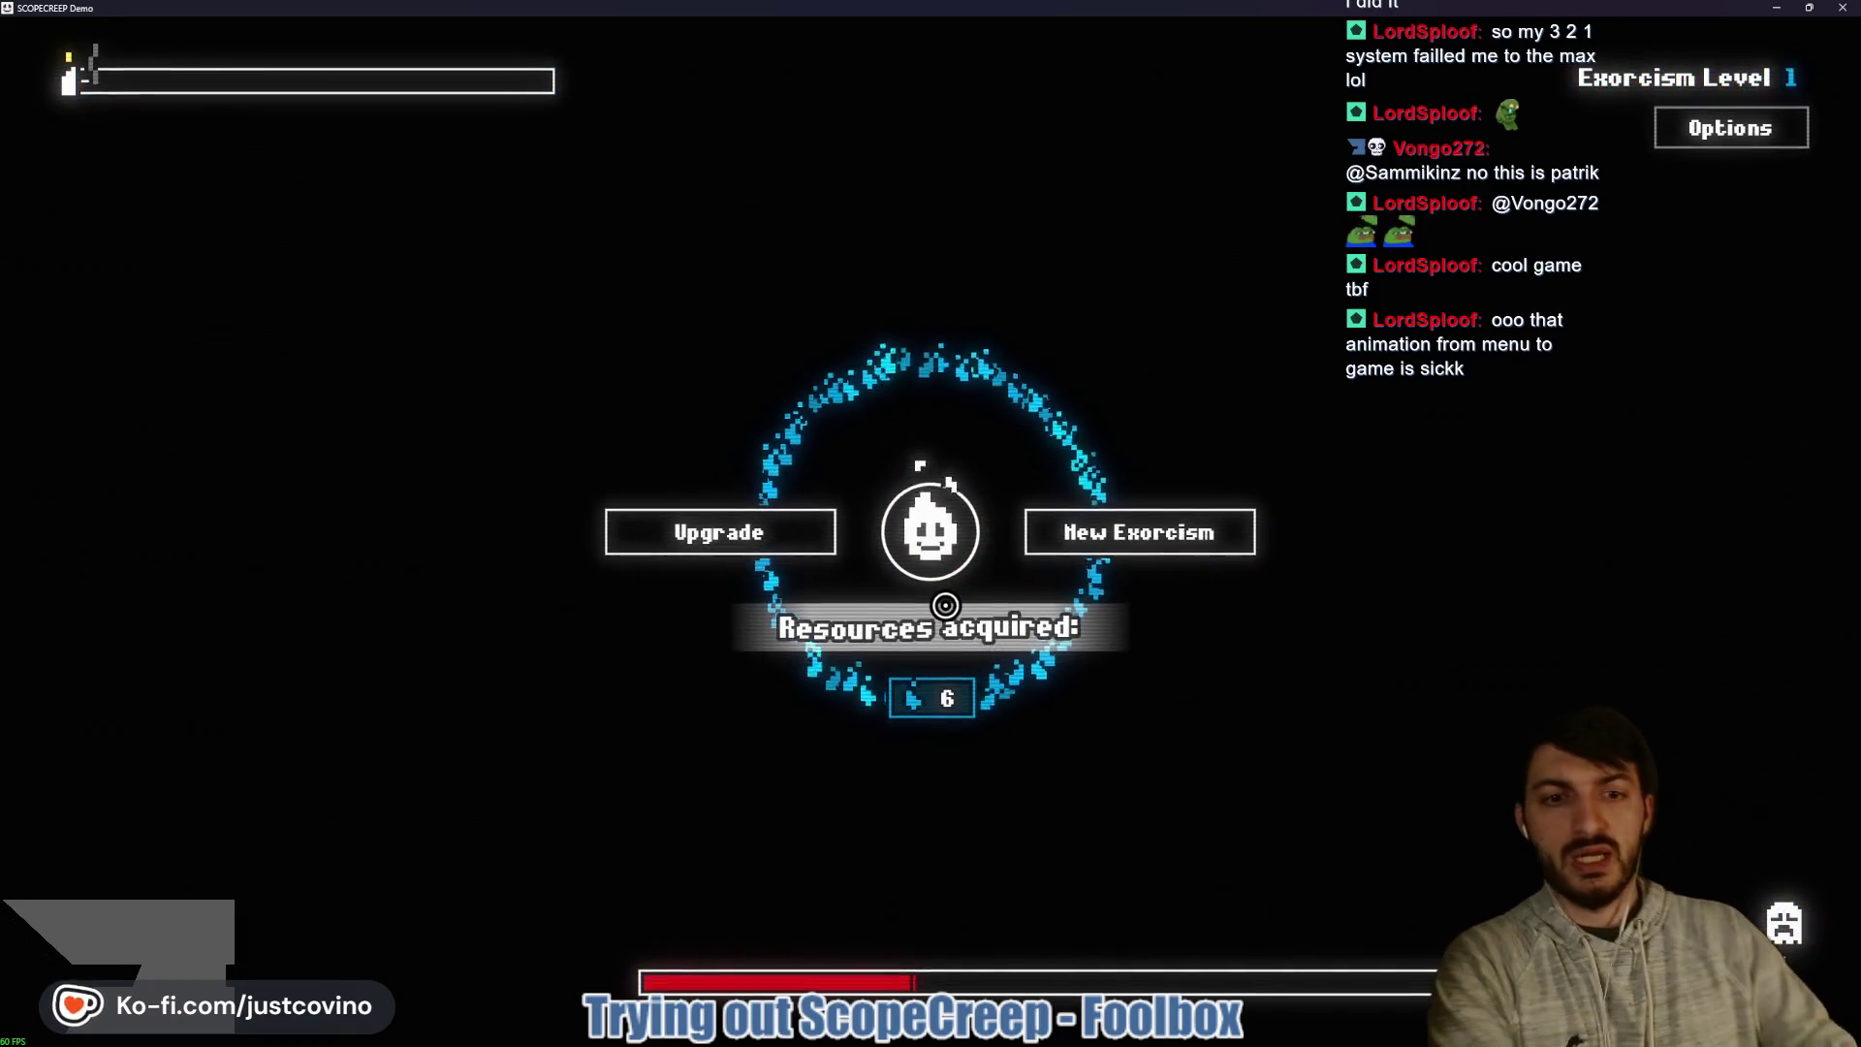
- Go to the upgrade tree, dismiss the spirit's Mausoleum reward dialogue, and open the Mausoleum achievements
key(space)
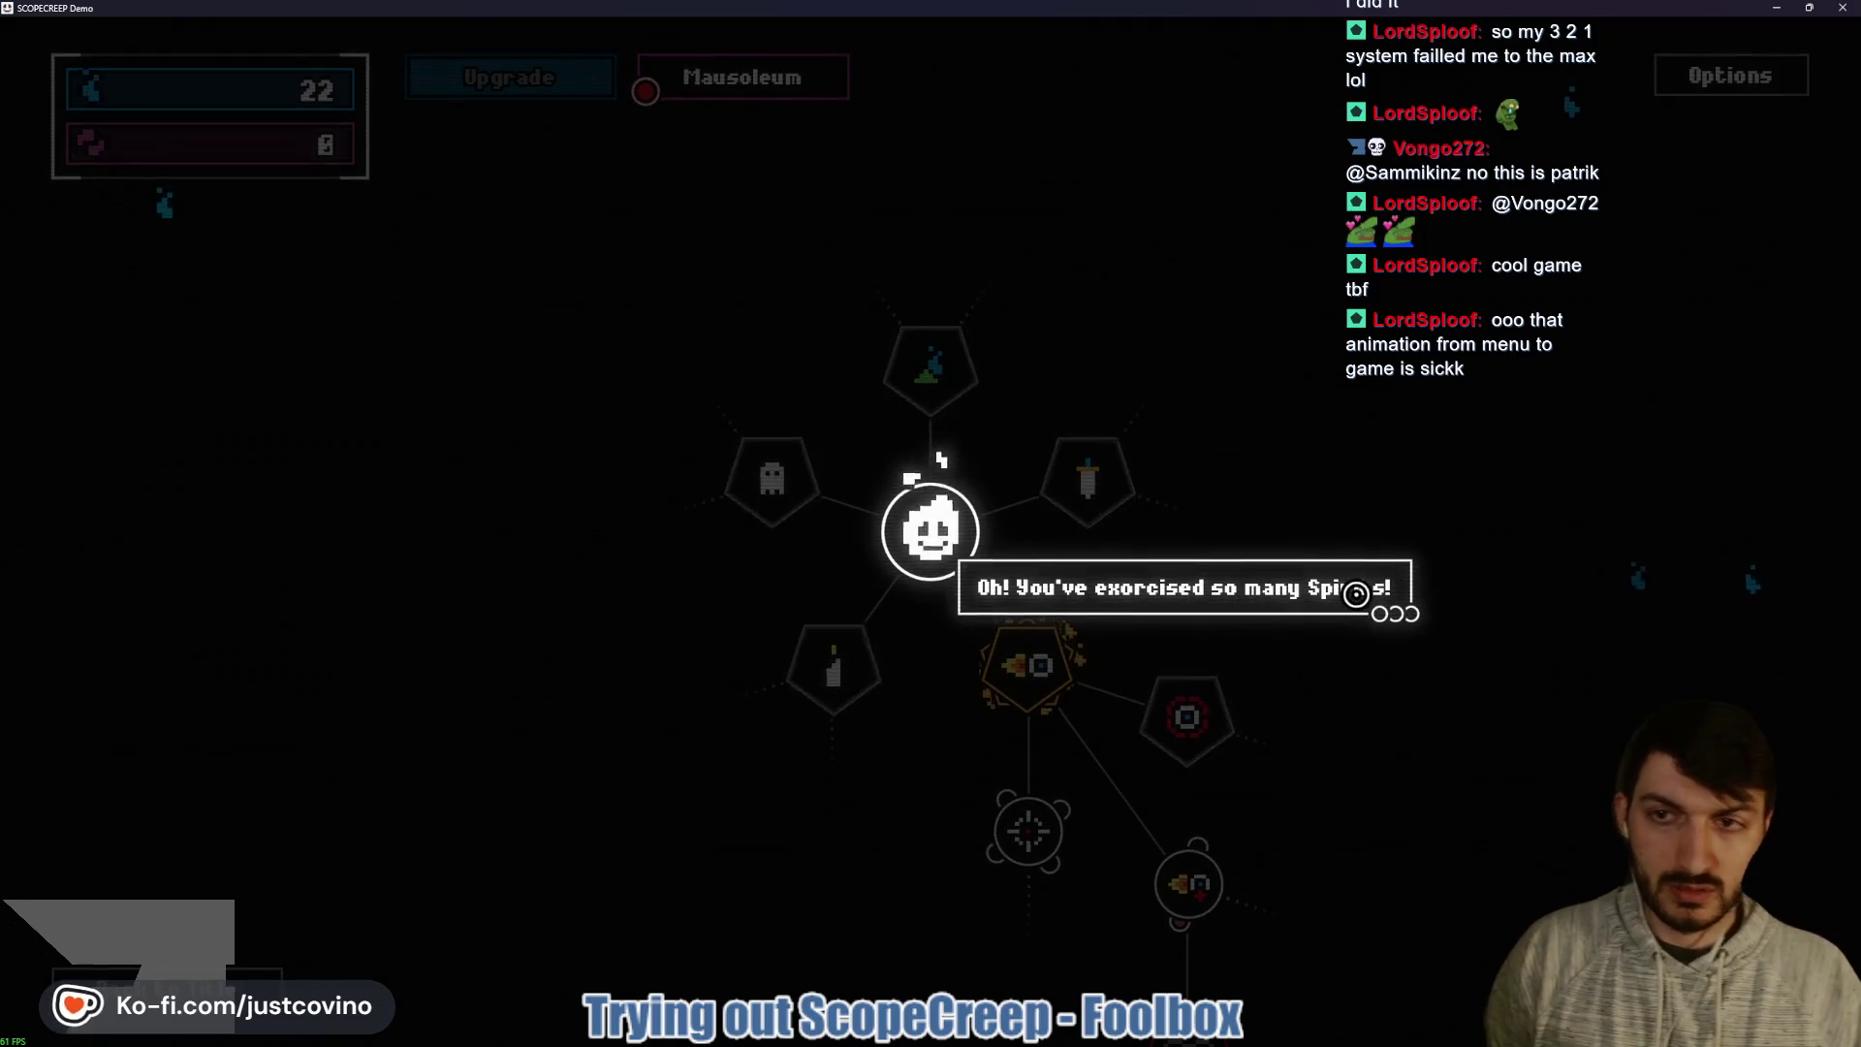
click(1356, 593)
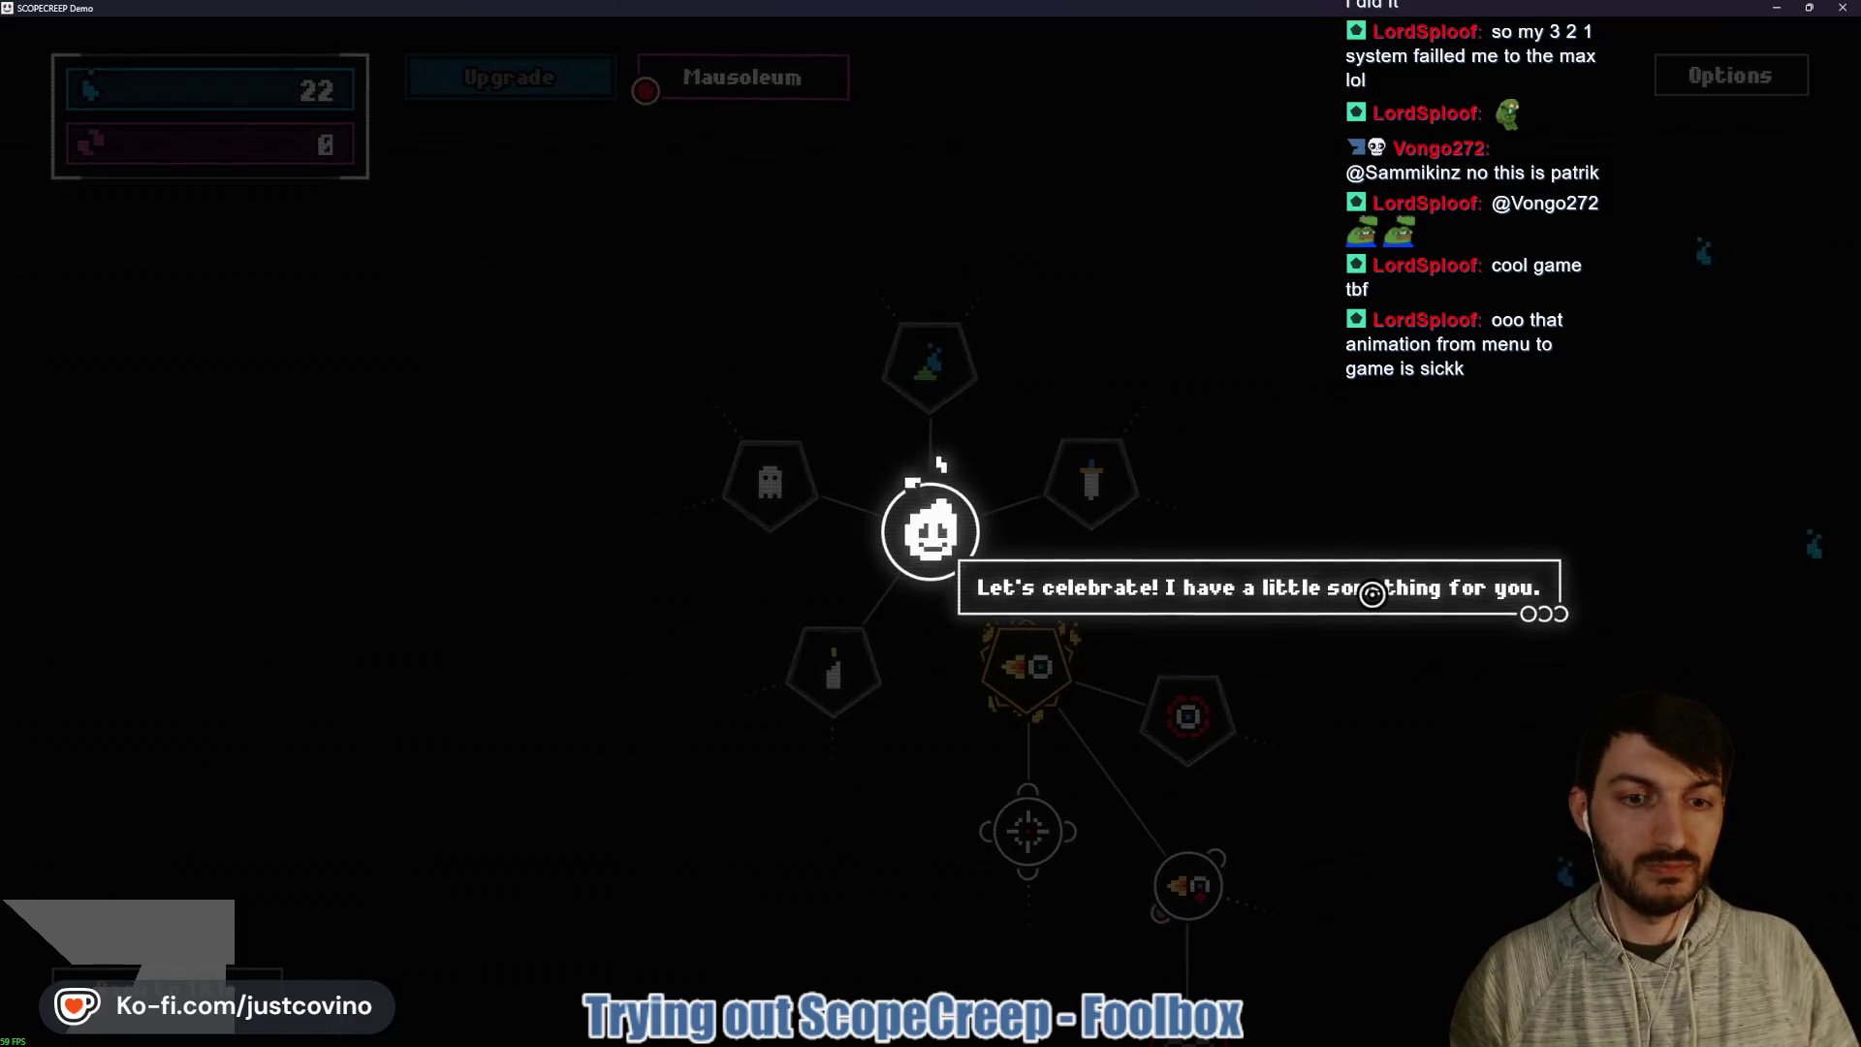
click(1390, 625)
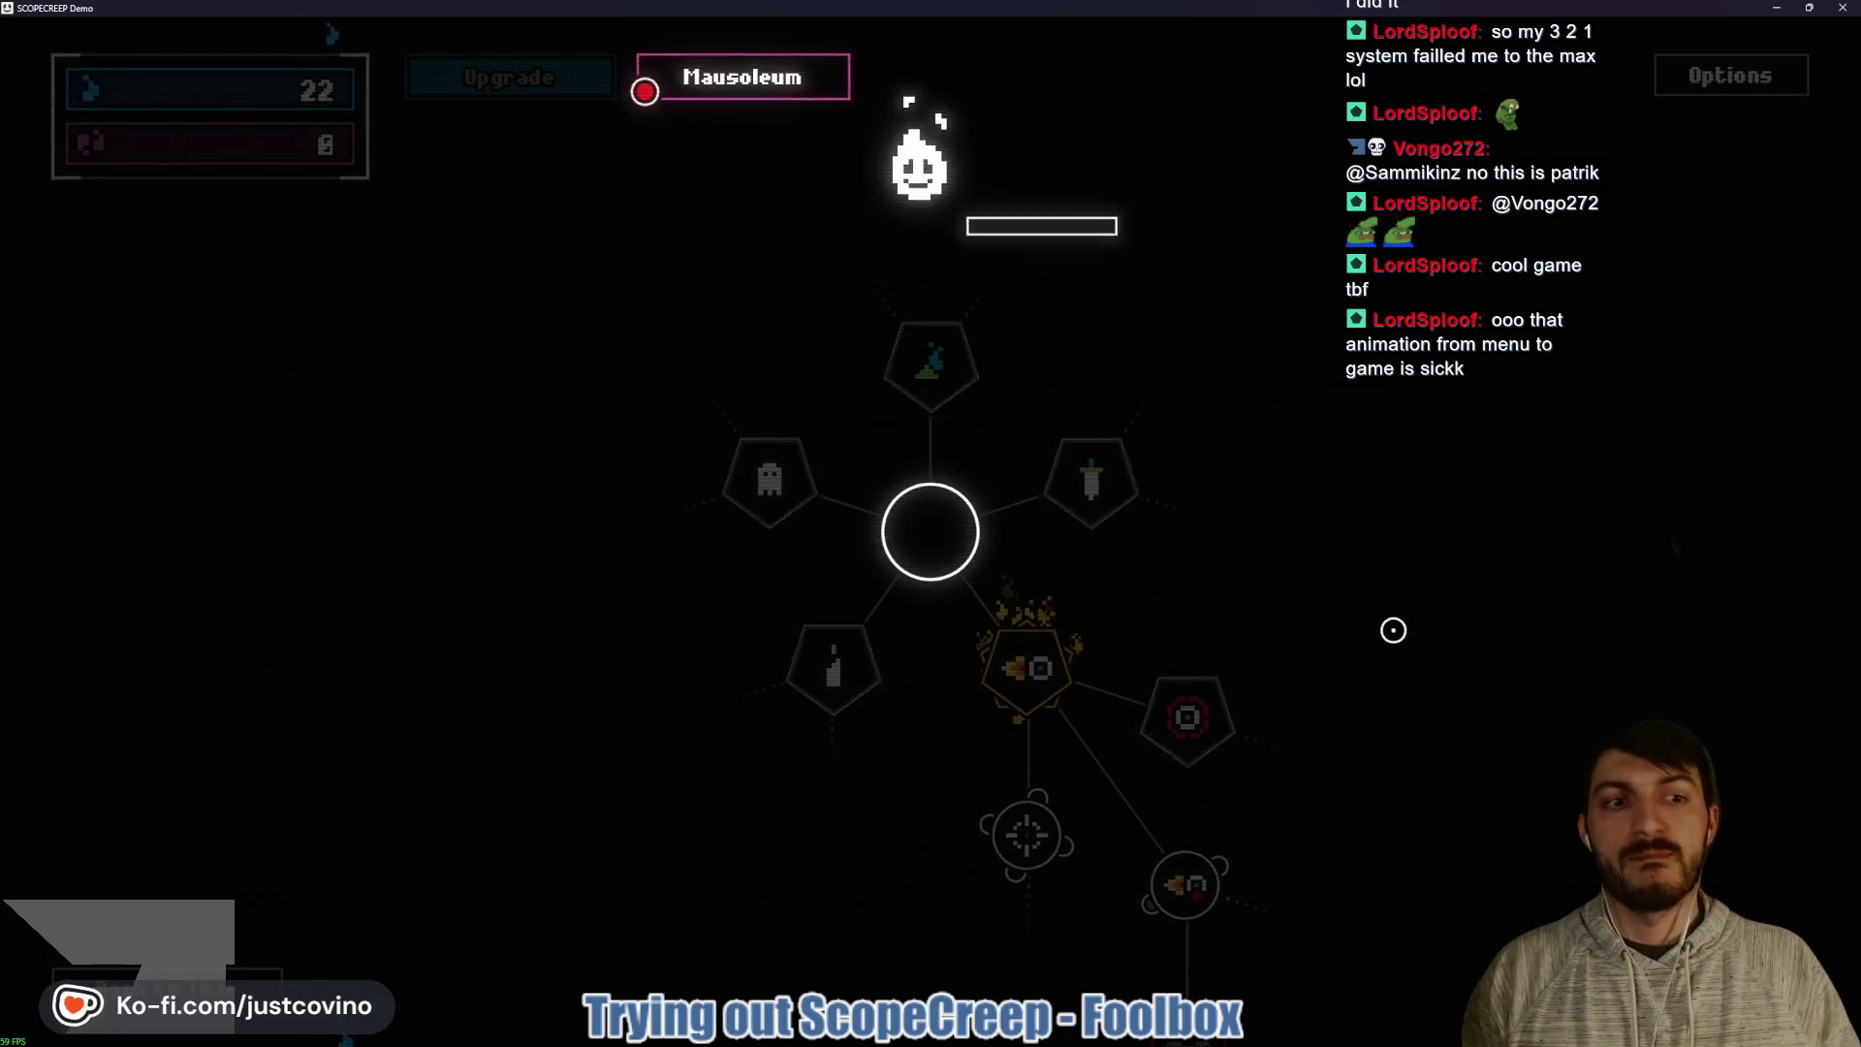
click(1318, 296)
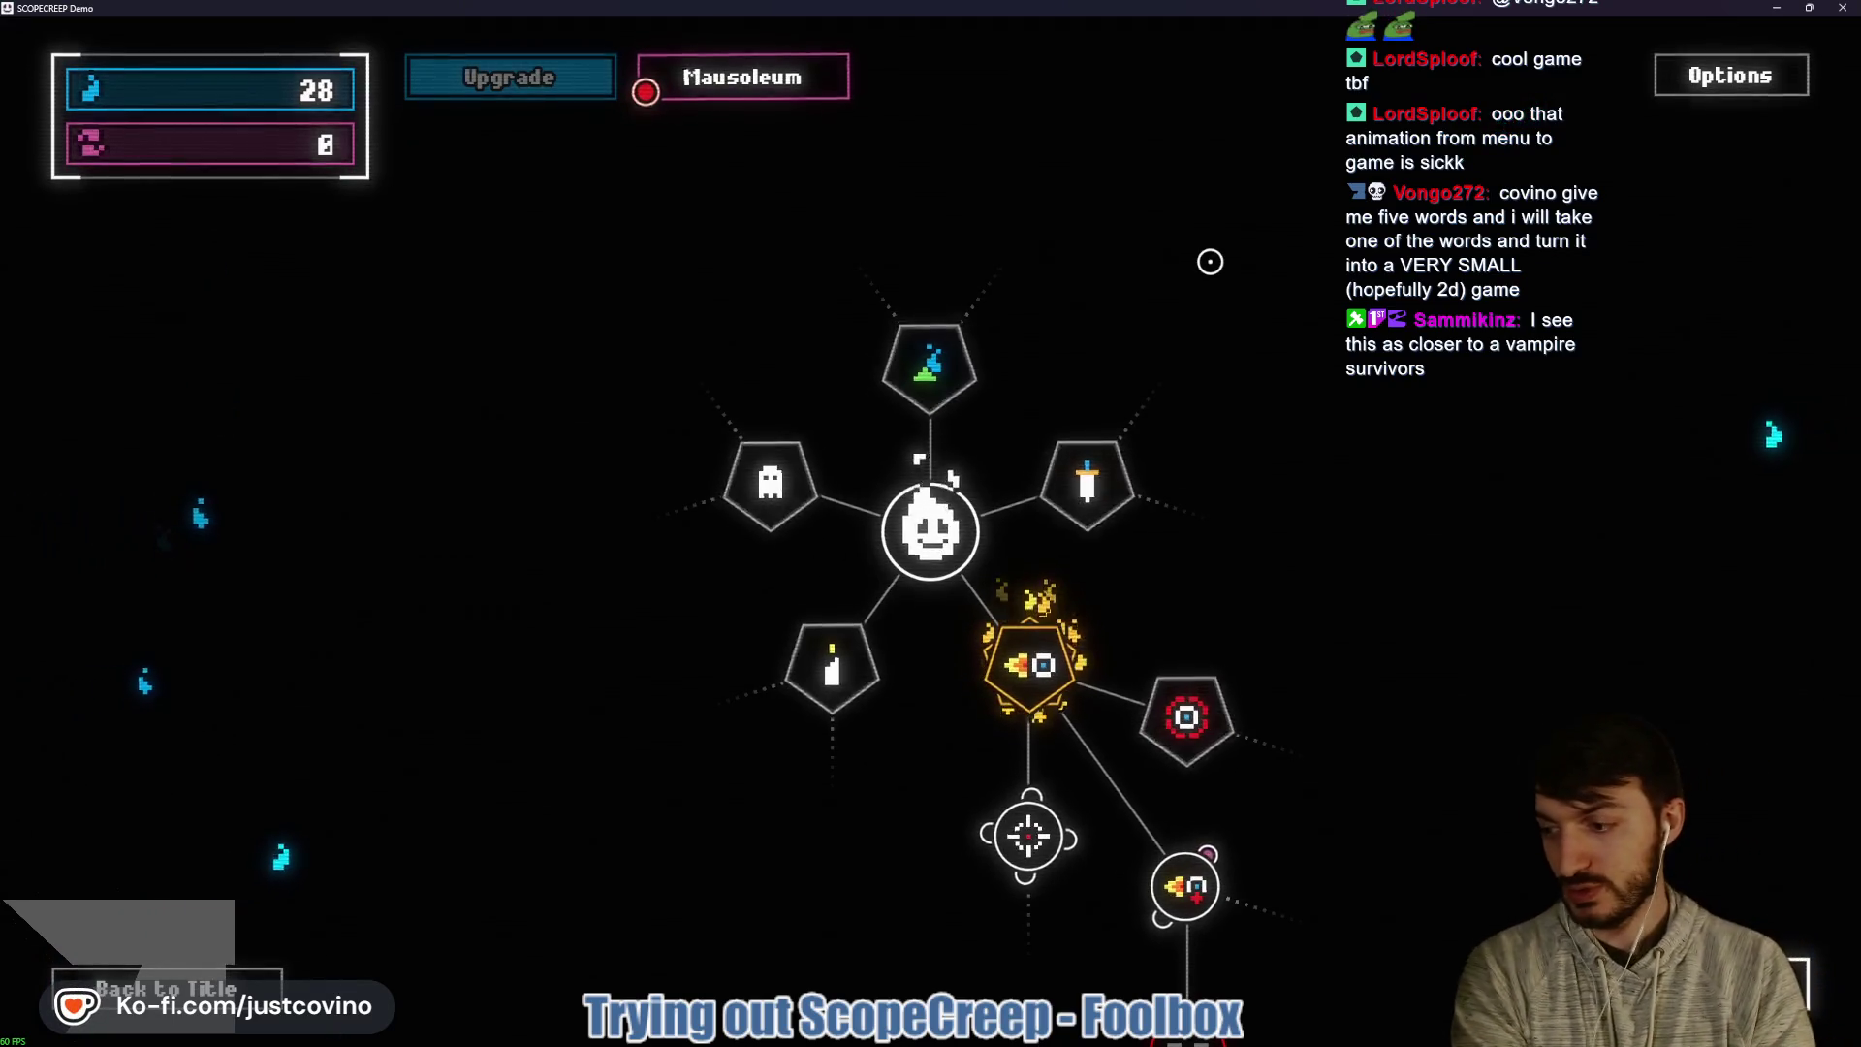
click(789, 90)
- Claim the Spirit Buster achievement reward and return to the upgrade tree
mouse_move(613, 262)
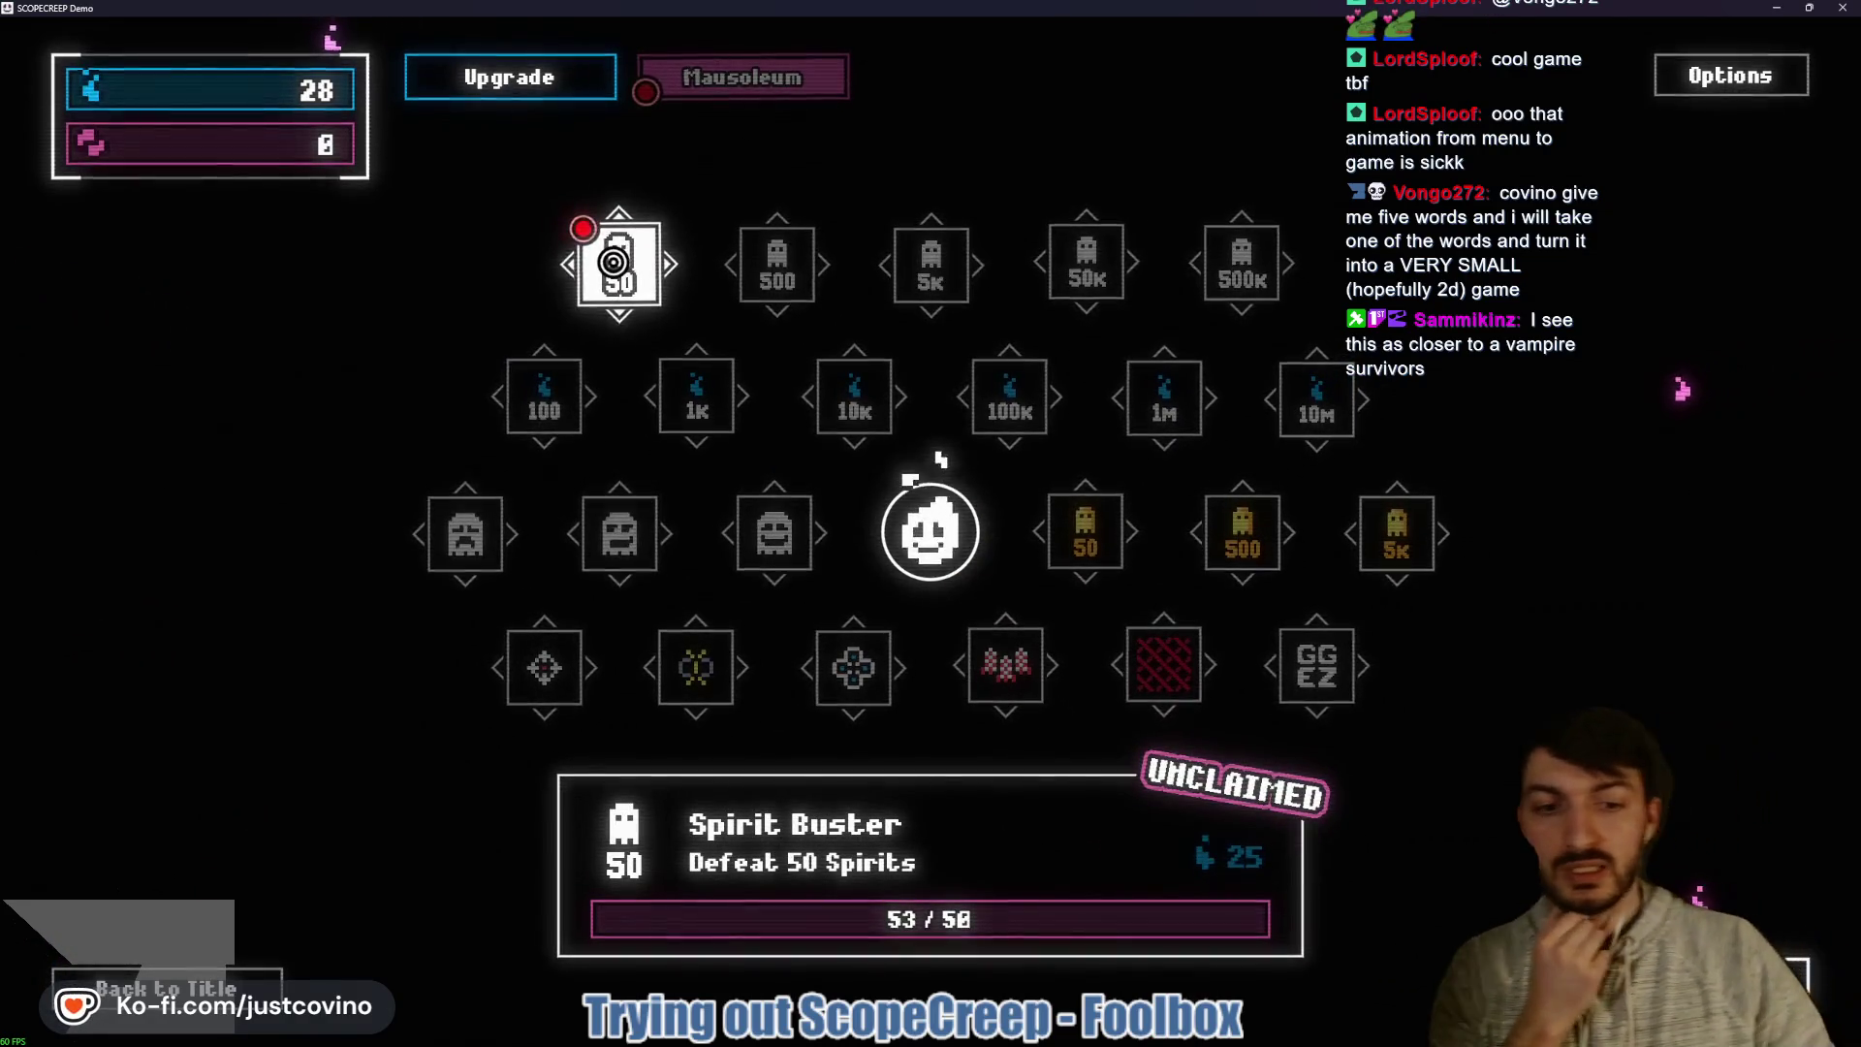
click(613, 262)
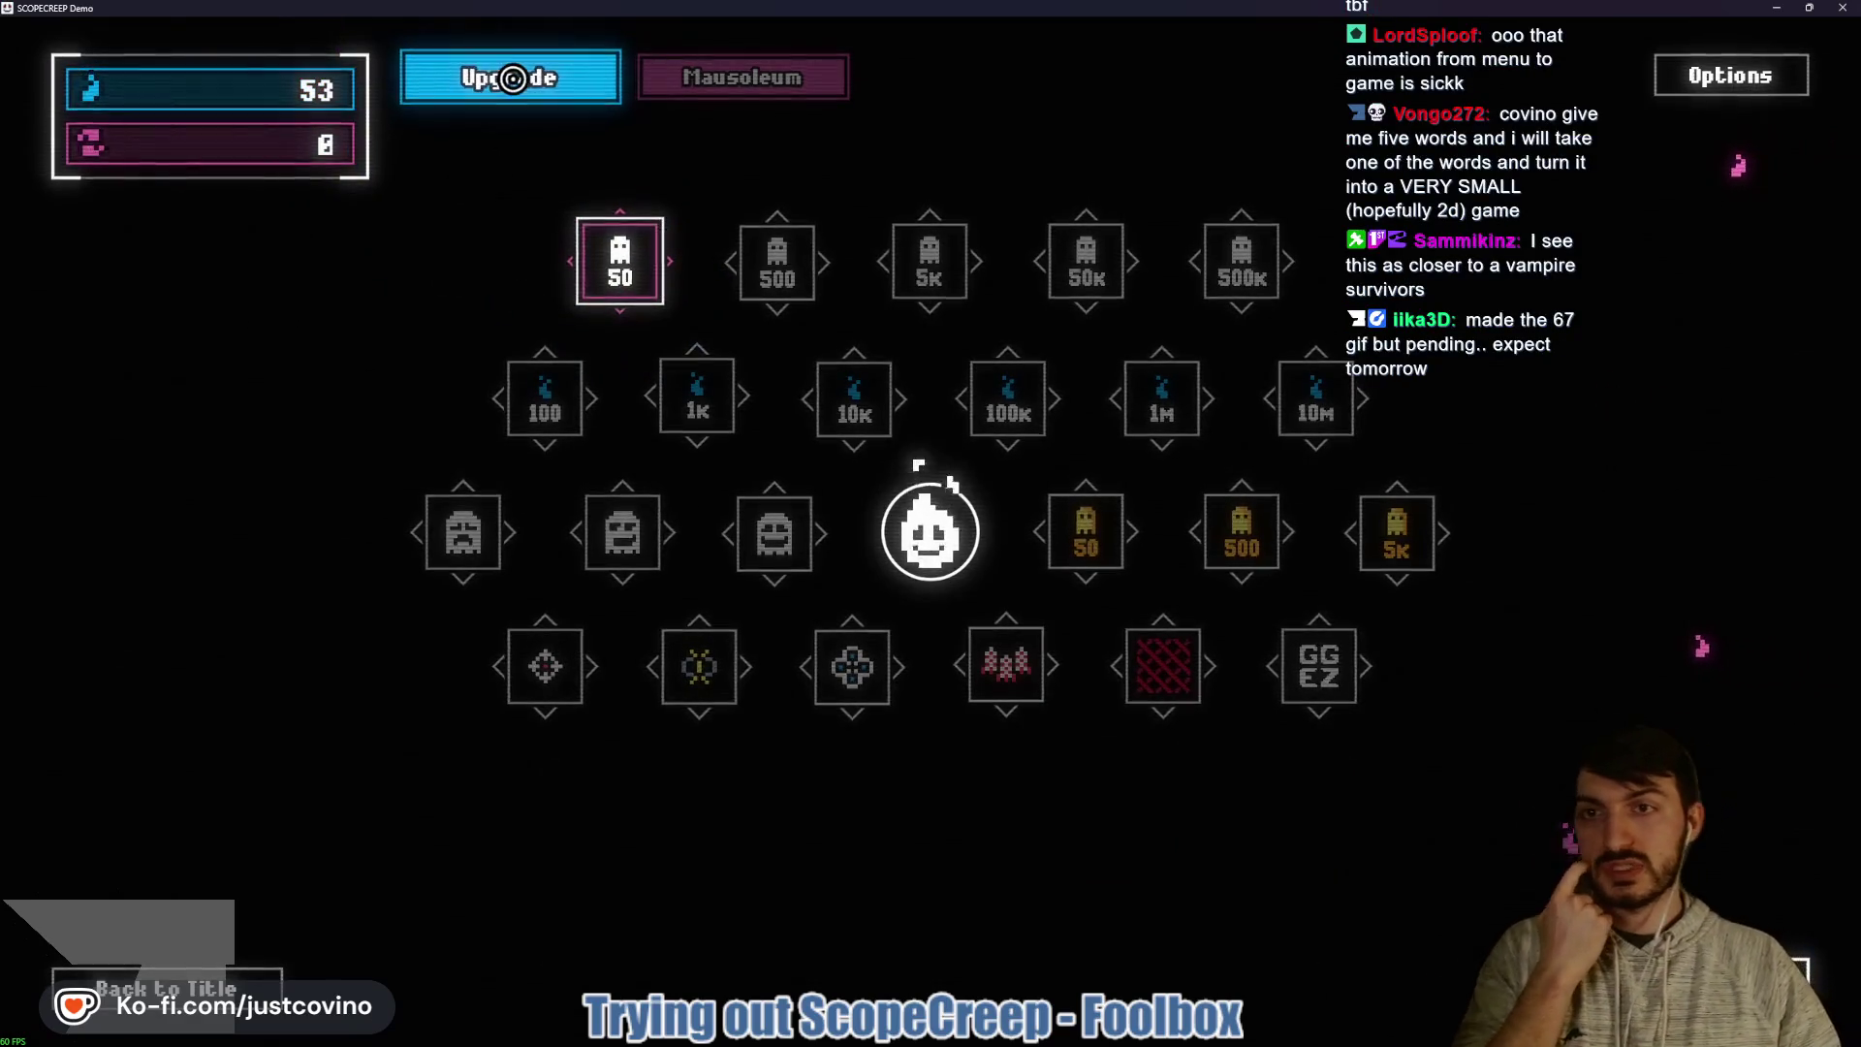
click(513, 78)
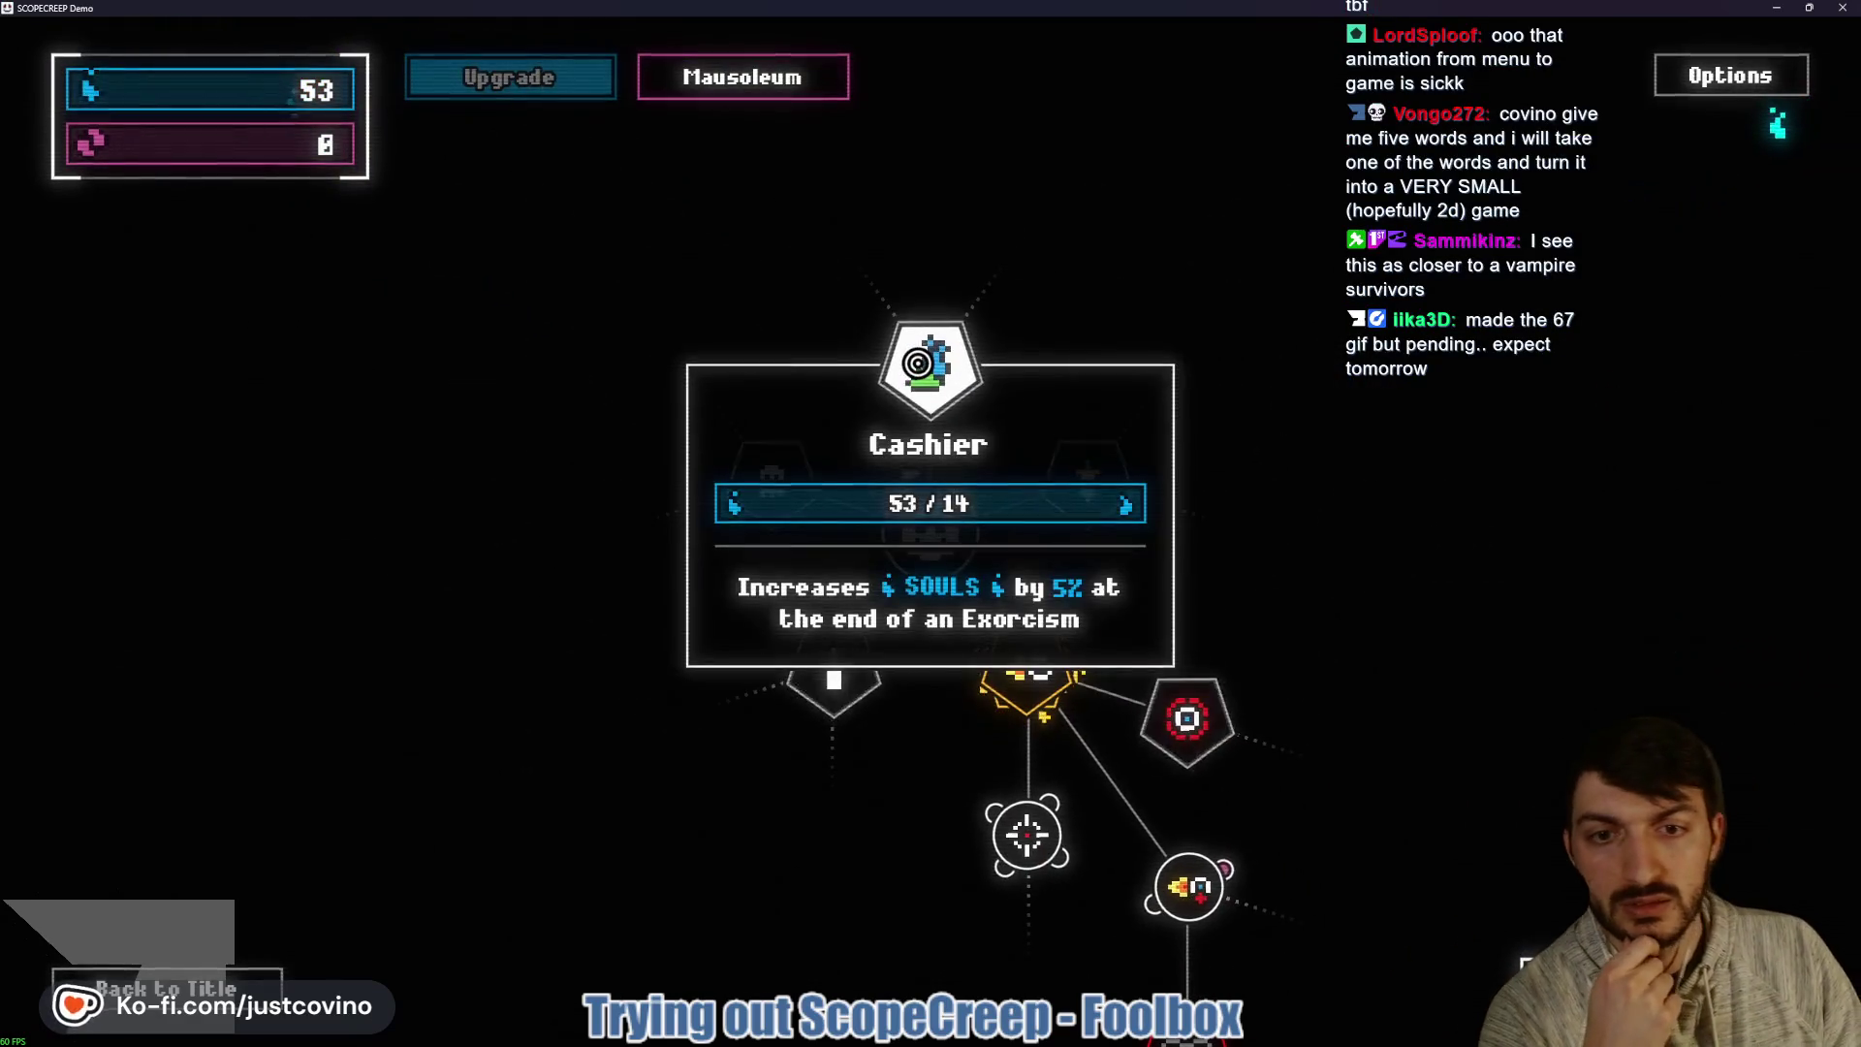
- Buy Cashier and the first level of Banker, then start a new exorcism run
click(916, 363)
mouse_move(1005, 241)
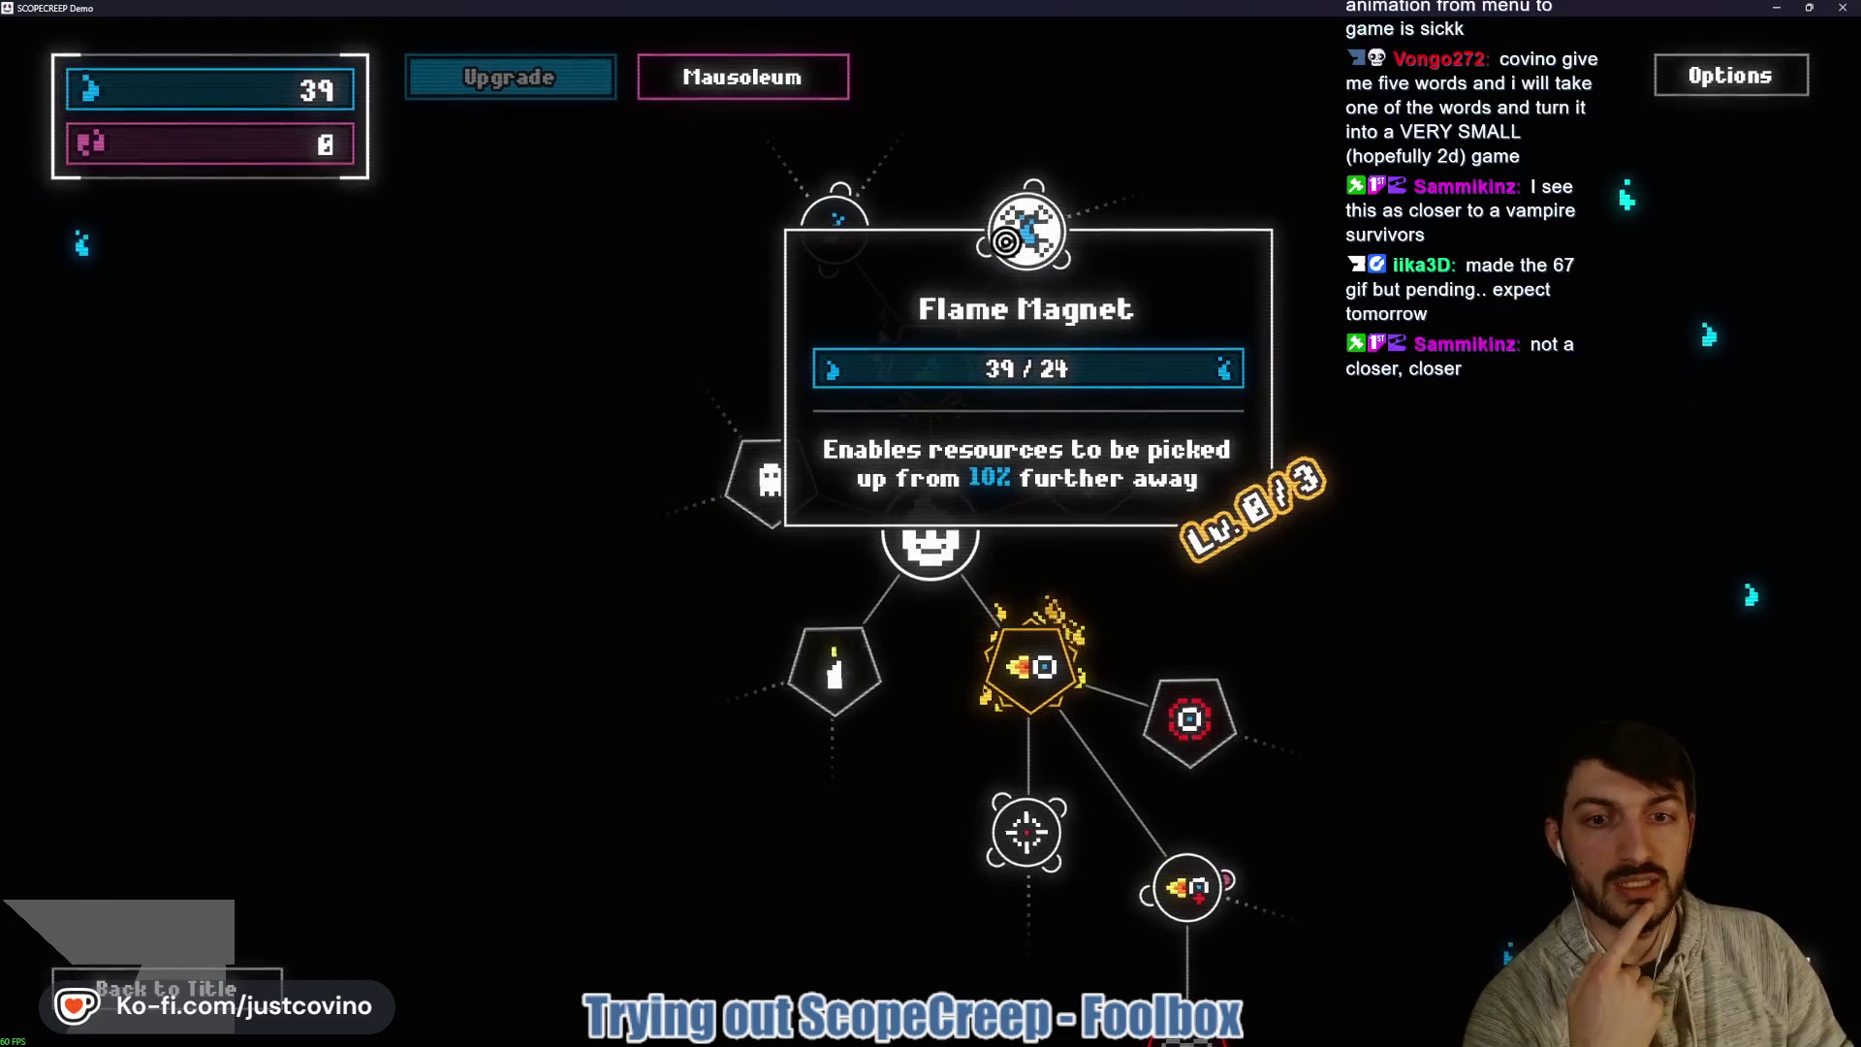
mouse_move(852, 237)
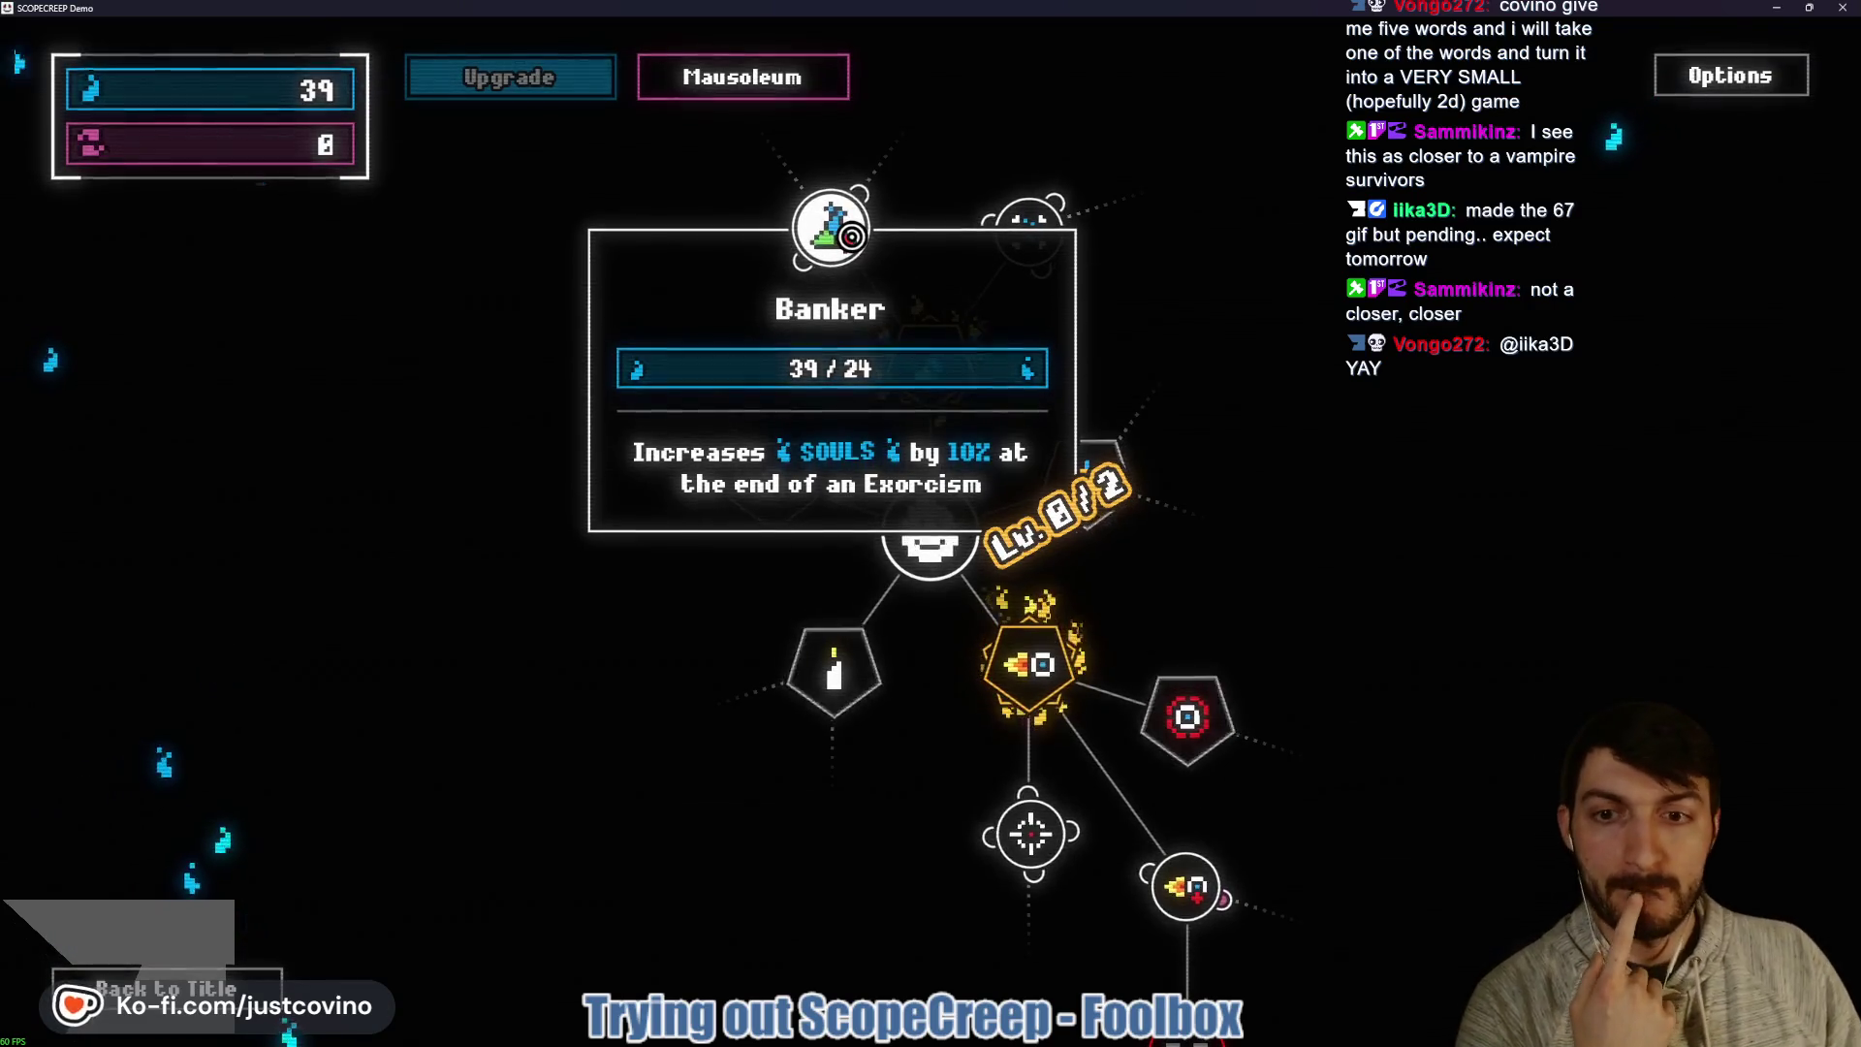
click(853, 235)
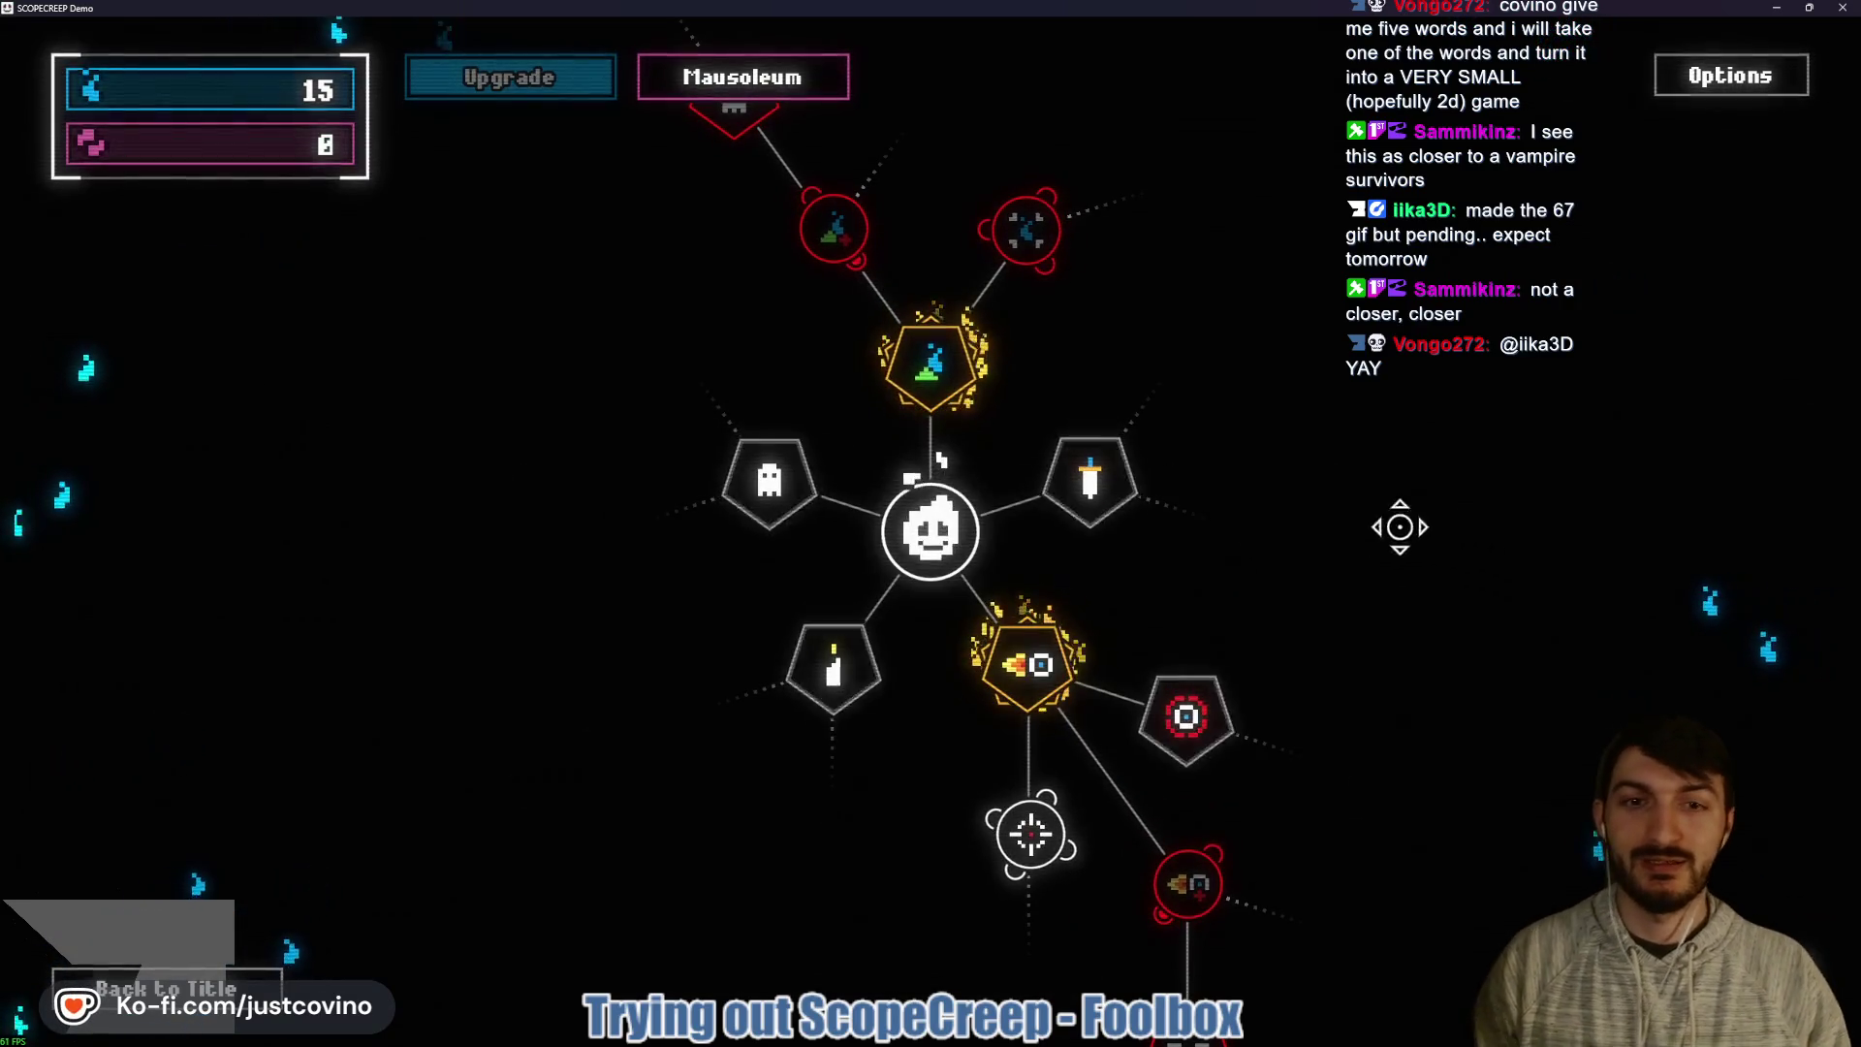
mouse_move(1011, 864)
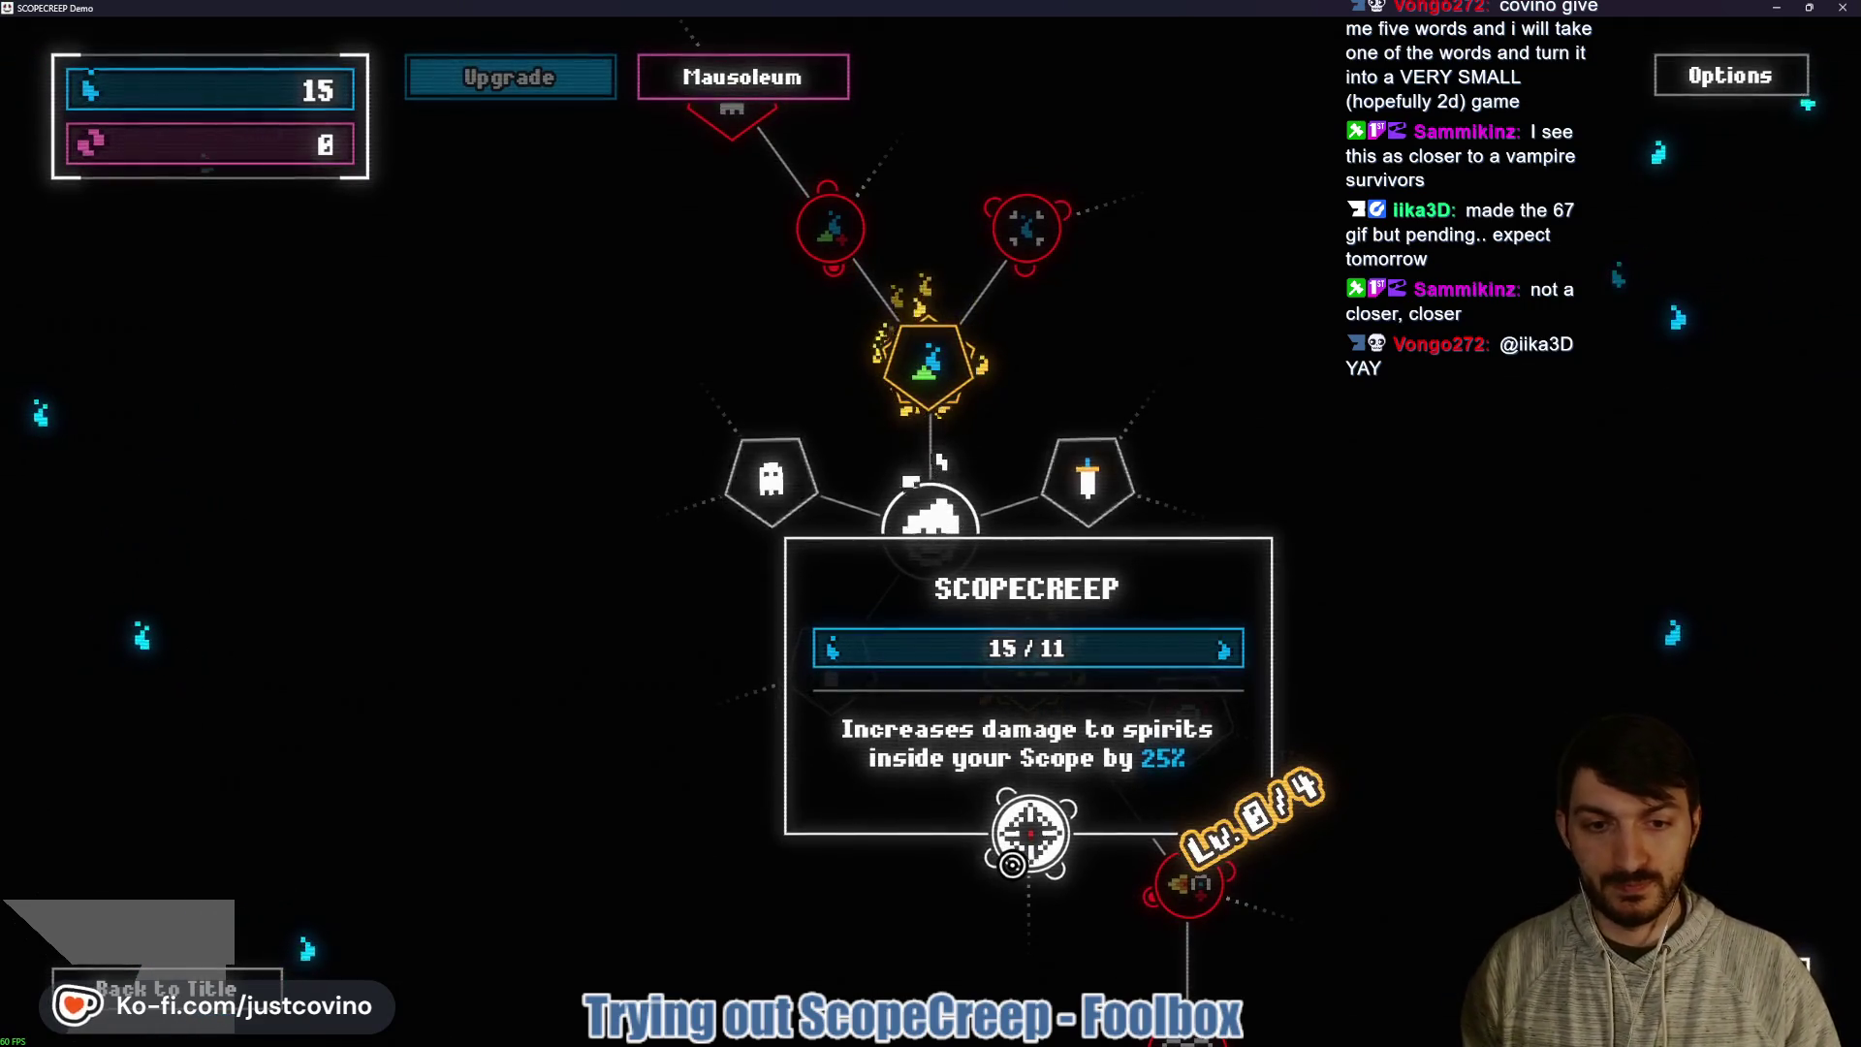
mouse_move(1181, 896)
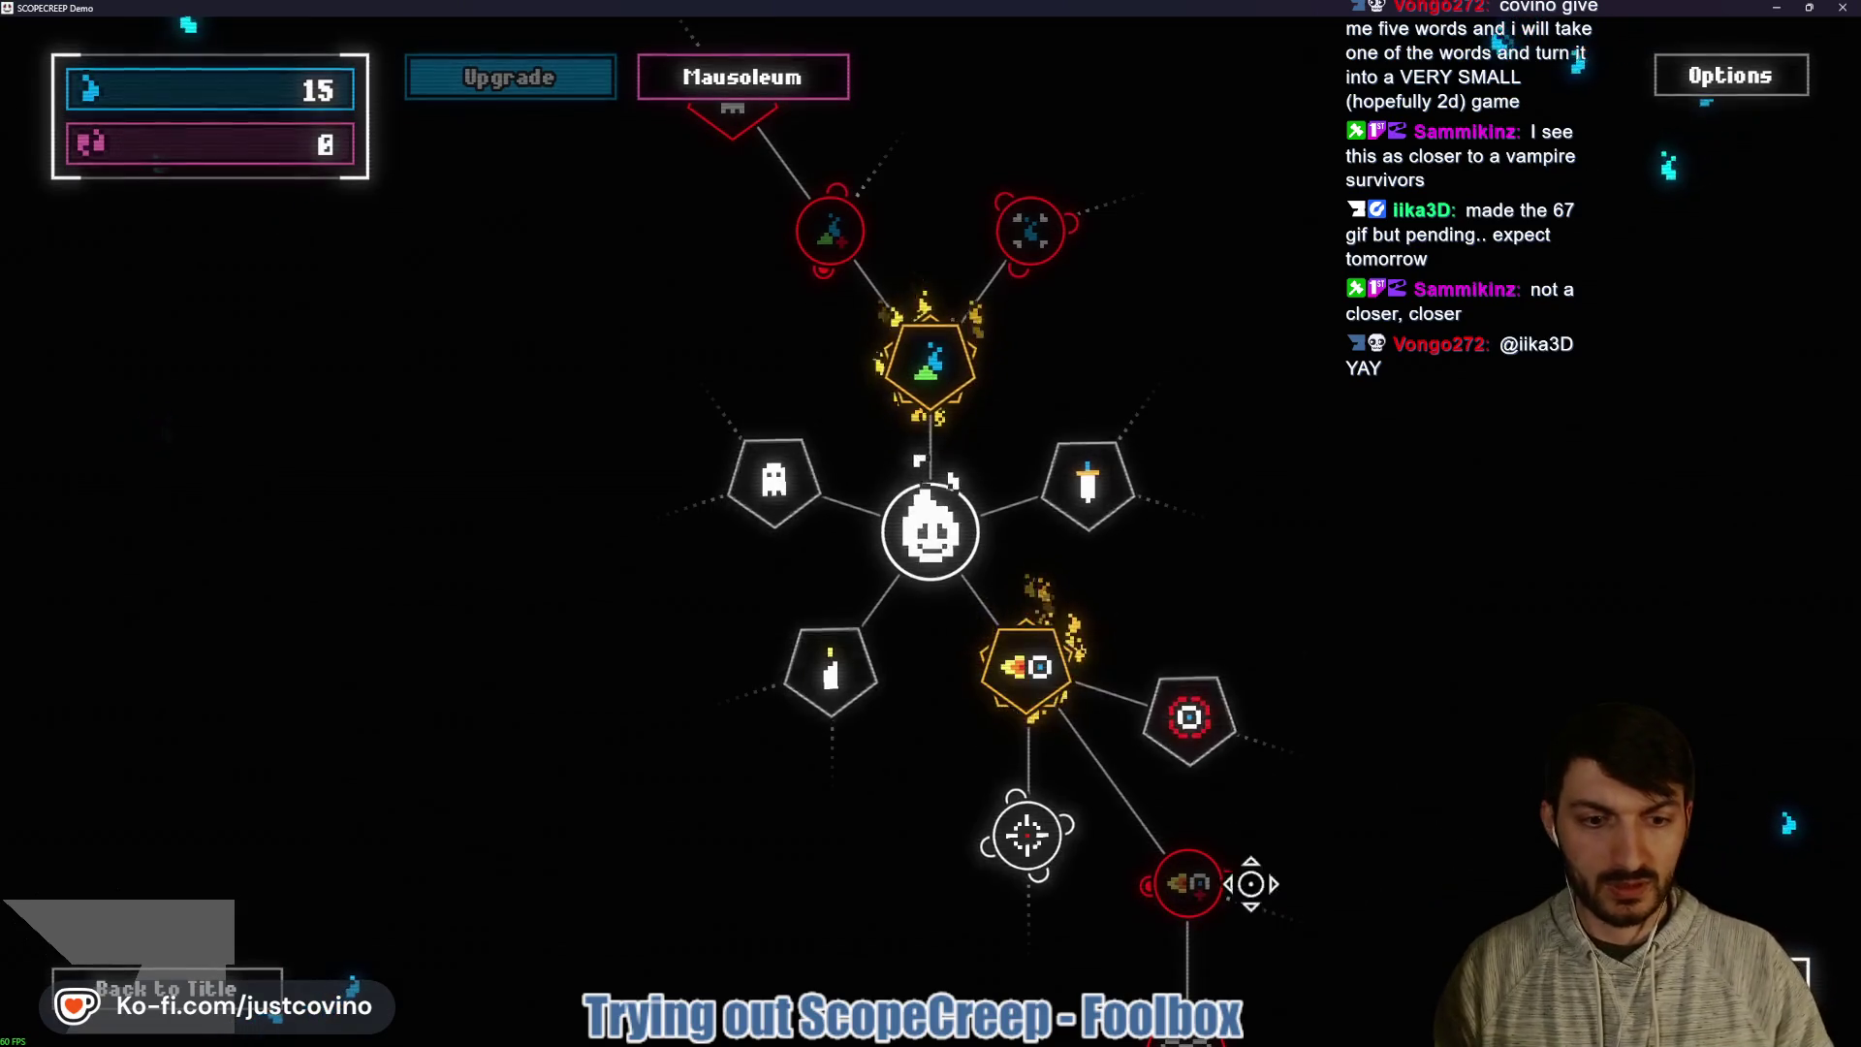
key(space)
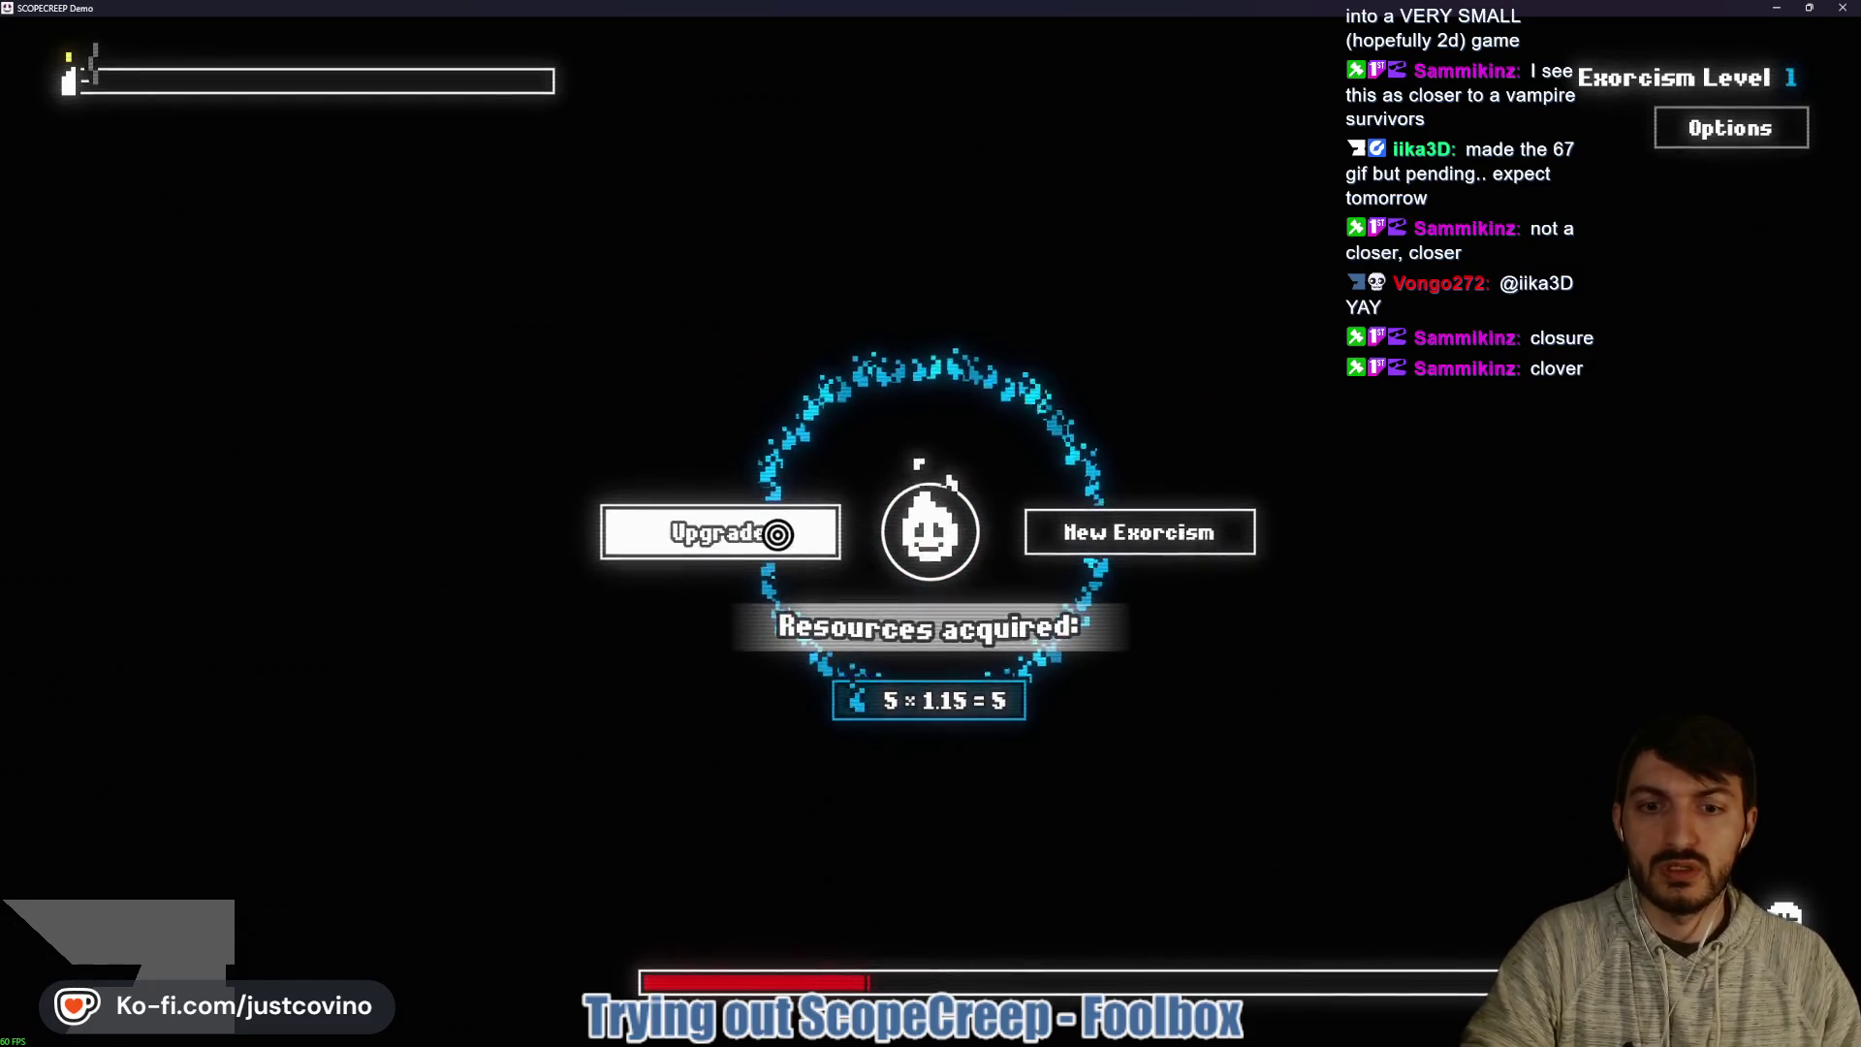
- Raise Gotta go fast! to level 2/2, check the newly unlocked nodes, and start another run
click(828, 529)
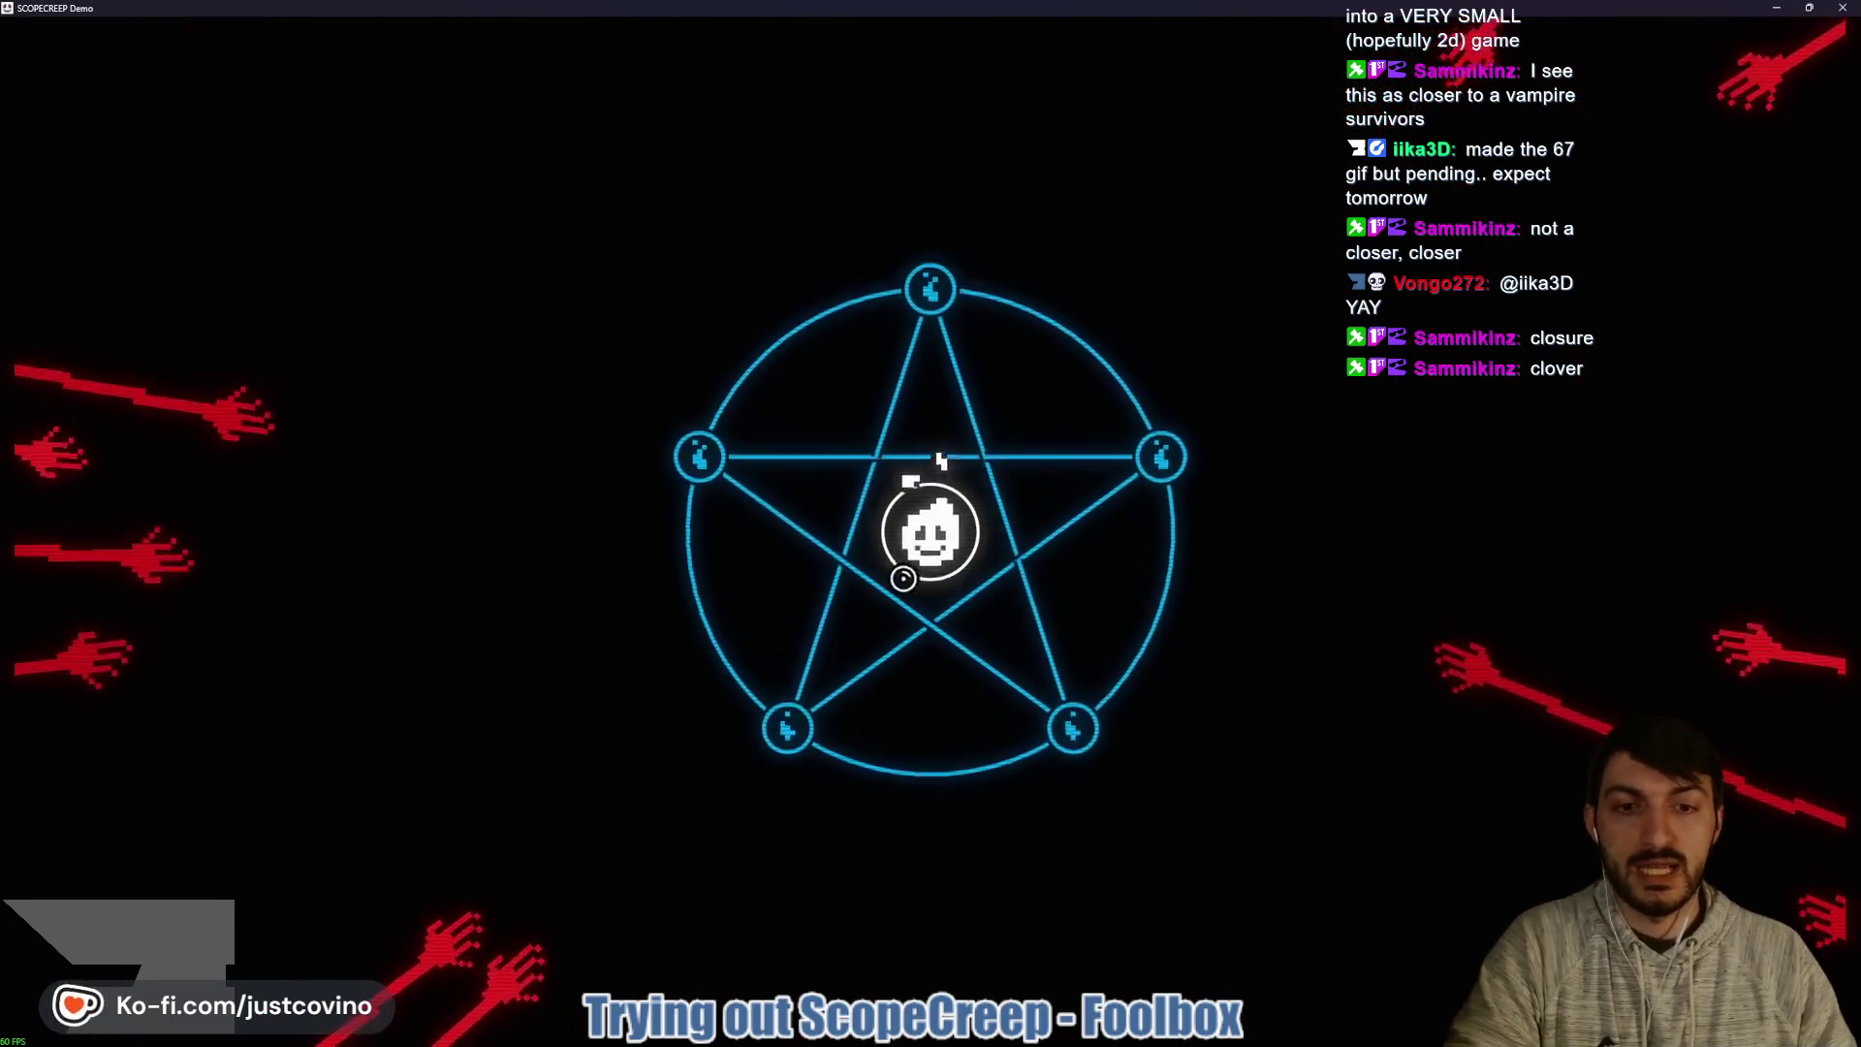
click(1185, 883)
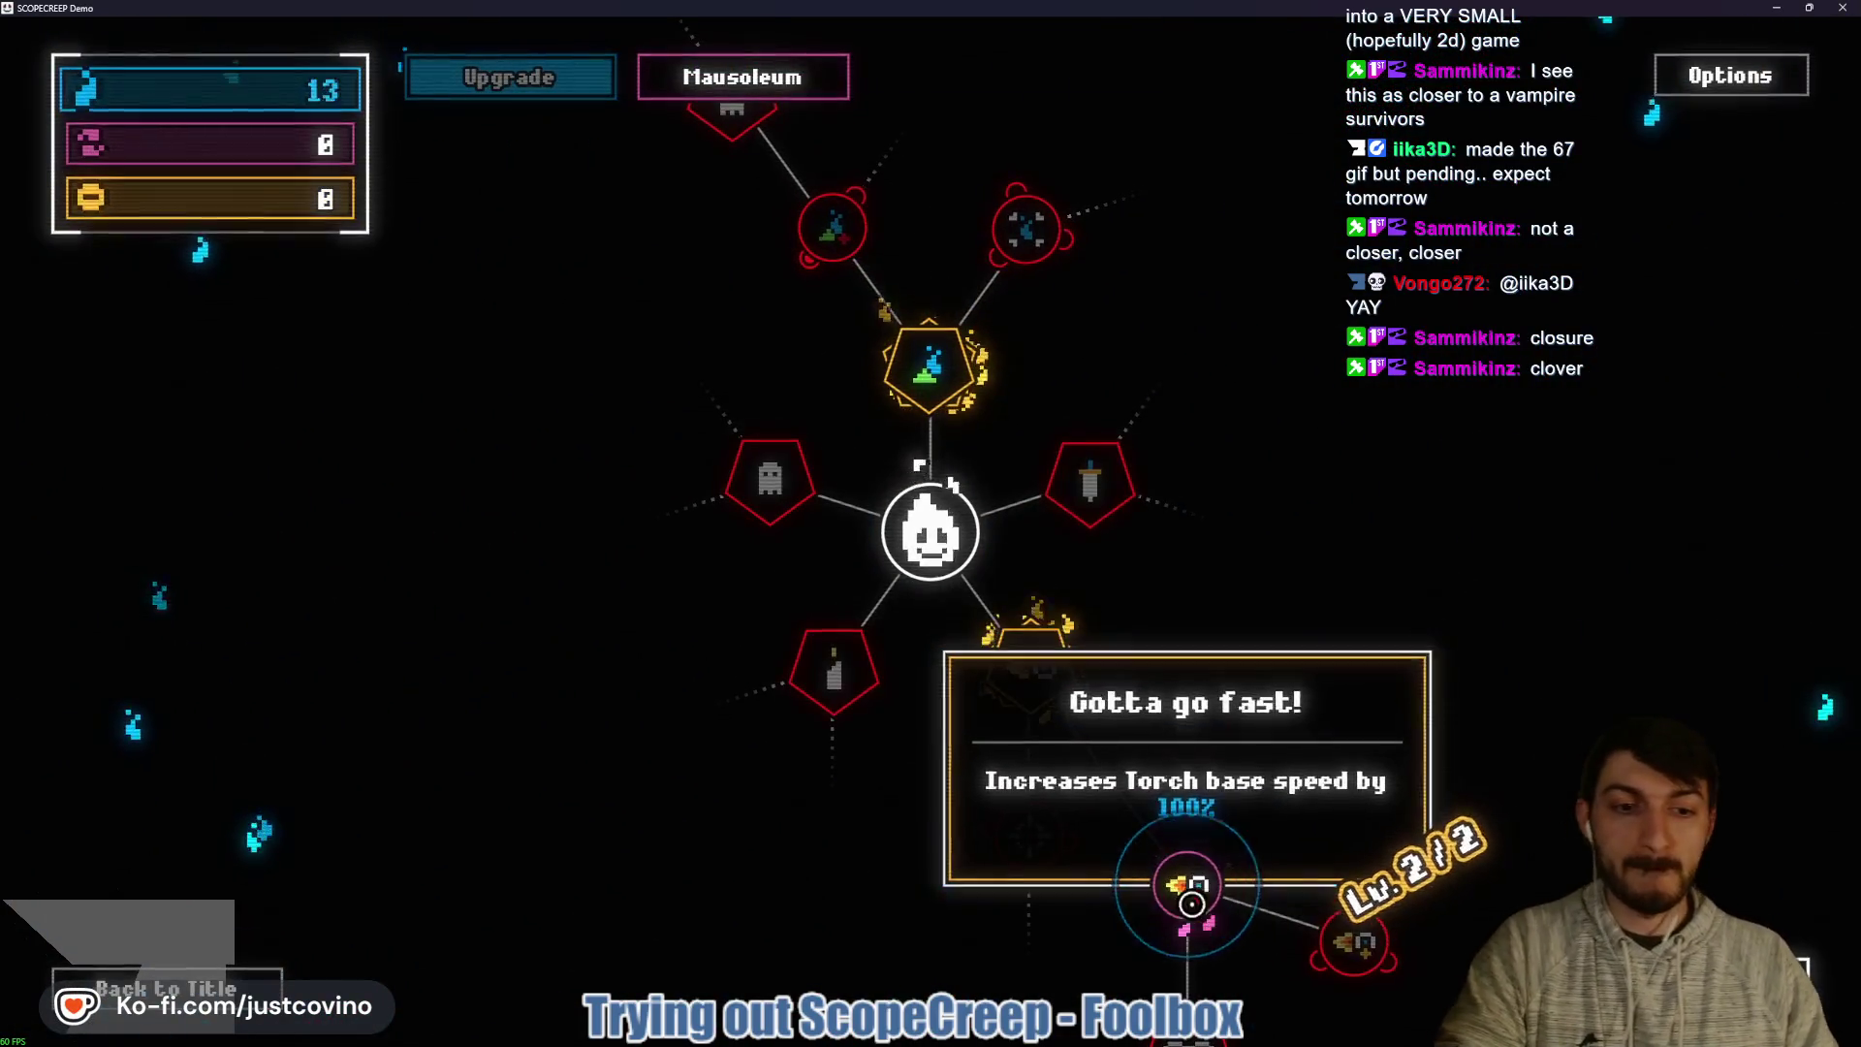
drag(1450, 694, 1310, 581)
mouse_move(1200, 602)
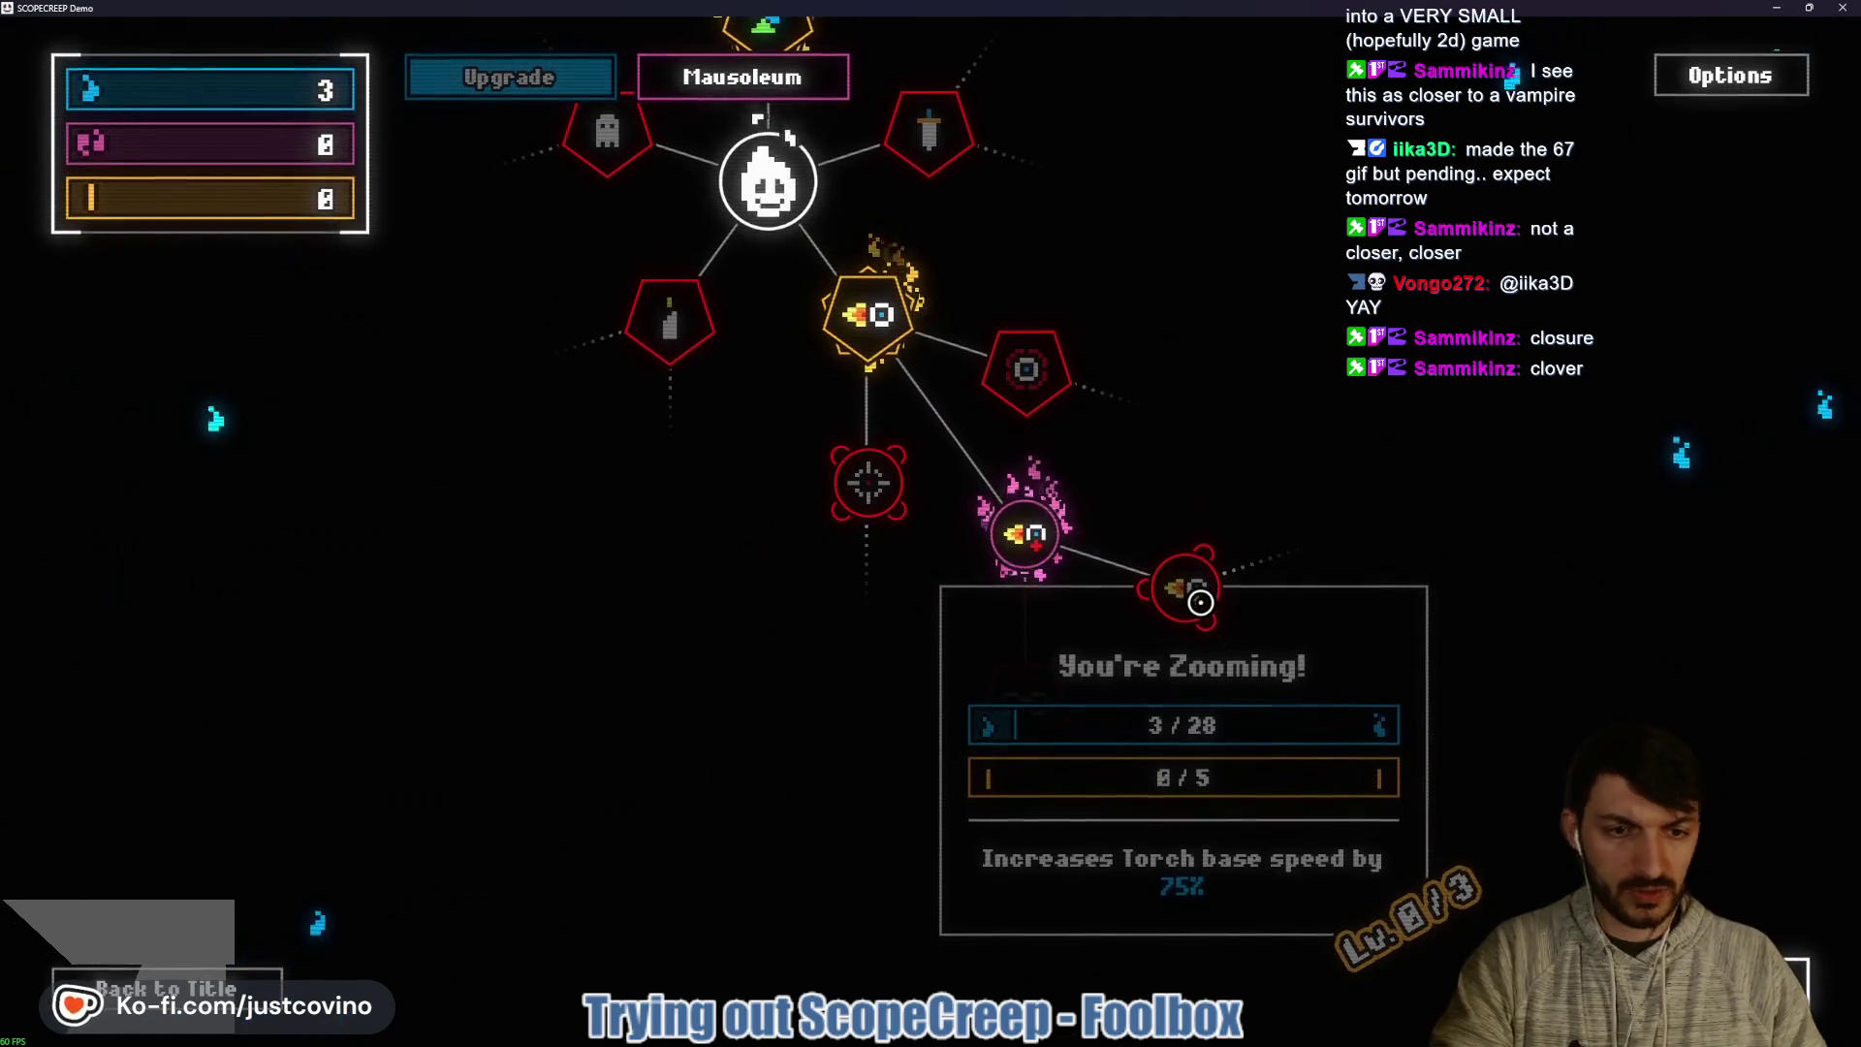
mouse_move(1048, 728)
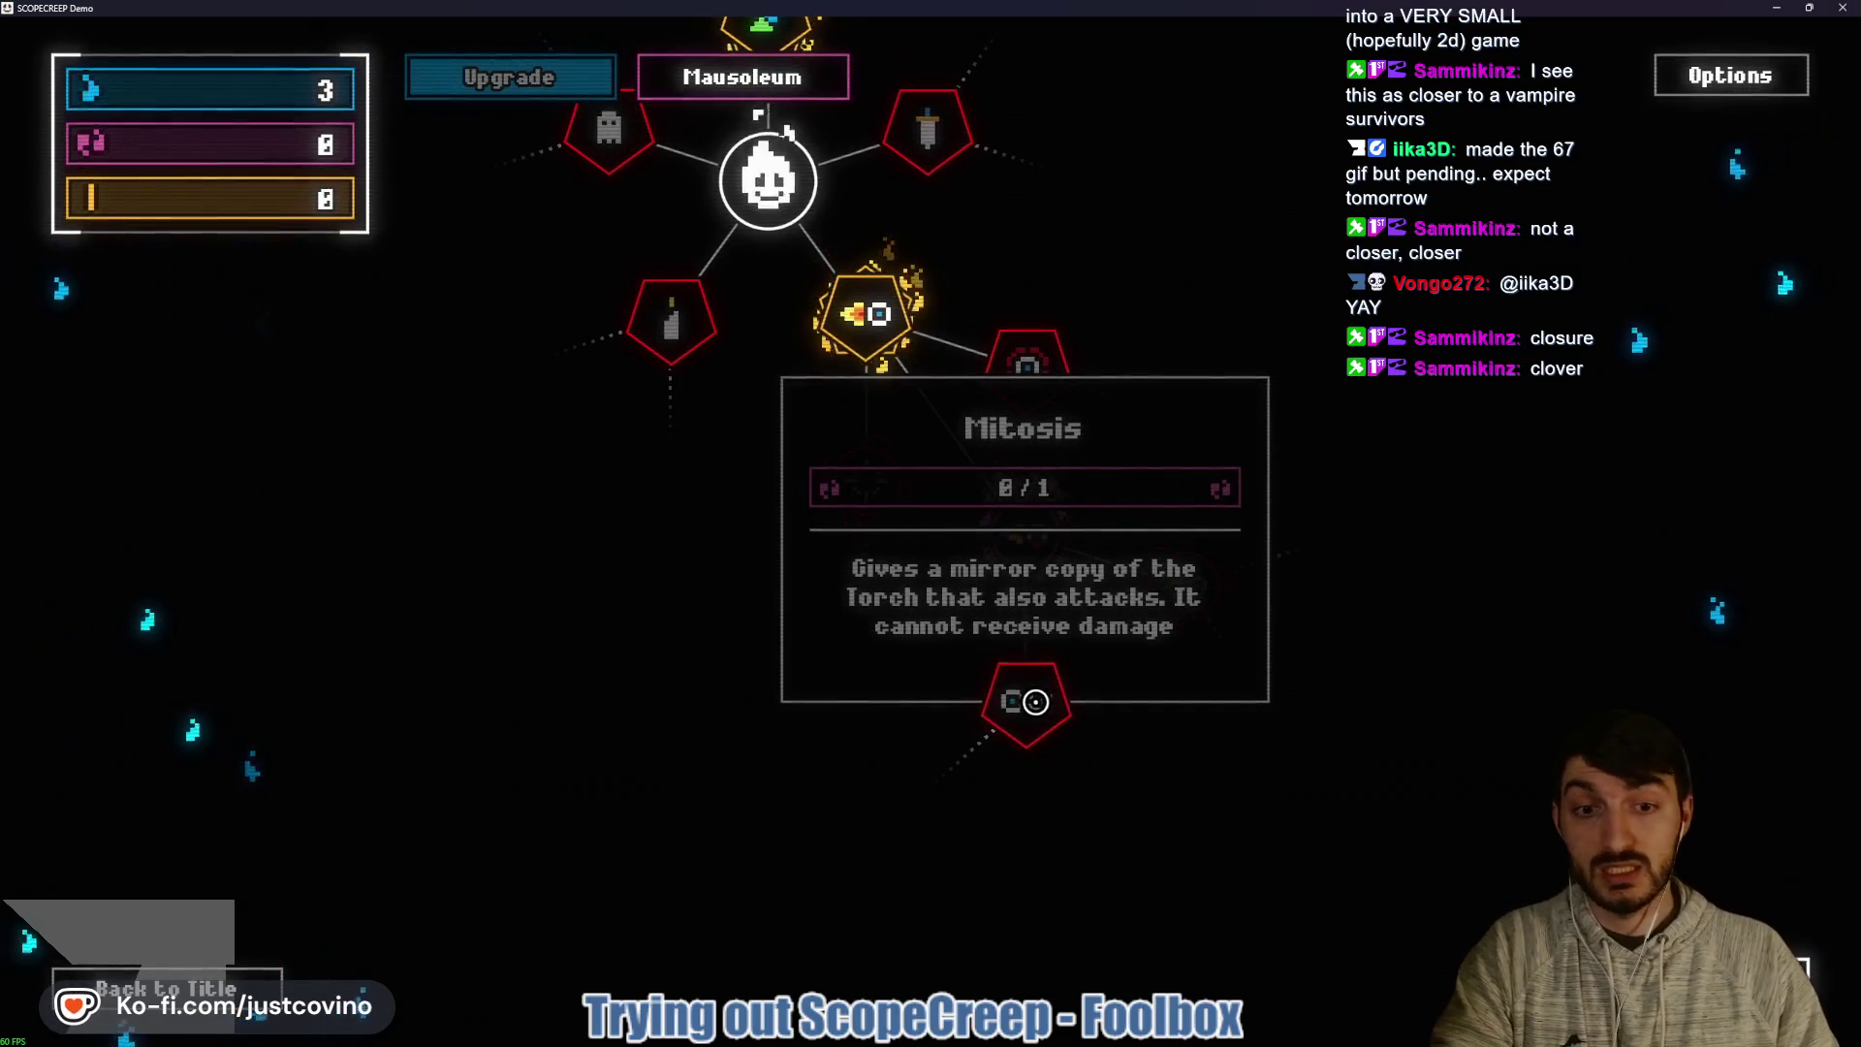
key(space)
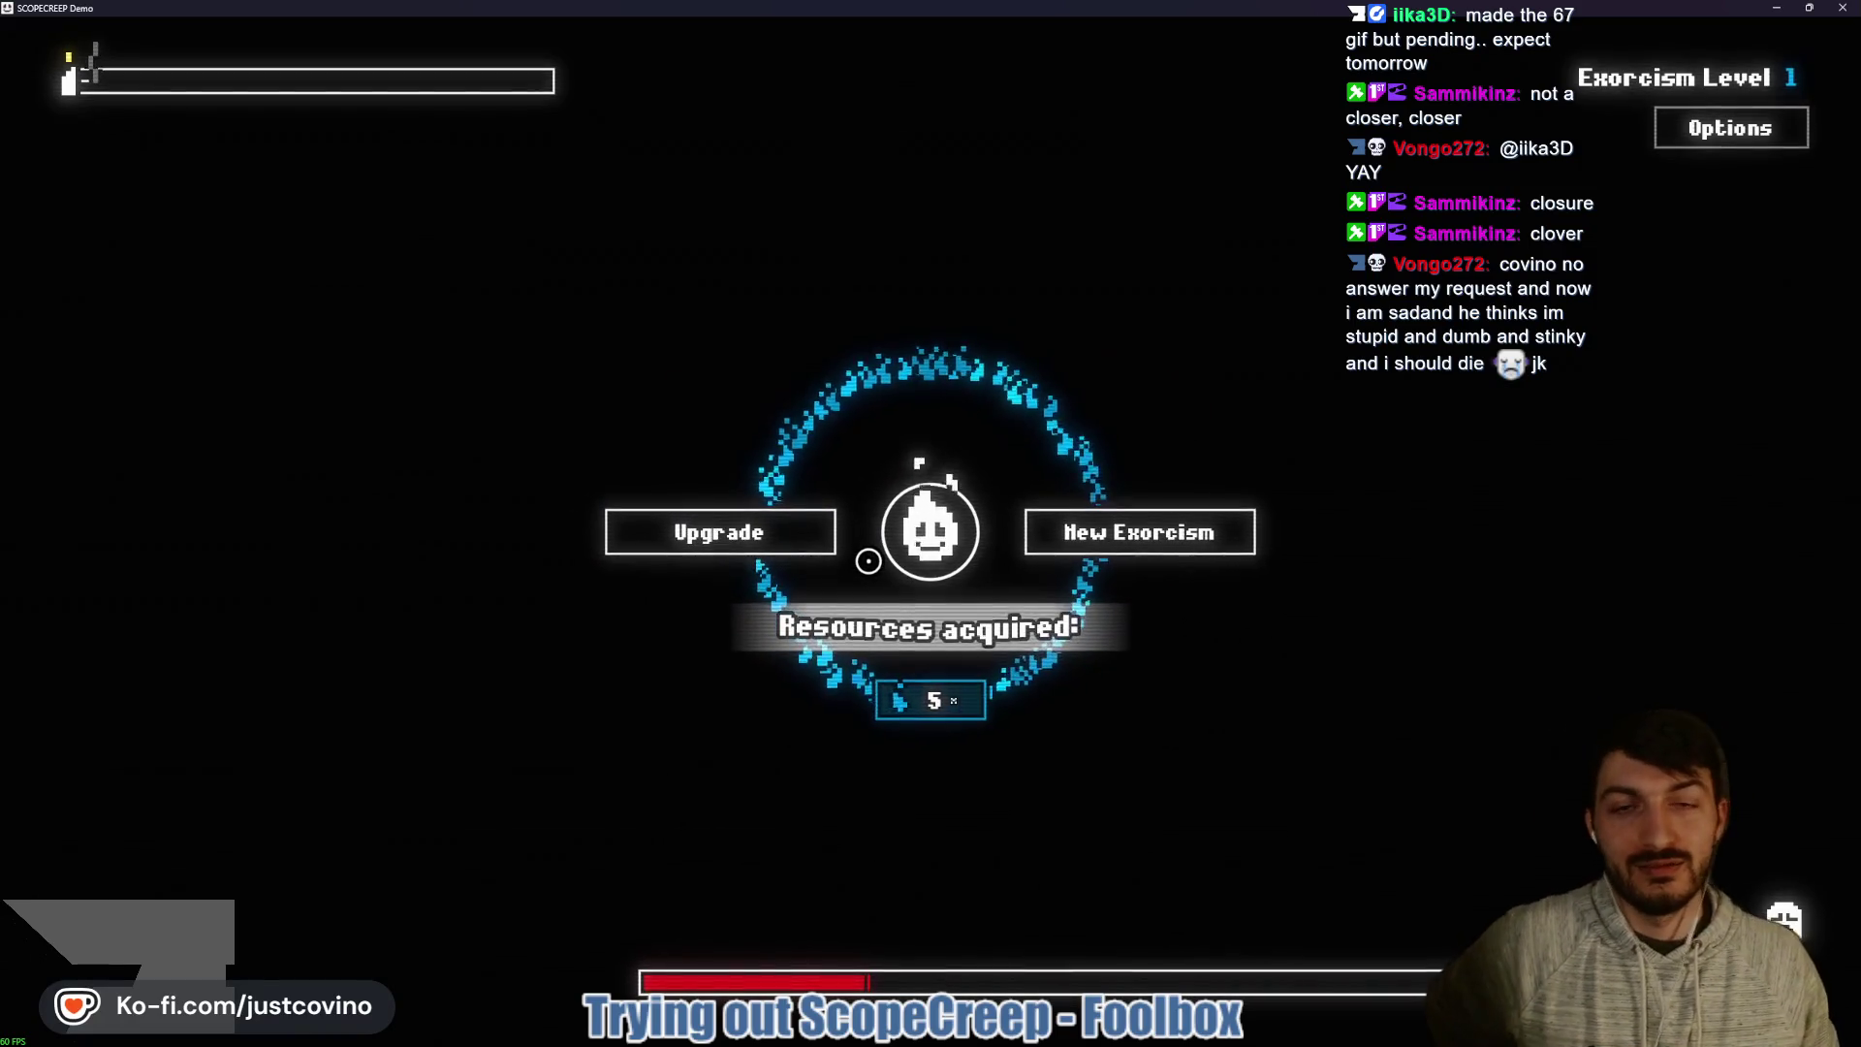
- Pan the upgrade tree to look over Spooky! and Mitosis without buying, then start a run
click(724, 549)
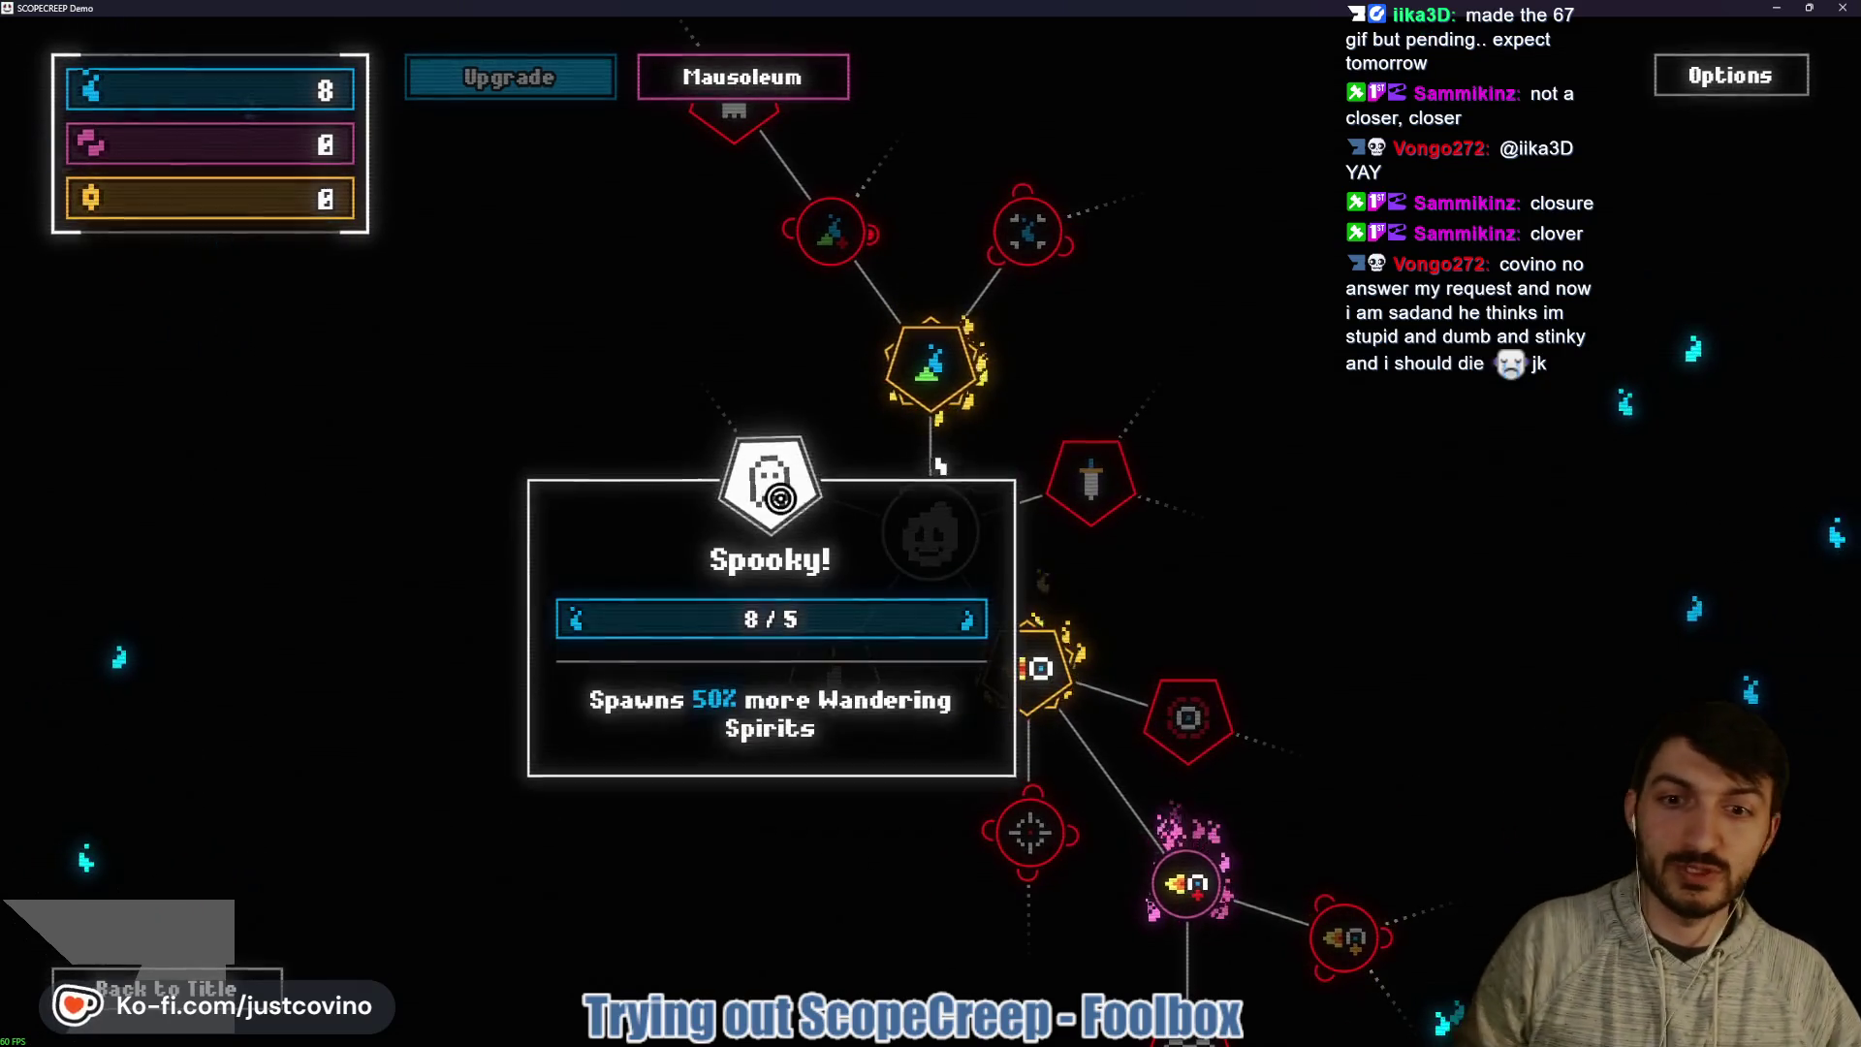
drag(1432, 540, 1273, 225)
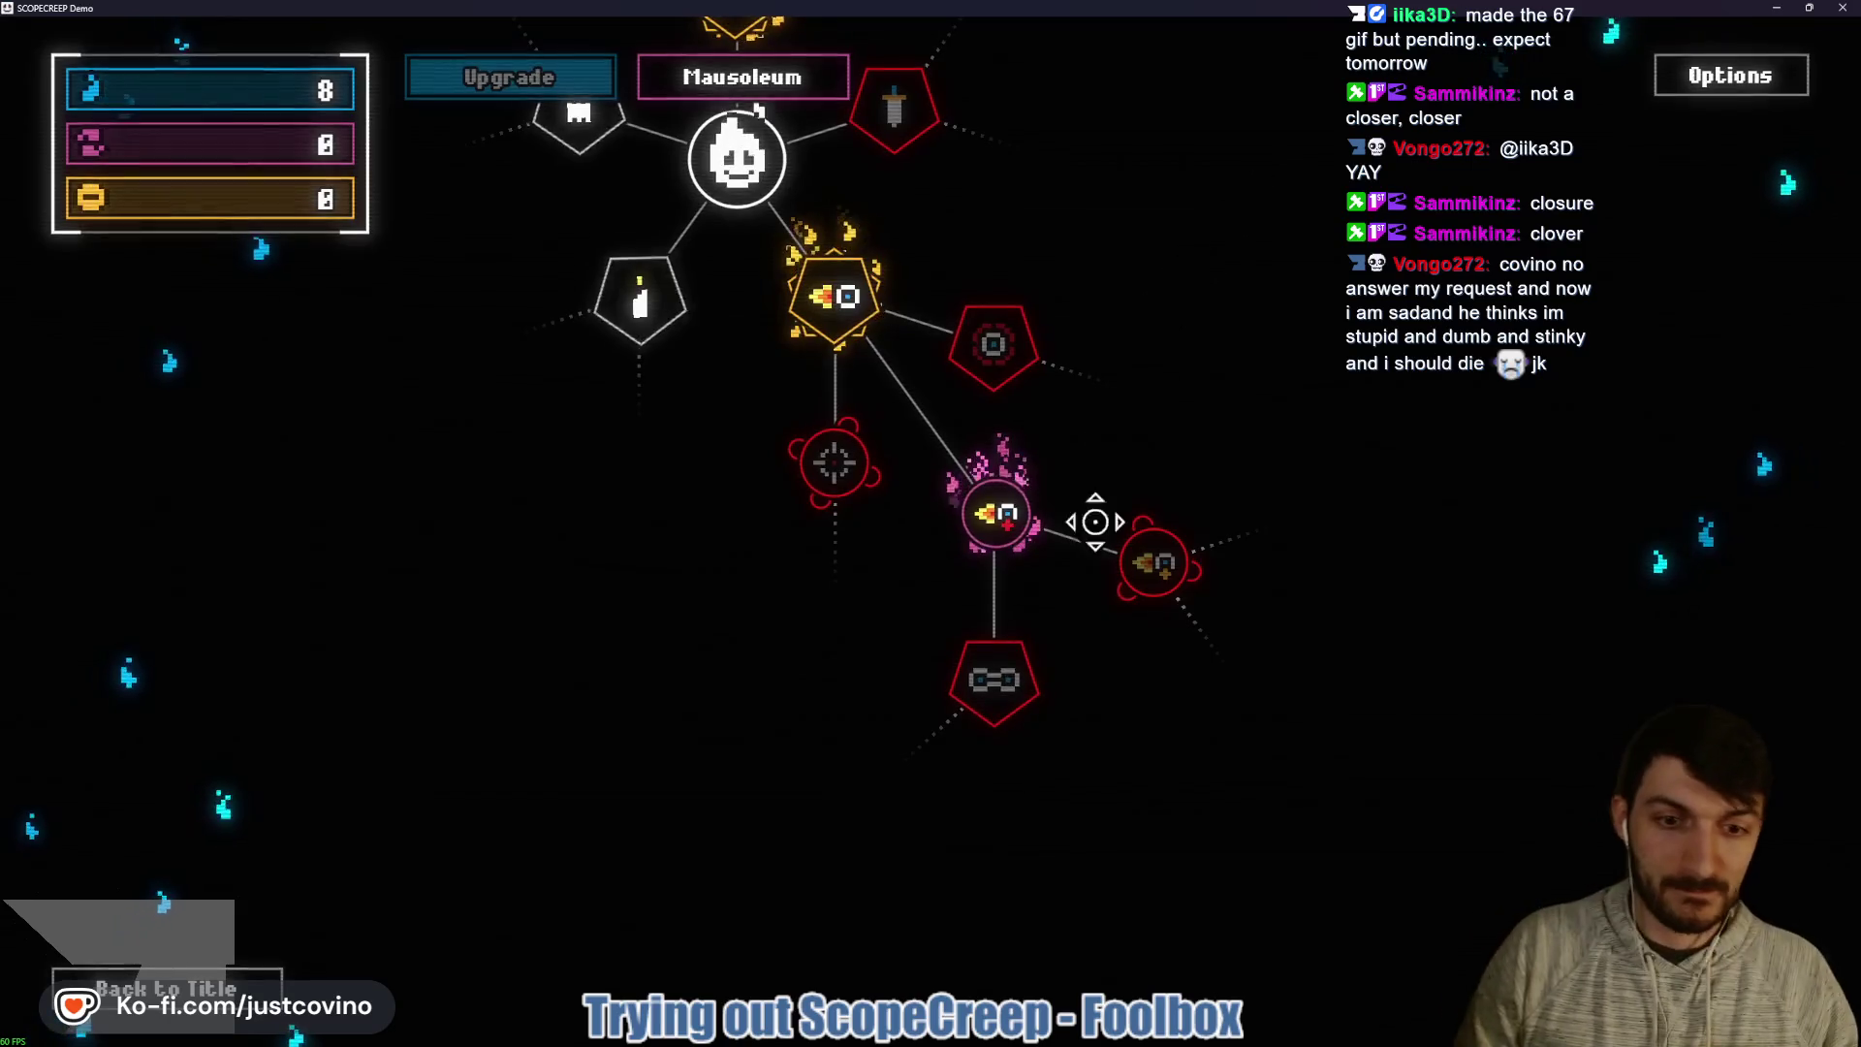
mouse_move(1013, 687)
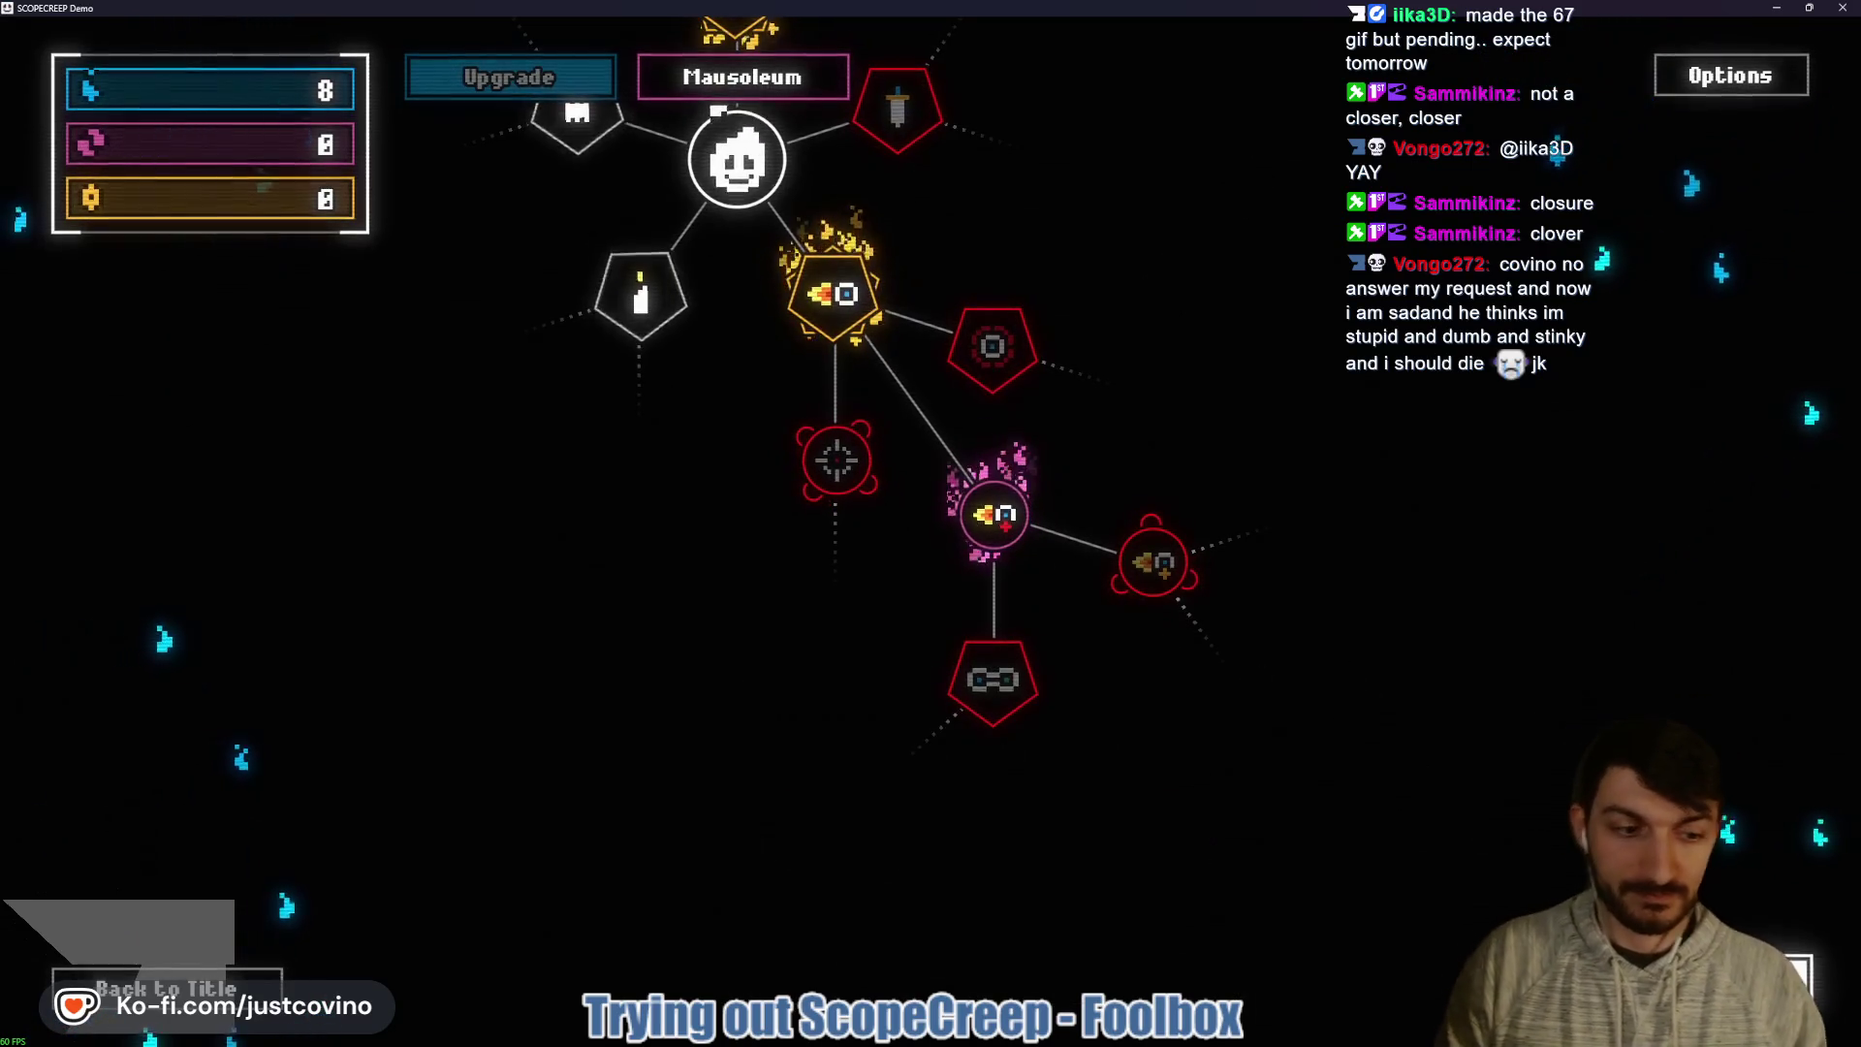
key(Escape)
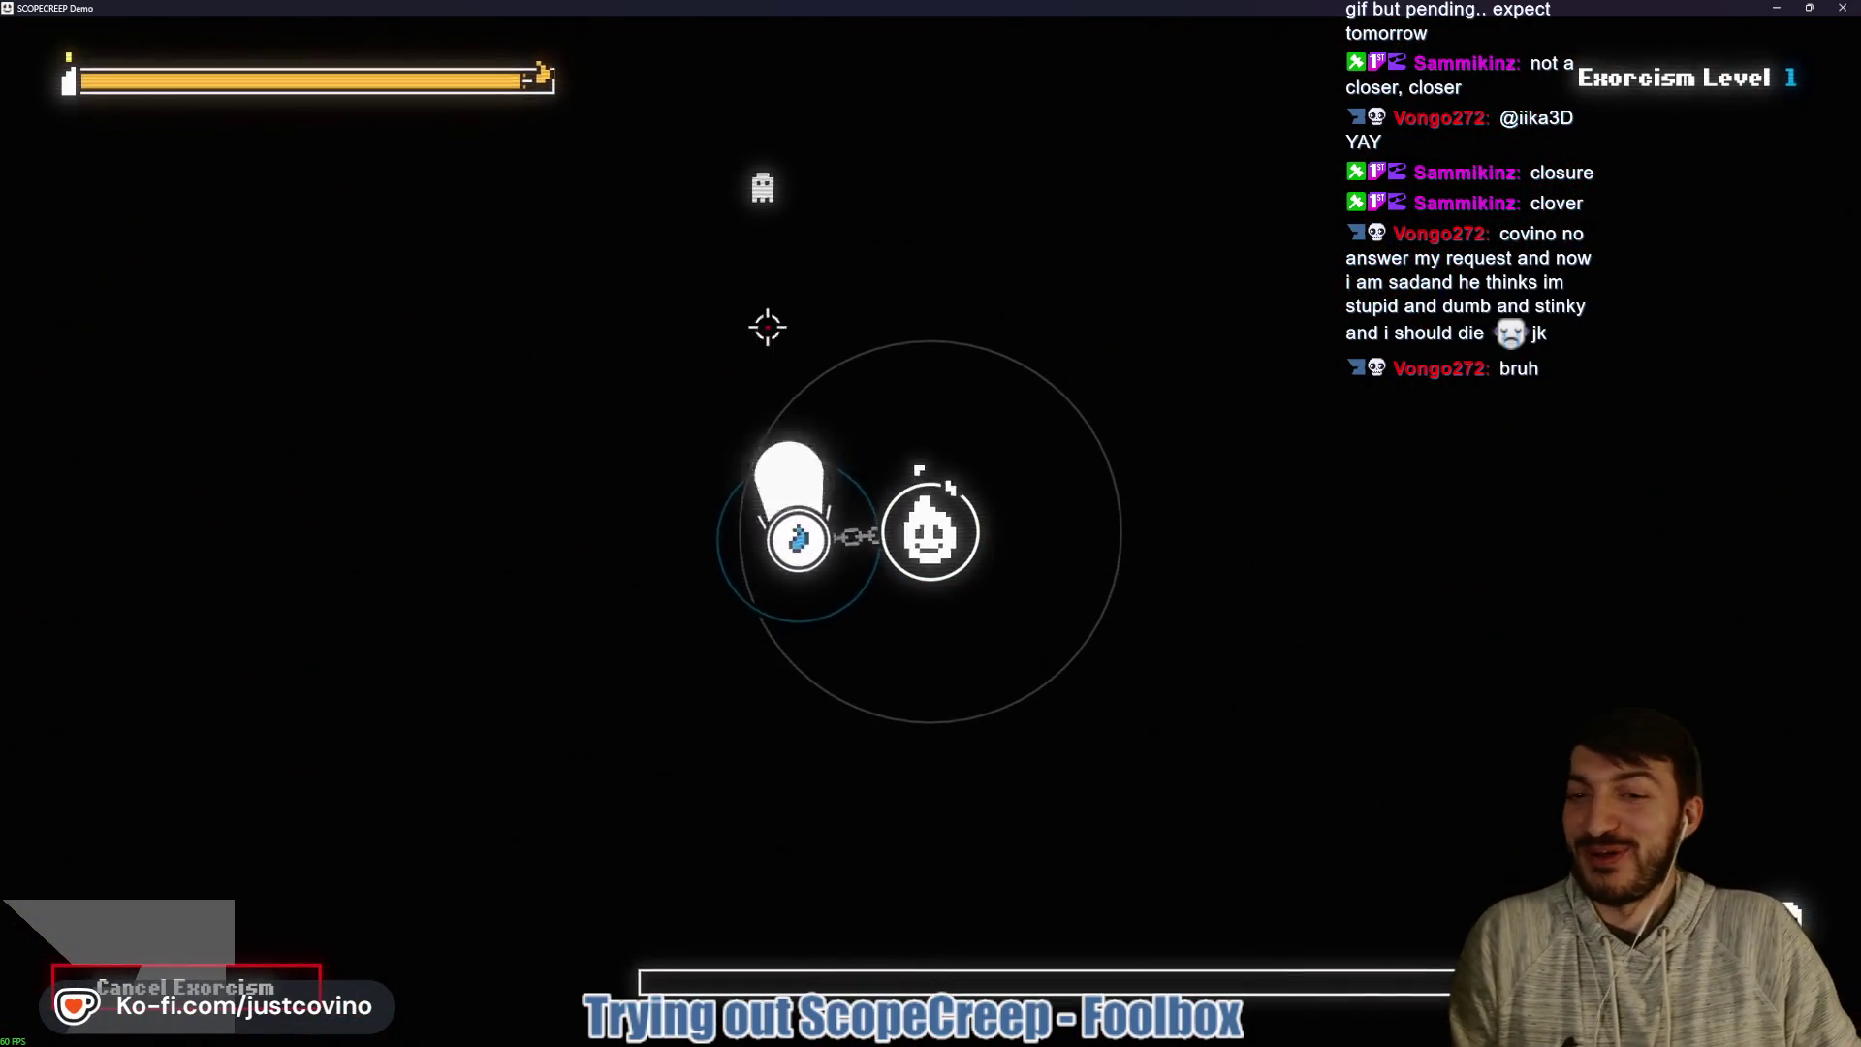
- Swing the chained torch at the ghosts until time runs out at 12 resources, a new max
click(780, 286)
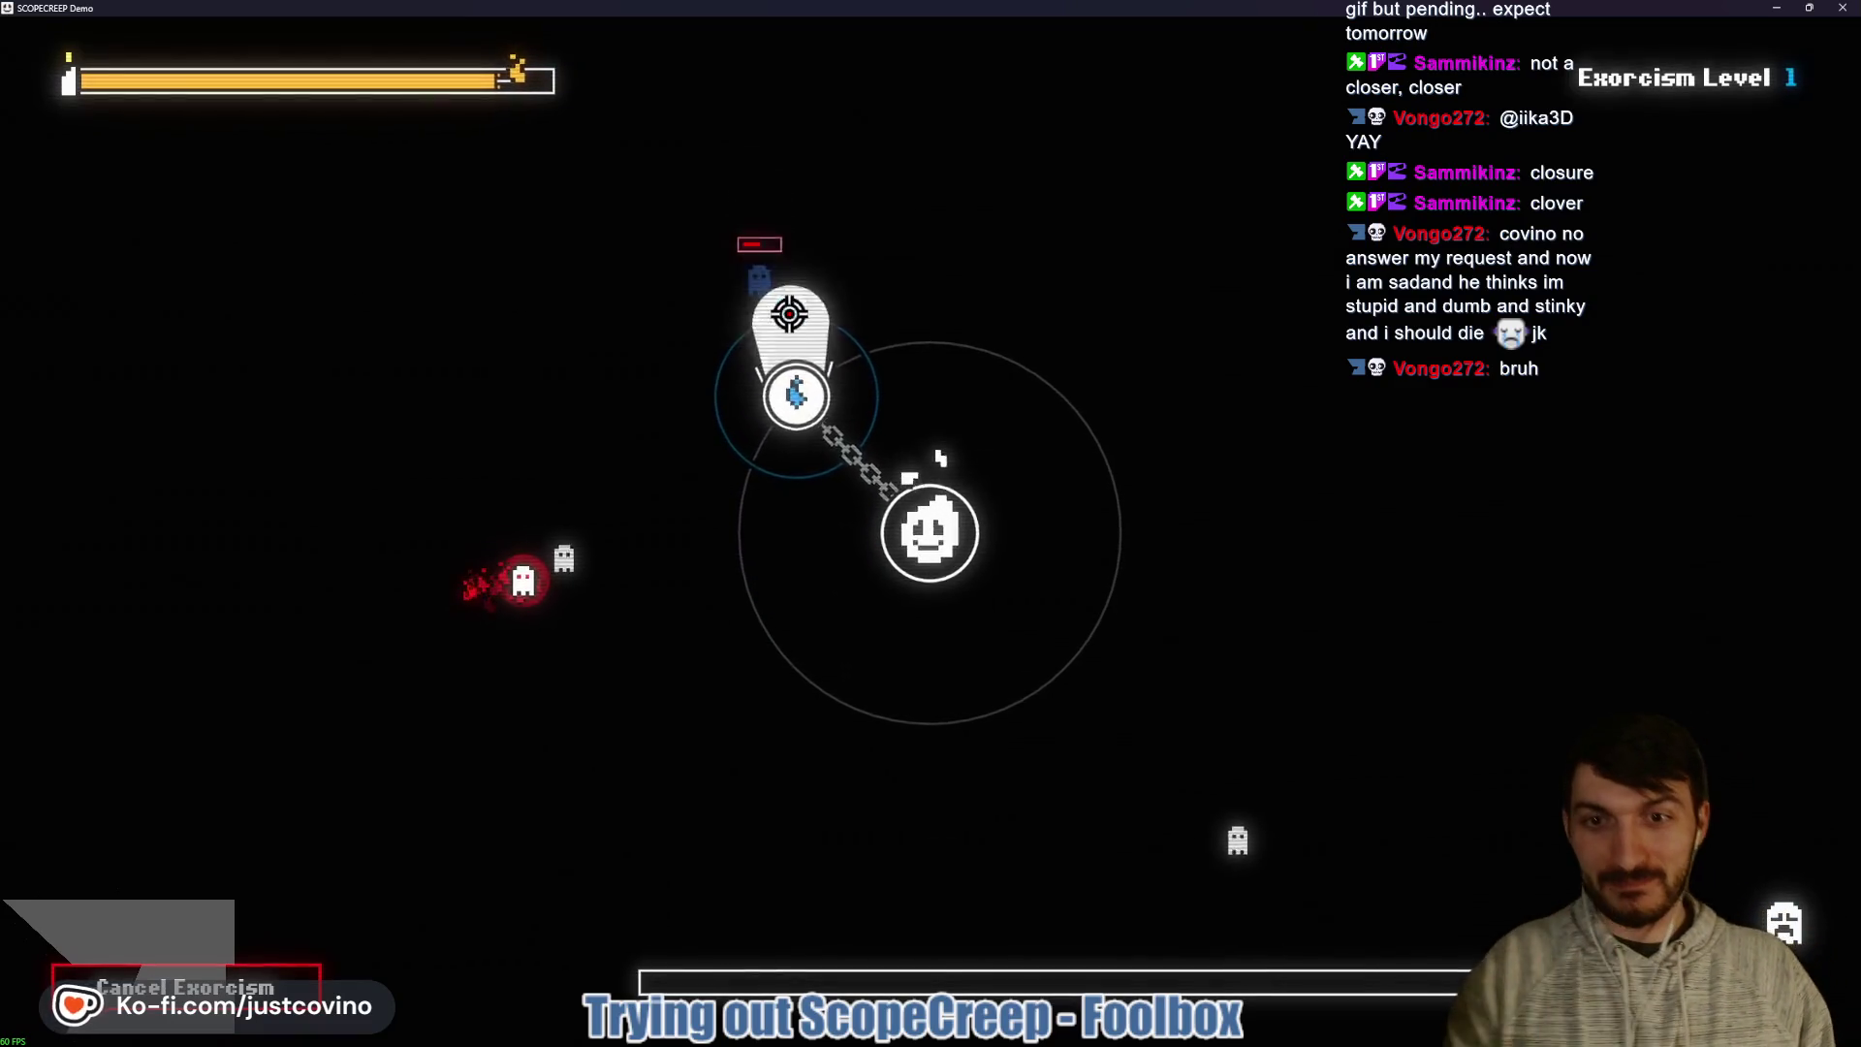
click(740, 252)
click(589, 562)
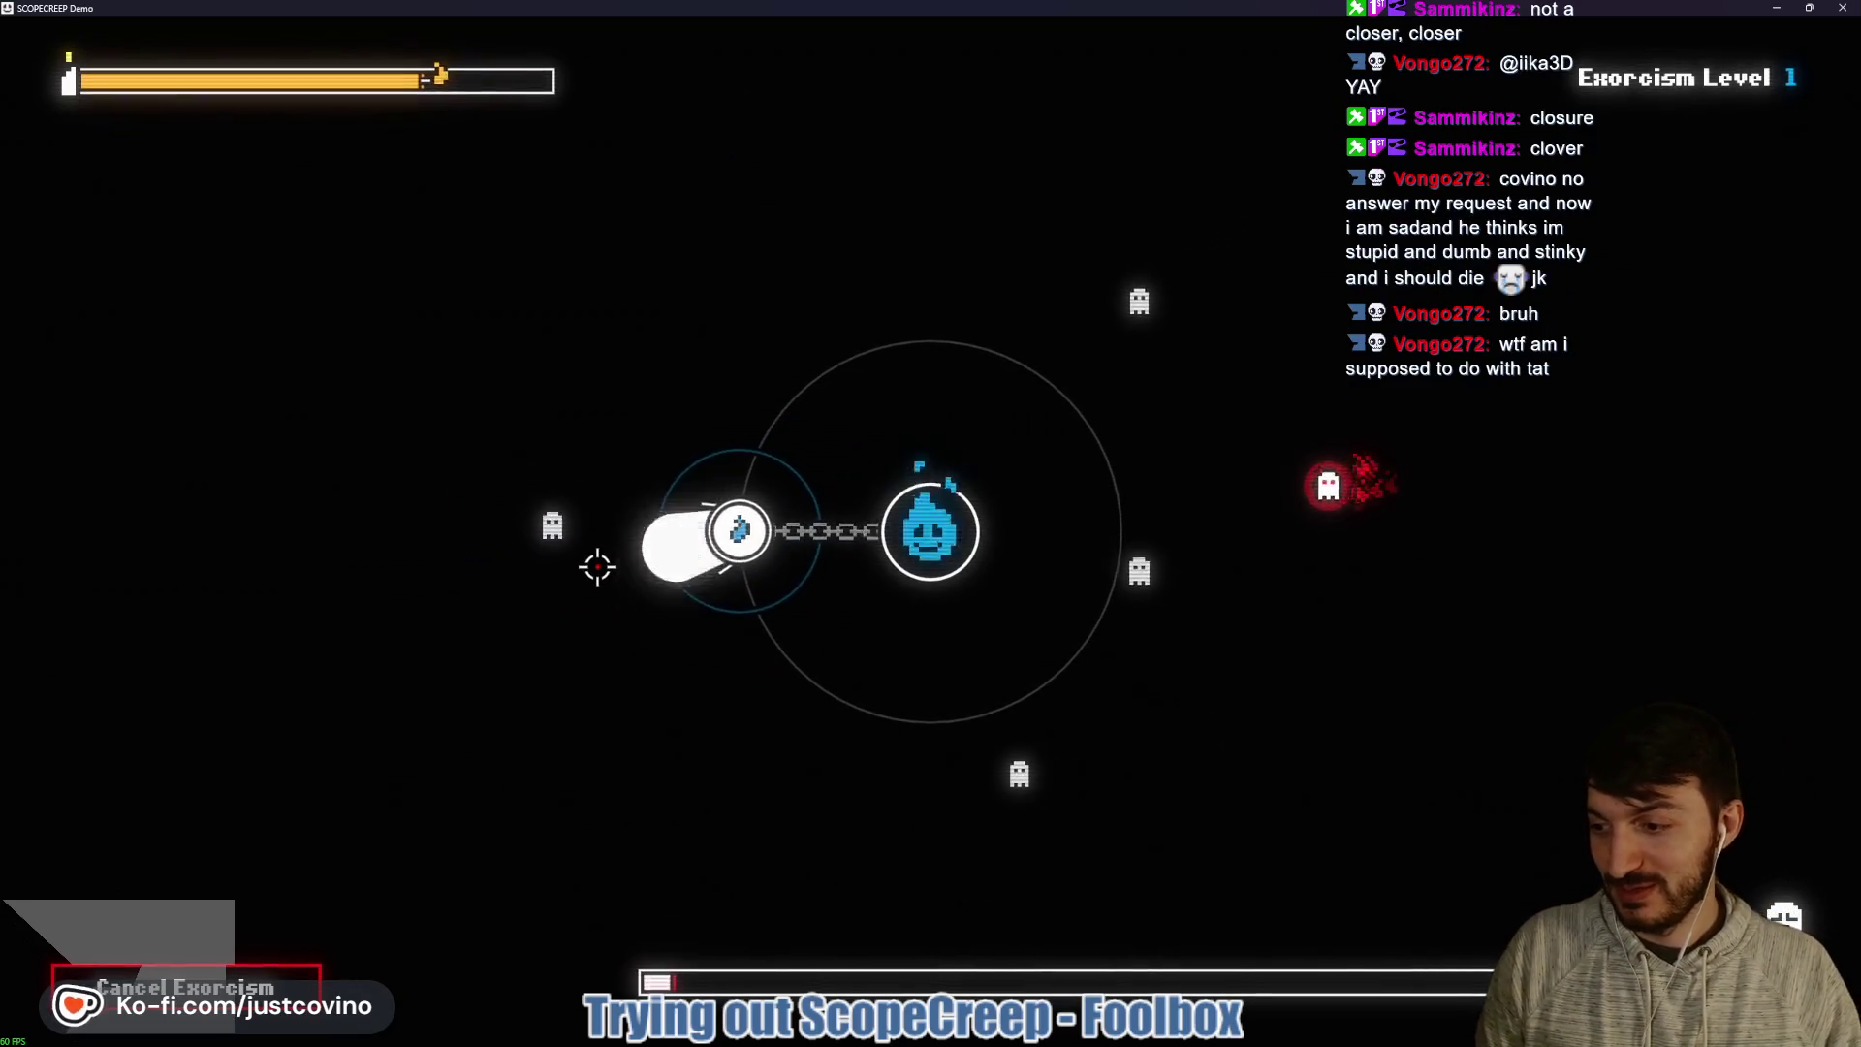
click(881, 743)
click(898, 711)
click(906, 717)
click(914, 743)
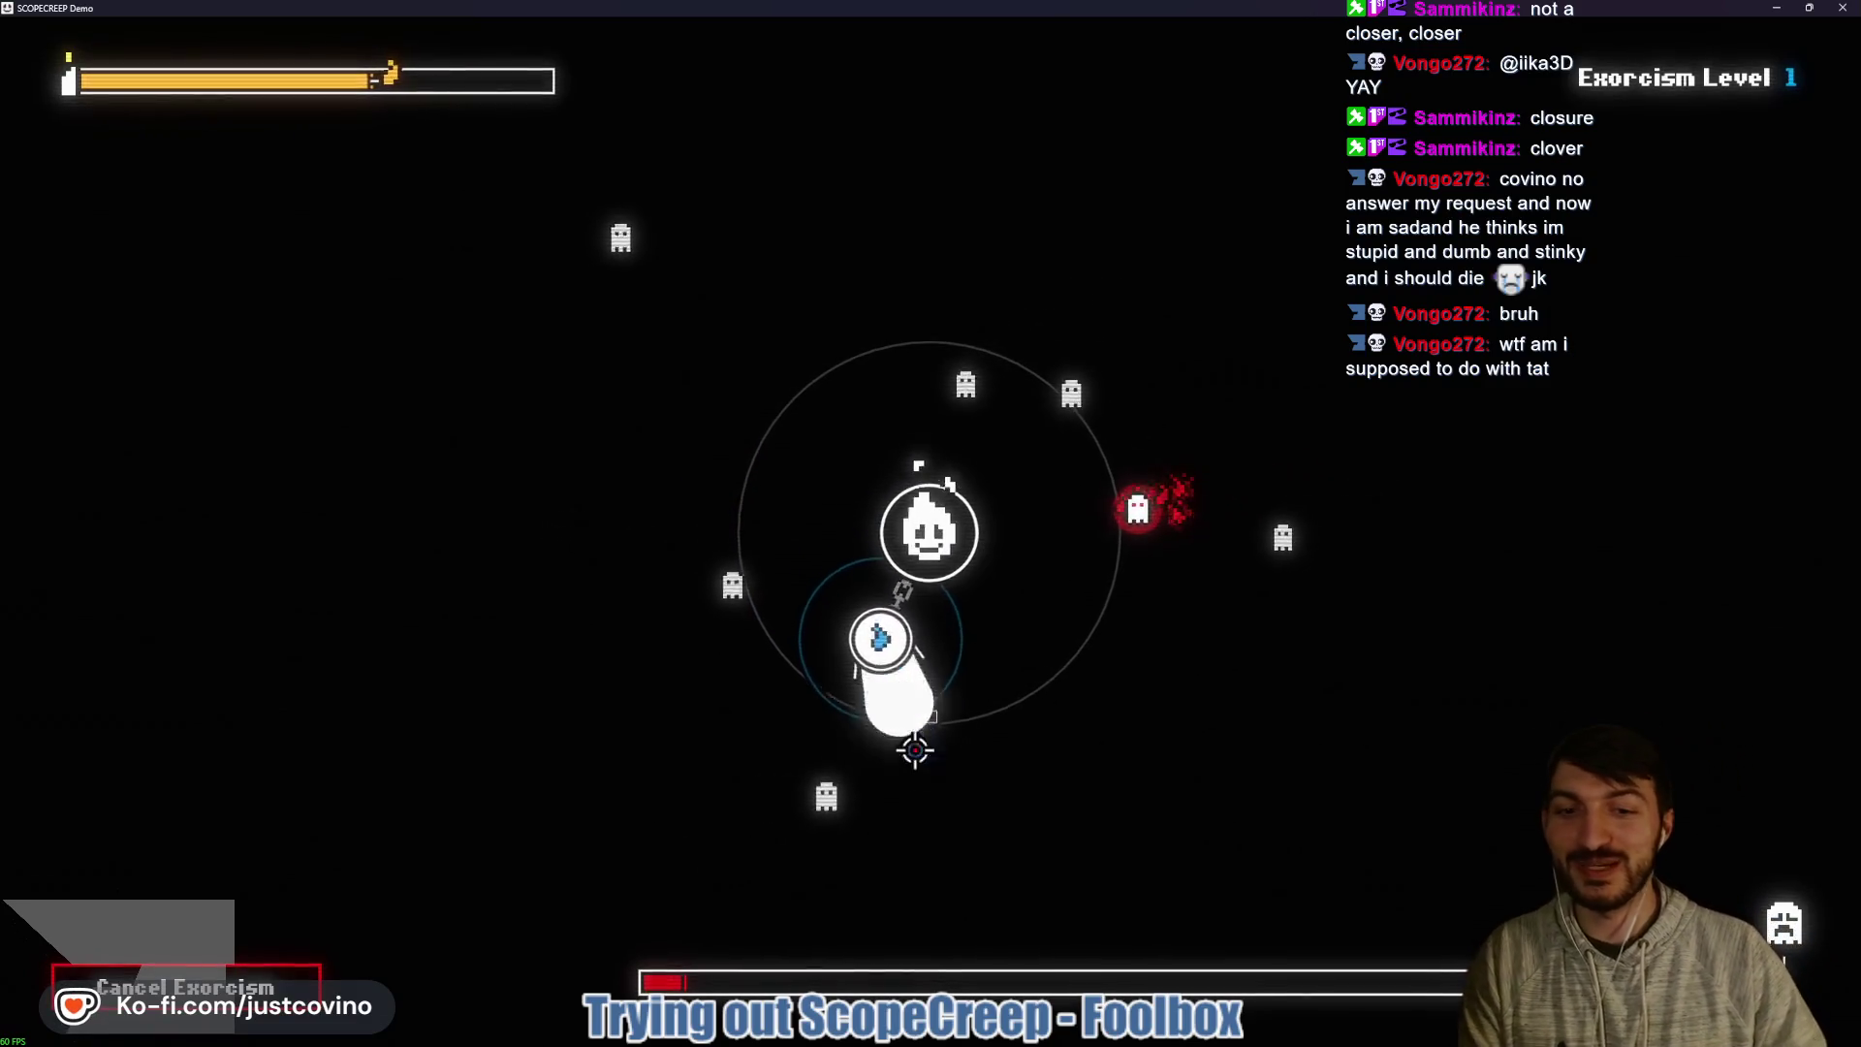
click(1032, 516)
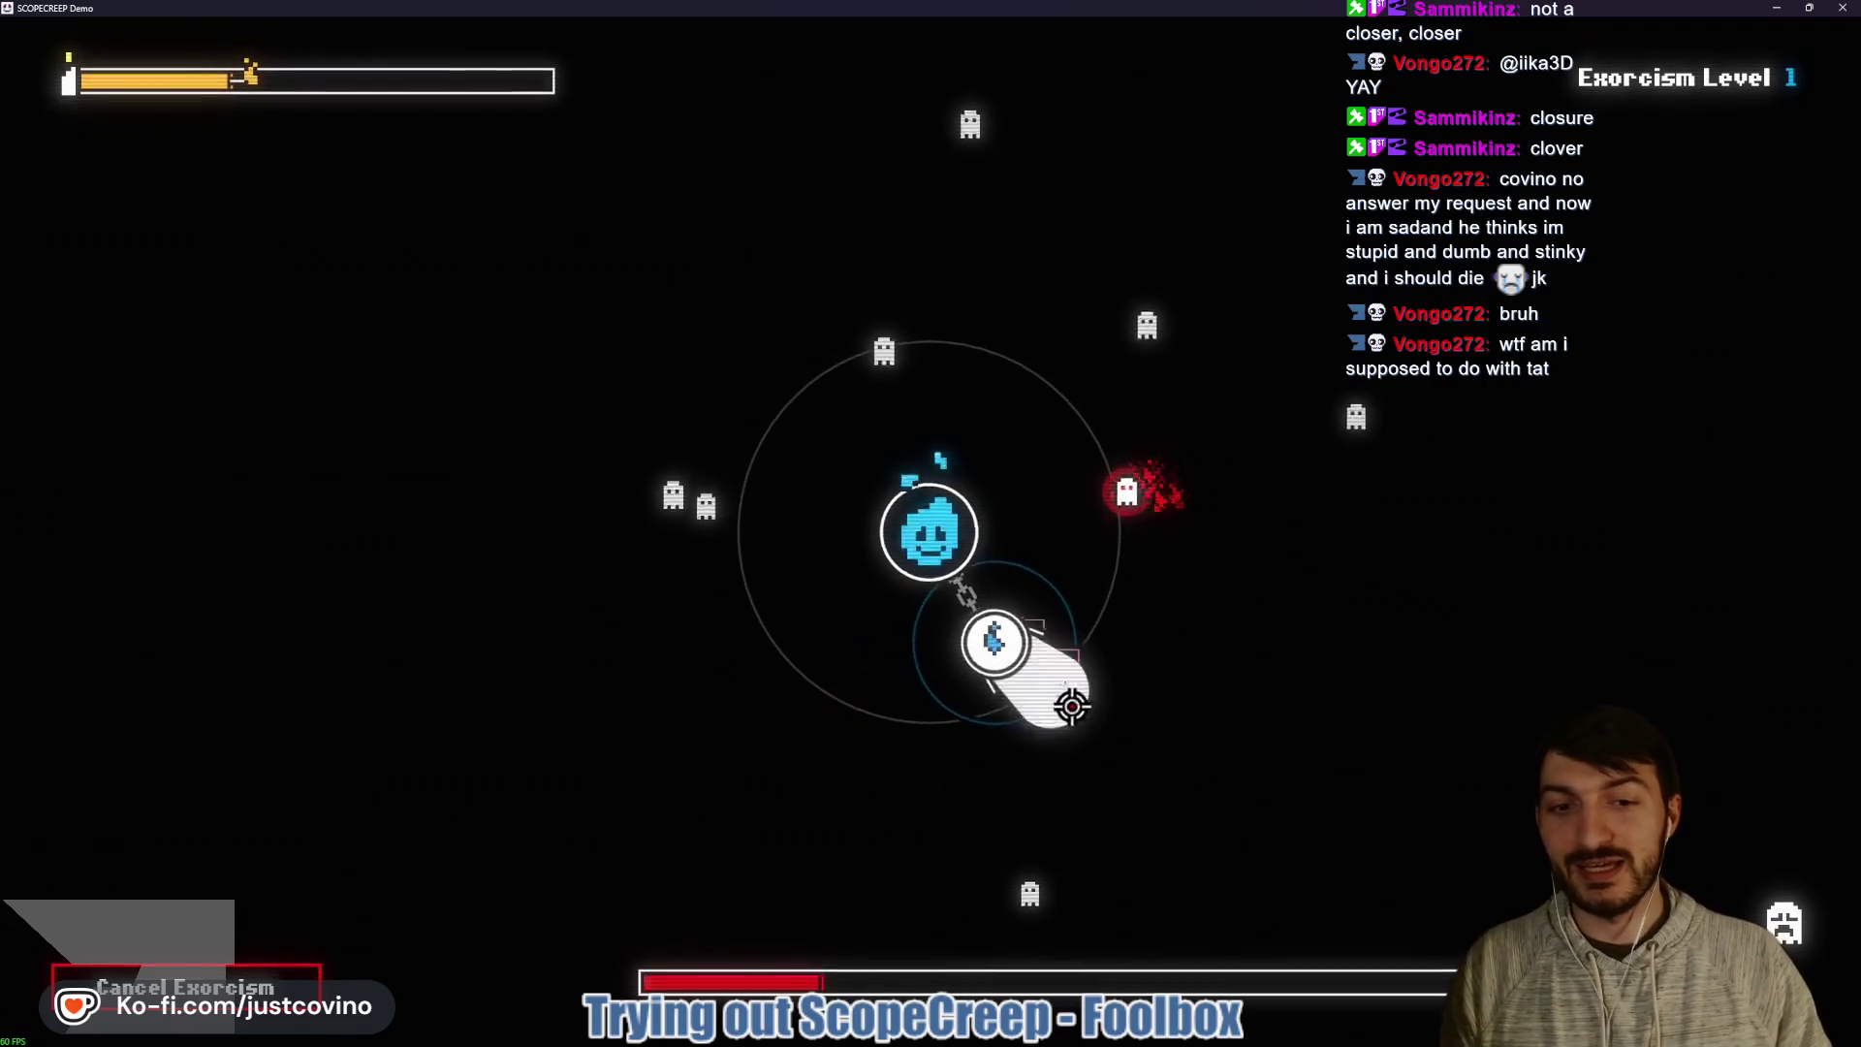
click(1033, 466)
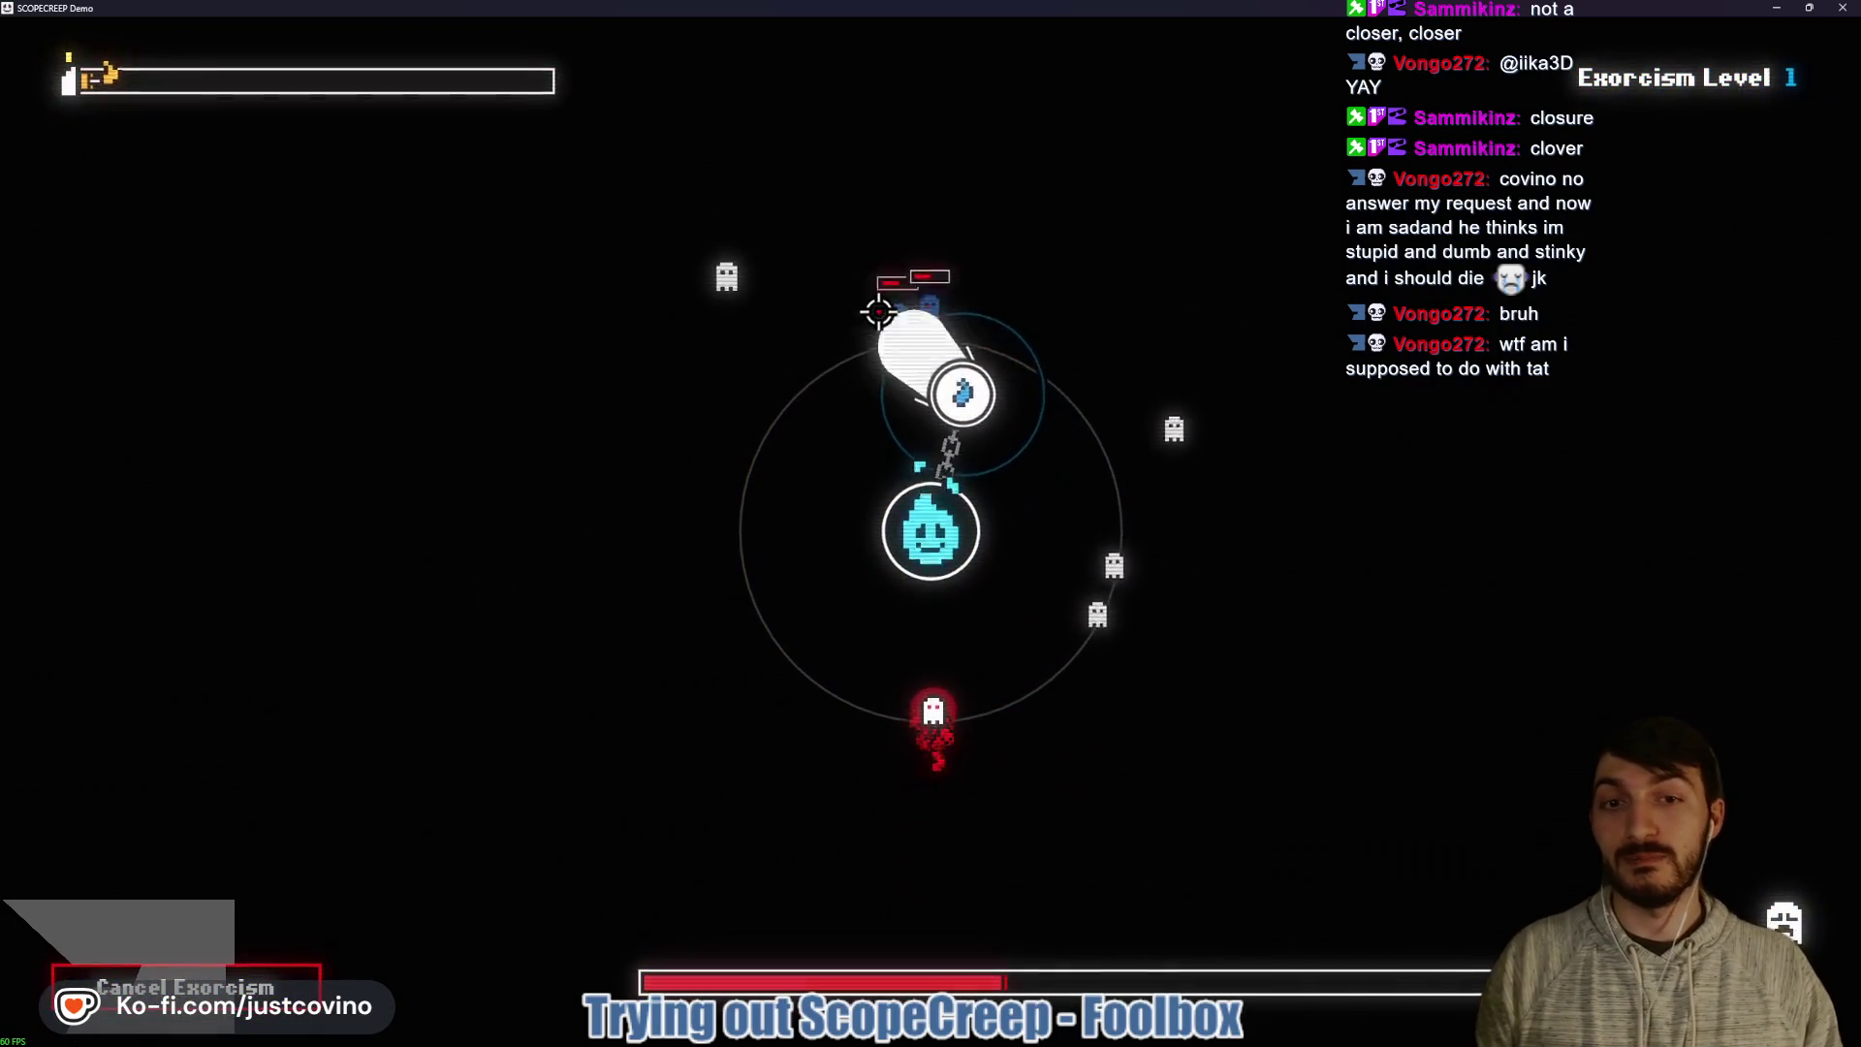
click(788, 320)
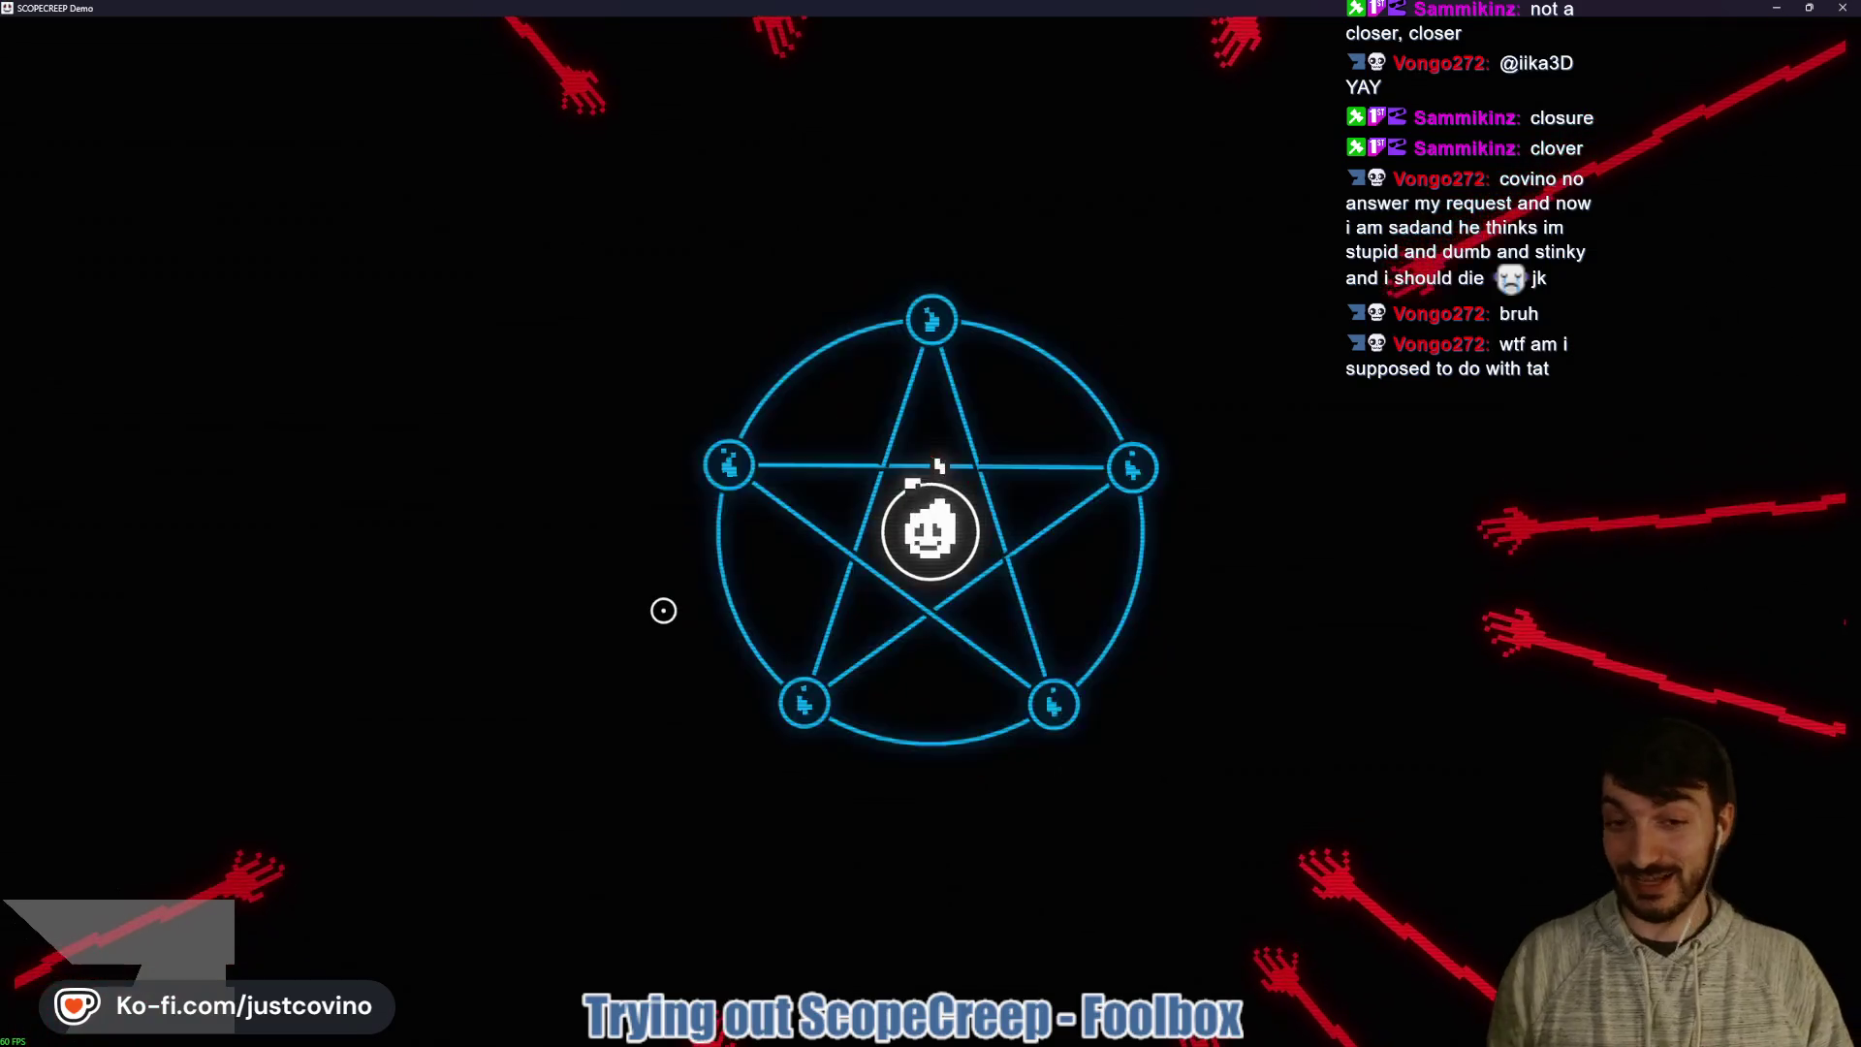
- Buy the Strength, Wax On and Spooky! upgrades, spending souls down to 0
mouse_move(802, 864)
mouse_down()
mouse_move(628, 549)
mouse_move(788, 770)
mouse_up()
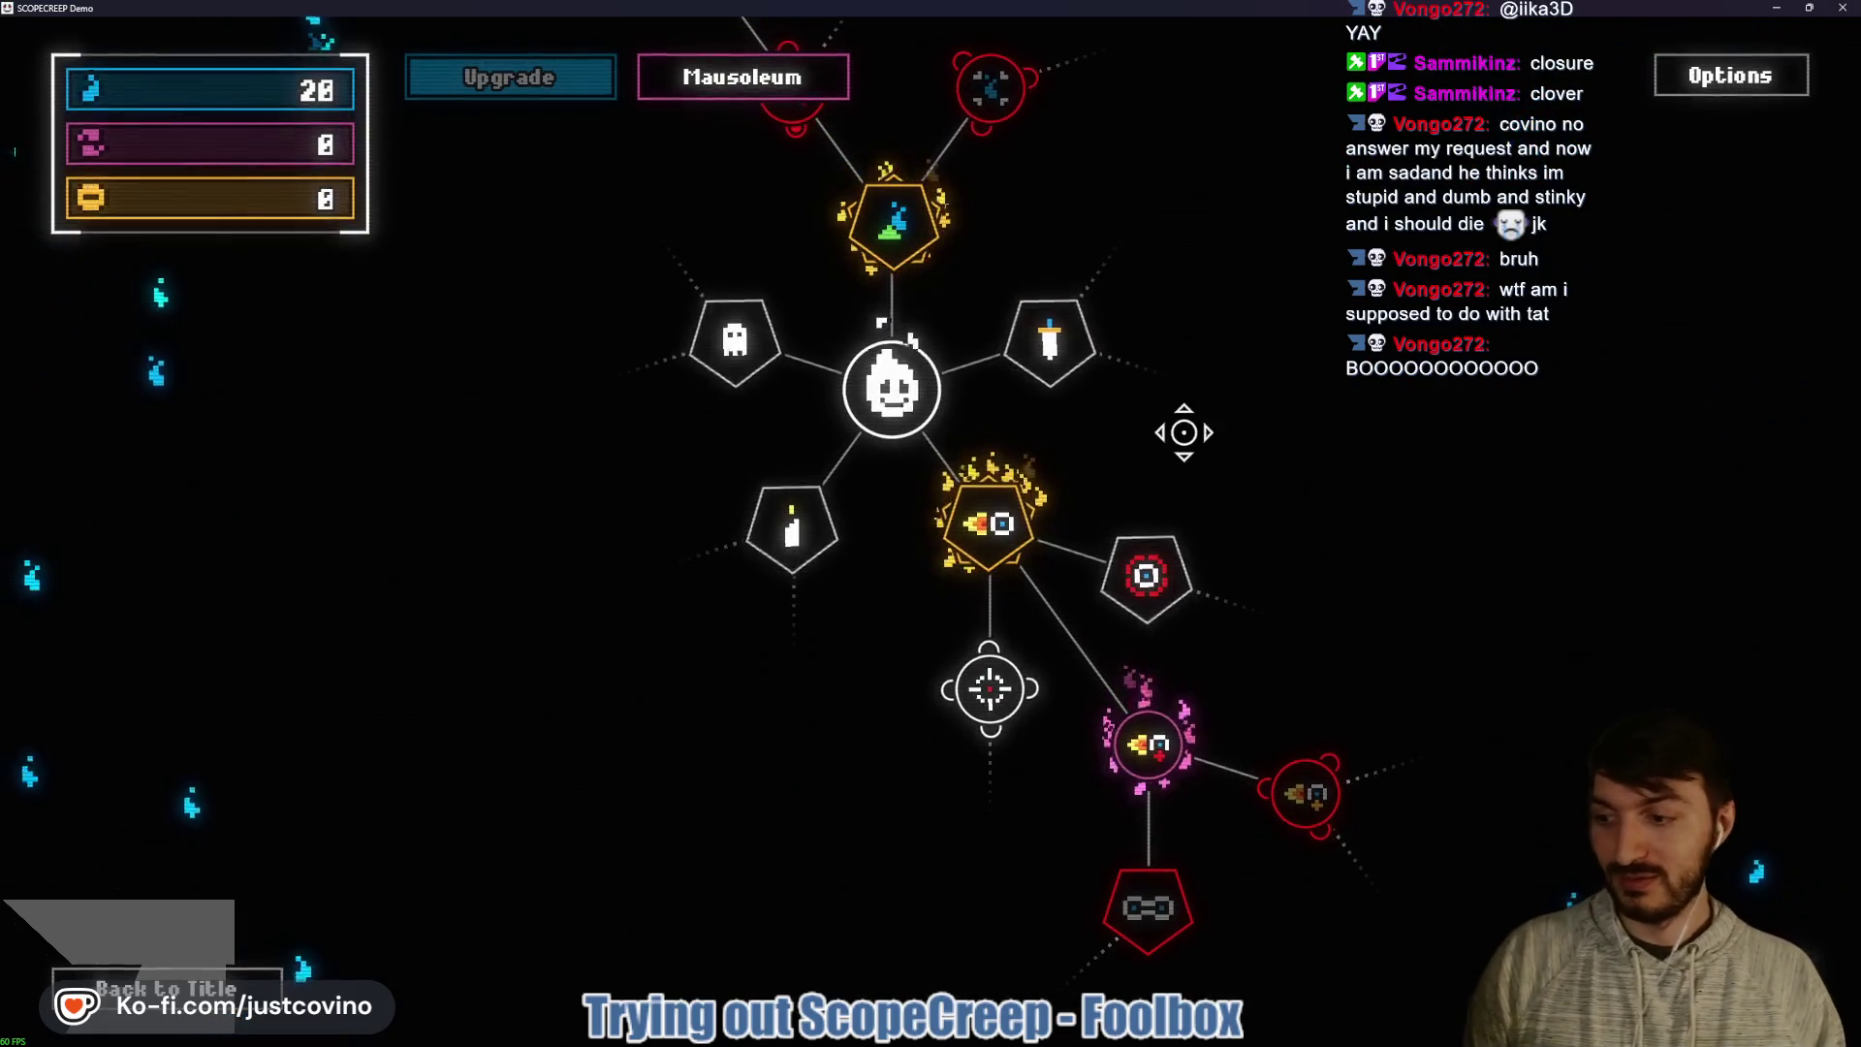
drag(1196, 154, 1138, 382)
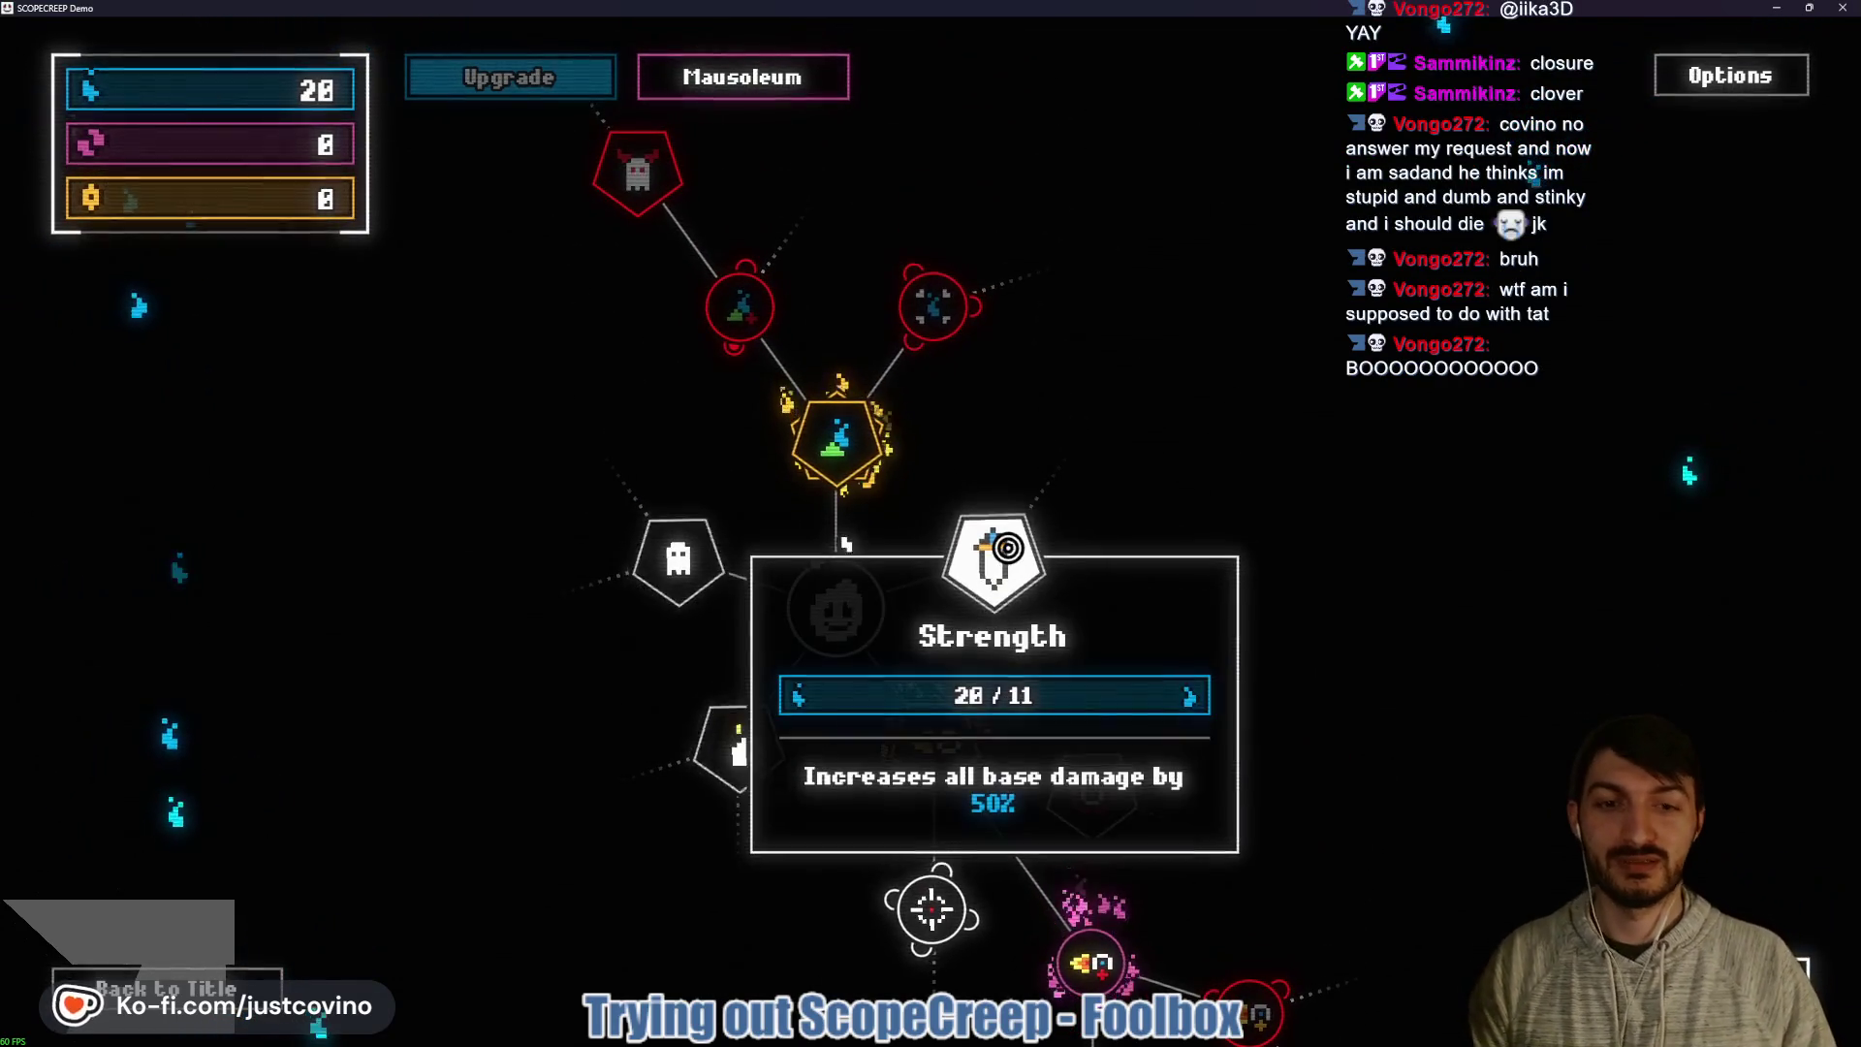
click(1006, 549)
mouse_move(669, 567)
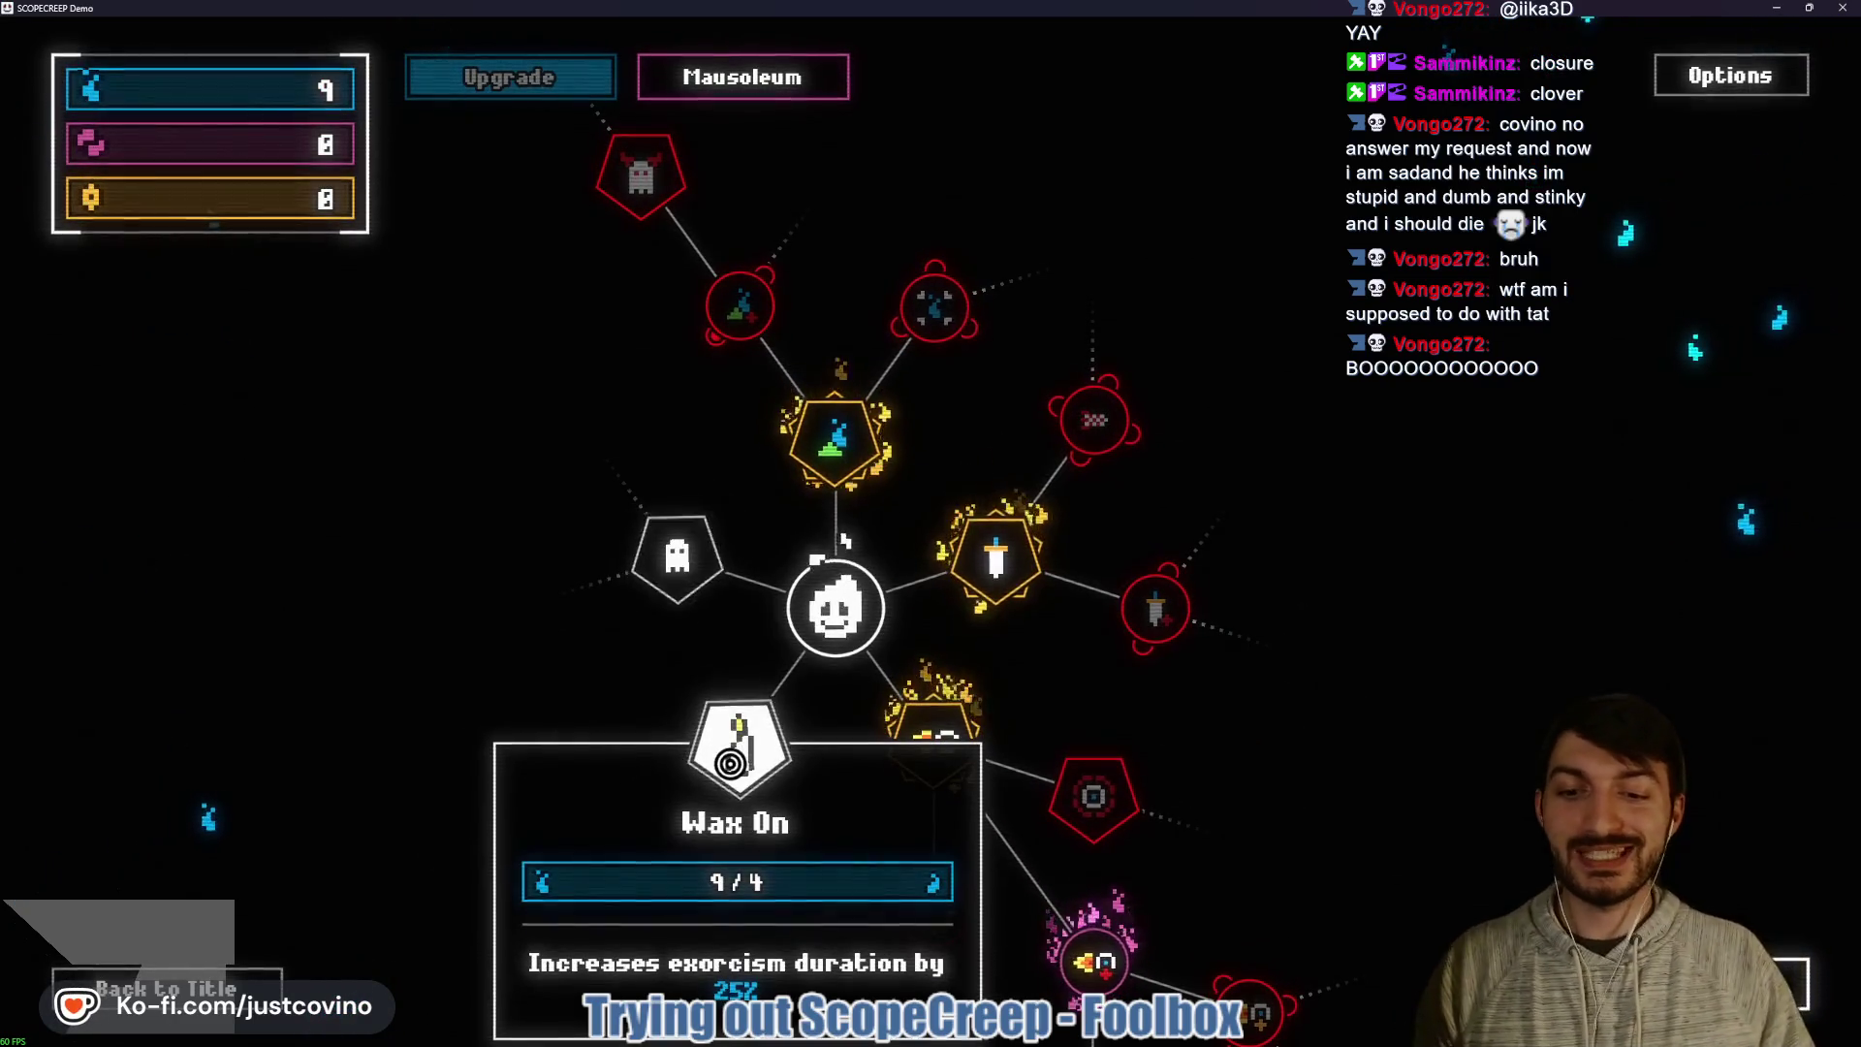
click(739, 746)
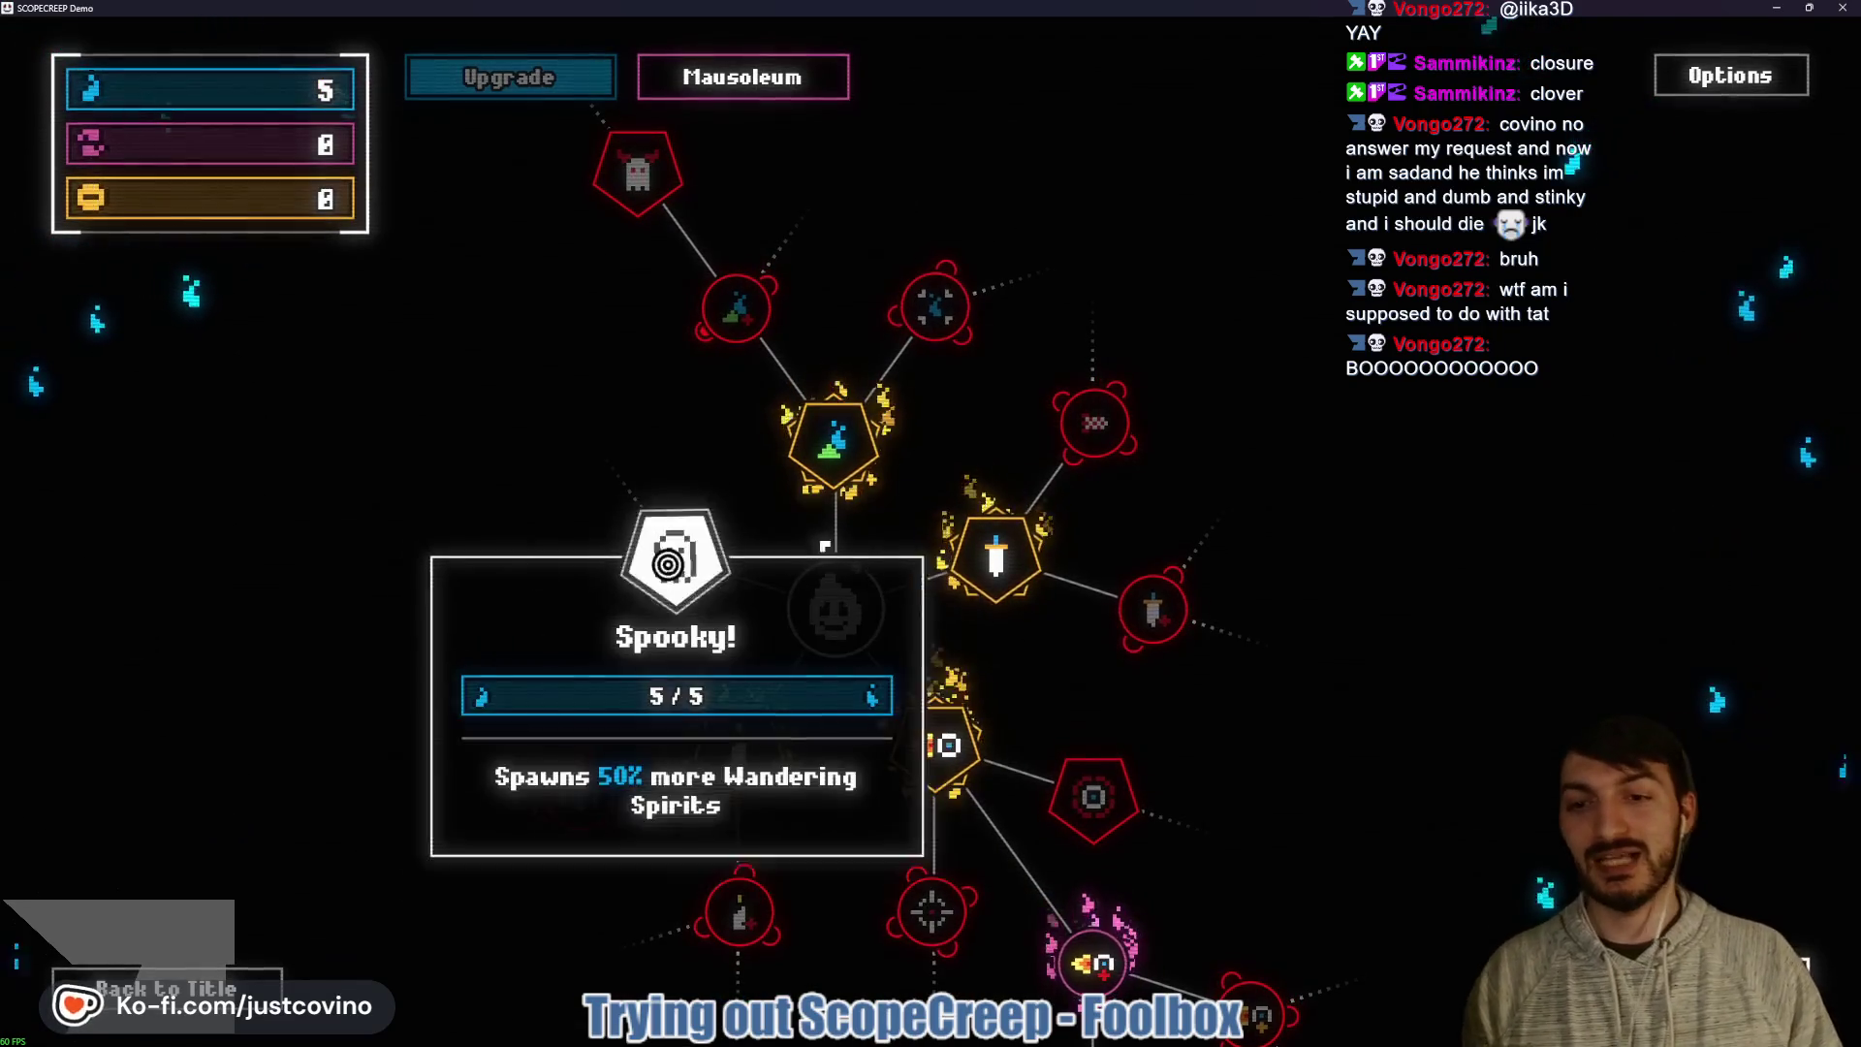
click(675, 557)
scroll(1229, 532, down, 2)
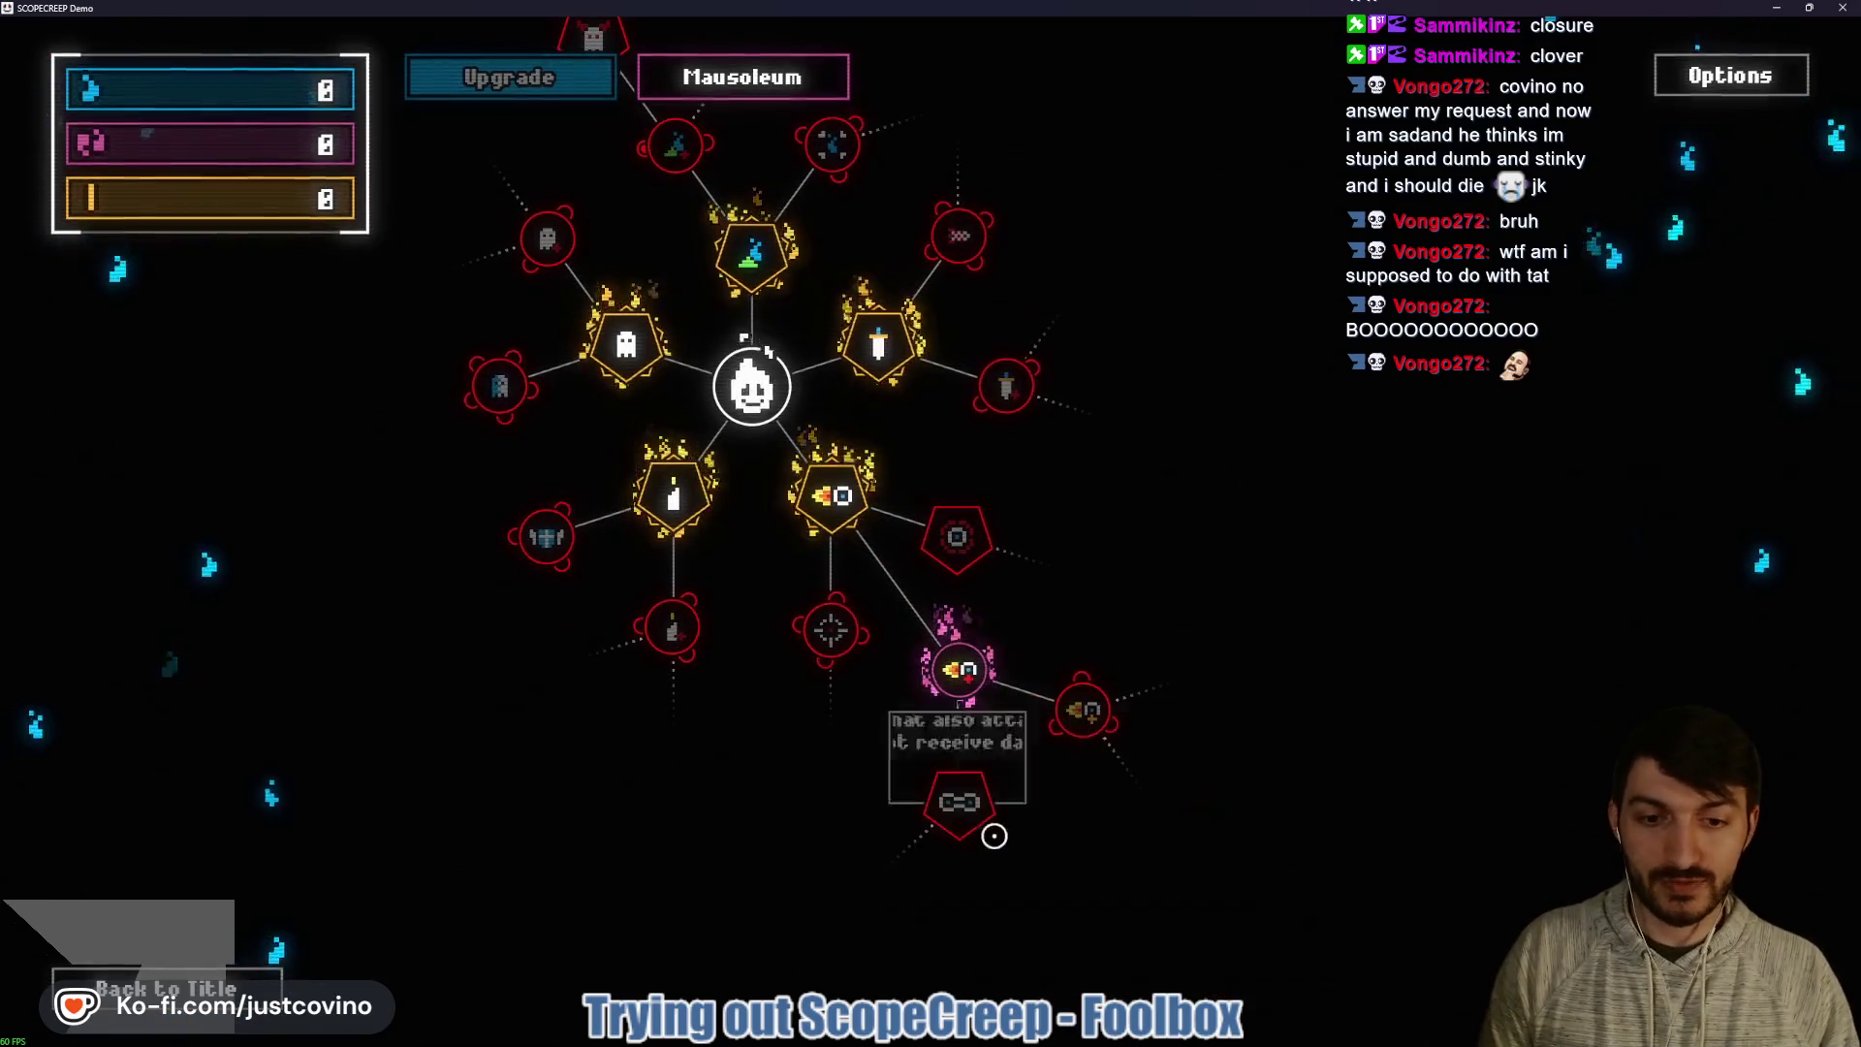
click(943, 817)
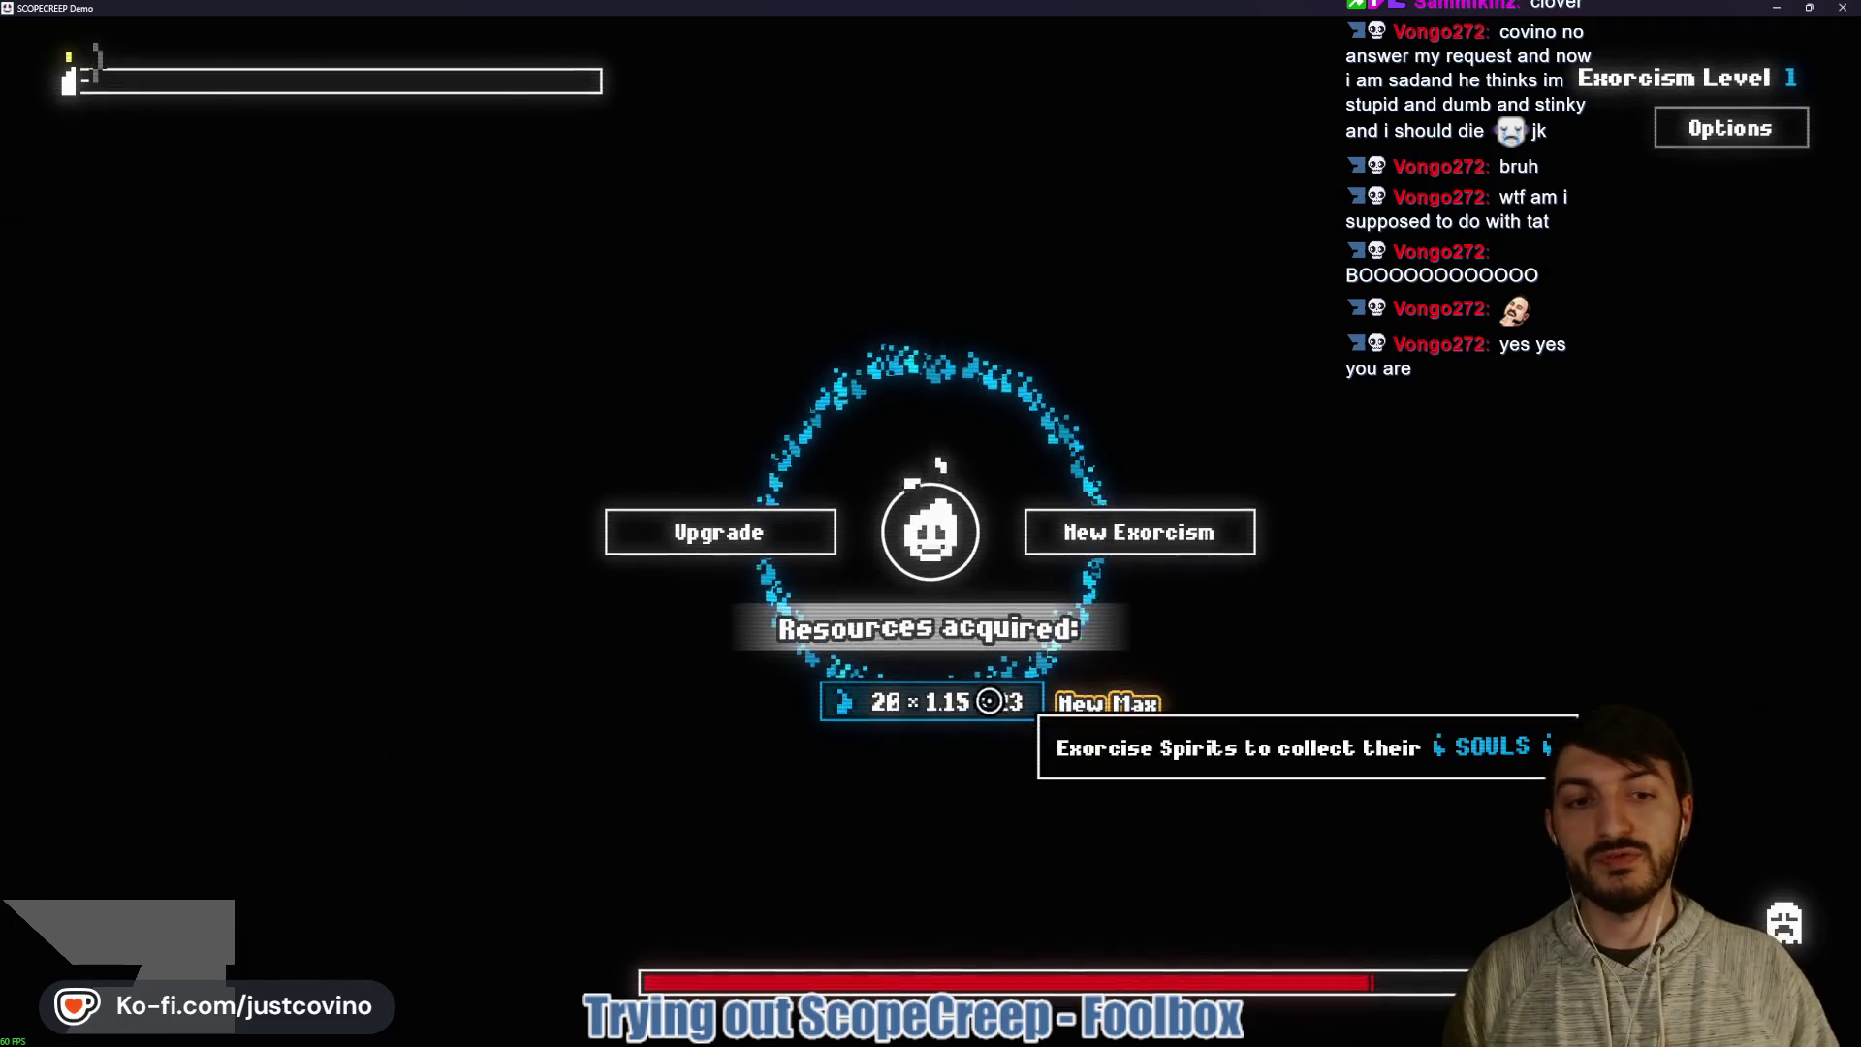
- Leave the run results screen for the upgrade skill tree
click(717, 532)
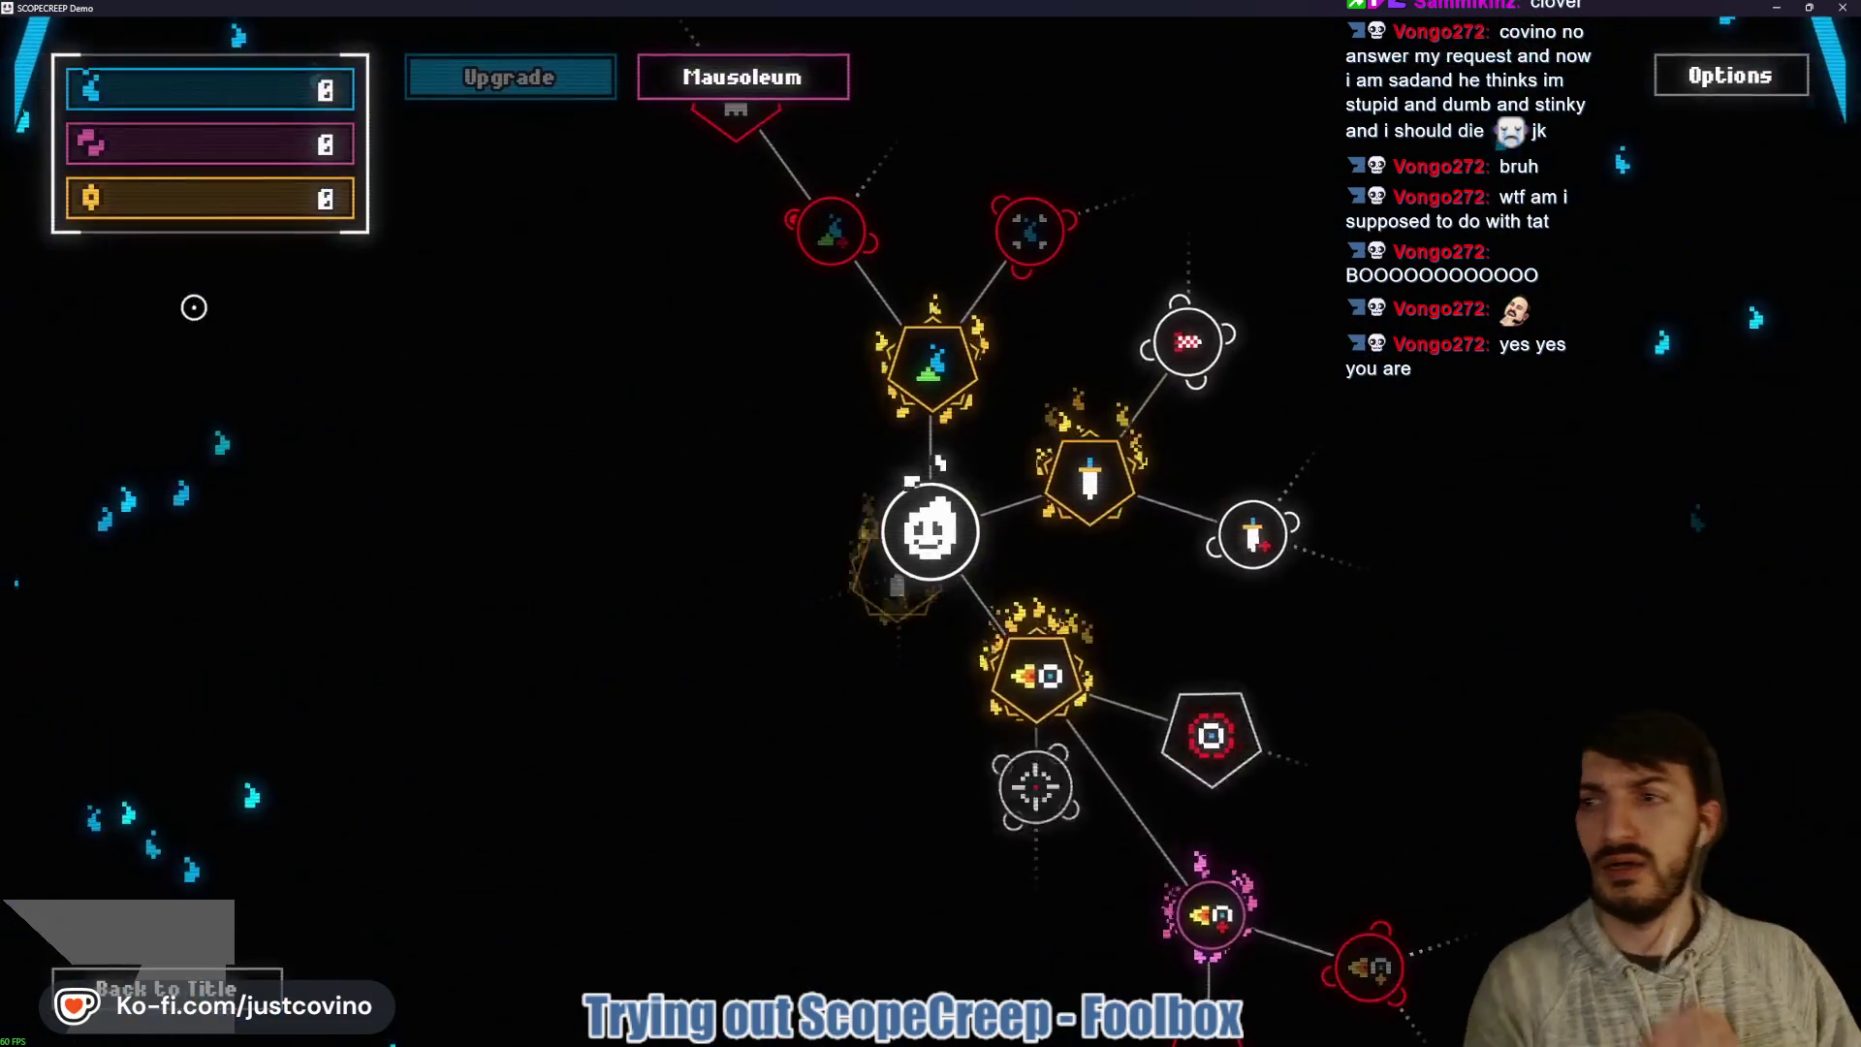
- View the Mausoleum achievements grid, then go back to the upgrade tree with 23 souls
mouse_move(137, 151)
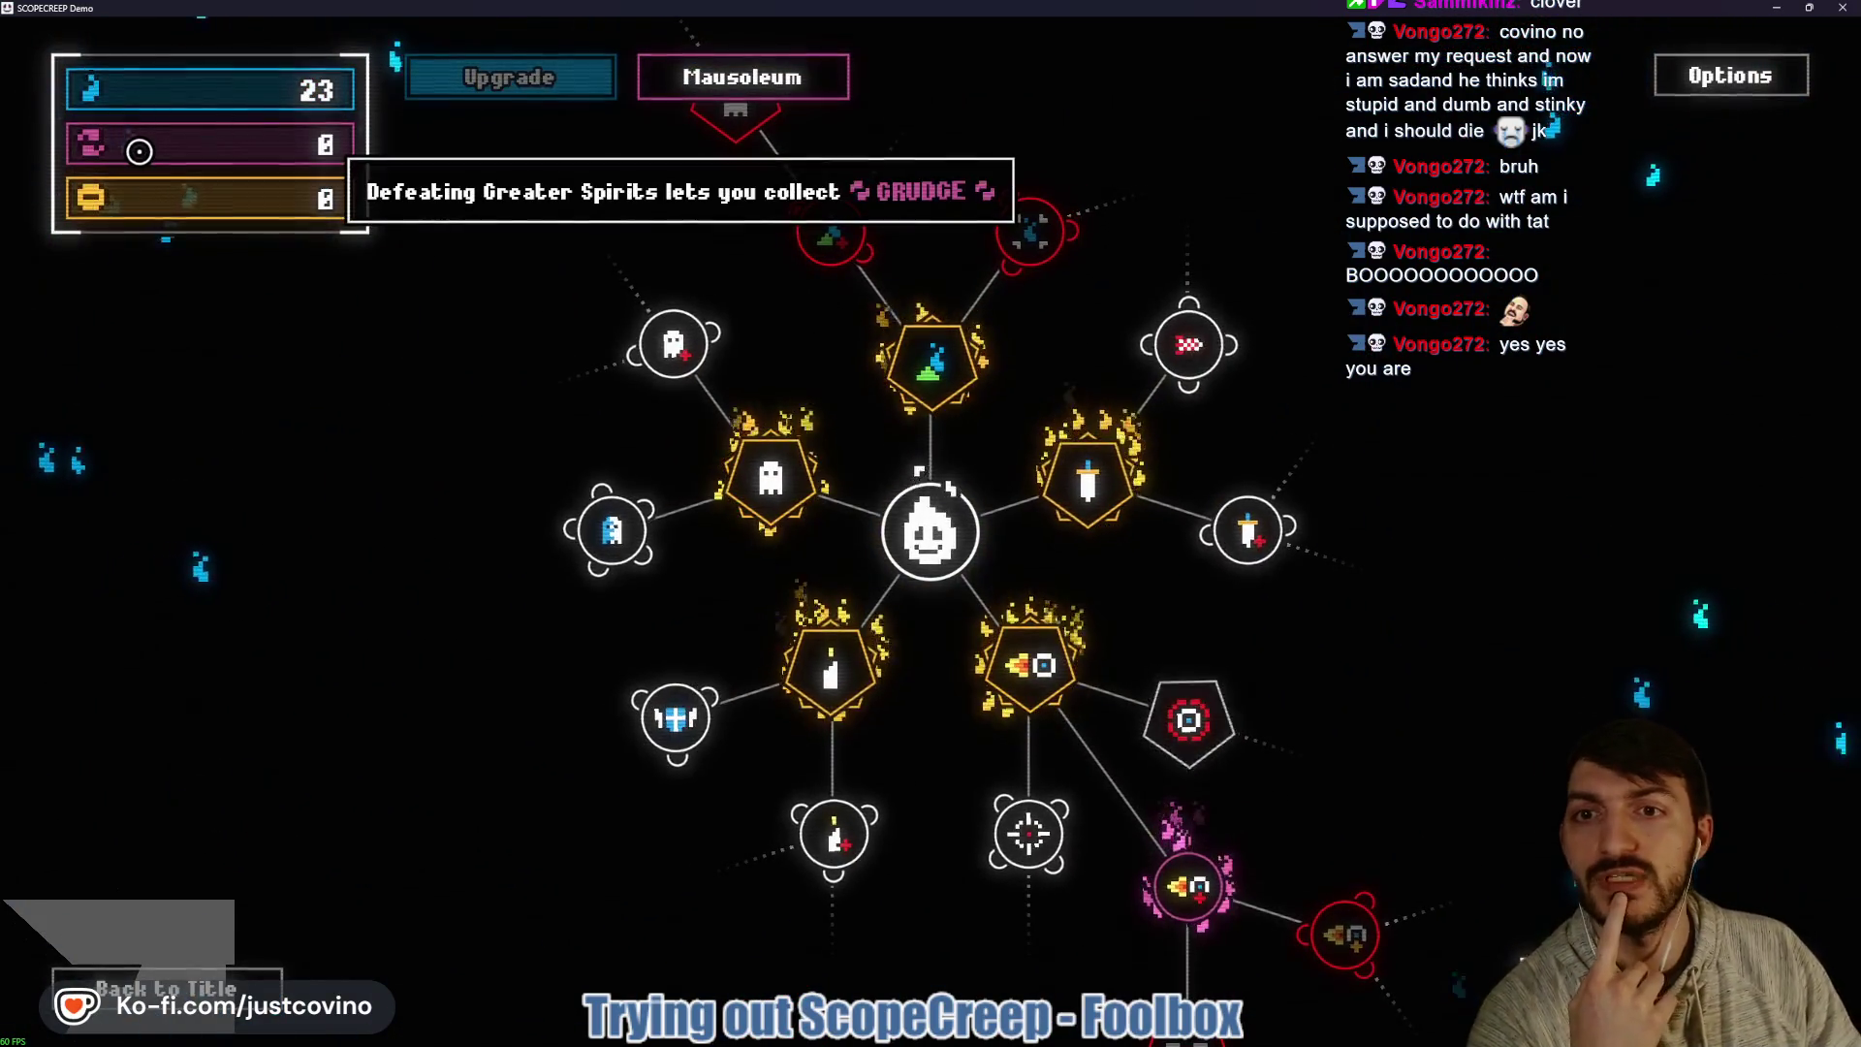
click(517, 88)
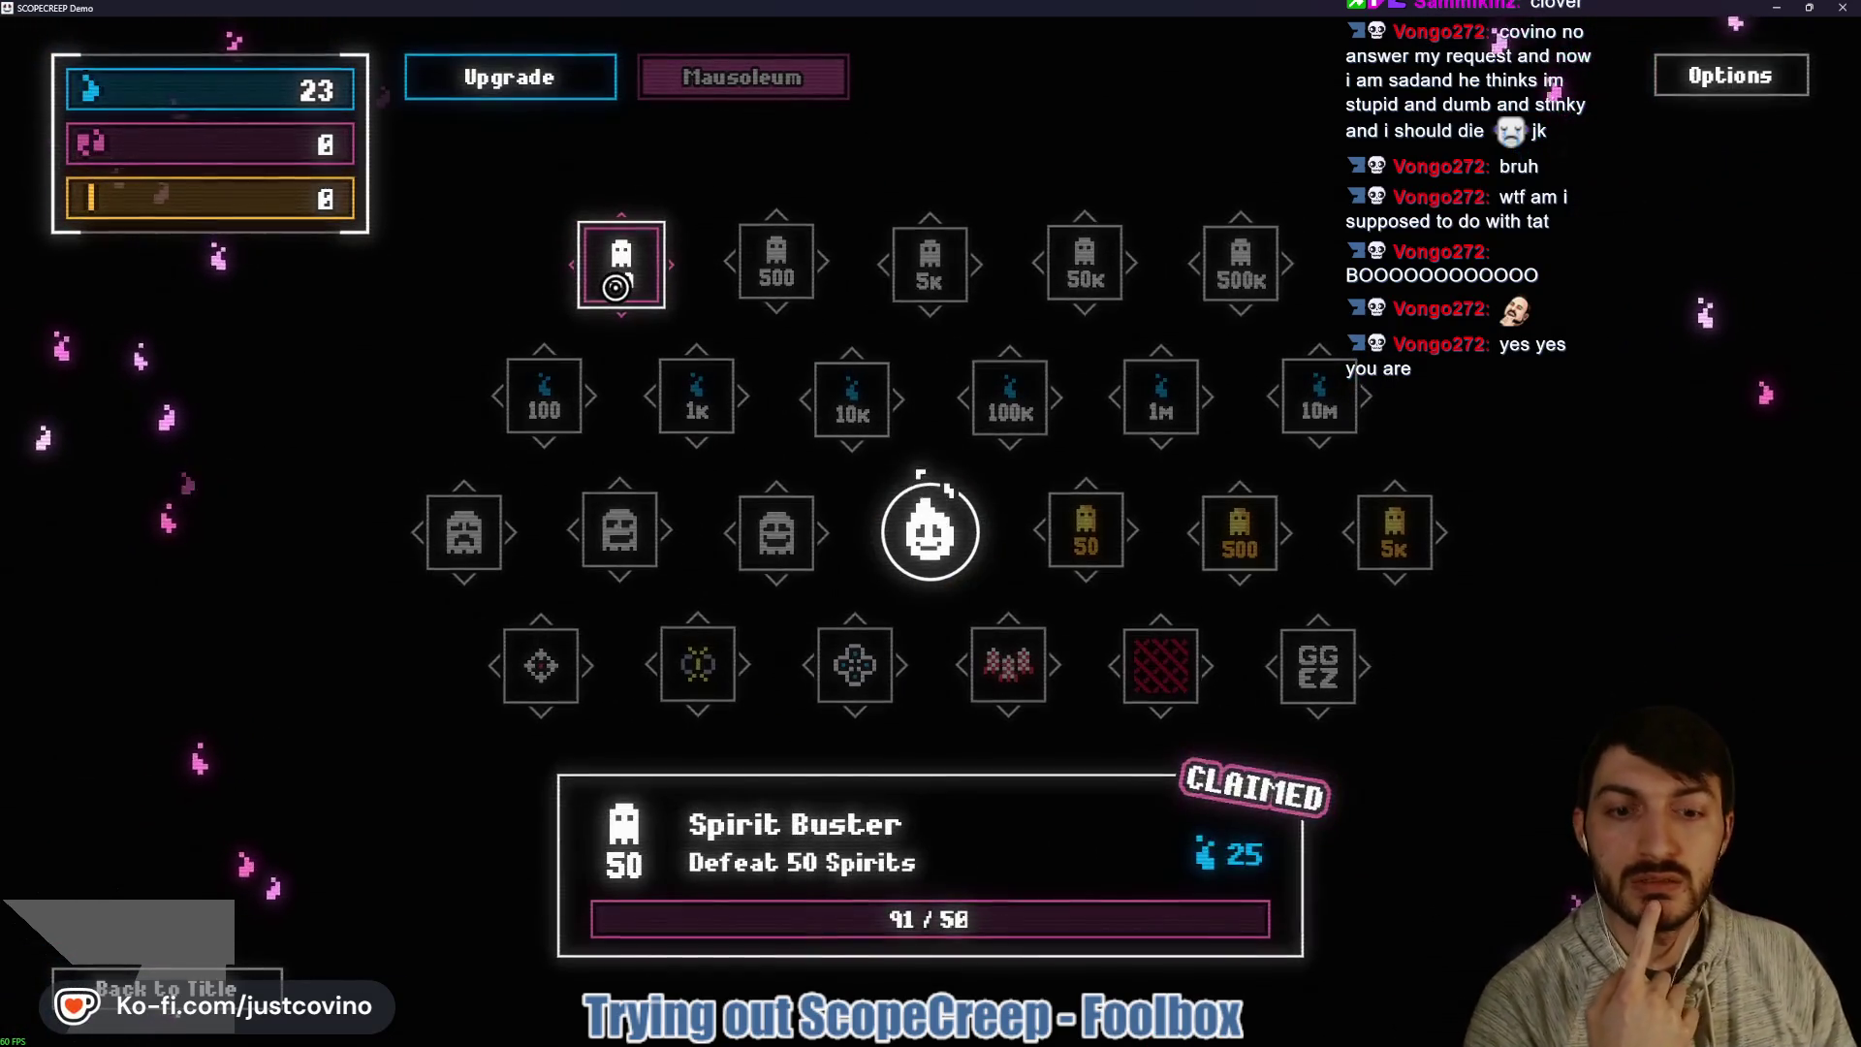
mouse_move(786, 265)
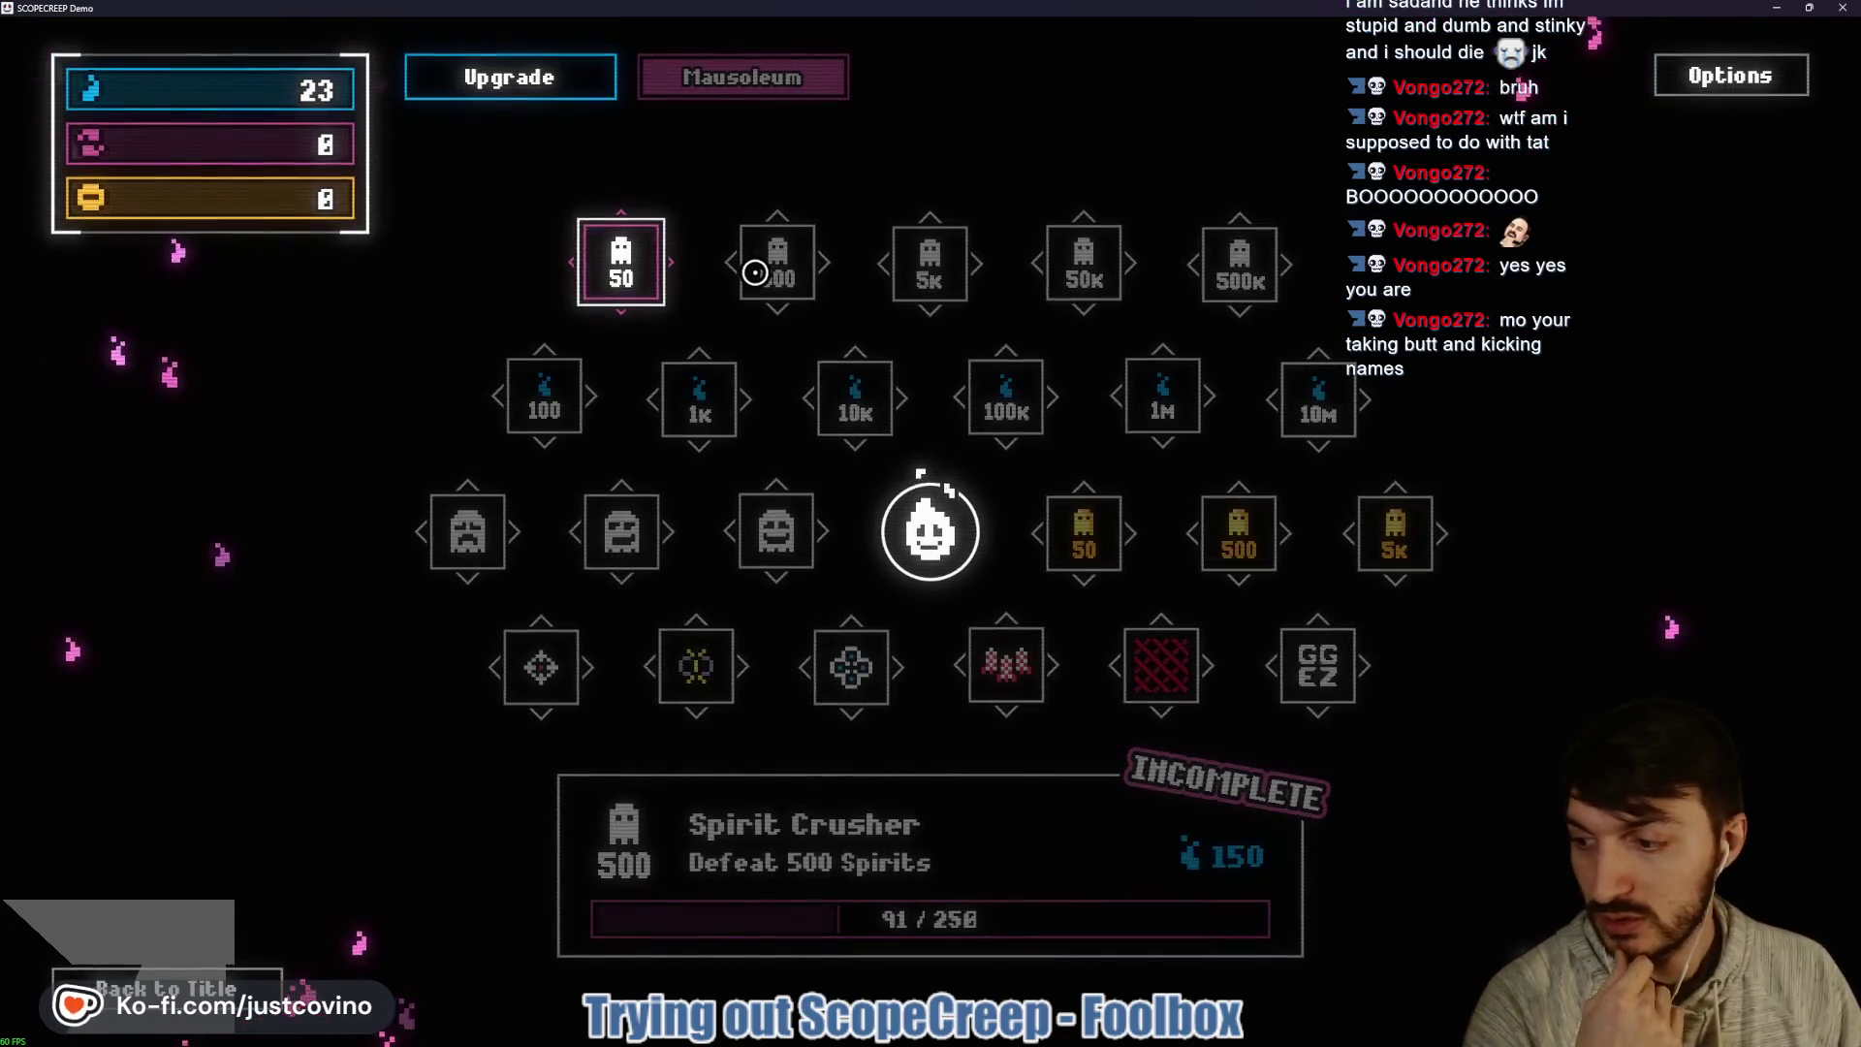
click(525, 101)
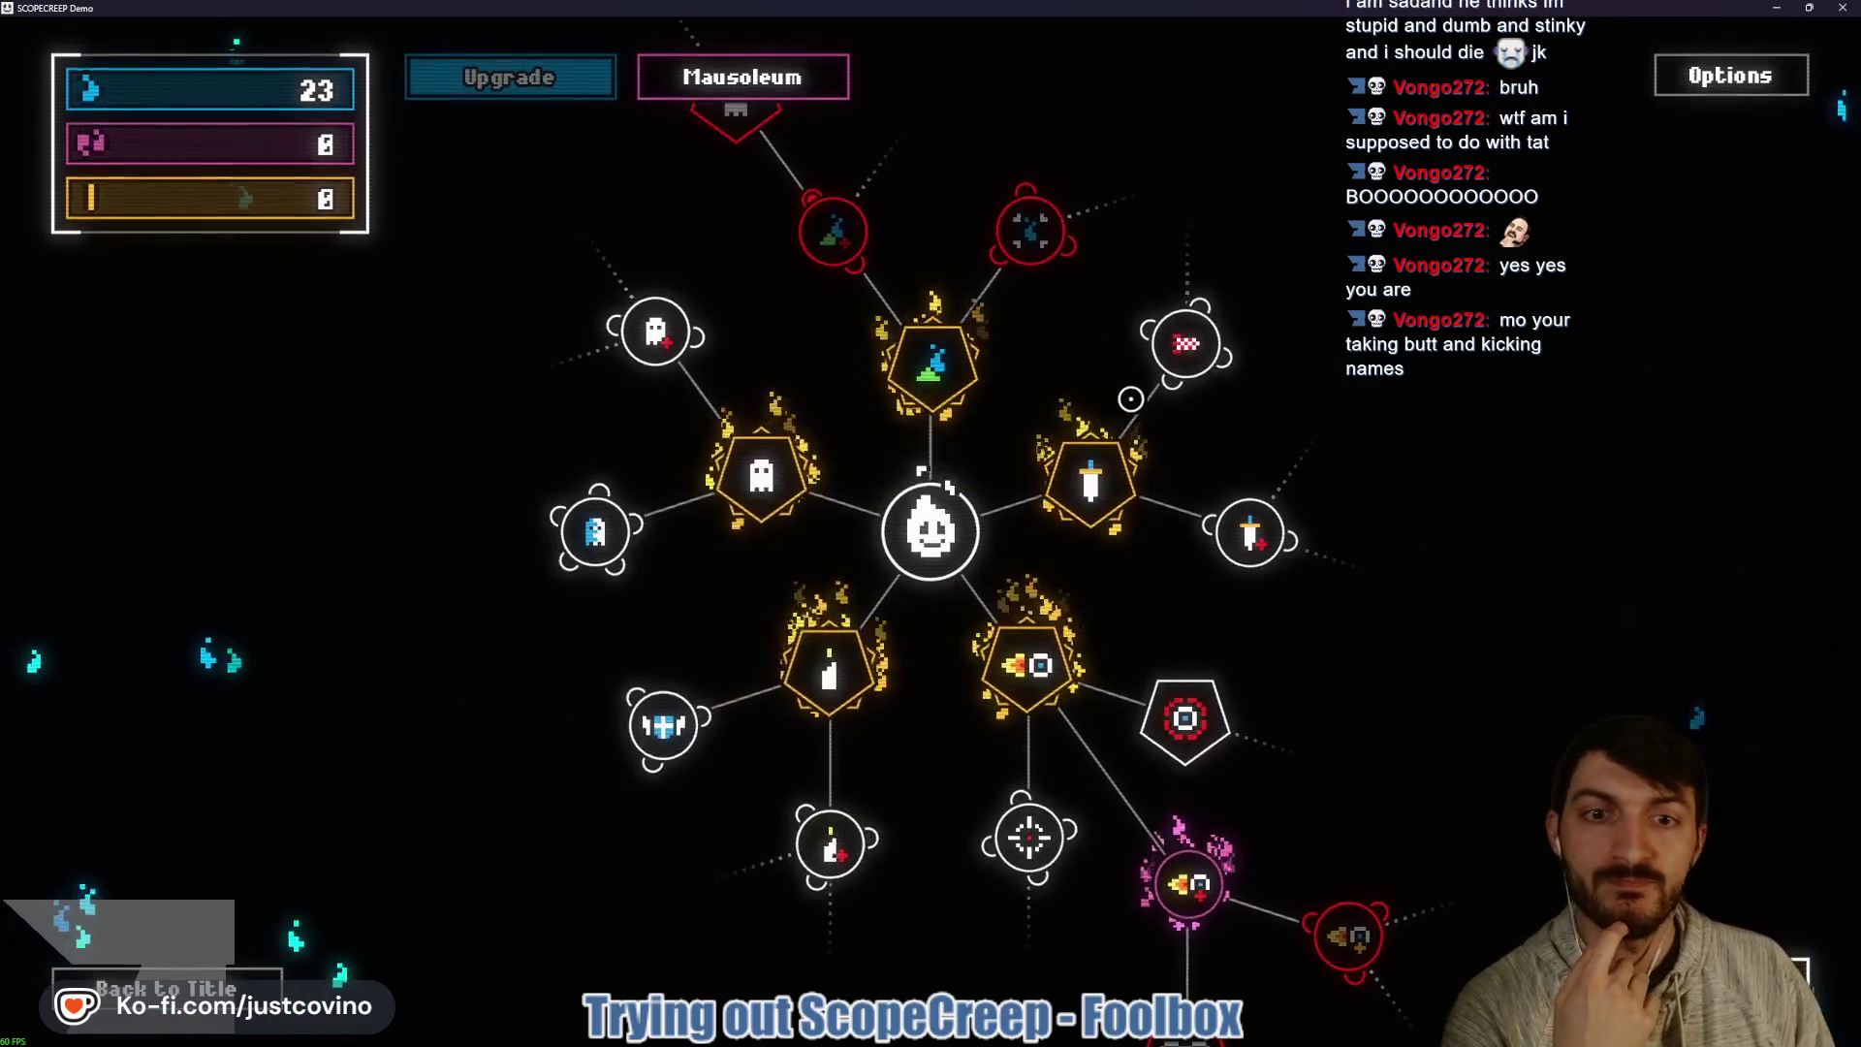
mouse_move(1197, 350)
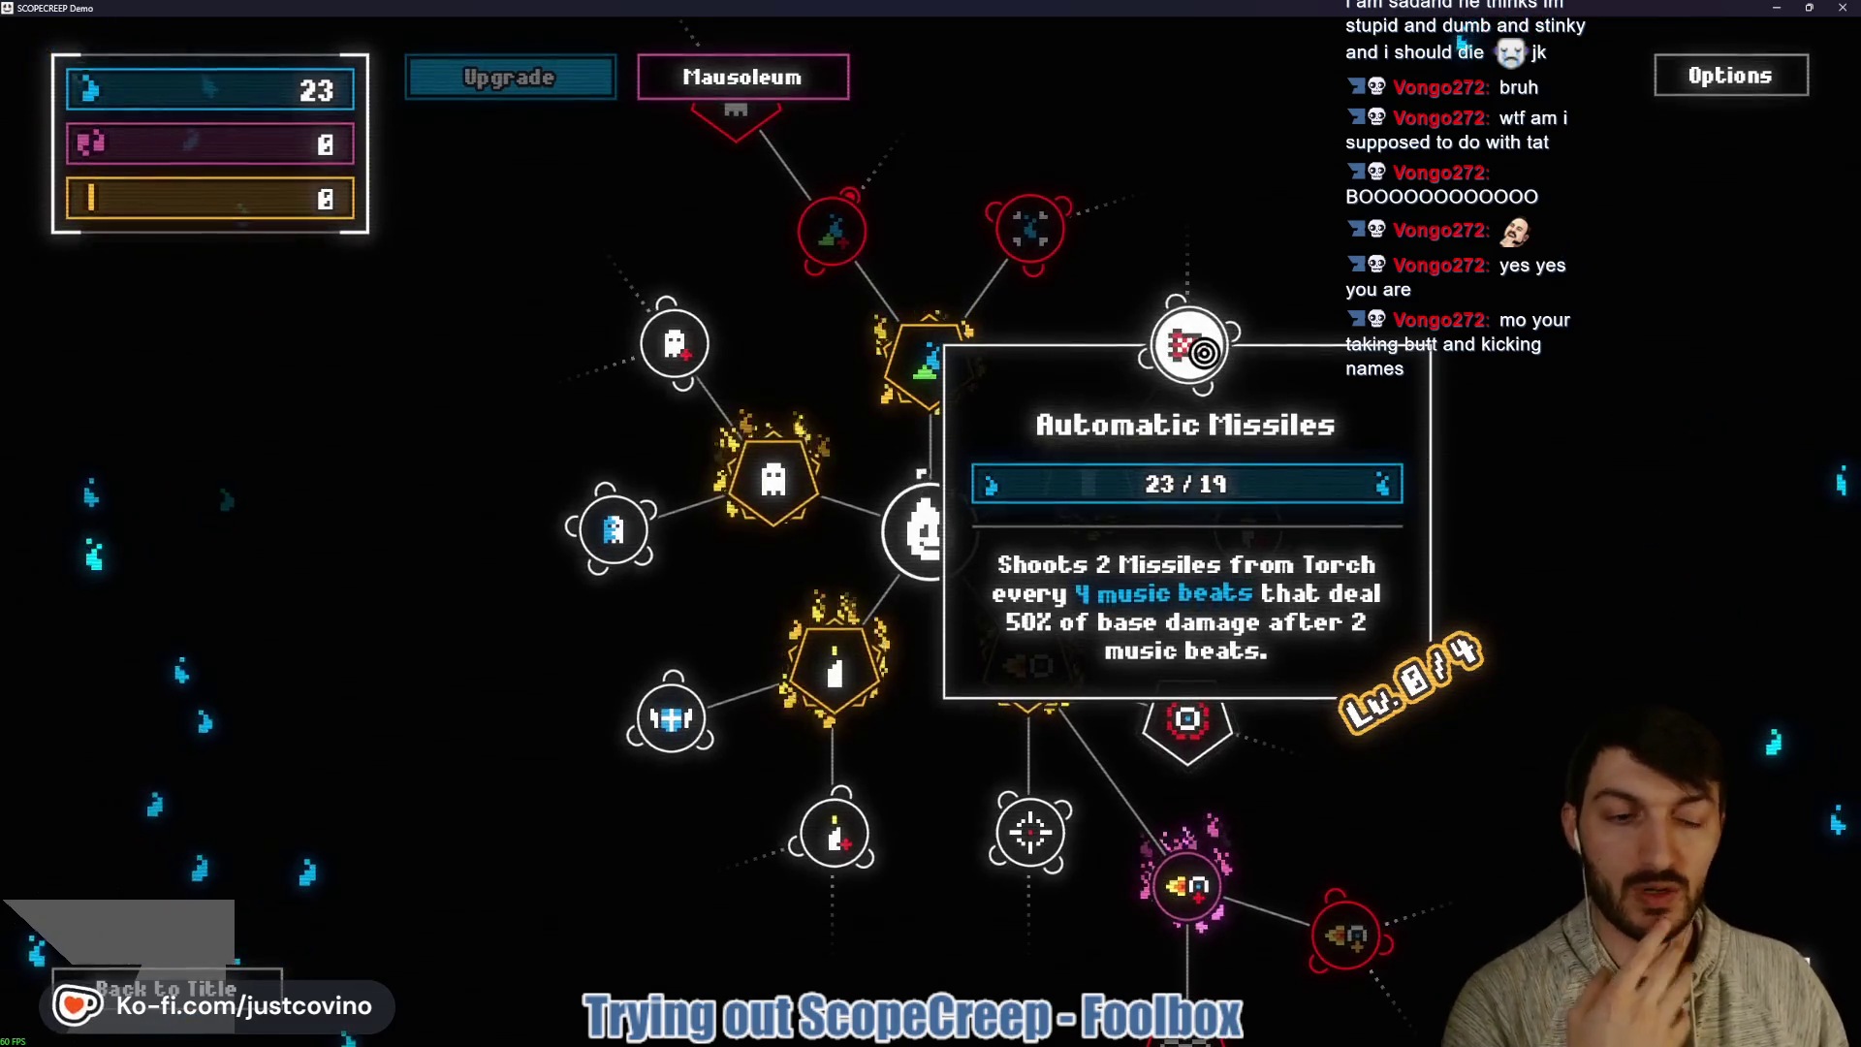
- Buy the Wax Off upgrade for 8 souls, leaving 15
mouse_move(1272, 510)
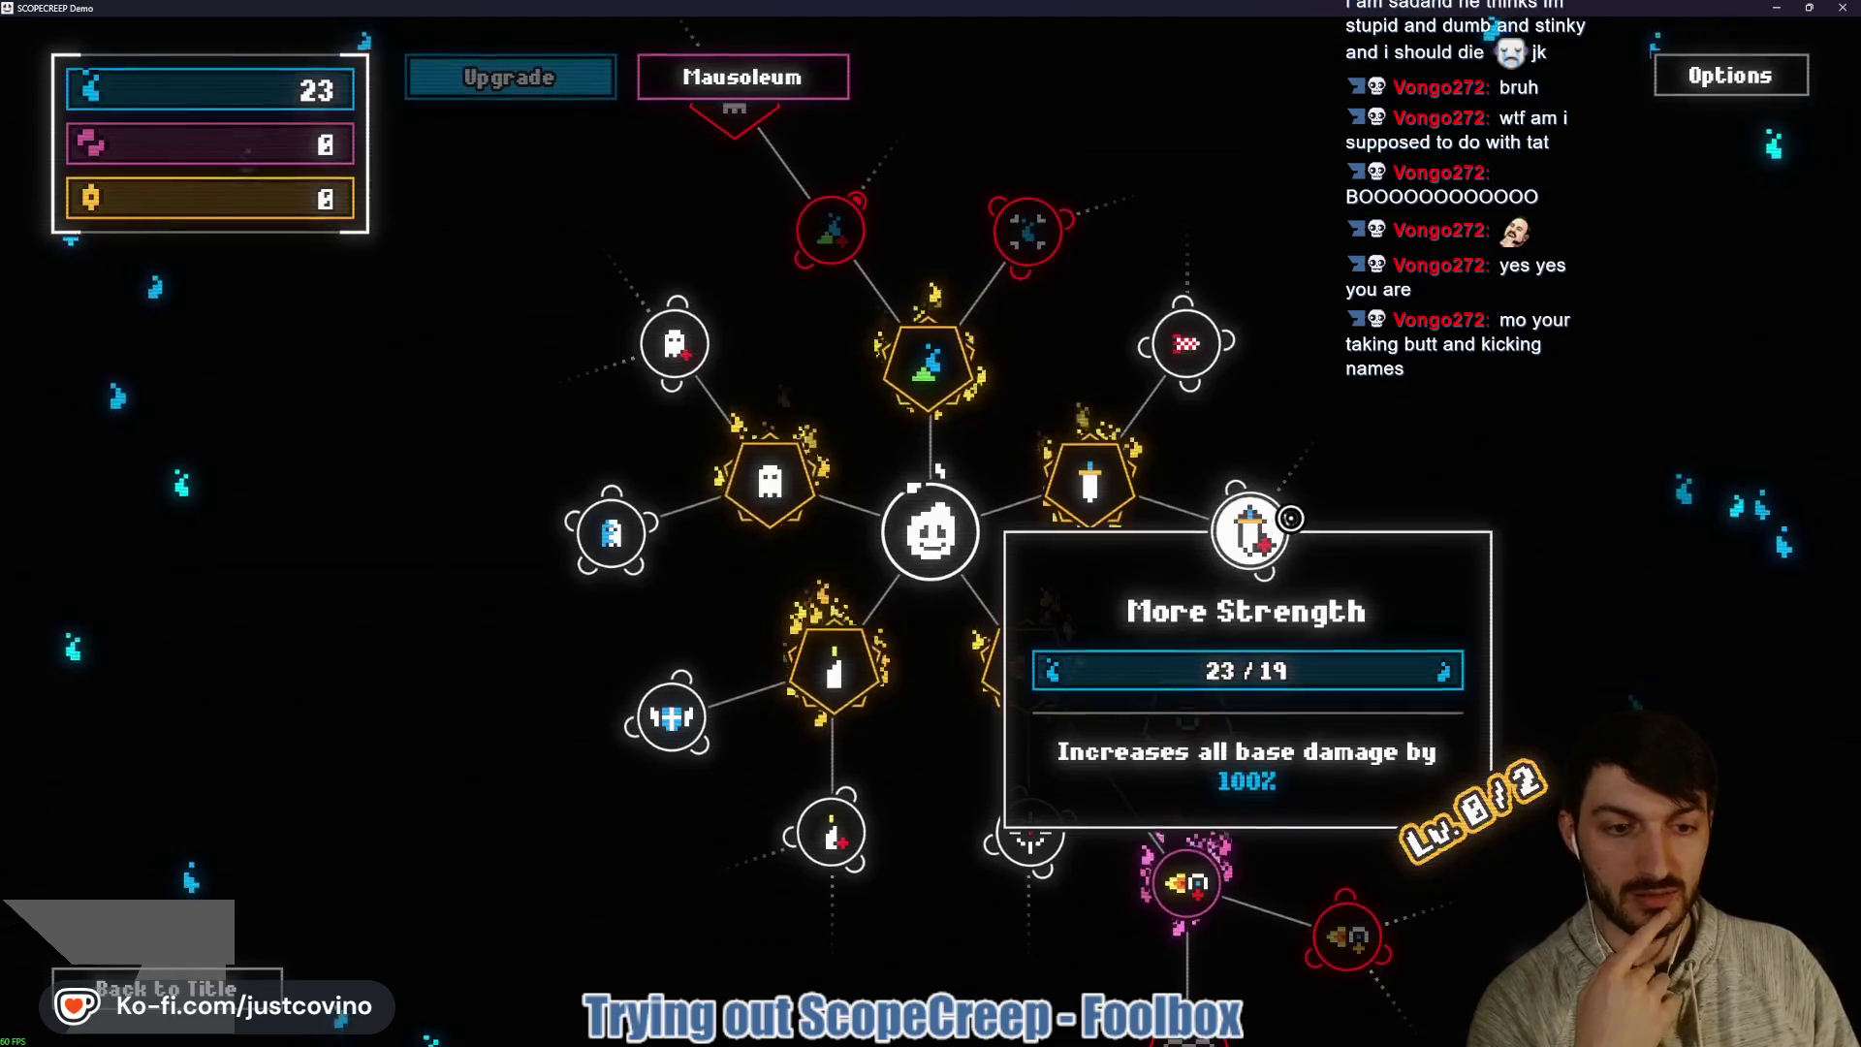
mouse_move(641, 359)
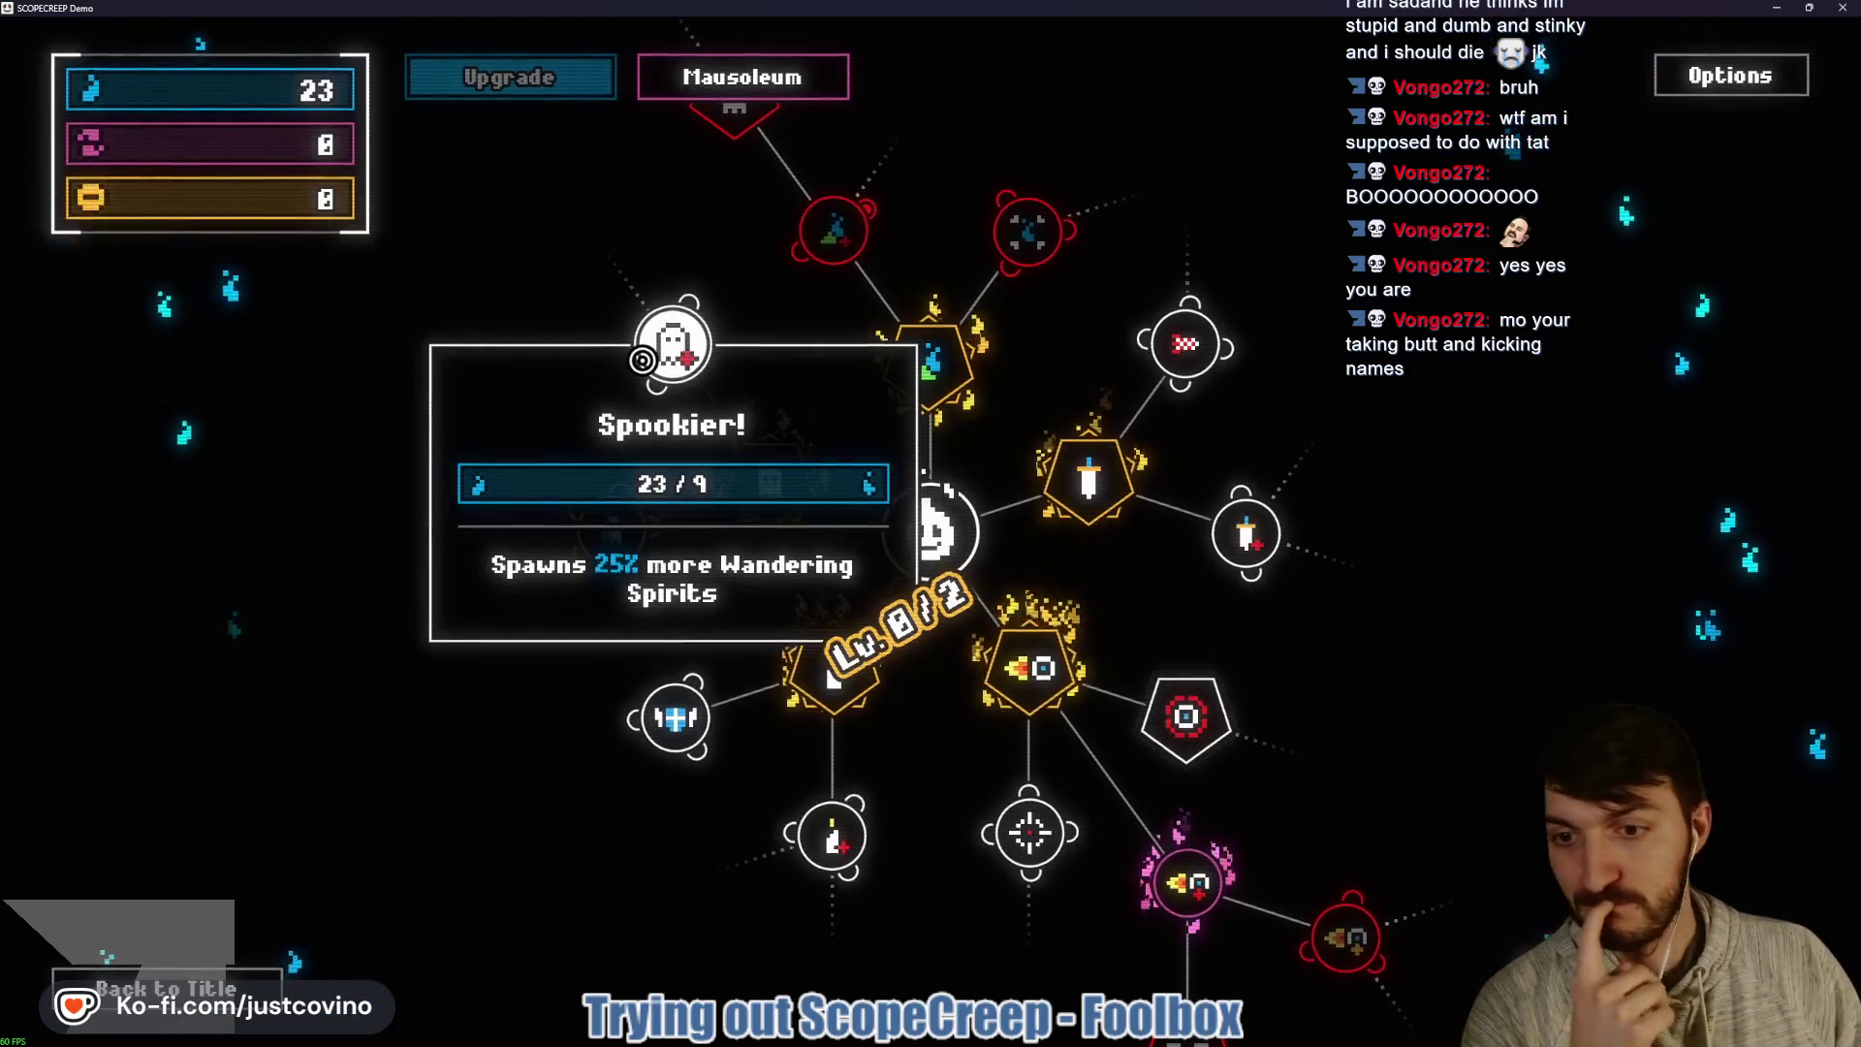
mouse_move(605, 557)
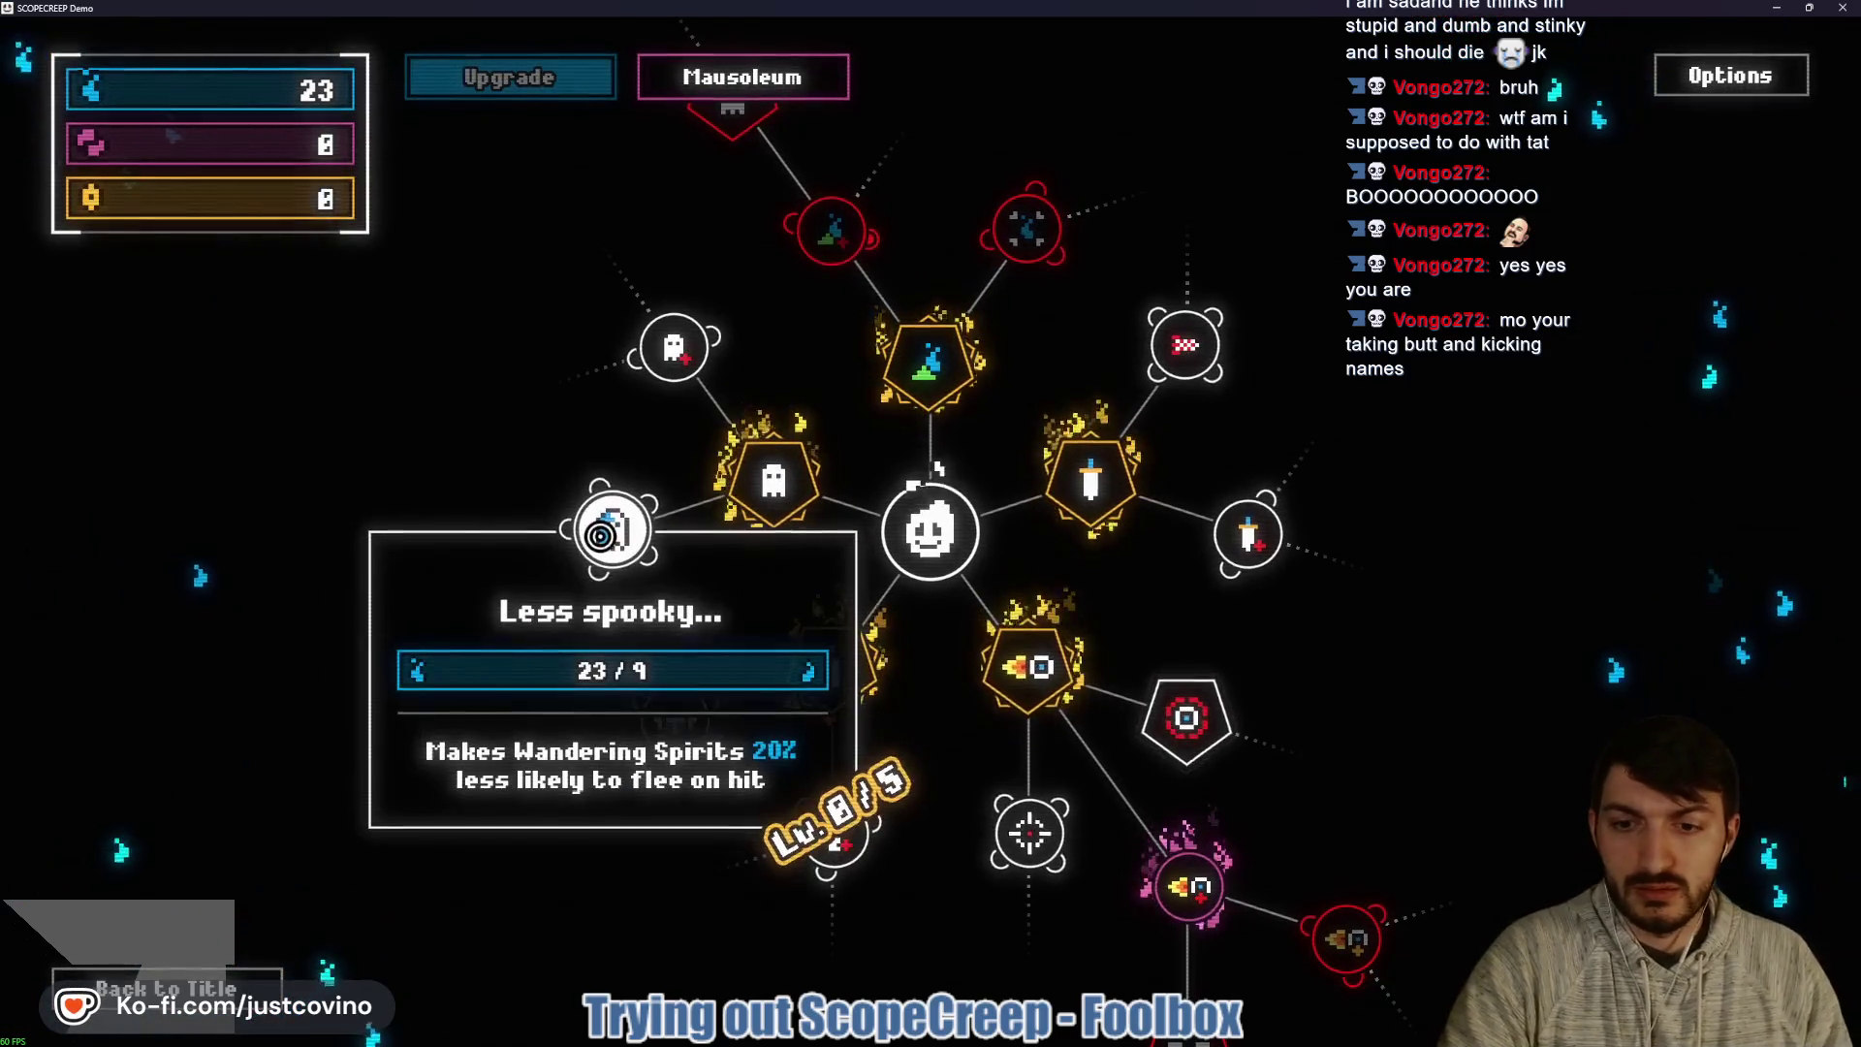
mouse_move(661, 719)
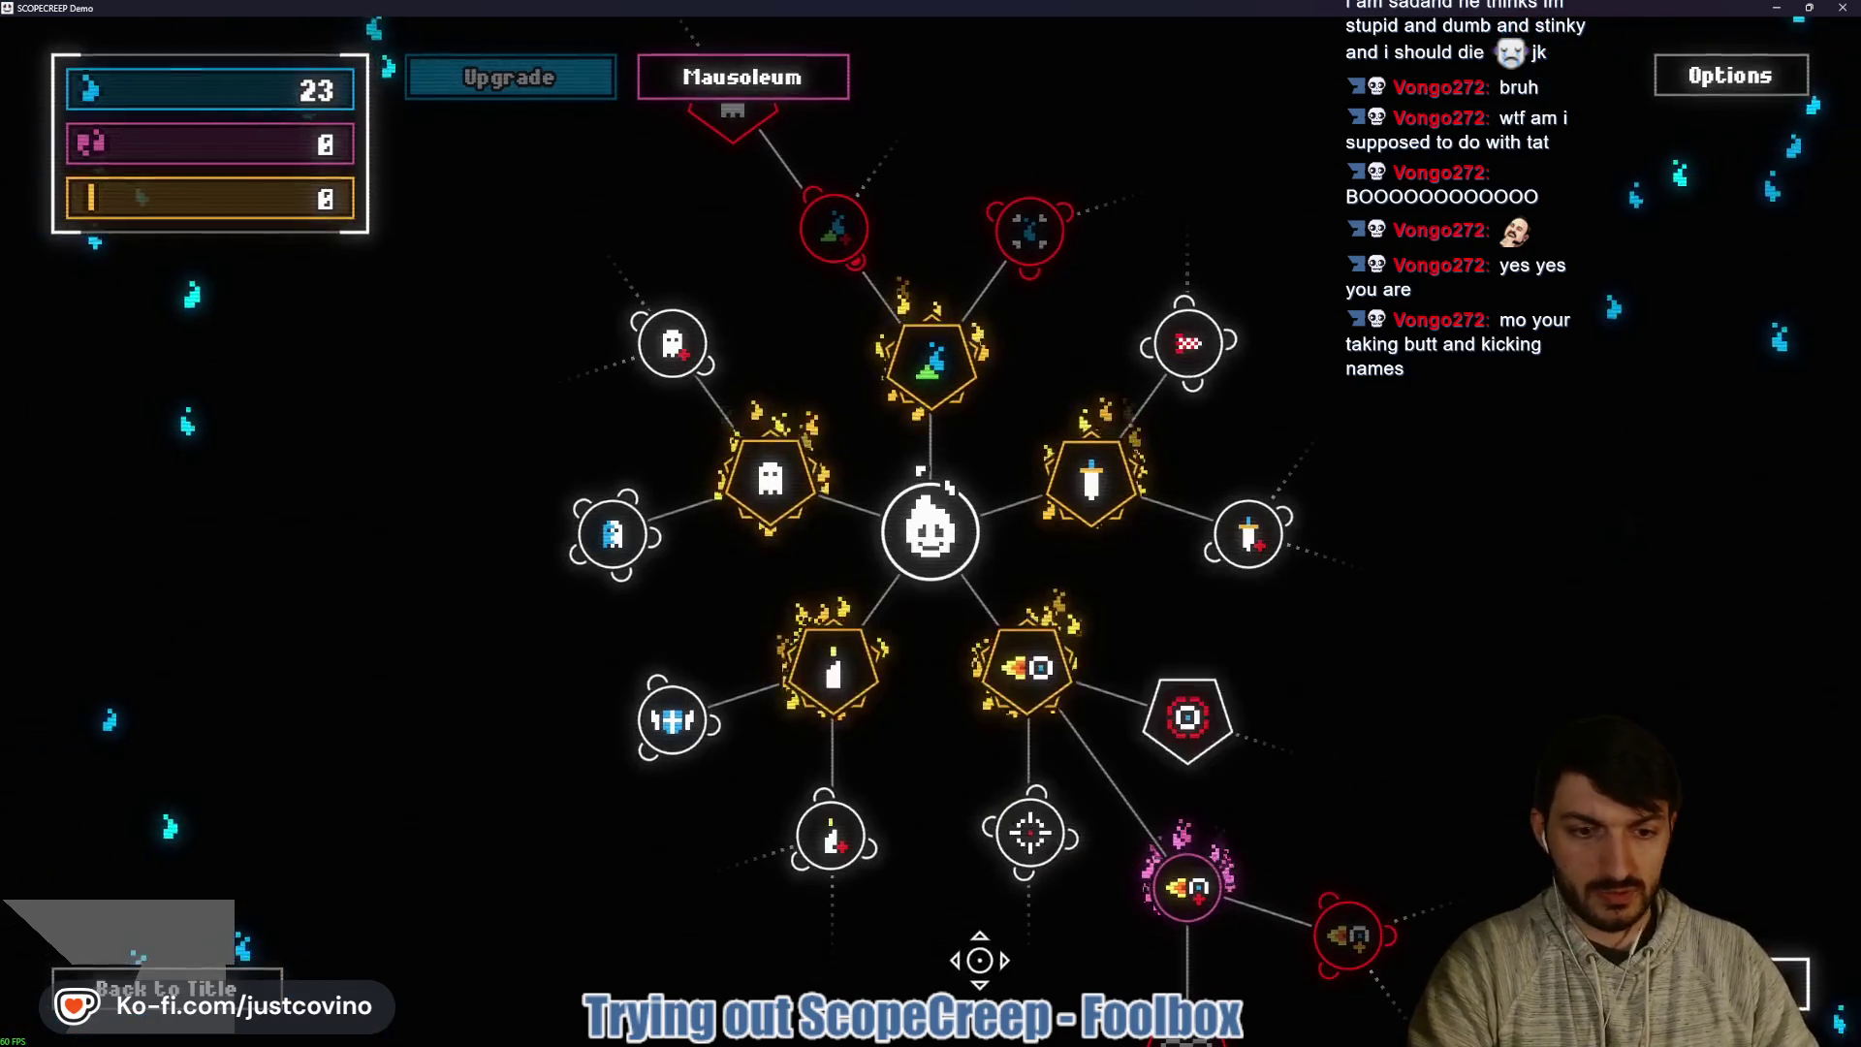
drag(980, 950, 963, 801)
click(769, 655)
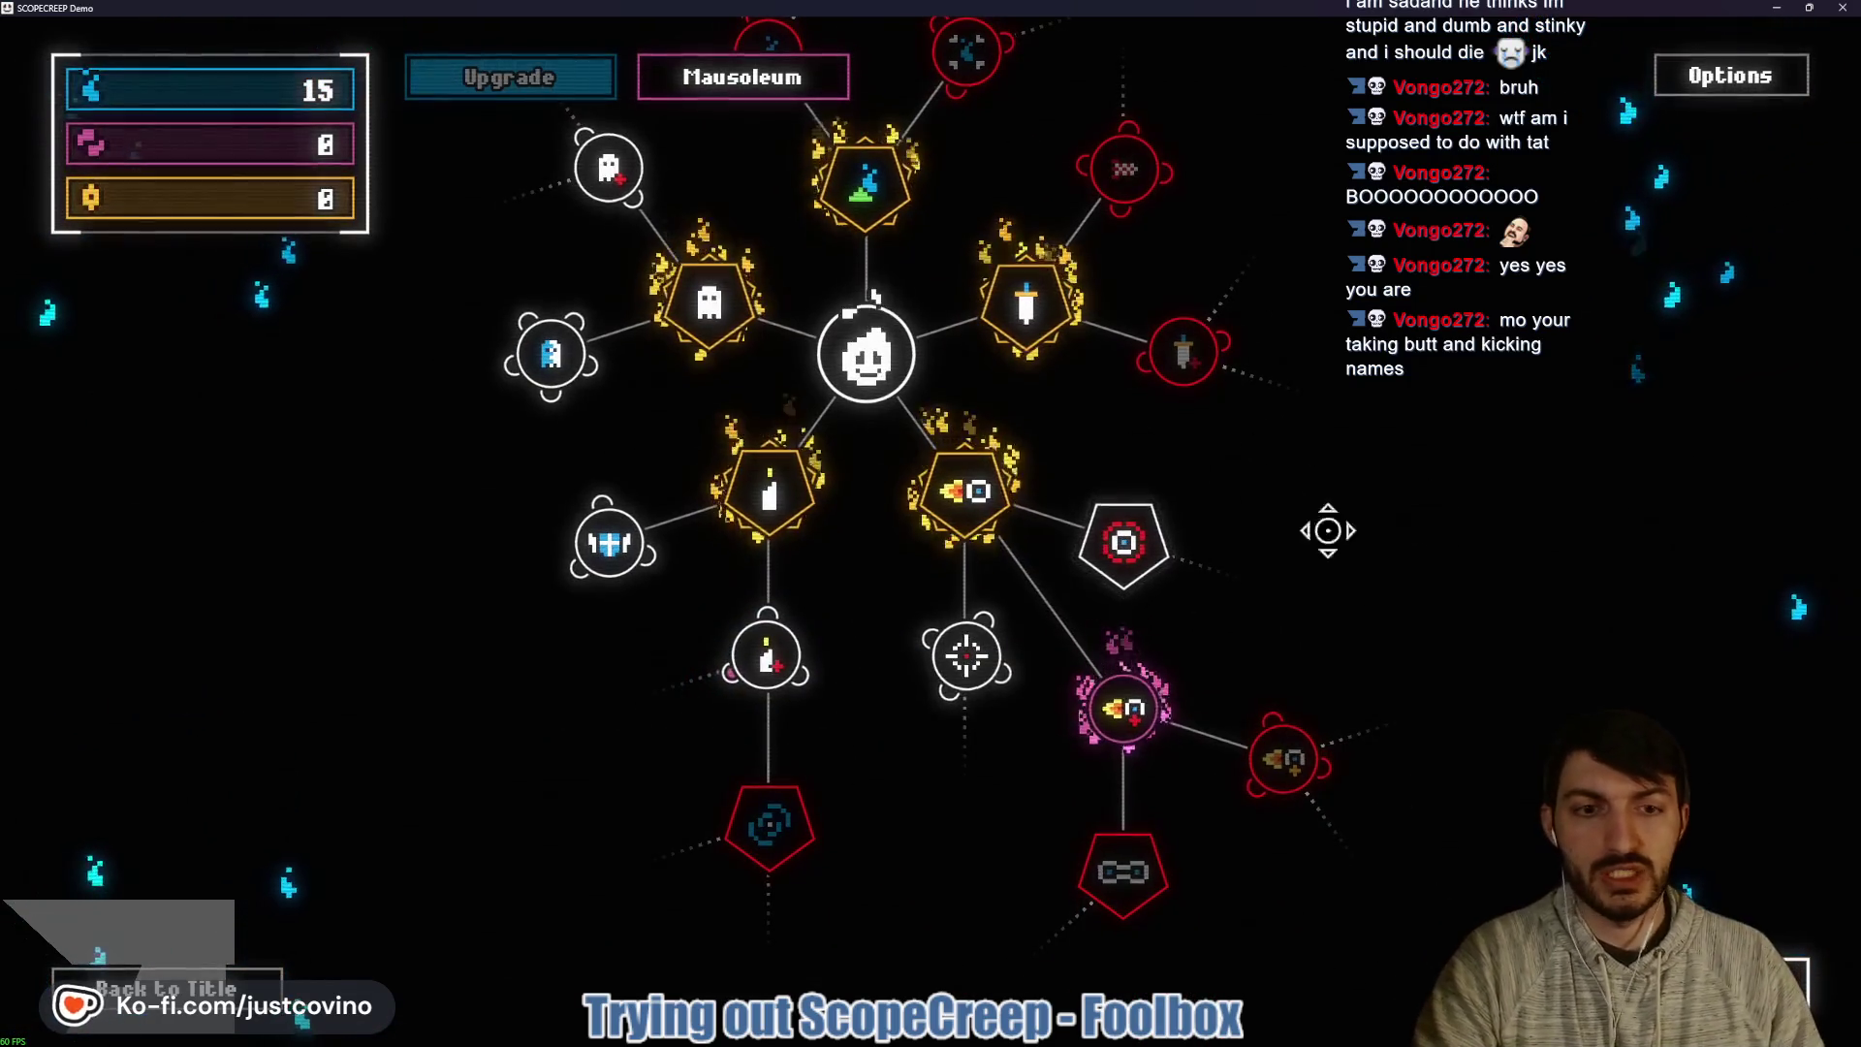
- Shift the skill tree back down and start a fresh exorcism run
mouse_move(1139, 539)
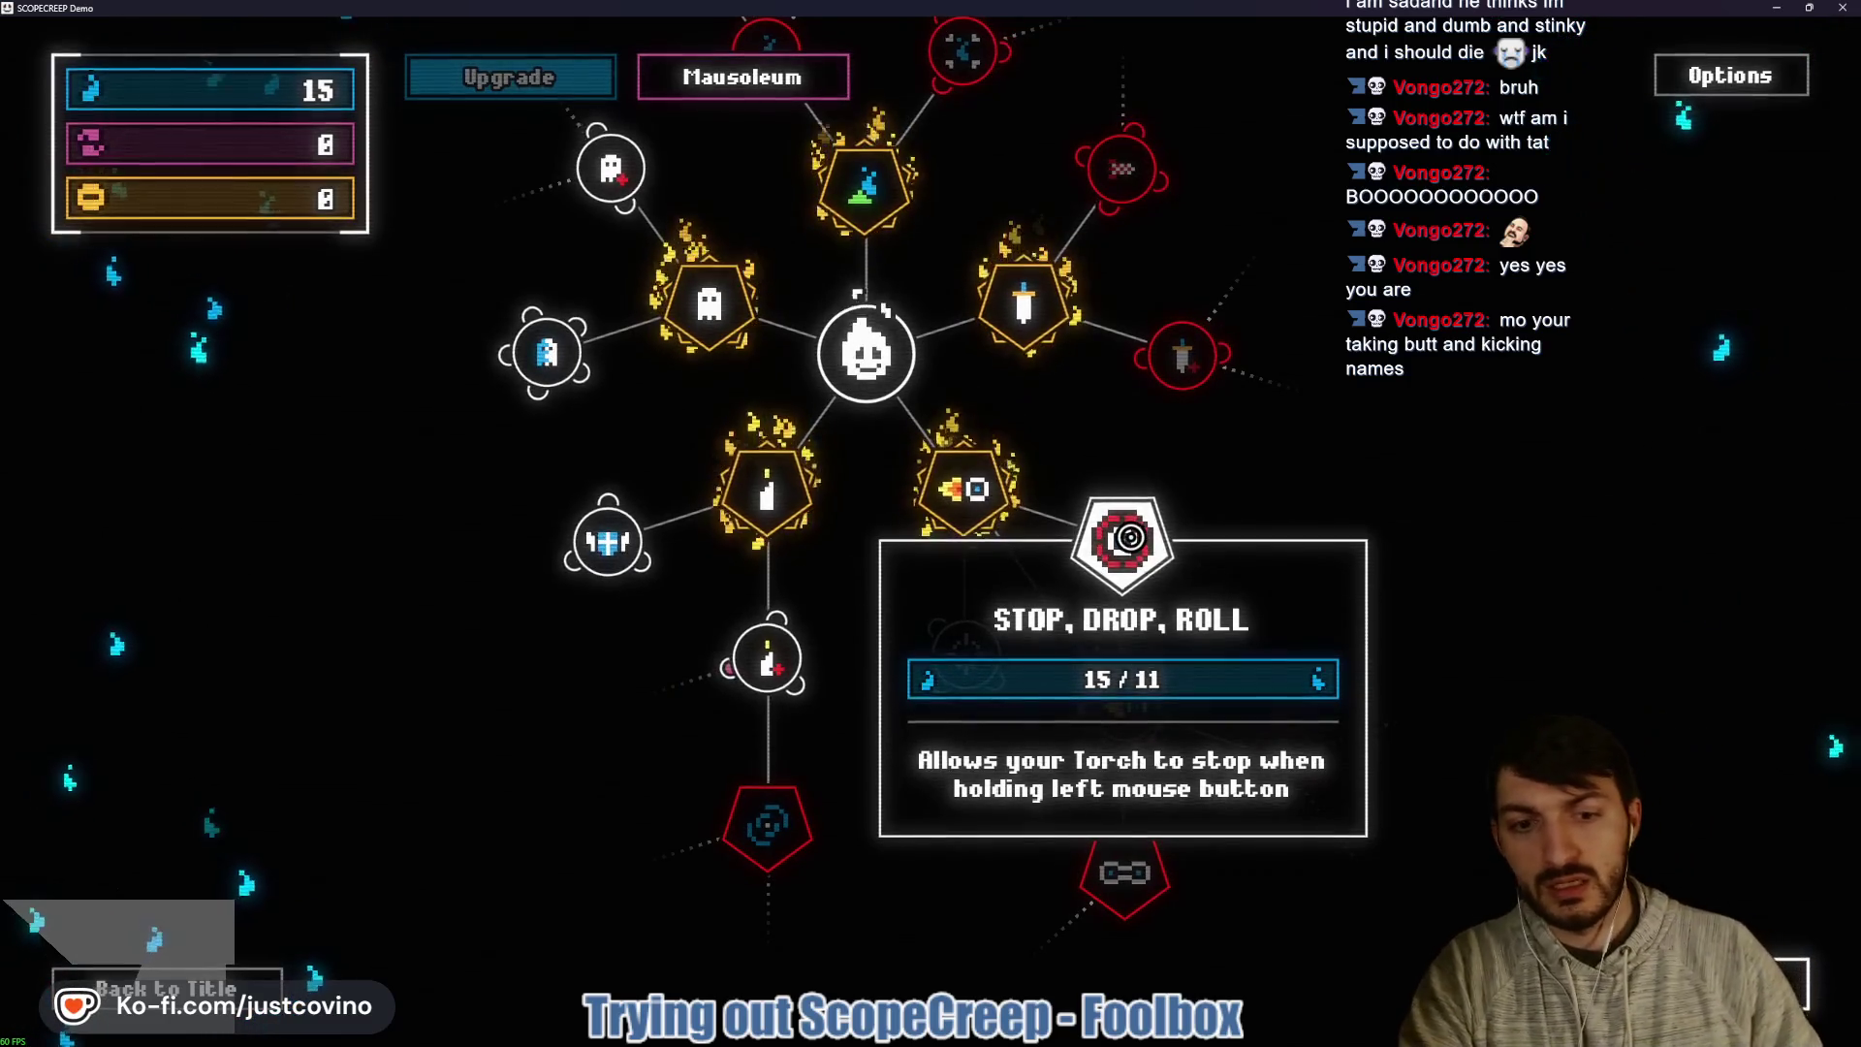
mouse_move(752, 637)
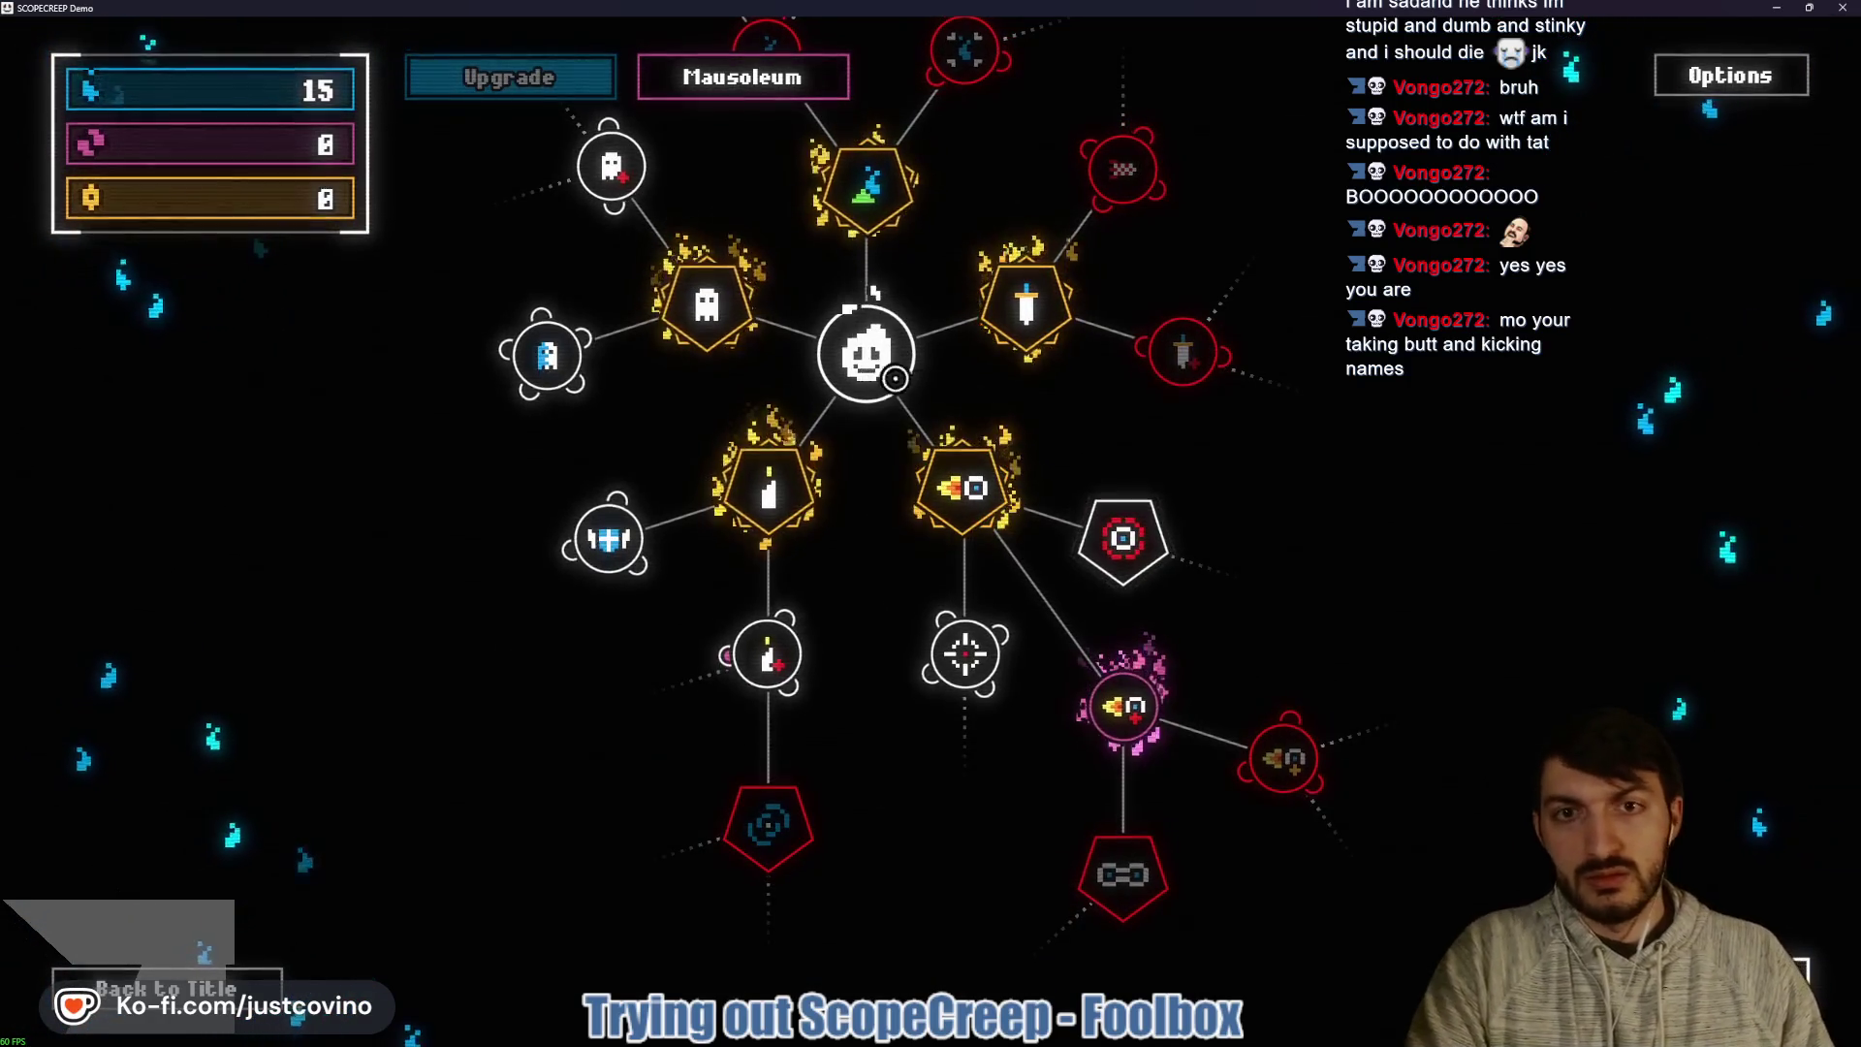
drag(1168, 418, 1192, 656)
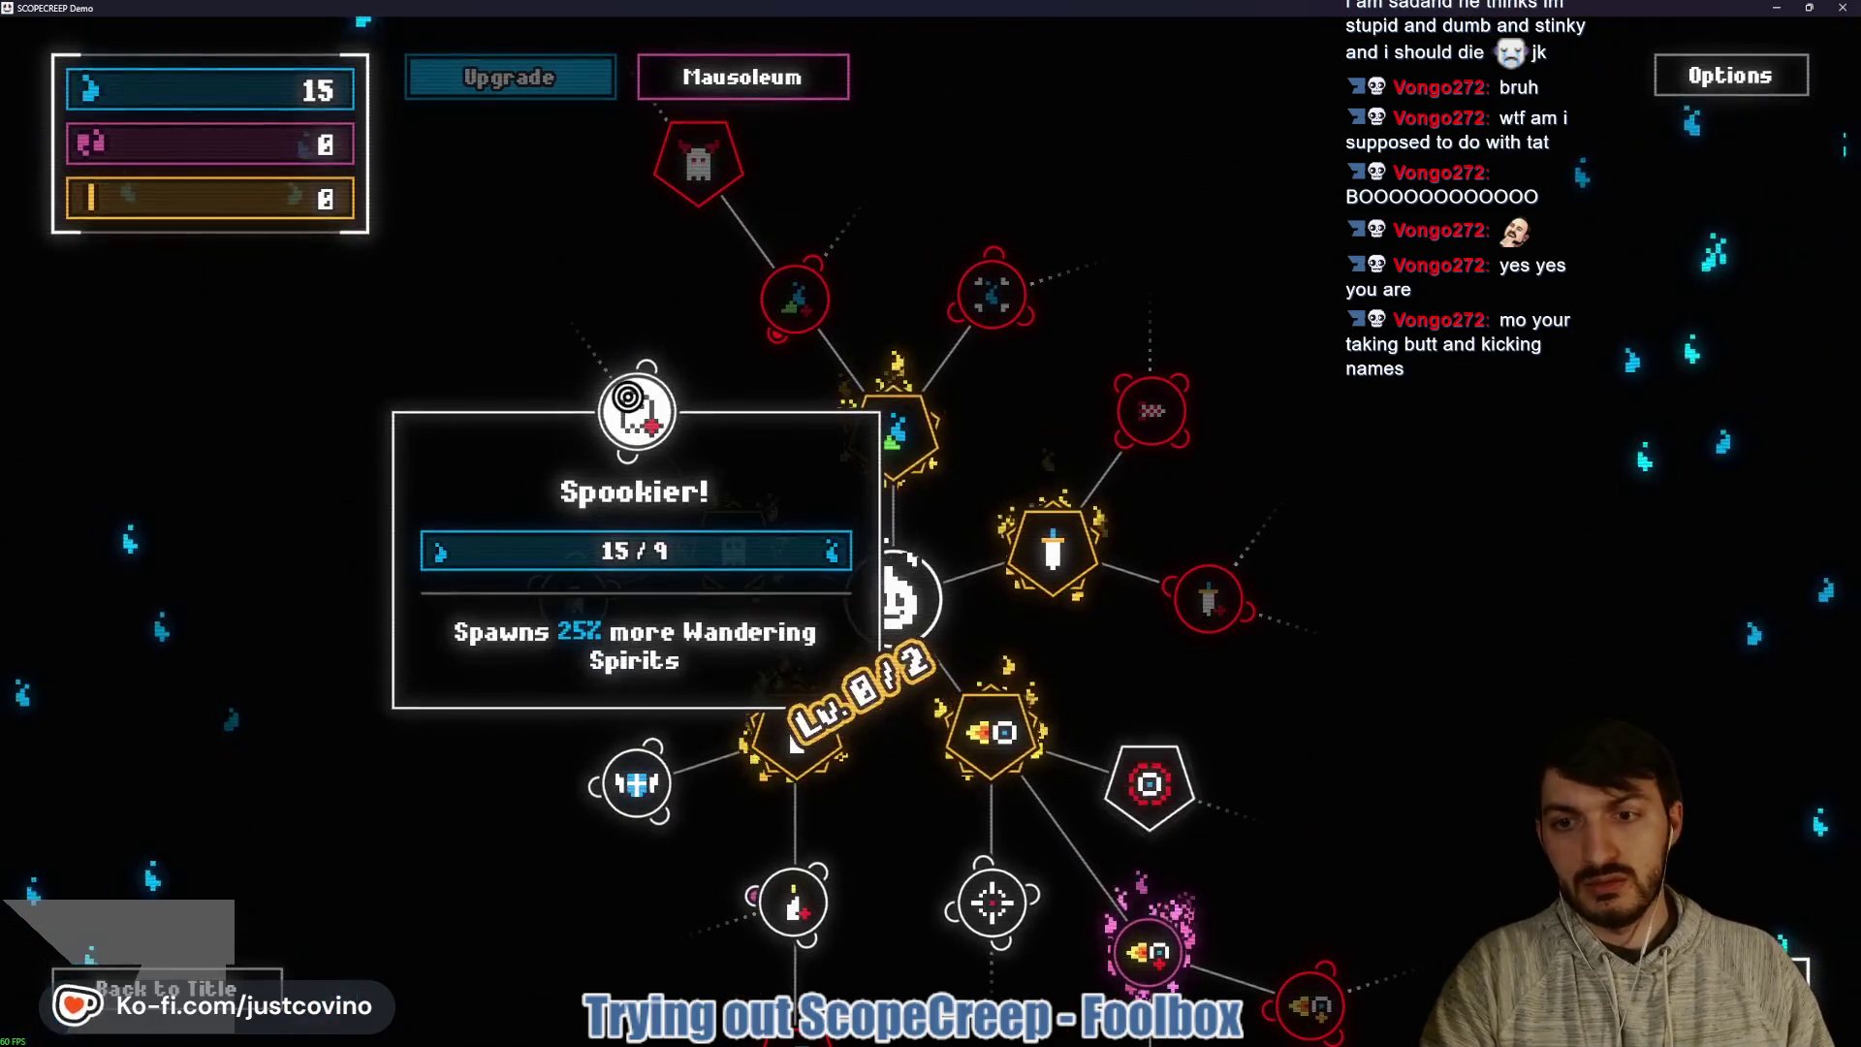
key(space)
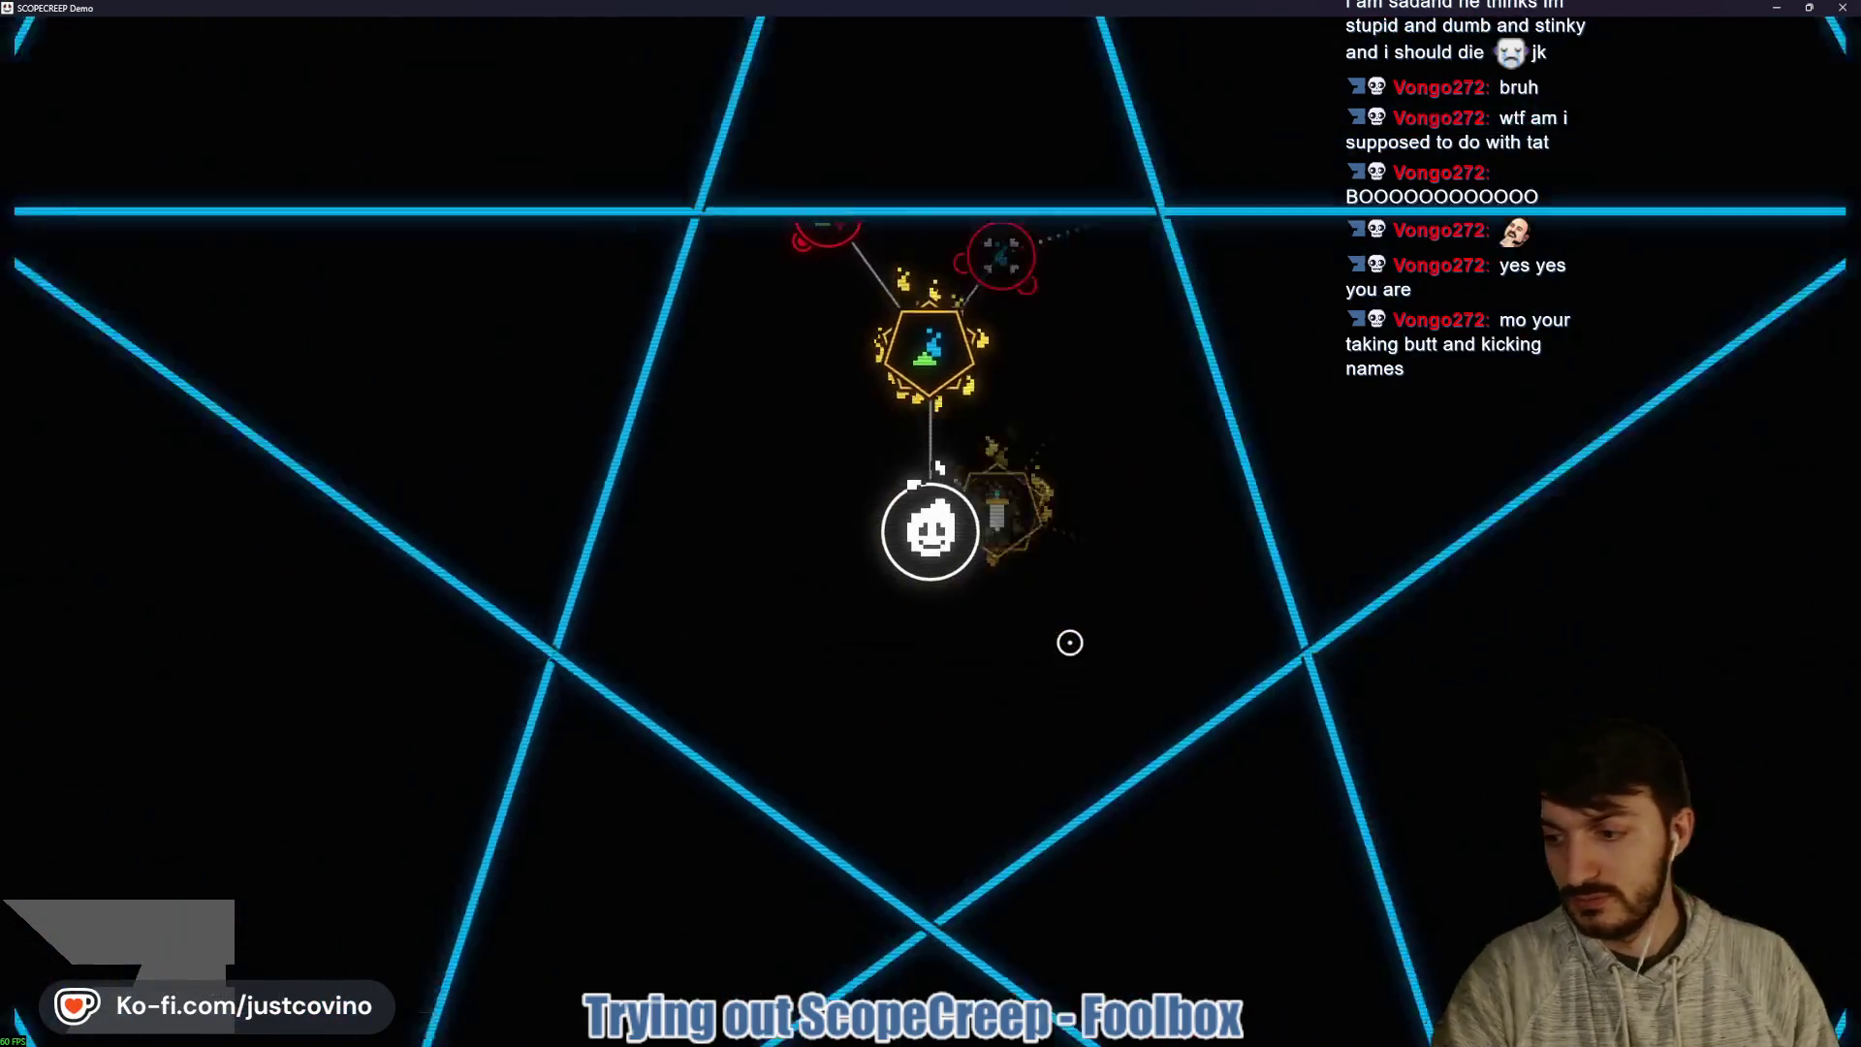
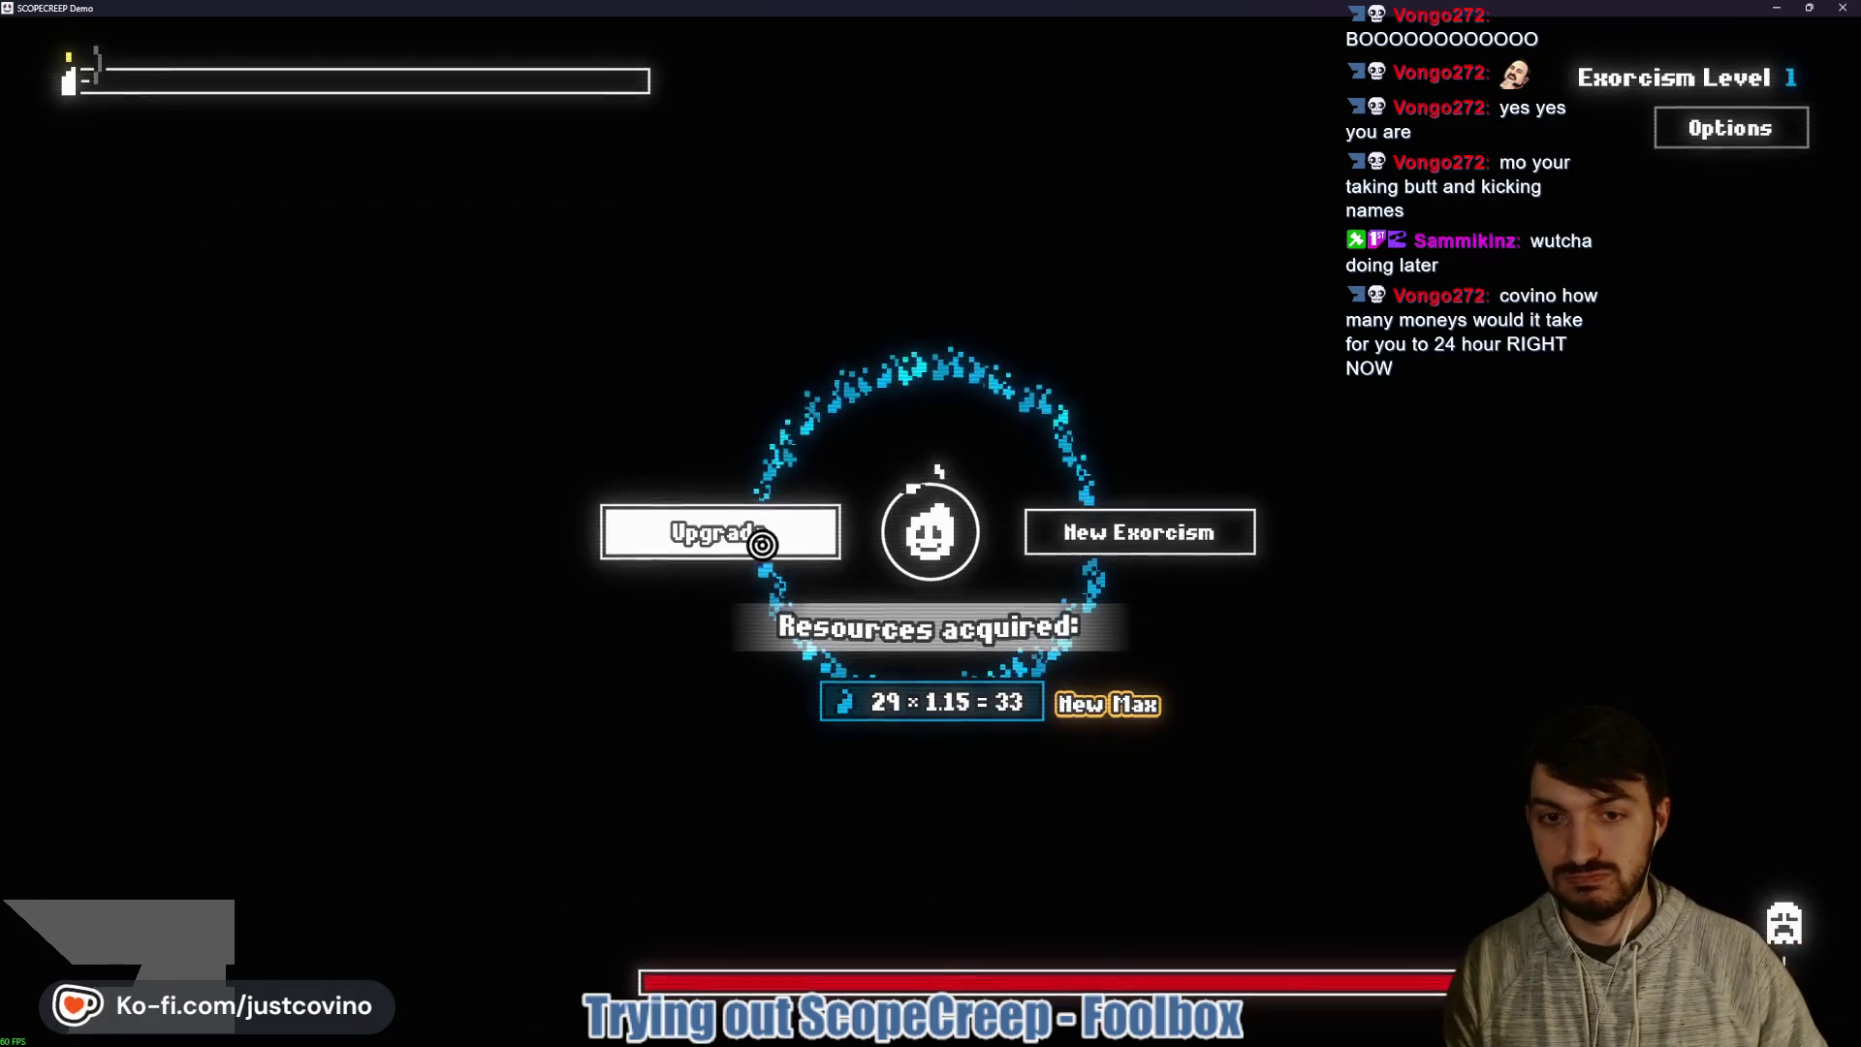
- Start a fresh exorcism round and switch the game from fullscreen to windowed mode
click(1072, 530)
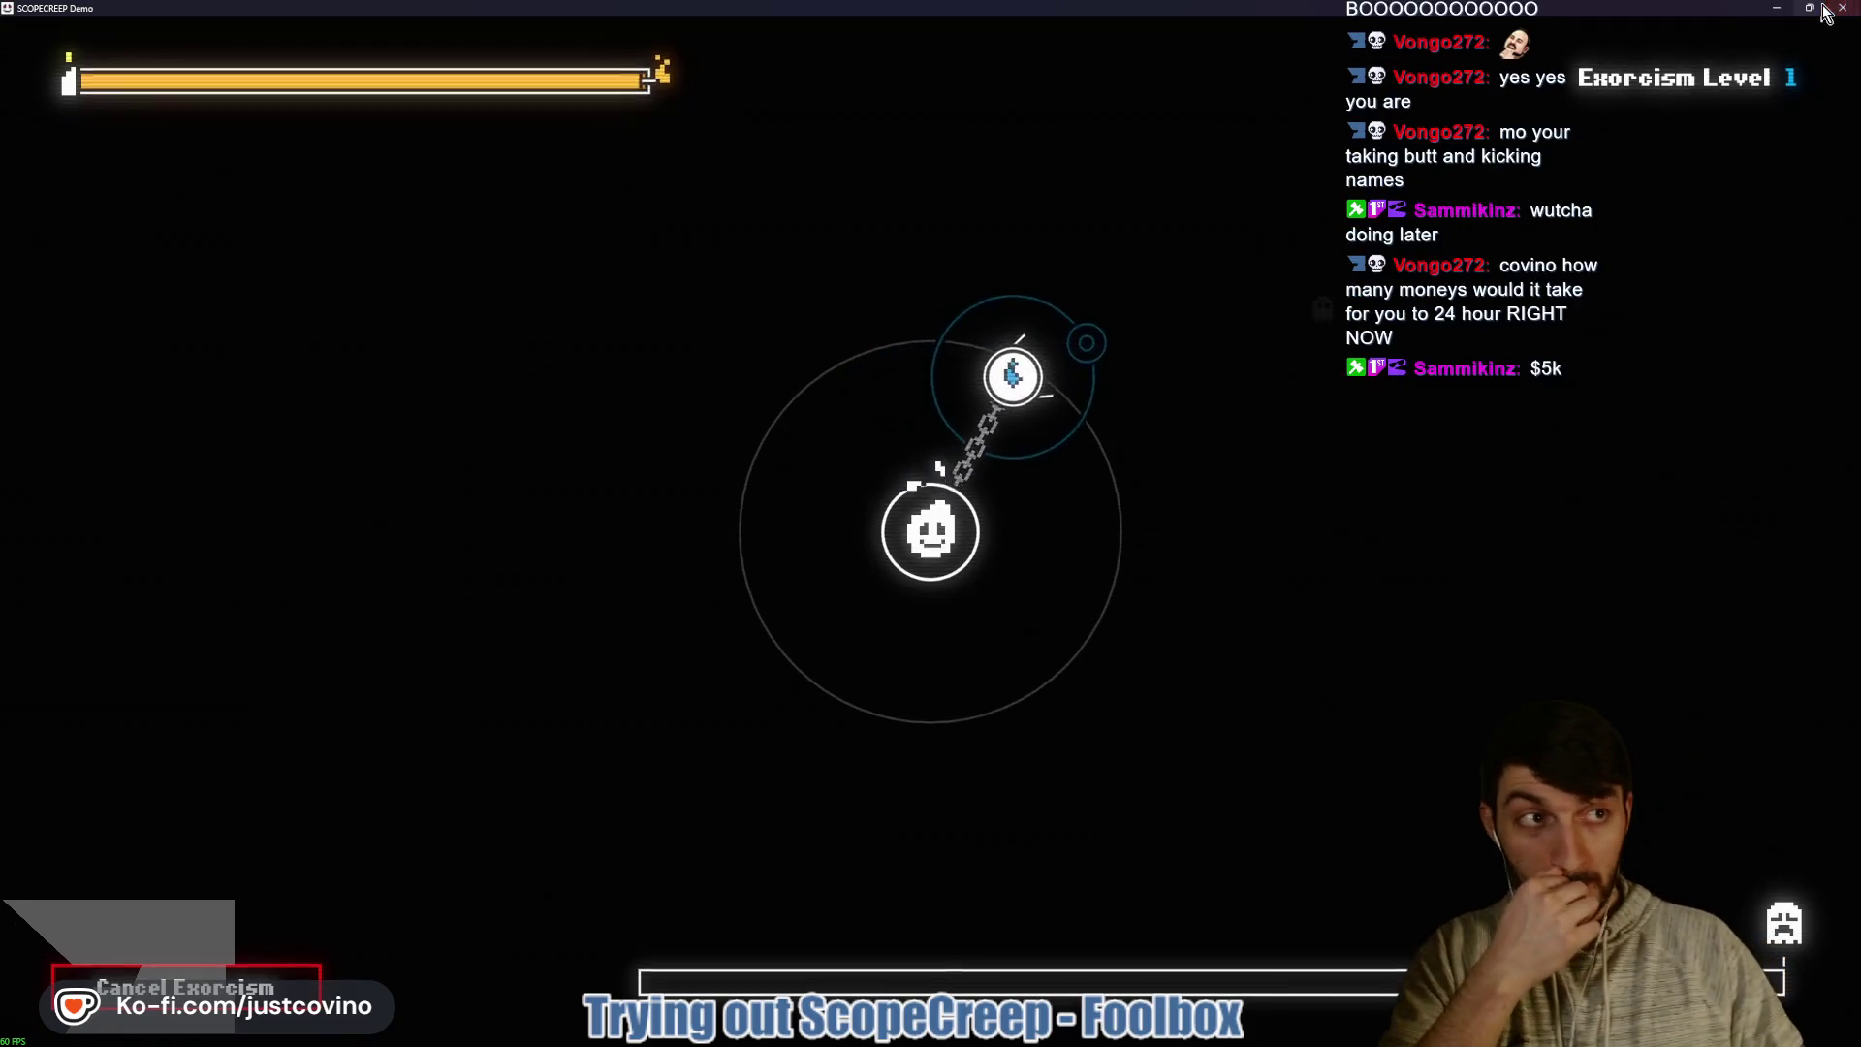
key(F11)
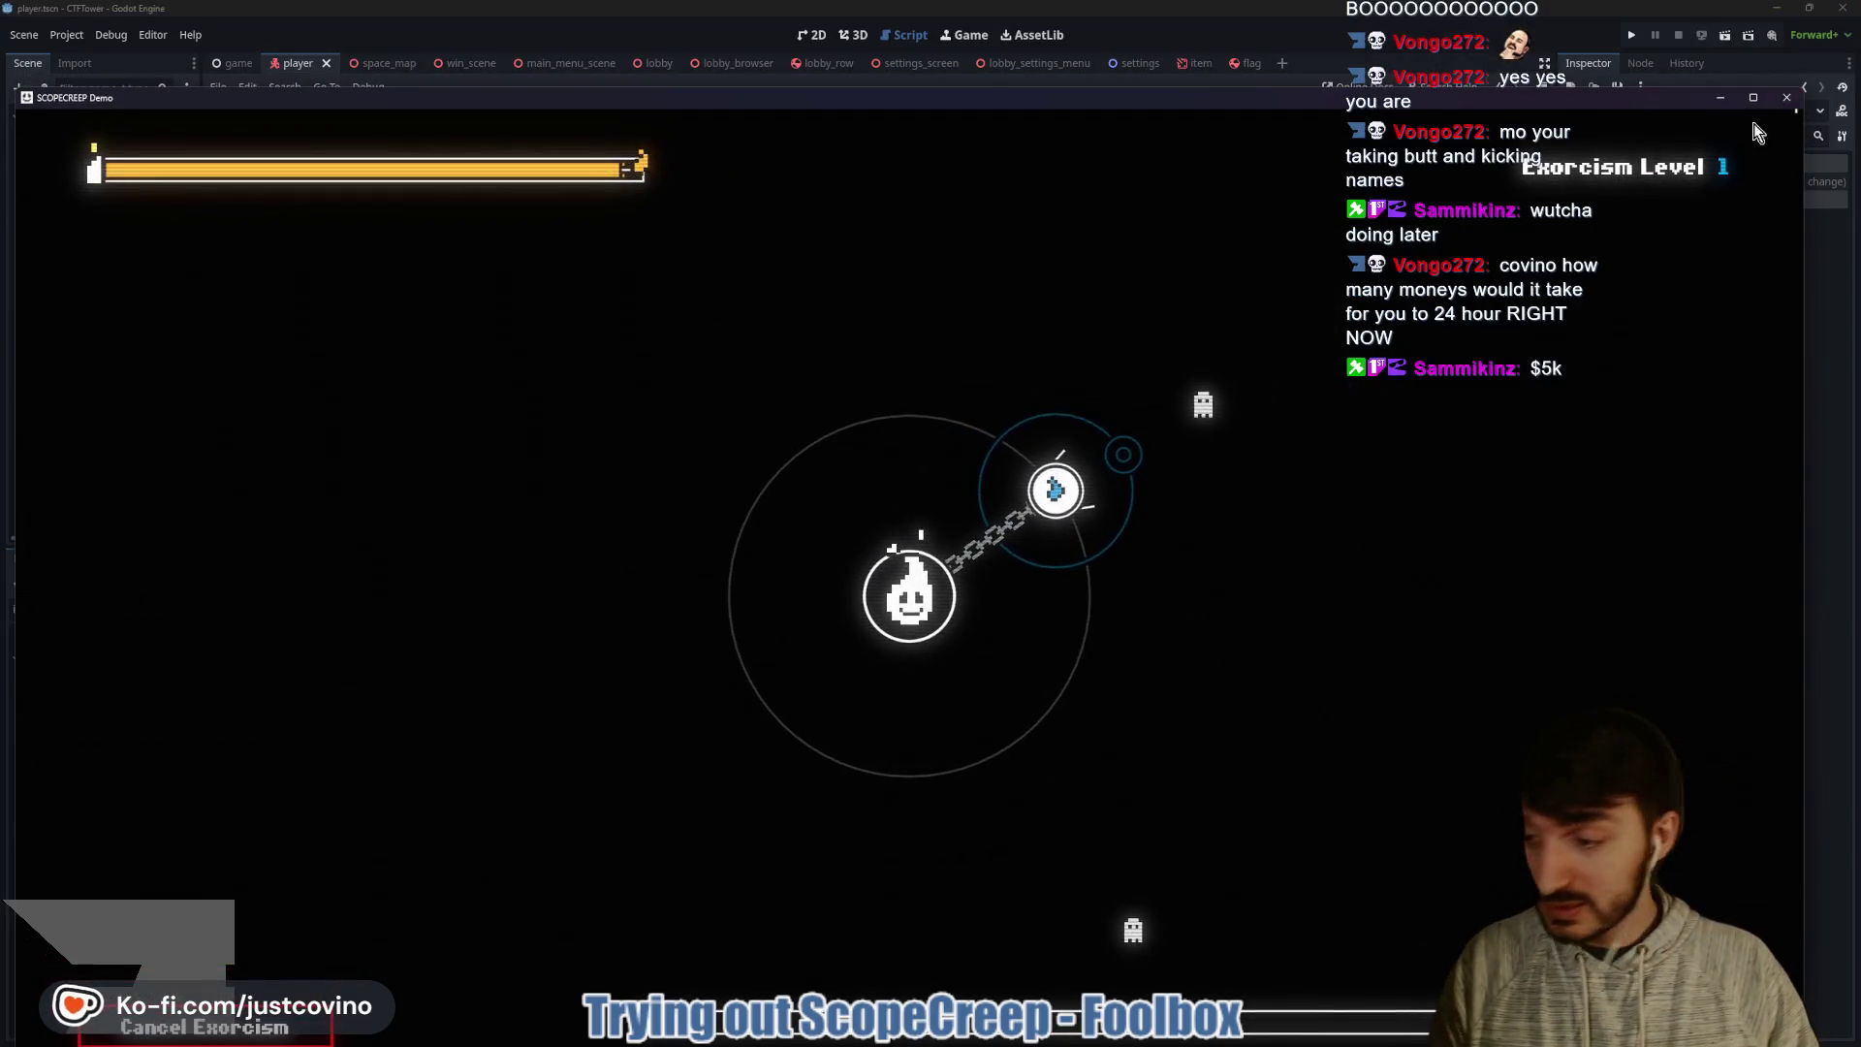
- Stop the running game and place the cursor on empty line 369 of player.gd
key(F8)
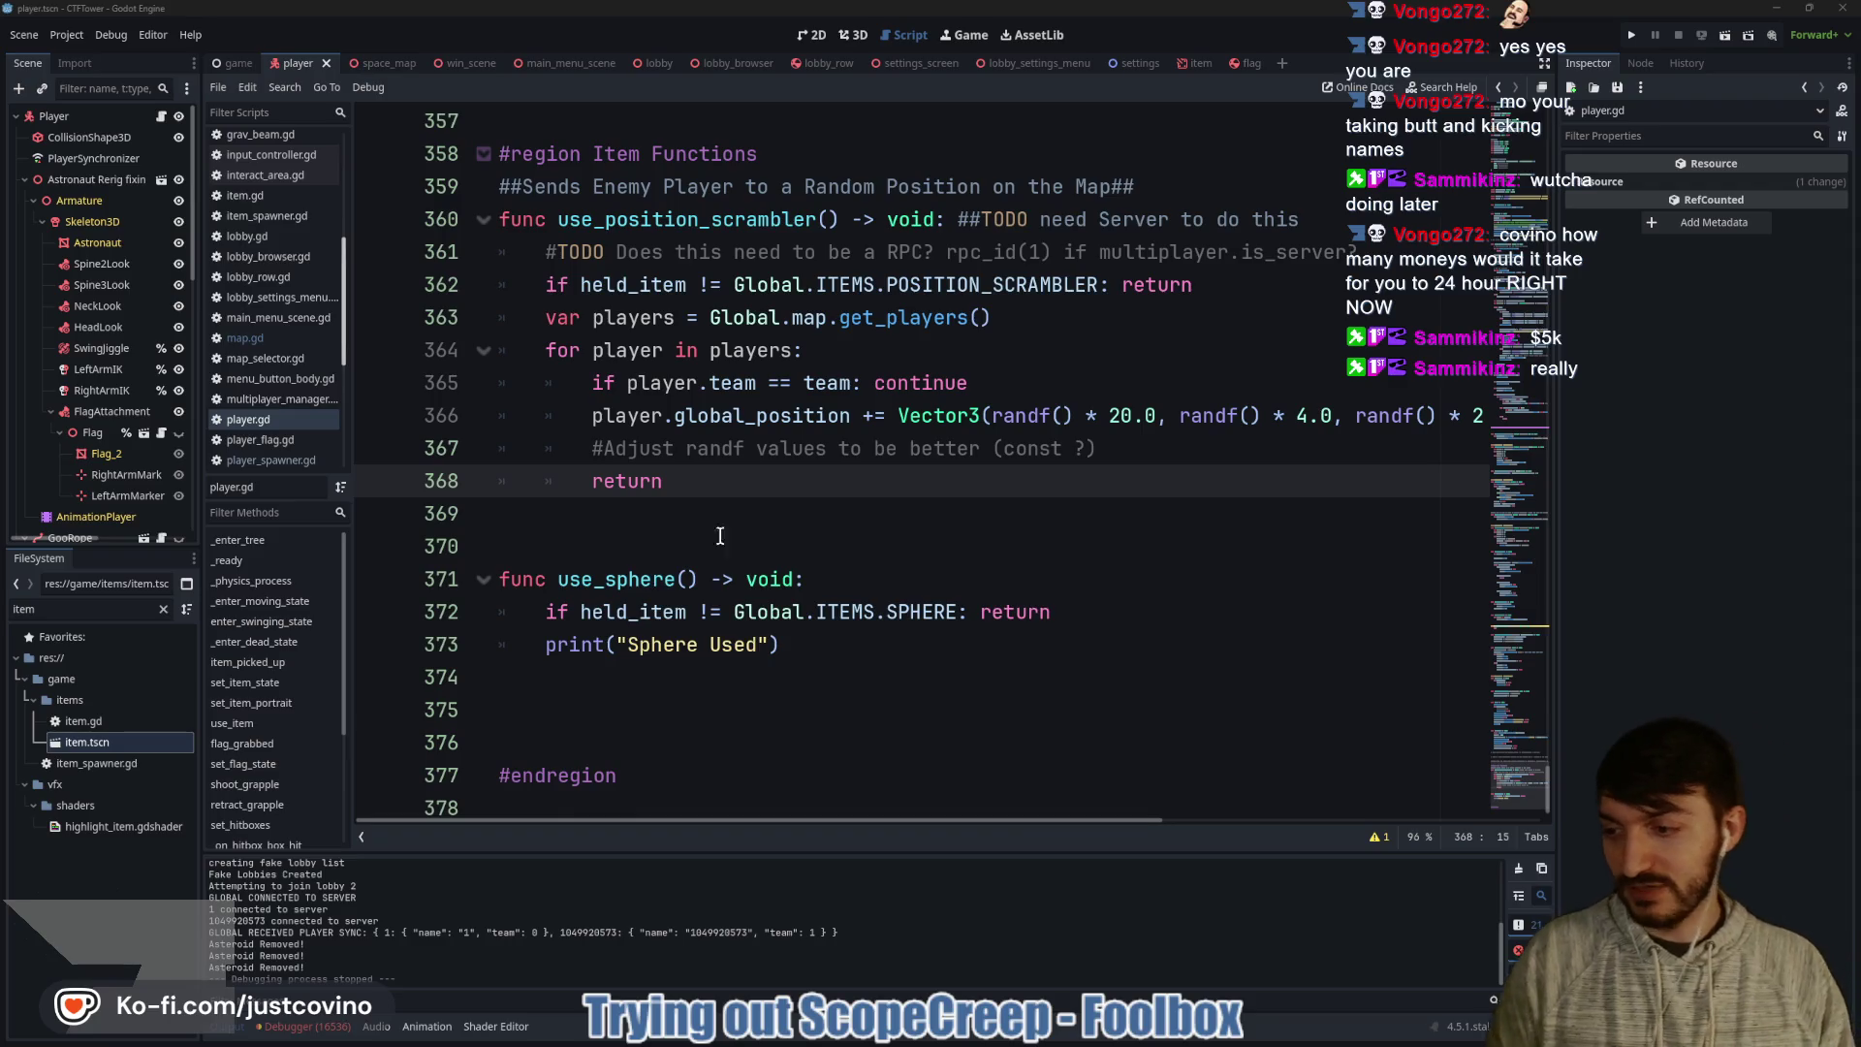
click(614, 536)
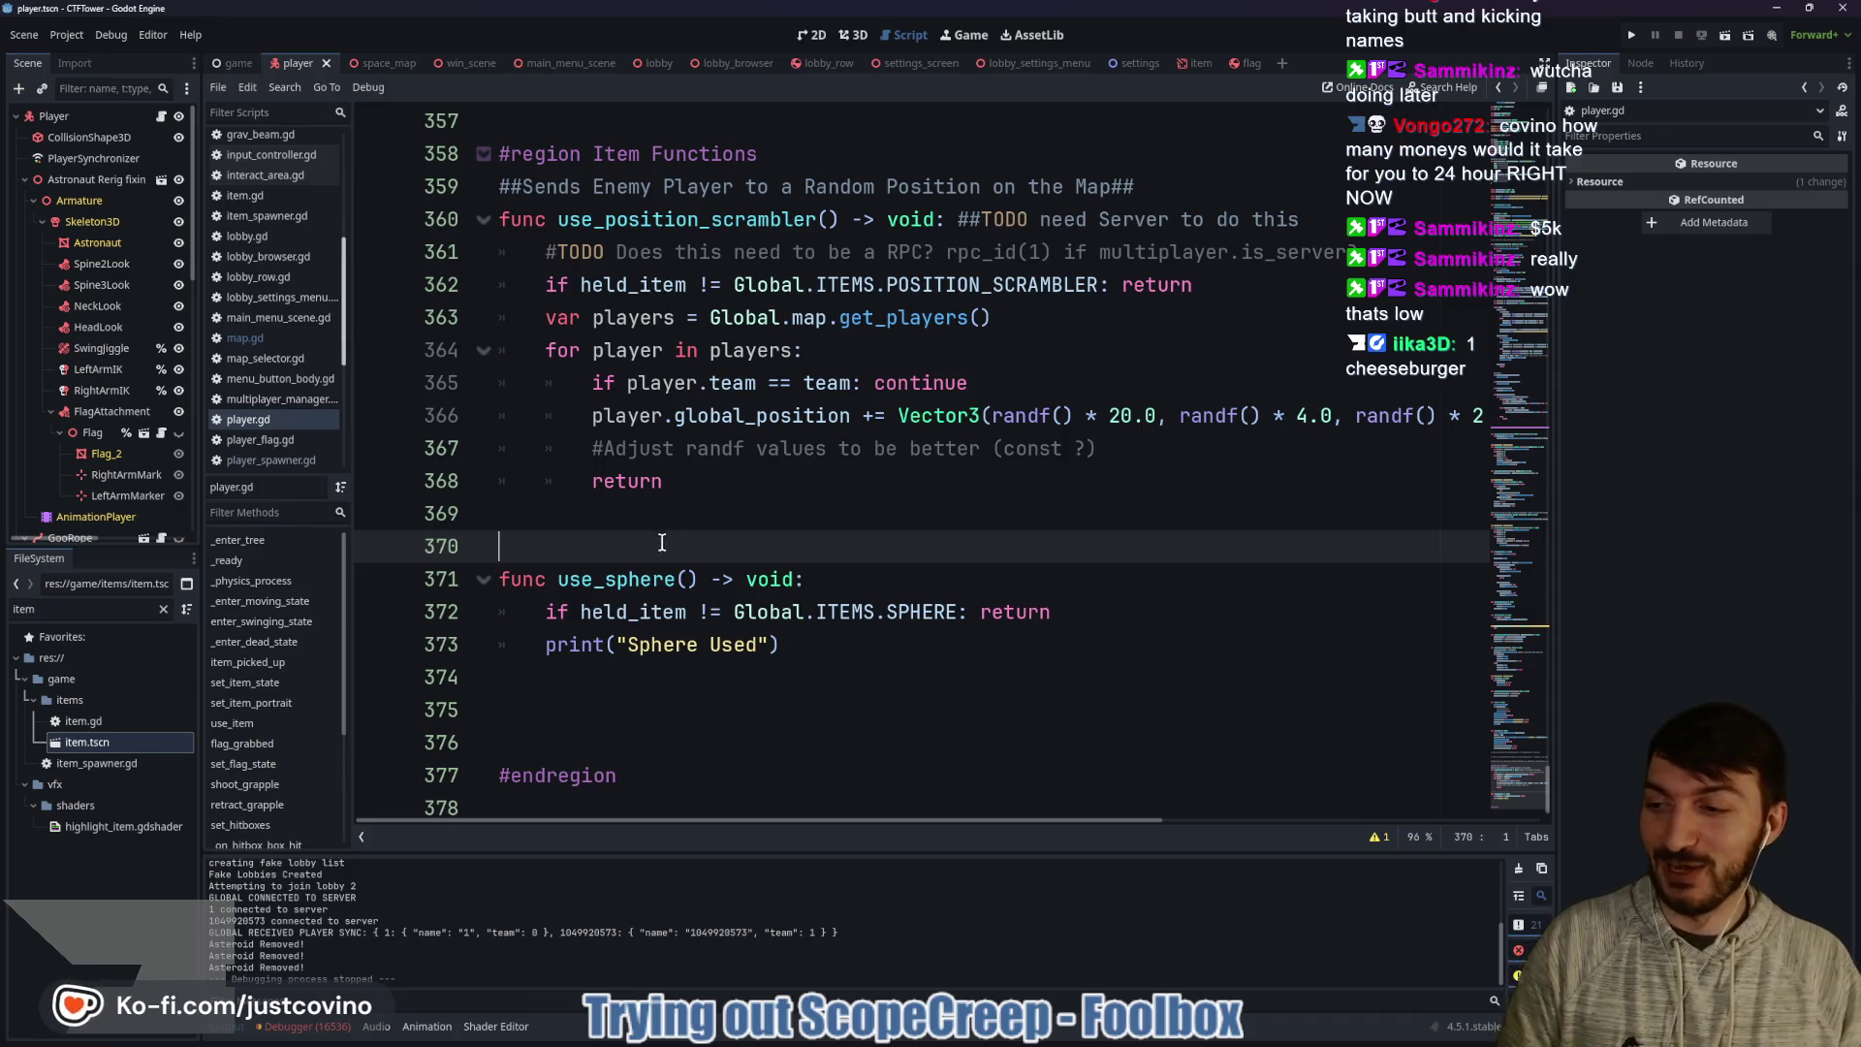
click(754, 506)
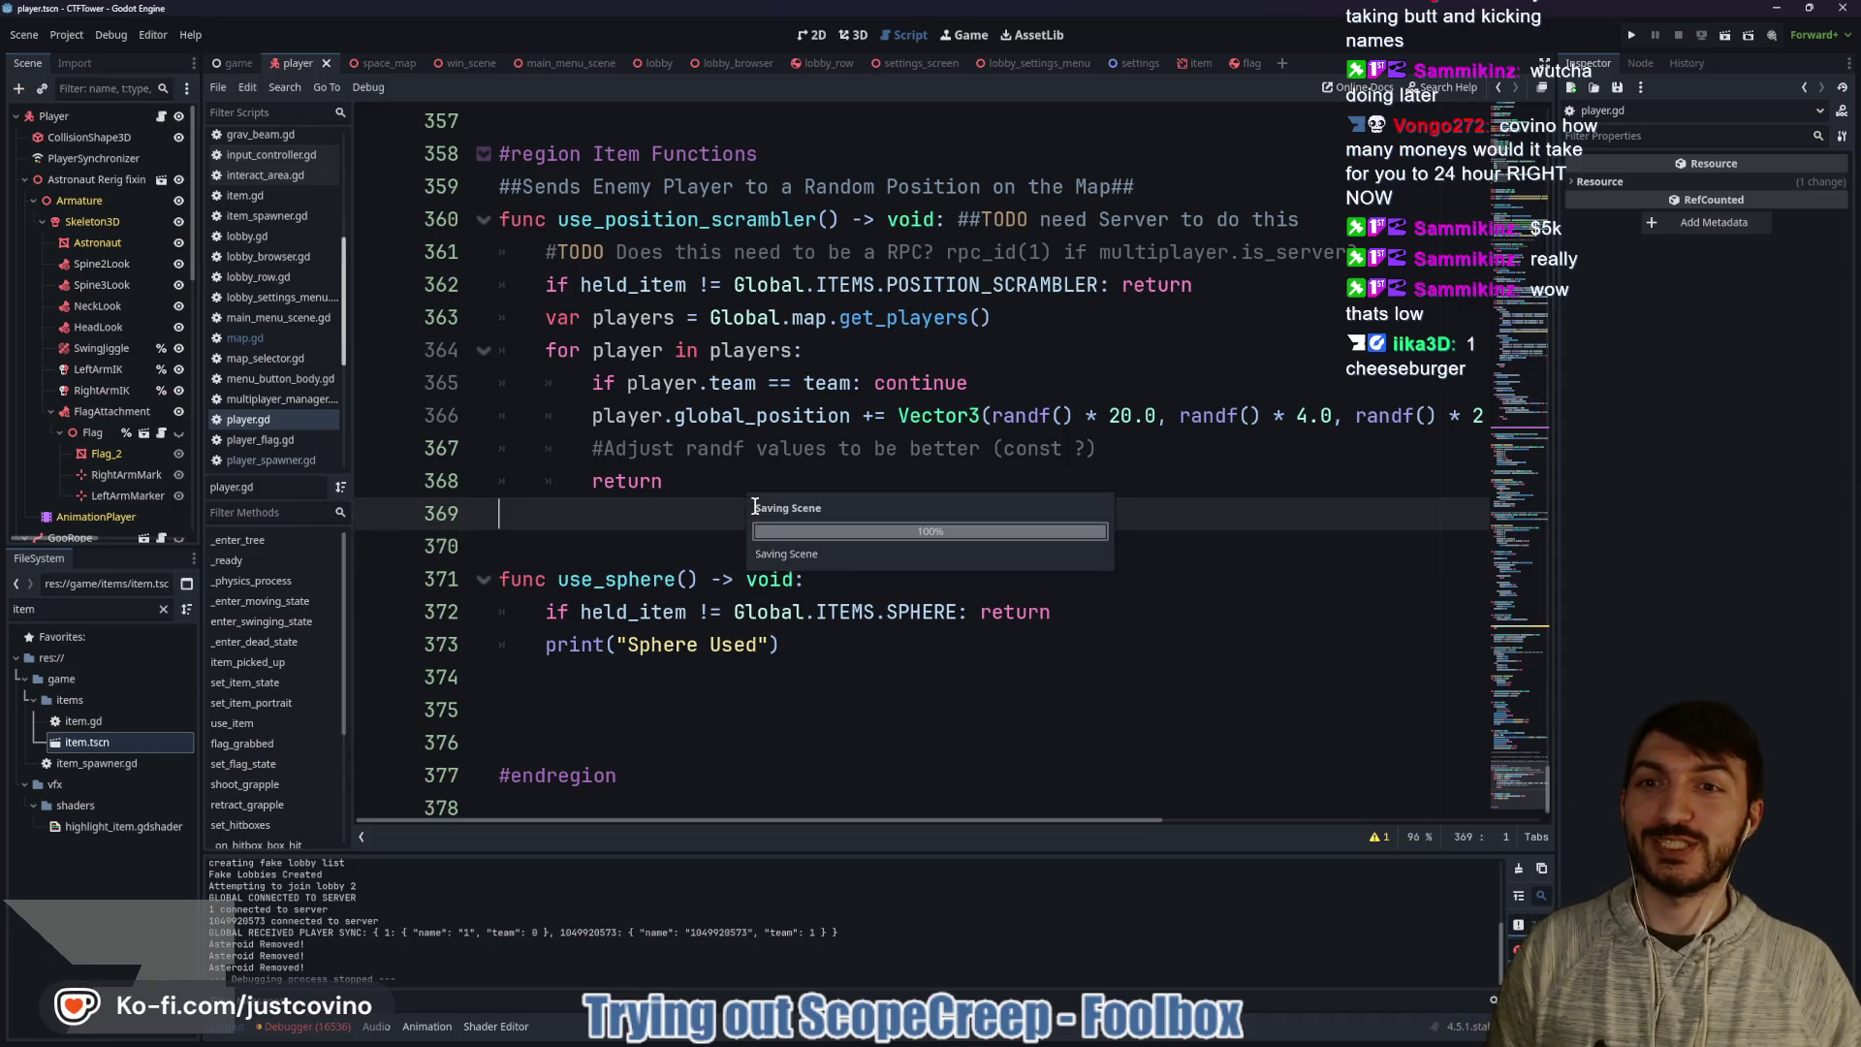